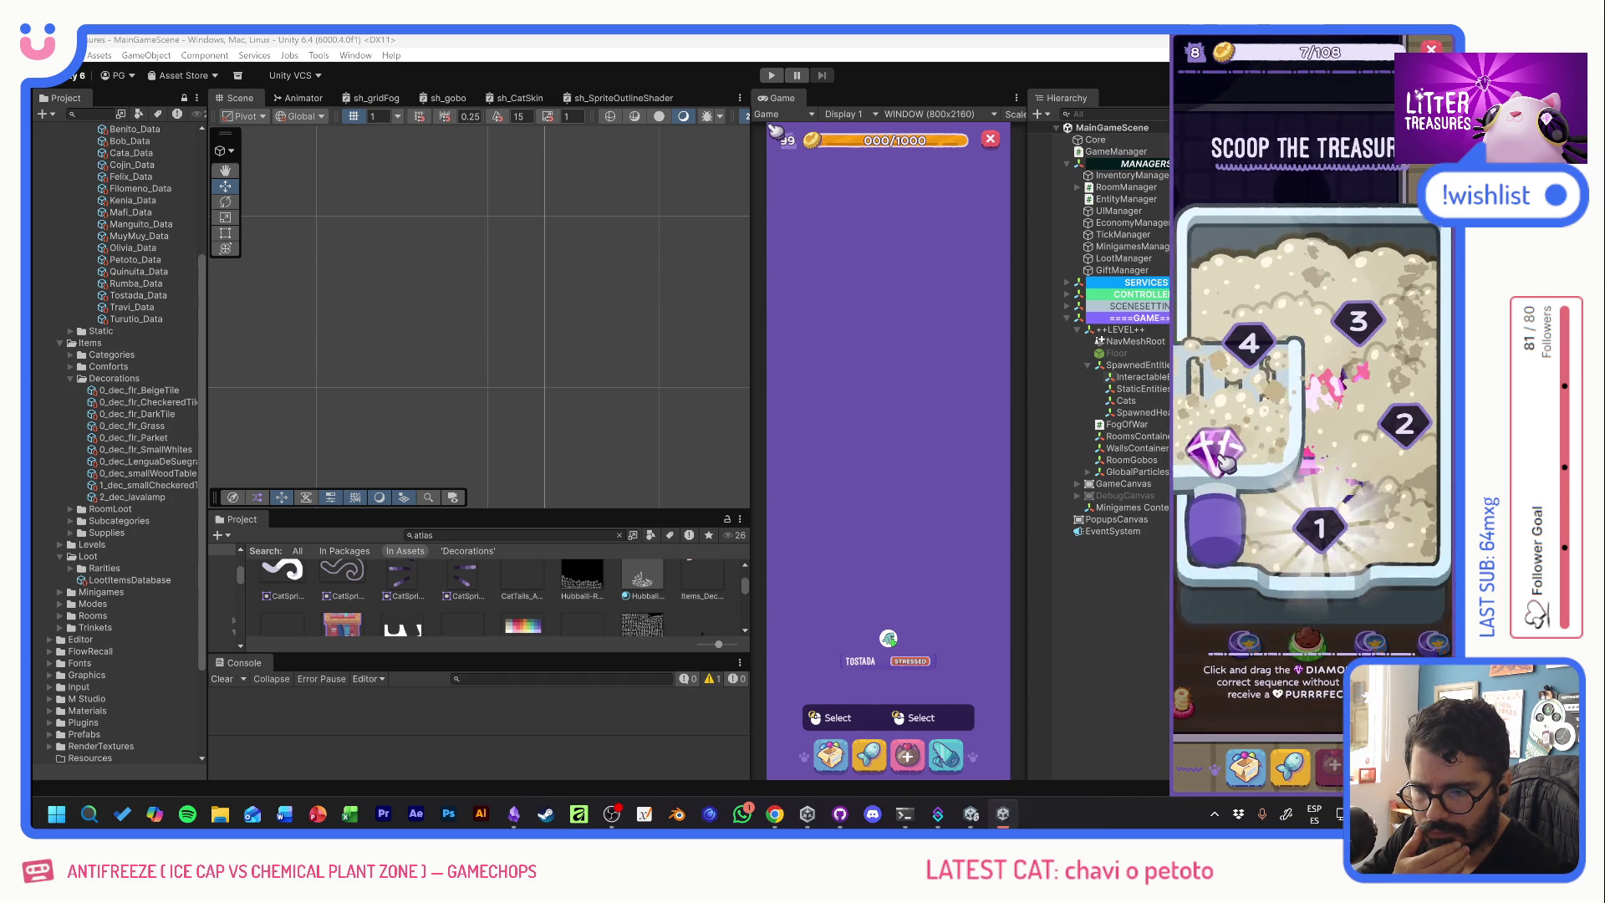
# - Finish the scoop minigame with the diamond and place the won Lava Lamp in the room
pyautogui.moveTo(1347, 328); pyautogui.dragTo(1323, 454)
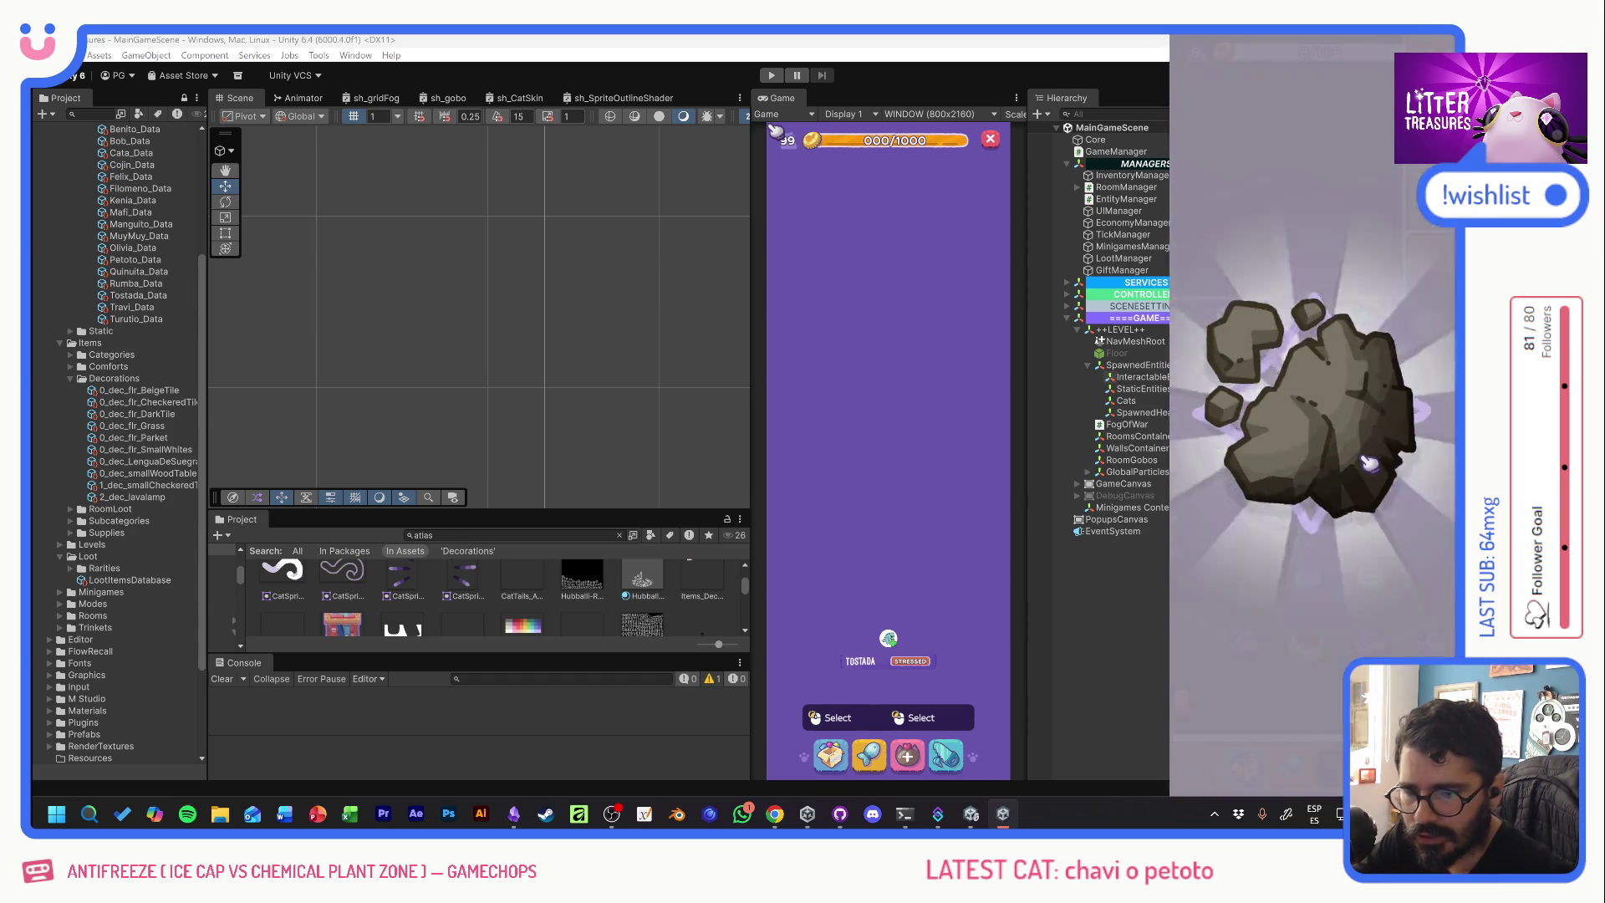
pyautogui.click(1244, 766)
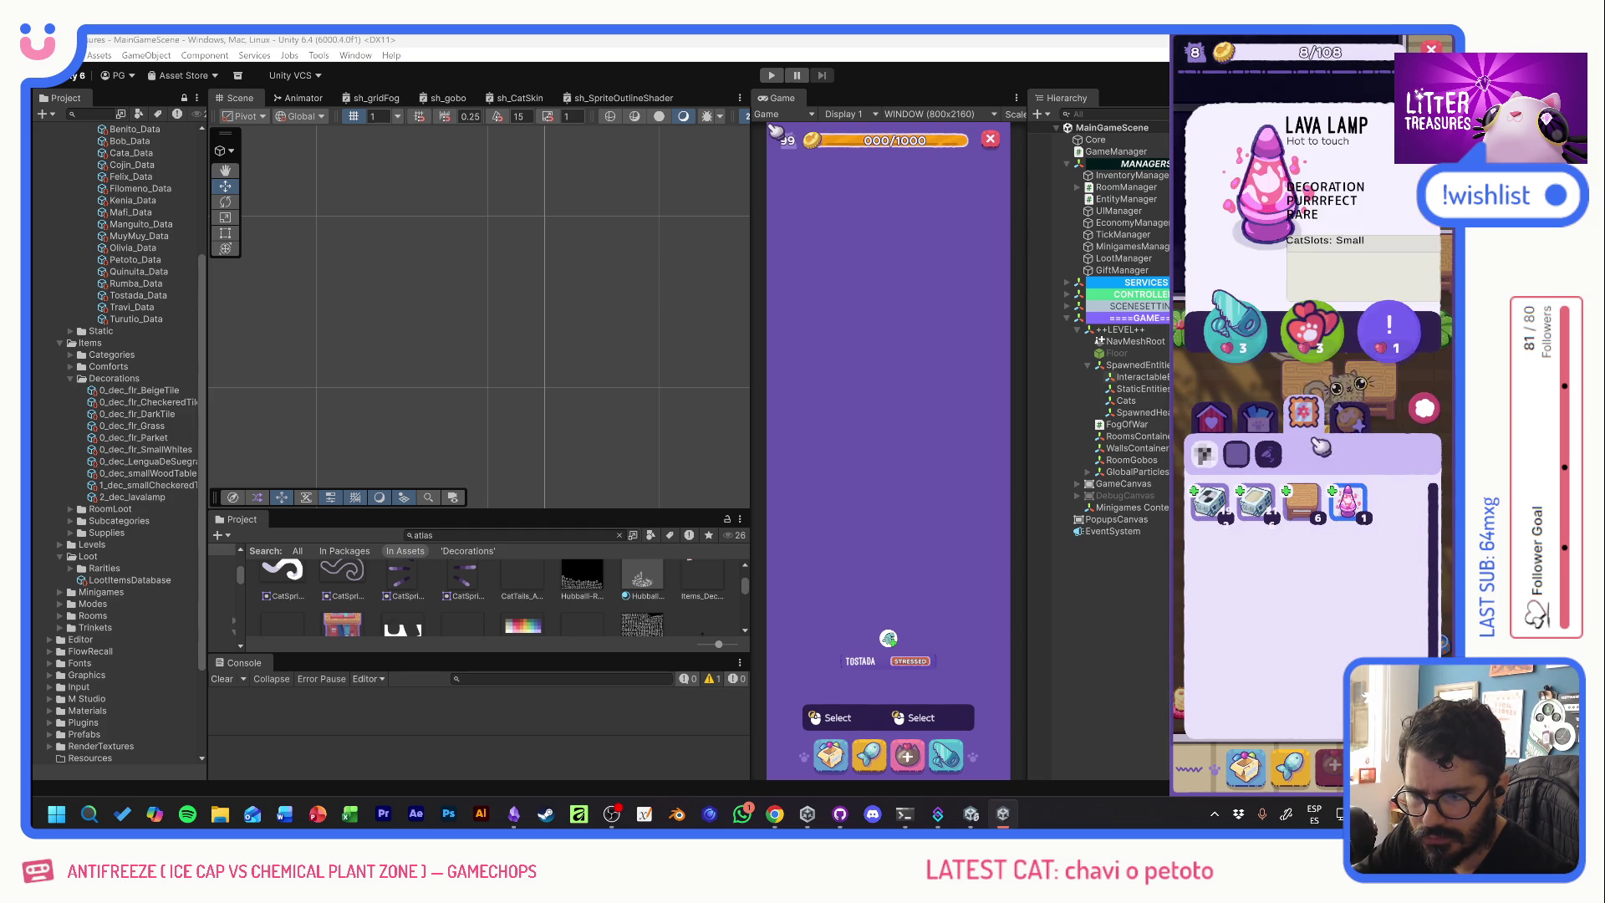
pyautogui.click(1347, 501)
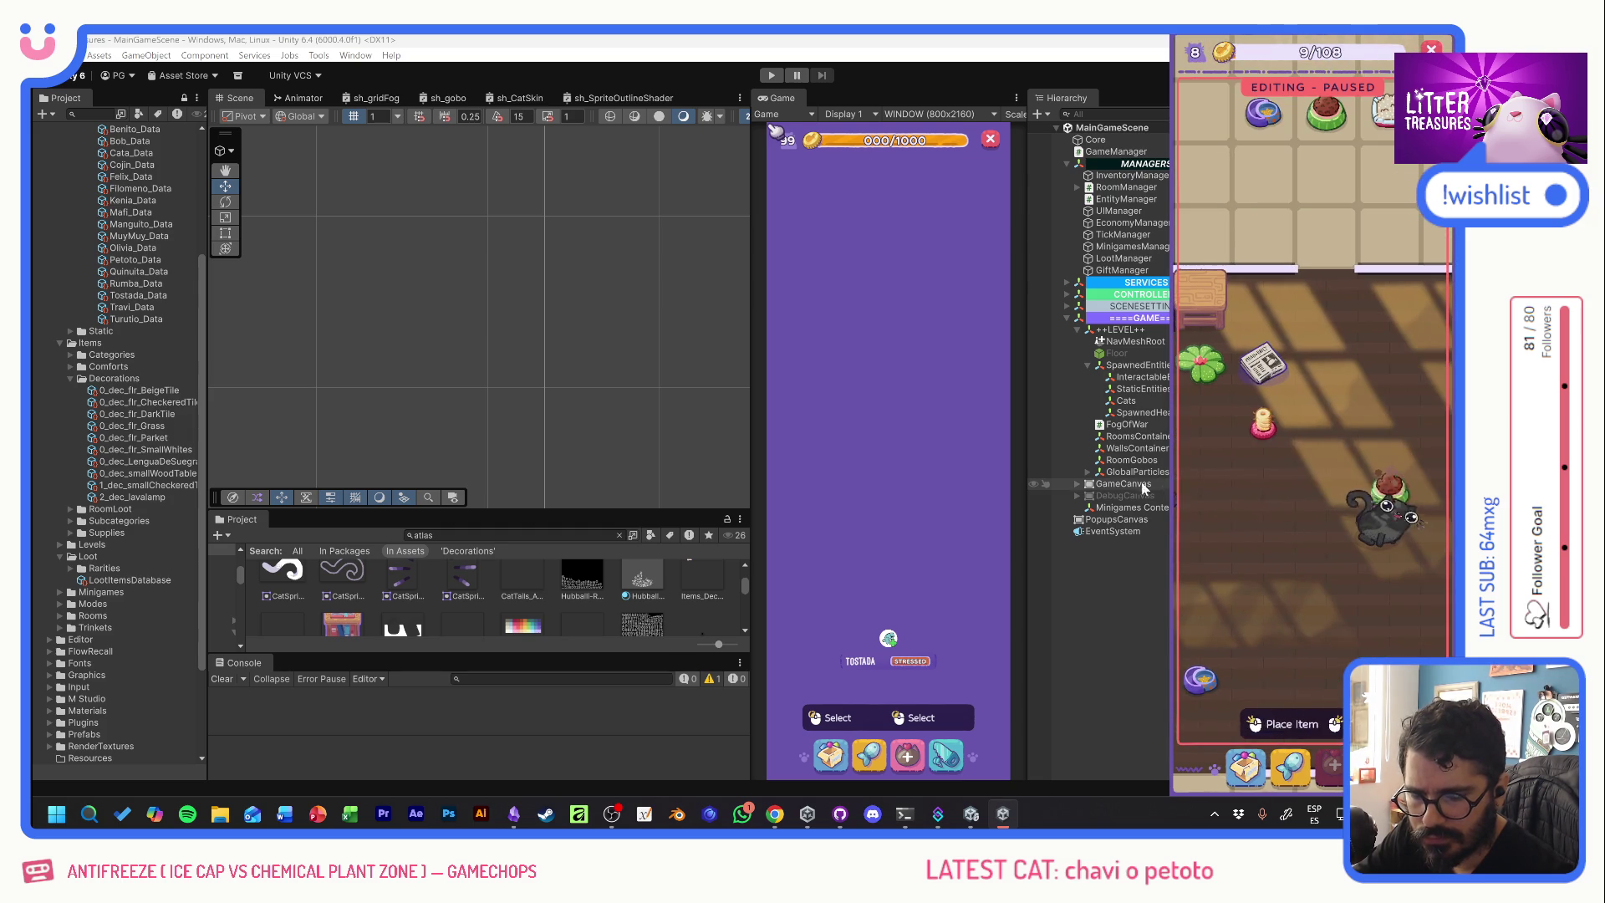
pyautogui.click(1280, 503)
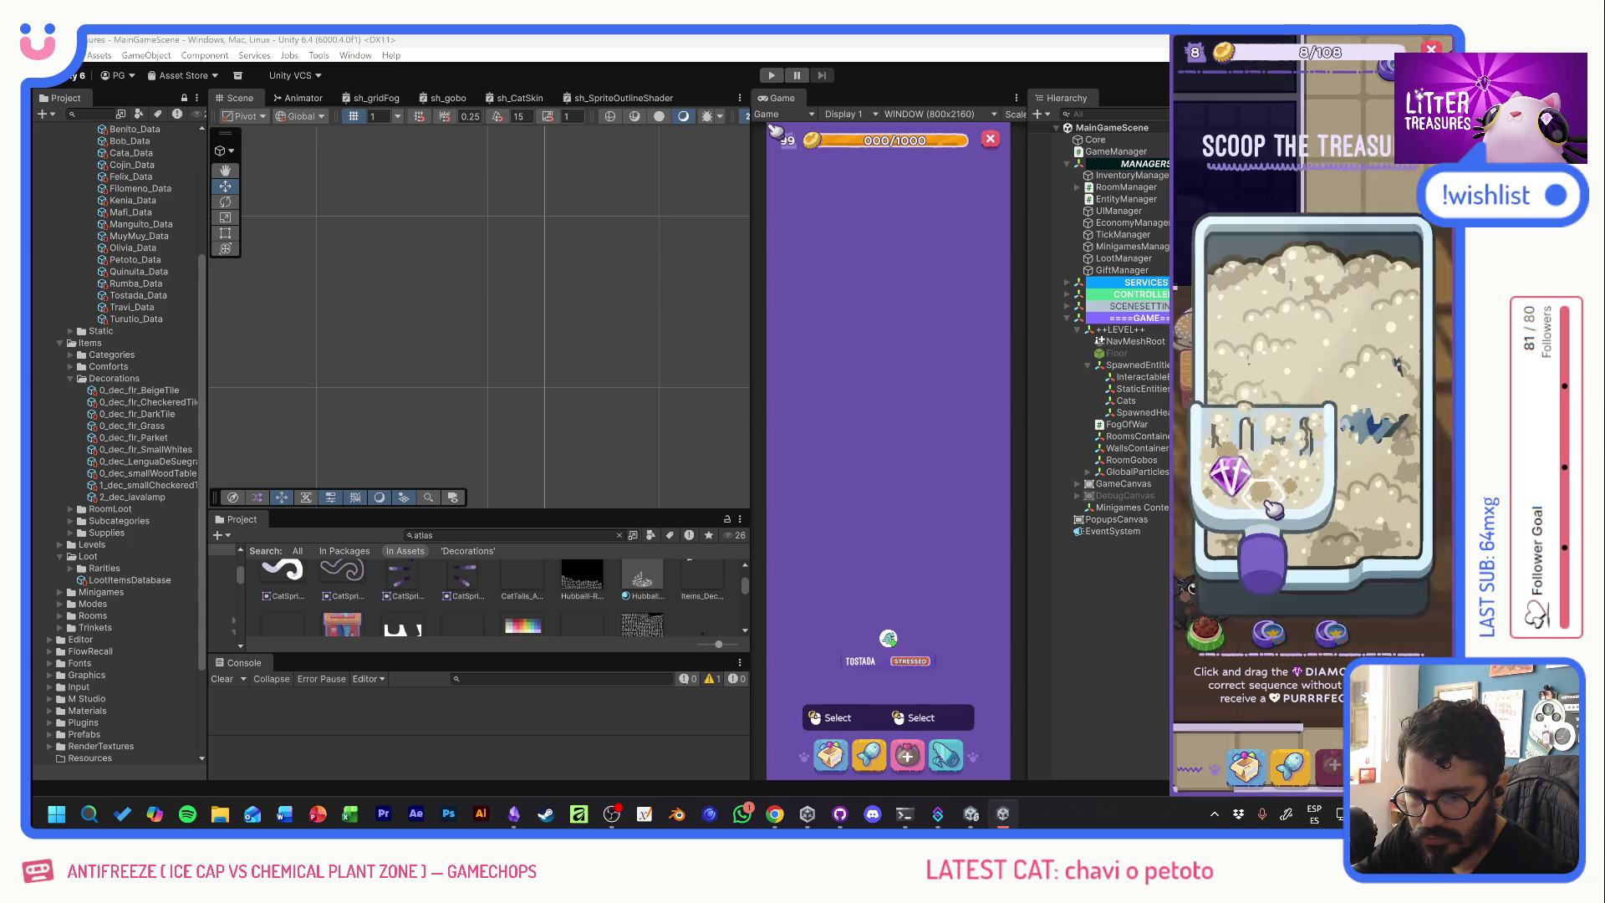
# - Play another round of the litter minigame, then bring the Unity editor to the front
pyautogui.moveTo(1225, 483); pyautogui.dragTo(1343, 403)
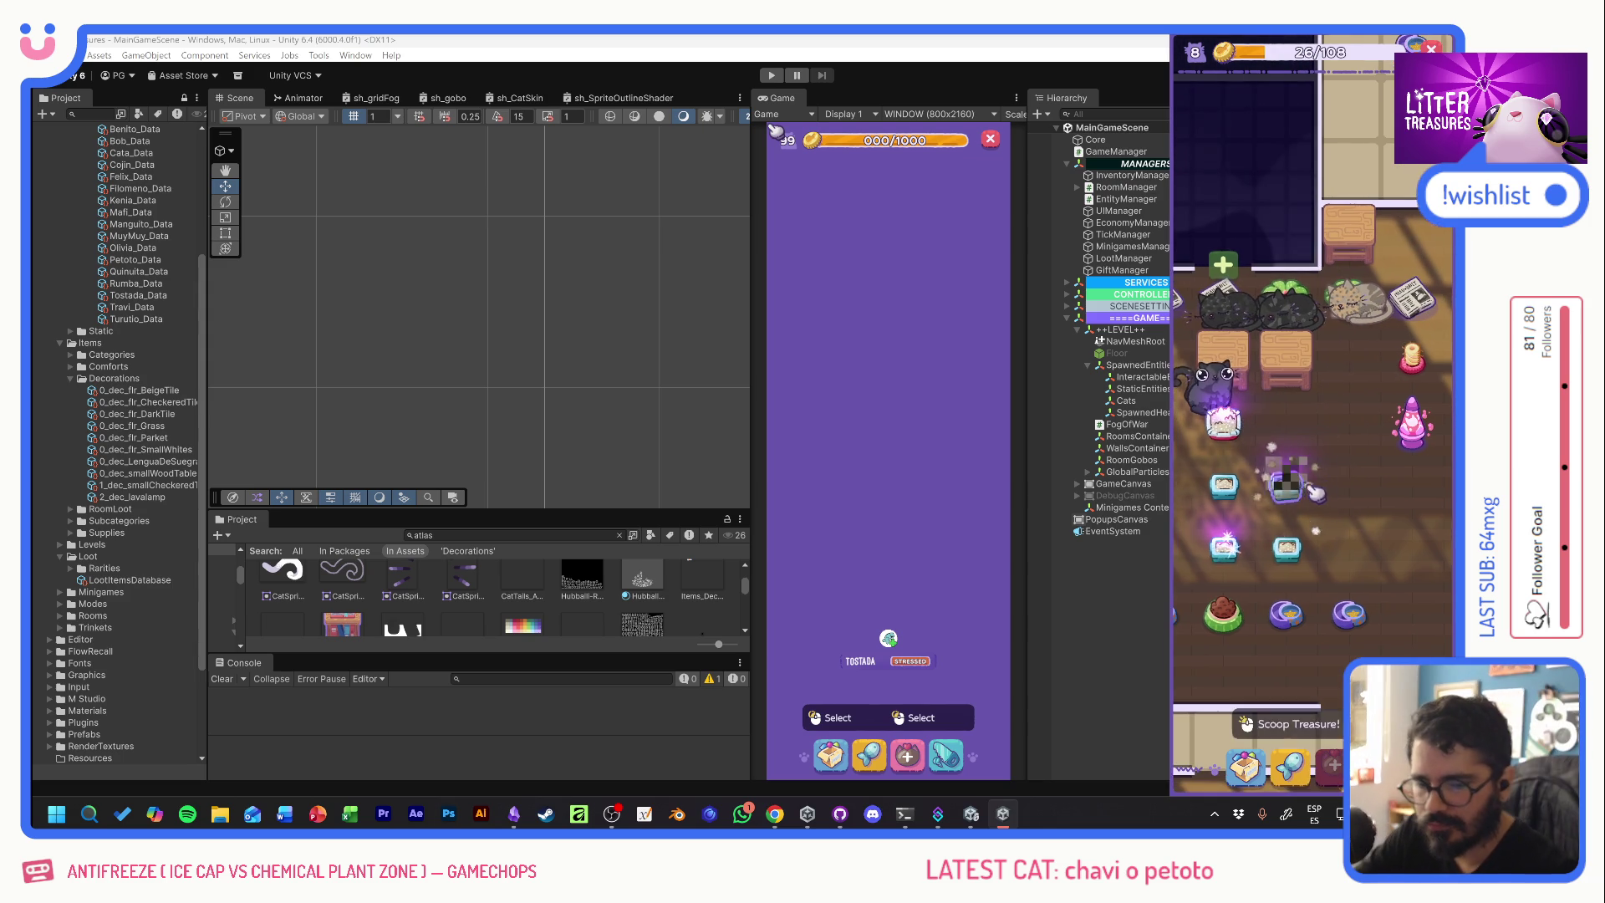
pyautogui.click(1269, 495)
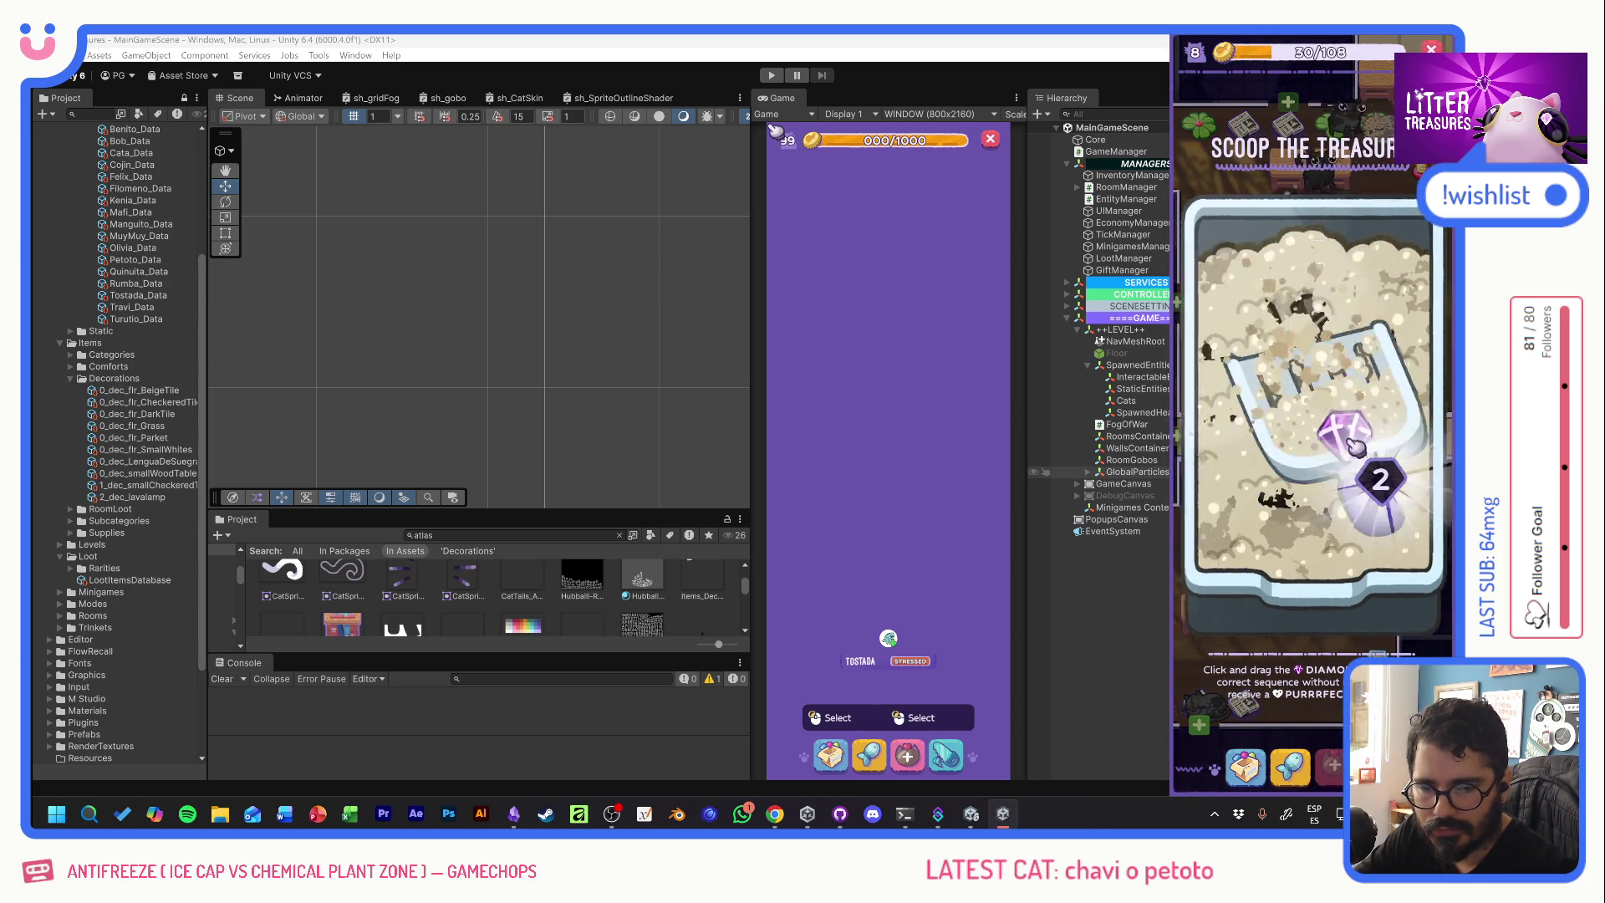
pyautogui.click(919, 56)
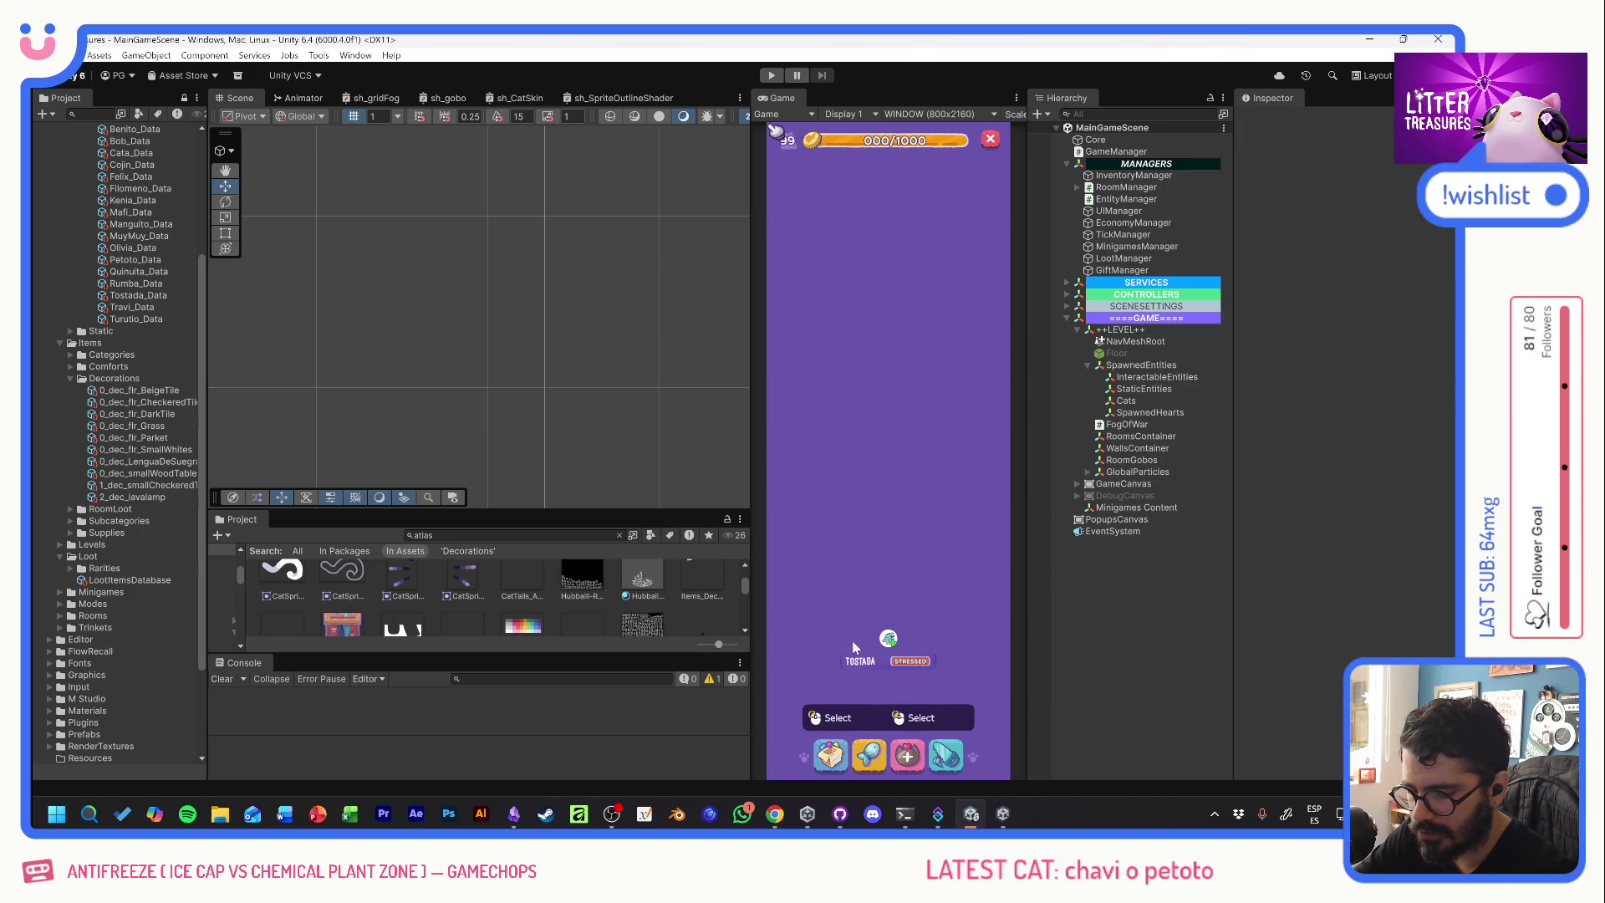
# - Show the game build again, then switch to GitHub Desktop's 12 changed files
pyautogui.click(1003, 812)
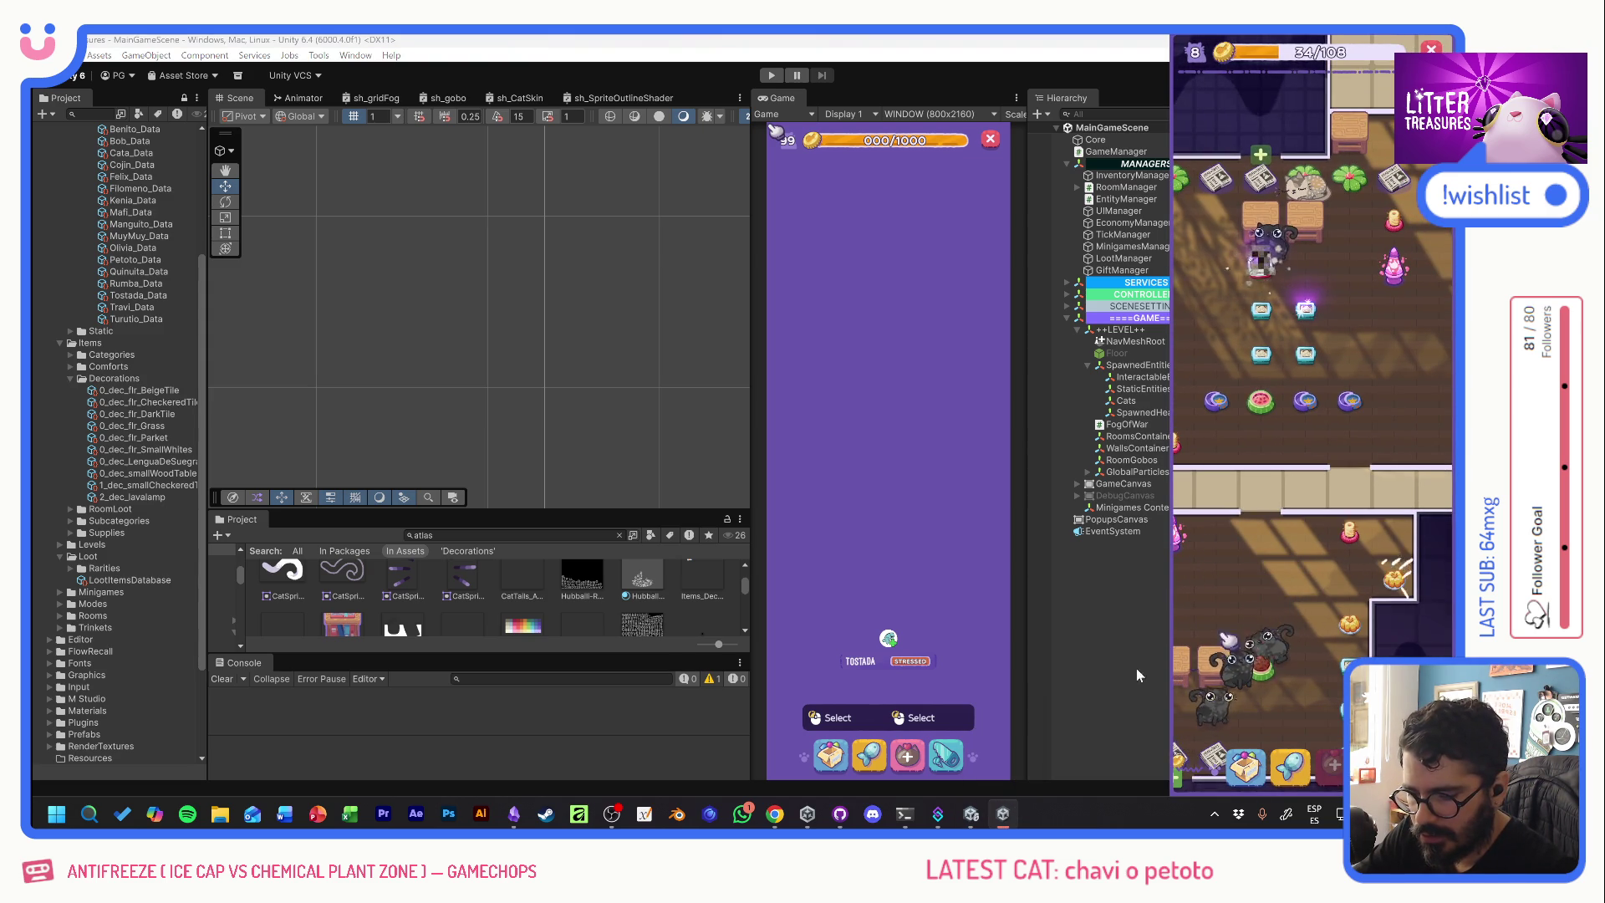
pyautogui.click(840, 814)
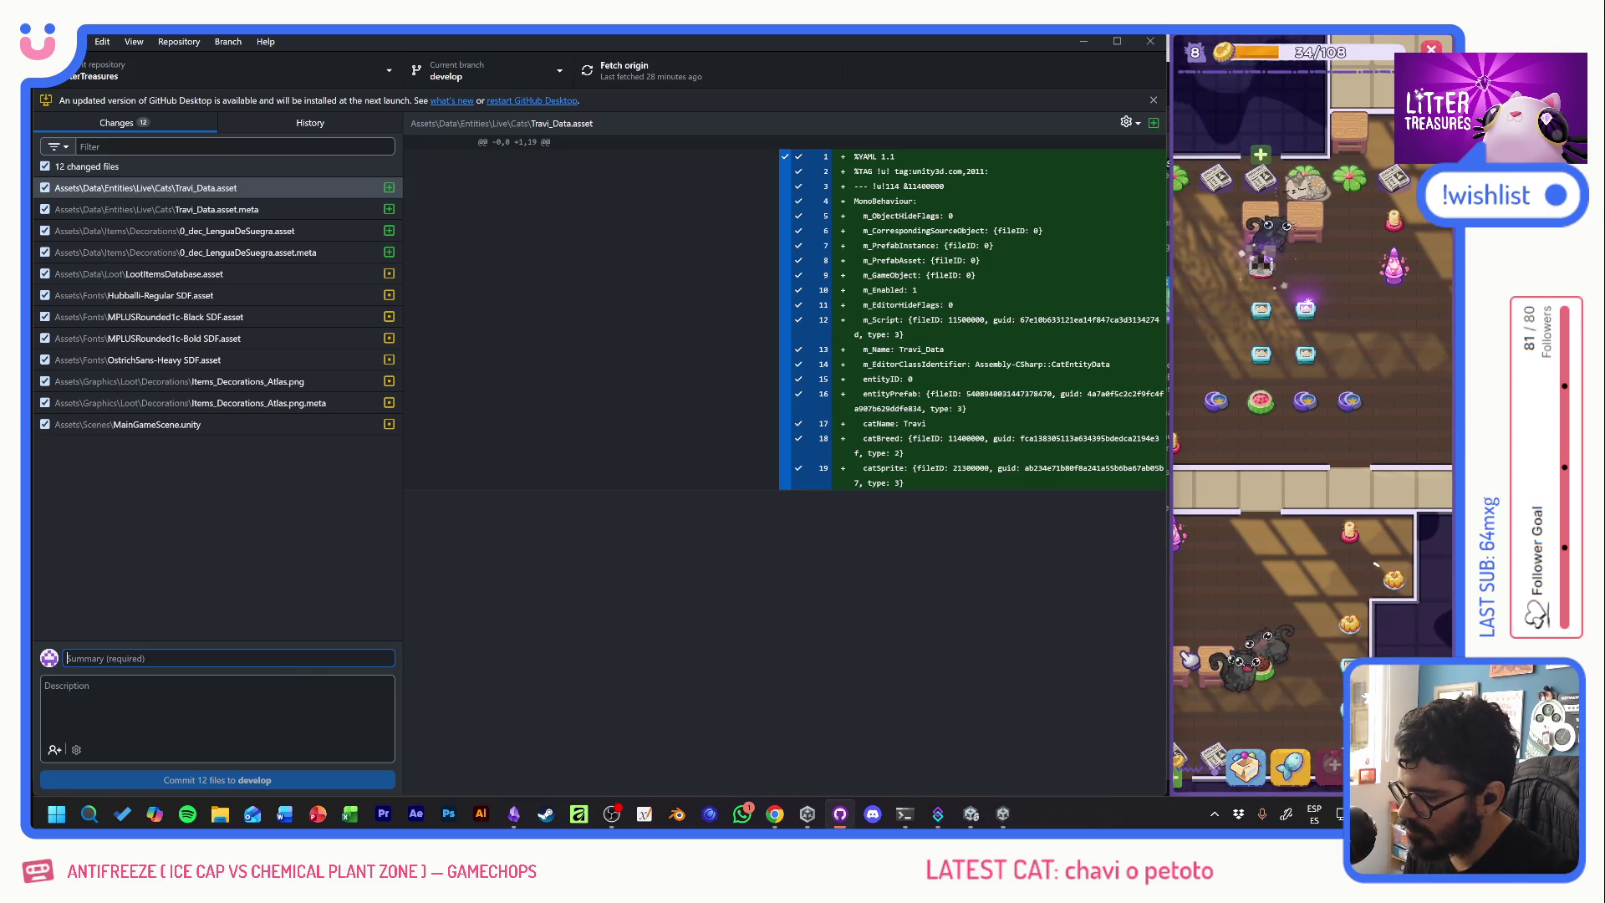
# - Commit all 12 changed files to develop with the summary 'Lengua de Suegra + Travi'
pyautogui.click(226, 658)
pyautogui.write('lengua de Suega')
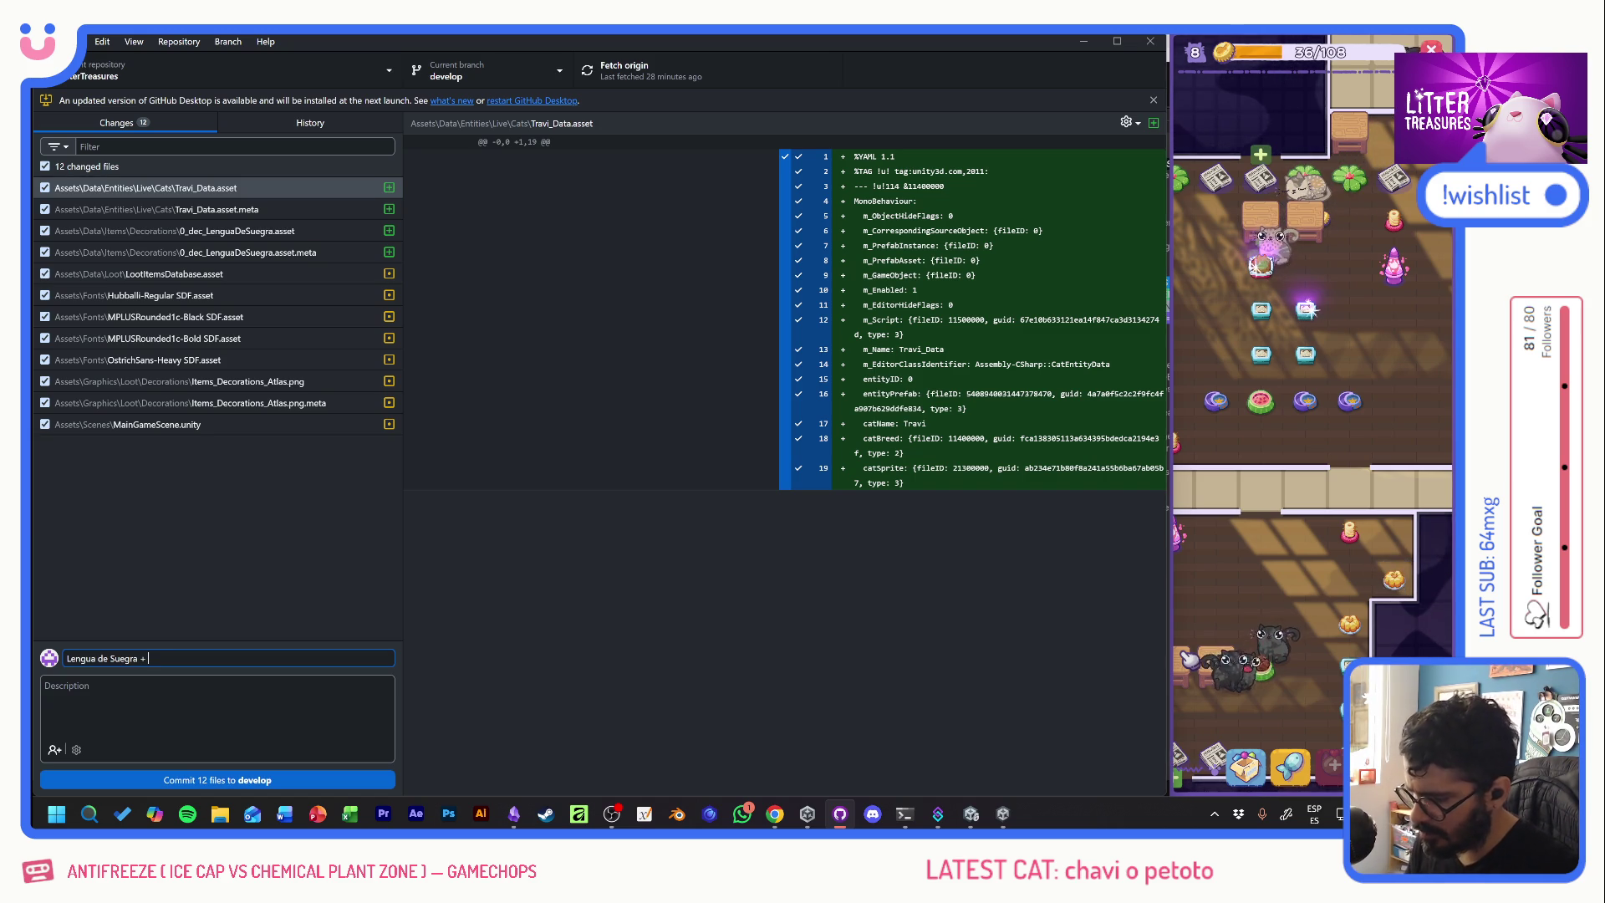
pyautogui.write('Travi')
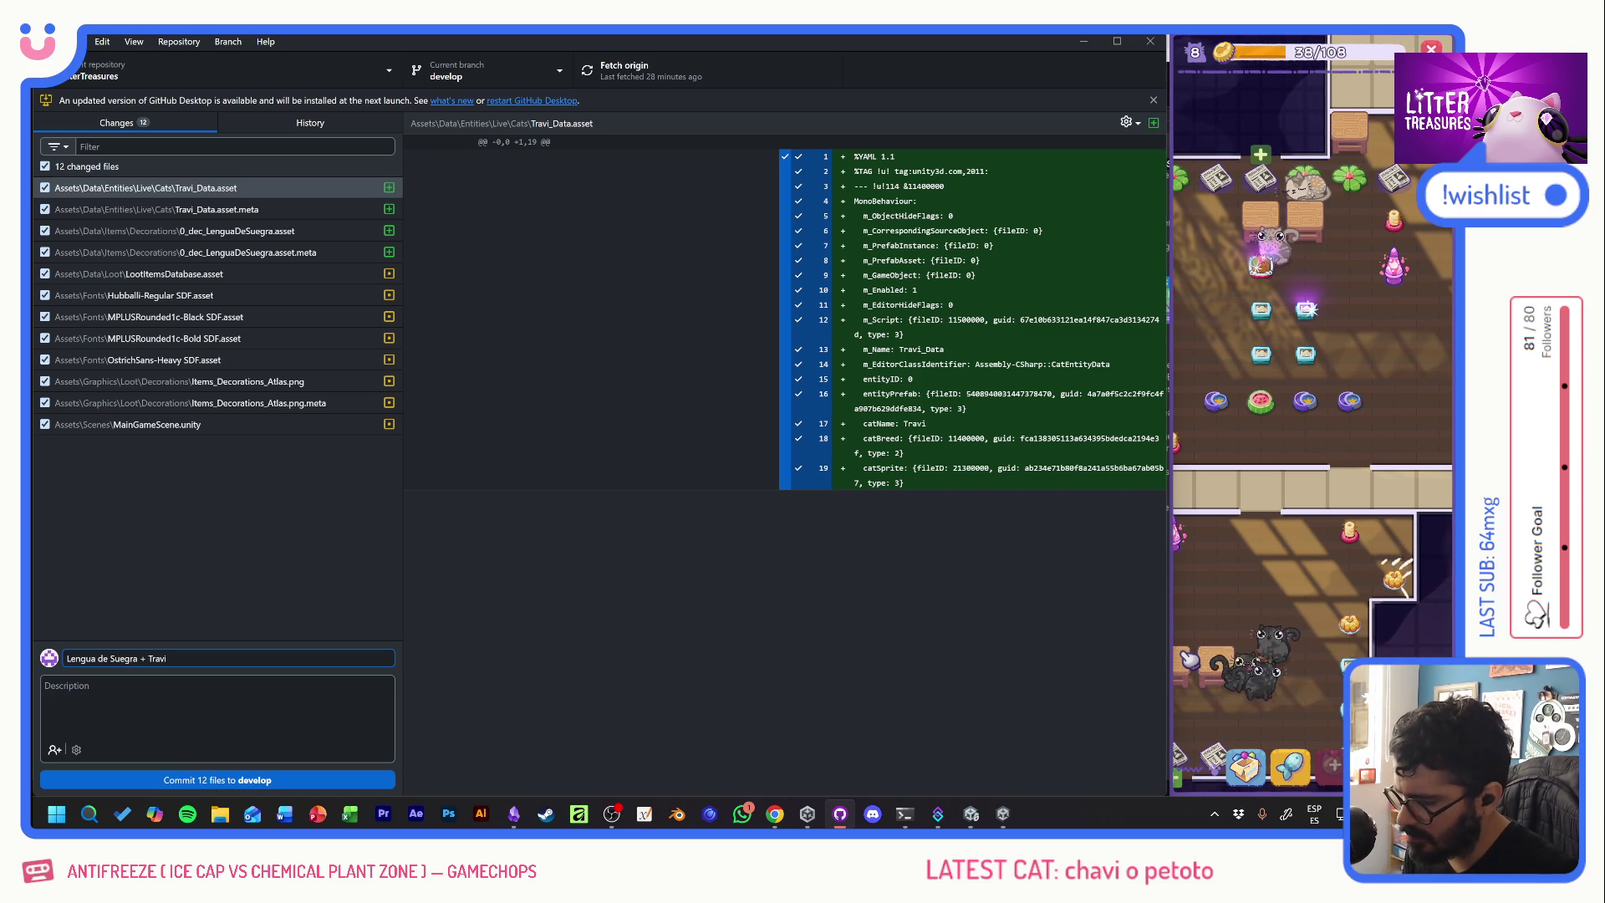
pyautogui.click(263, 781)
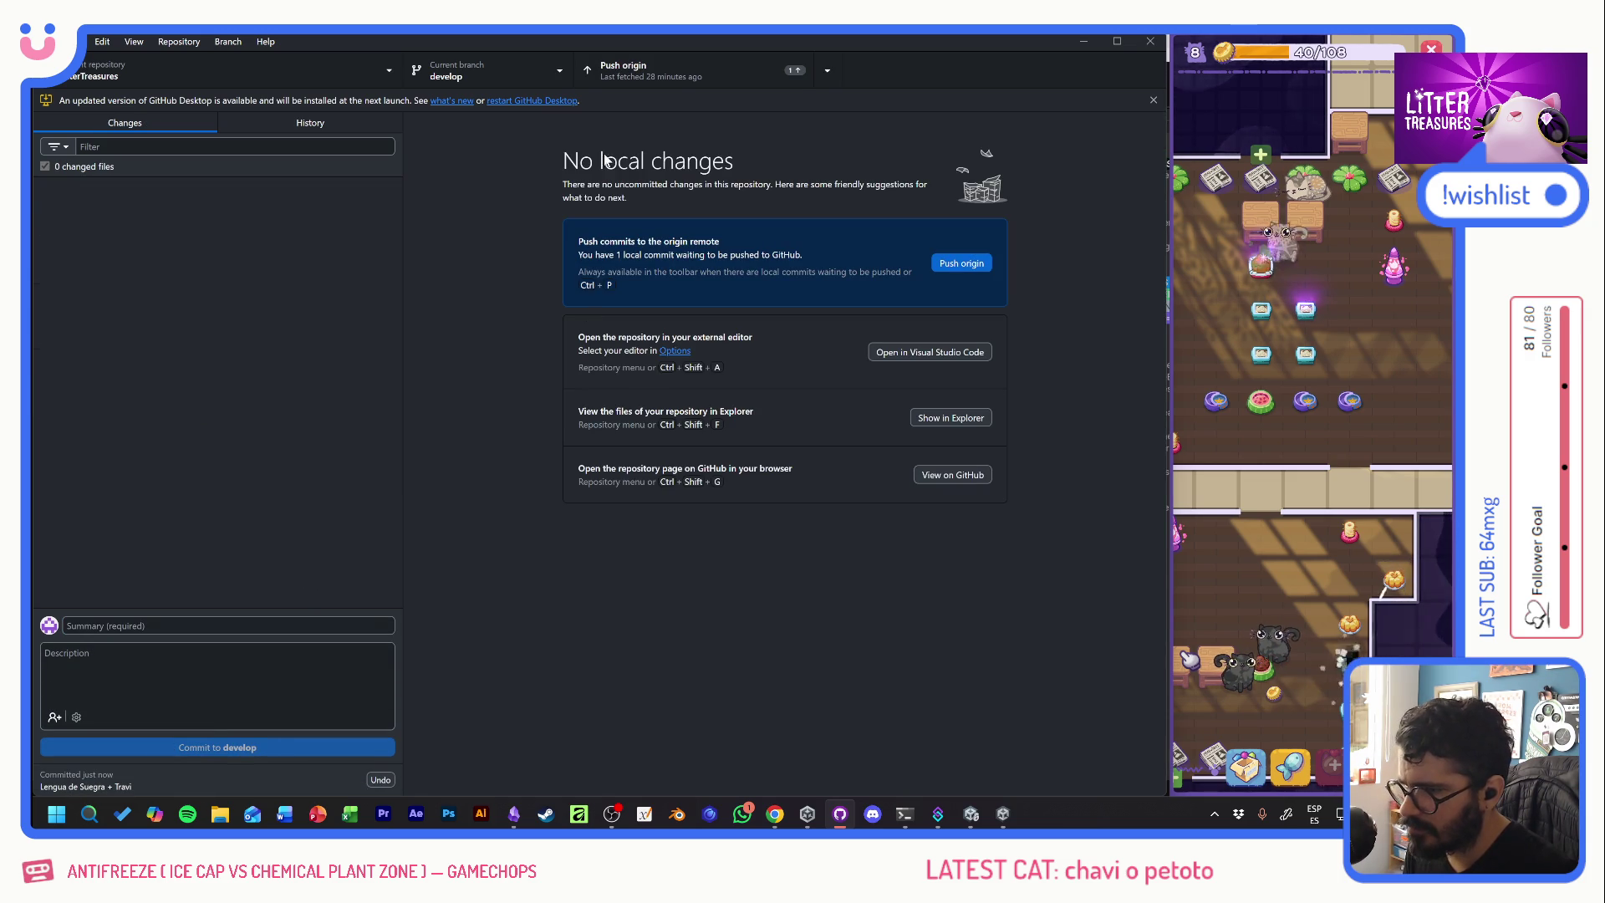
# - Push the develop commit to origin and close the GitHub Desktop update notice
pyautogui.click(639, 73)
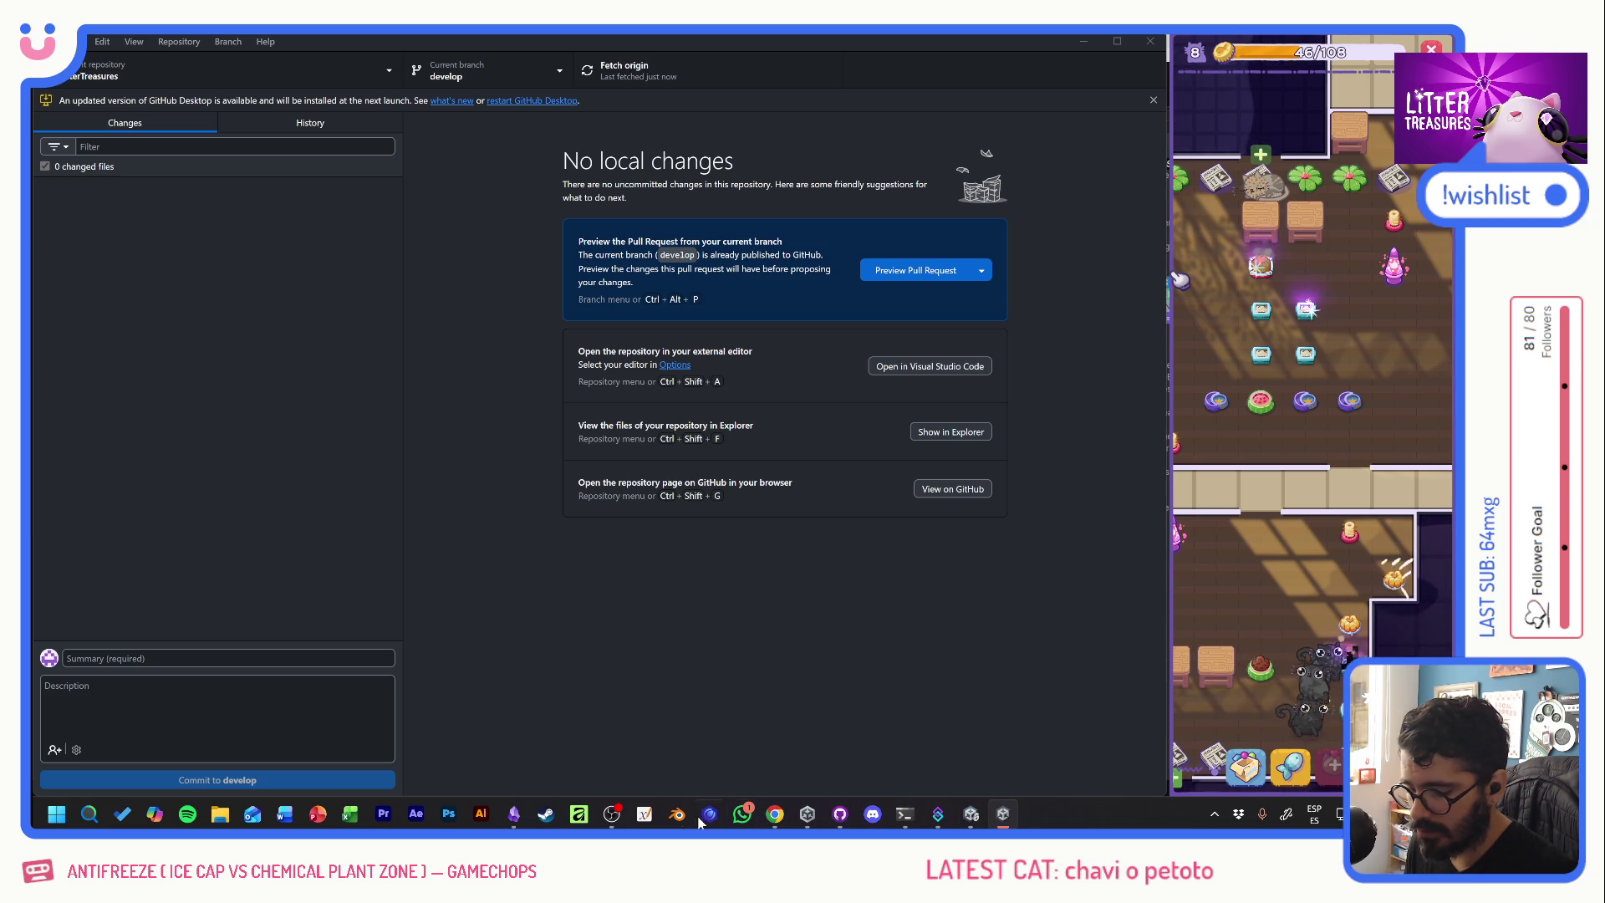
pyautogui.click(618, 815)
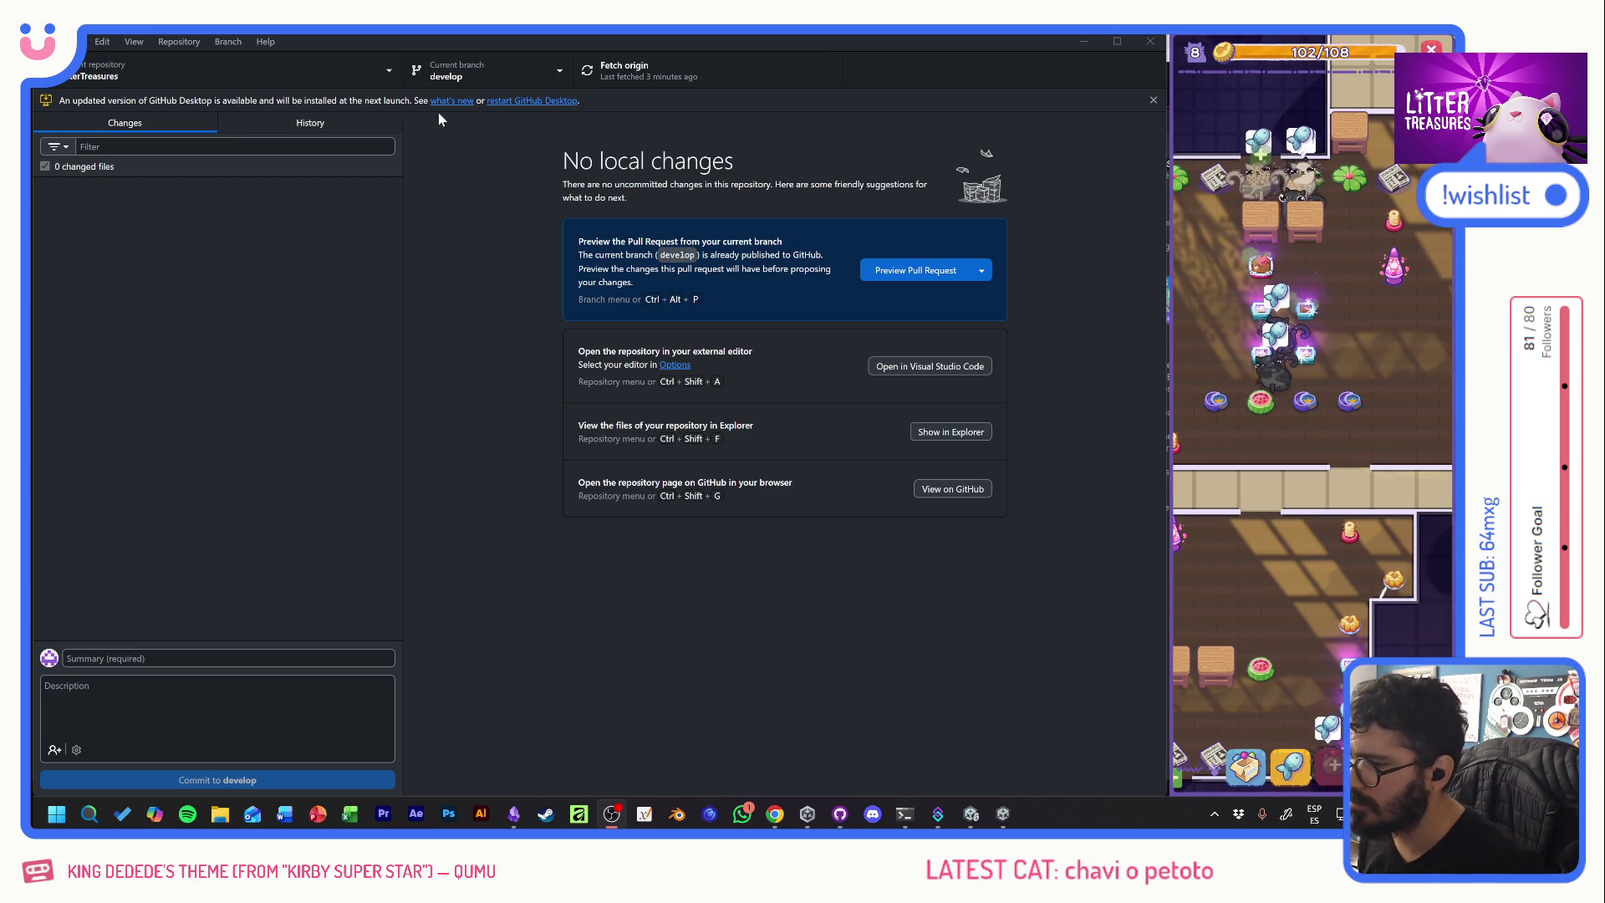
pyautogui.click(510, 102)
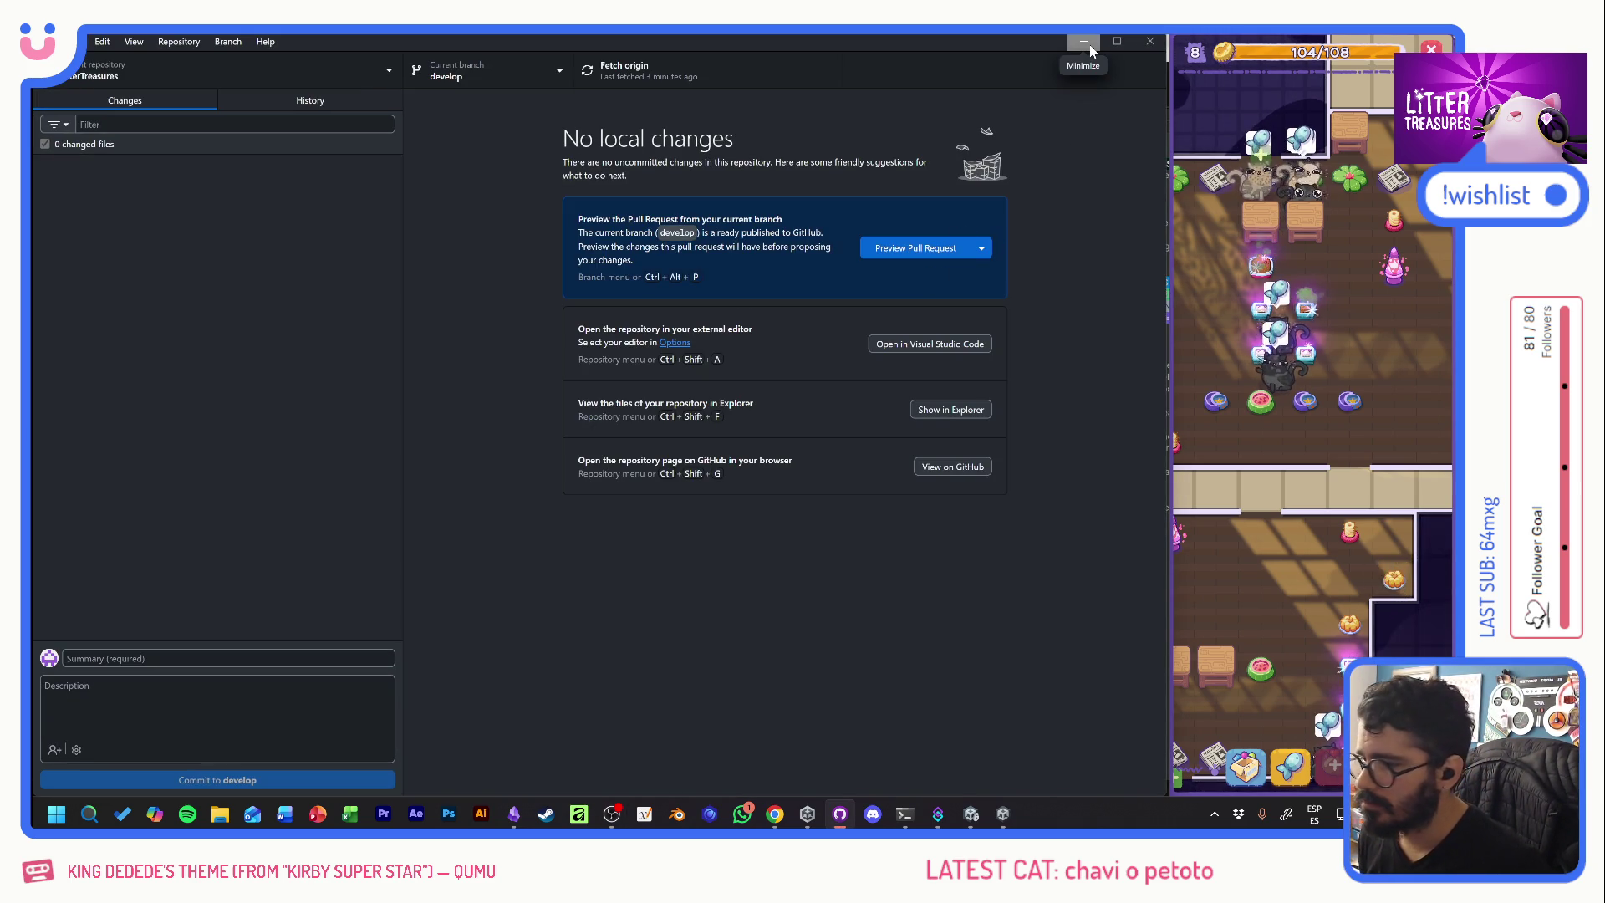
# - Hide GitHub Desktop, snap Unity to the left and widen it up to the game window
pyautogui.click(1090, 43)
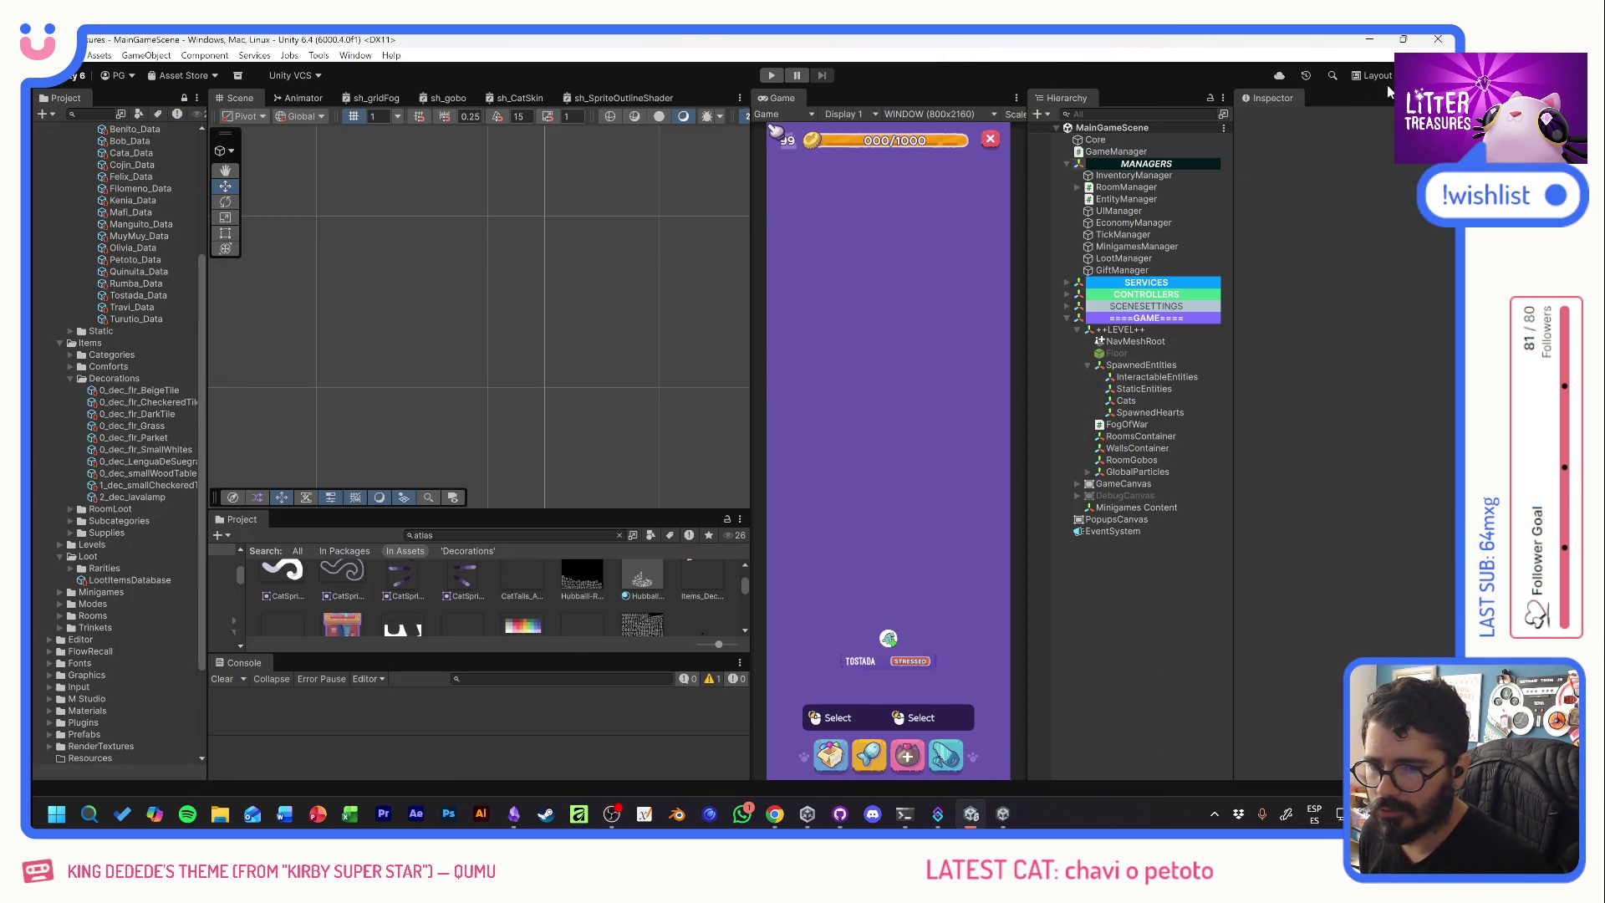
pyautogui.moveTo(1407, 48)
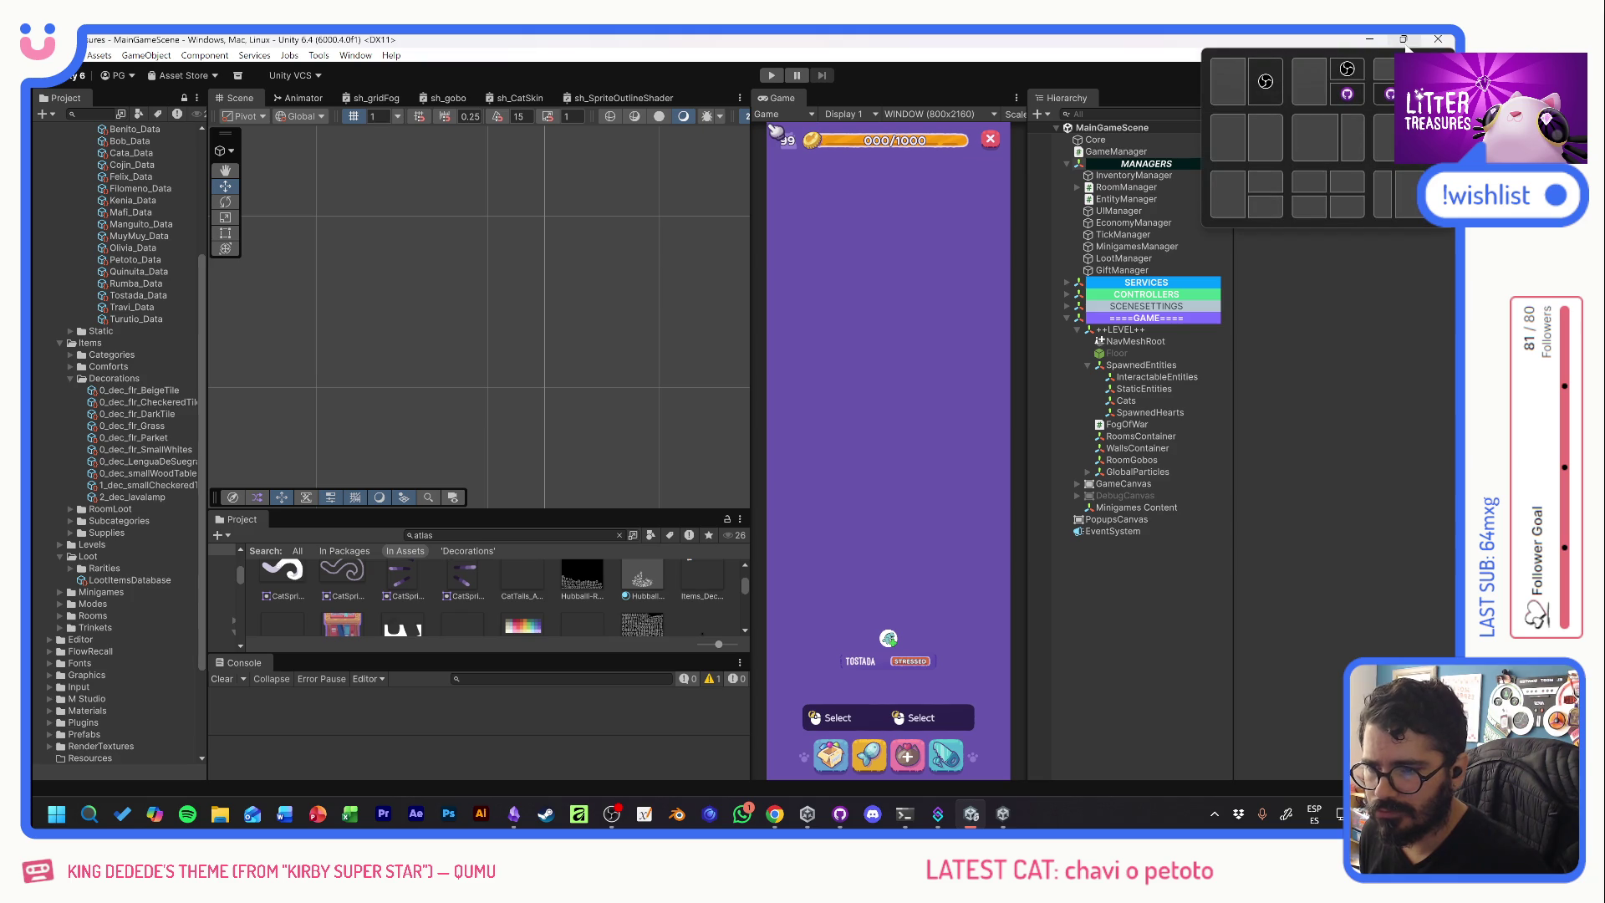
pyautogui.click(1404, 40)
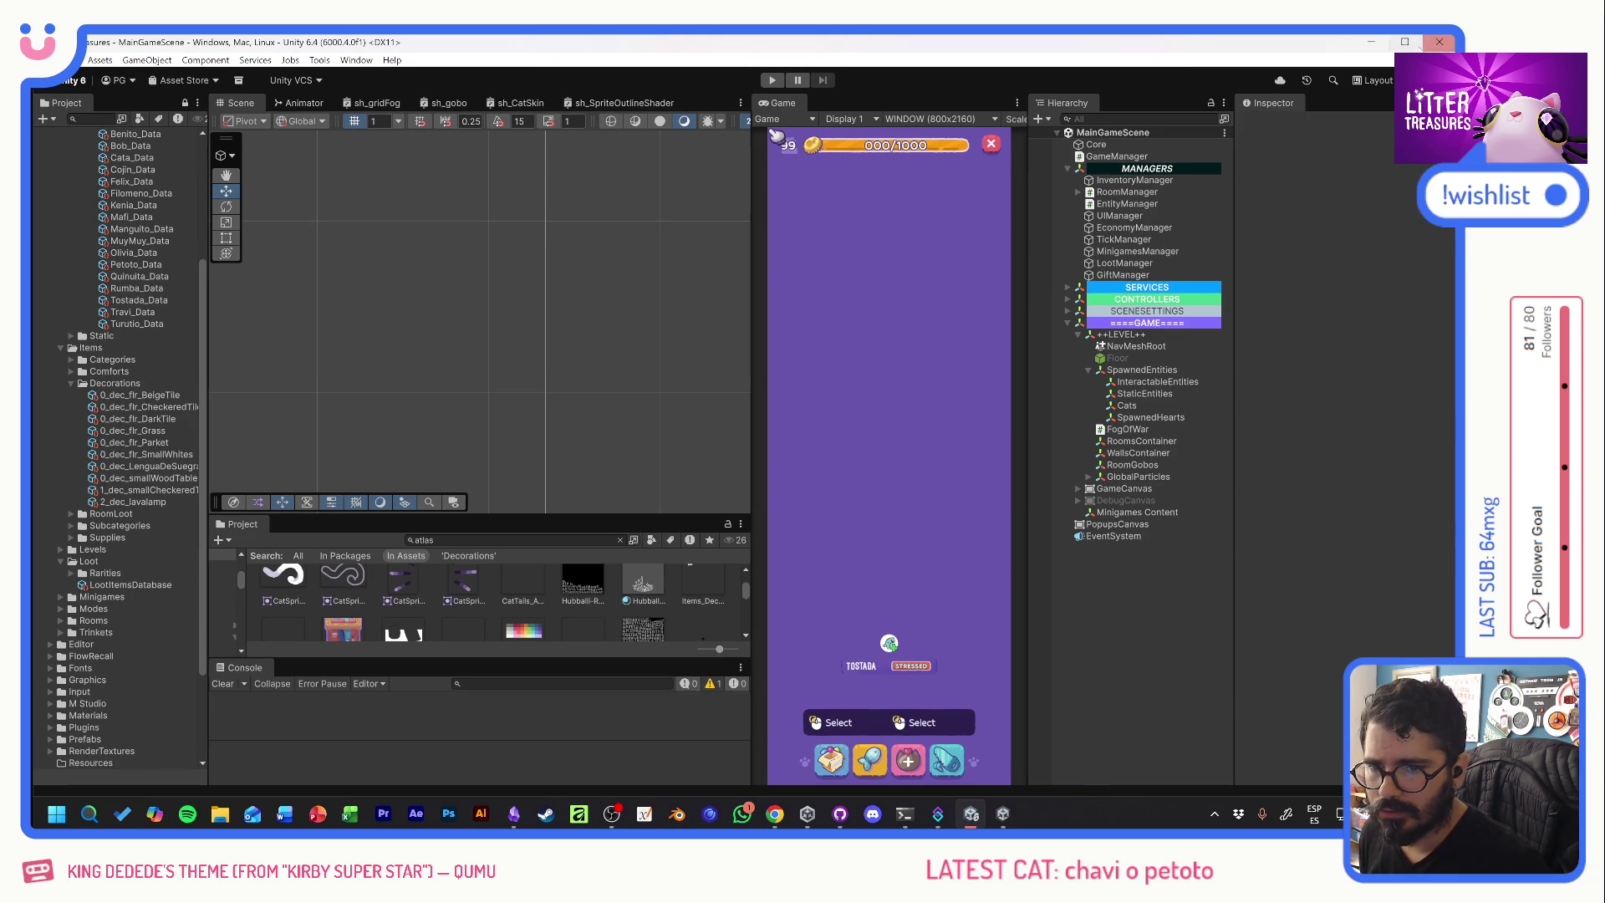
pyautogui.click(1404, 42)
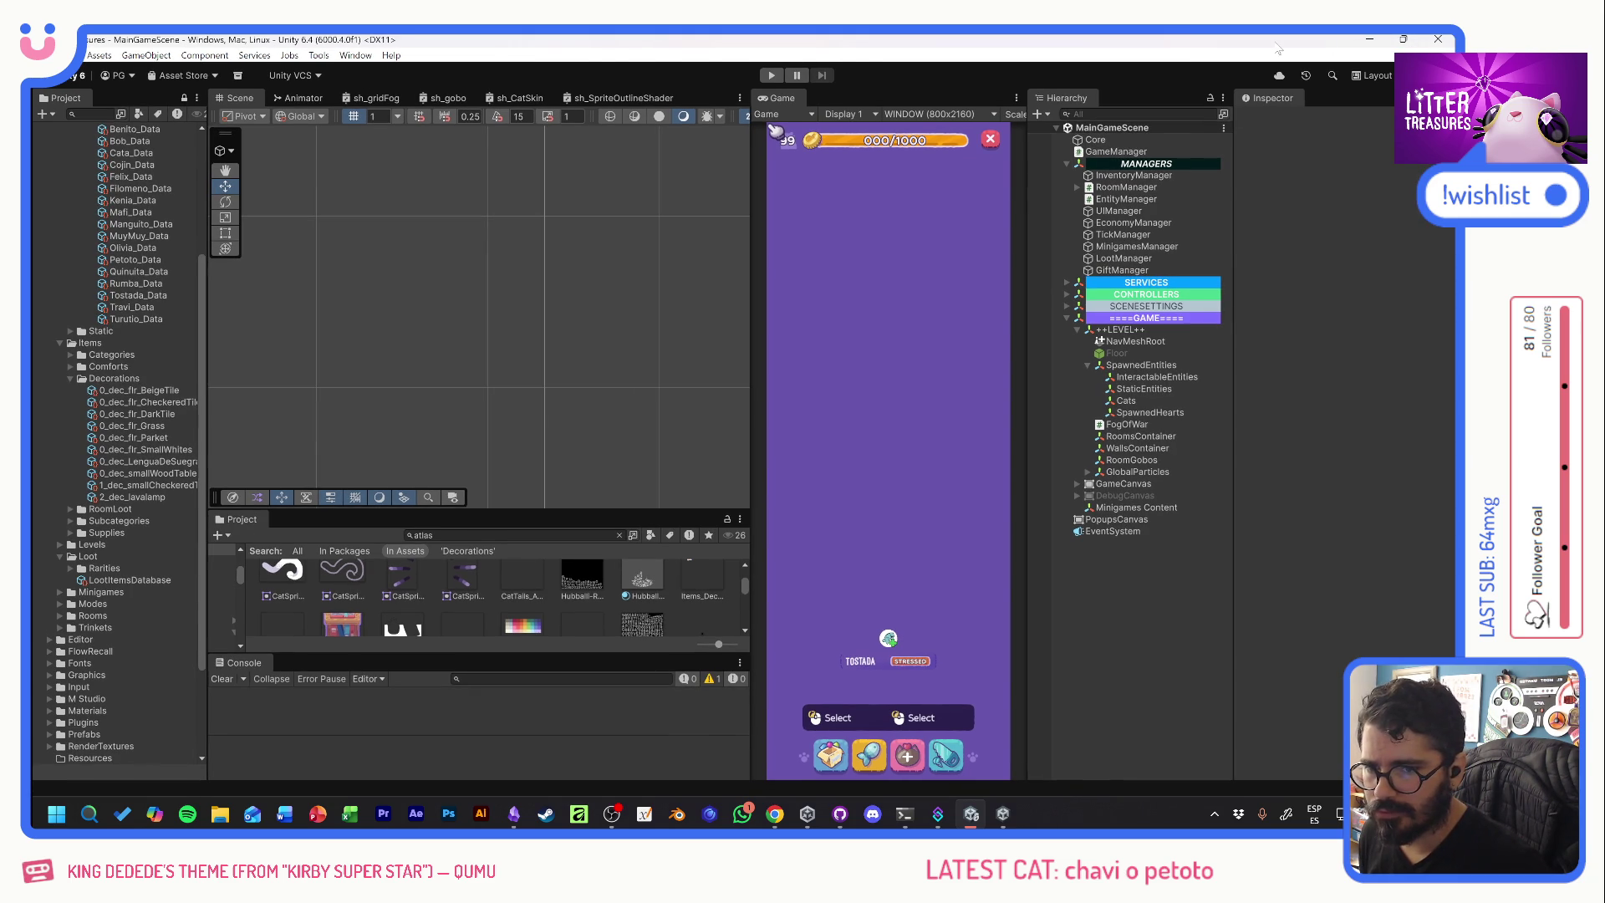
pyautogui.press('super+Left')
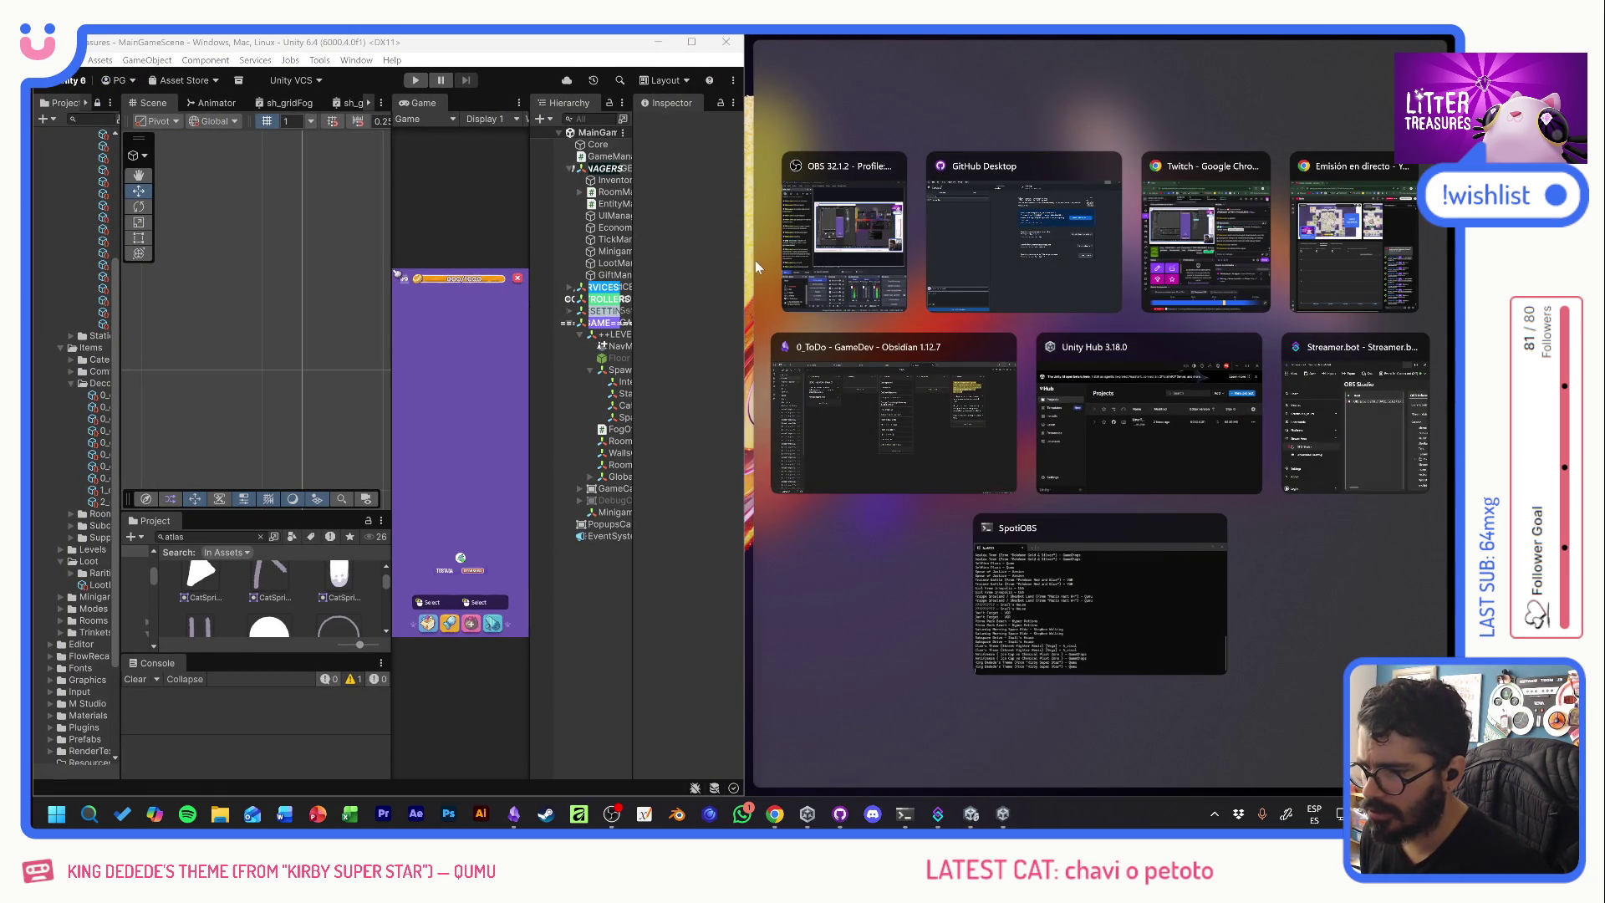
pyautogui.moveTo(744, 270); pyautogui.dragTo(1166, 288)
pyautogui.write('decor')
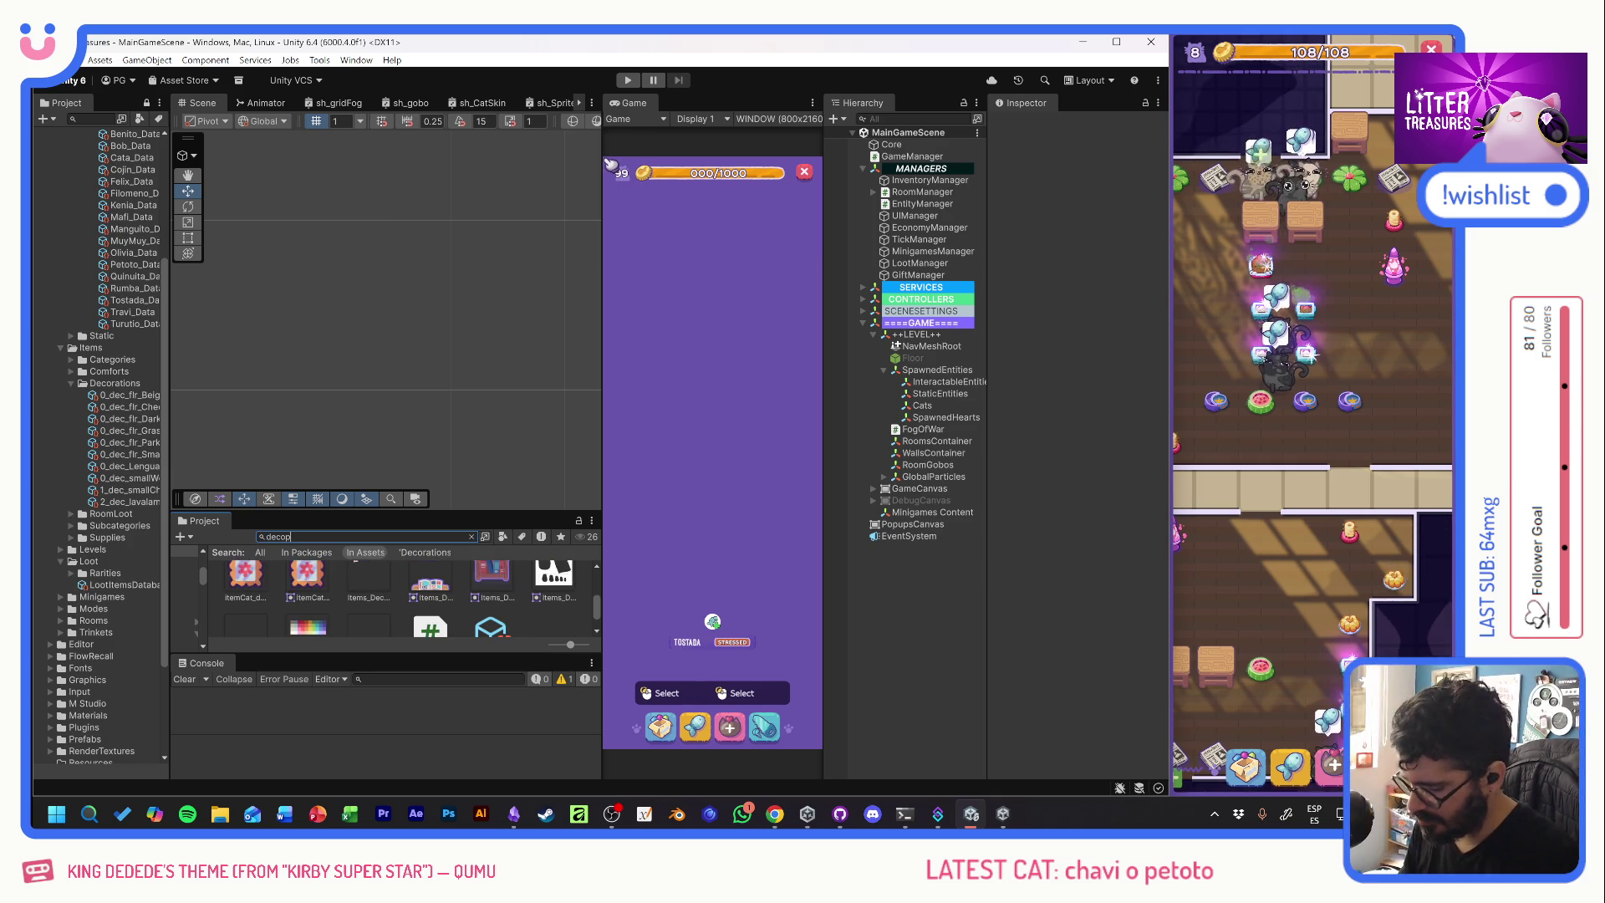
# - Open the DecoPF prefab from the 'decopf' search and widen the Inspector, Game and Hierarchy panels
pyautogui.write('g')
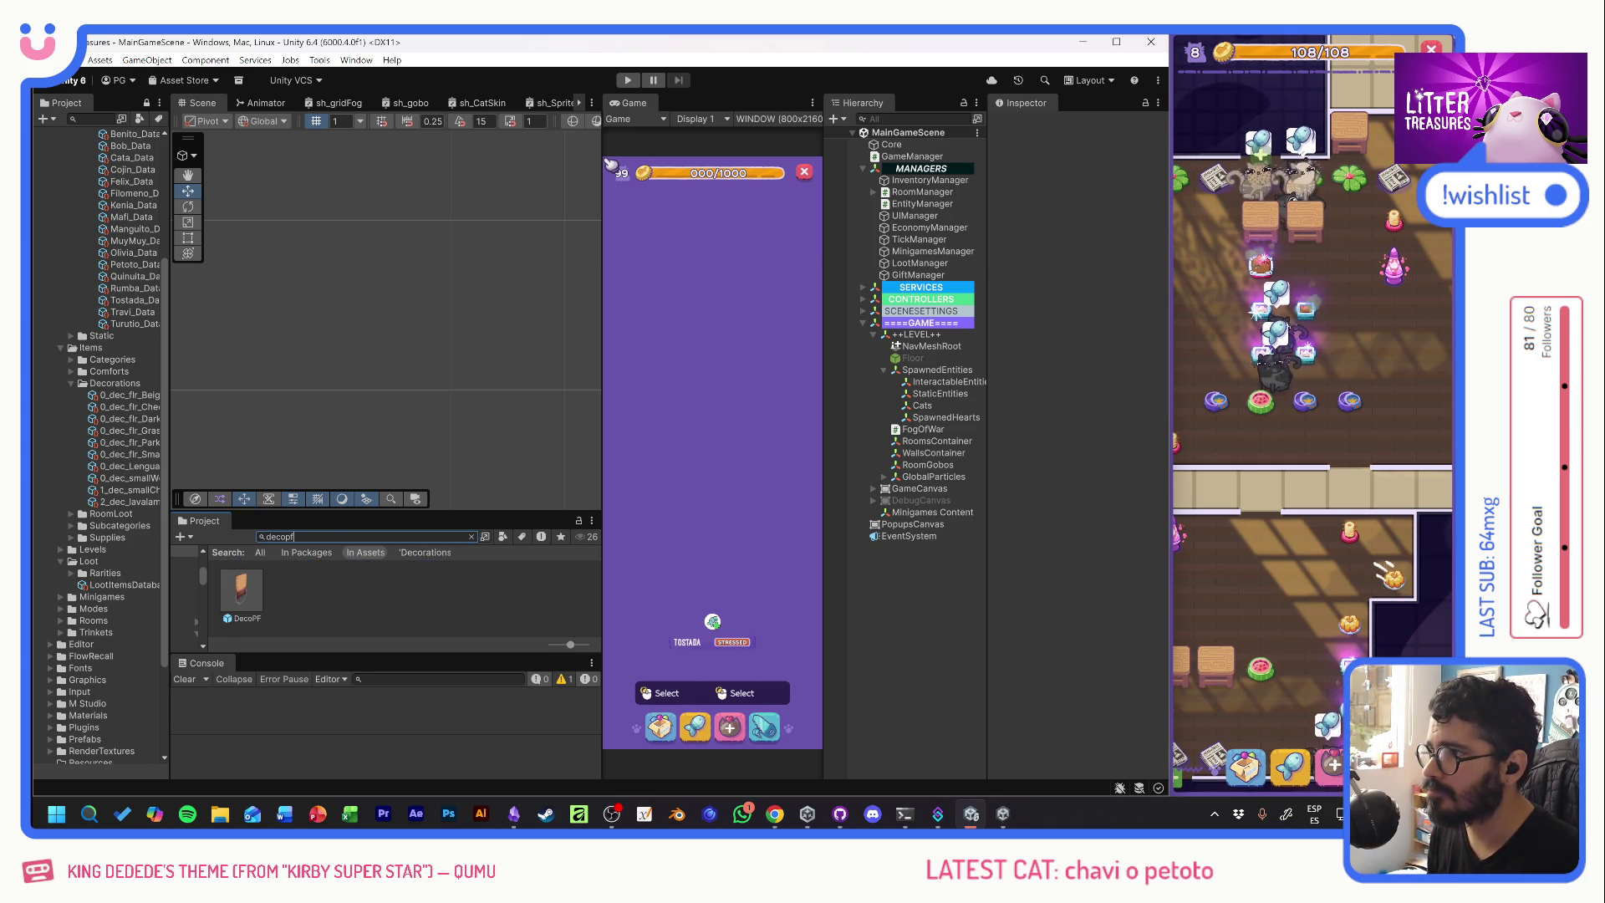
pyautogui.doubleClick(243, 590)
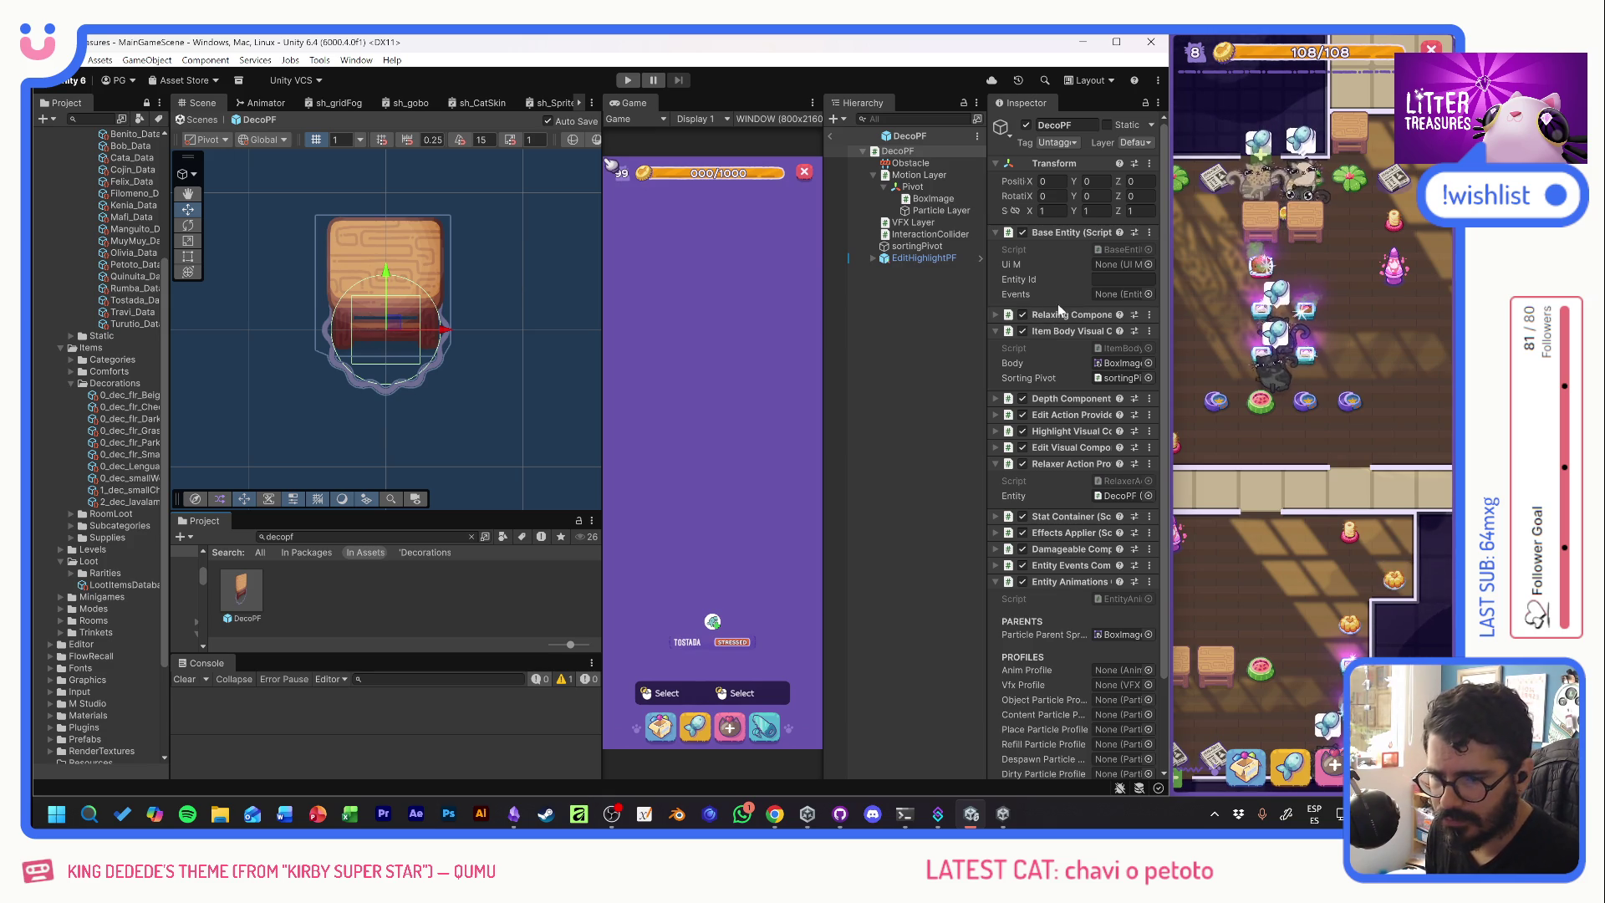
pyautogui.moveTo(989, 294); pyautogui.dragTo(958, 297)
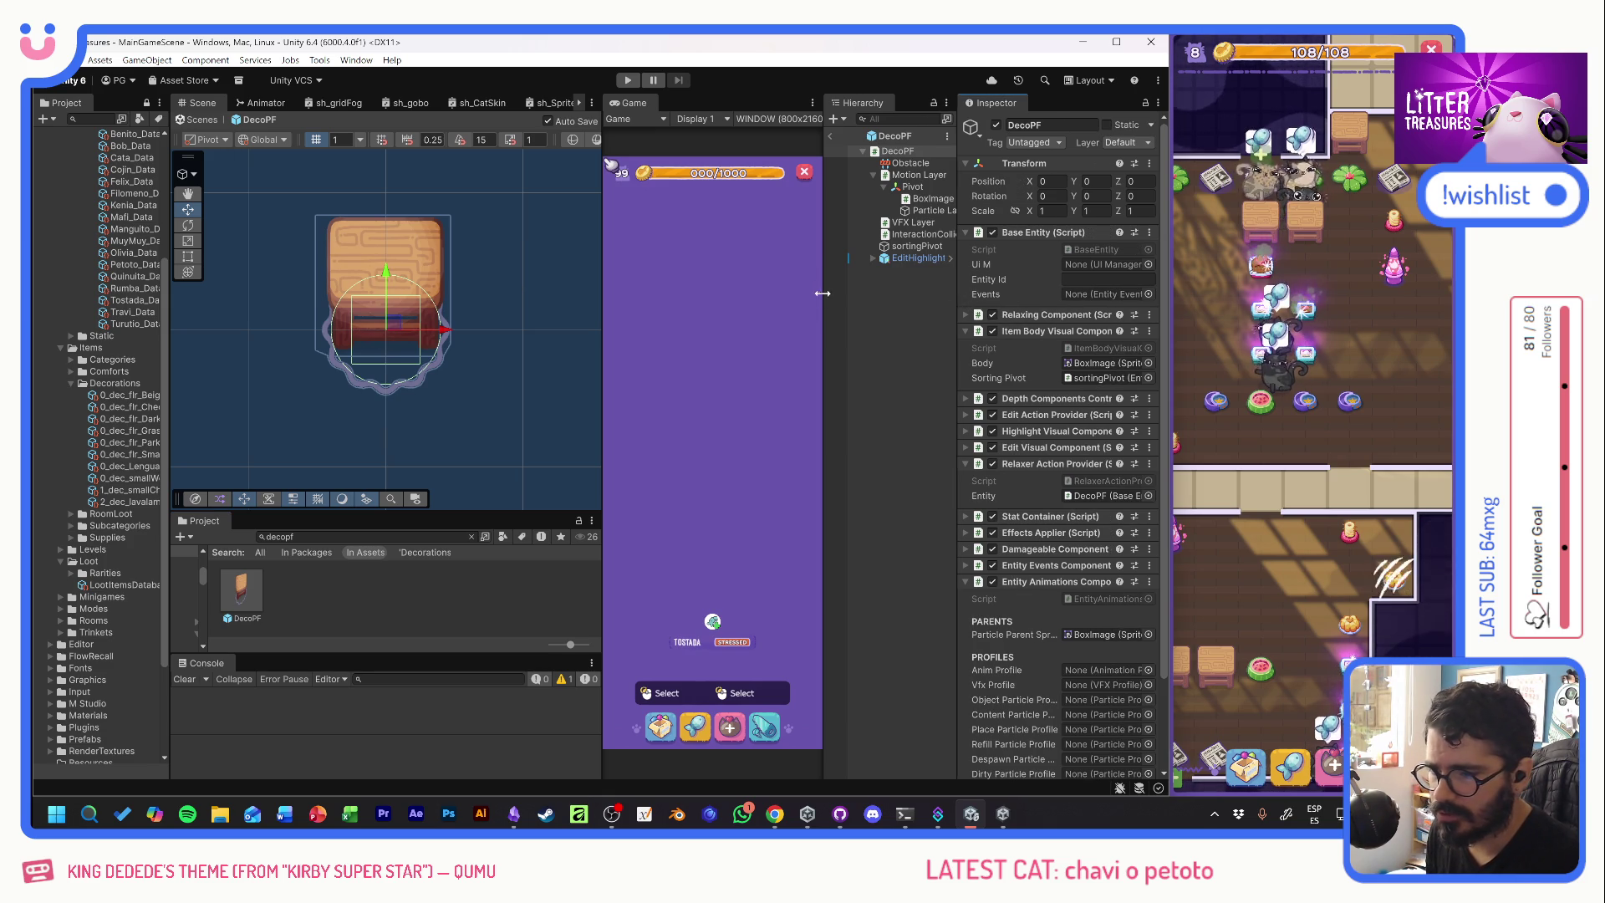
pyautogui.moveTo(823, 294)
pyautogui.mouseDown()
pyautogui.moveTo(798, 293)
pyautogui.moveTo(818, 293)
pyautogui.mouseUp()
pyautogui.moveTo(602, 277); pyautogui.dragTo(535, 287)
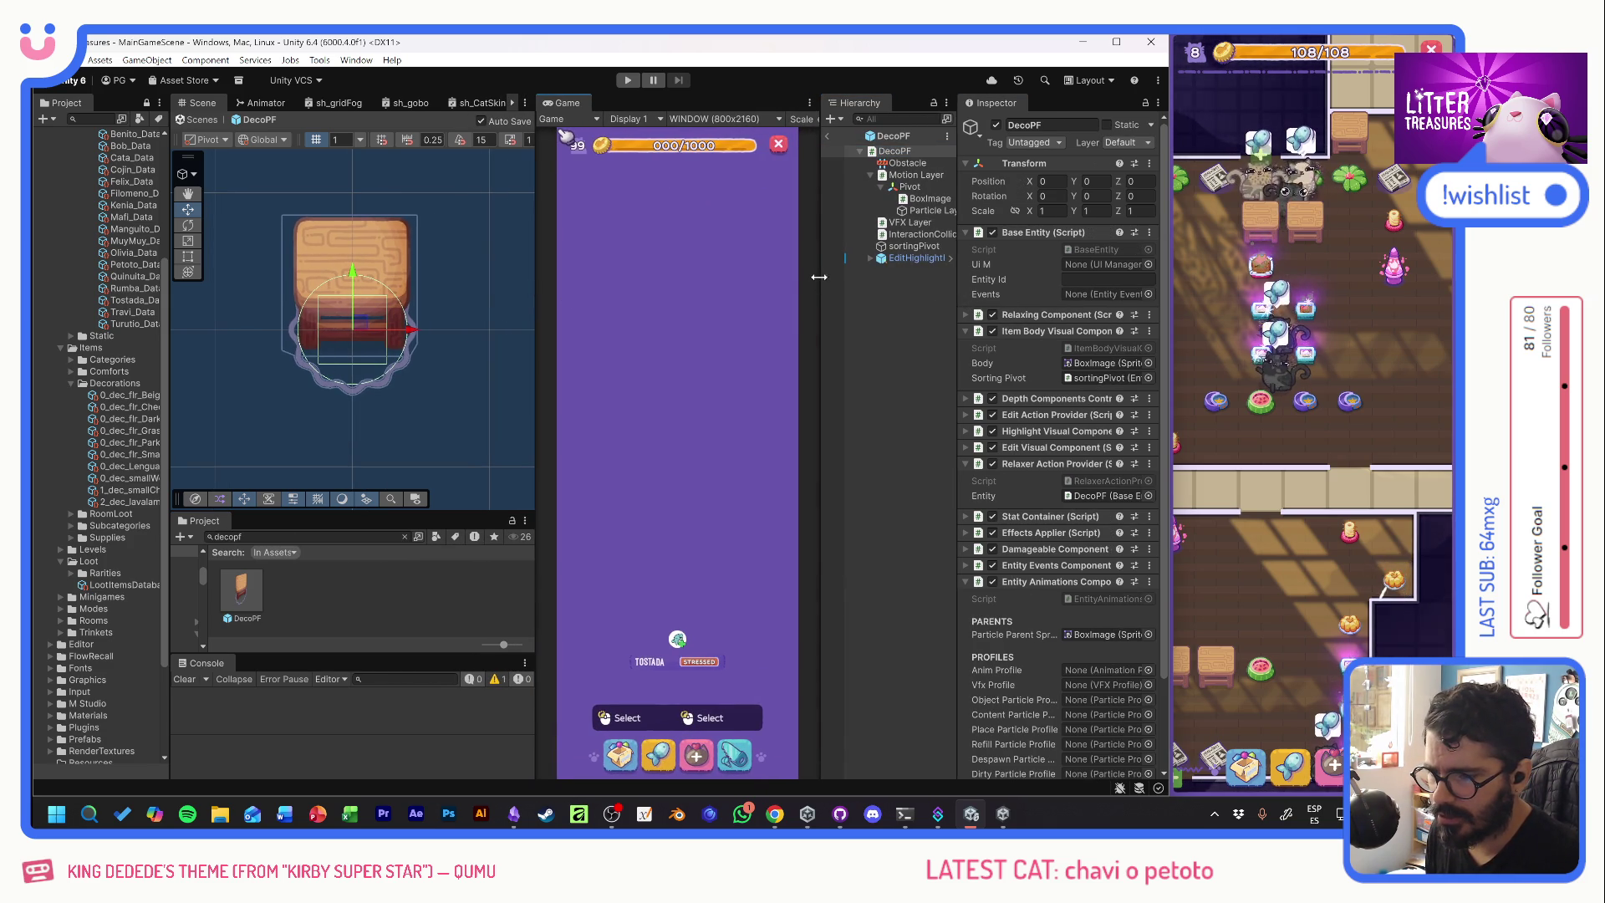
pyautogui.moveTo(818, 277); pyautogui.dragTo(799, 280)
pyautogui.moveTo(955, 290); pyautogui.dragTo(950, 290)
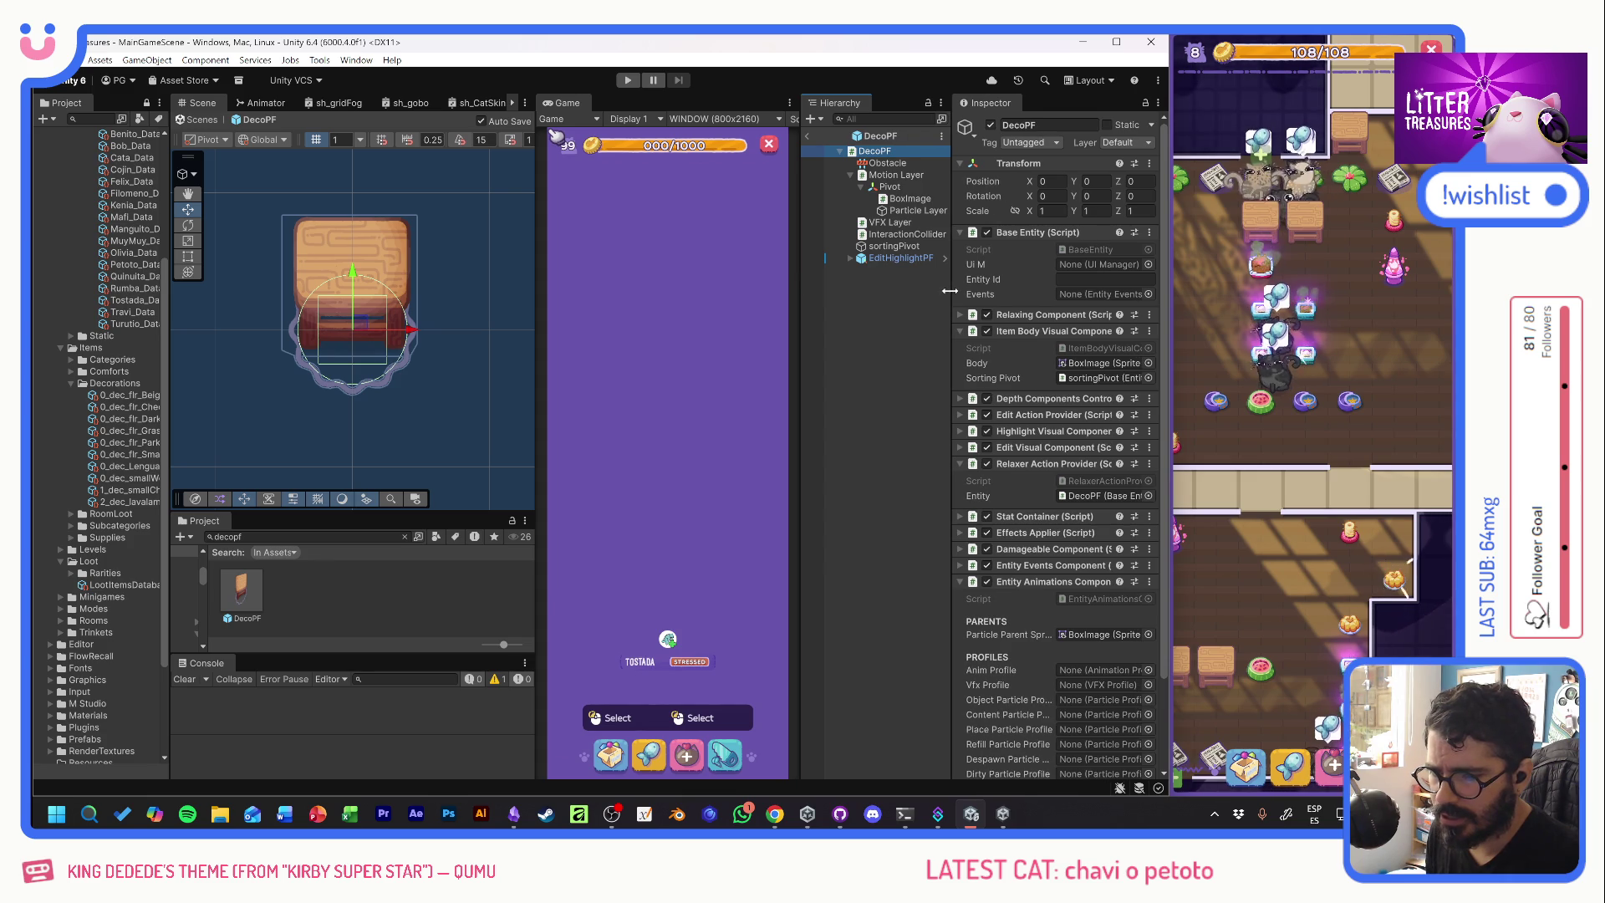
# - Collapse Item Body Visual and Relaxer Action Provider, then select the BoxImage object
pyautogui.click(960, 331)
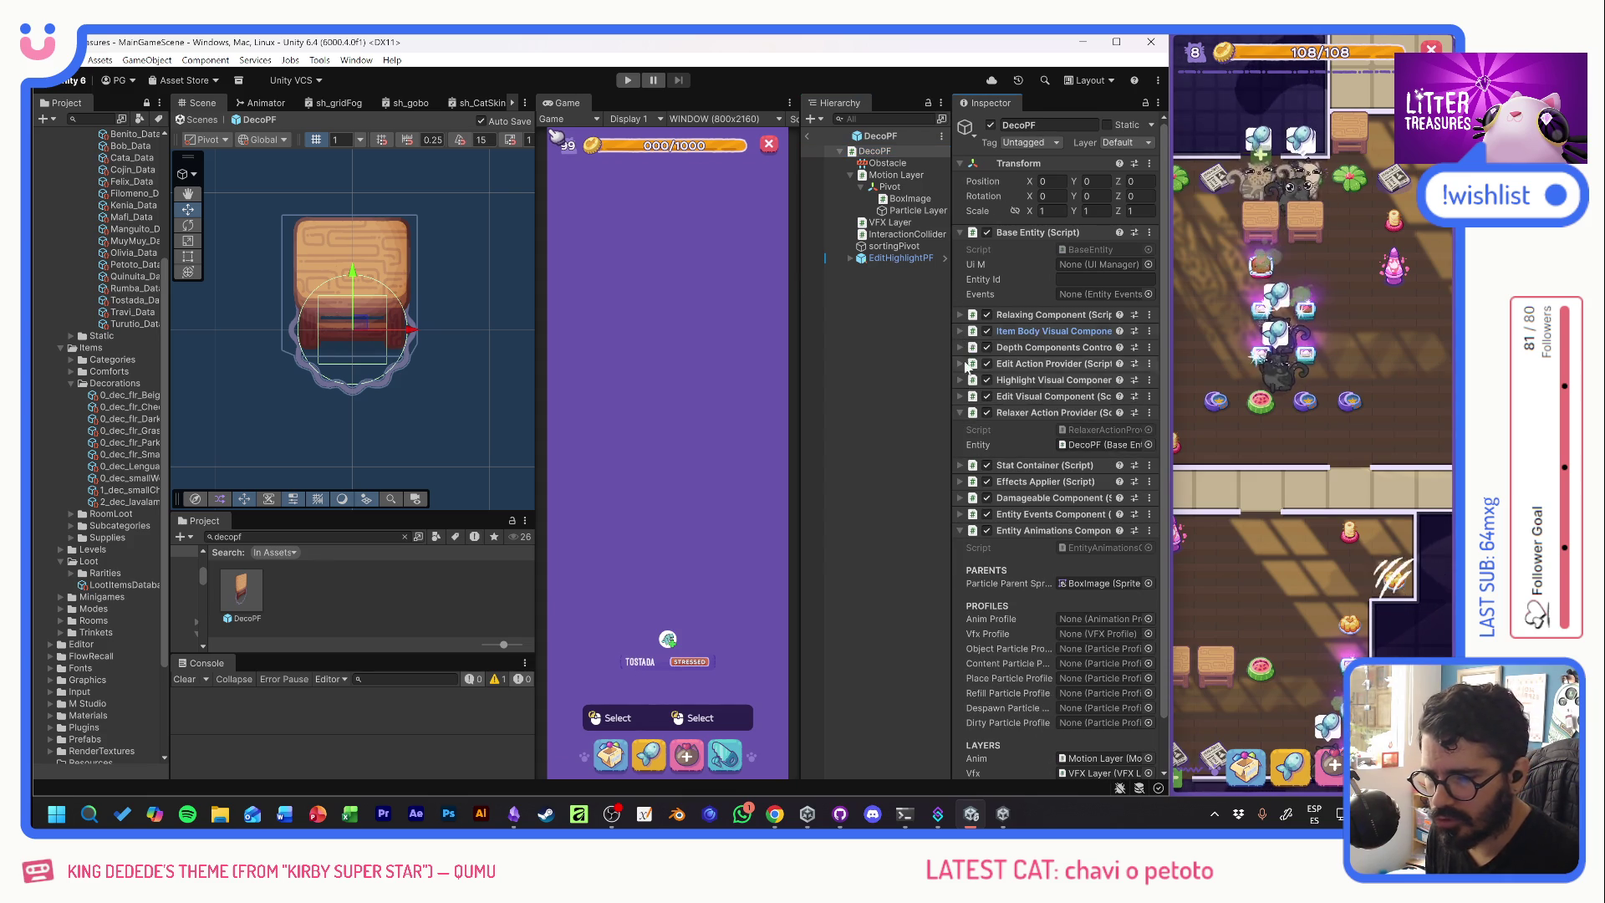
pyautogui.click(960, 411)
pyautogui.click(909, 199)
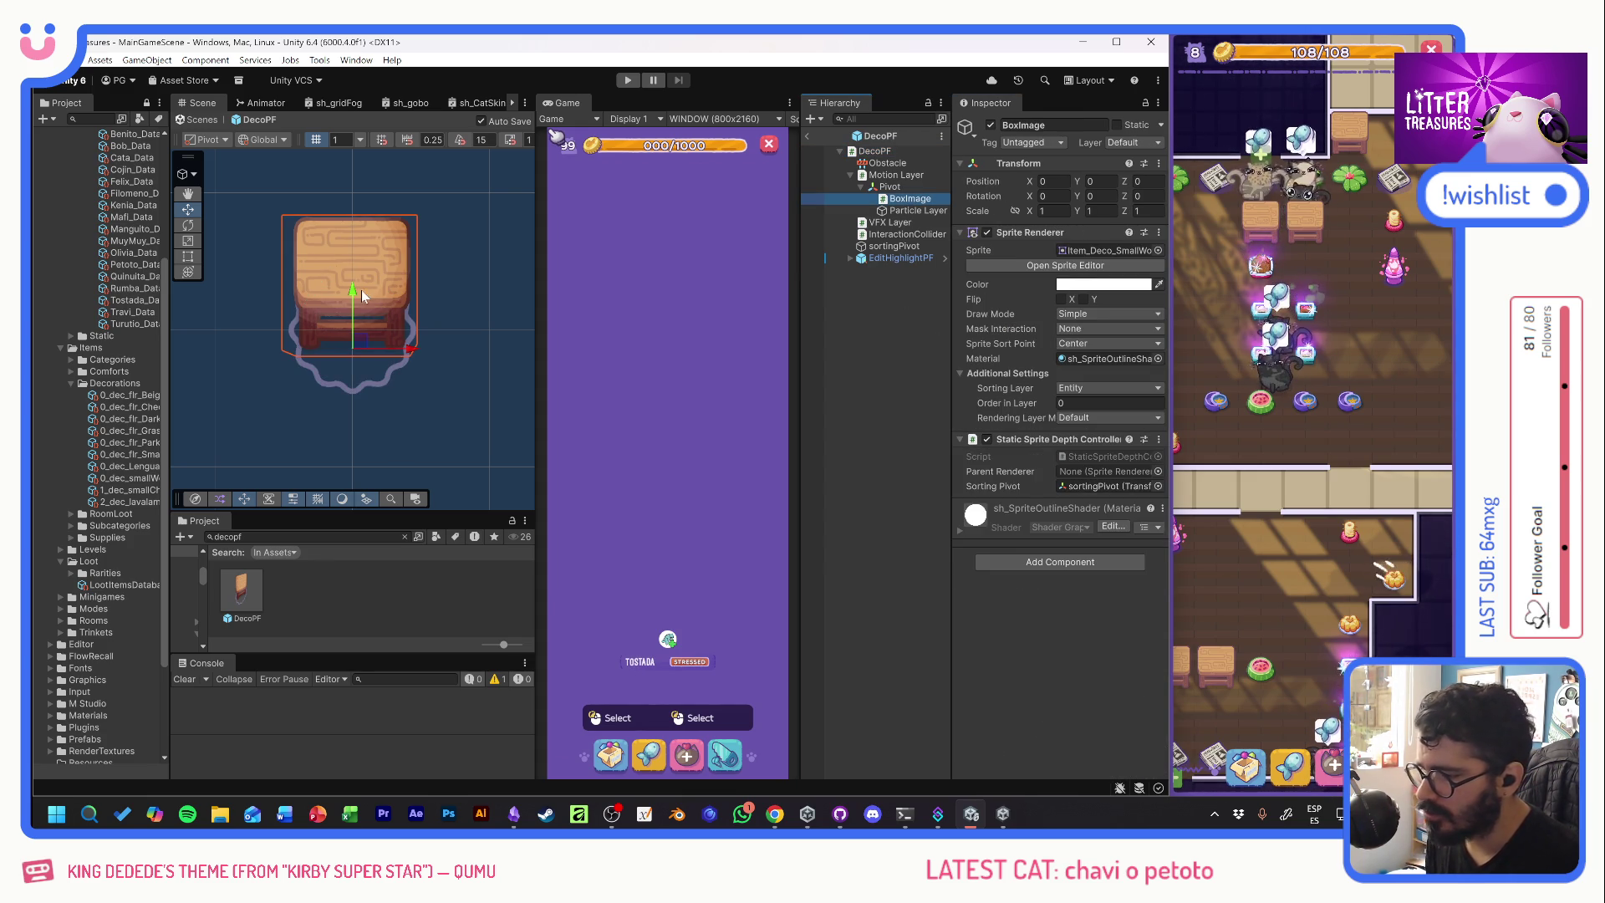
# - Give BoxImage the Item_Deco_LenguaDeSuegra sprite and lower it to Y -2.18
pyautogui.moveTo(354, 296); pyautogui.dragTo(360, 338)
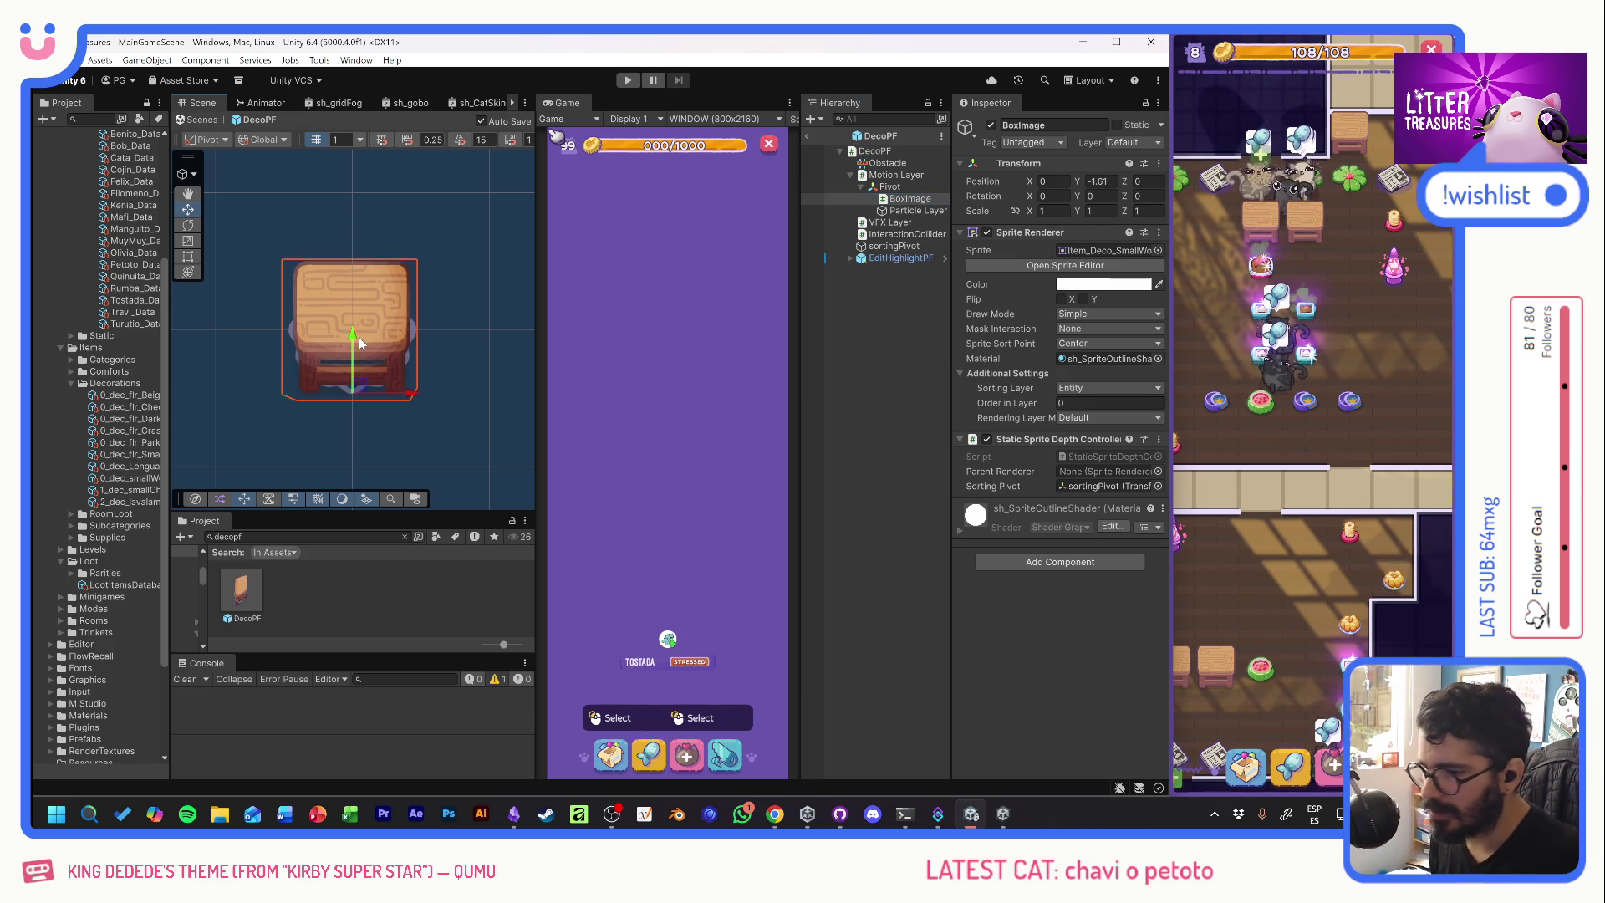
pyautogui.hotkey('ctrl', 'z')
pyautogui.click(1158, 250)
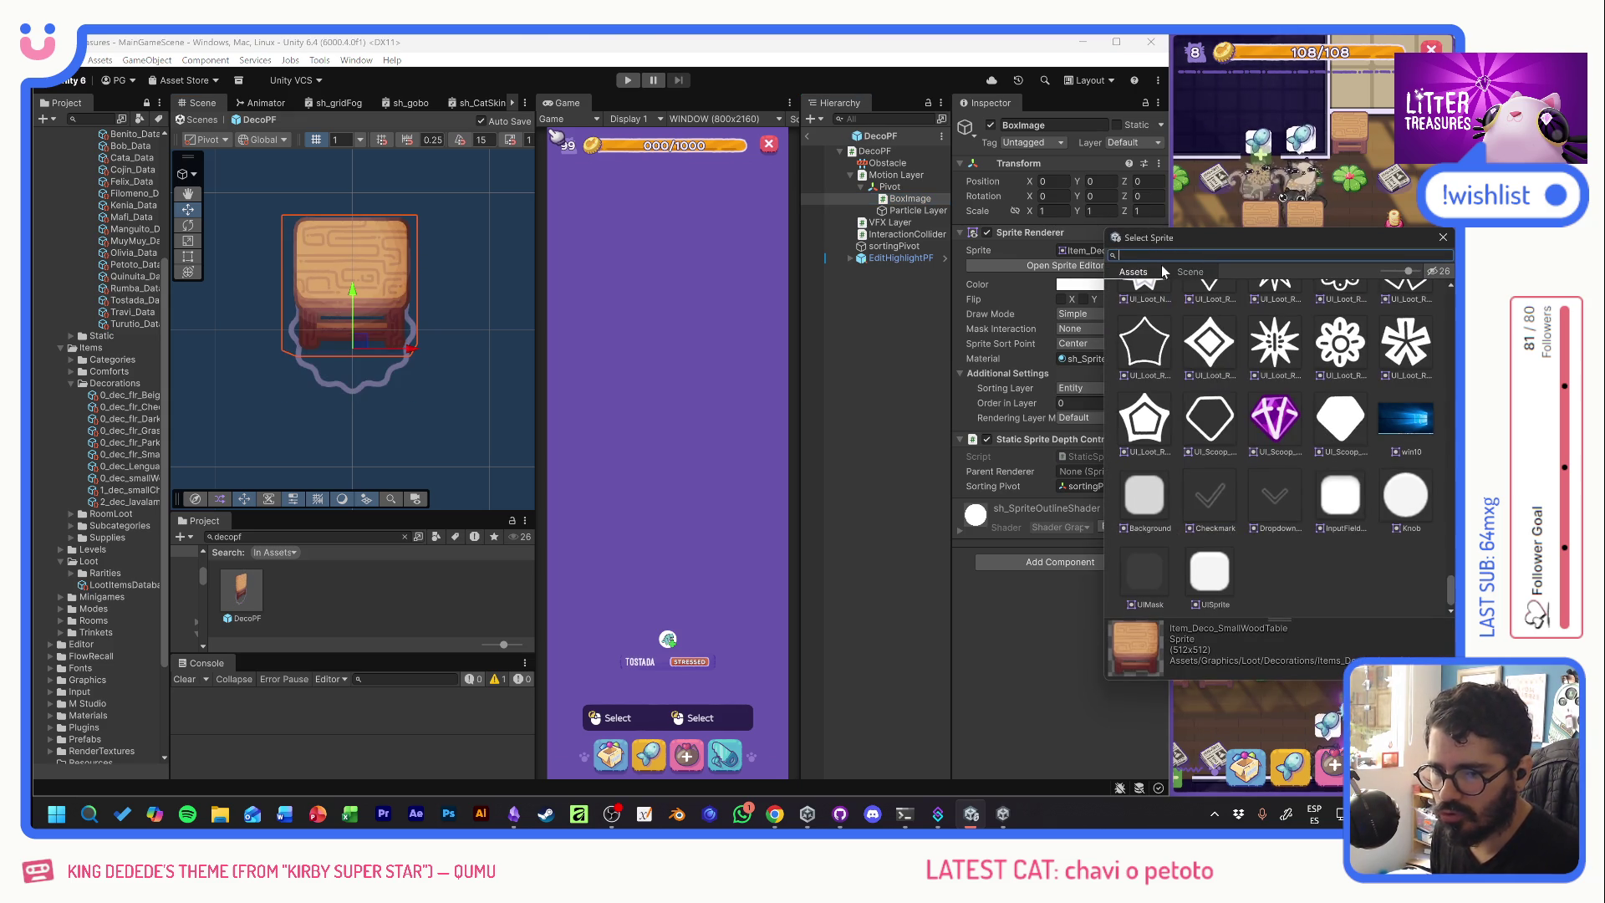
pyautogui.write('len')
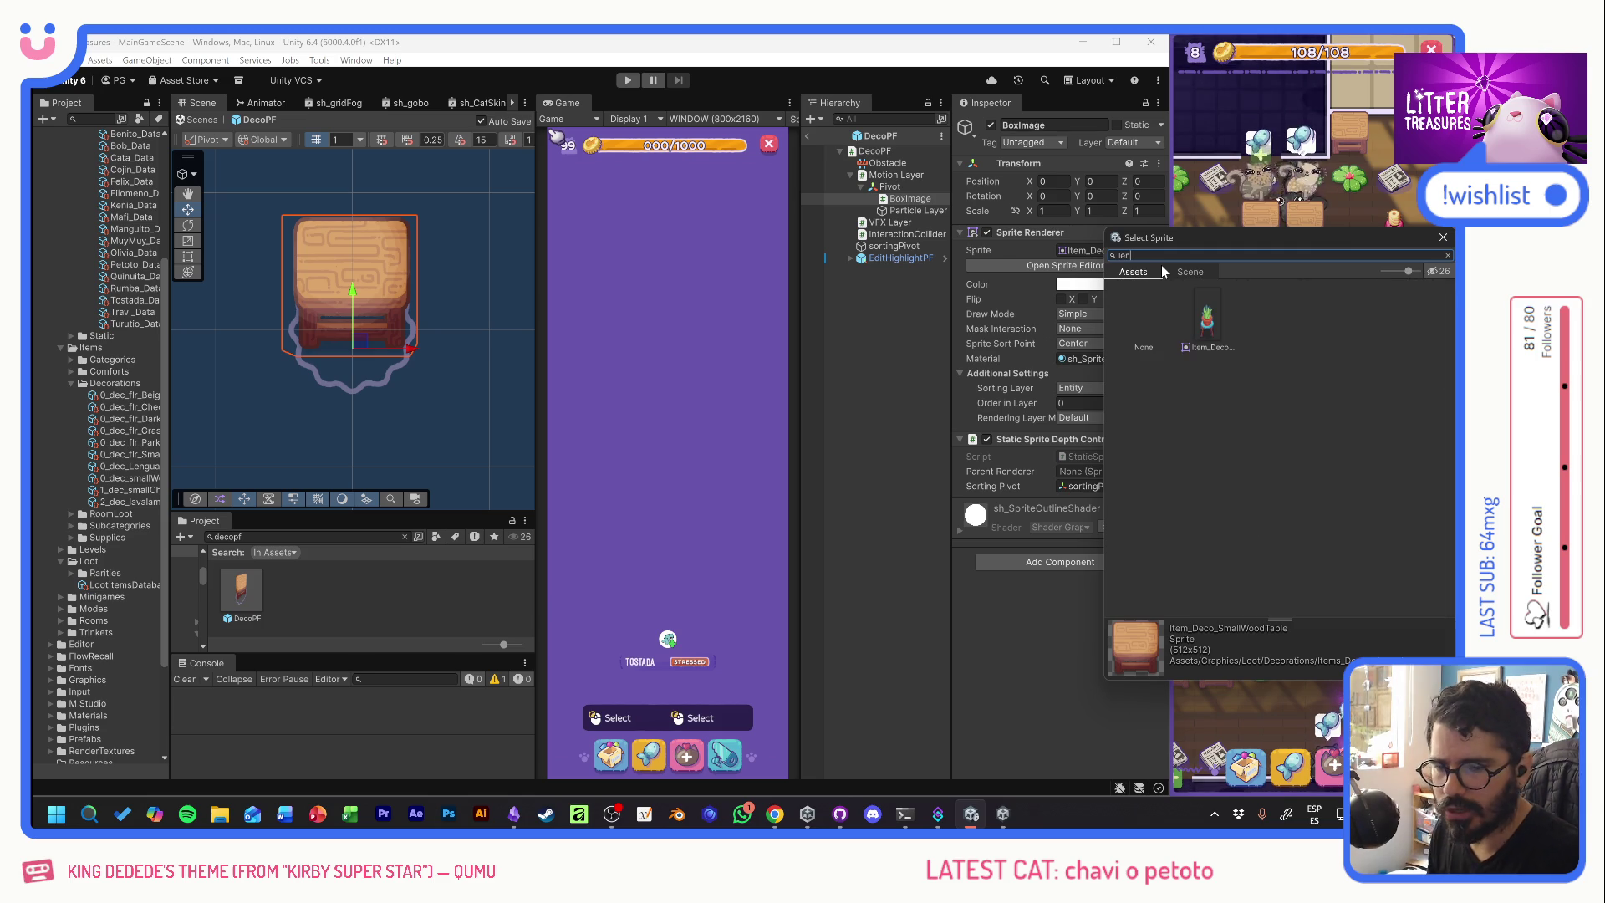
pyautogui.click(1206, 326)
pyautogui.doubleClick(1206, 326)
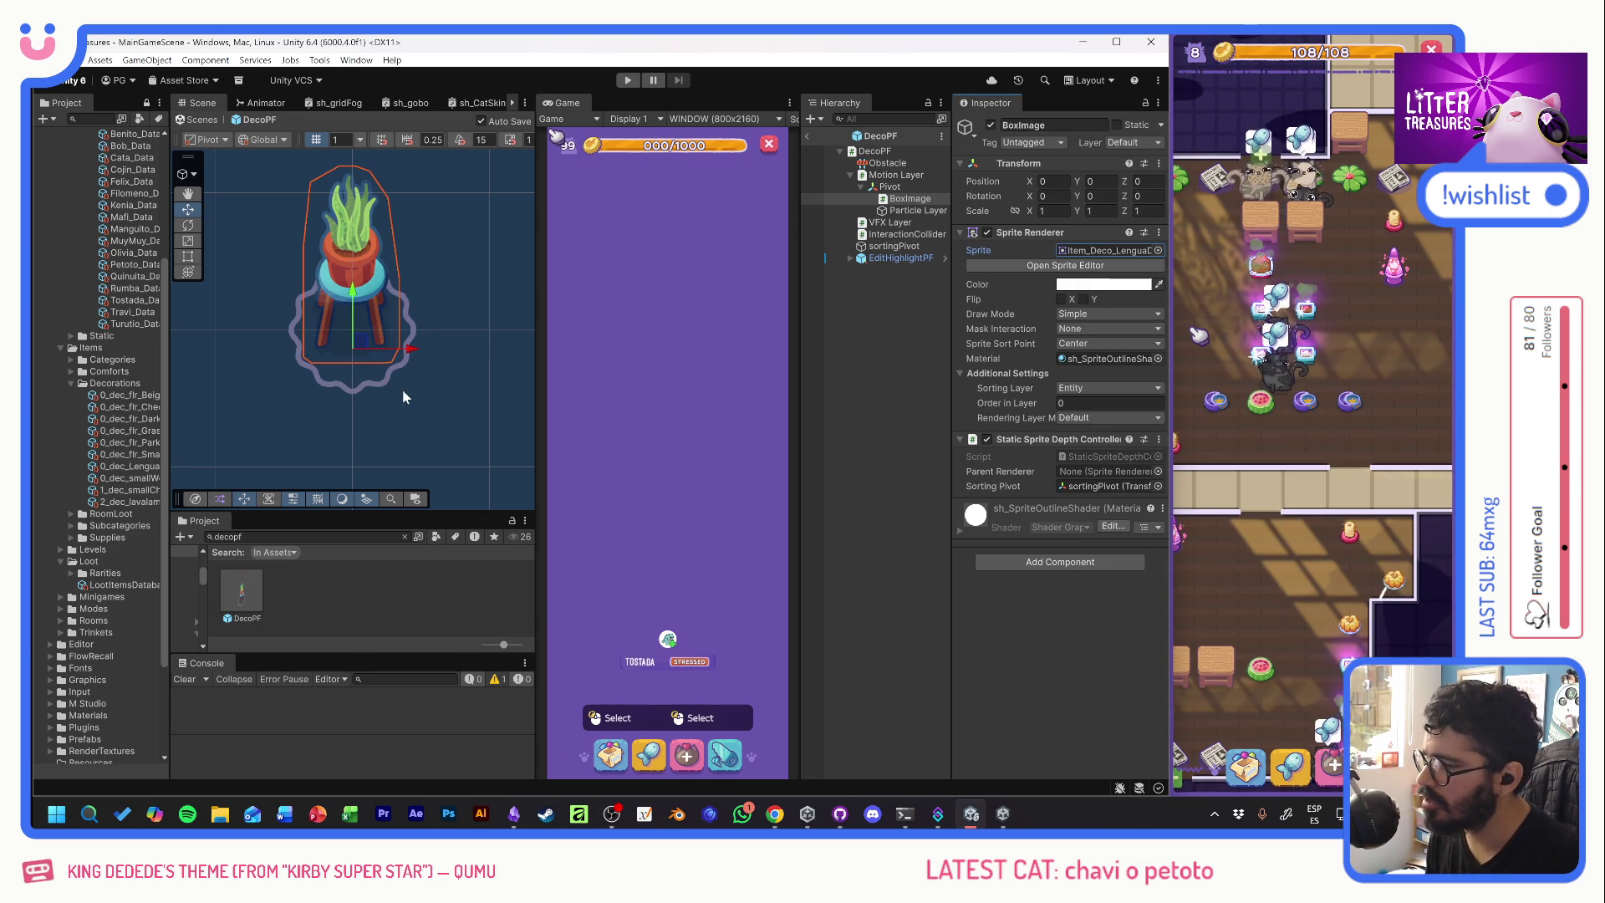
pyautogui.moveTo(355, 301); pyautogui.dragTo(361, 351)
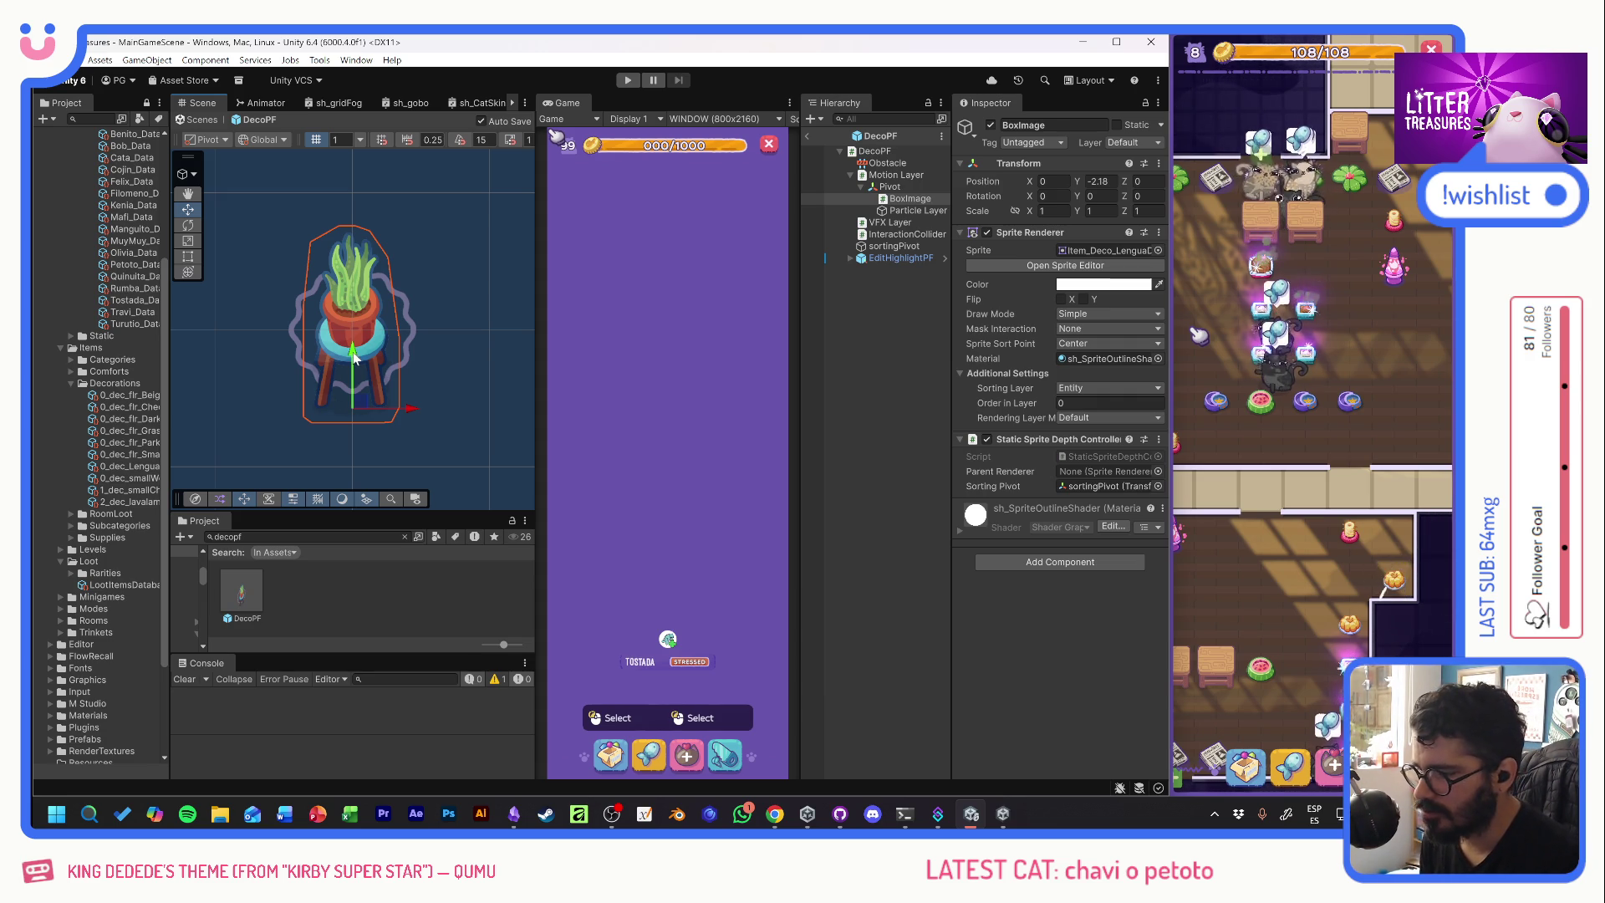
# - Drag the plant's Y handle upward until Position Y reads -0.56
pyautogui.moveTo(354, 358); pyautogui.dragTo(369, 316)
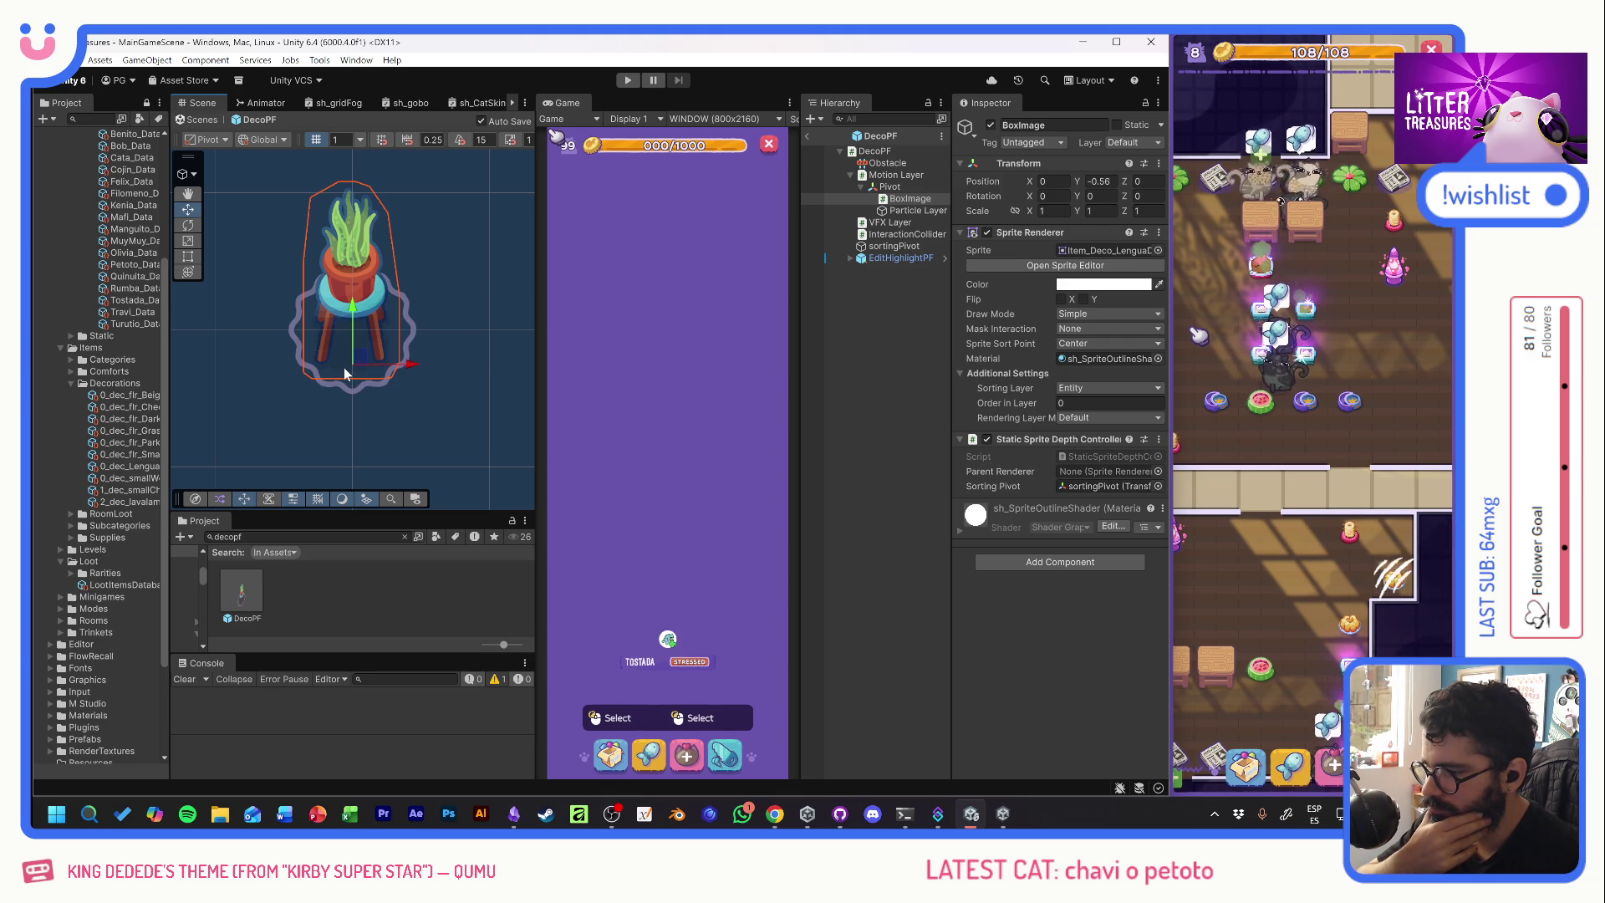
pyautogui.click(1158, 251)
pyautogui.write('de')
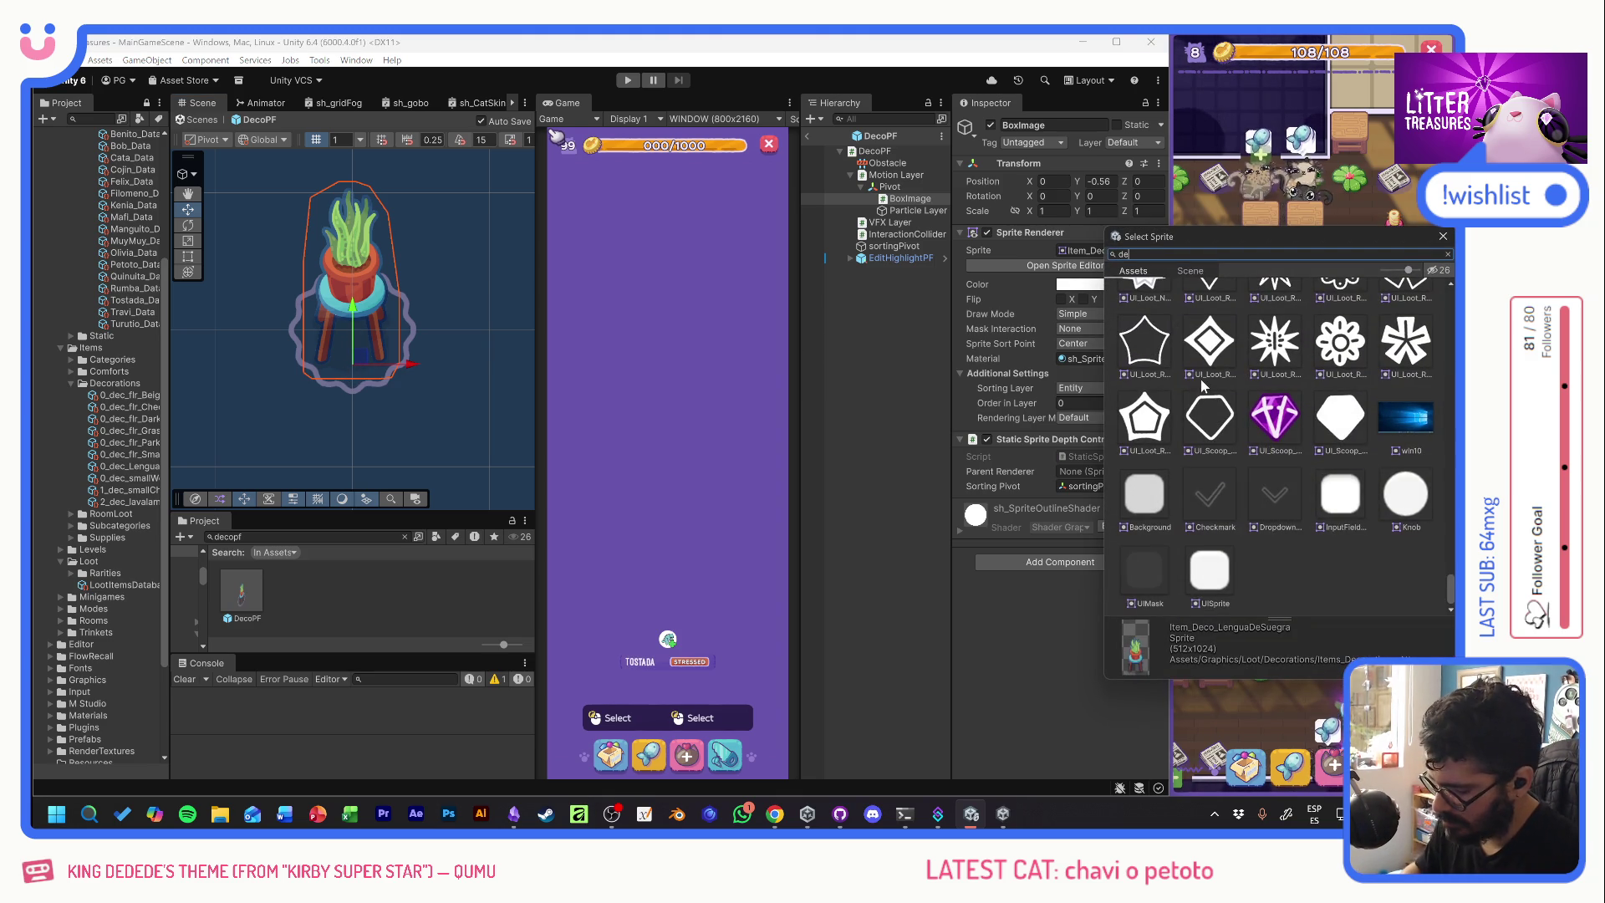
pyautogui.write('co')
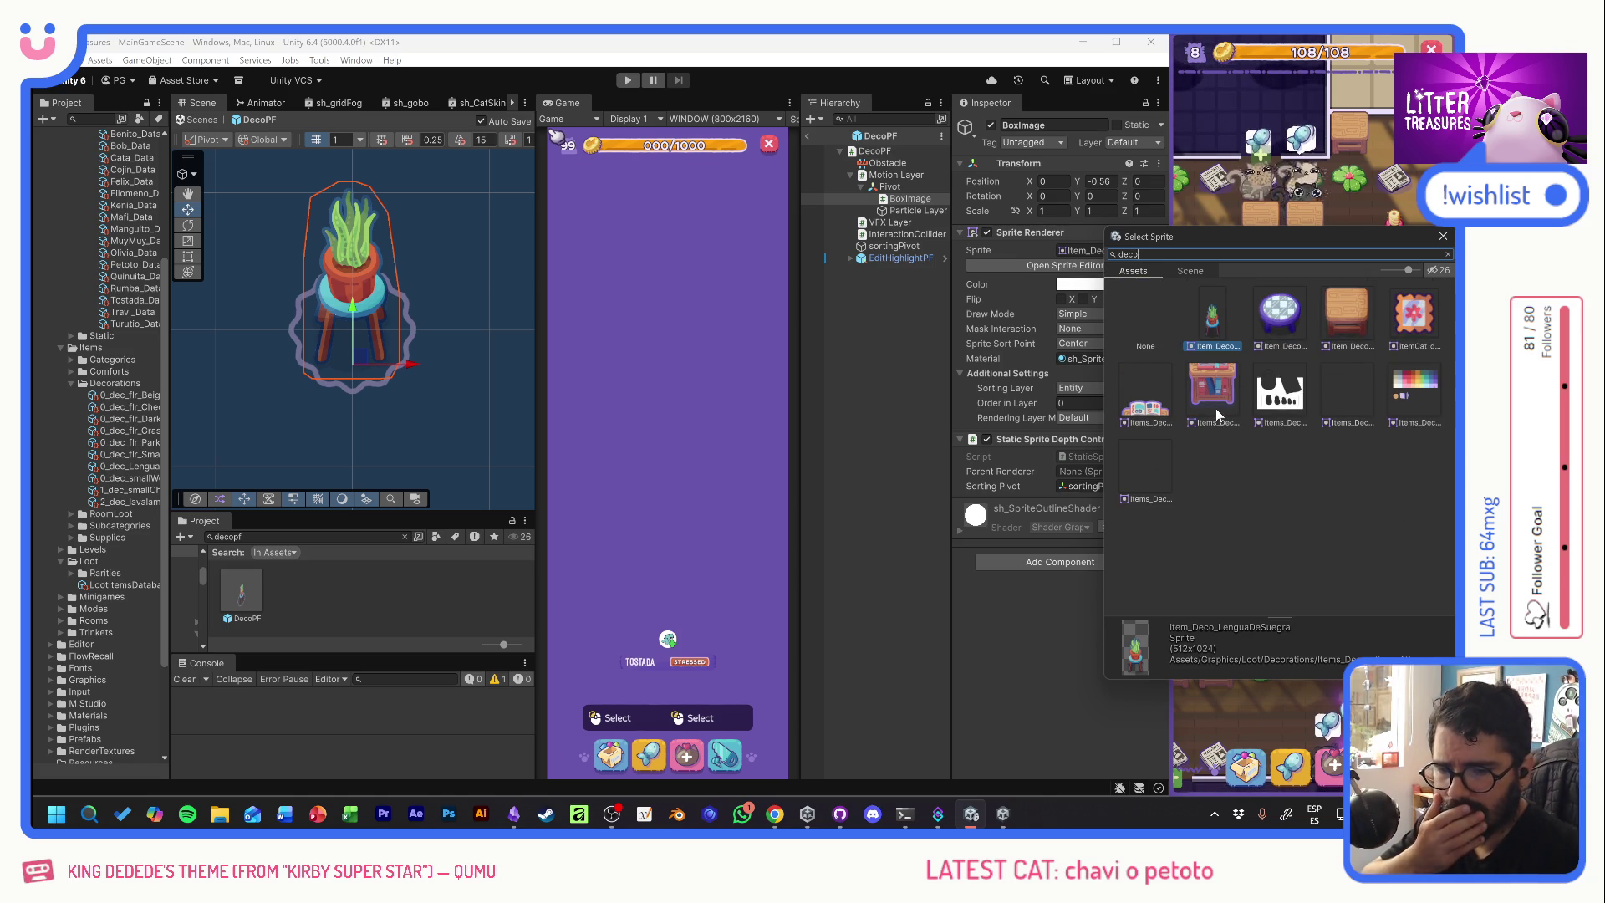
pyautogui.click(1277, 316)
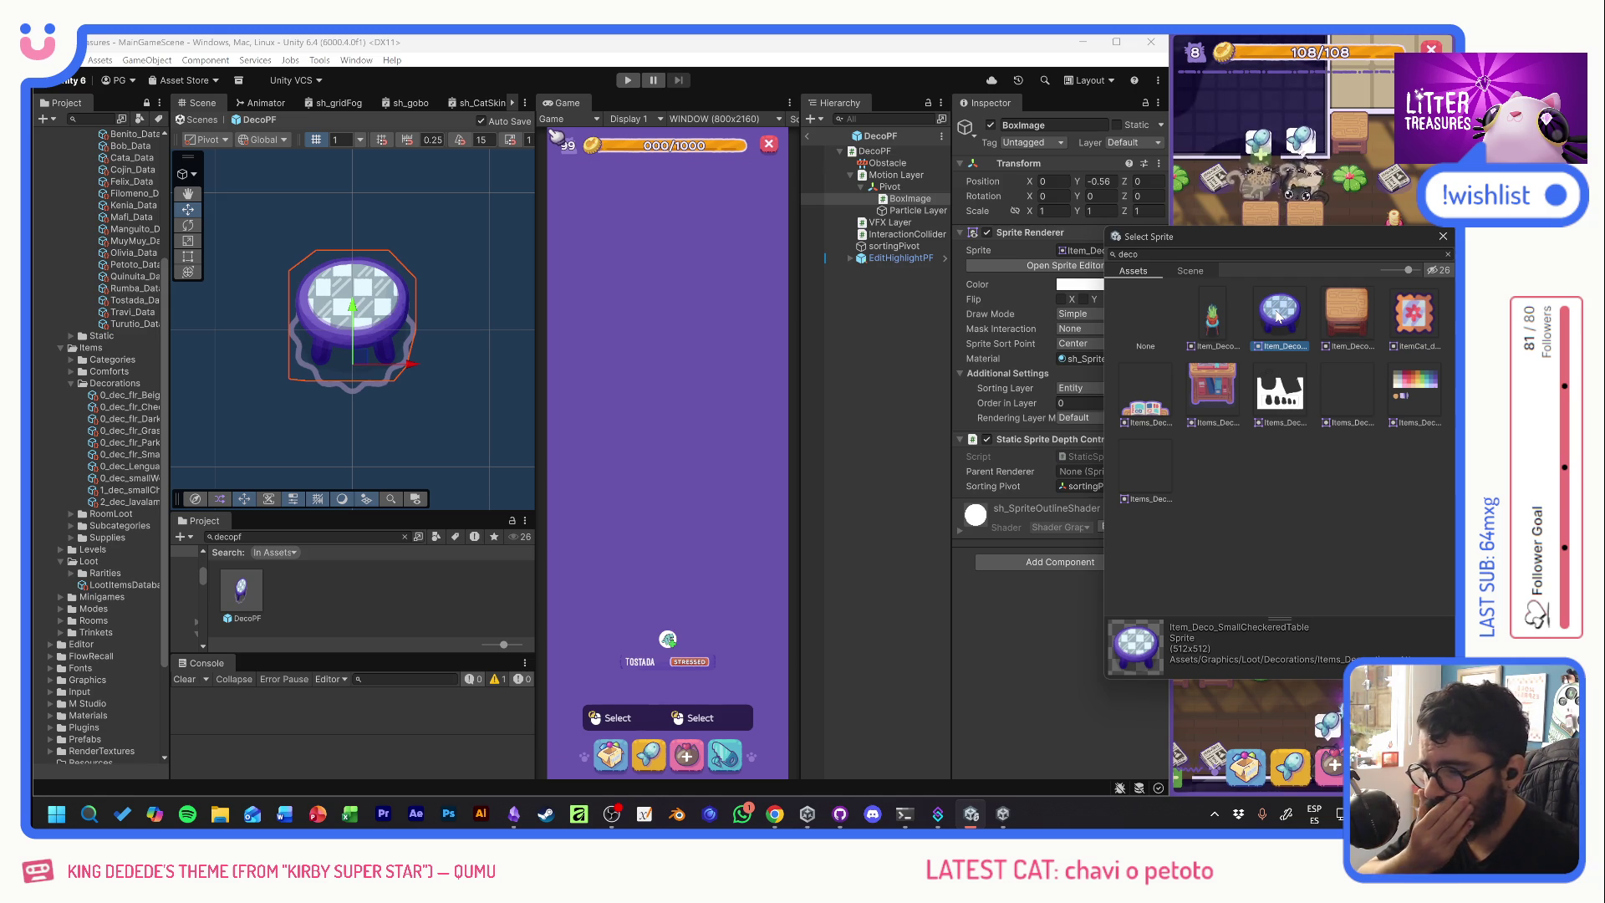
pyautogui.click(1339, 320)
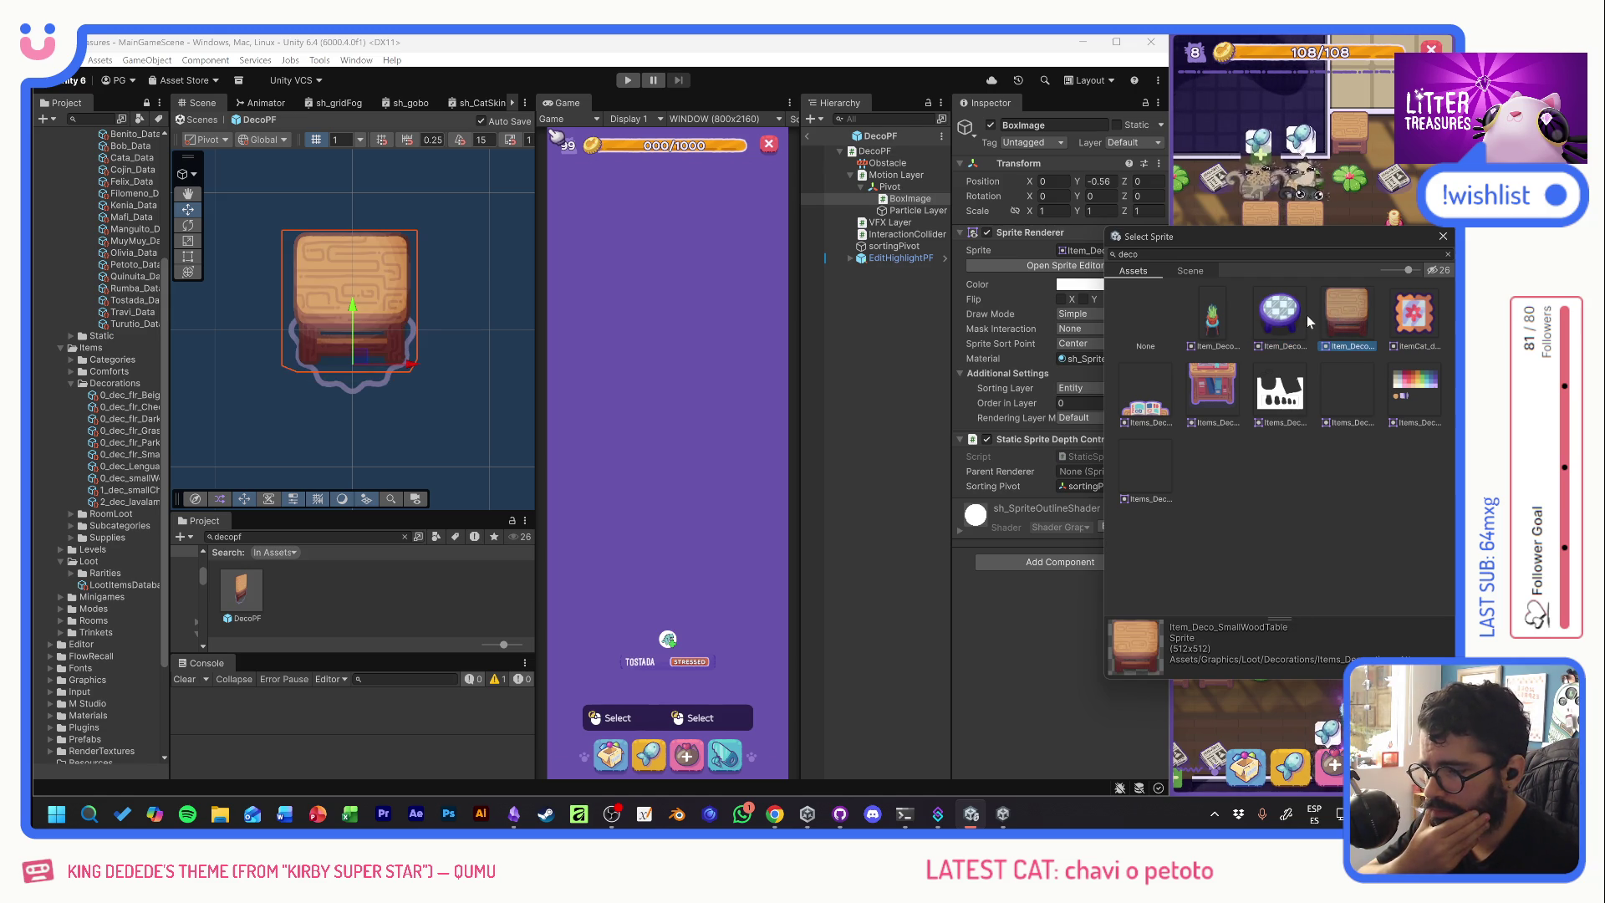
pyautogui.click(1303, 315)
pyautogui.click(1216, 316)
pyautogui.click(1281, 316)
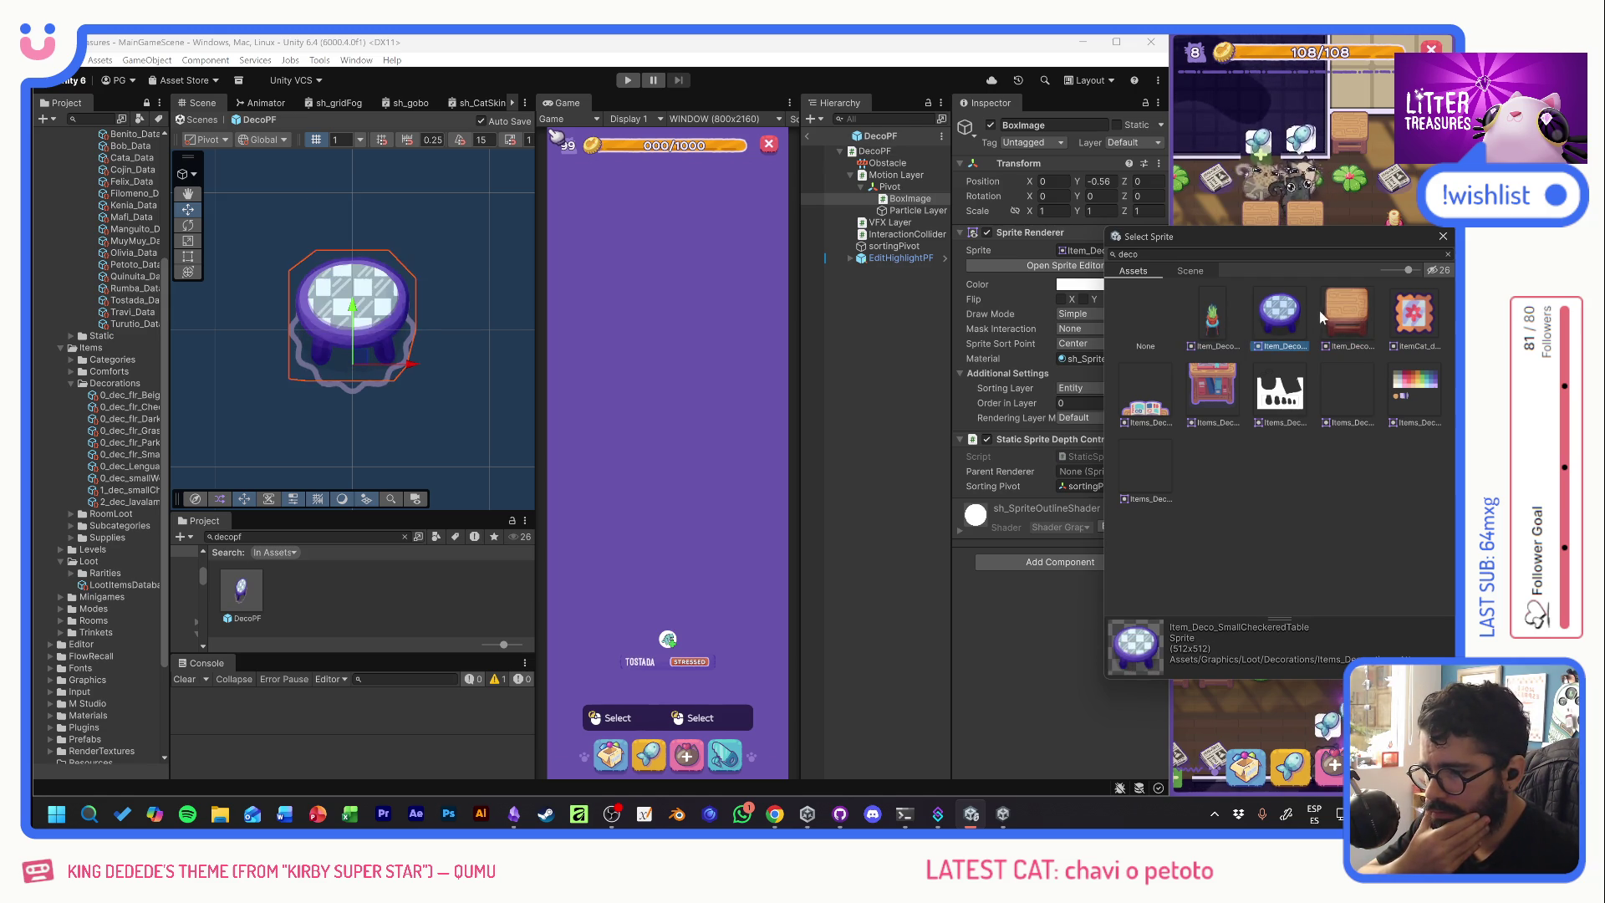
pyautogui.click(1336, 314)
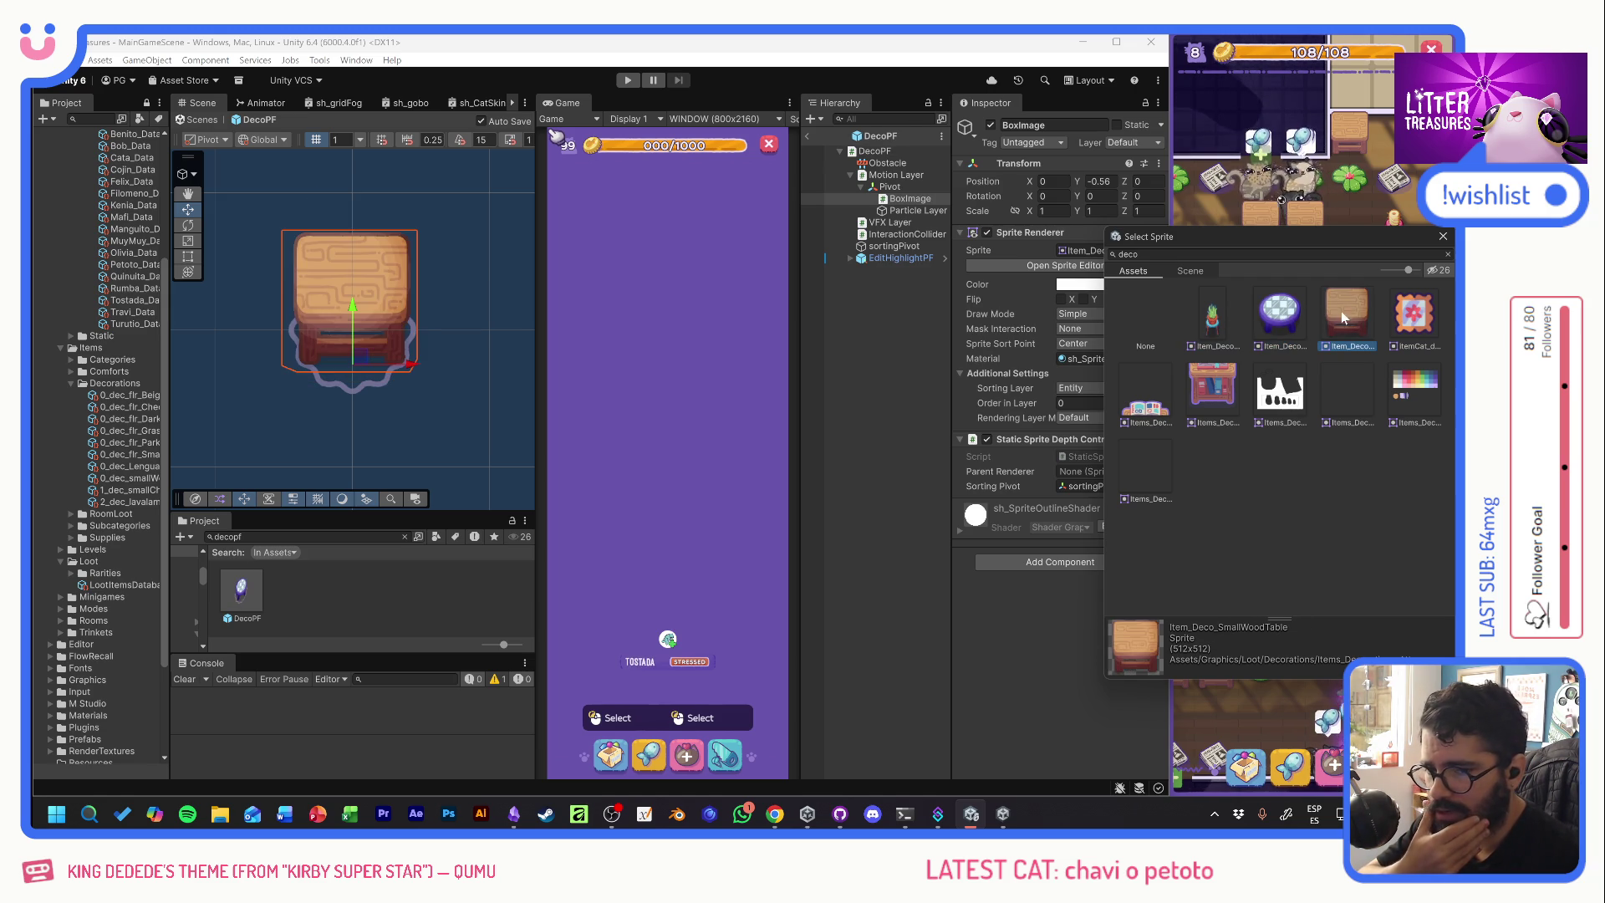
pyautogui.click(1212, 388)
pyautogui.click(1219, 326)
pyautogui.click(1280, 316)
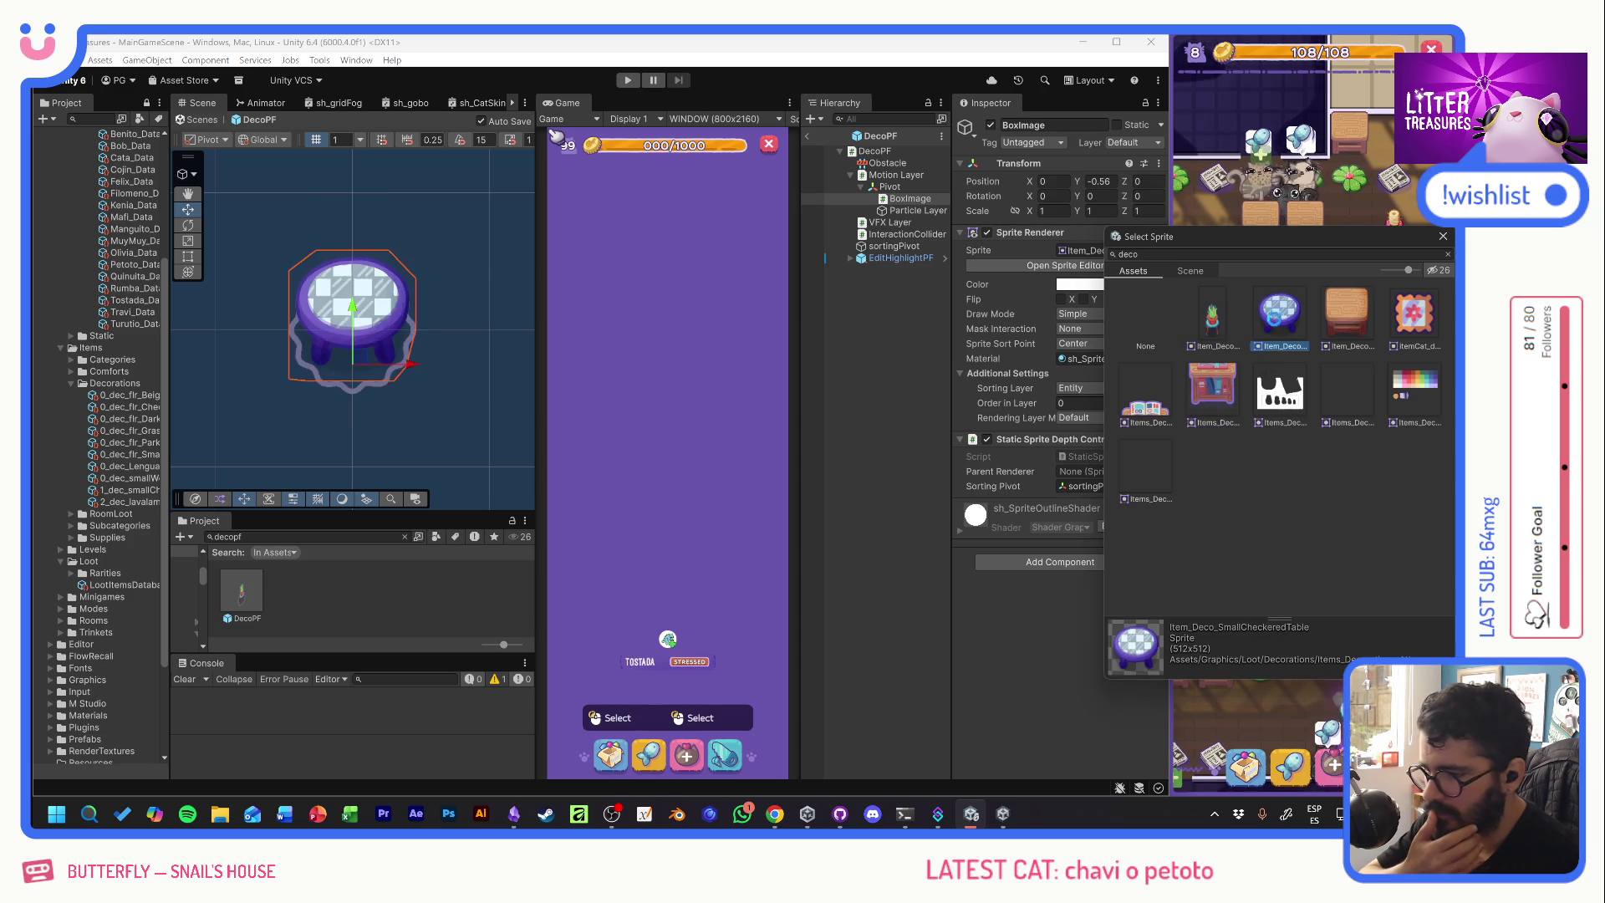
pyautogui.click(1330, 314)
pyautogui.click(1285, 326)
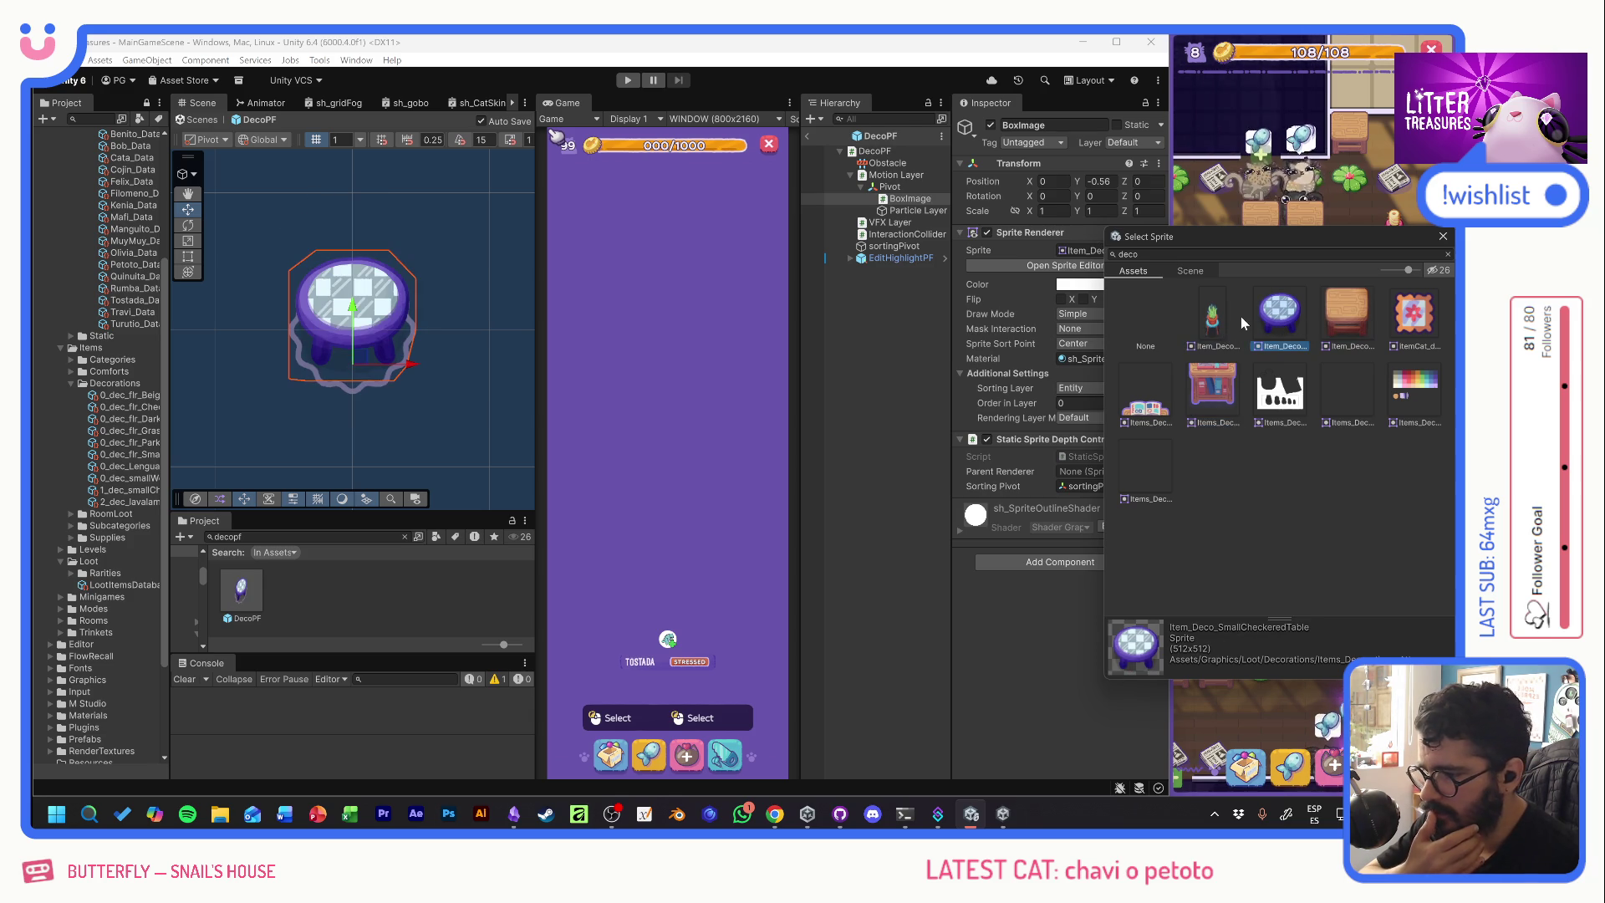
pyautogui.click(1213, 318)
pyautogui.click(1282, 320)
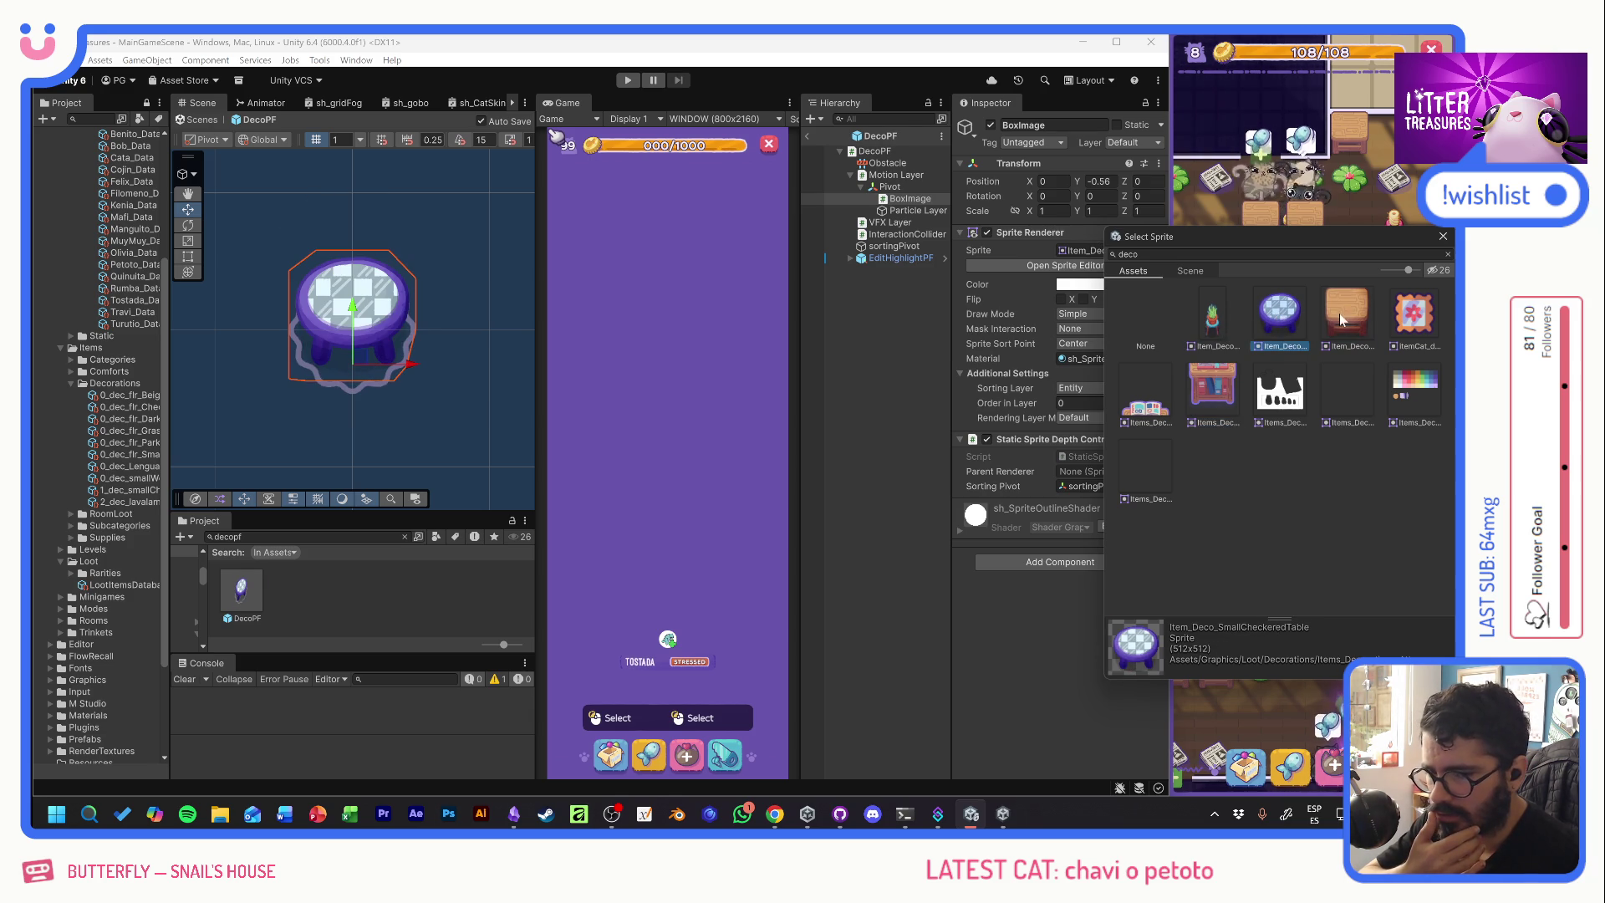
pyautogui.press('Left')
pyautogui.press('Right')
pyautogui.press('Right')
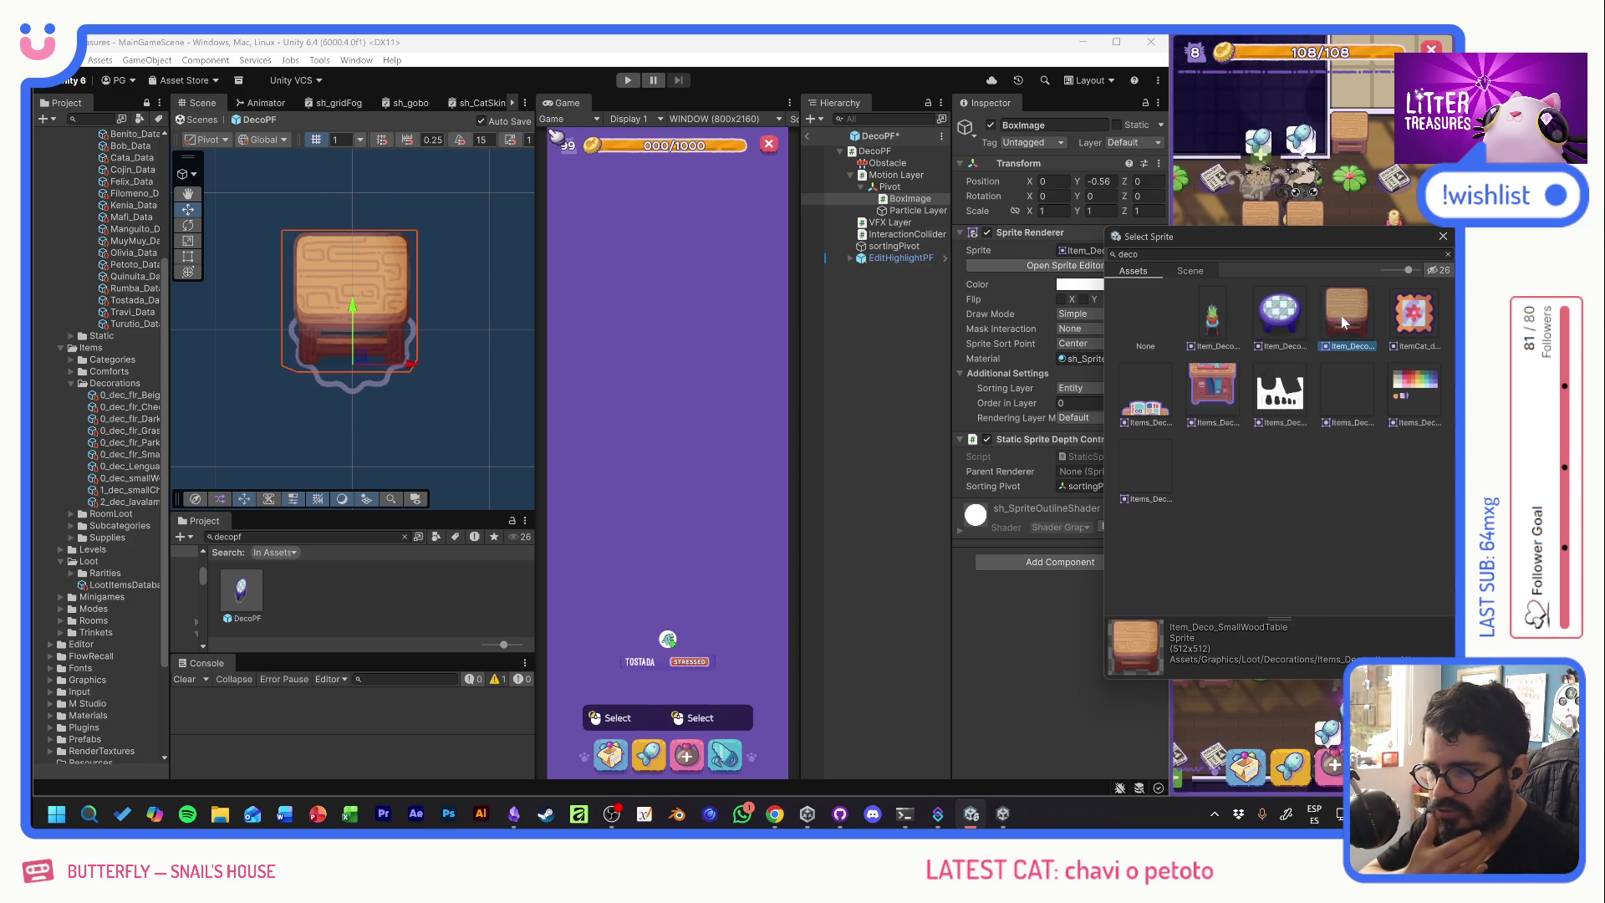
pyautogui.press('Left')
pyautogui.press('Left')
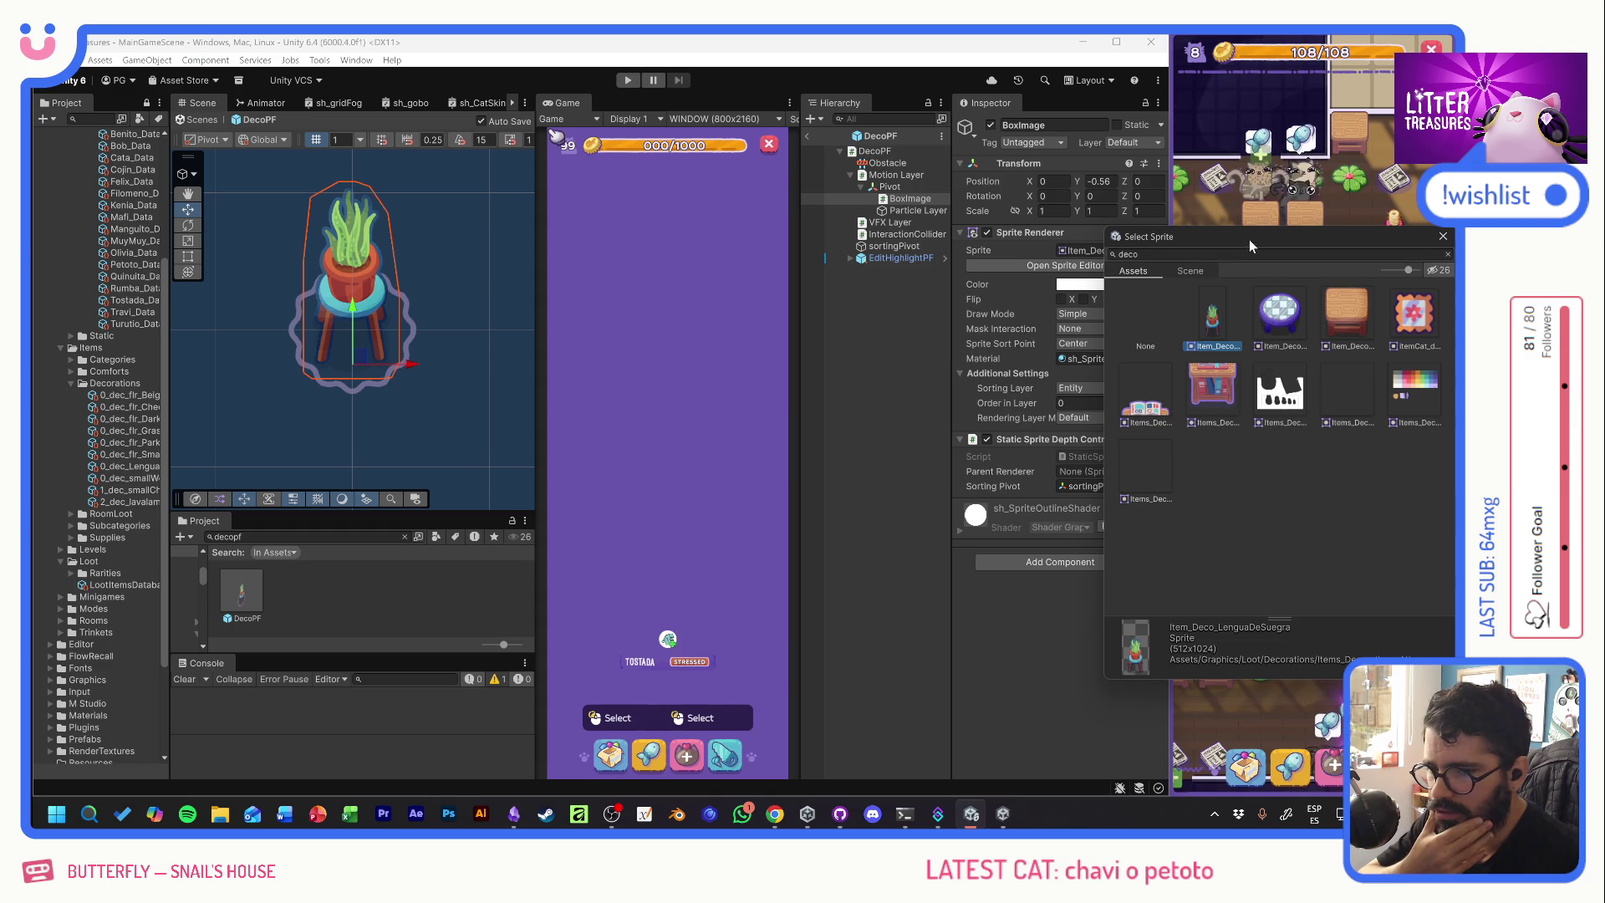
pyautogui.moveTo(1249, 239); pyautogui.dragTo(980, 344)
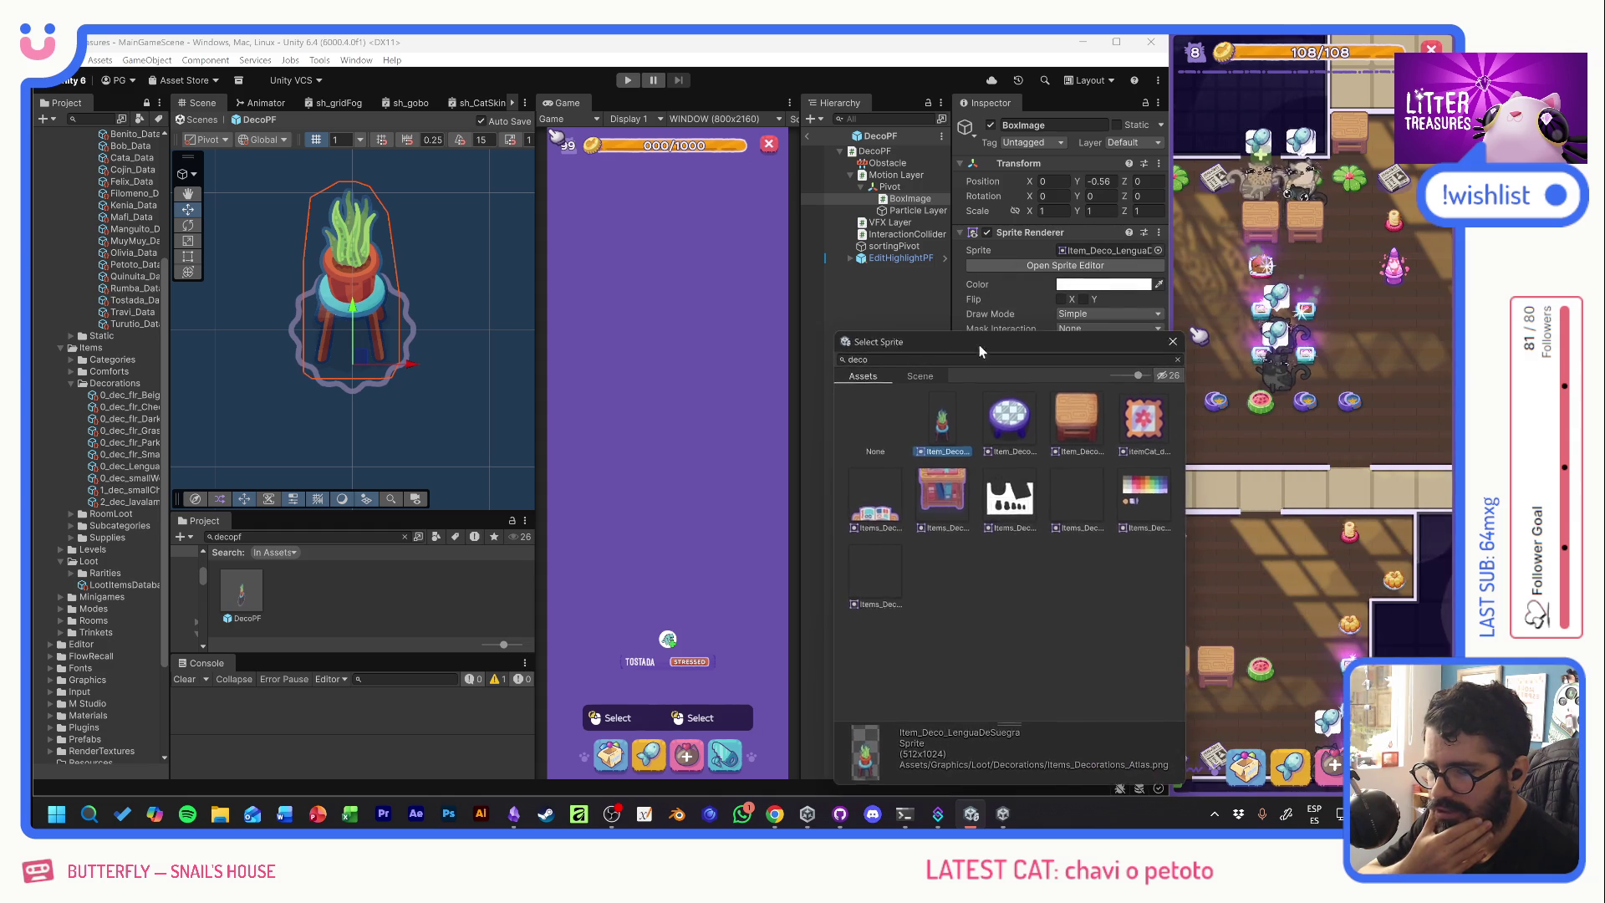
pyautogui.click(1011, 415)
pyautogui.click(1074, 414)
pyautogui.click(1013, 425)
pyautogui.press('Left')
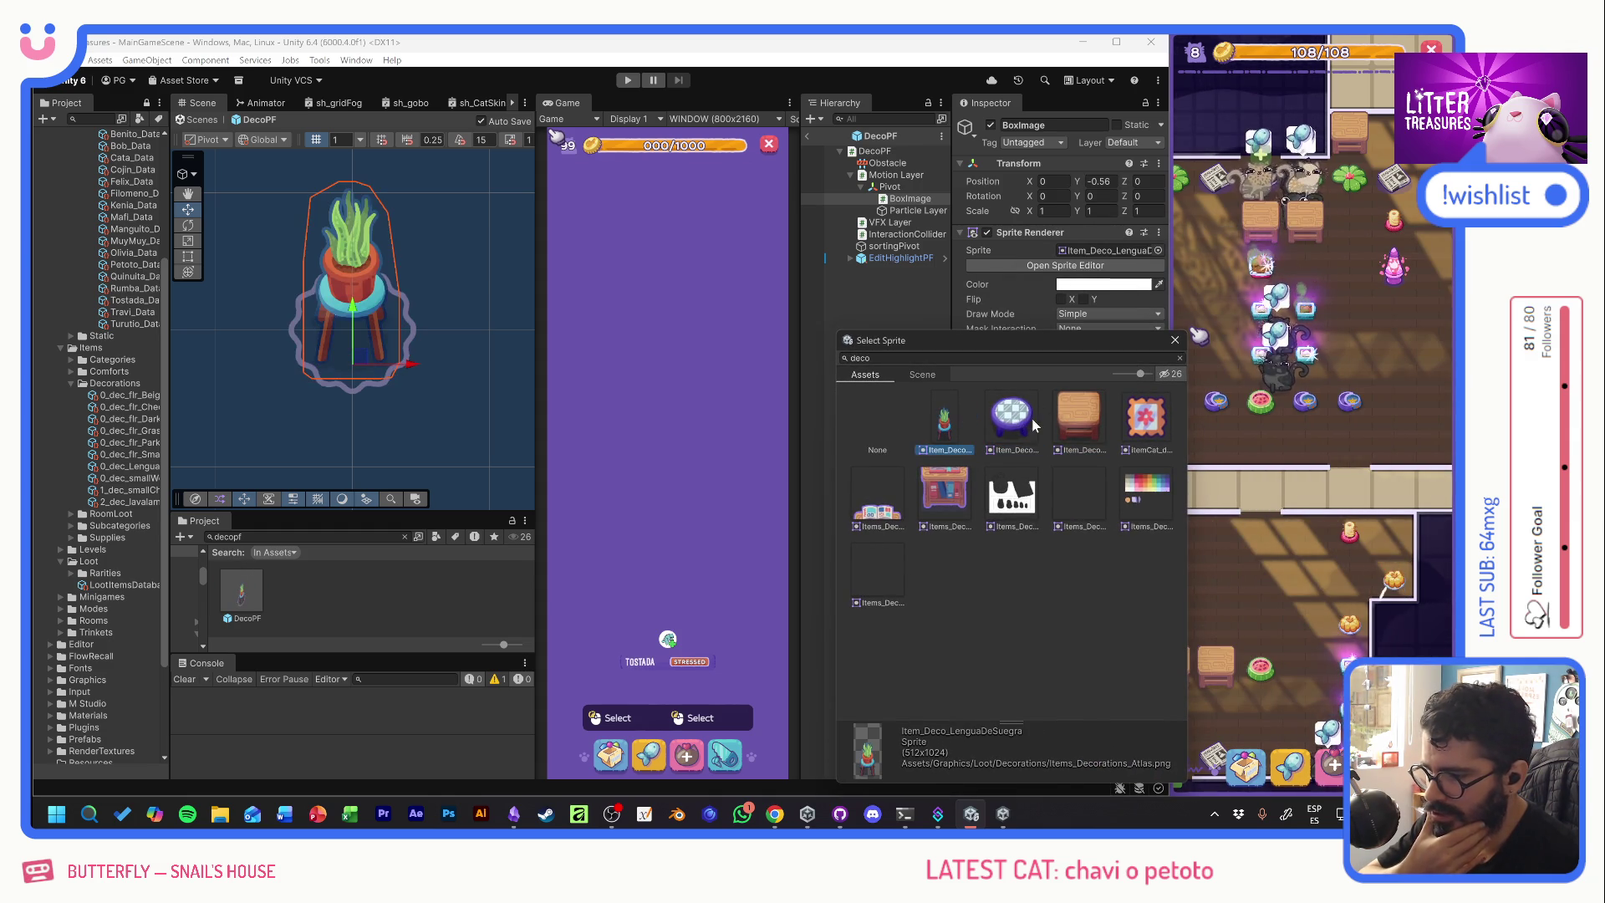
pyautogui.press('Right')
pyautogui.click(1077, 414)
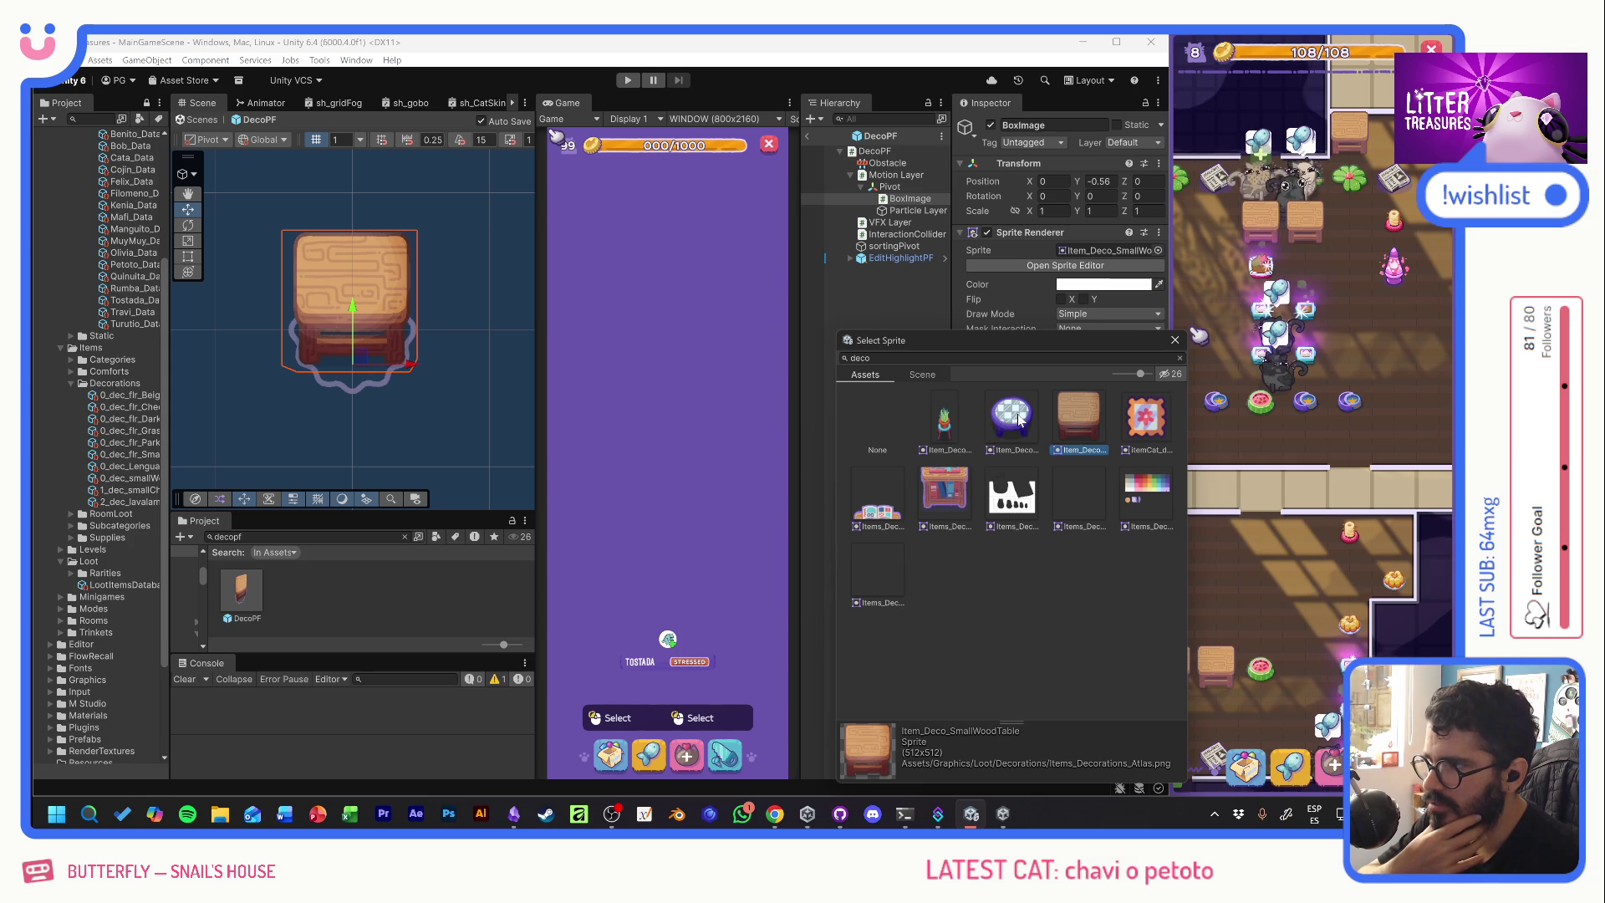
pyautogui.press('Left')
pyautogui.press('Left')
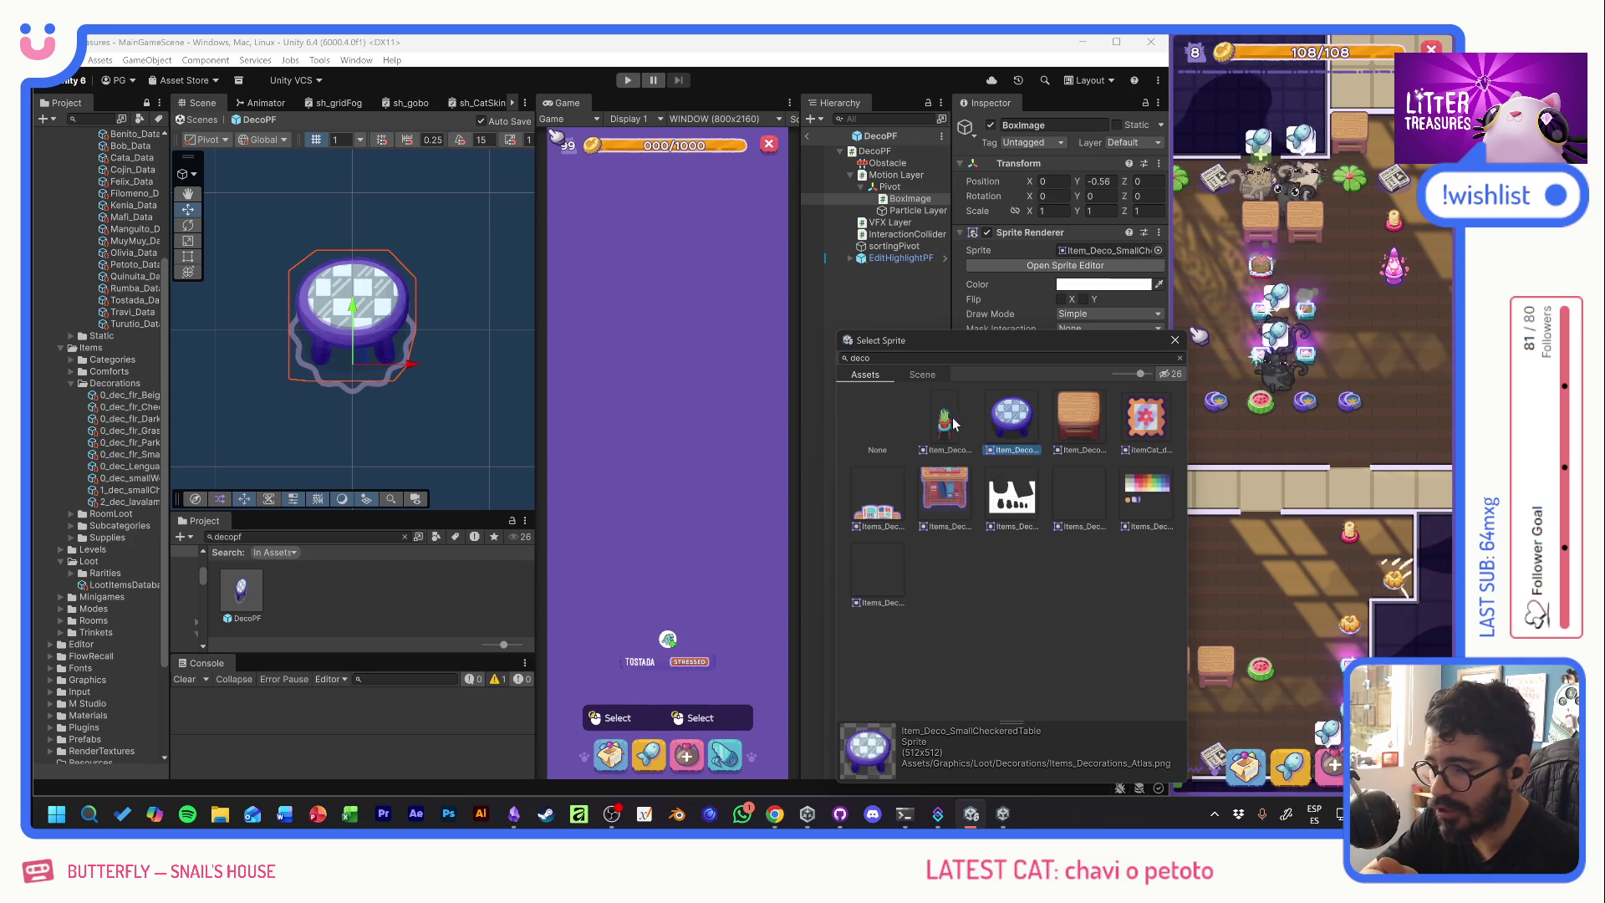
pyautogui.press('Right')
pyautogui.press('Right')
pyautogui.click(958, 413)
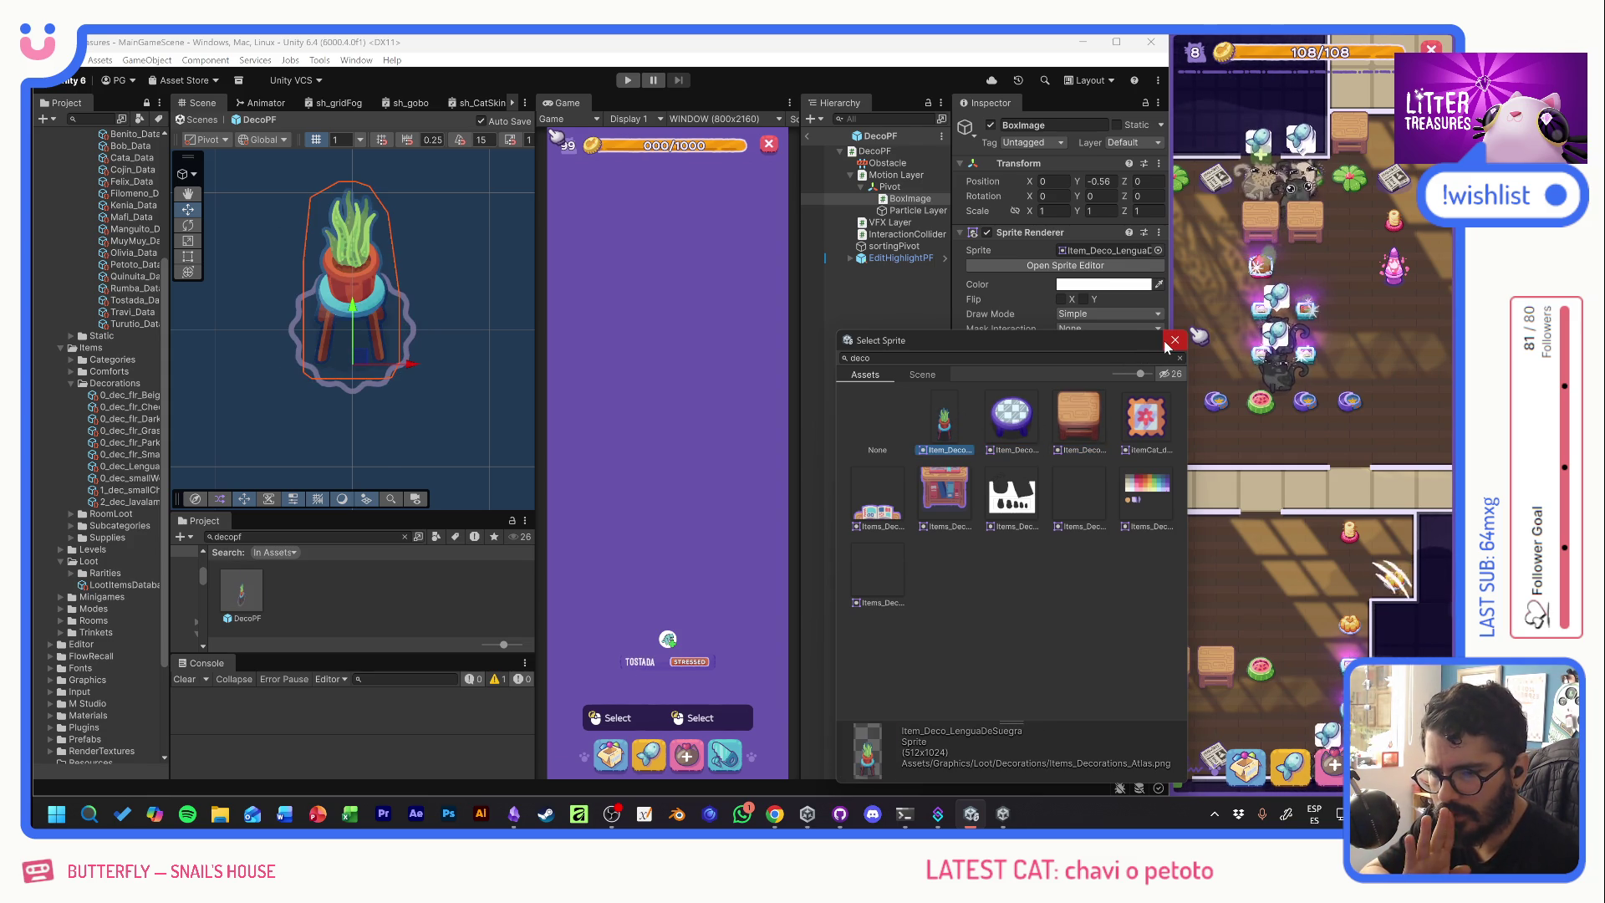
pyautogui.click(1166, 316)
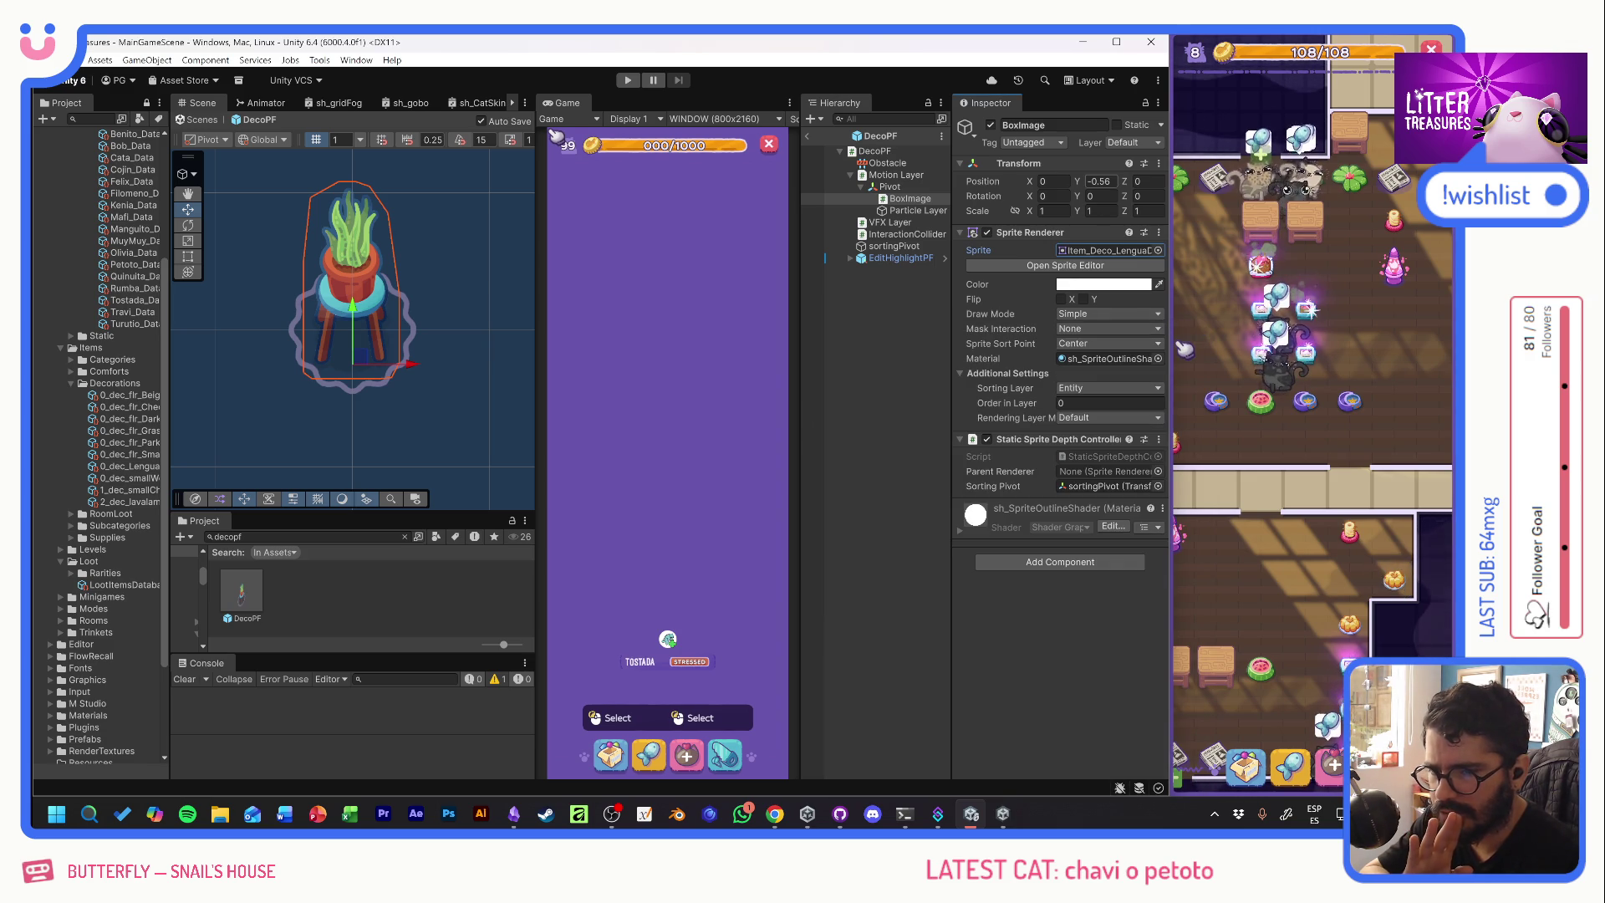
# - Set BoxImage Position Y to -0.5 and switch its sprite back to Item_Deco_SmallWoodTable
pyautogui.click(1100, 181)
pyautogui.write('-.5')
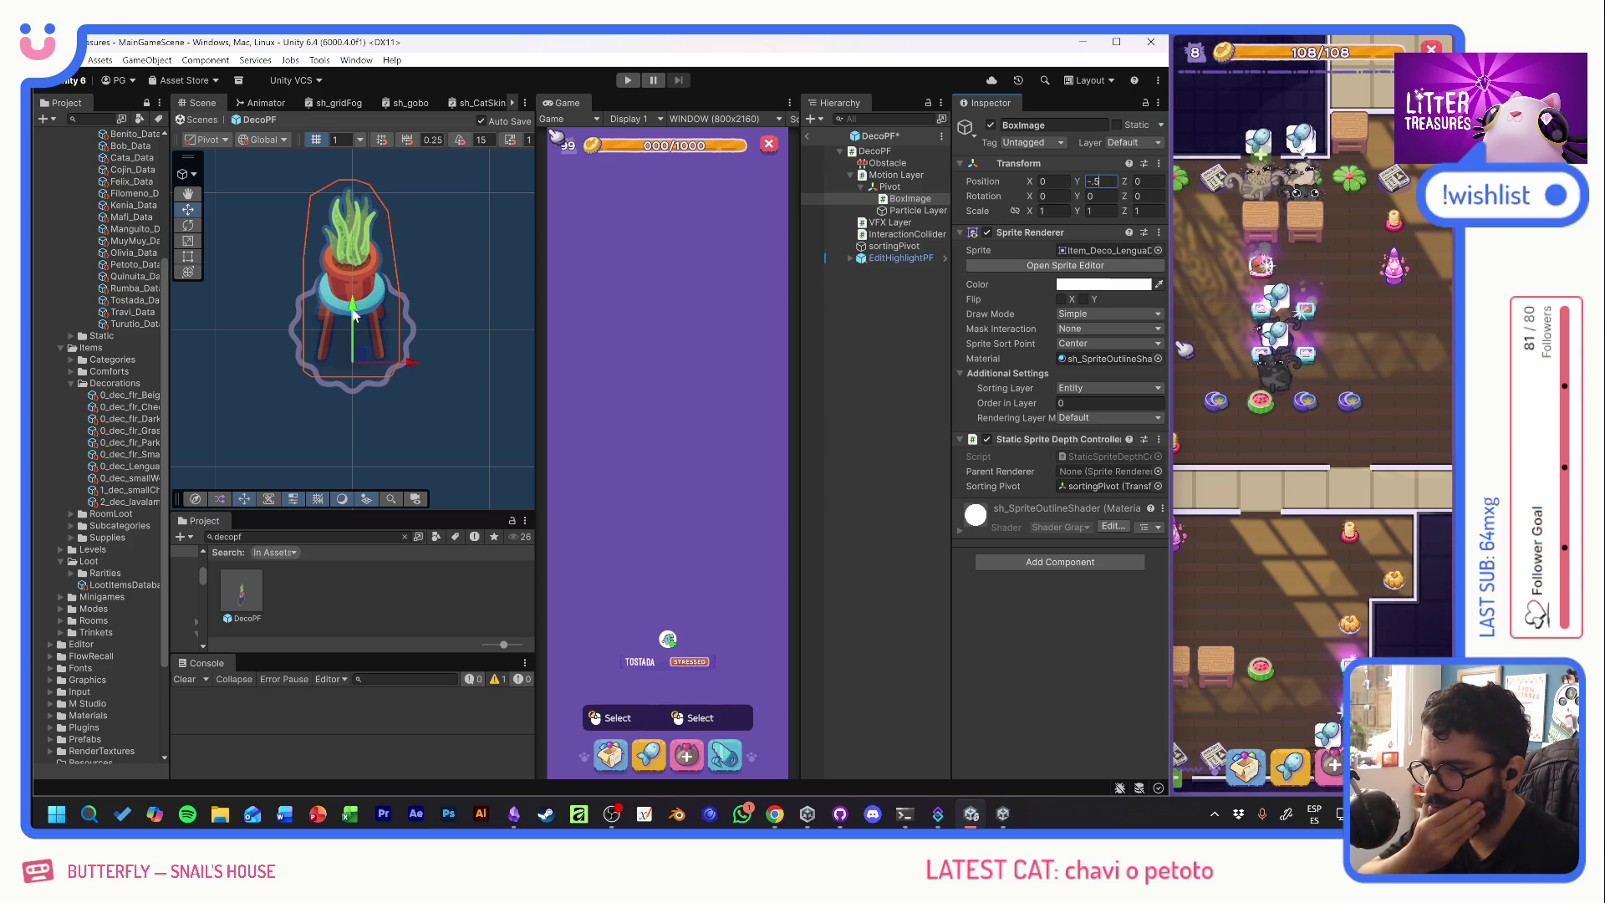
pyautogui.click(1158, 250)
pyautogui.scroll(5, 1271, 468)
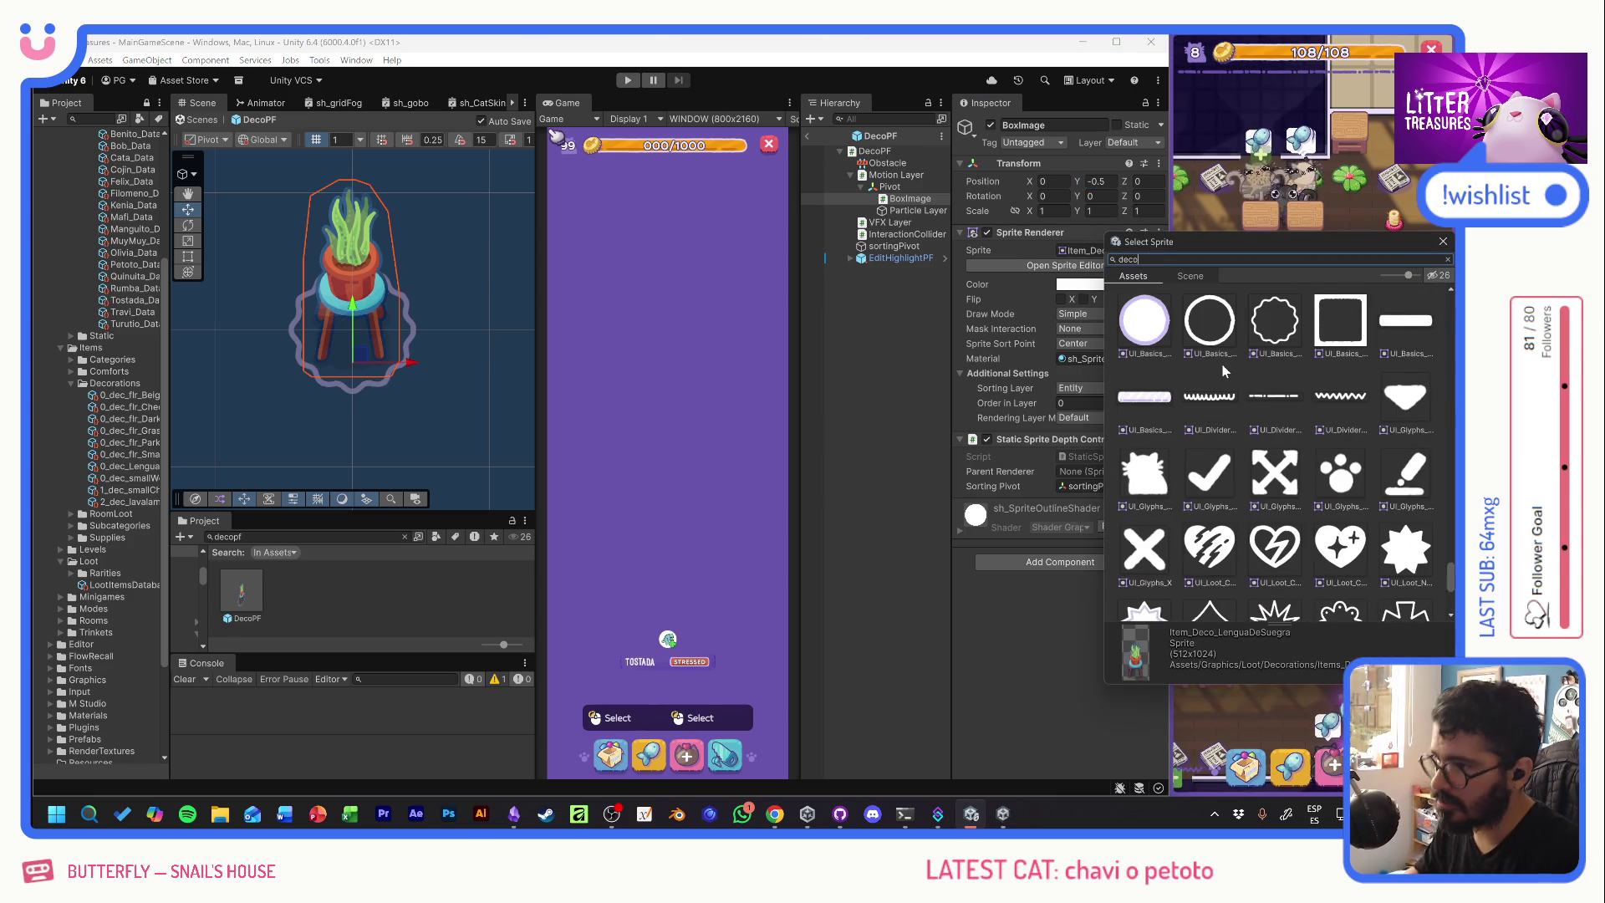
pyautogui.doubleClick(1346, 318)
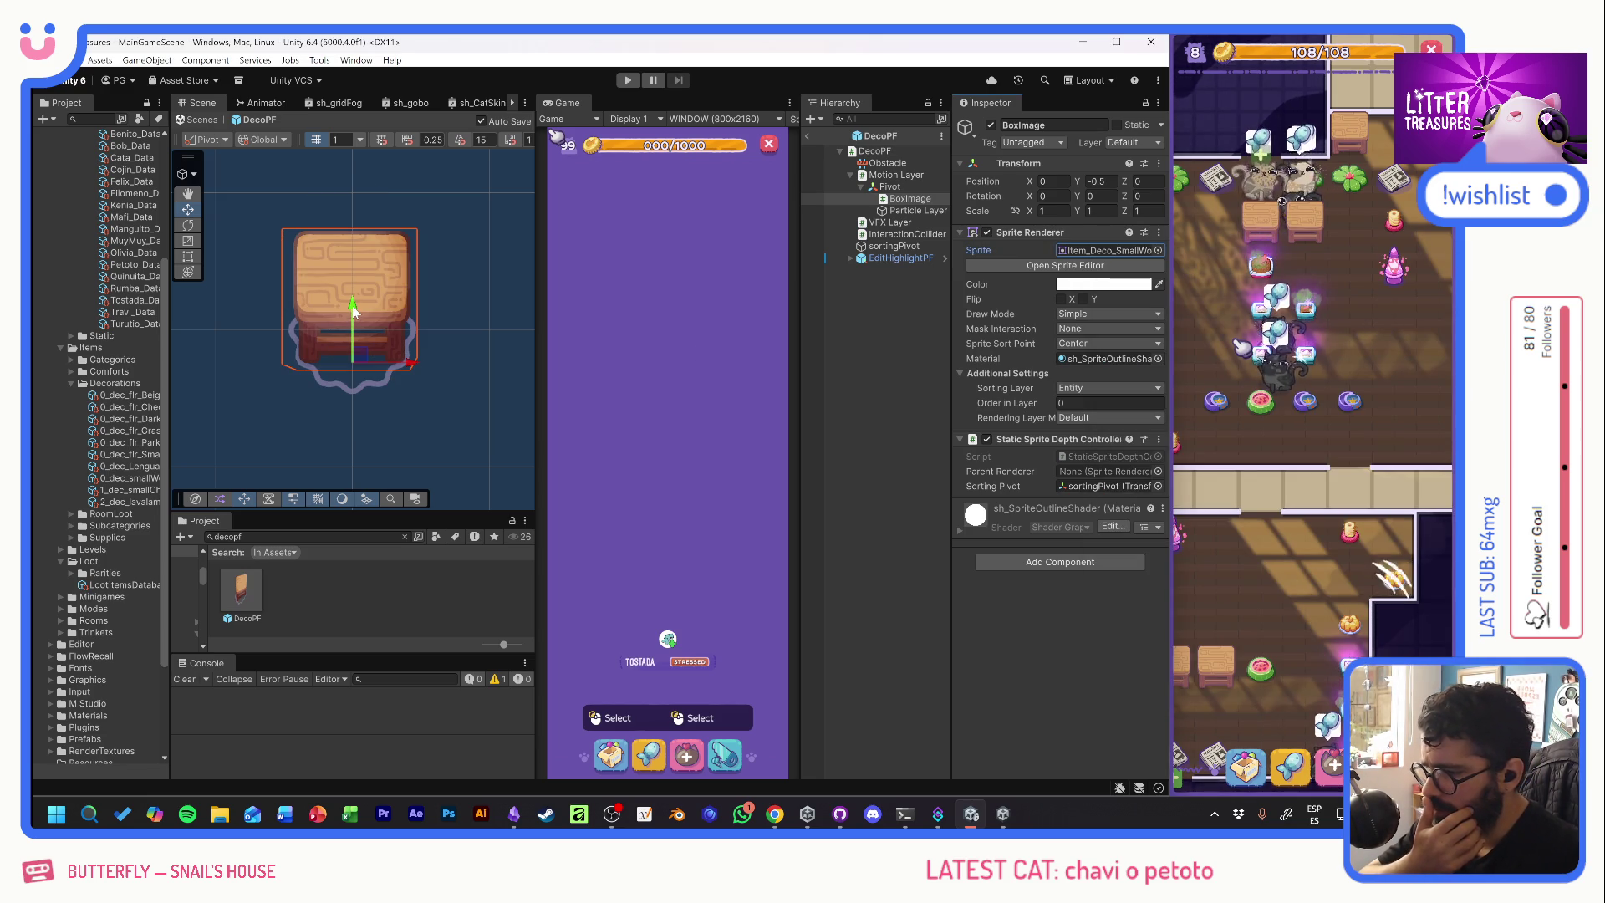
pyautogui.click(854, 311)
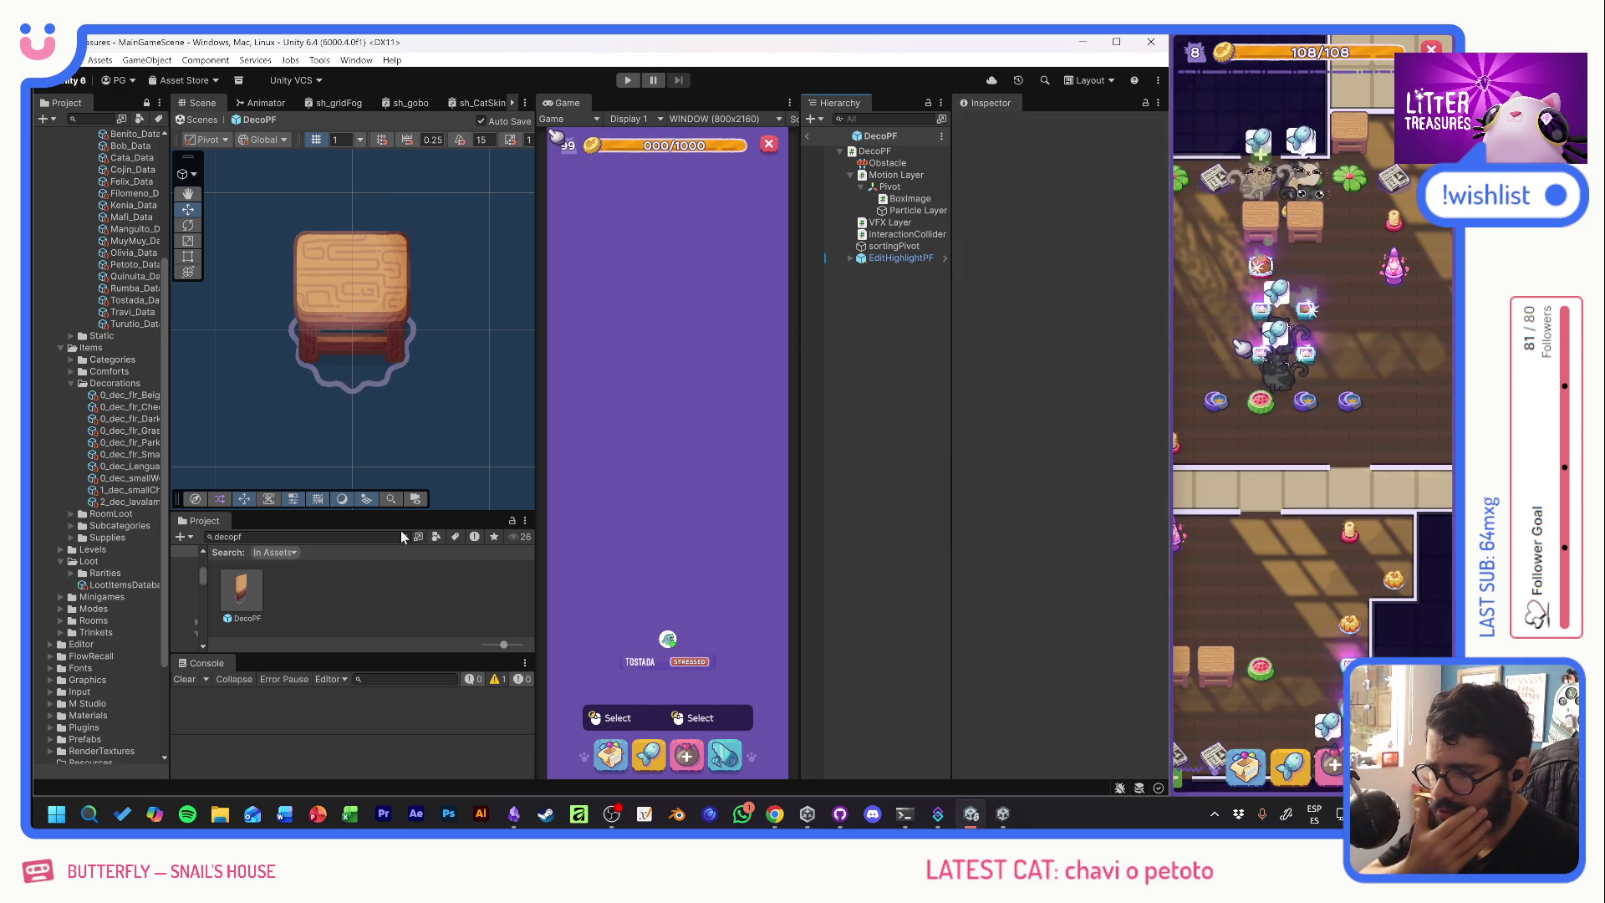
# - Search 'gridc' and drop the GridCell prefab into DecoPF as its last child
pyautogui.click(301, 536)
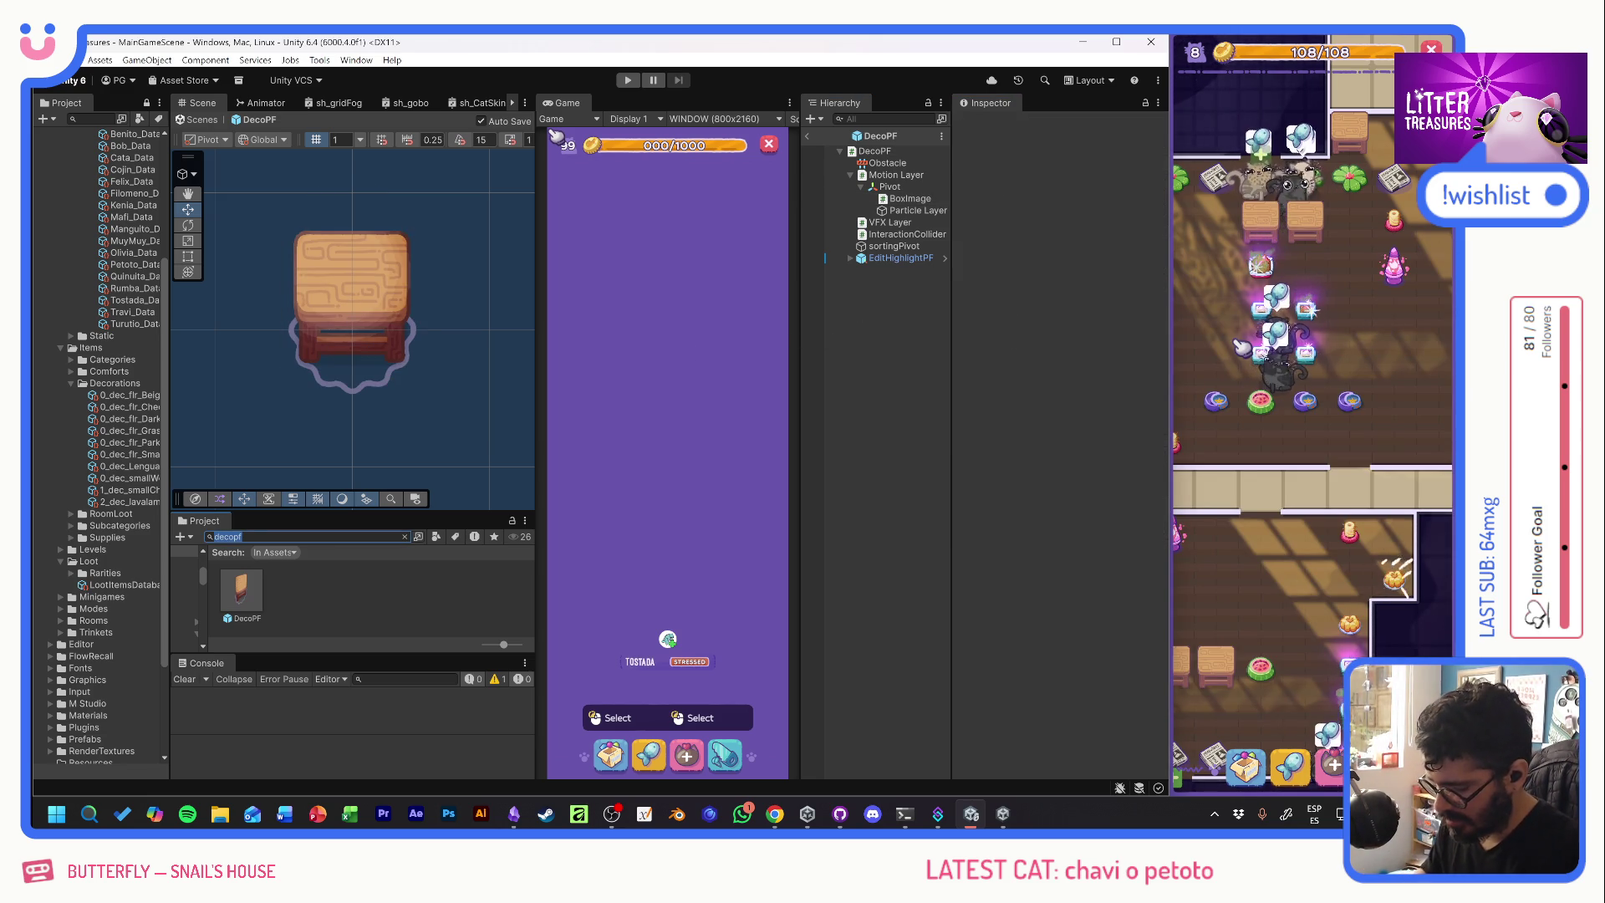
pyautogui.write('gridc')
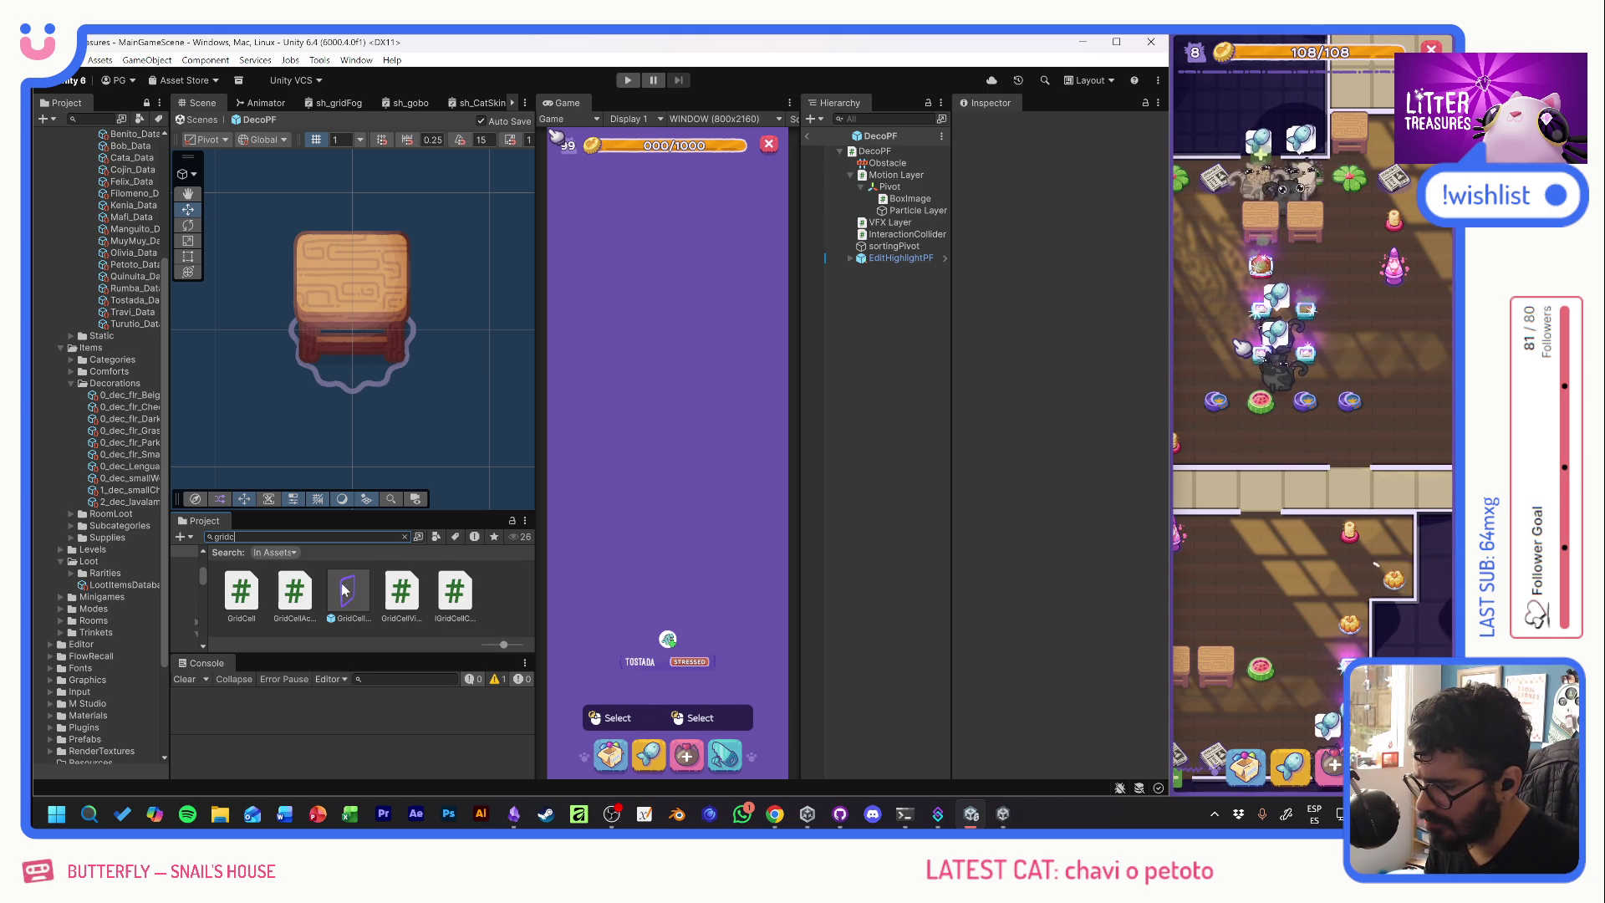
pyautogui.moveTo(885, 289); pyautogui.dragTo(883, 284)
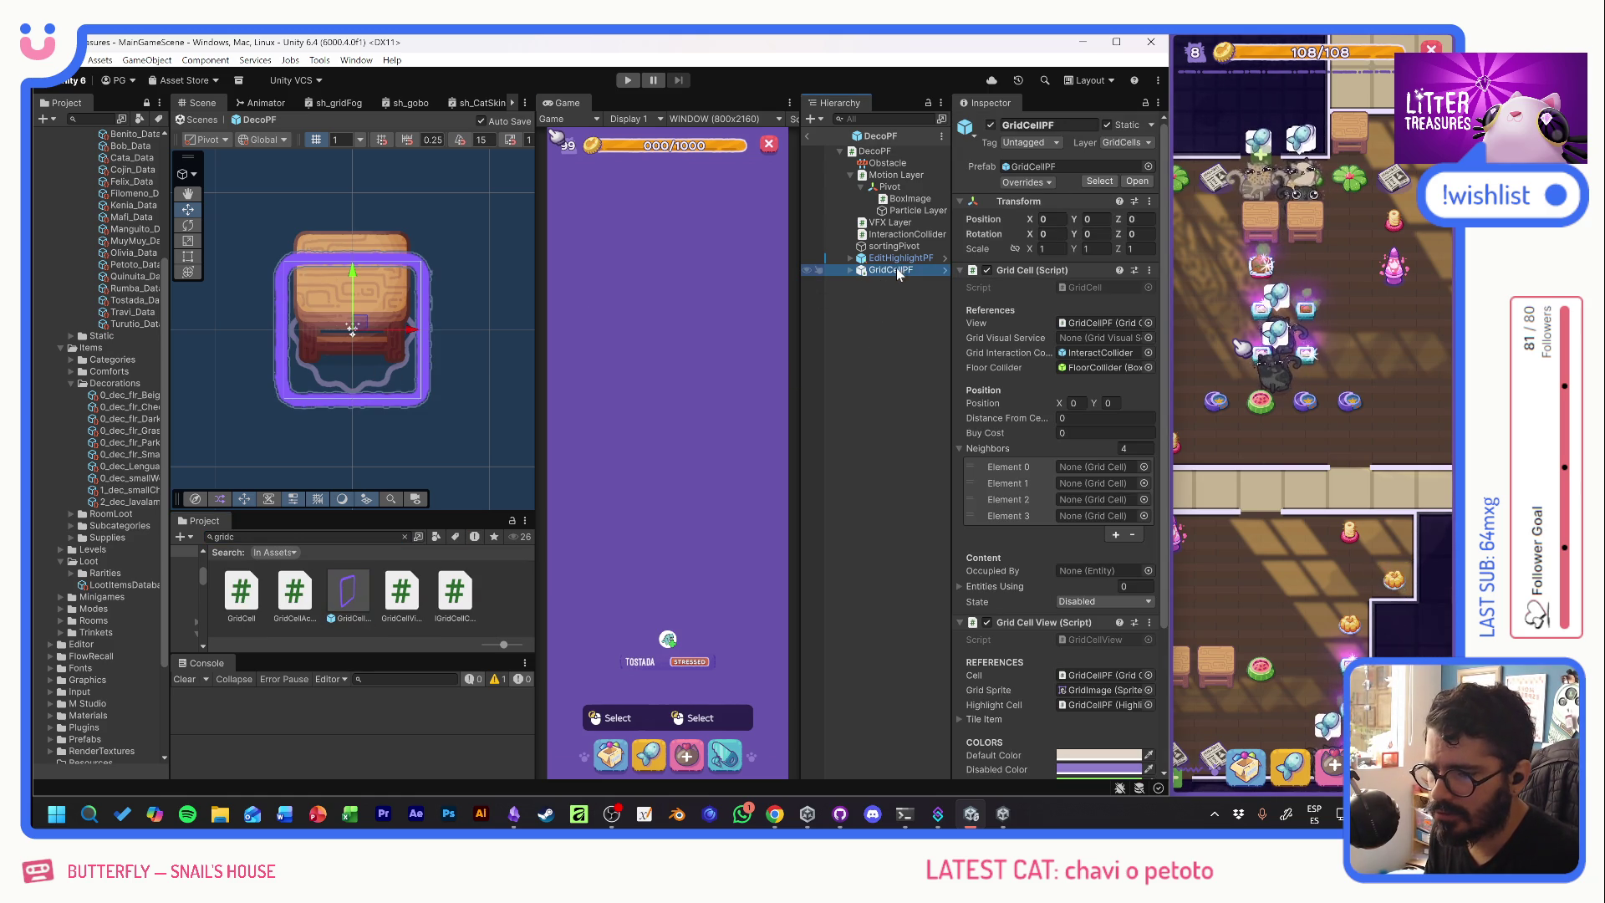
pyautogui.moveTo(896, 267); pyautogui.dragTo(899, 166)
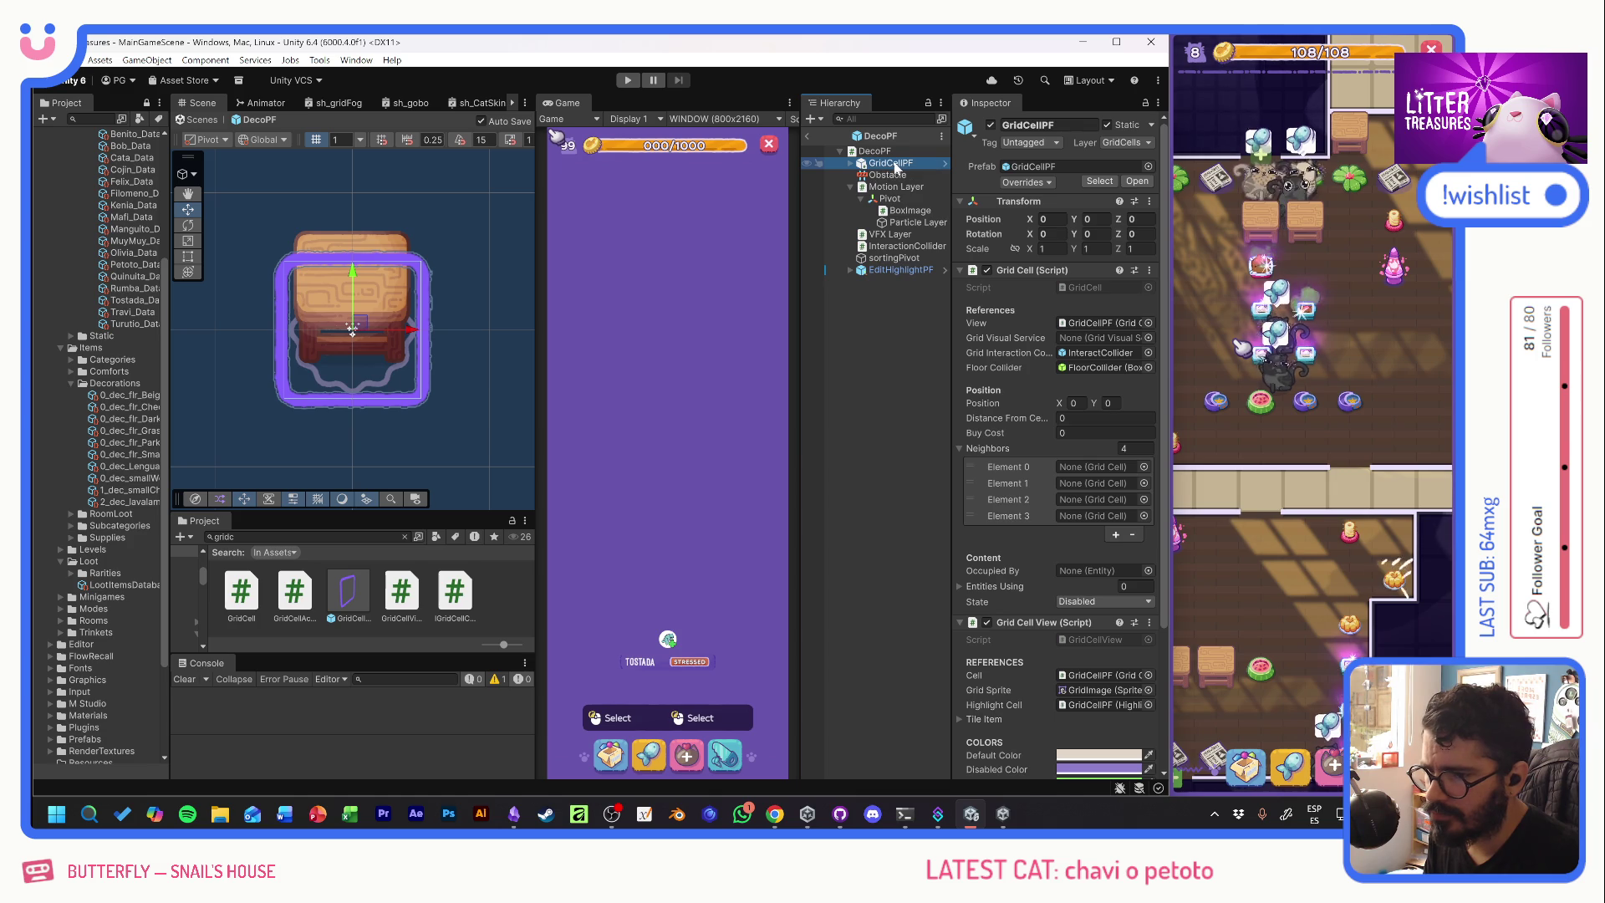
pyautogui.hotkey('ctrl', 'z')
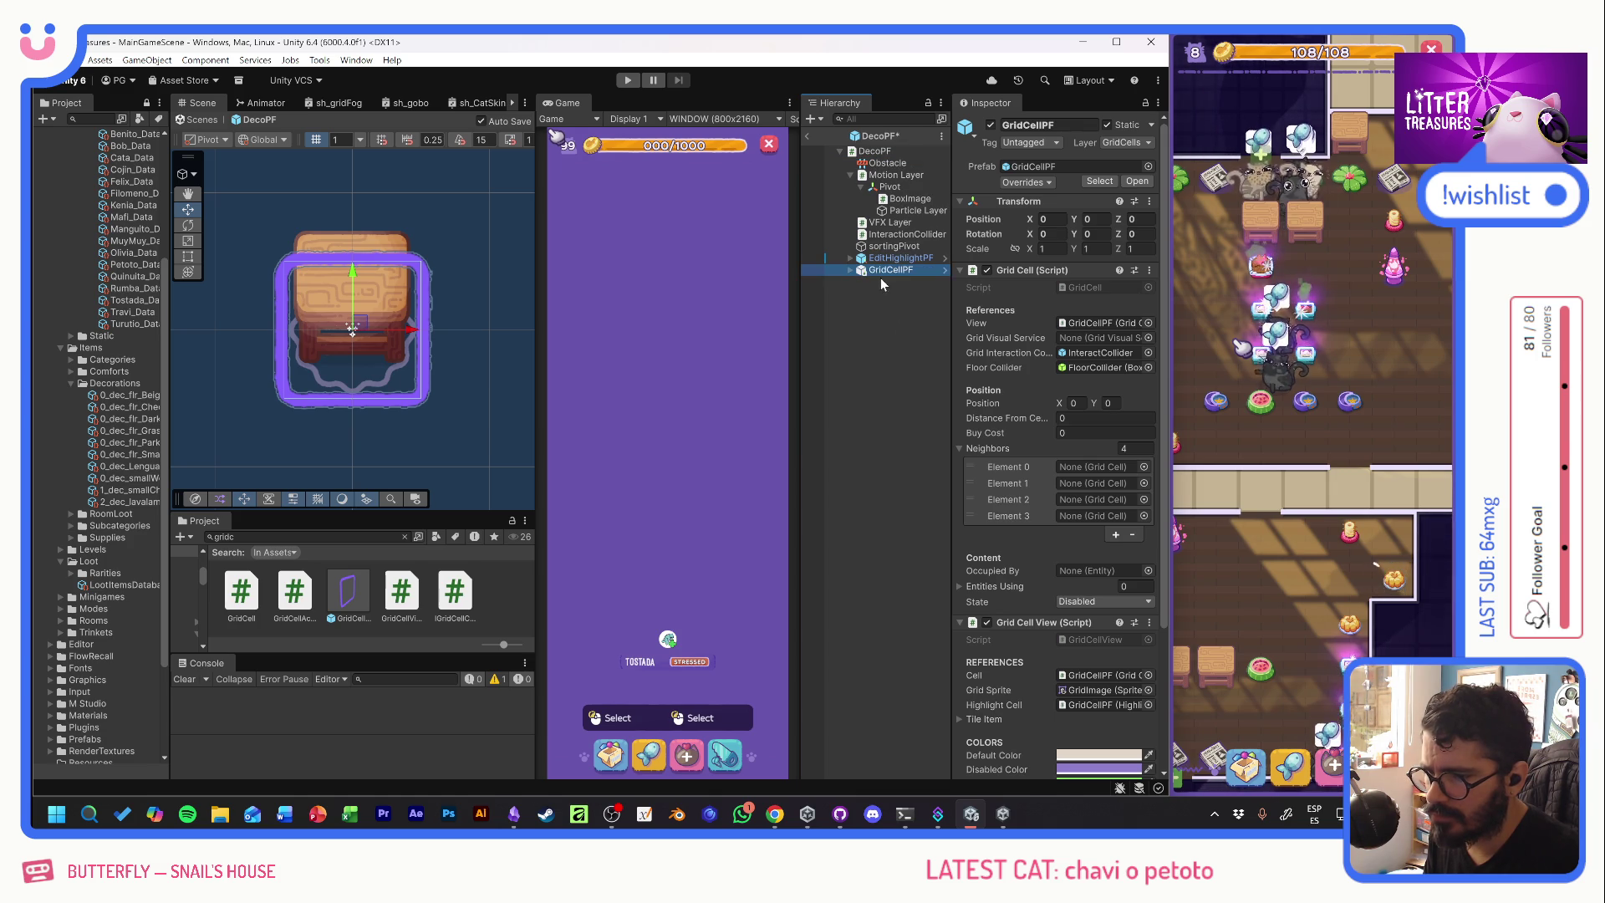
pyautogui.click(871, 333)
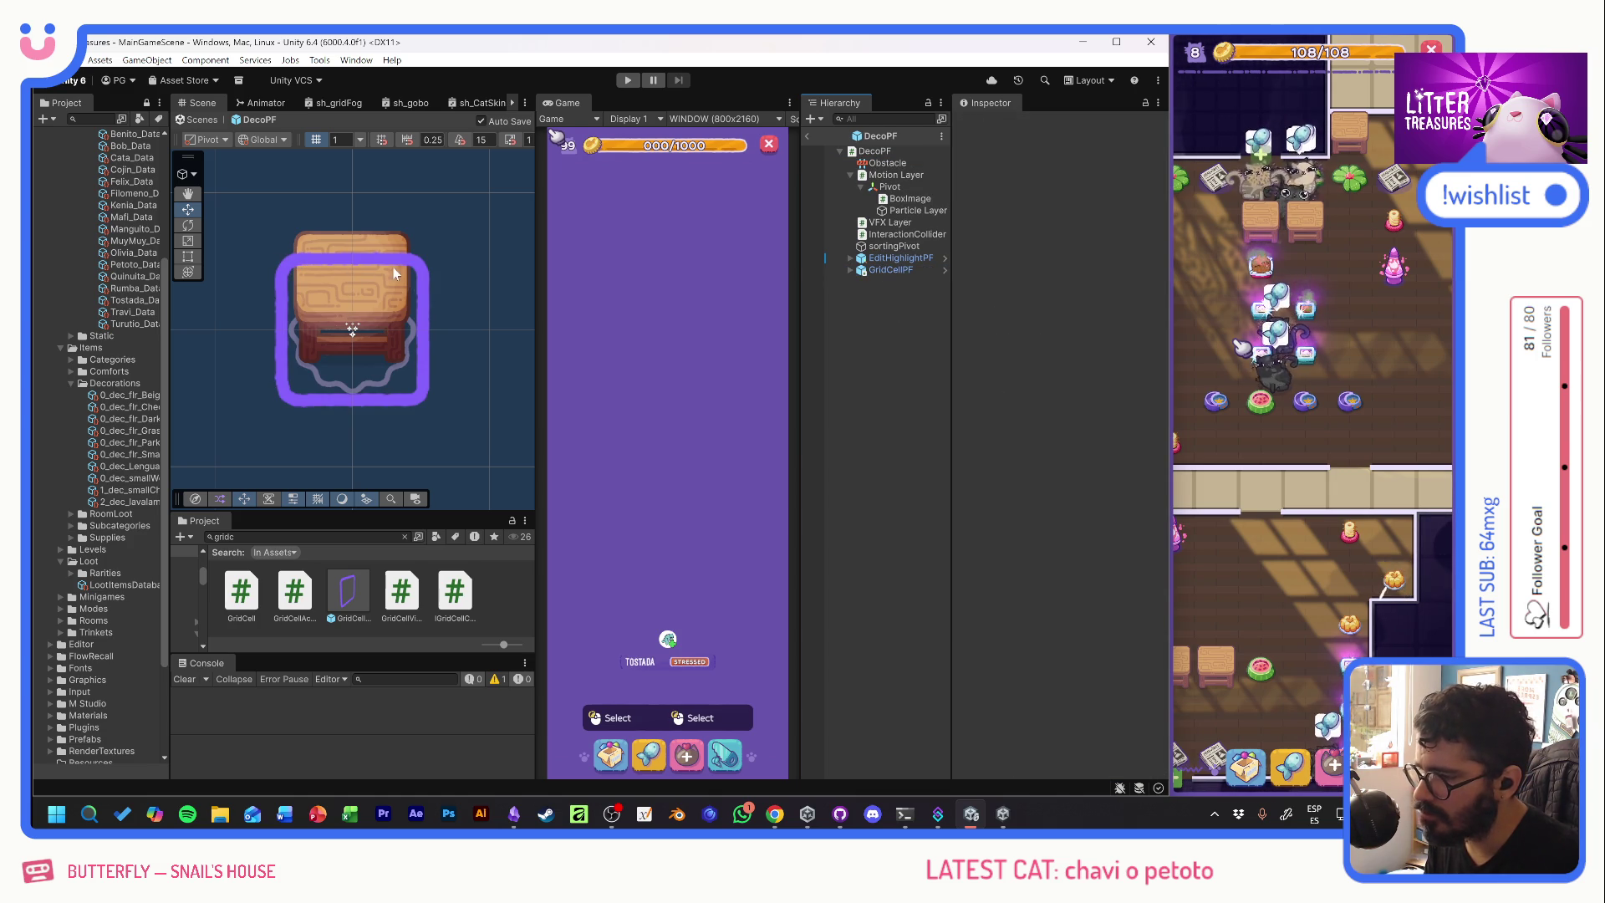
pyautogui.click(909, 198)
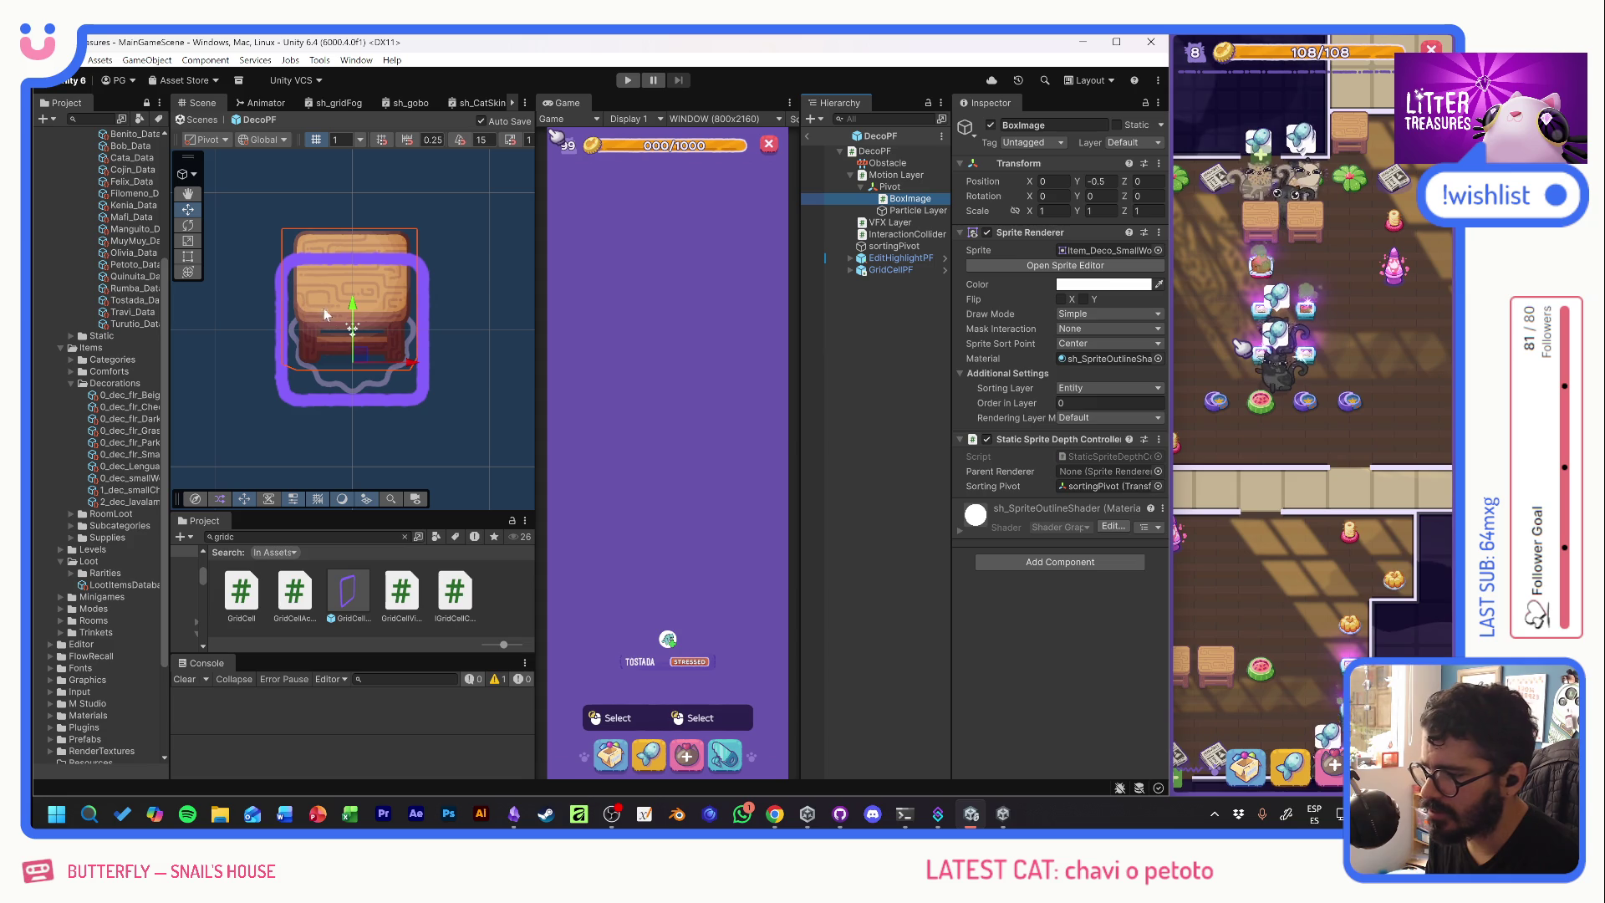
# - Lower the wooden table sprite on BoxImage in DecoPF to Y -1.51
pyautogui.moveTo(357, 304); pyautogui.dragTo(368, 335)
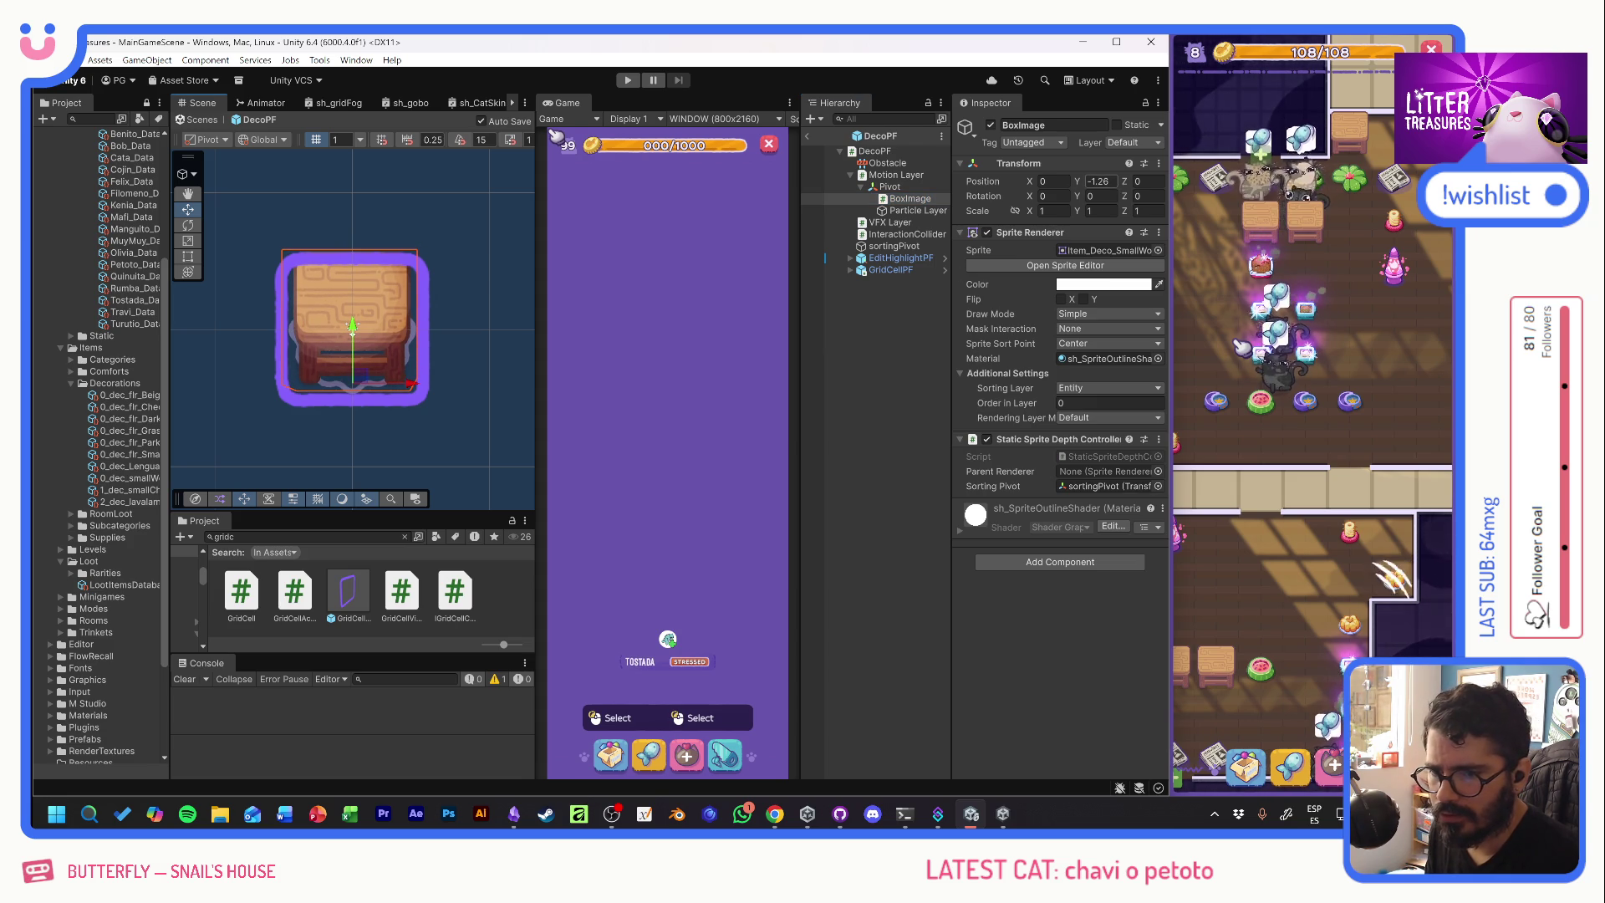
pyautogui.moveTo(354, 329); pyautogui.dragTo(354, 332)
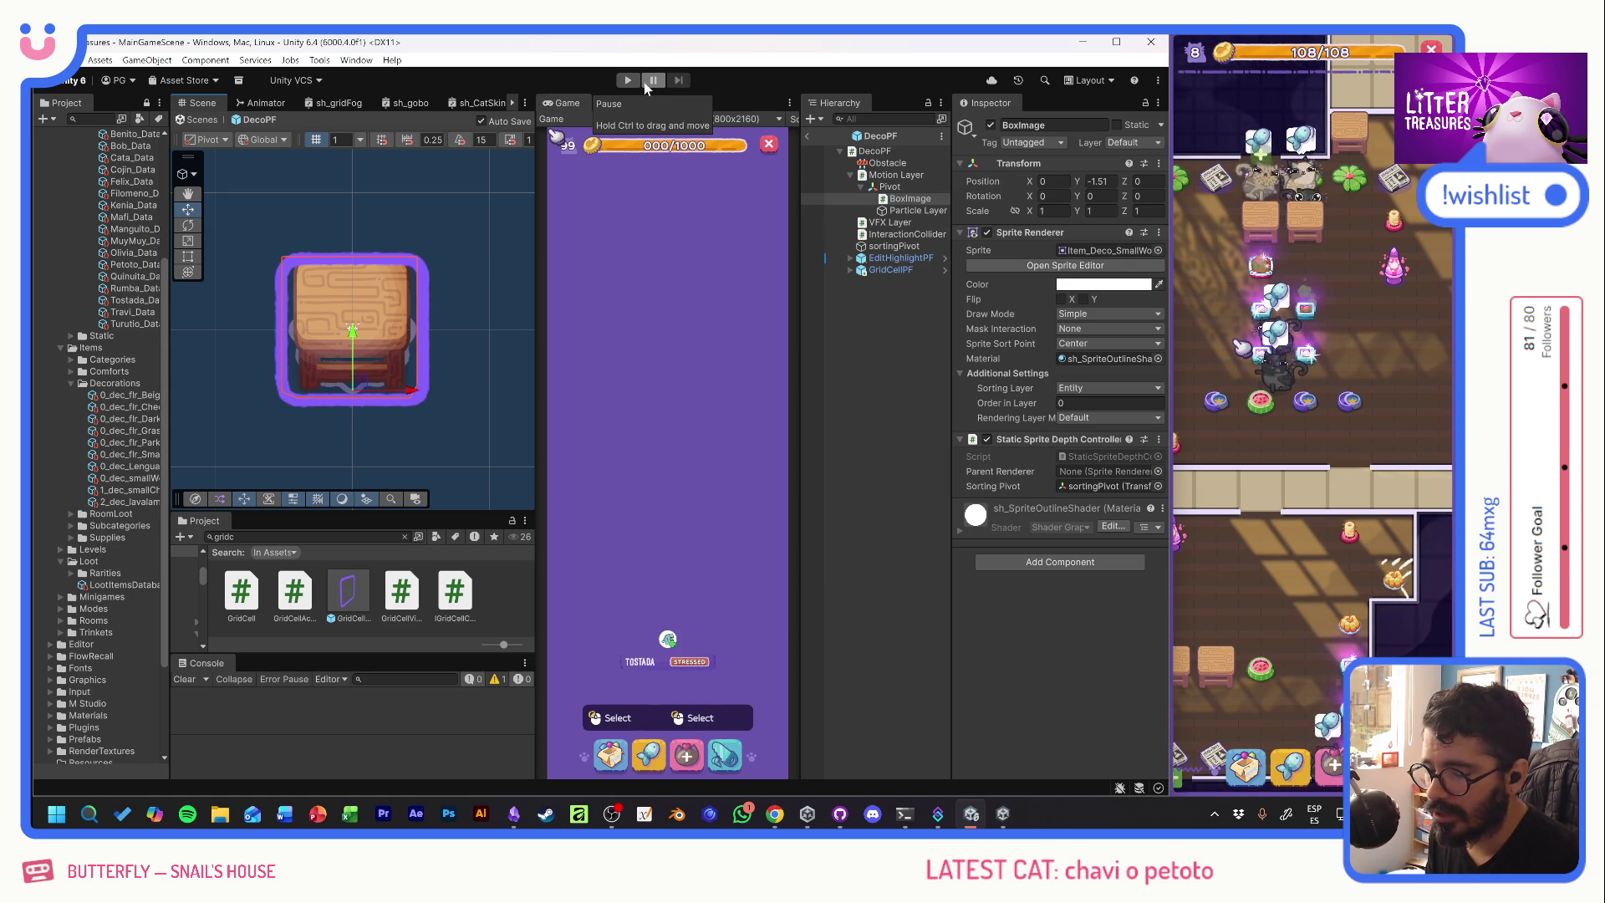
# - After trying the disposable and watermelon sprites, set BoxImage's sprite to Item_fdr_Moonlight_body and raise it to Y -0.45
pyautogui.click(1159, 250)
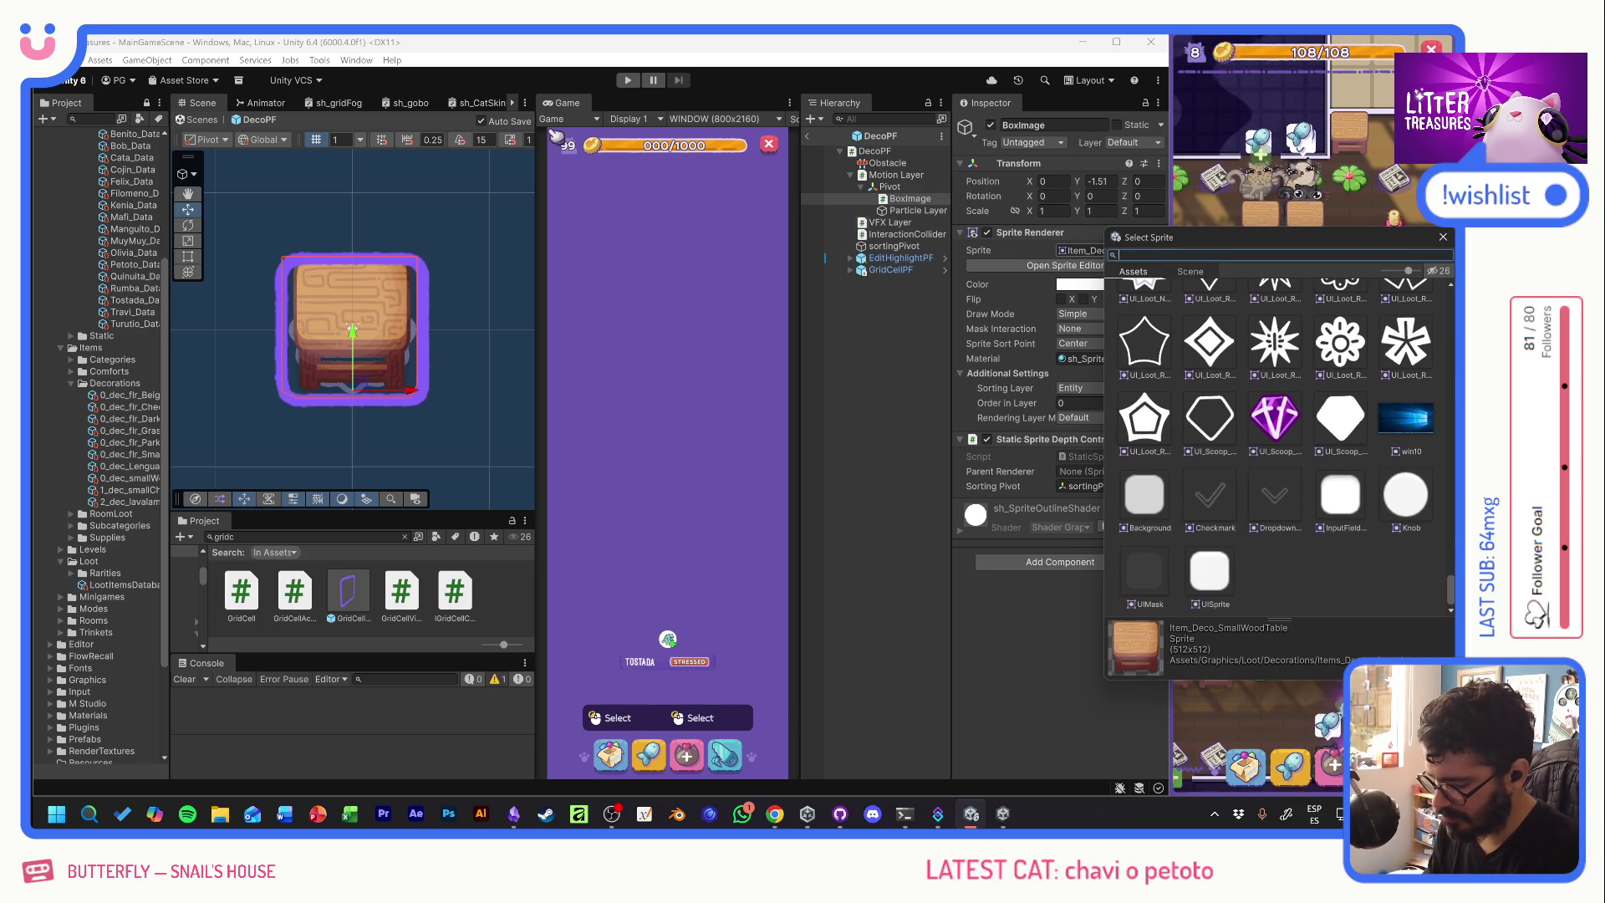
pyautogui.write('fdr')
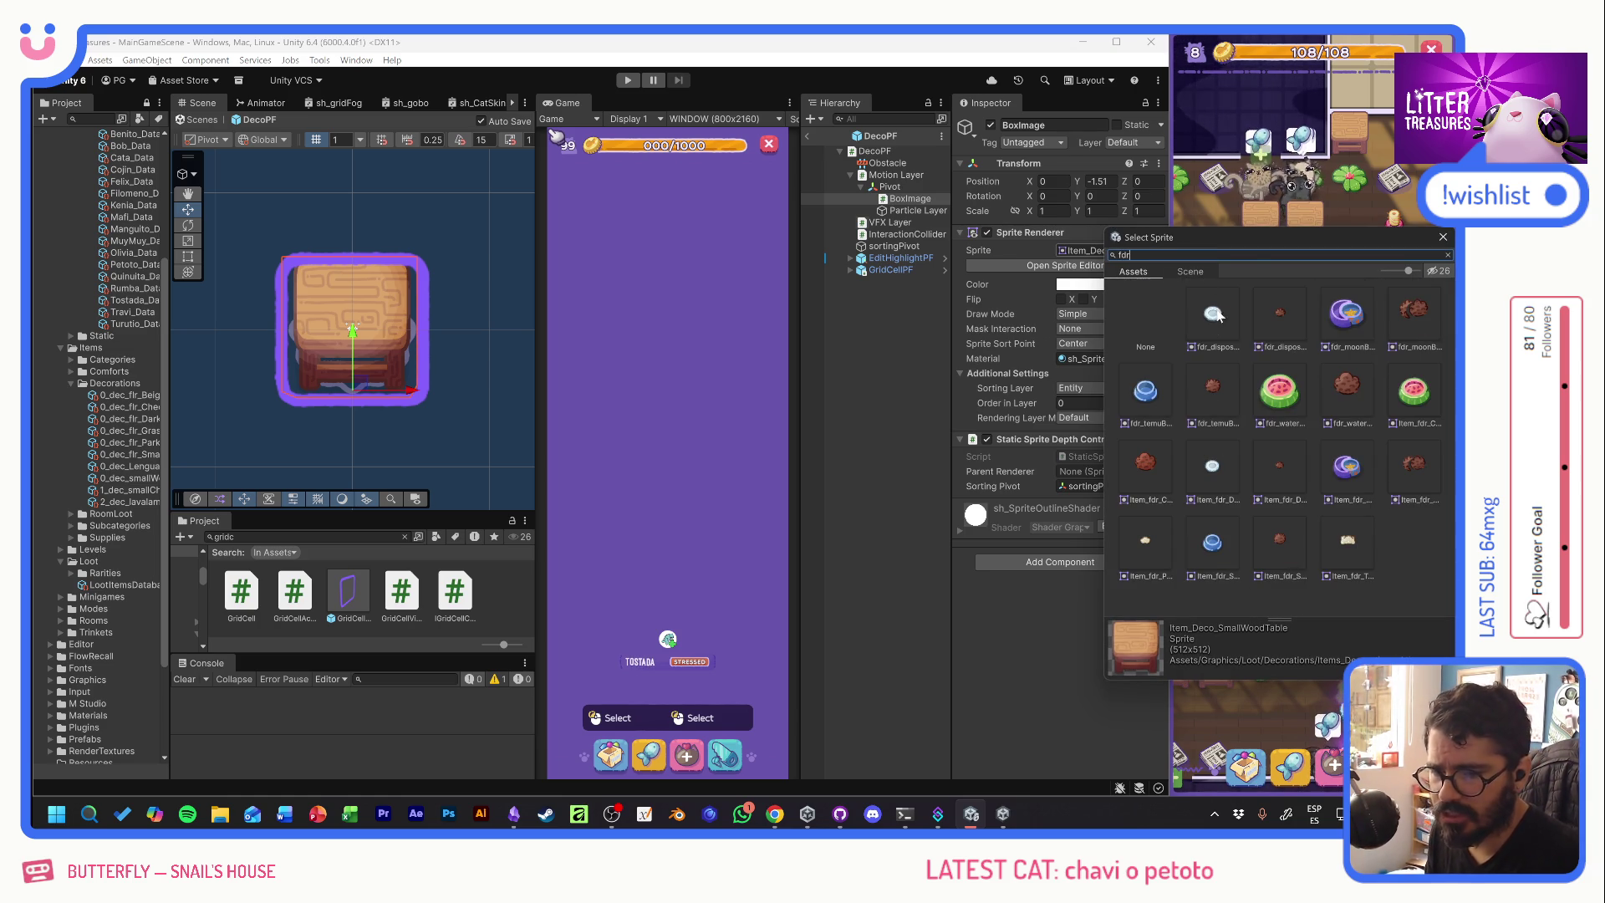
pyautogui.click(1214, 316)
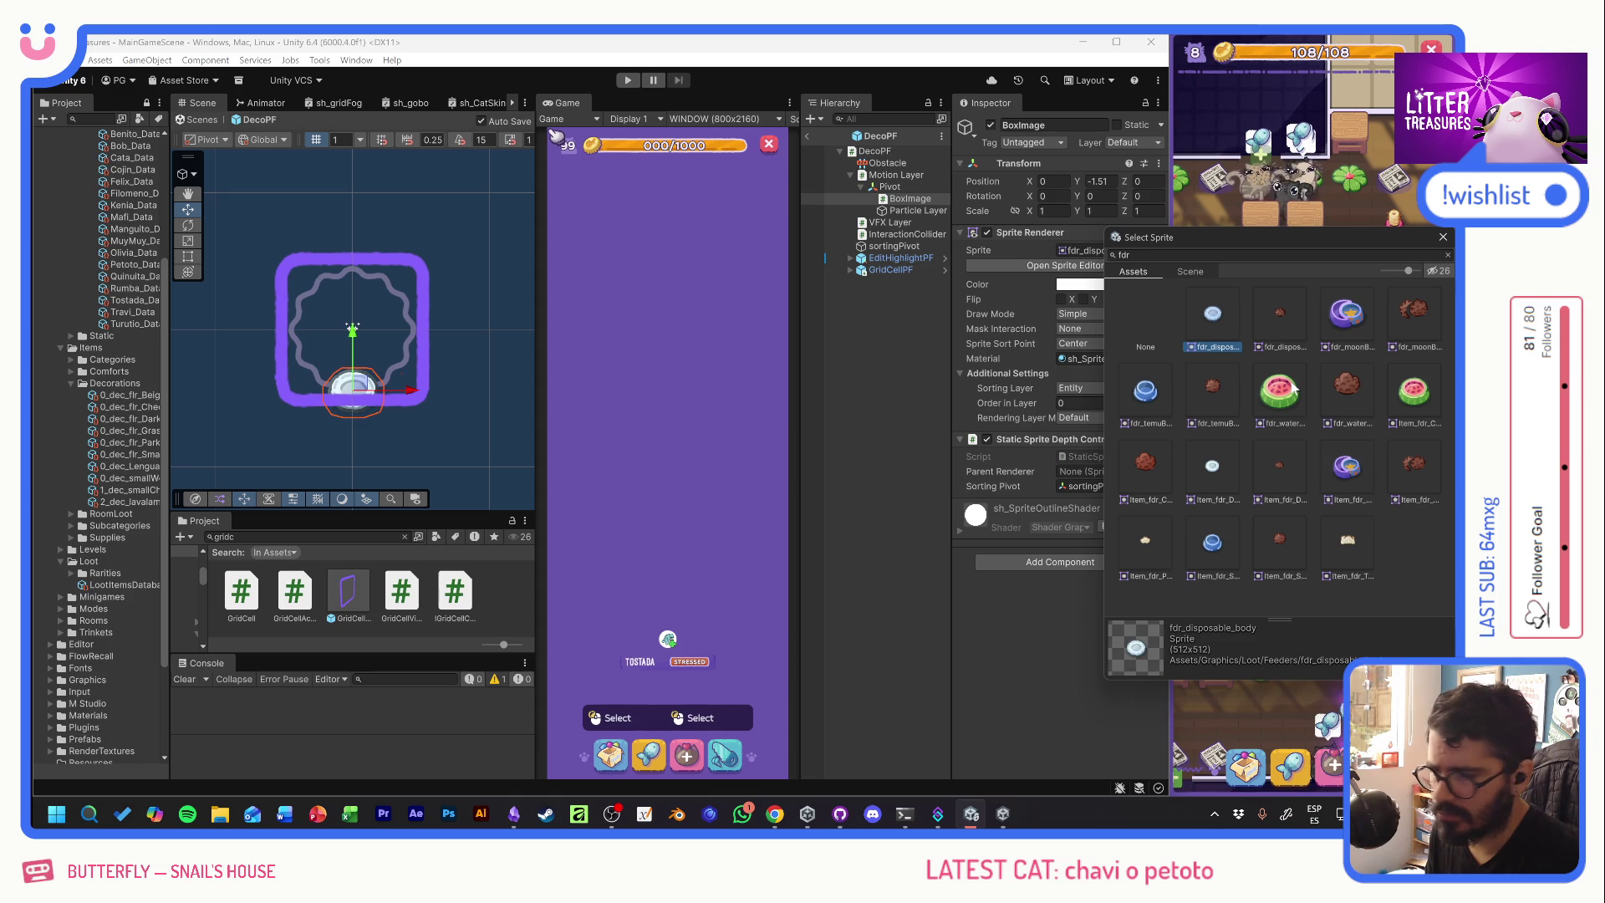
pyautogui.click(1293, 389)
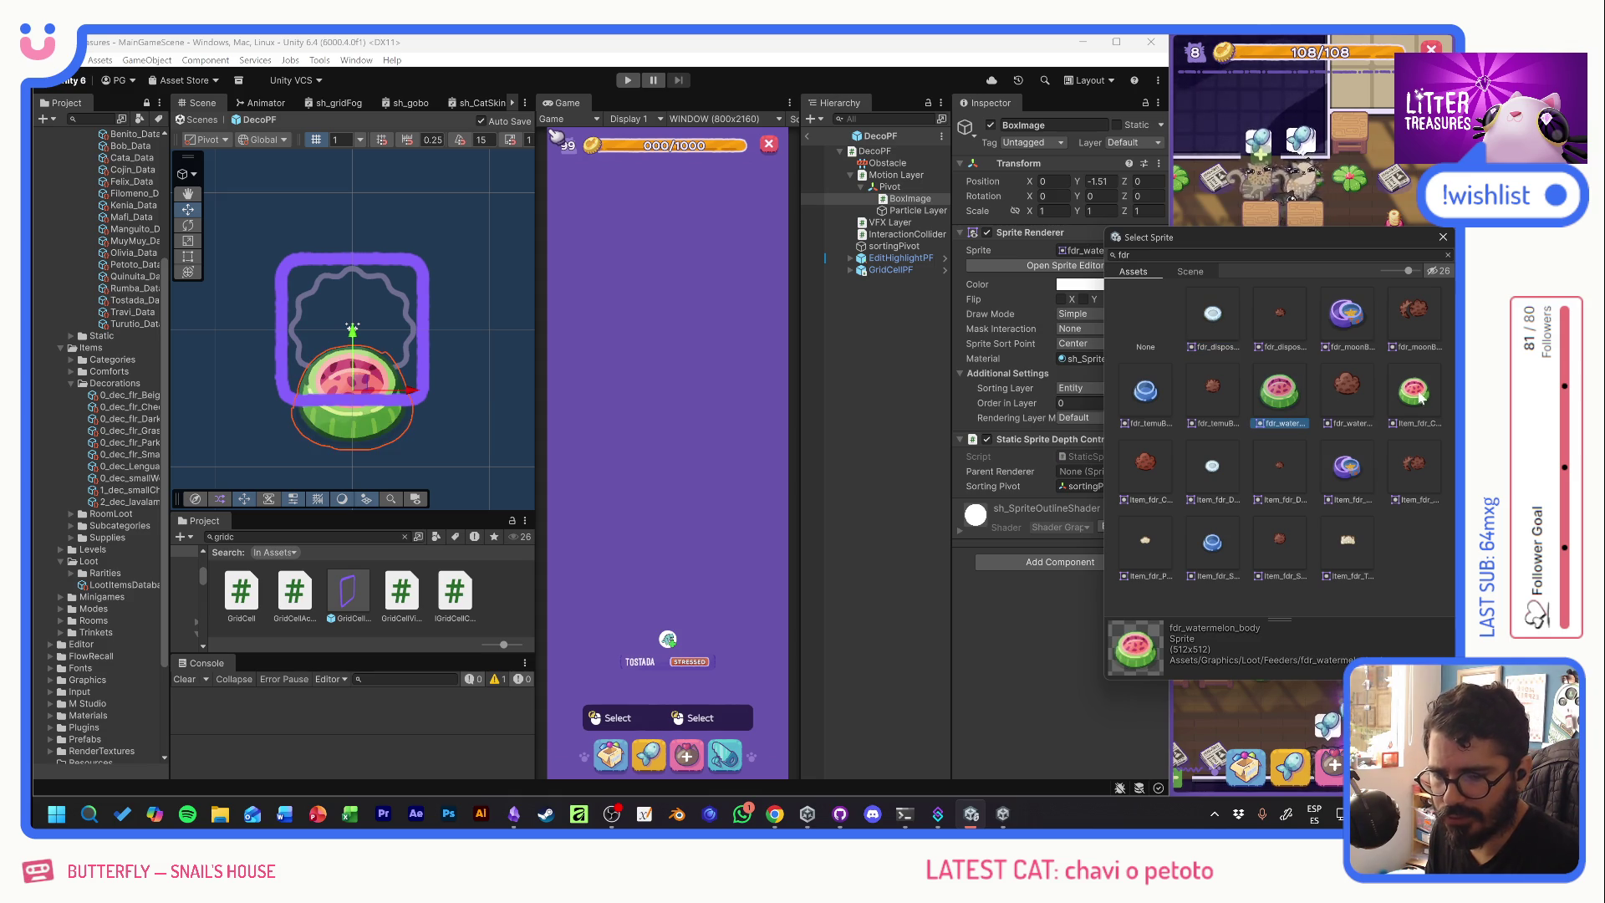
pyautogui.click(1348, 468)
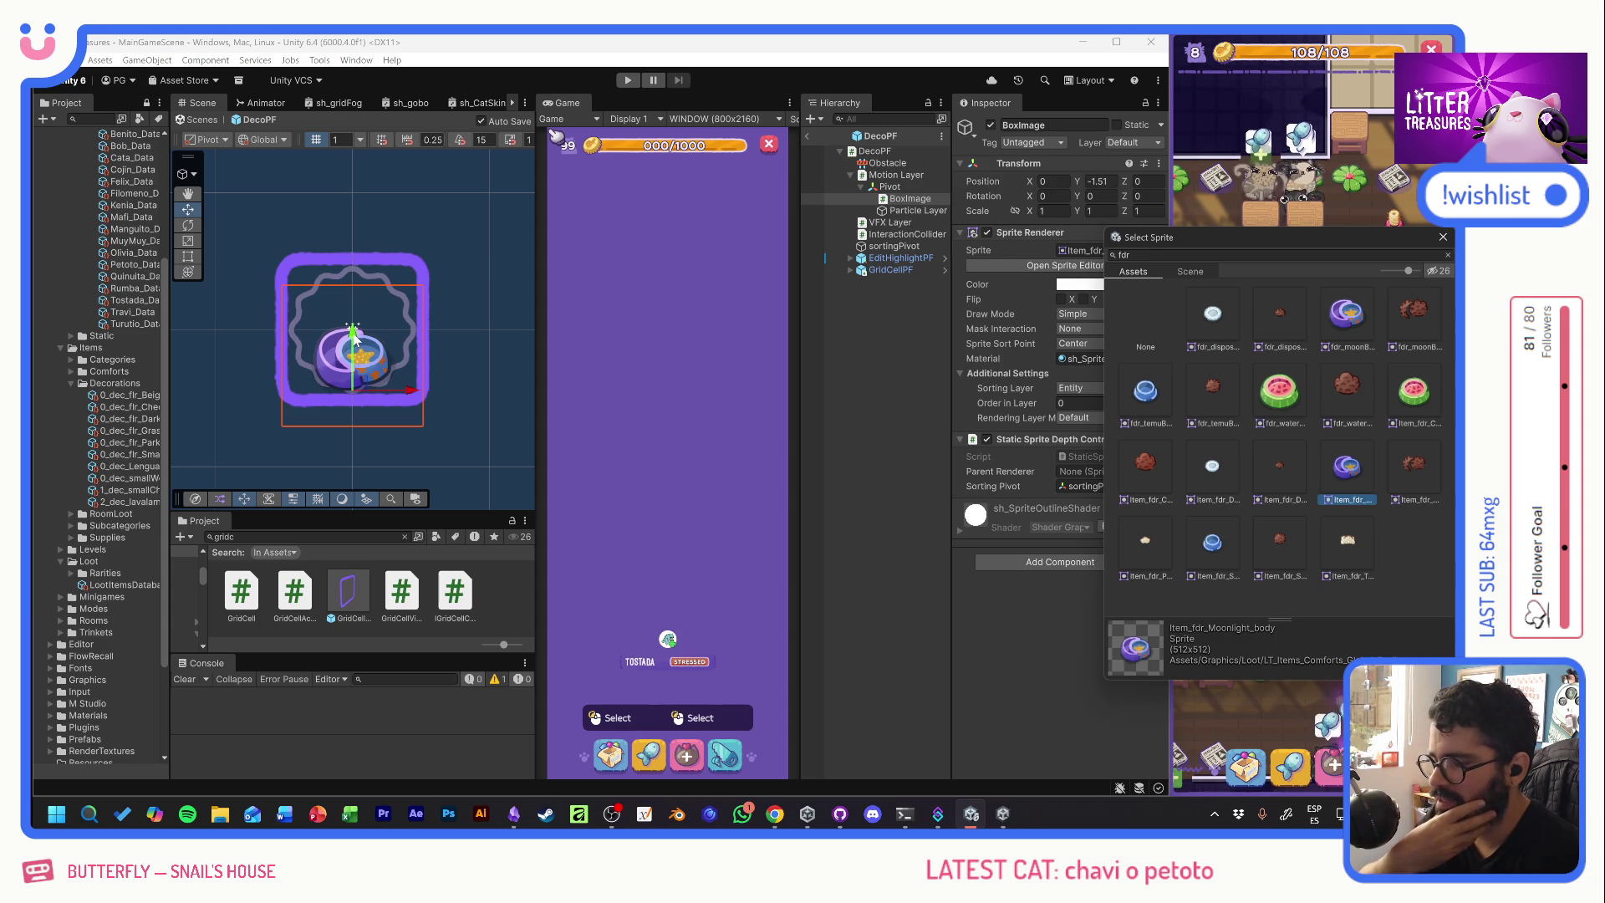
pyautogui.moveTo(353, 333); pyautogui.dragTo(356, 308)
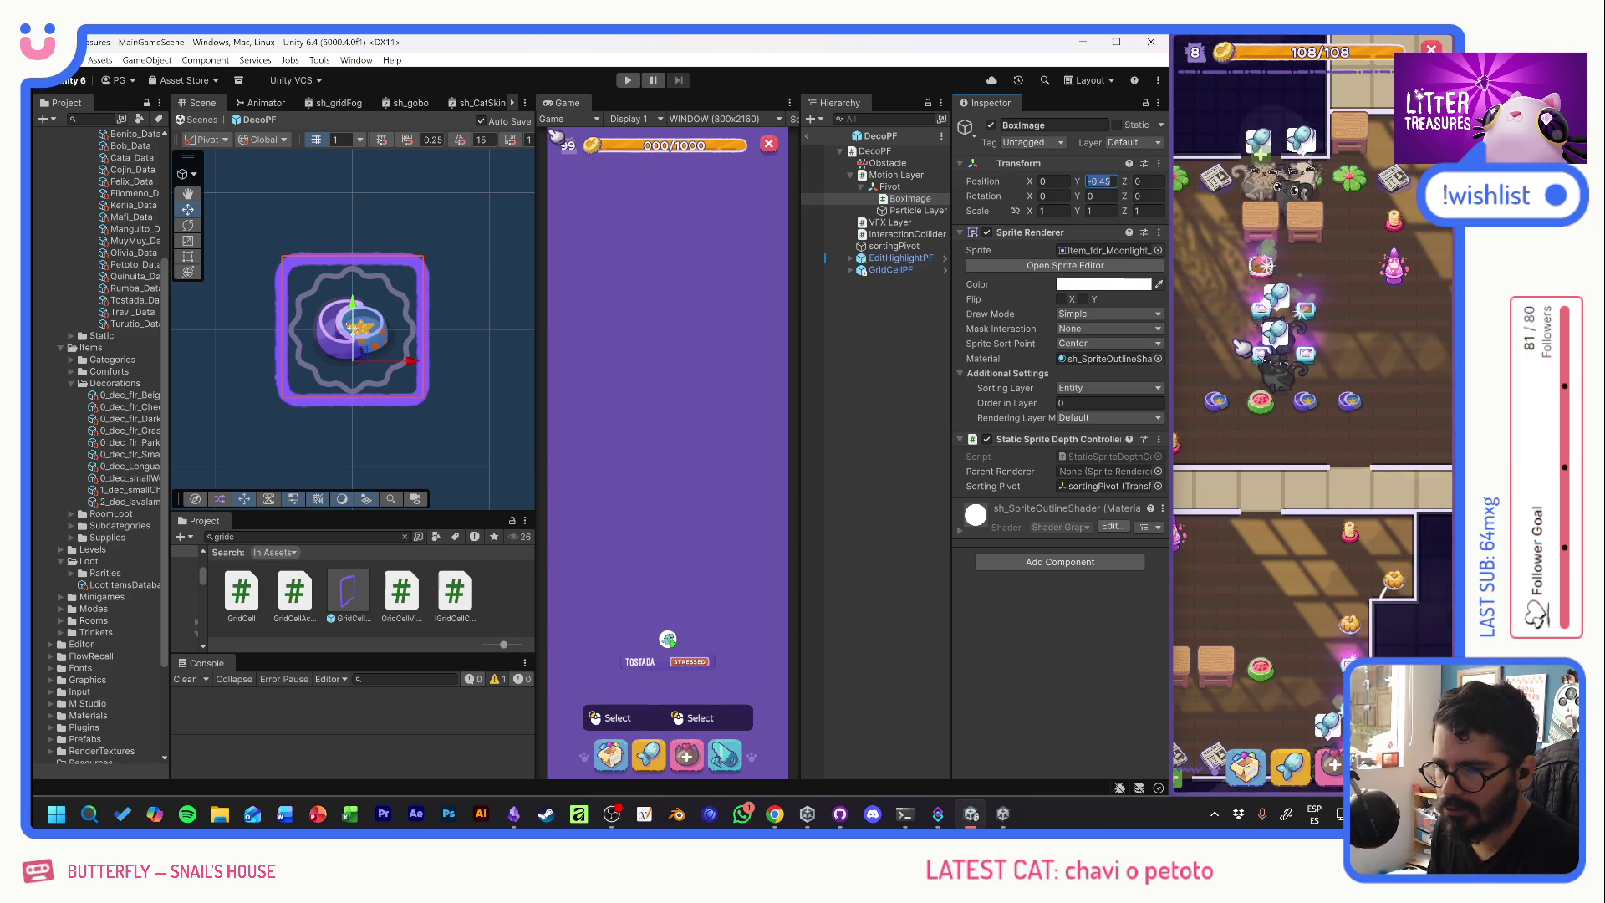
# - Set BoxImage Position Y to 0, then open DecoPF's ItemBodyVisualComponent script in Visual Studio
pyautogui.doubleClick(1101, 180)
pyautogui.write('0')
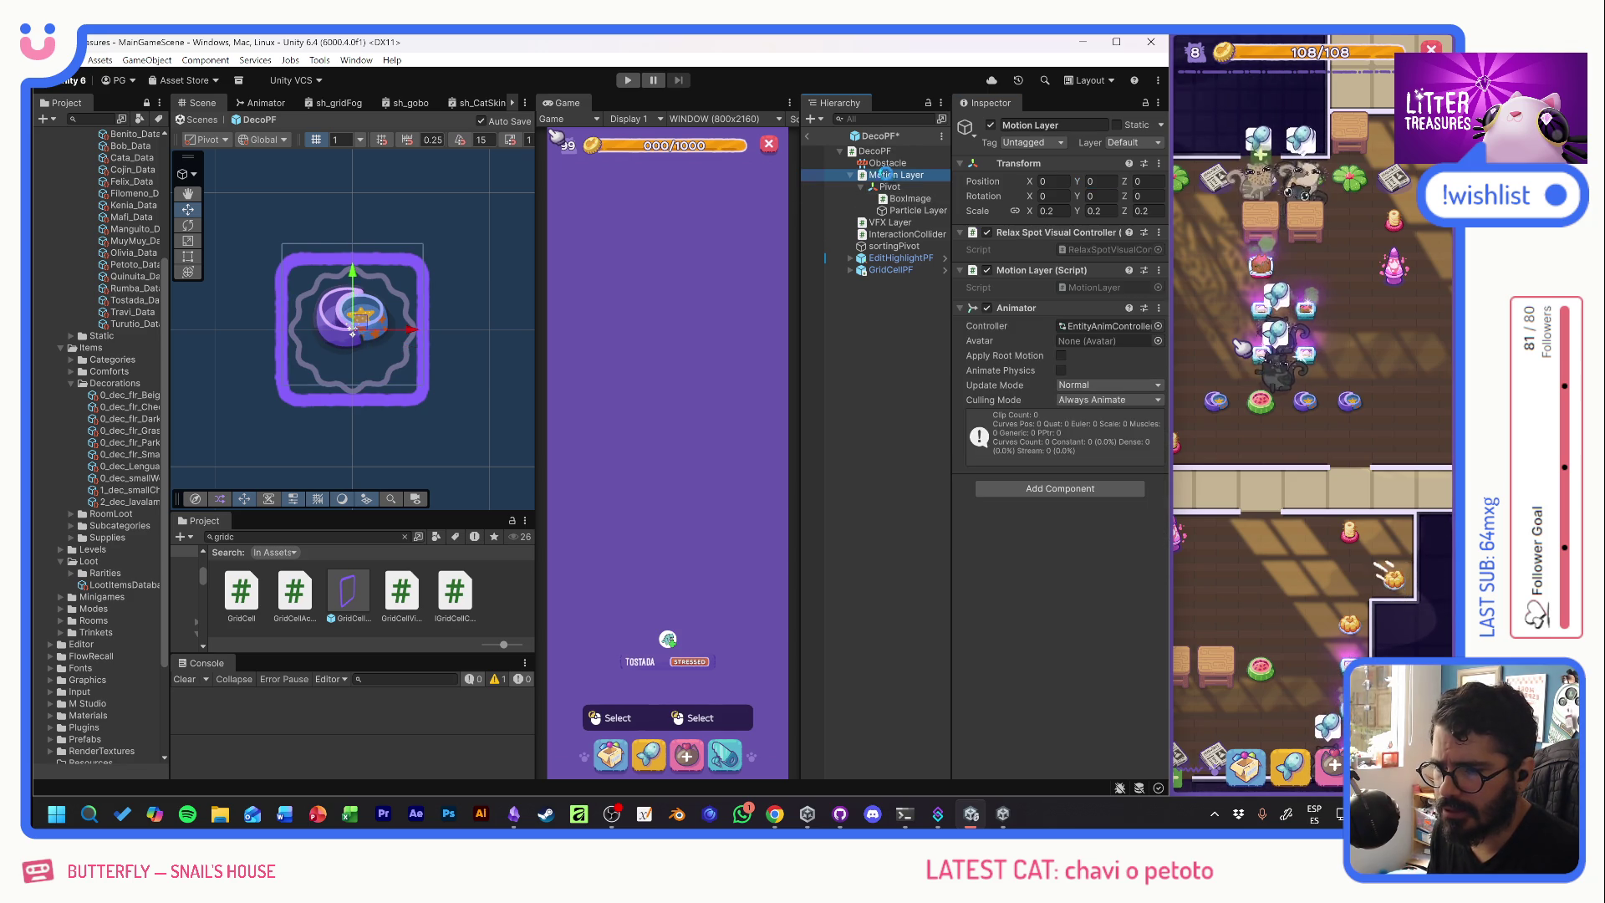
pyautogui.click(887, 152)
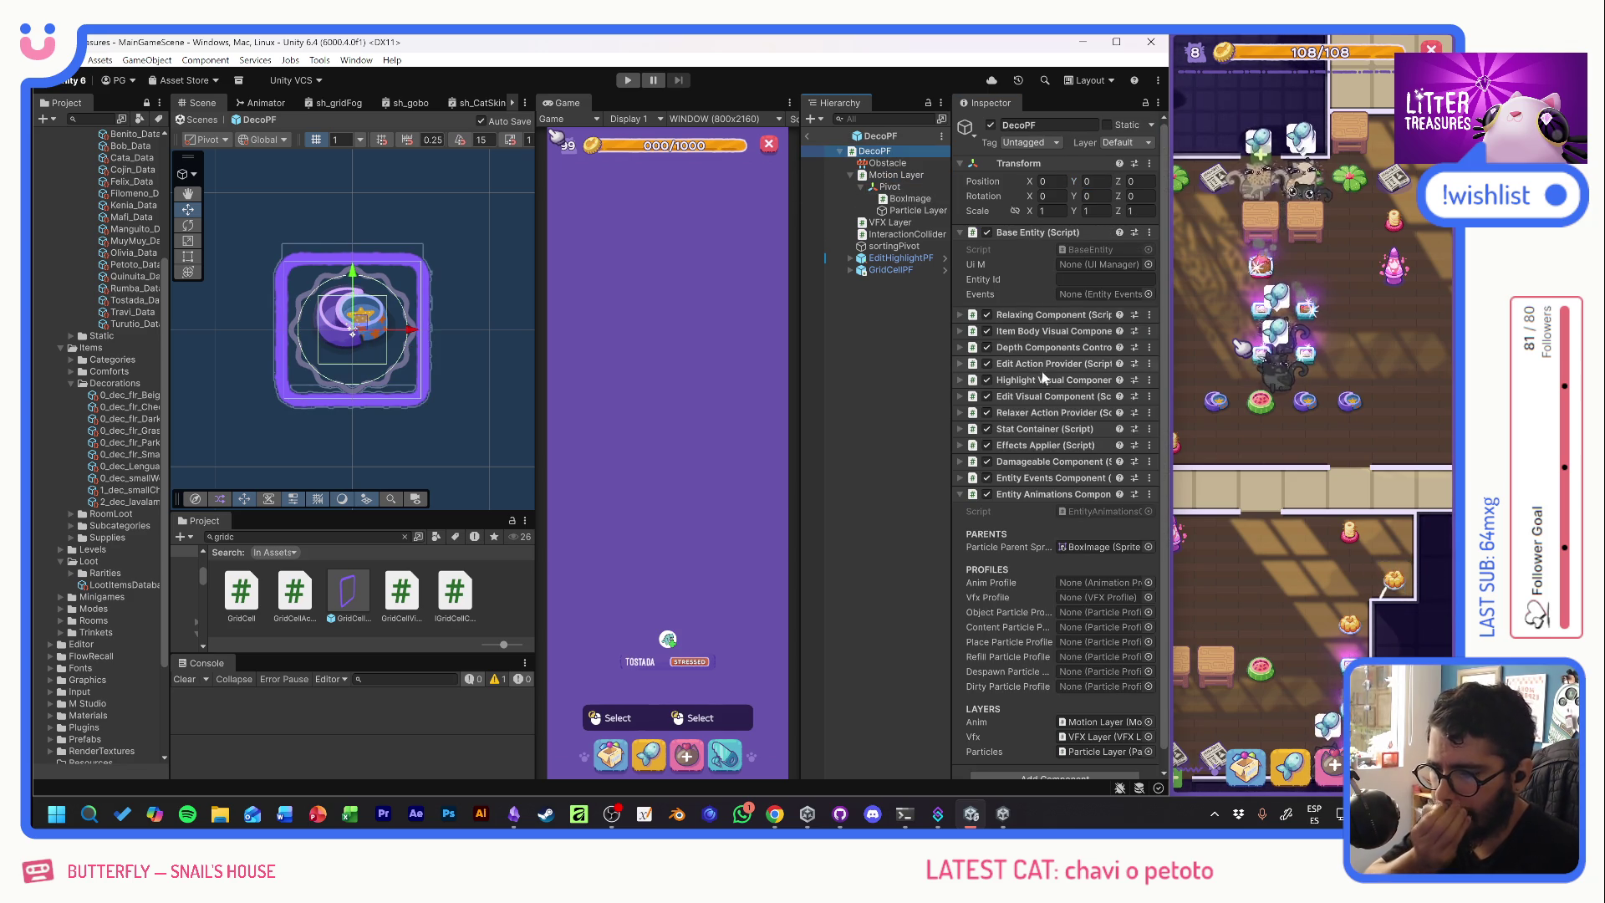
pyautogui.click(1034, 333)
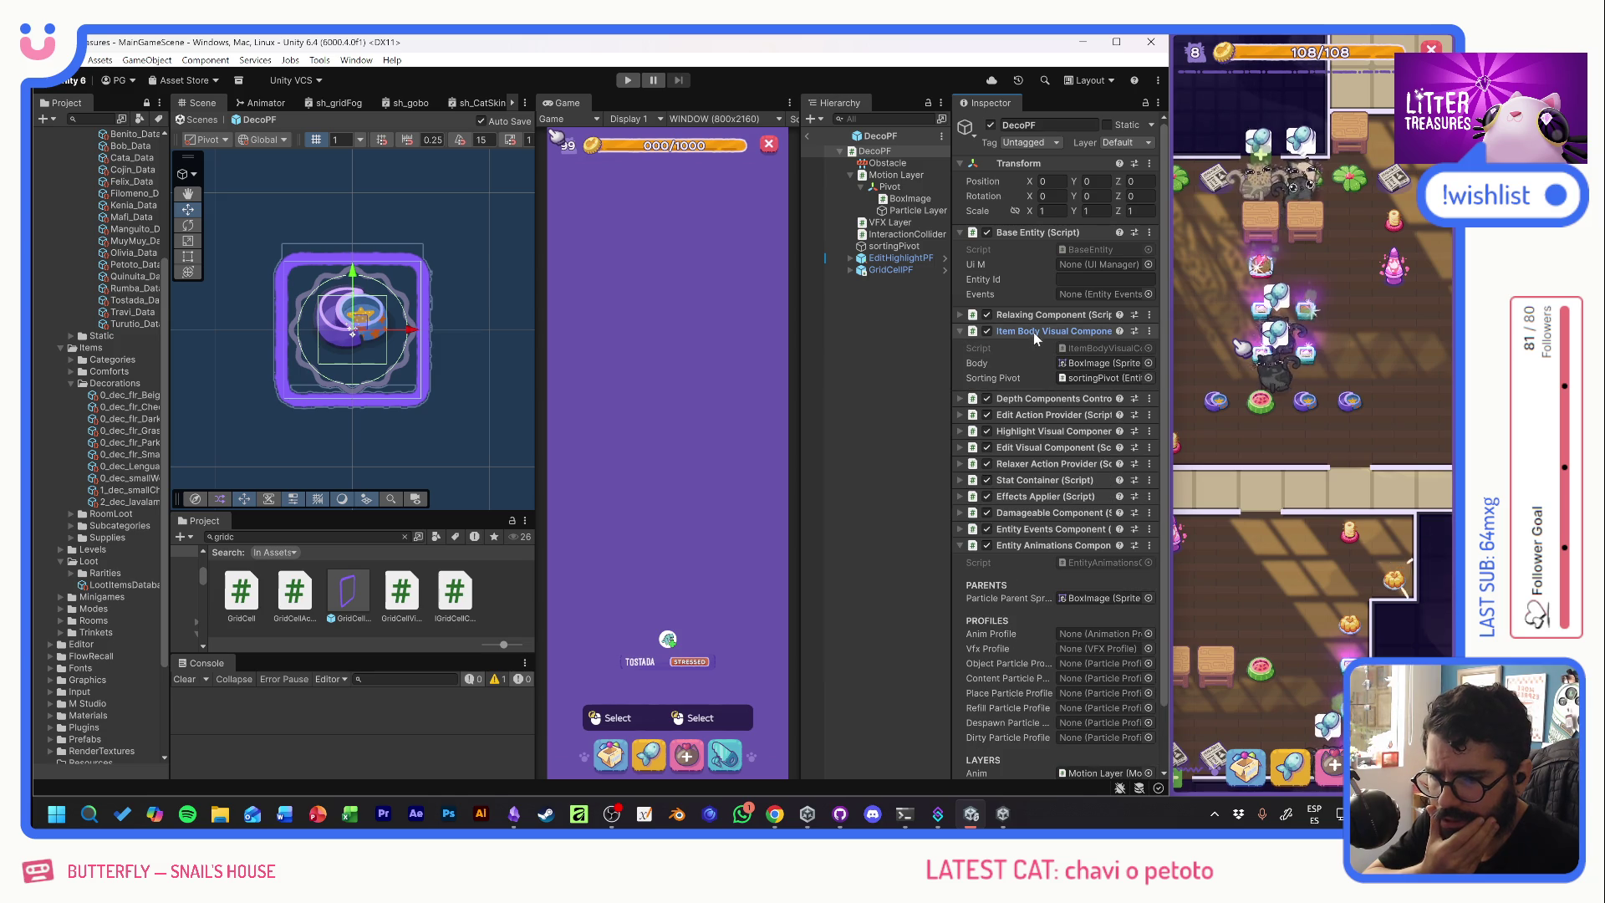
pyautogui.doubleClick(1089, 350)
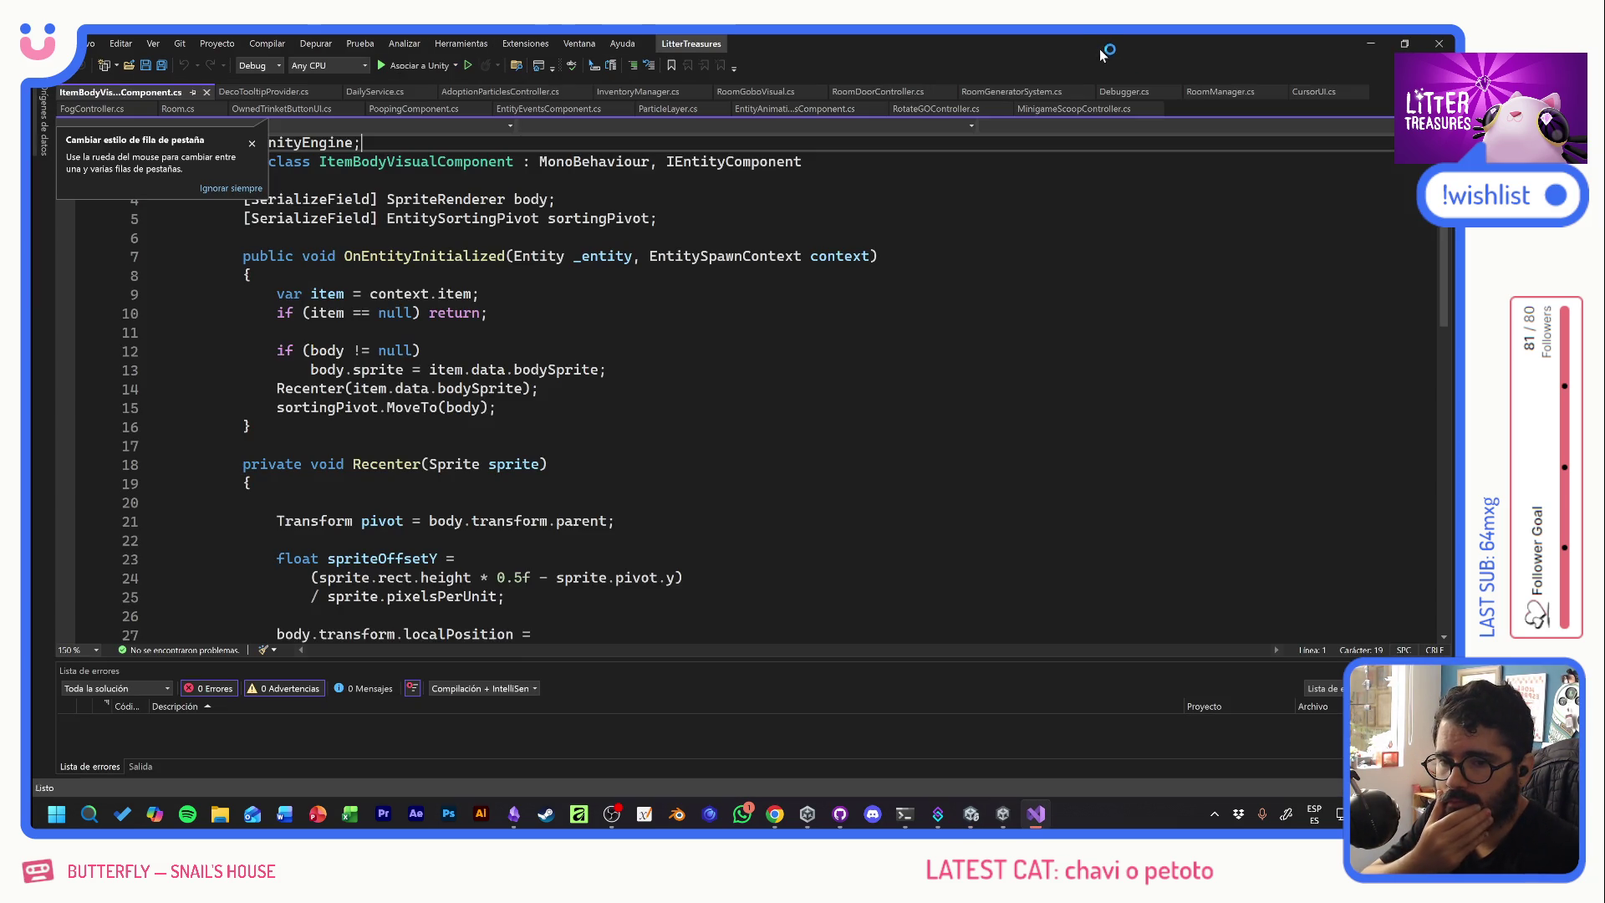
# - Dock the Visual Studio window on the left, widened while keeping the game visible
pyautogui.click(1404, 44)
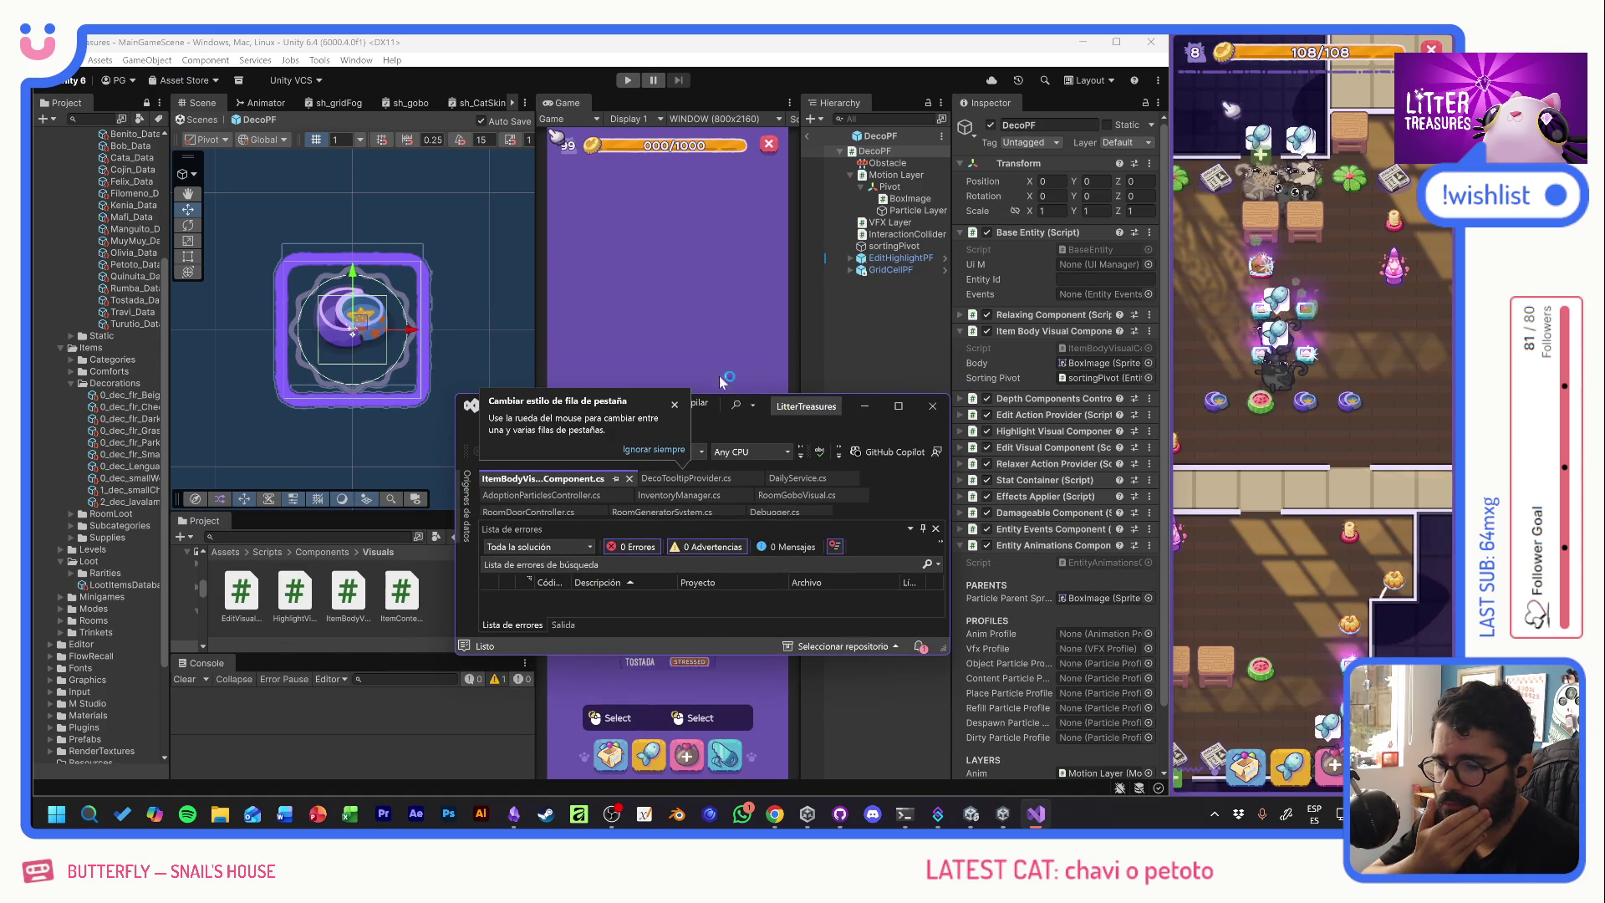
pyautogui.moveTo(741, 413); pyautogui.dragTo(52, 308)
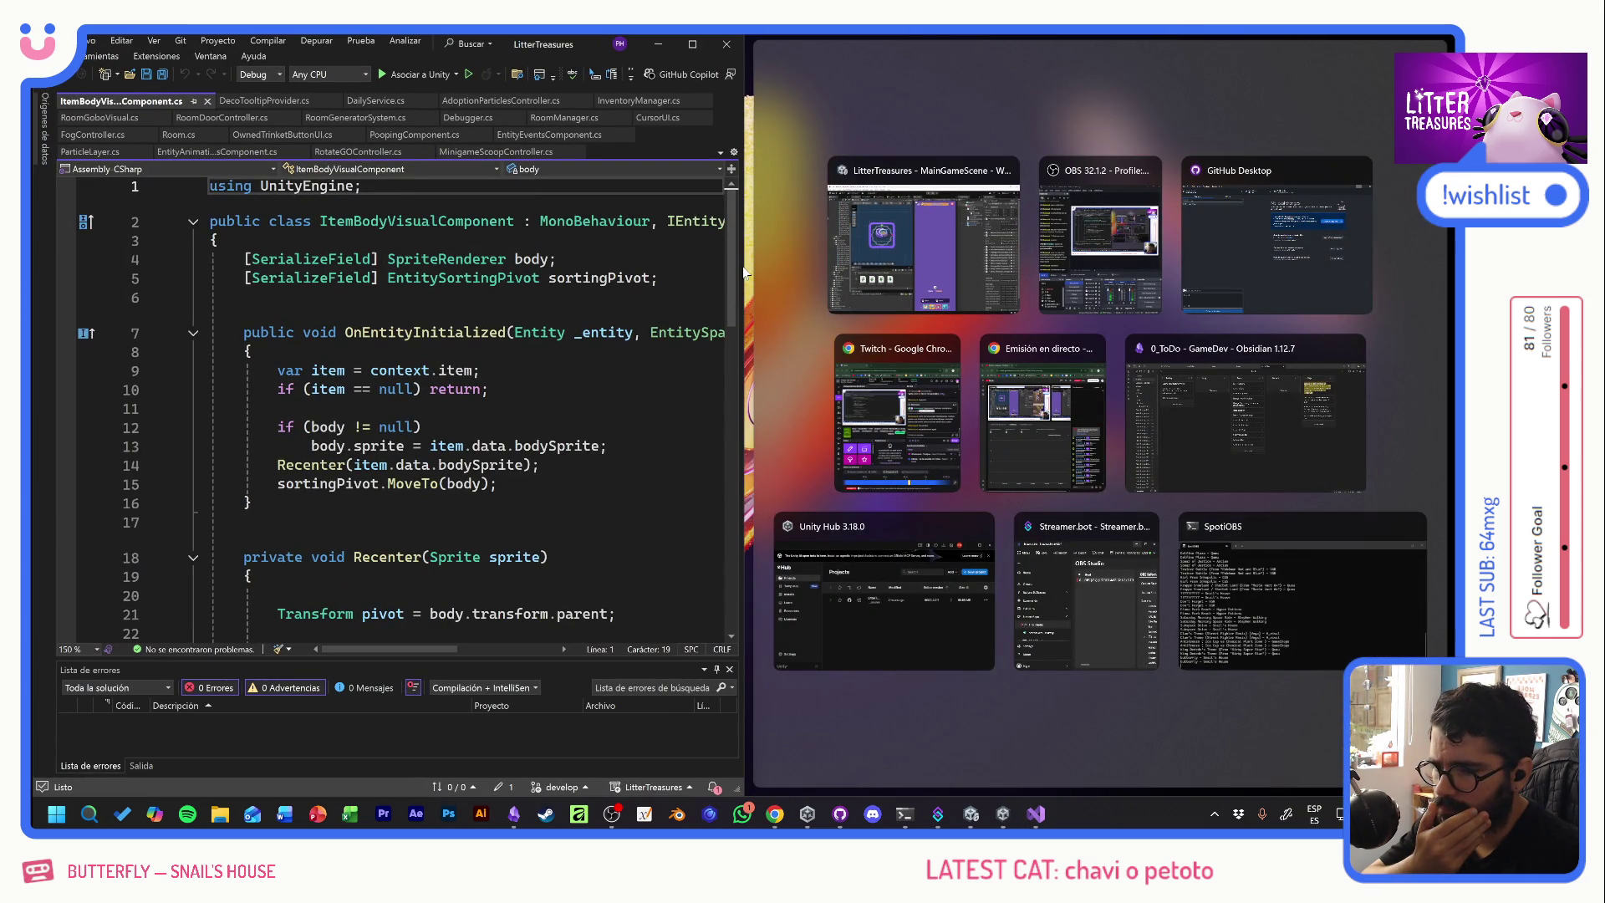
pyautogui.moveTo(741, 266); pyautogui.dragTo(1170, 269)
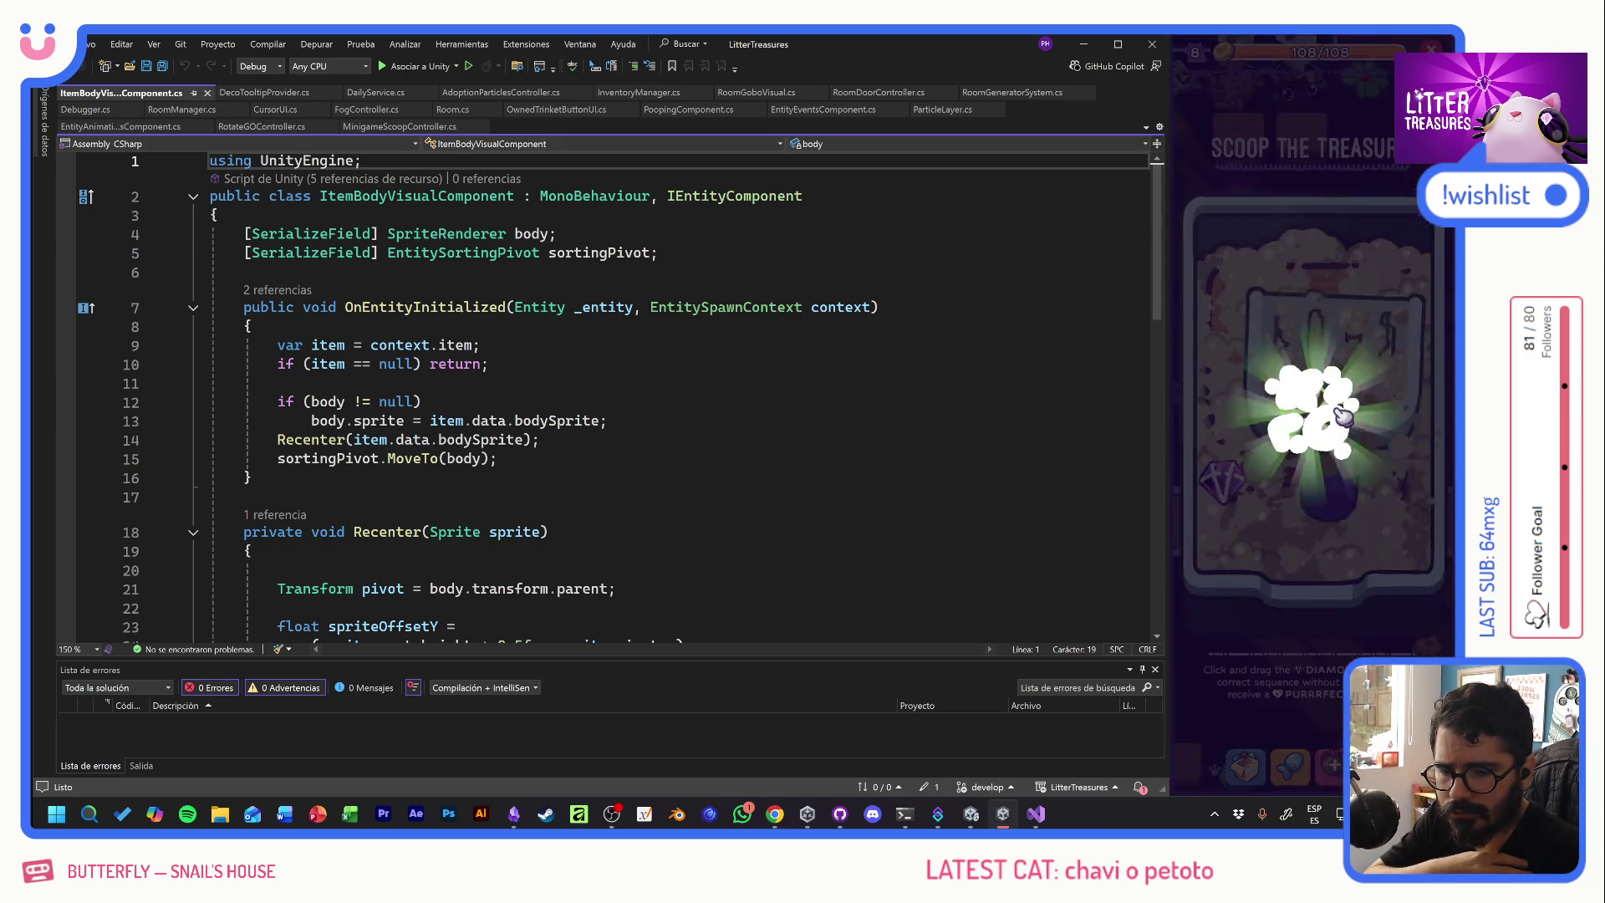
# - Clear the Kitty Kibbles, Scratch Pole, lava-lamp and Checkered Tiles reward cards in the game
pyautogui.click(1331, 343)
pyautogui.click(1342, 344)
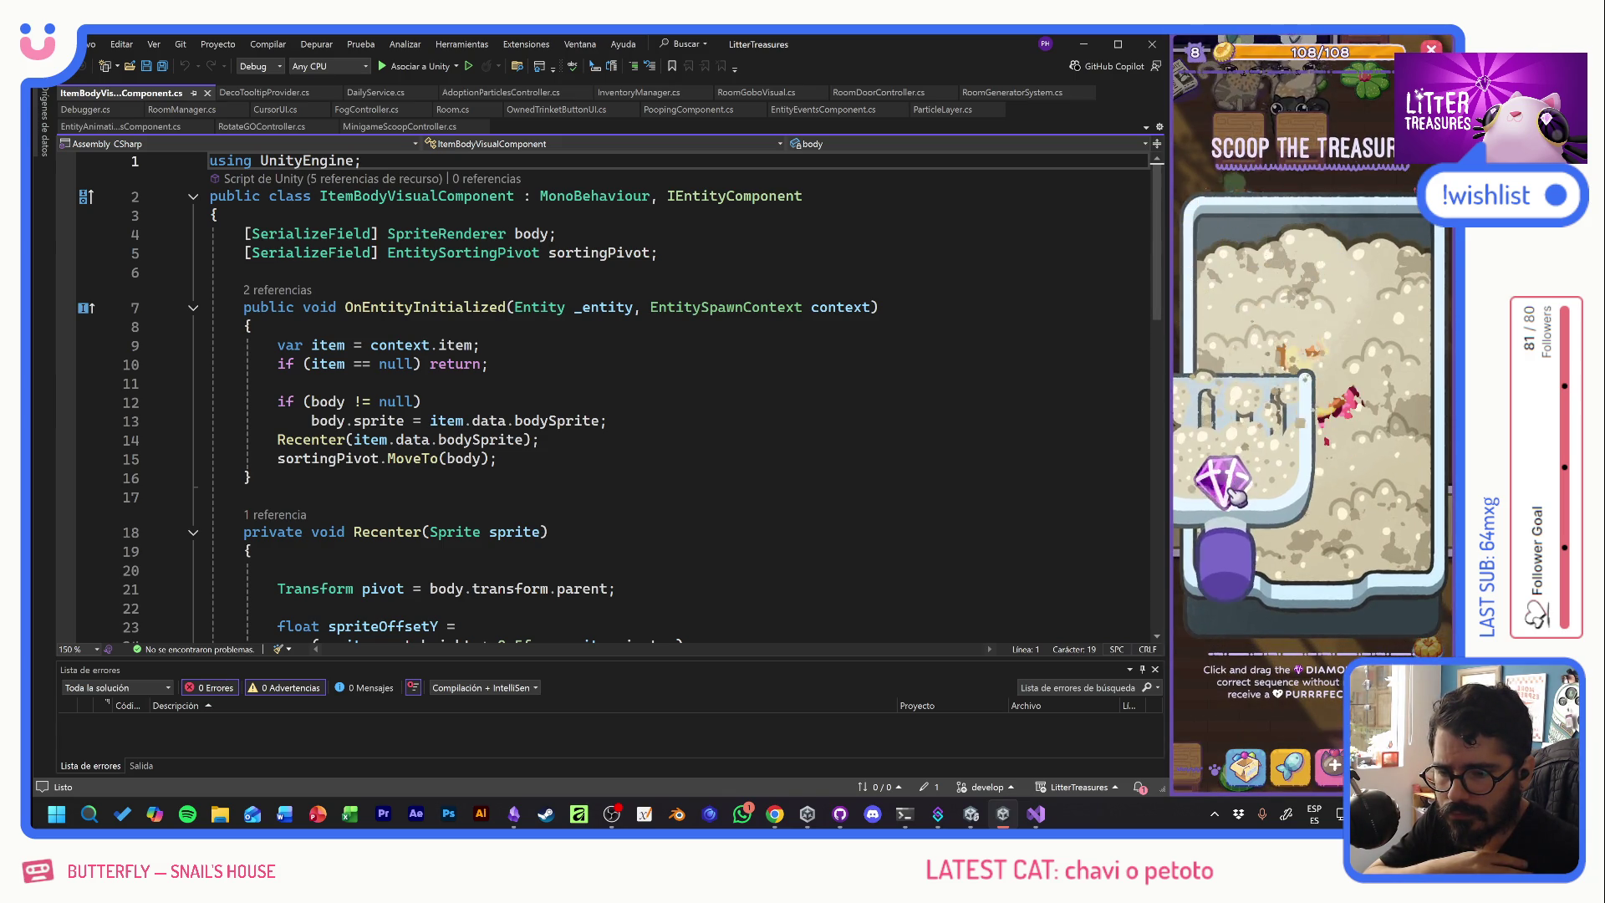
pyautogui.click(1275, 355)
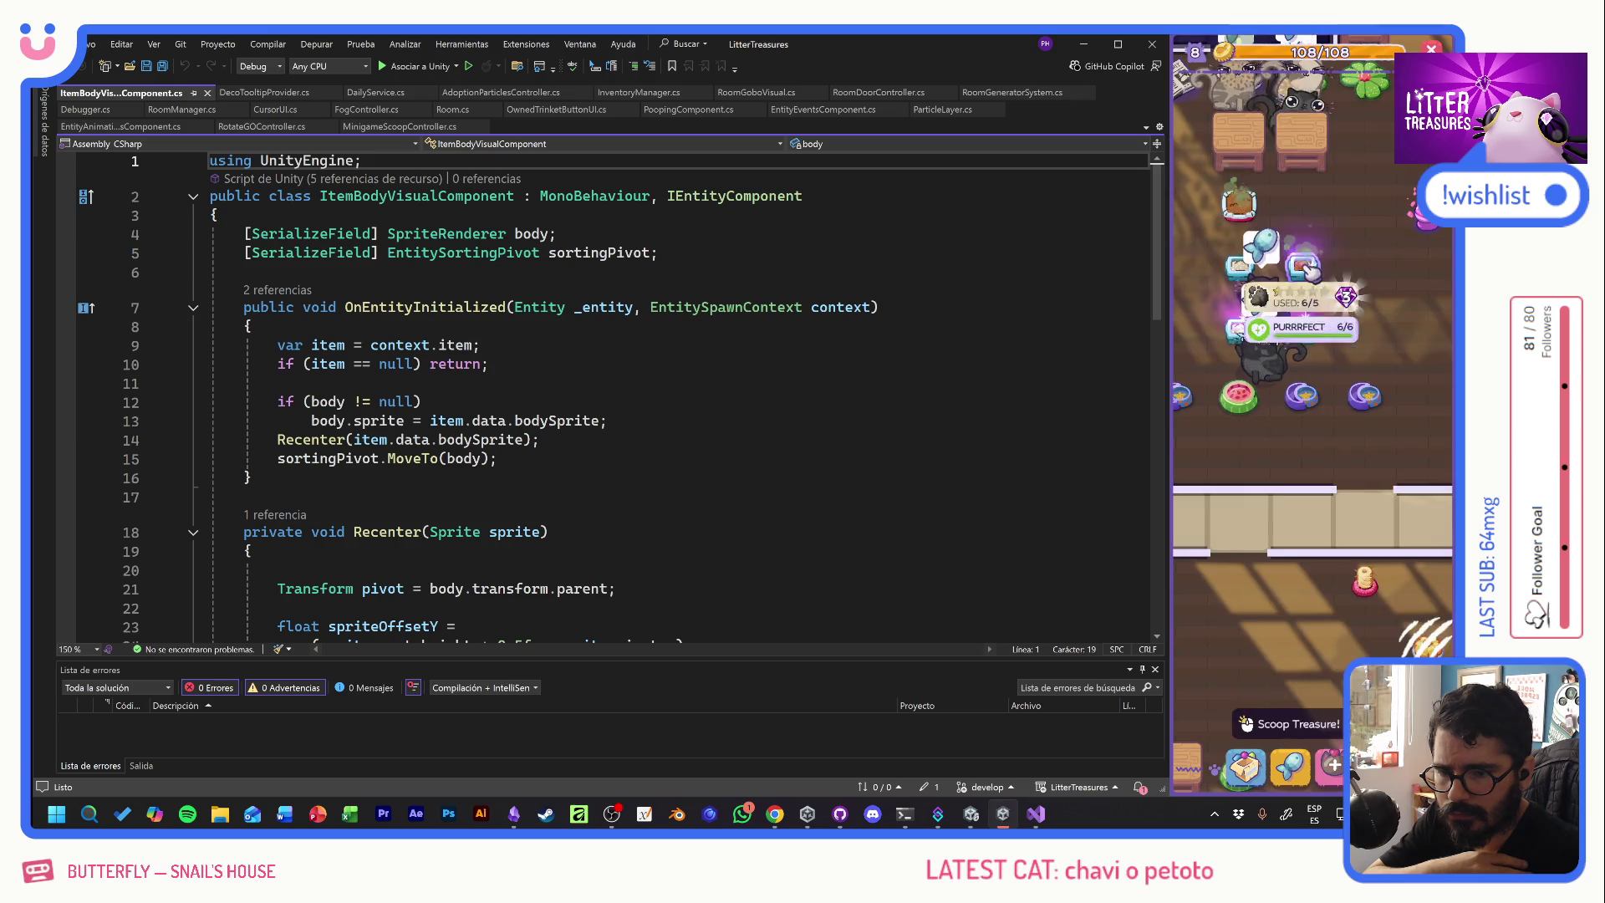
pyautogui.click(1273, 354)
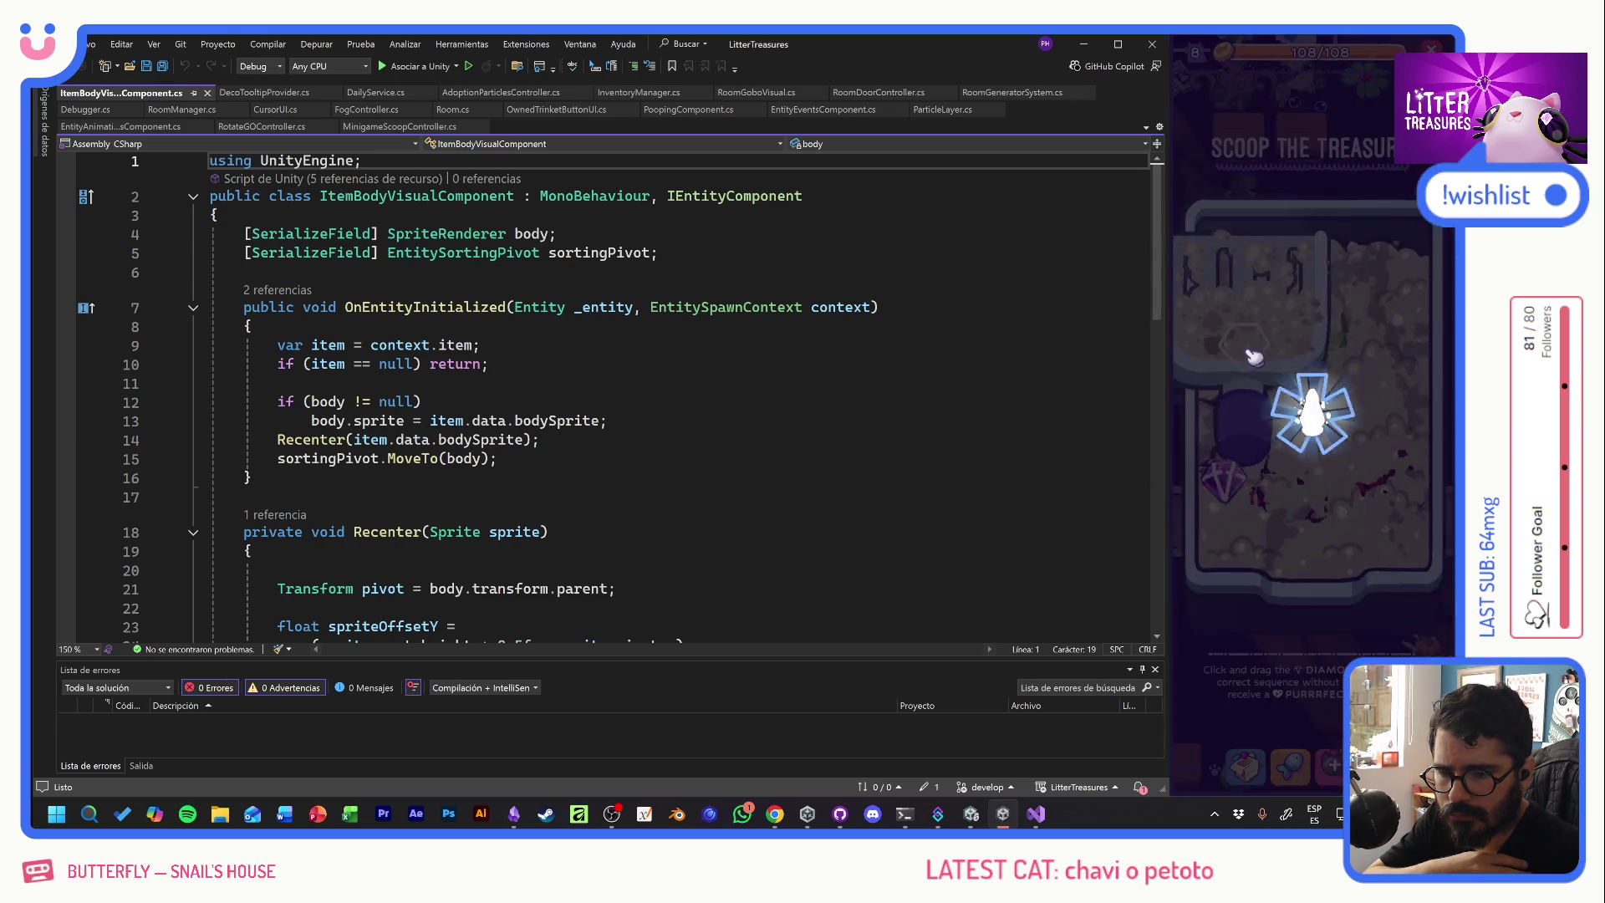
pyautogui.click(1281, 345)
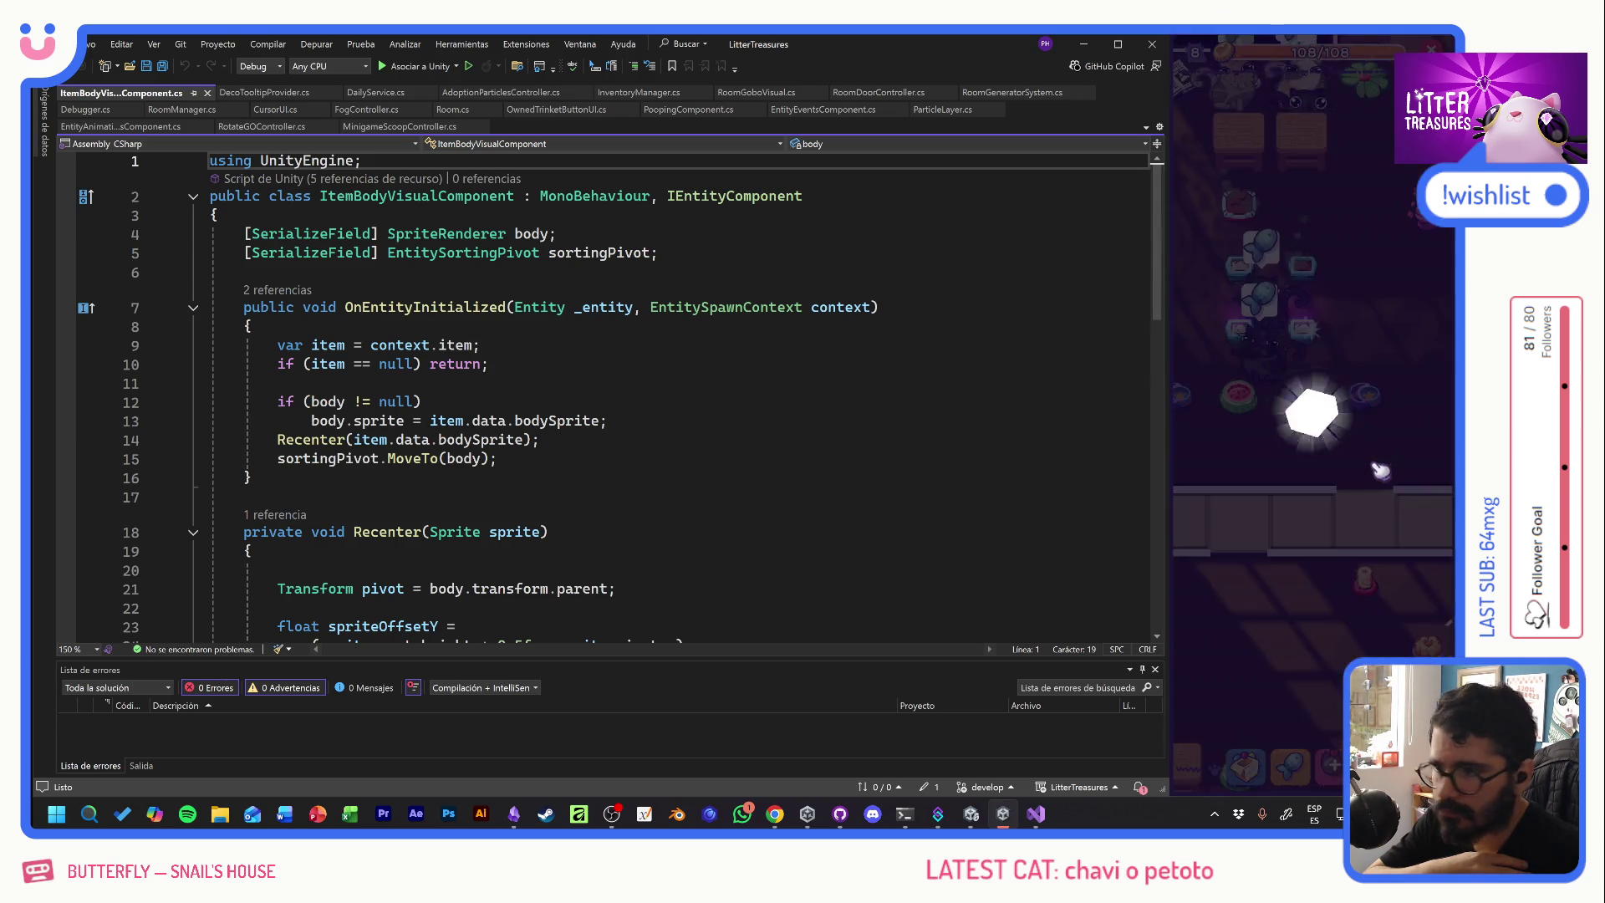
pyautogui.click(1341, 436)
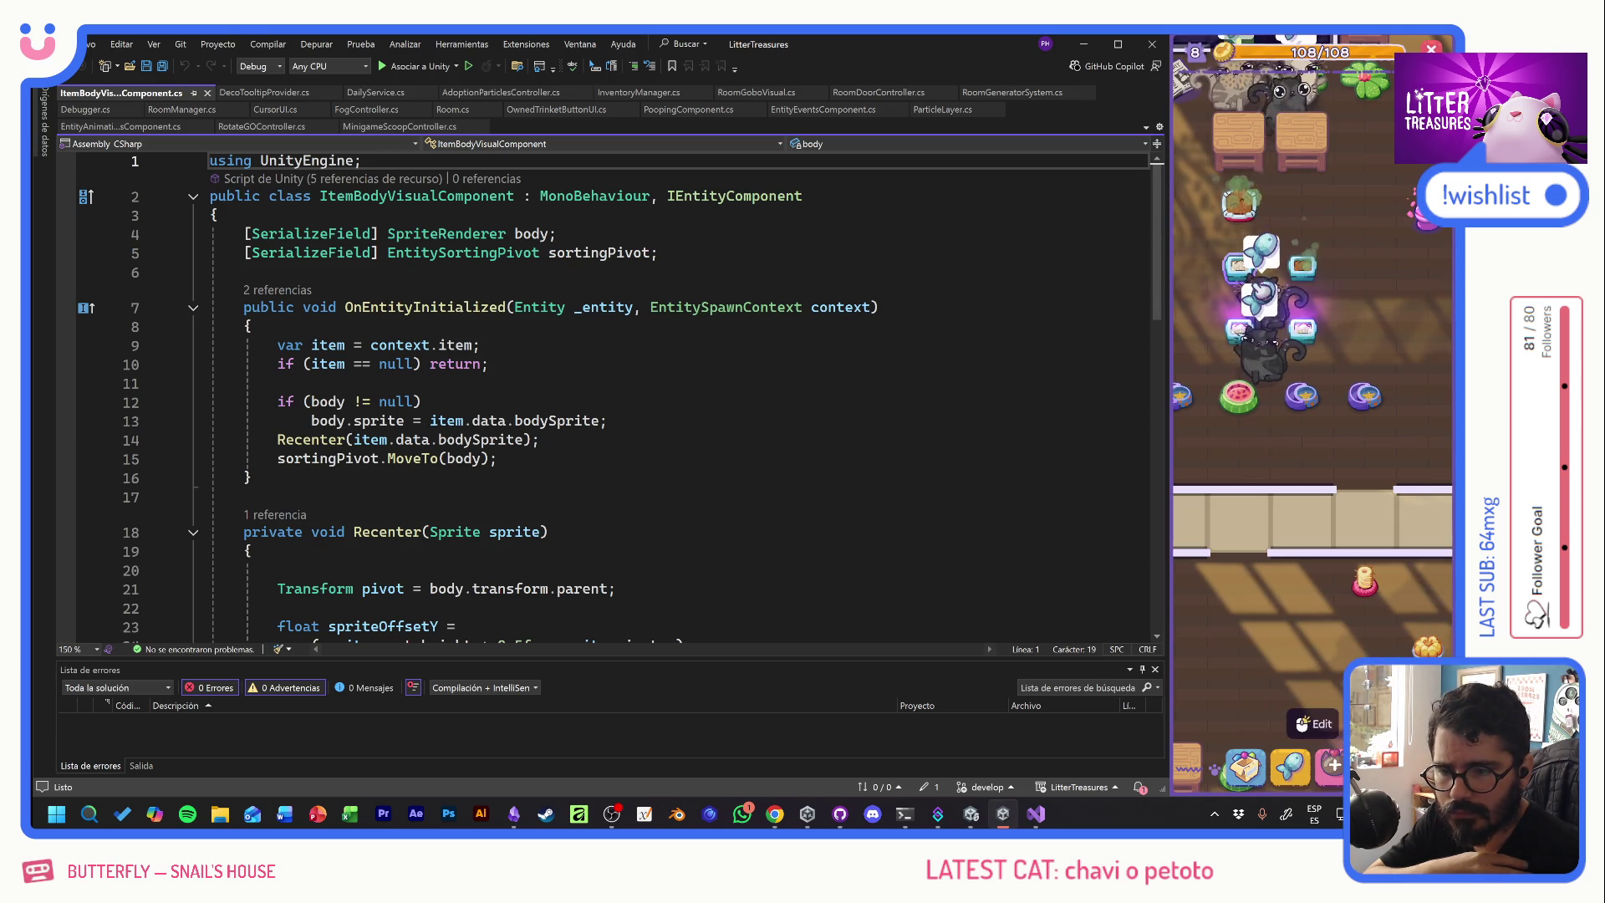
# - Win Tuna rare food from Scoop the Treasure, then open the inventory and Supply Shop
pyautogui.click(1315, 351)
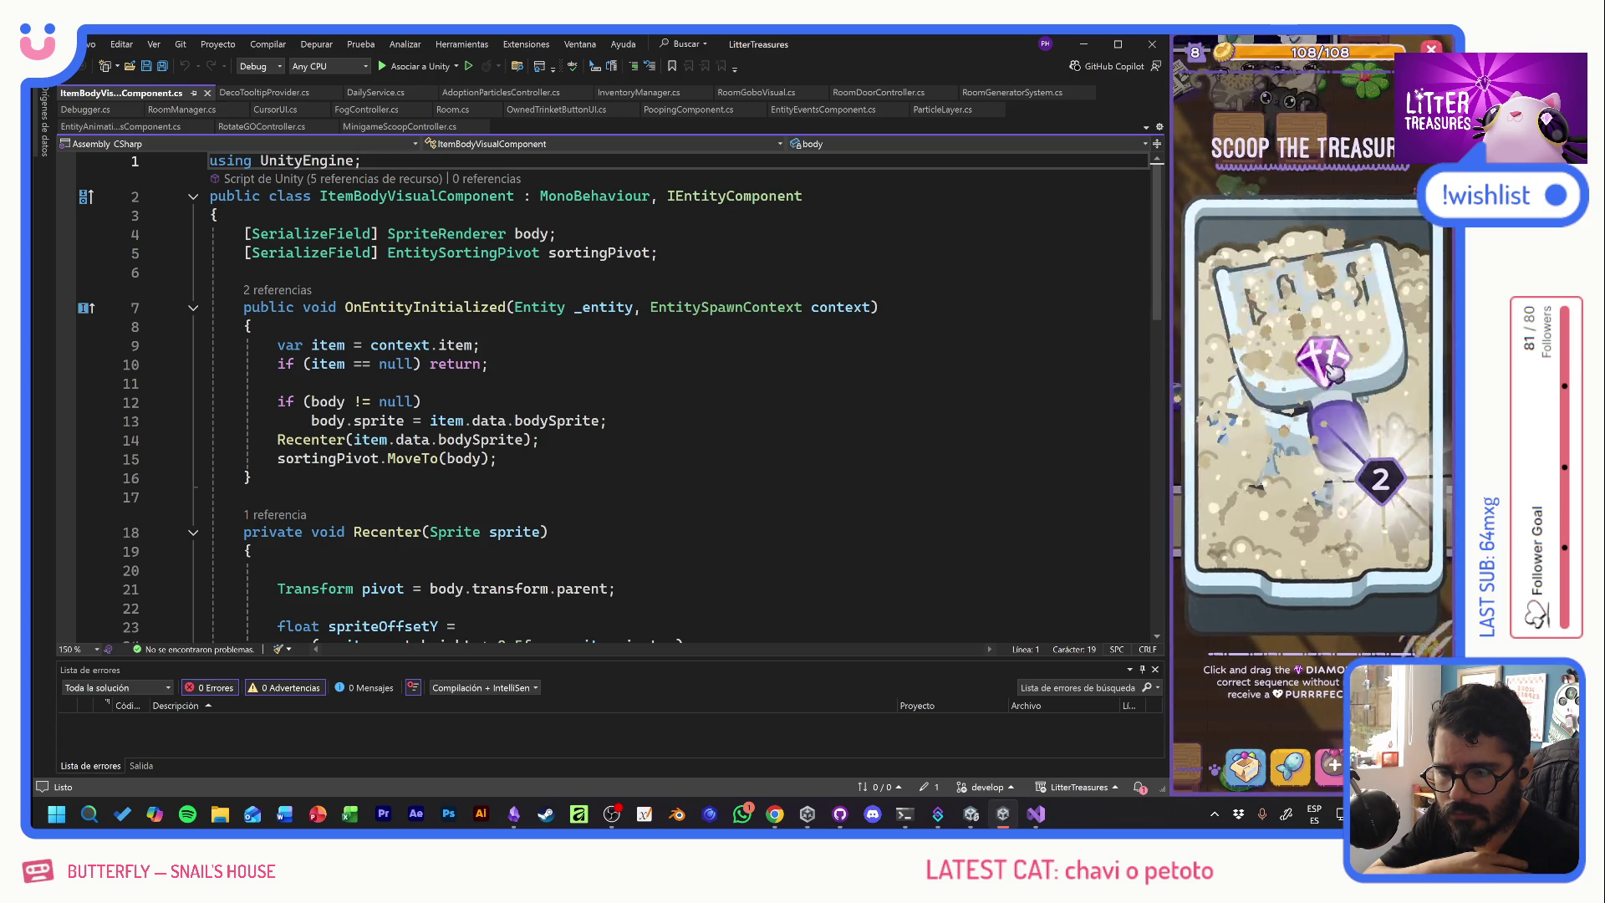
pyautogui.click(1335, 369)
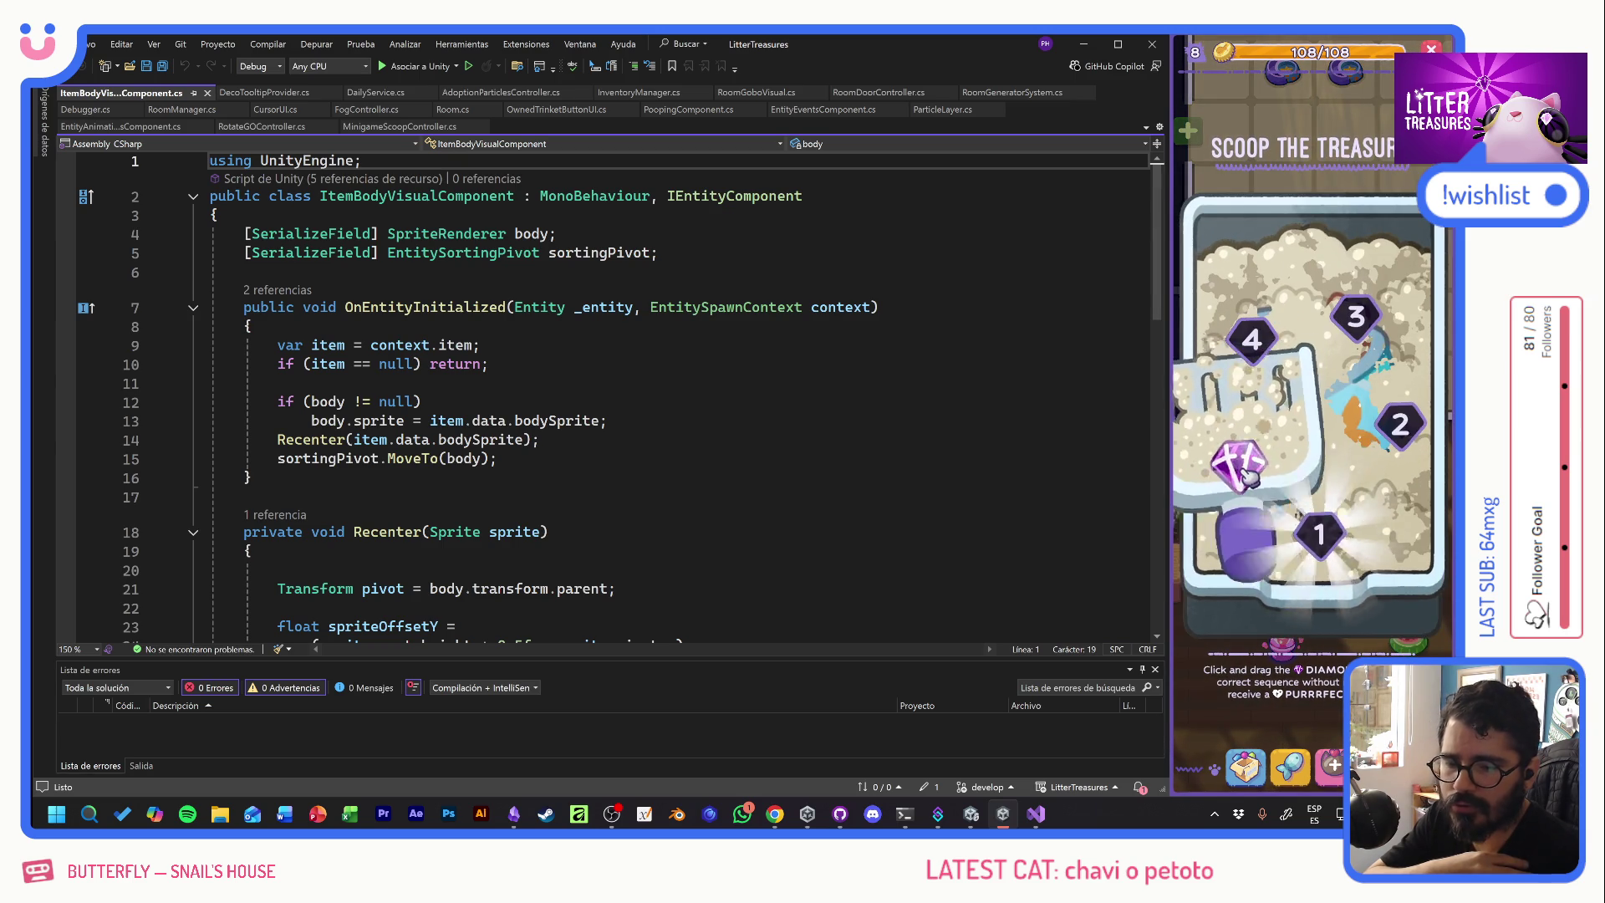
pyautogui.click(1300, 375)
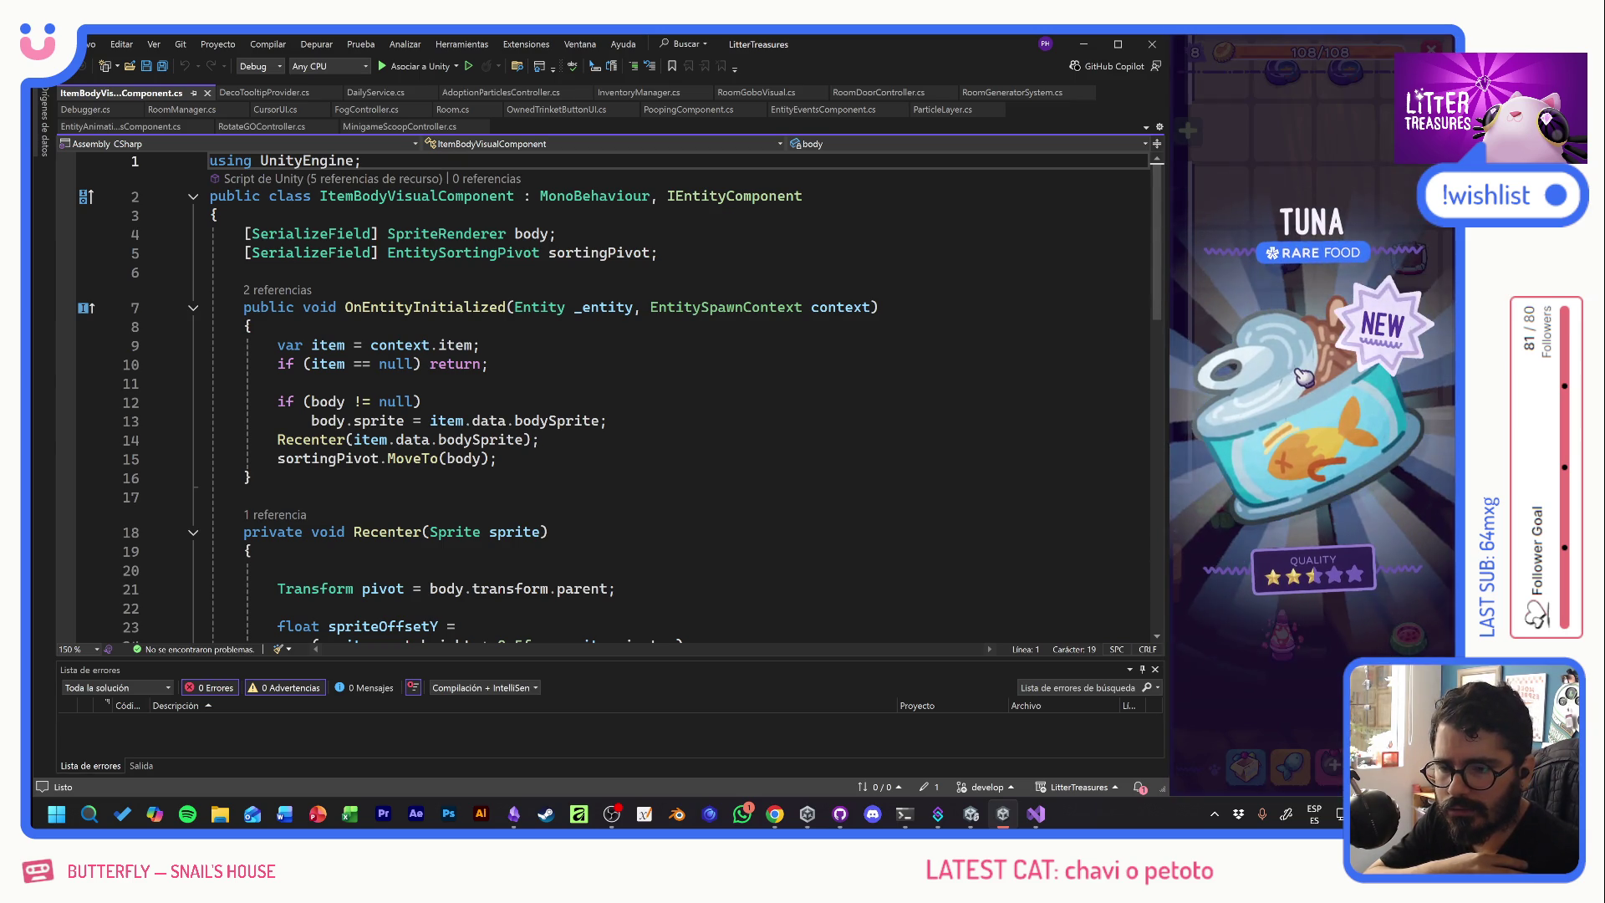
pyautogui.click(1298, 320)
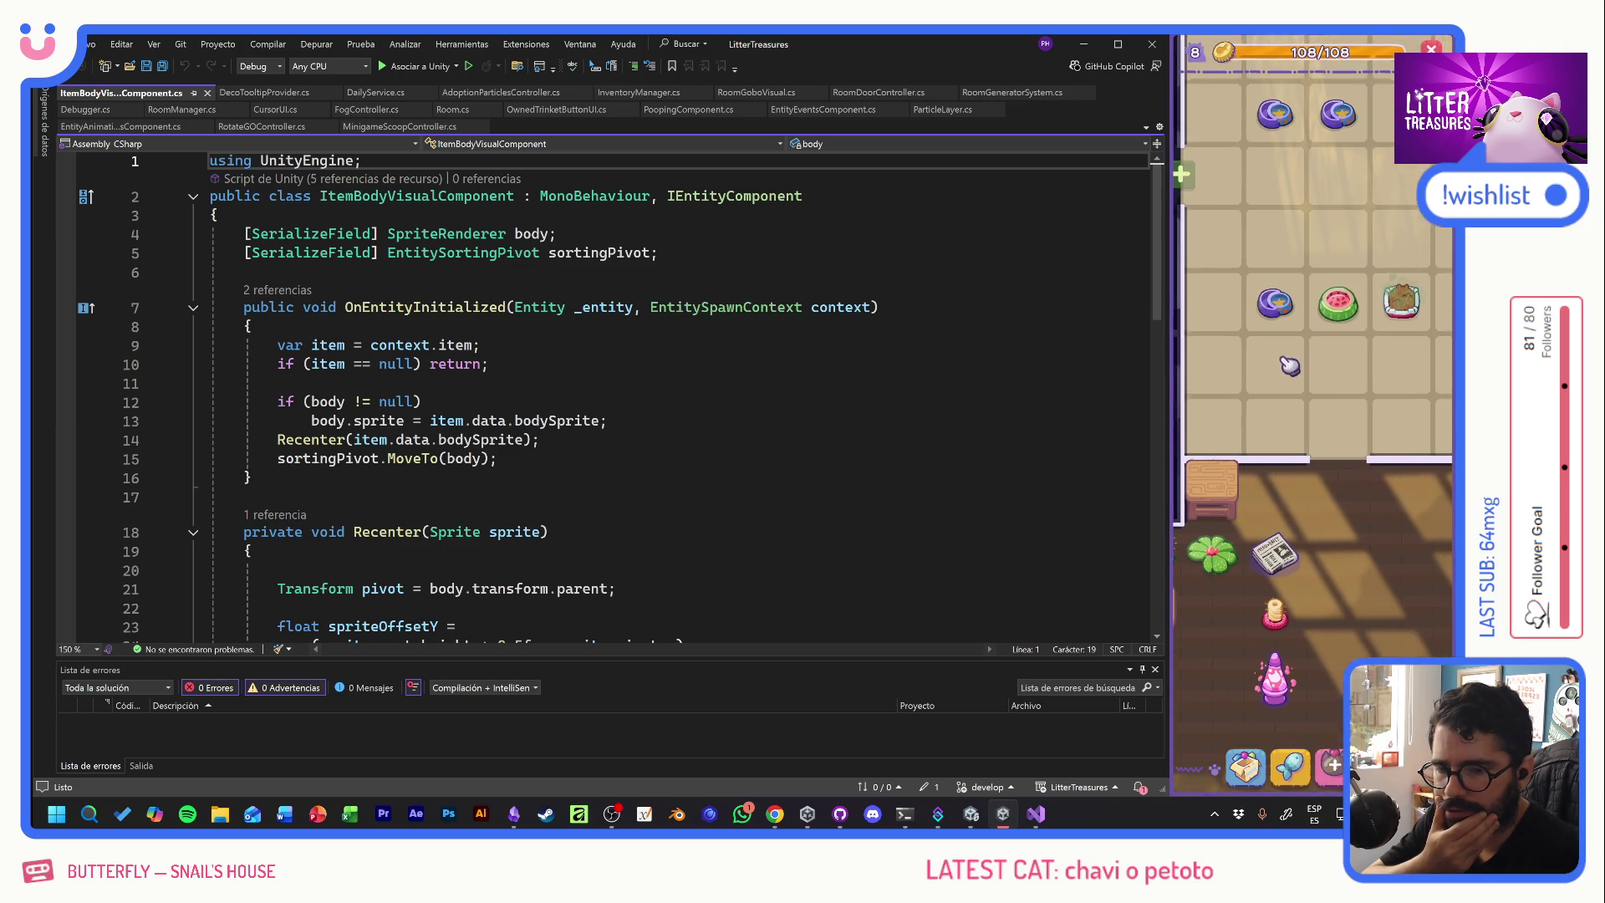
pyautogui.click(1258, 769)
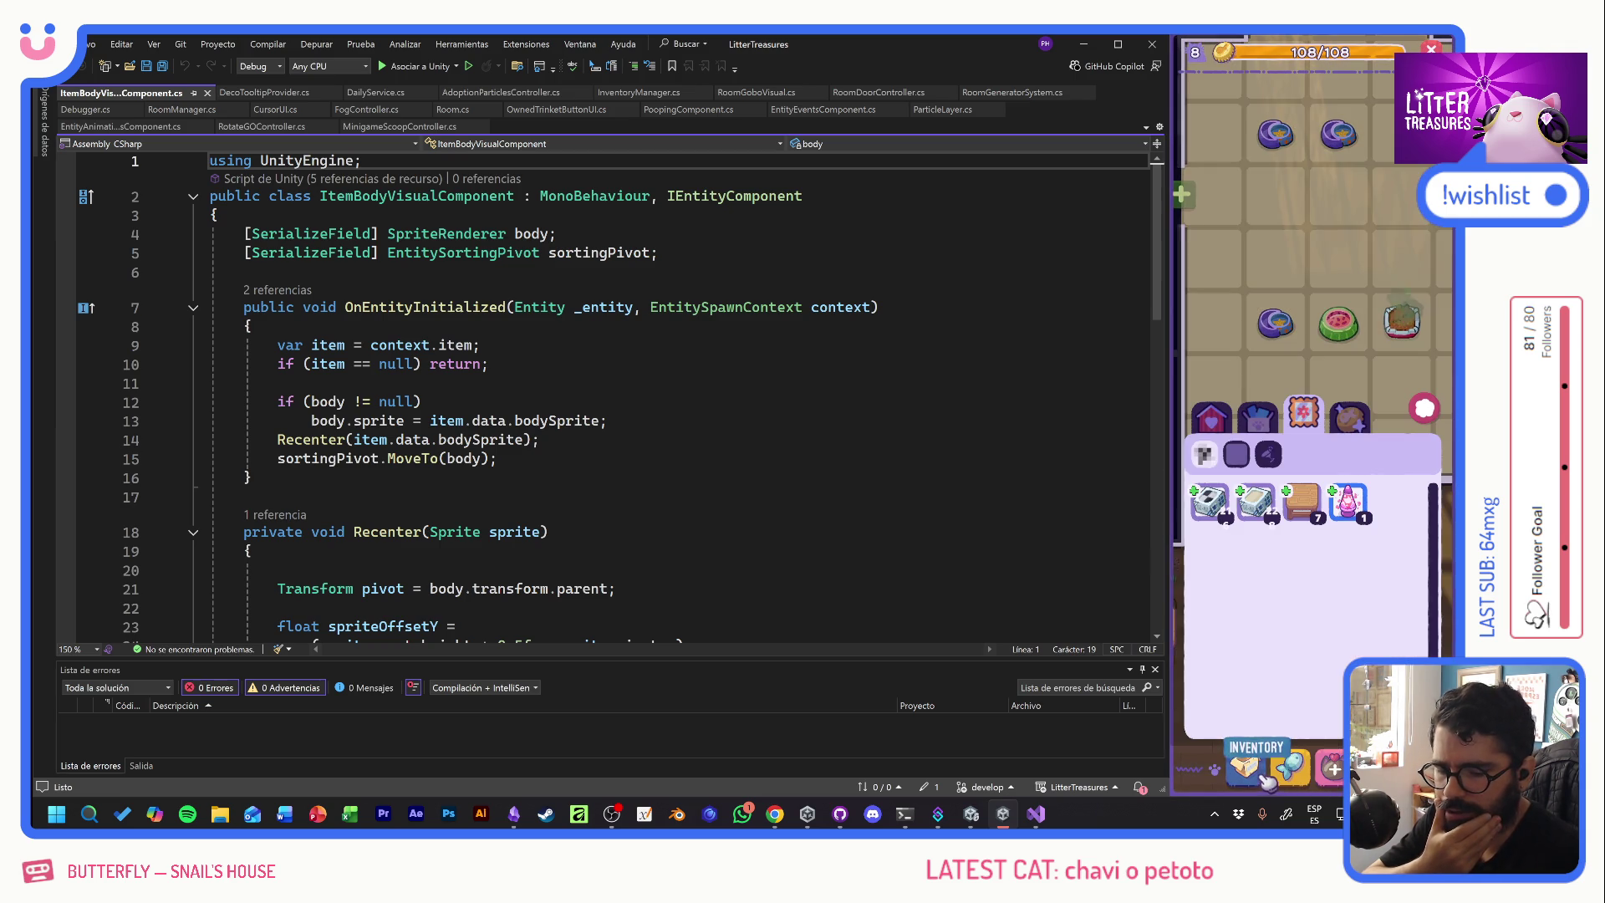
pyautogui.click(1288, 768)
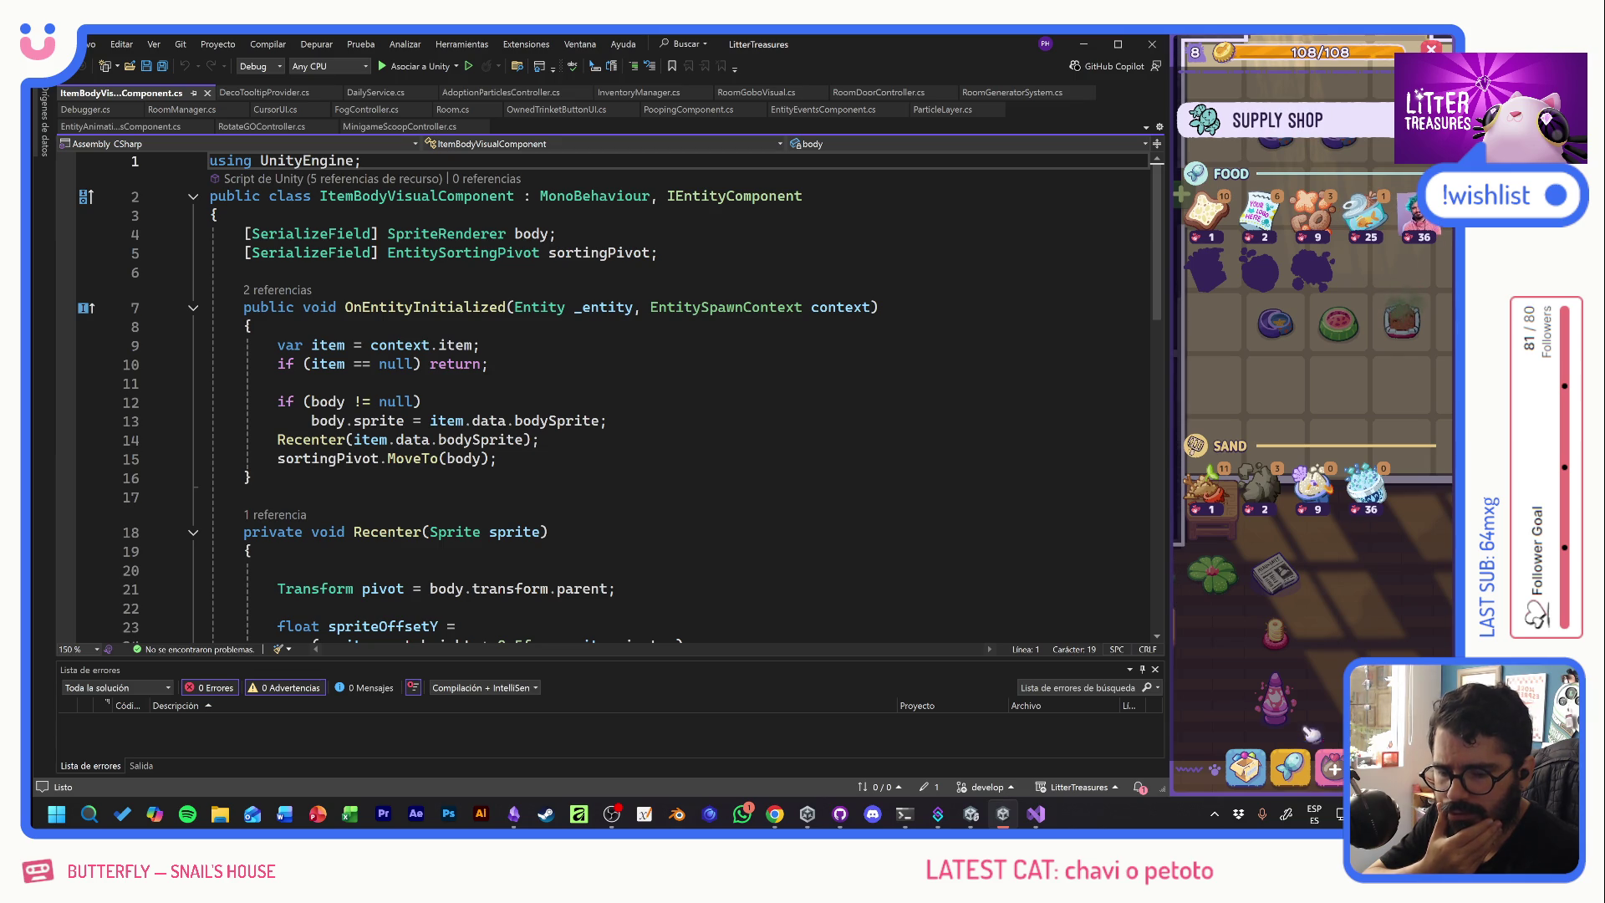
# - Leave the shop and view the Tuna item's details among the inventory's food items
pyautogui.click(1288, 766)
pyautogui.click(1246, 768)
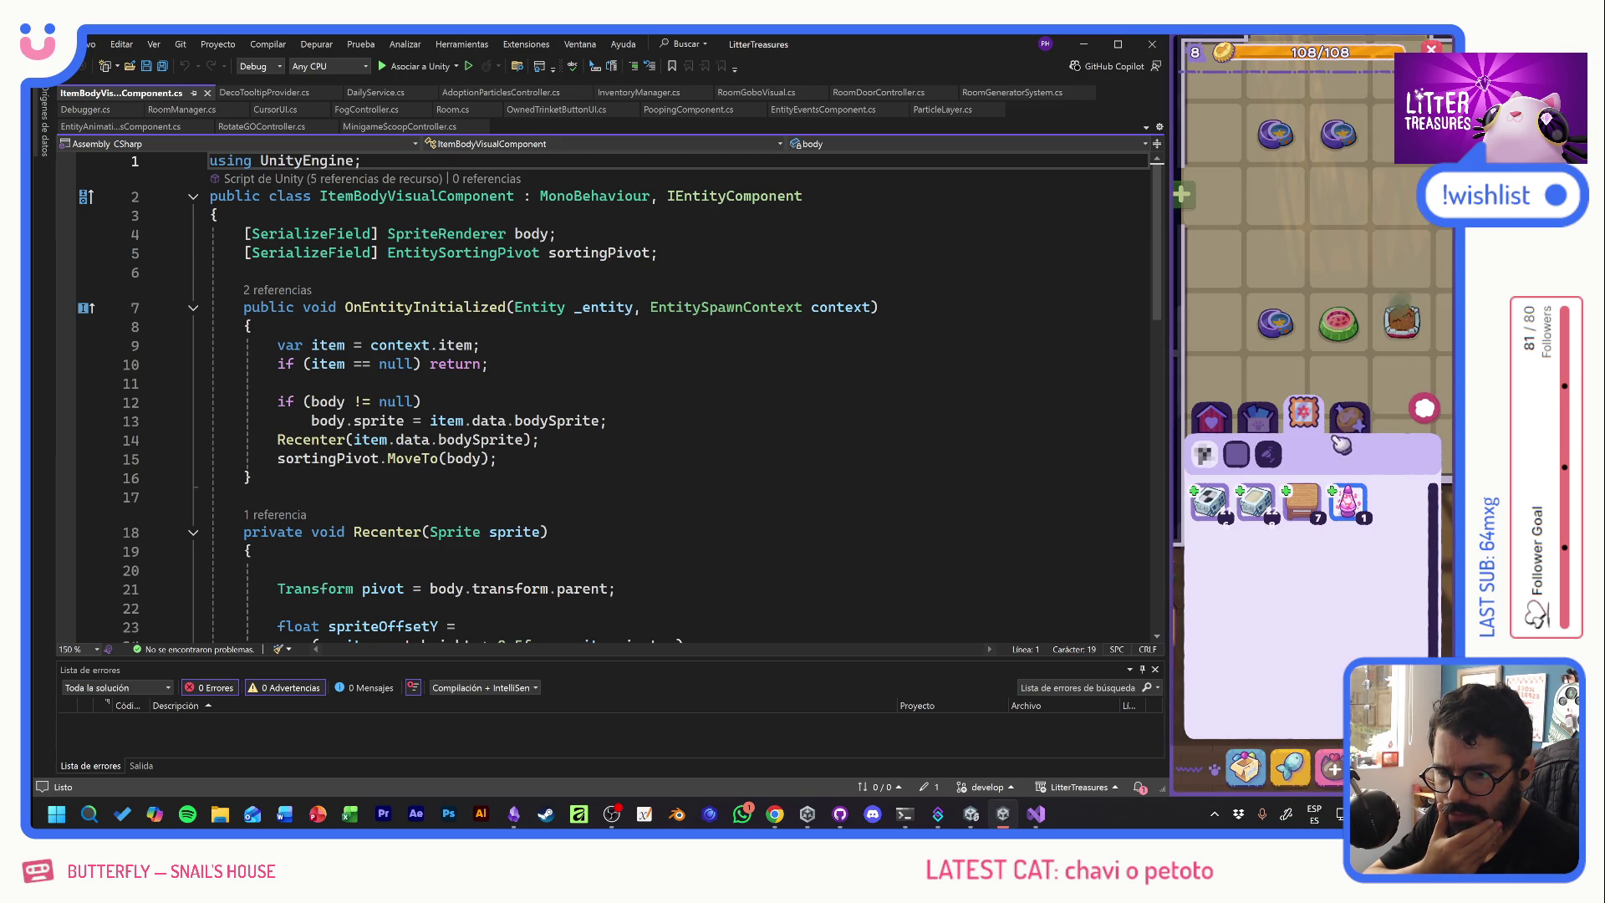
pyautogui.click(1256, 413)
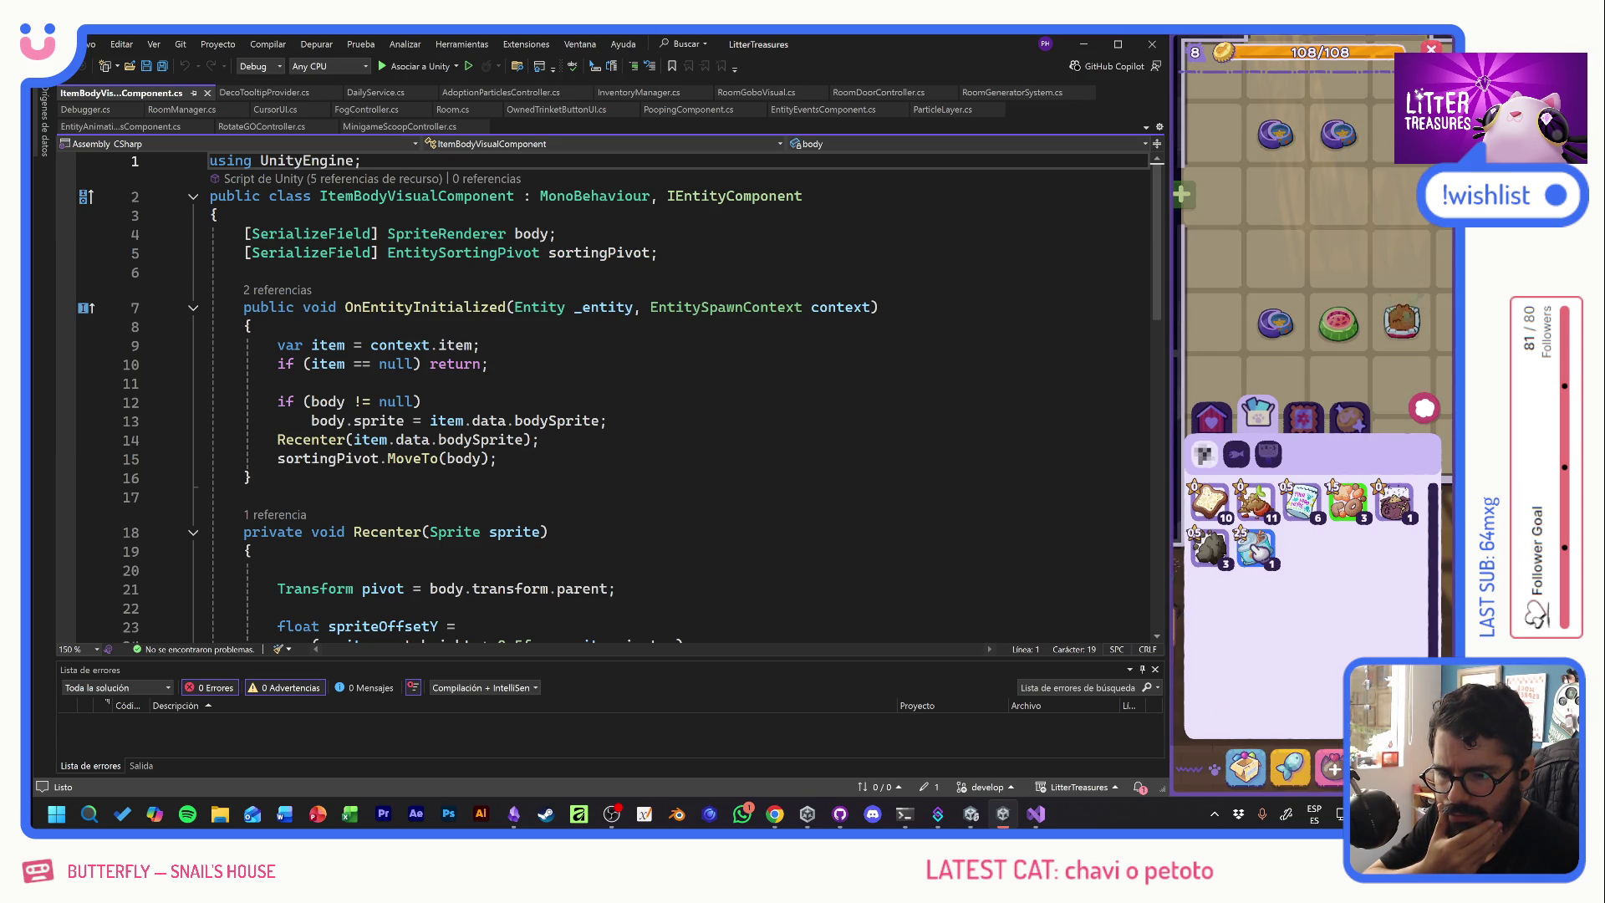
pyautogui.click(1257, 548)
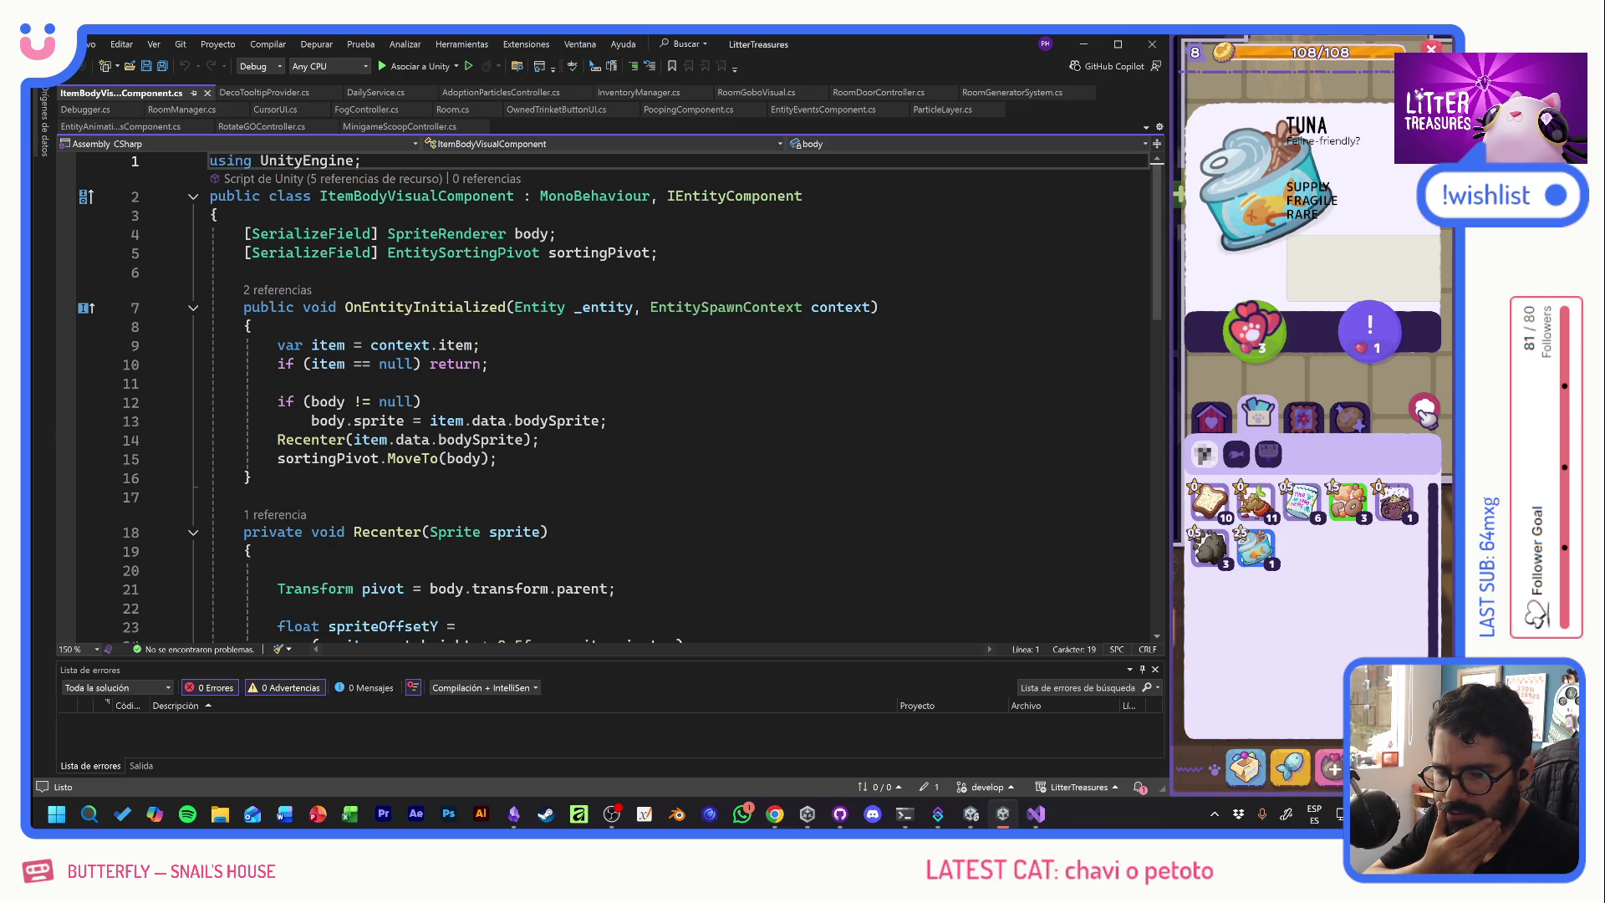
pyautogui.click(1426, 410)
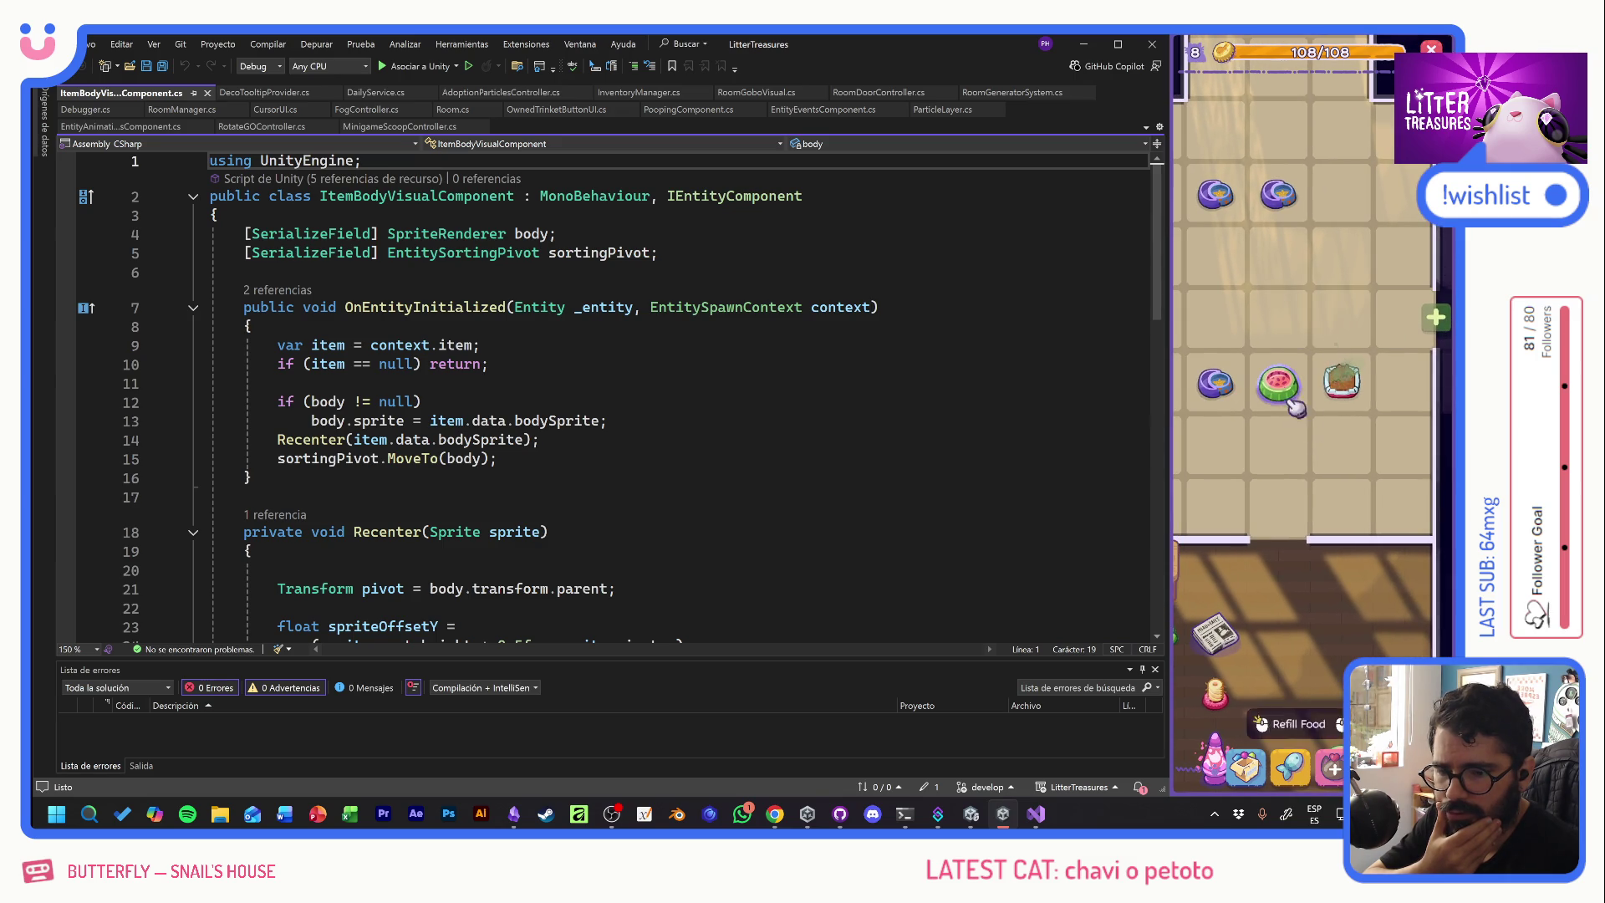
# - Buy the fourth sand item from the supply shop for the litter box
pyautogui.click(1331, 344)
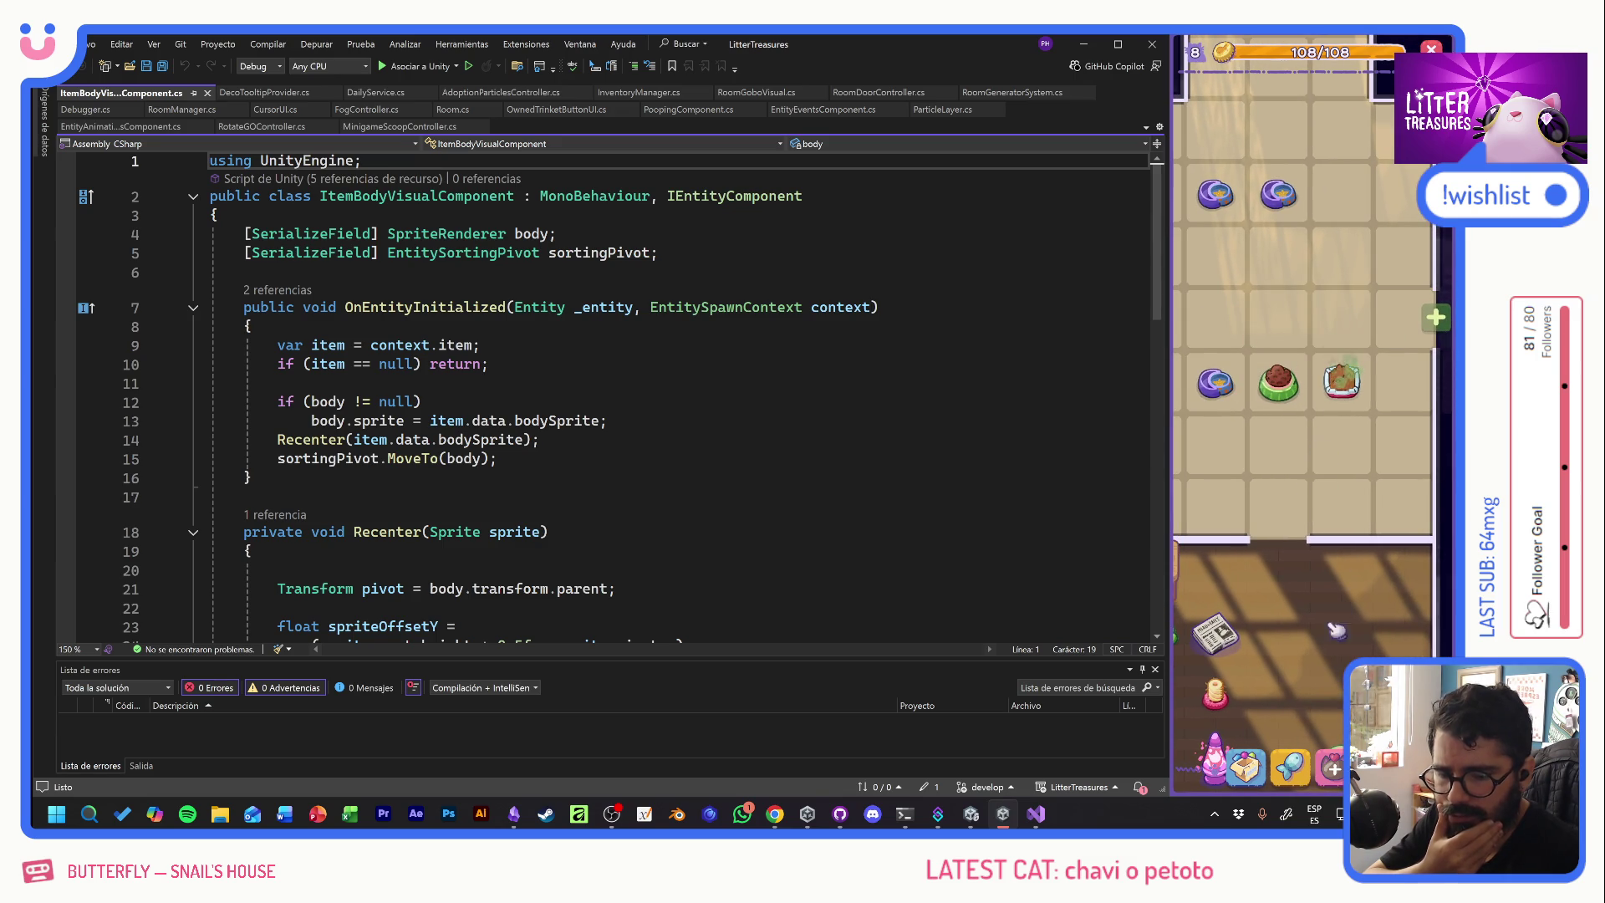
pyautogui.click(1290, 767)
pyautogui.click(1367, 488)
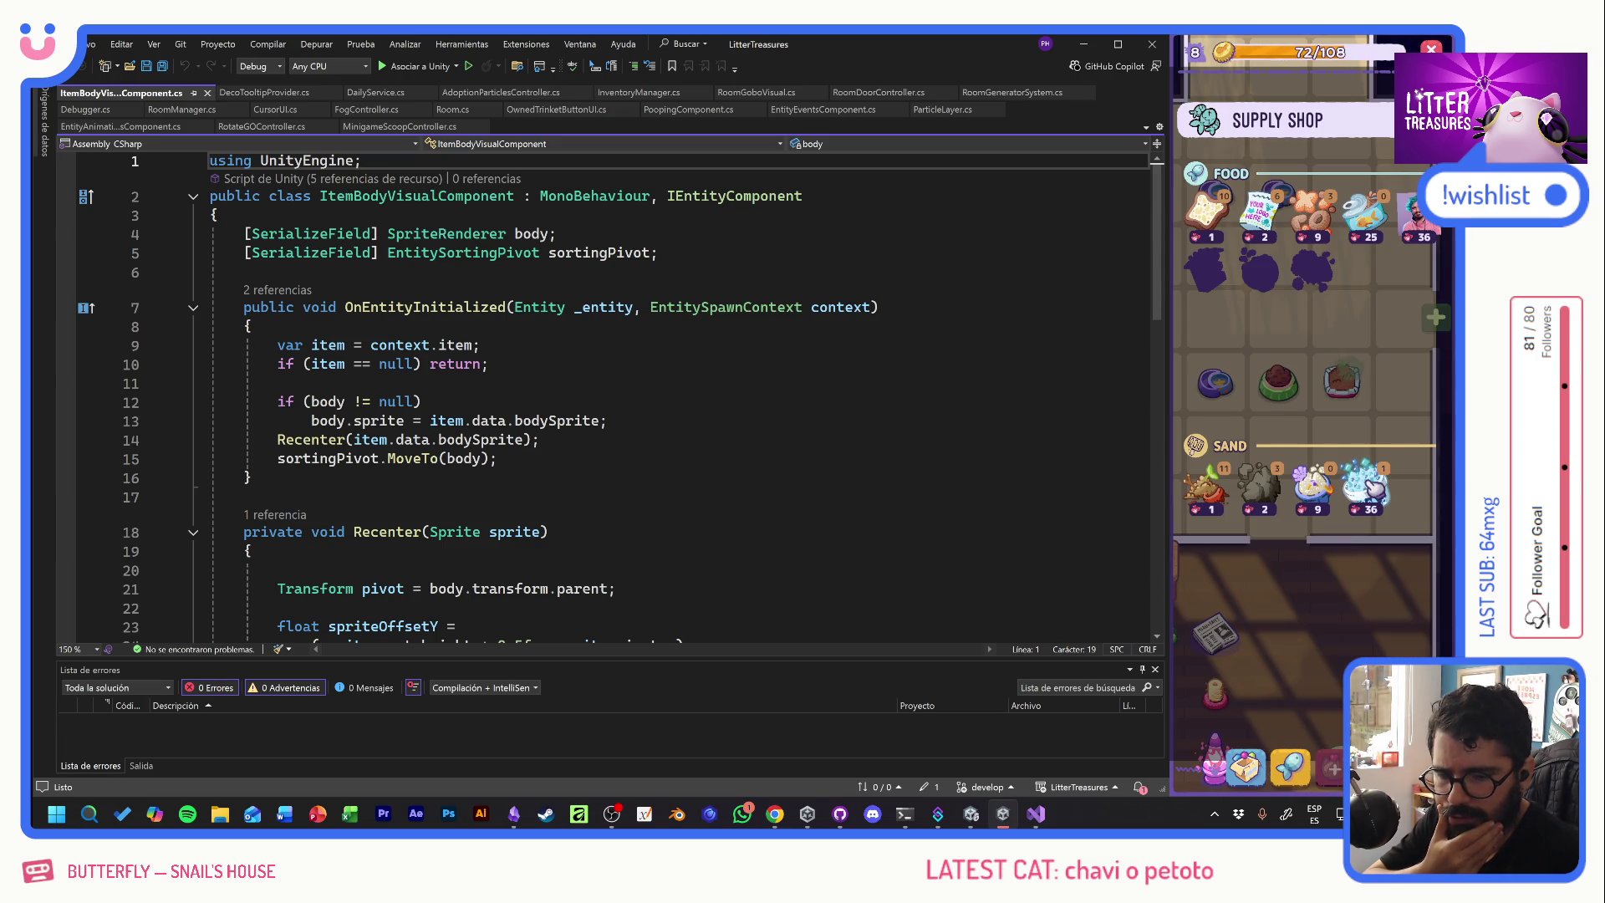
pyautogui.click(1346, 380)
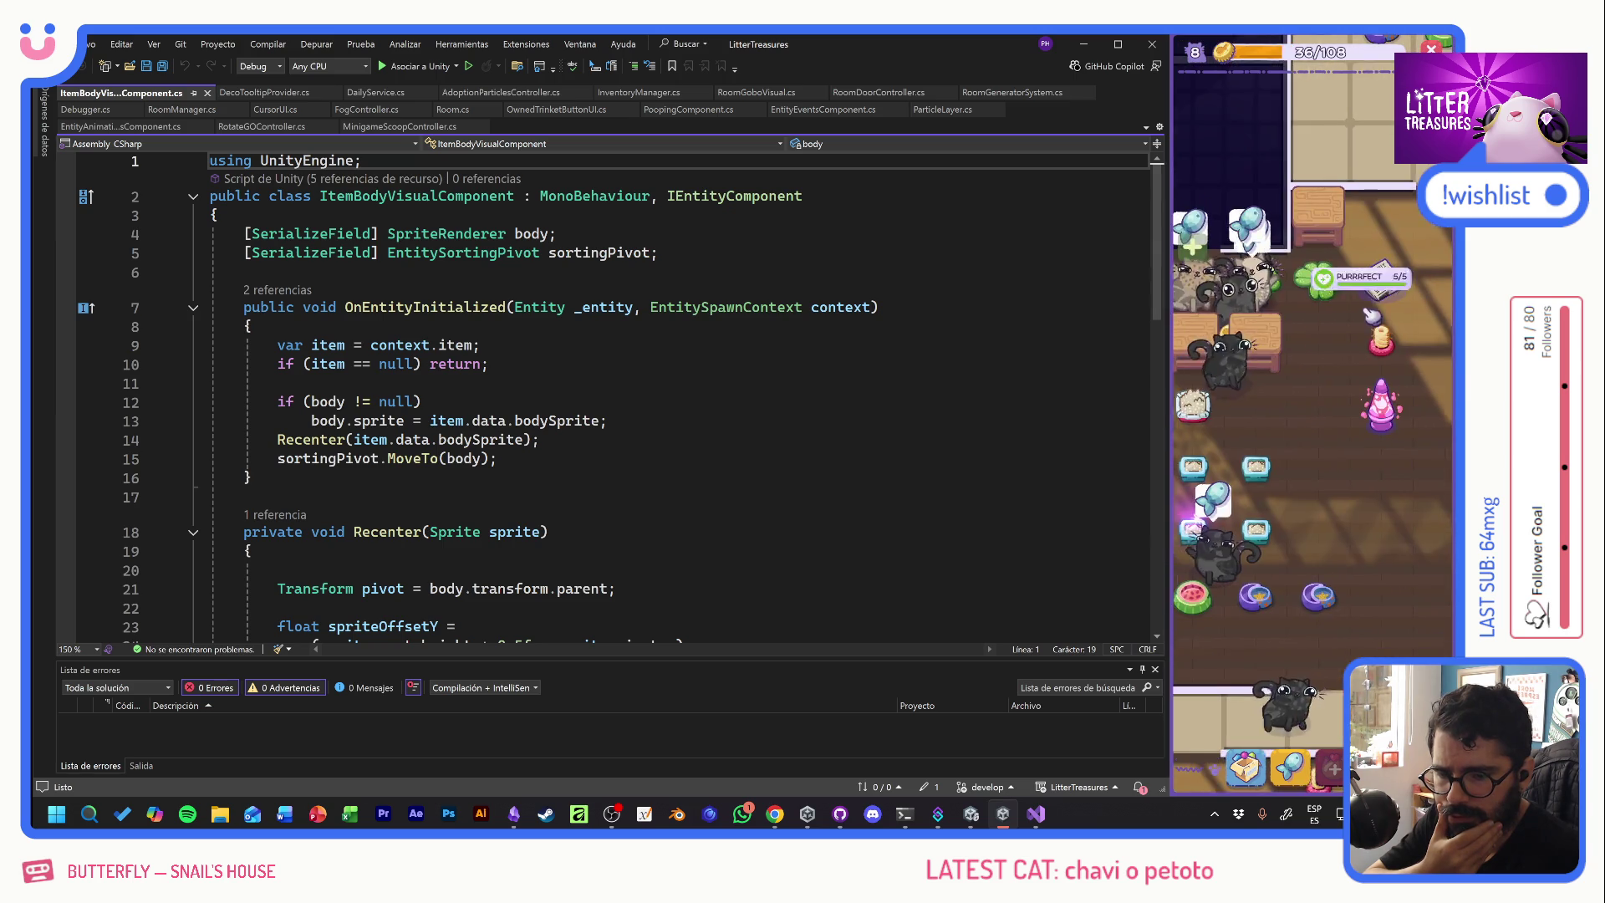
# - Scoop the litter box over the diamond treasure to reveal the Old Bread reward
pyautogui.click(1284, 407)
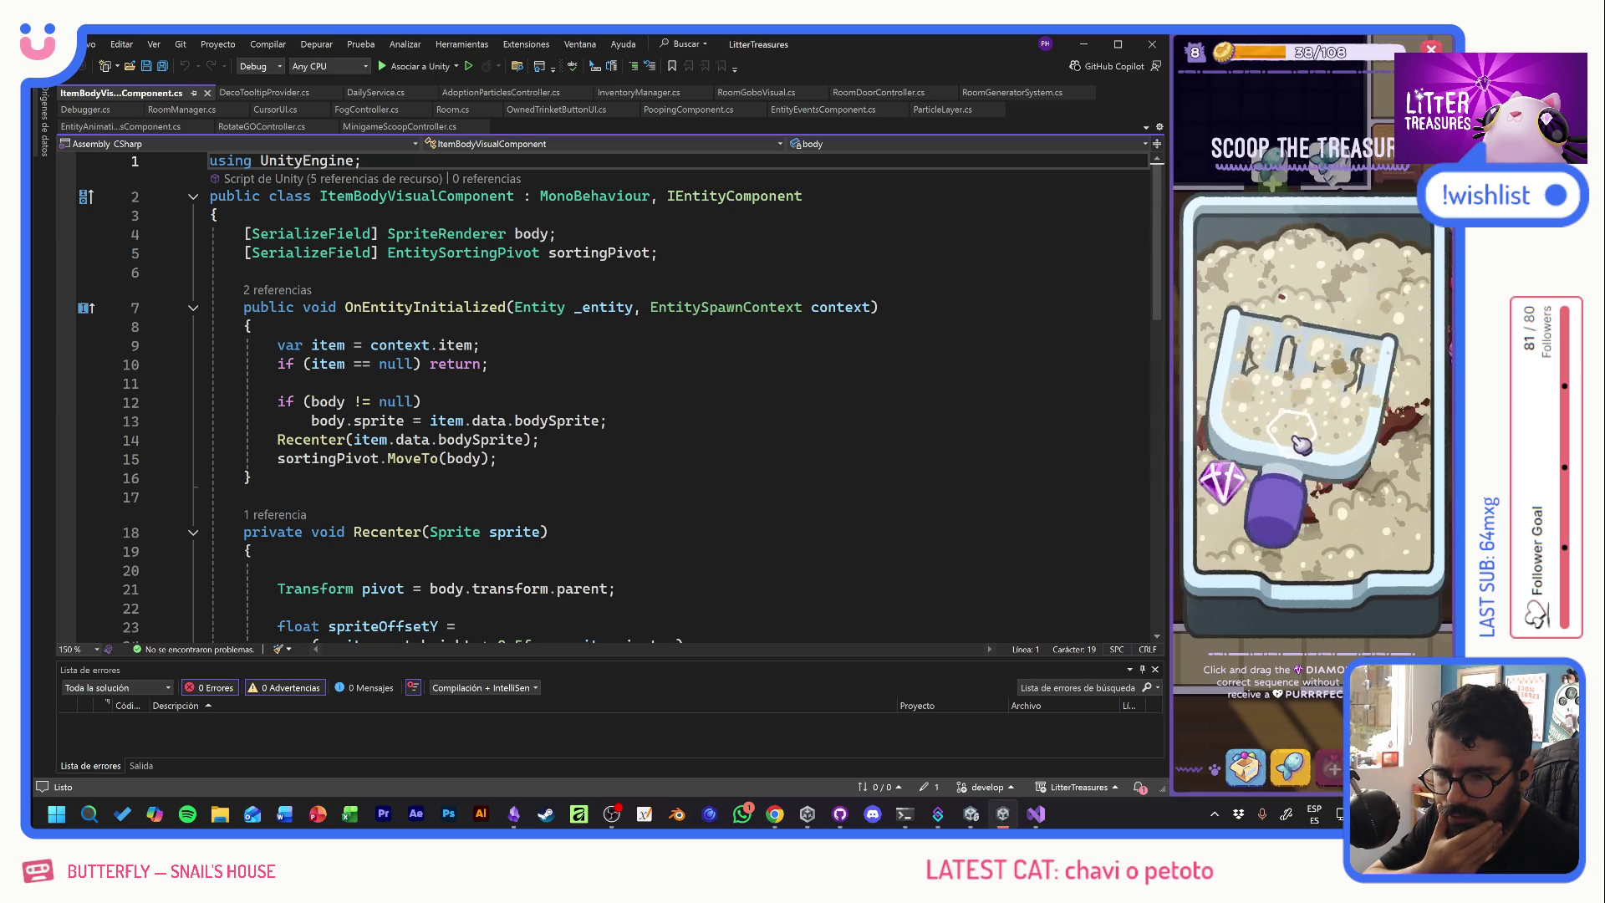
pyautogui.moveTo(1381, 495)
pyautogui.mouseDown()
pyautogui.moveTo(1337, 456)
pyautogui.moveTo(1349, 420)
pyautogui.mouseUp()
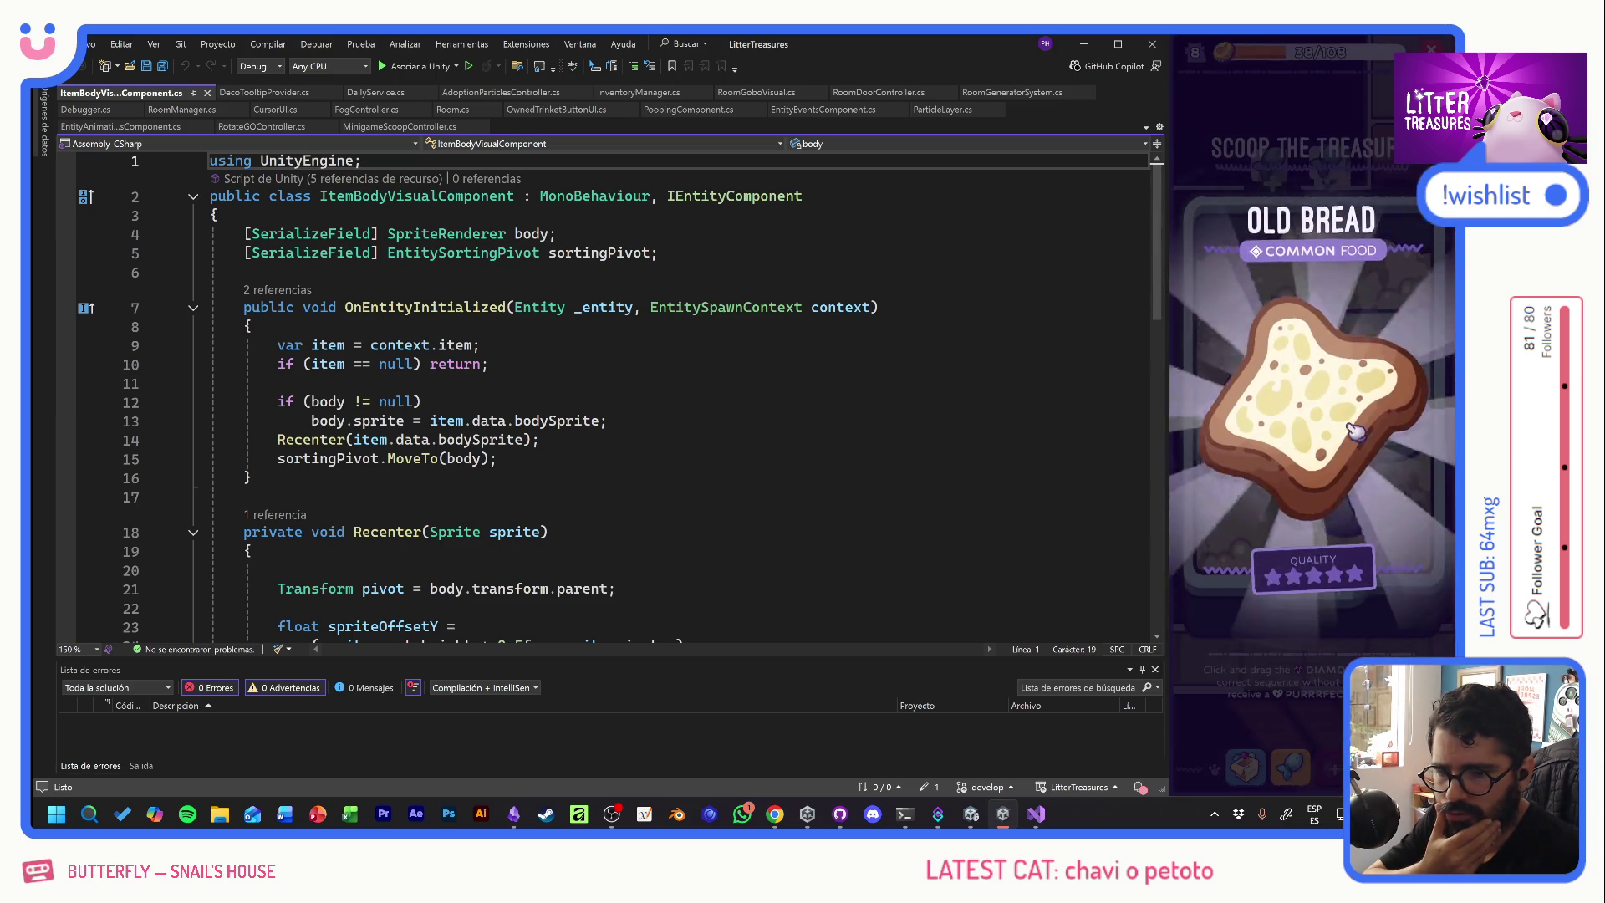
pyautogui.moveTo(1288, 535)
pyautogui.mouseDown()
pyautogui.moveTo(1222, 493)
pyautogui.moveTo(1378, 475)
pyautogui.mouseUp()
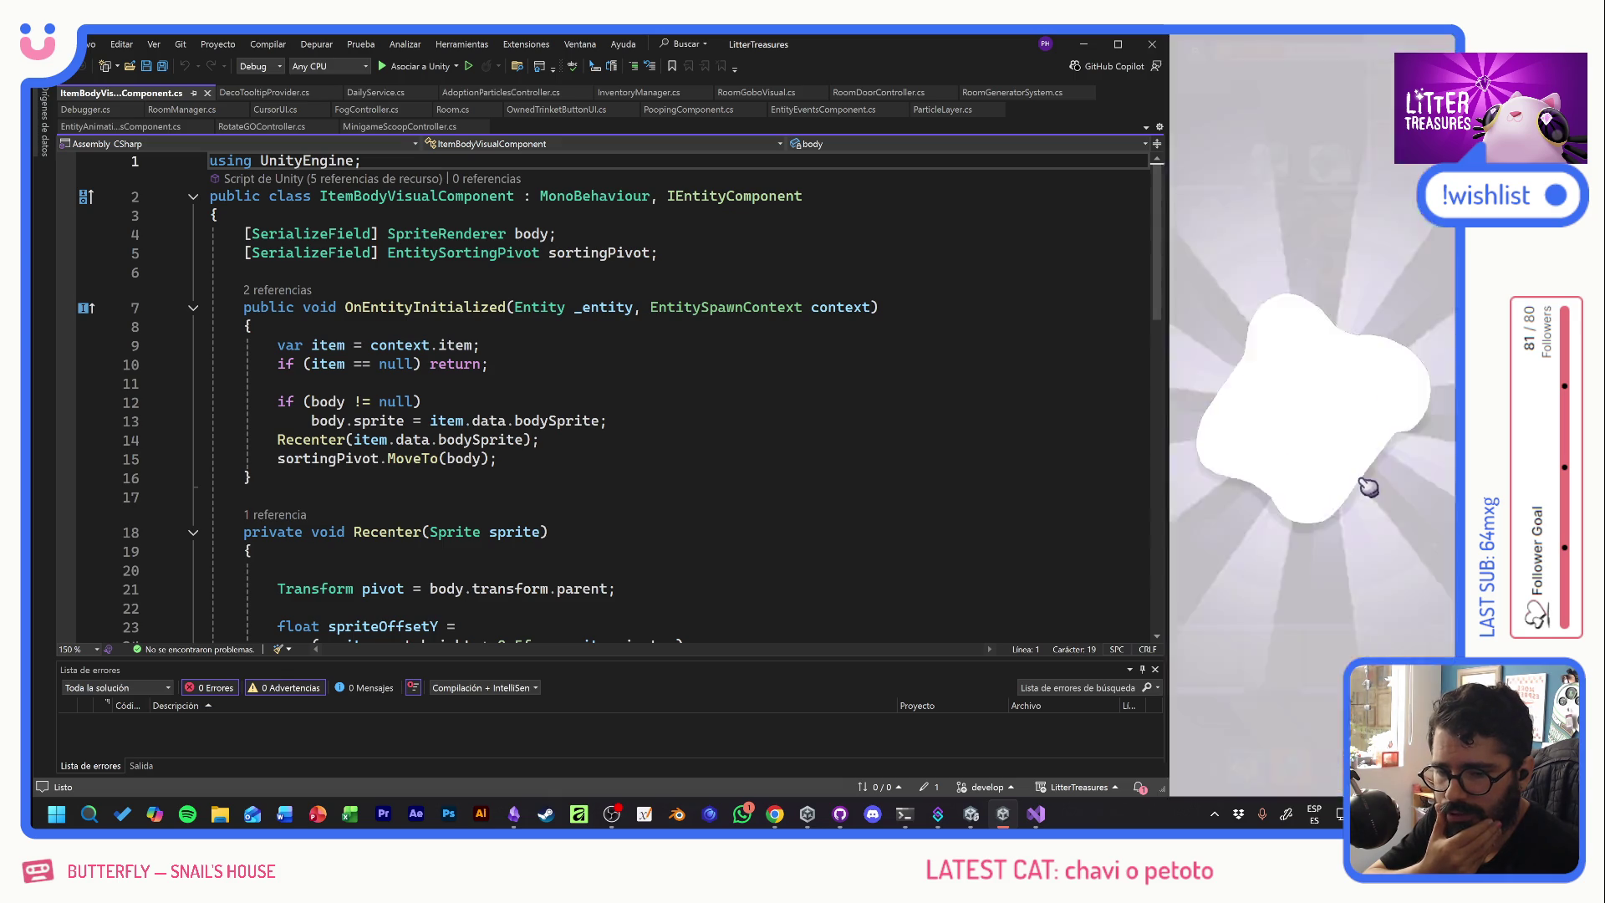
pyautogui.scroll(-3, 1280, 451)
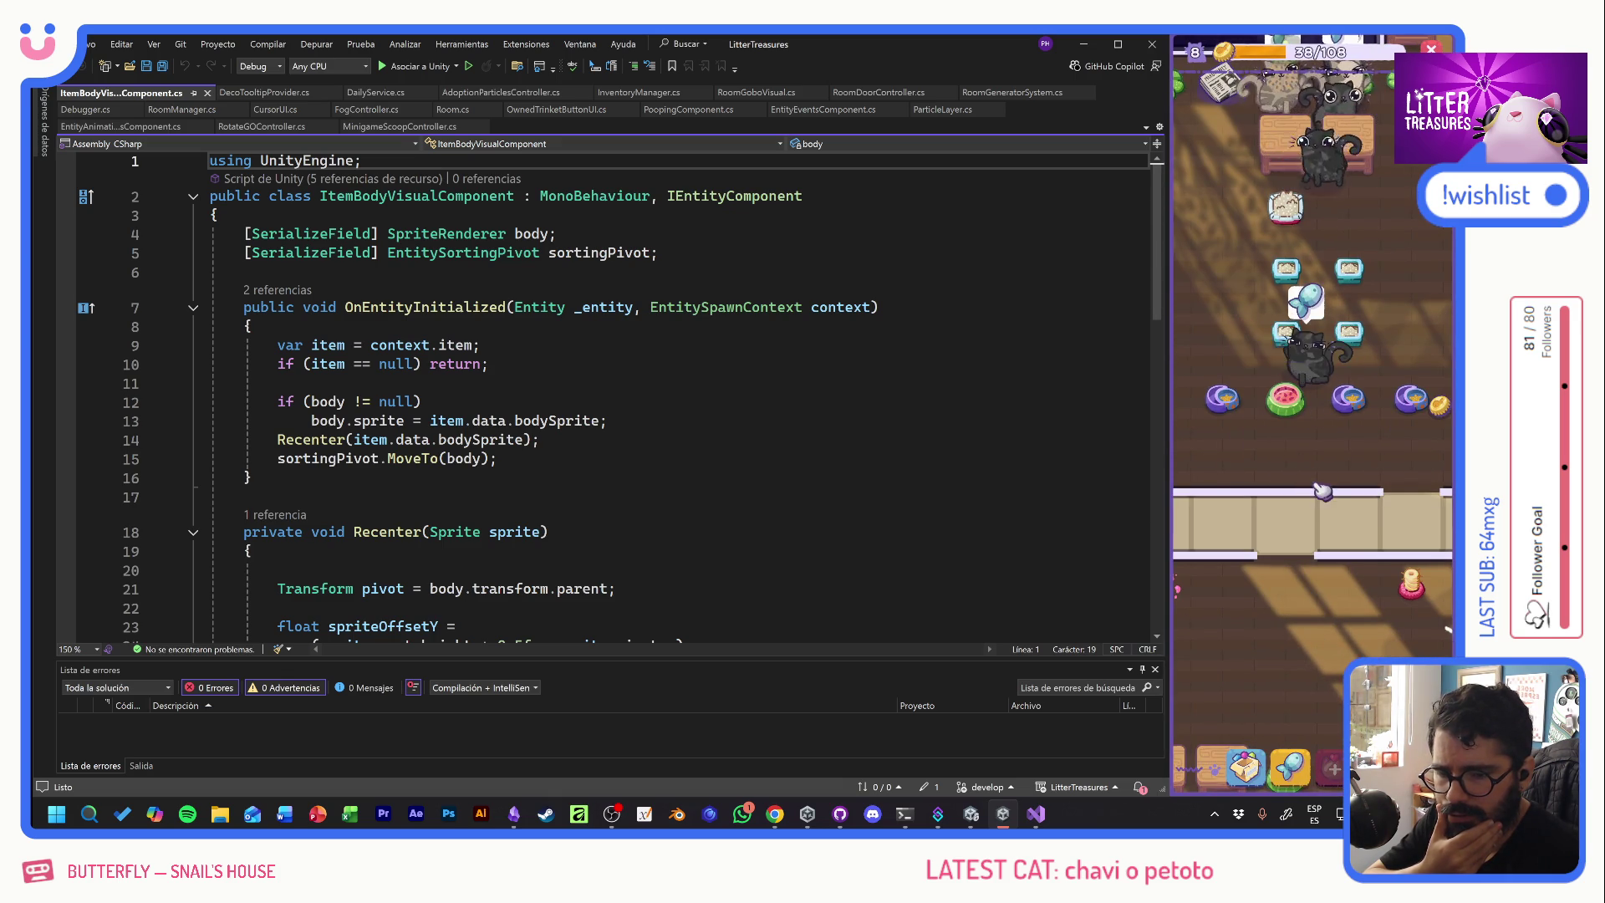
# - Refill the watermelon bowl and another food bowl with chosen food
pyautogui.click(1290, 765)
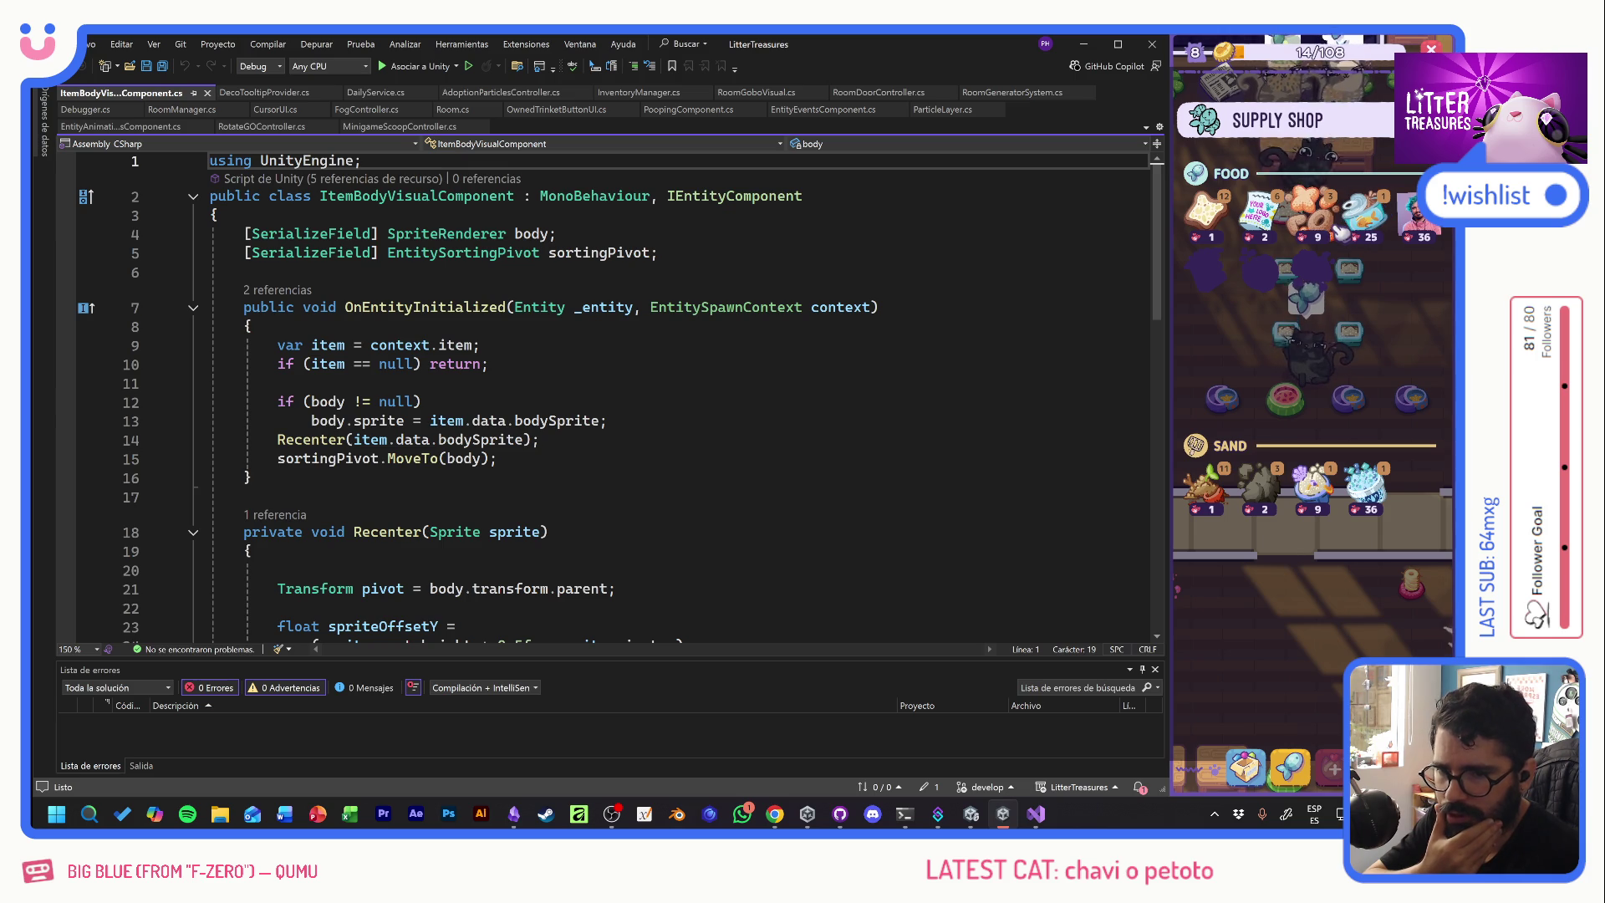
pyautogui.click(1288, 403)
pyautogui.click(1318, 512)
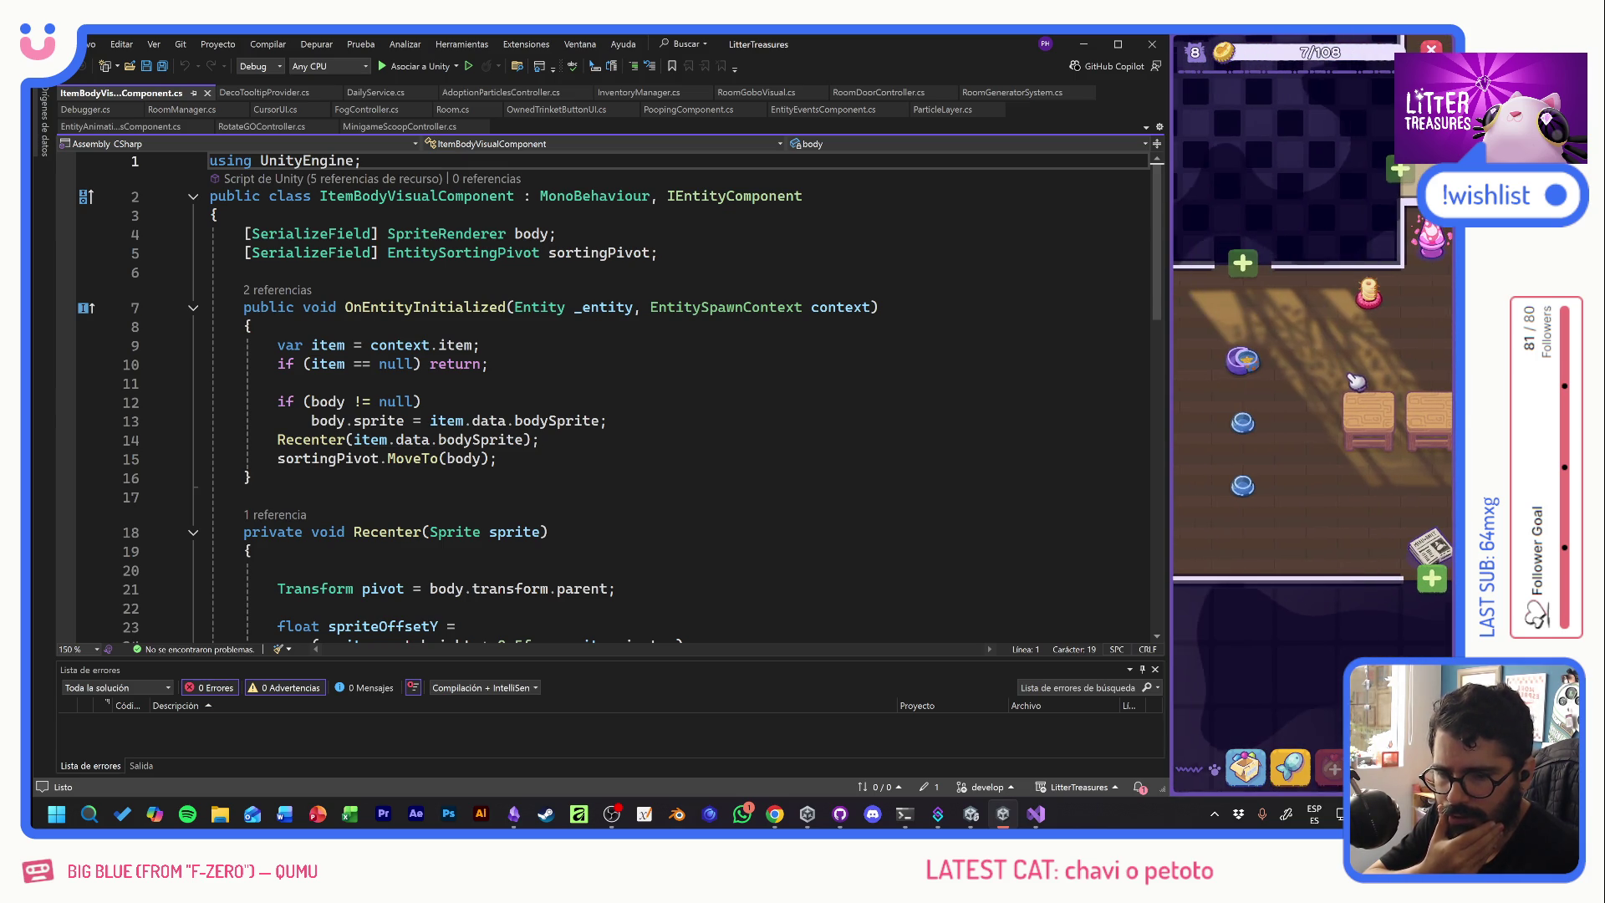
pyautogui.click(1244, 359)
pyautogui.click(1277, 302)
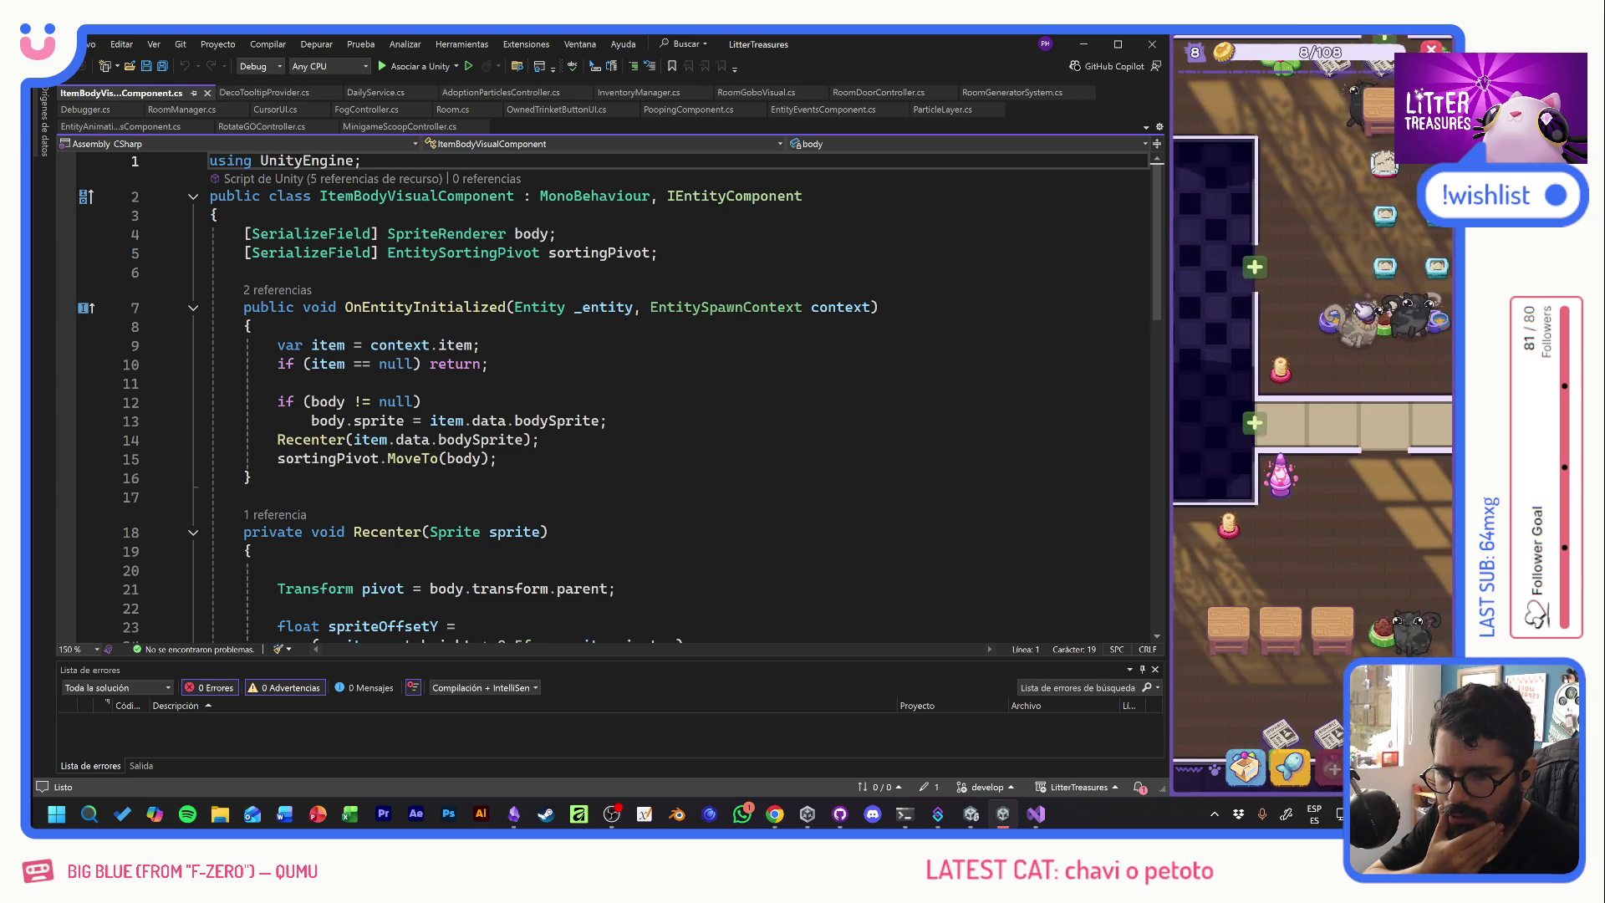
pyautogui.click(1352, 537)
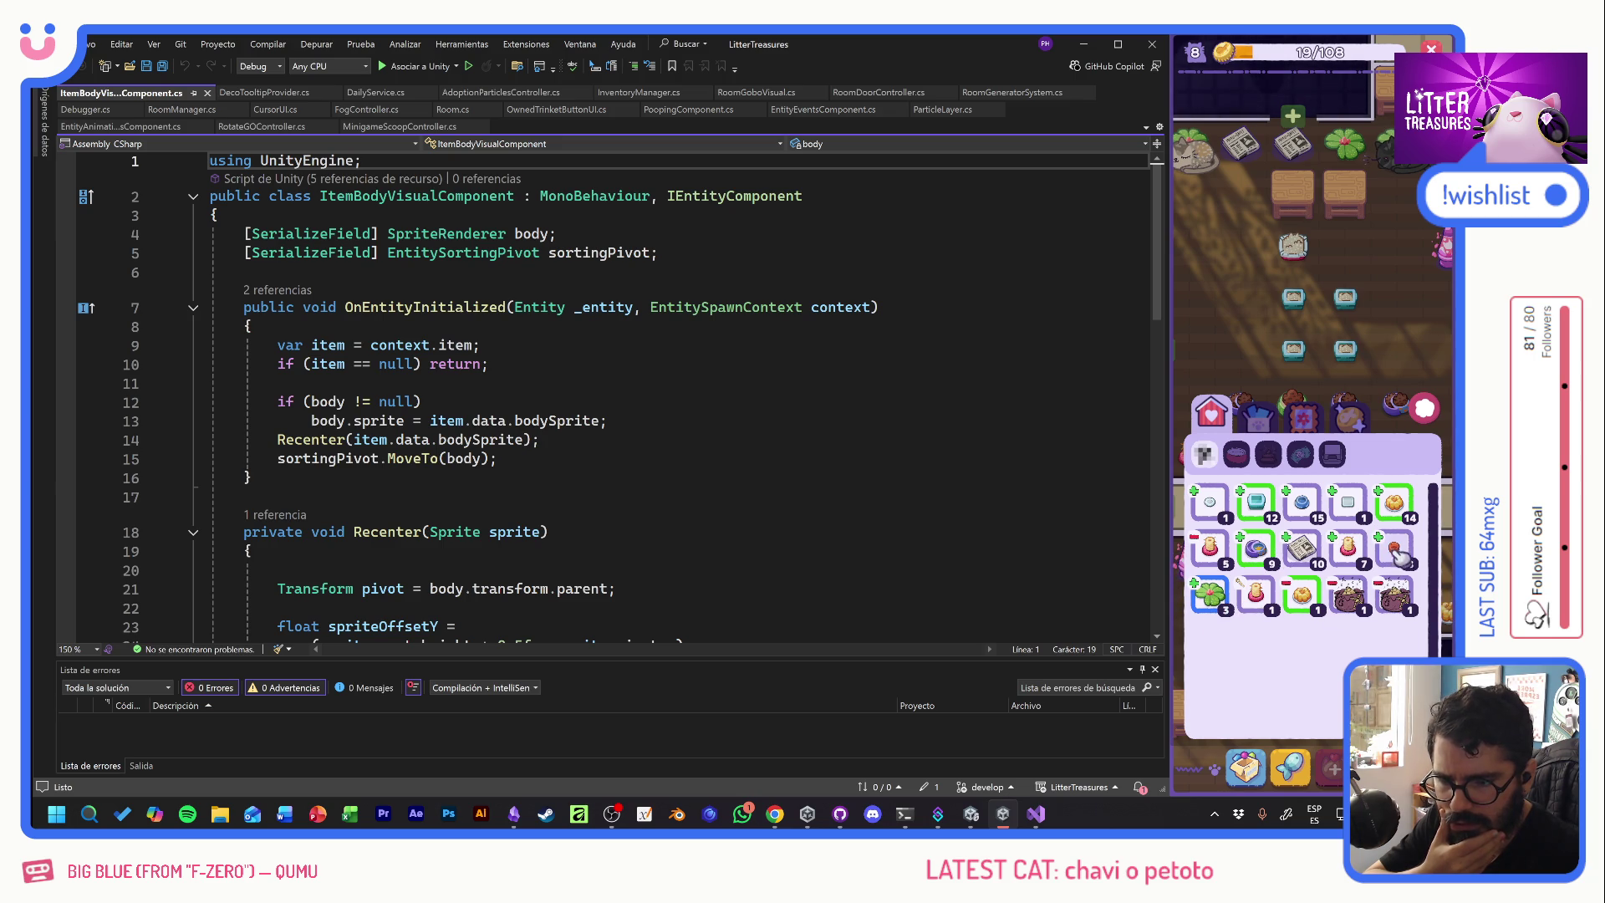
# - Place an inventory item on the room floor and exit placement mode
pyautogui.click(1352, 559)
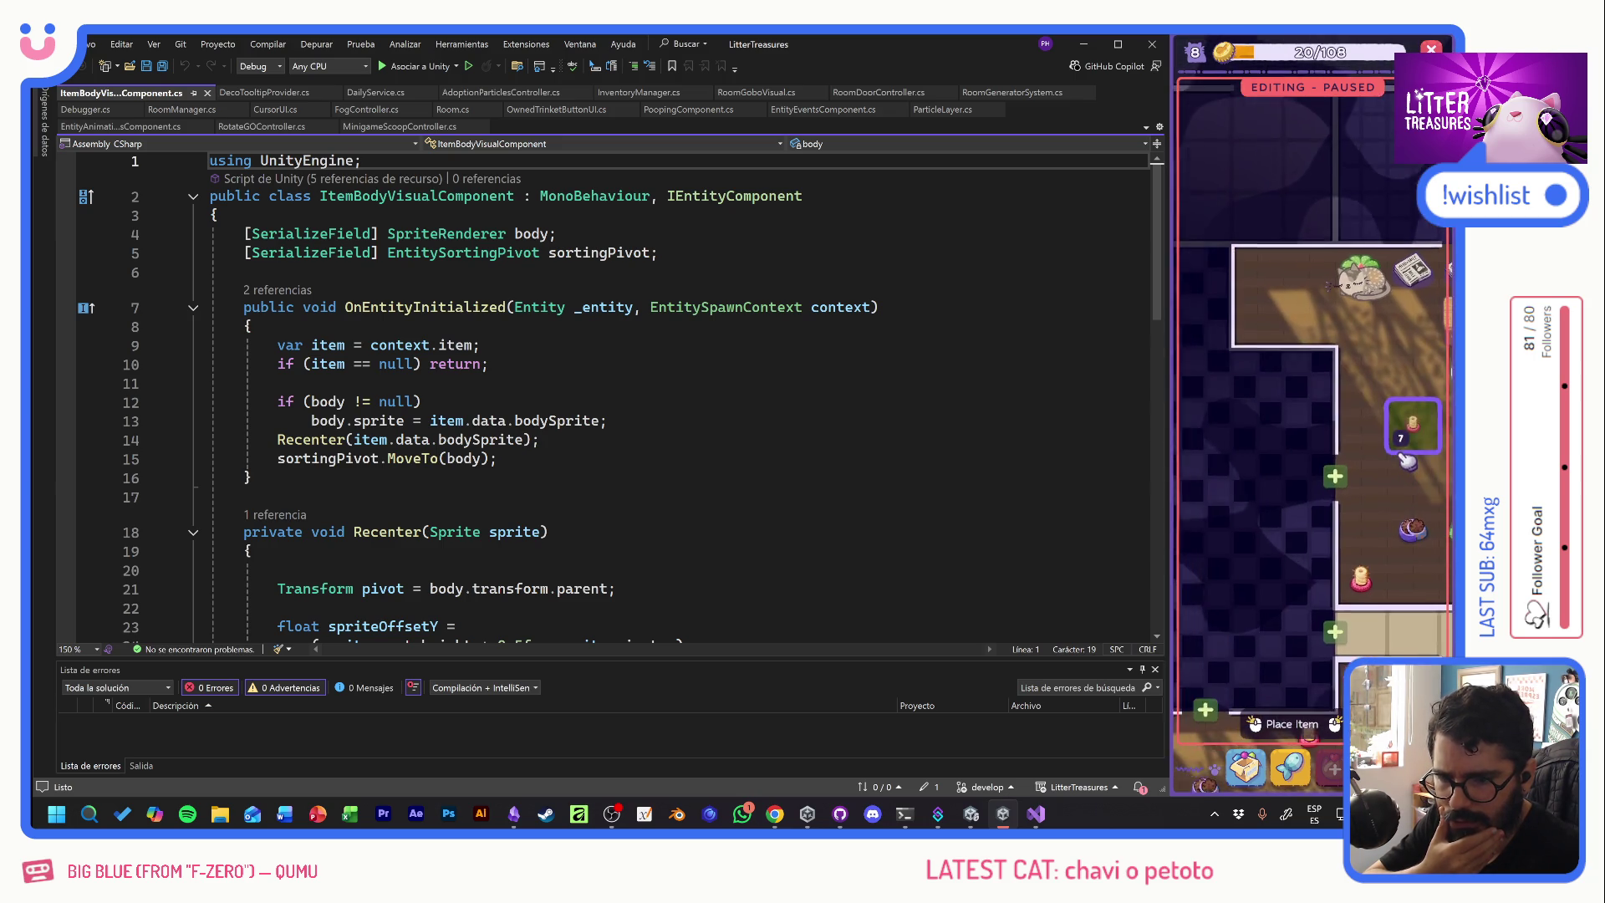
pyautogui.click(1327, 428)
pyautogui.scroll(-5, 1428, 372)
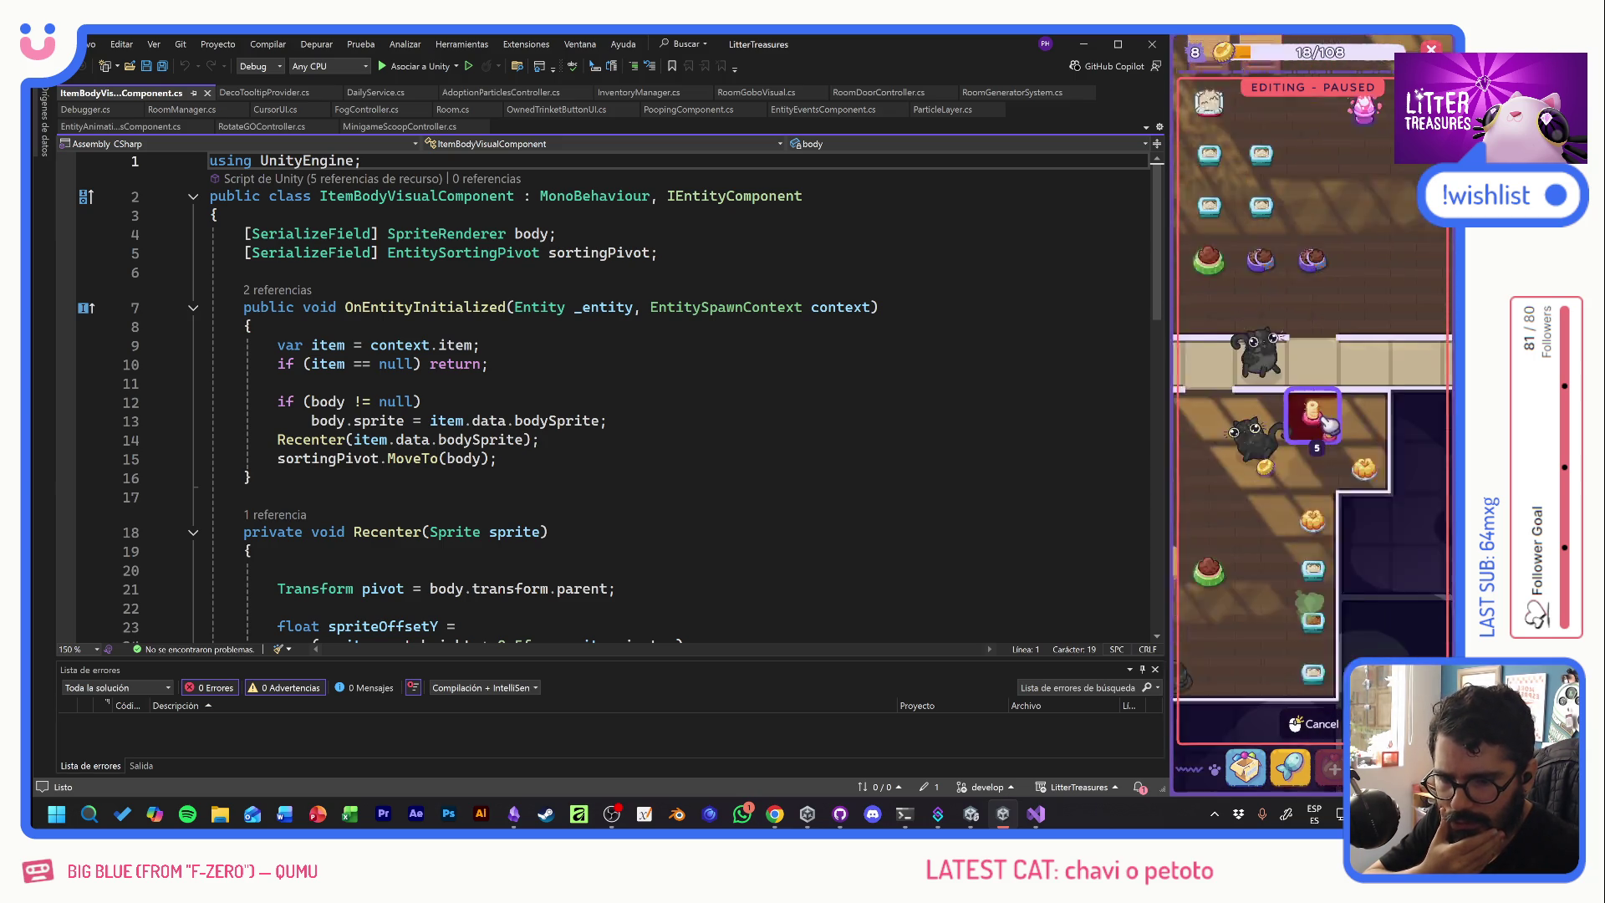
pyautogui.scroll(3, 1226, 459)
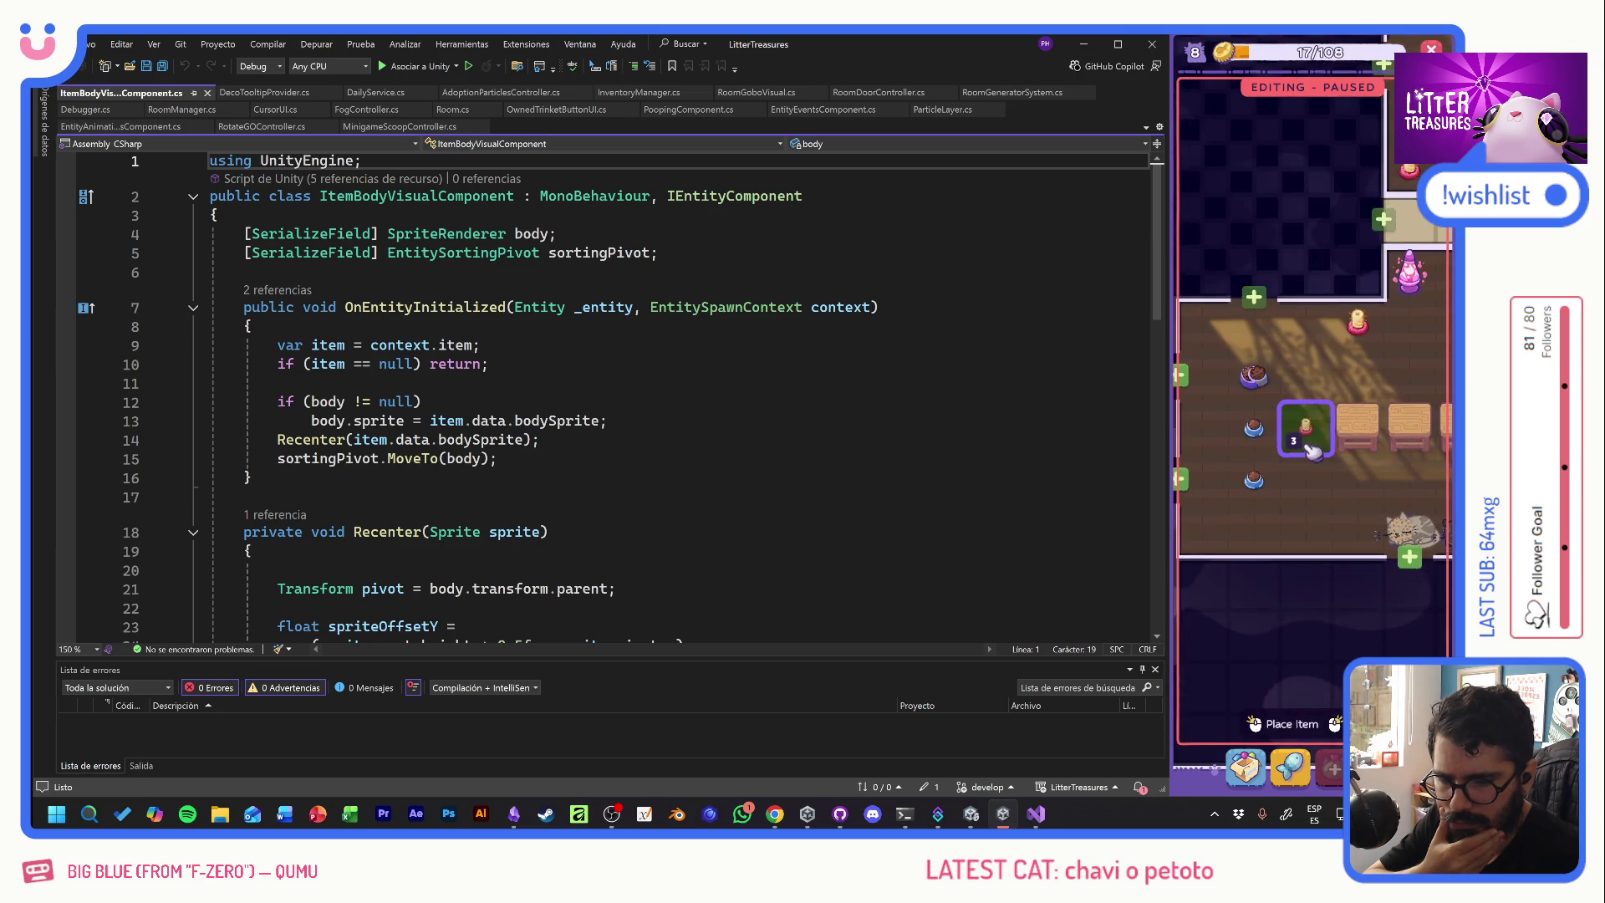
pyautogui.click(1306, 539)
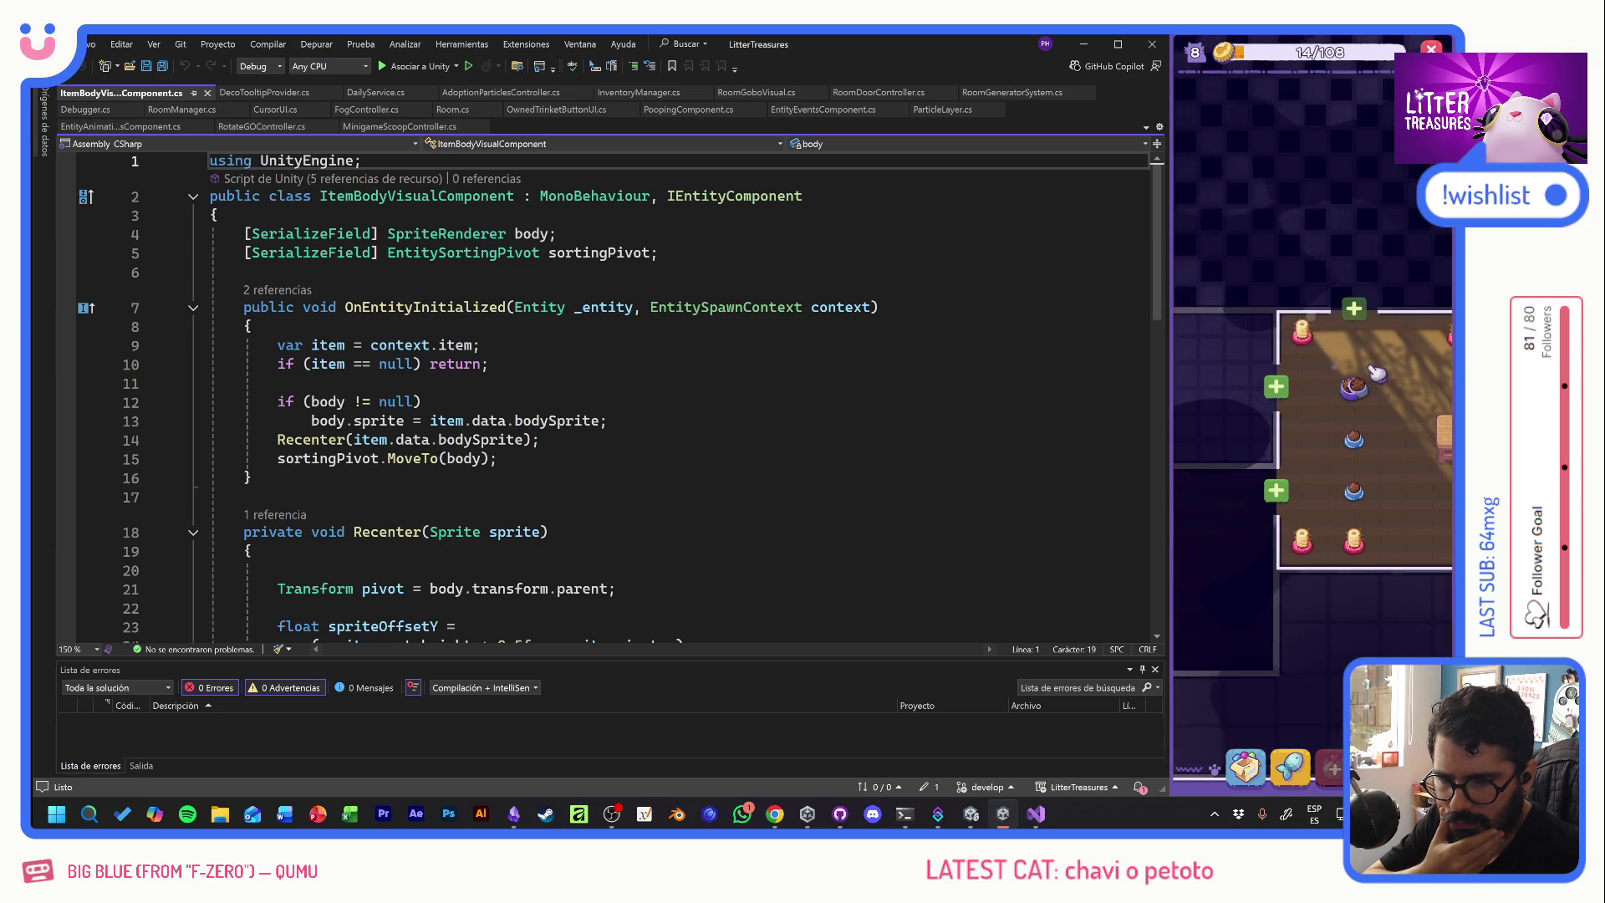
pyautogui.scroll(3, 1289, 529)
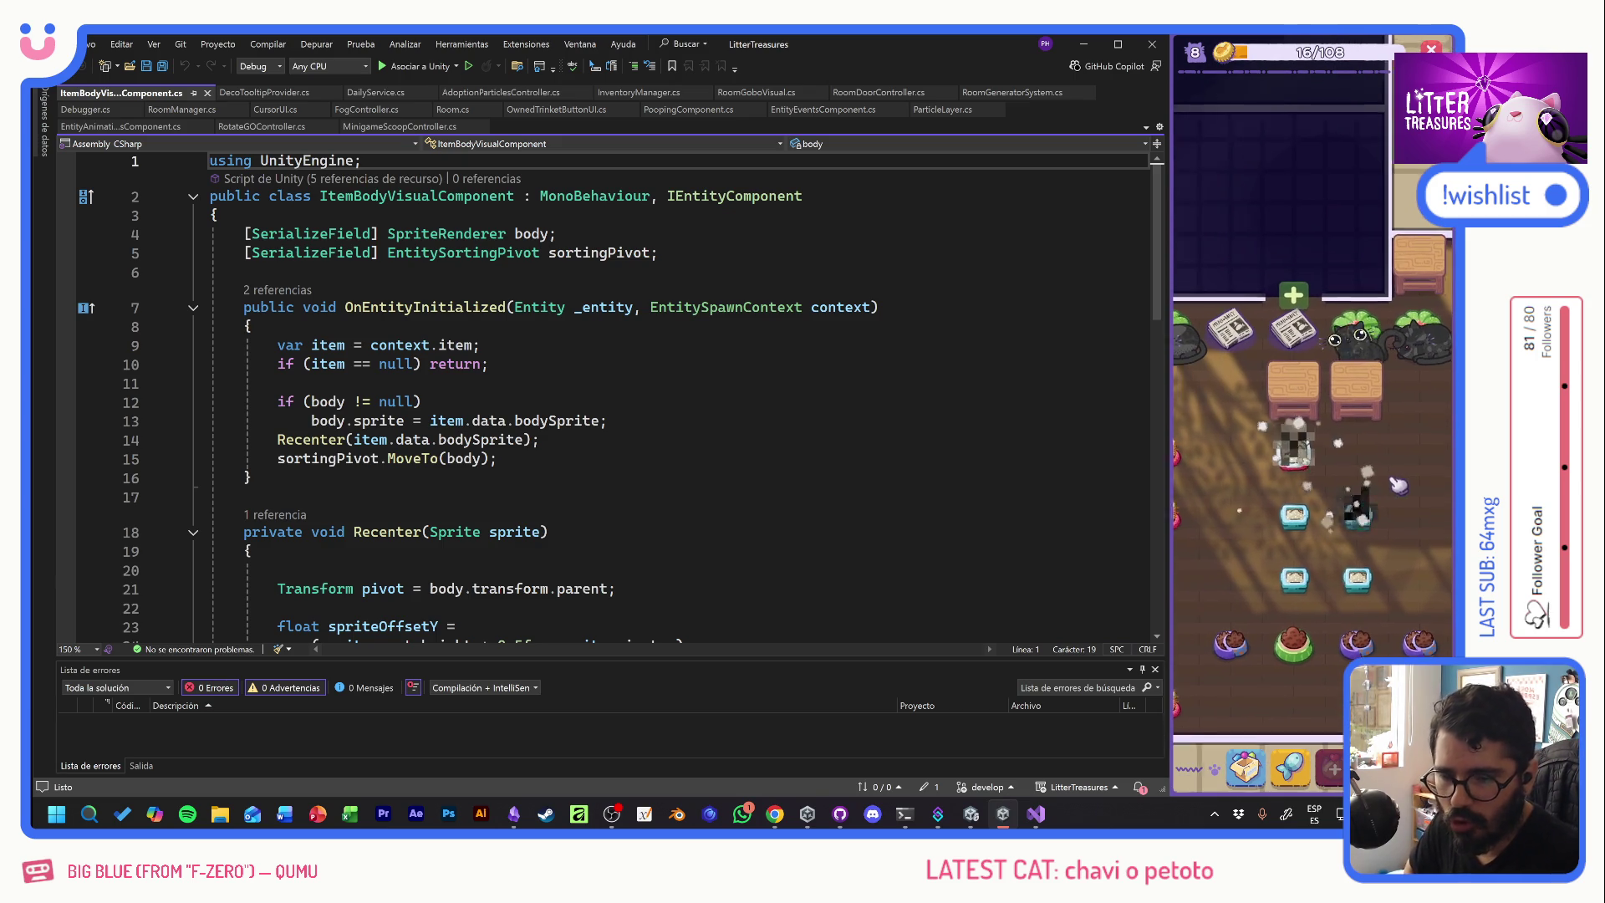
pyautogui.click(486, 363)
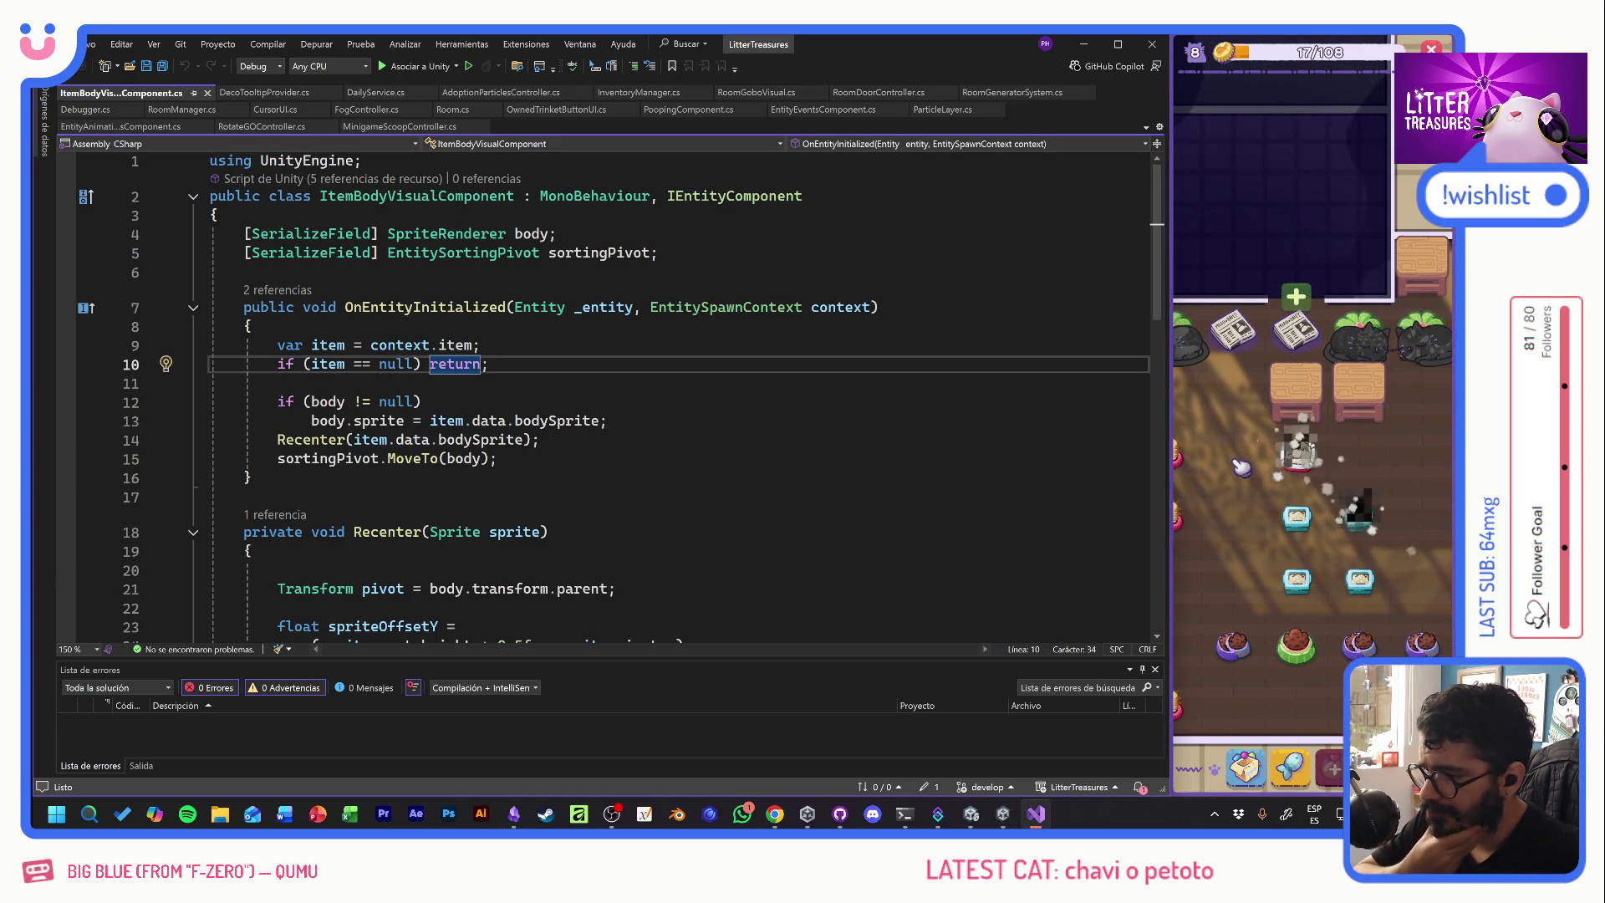
# - Declare '[SerializeField] float pivotOffset;' below sortingPivot in ItemBodyVisualComponent.cs and save
pyautogui.press('Up')
pyautogui.press('Down')
pyautogui.press('Down')
pyautogui.press('Down')
pyautogui.press('Up')
pyautogui.press('Up')
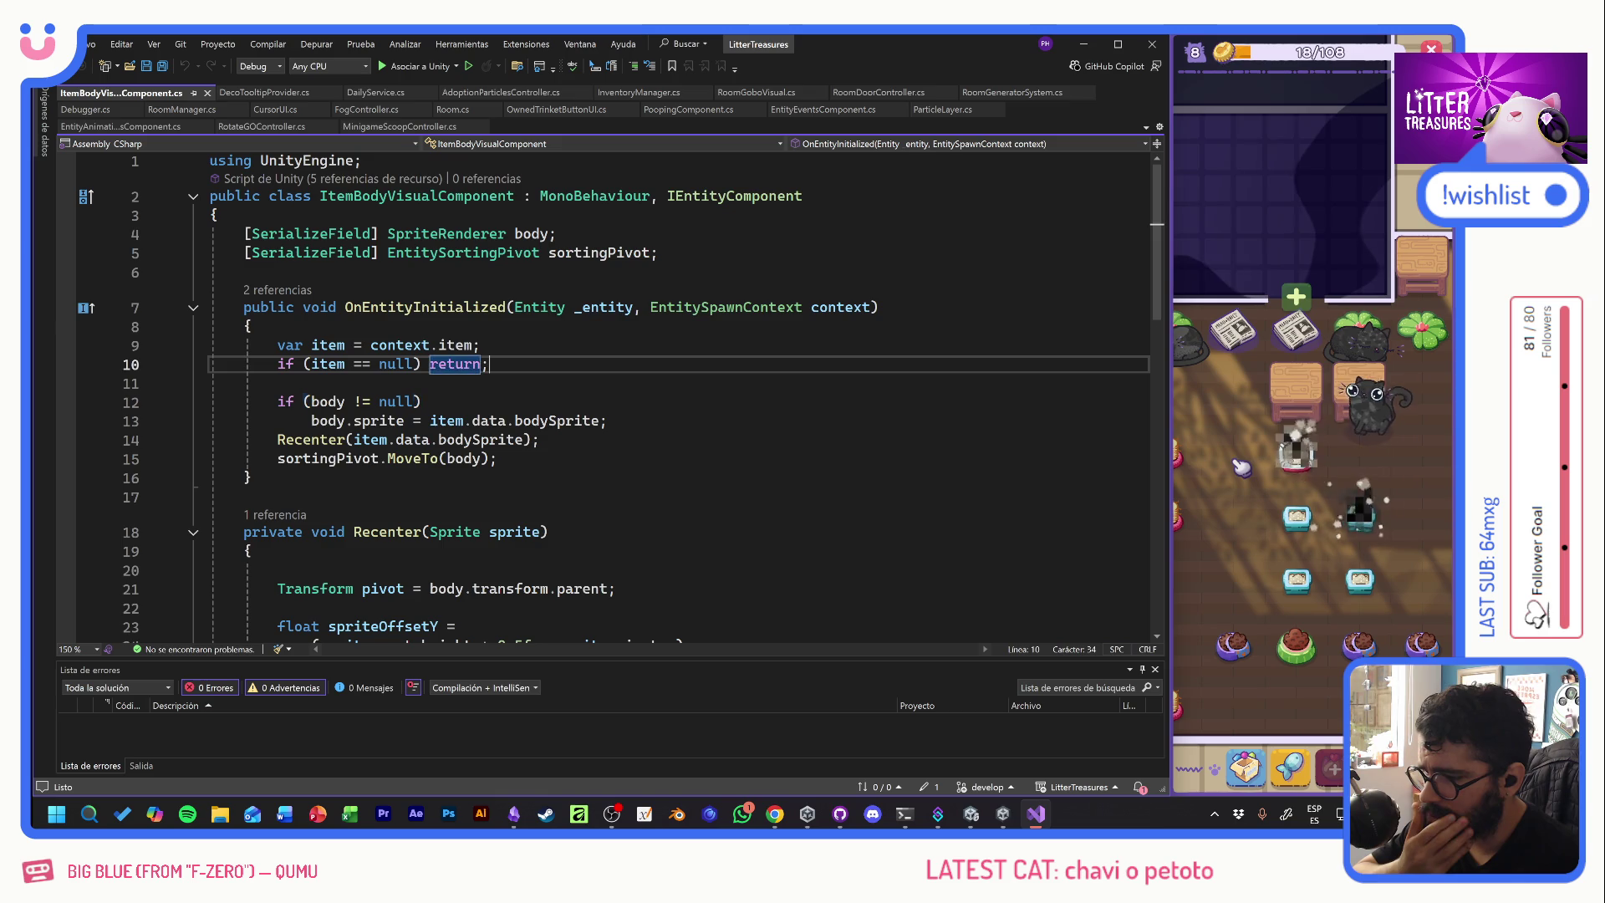
pyautogui.press('Up')
pyautogui.press('Up')
pyautogui.click(660, 252)
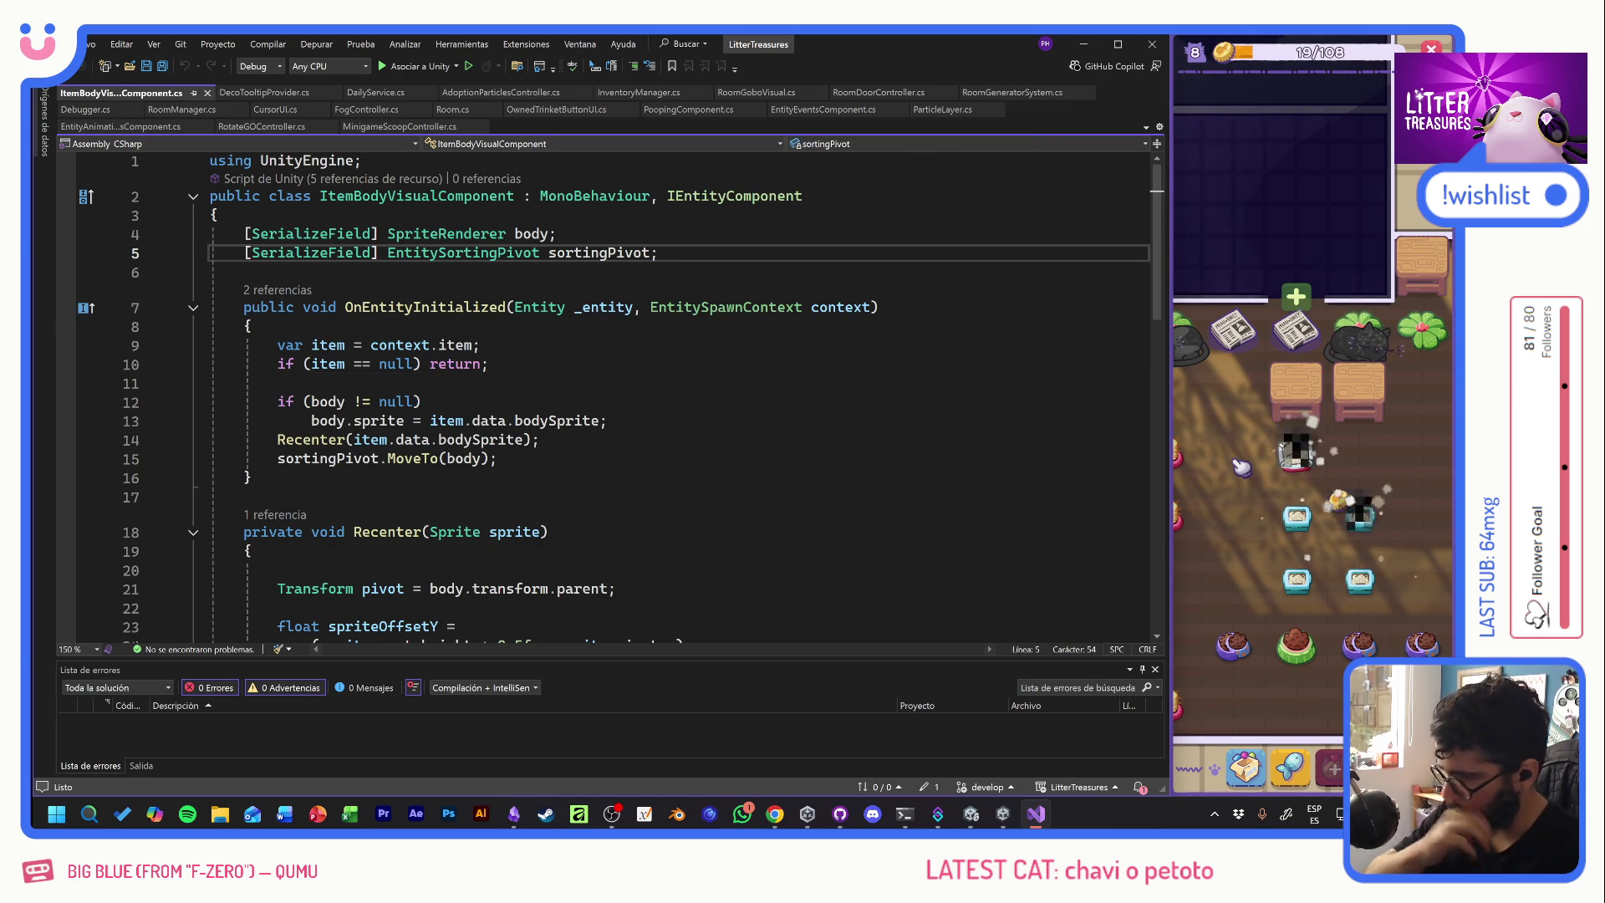
pyautogui.press('Return')
pyautogui.write('[')
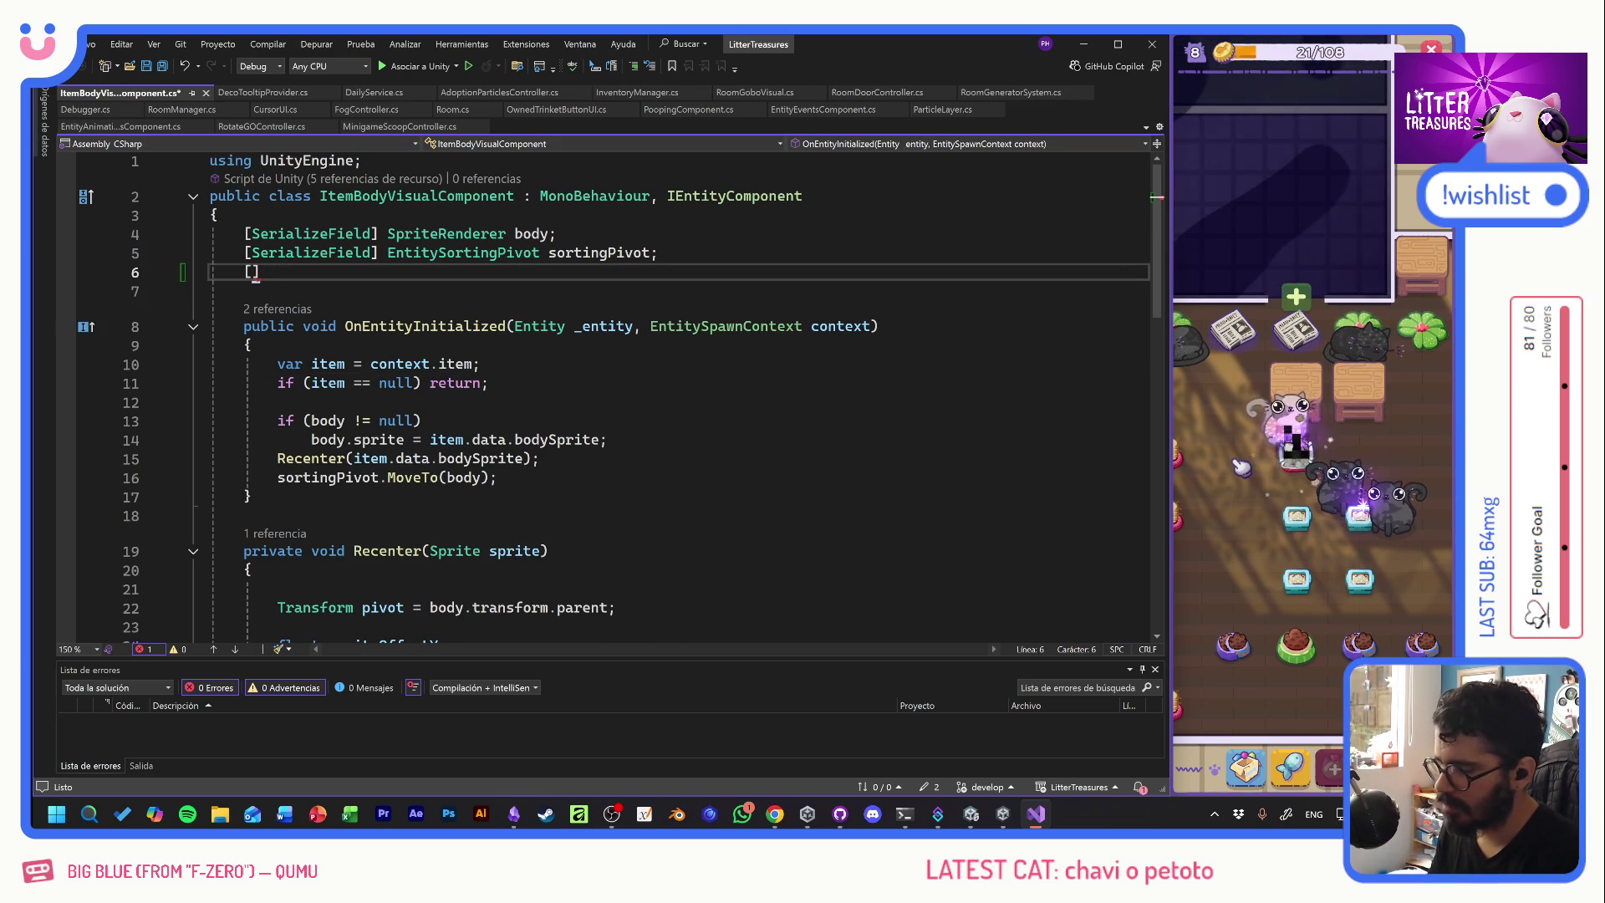
pyautogui.write('Ser')
pyautogui.press('Tab')
pyautogui.write('] ')
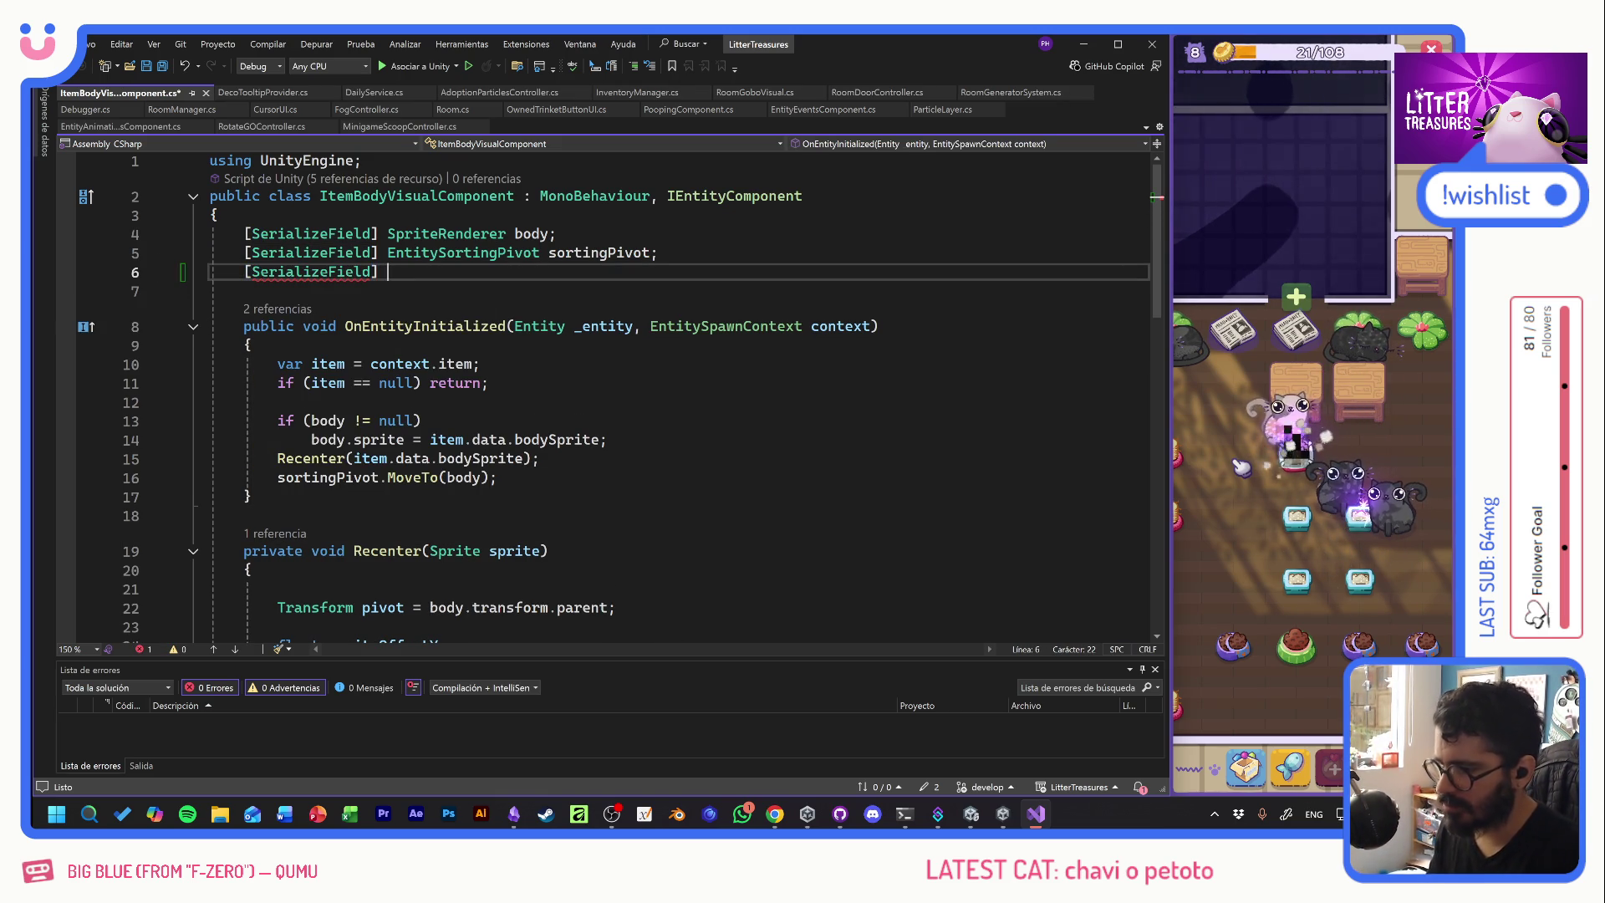
pyautogui.write('float pivotO')
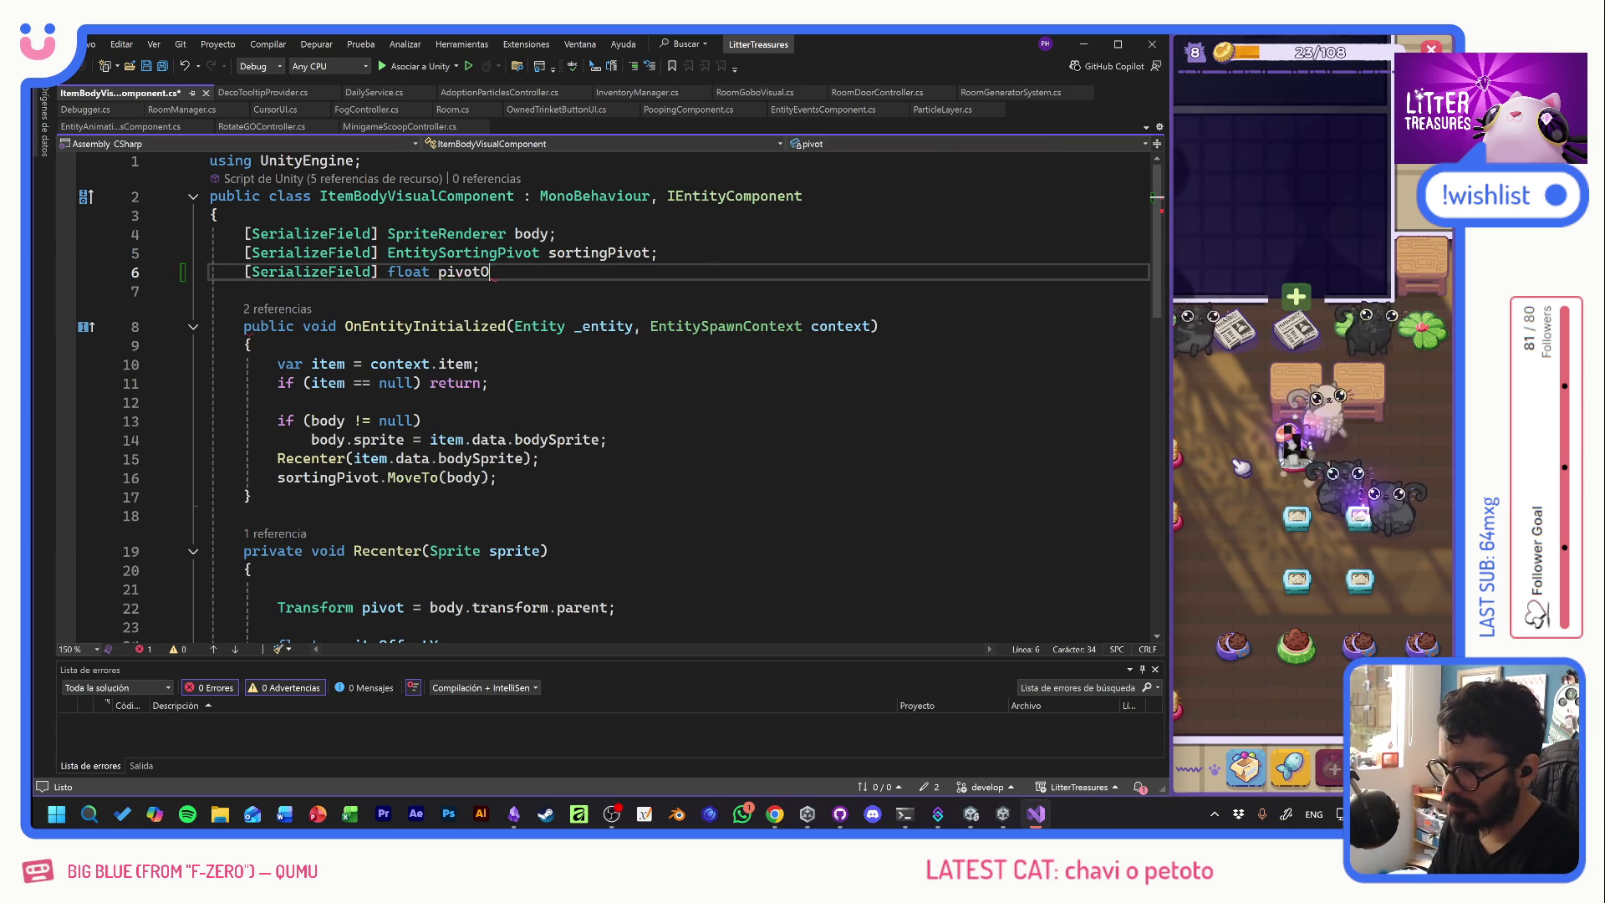
pyautogui.write('ffset.')
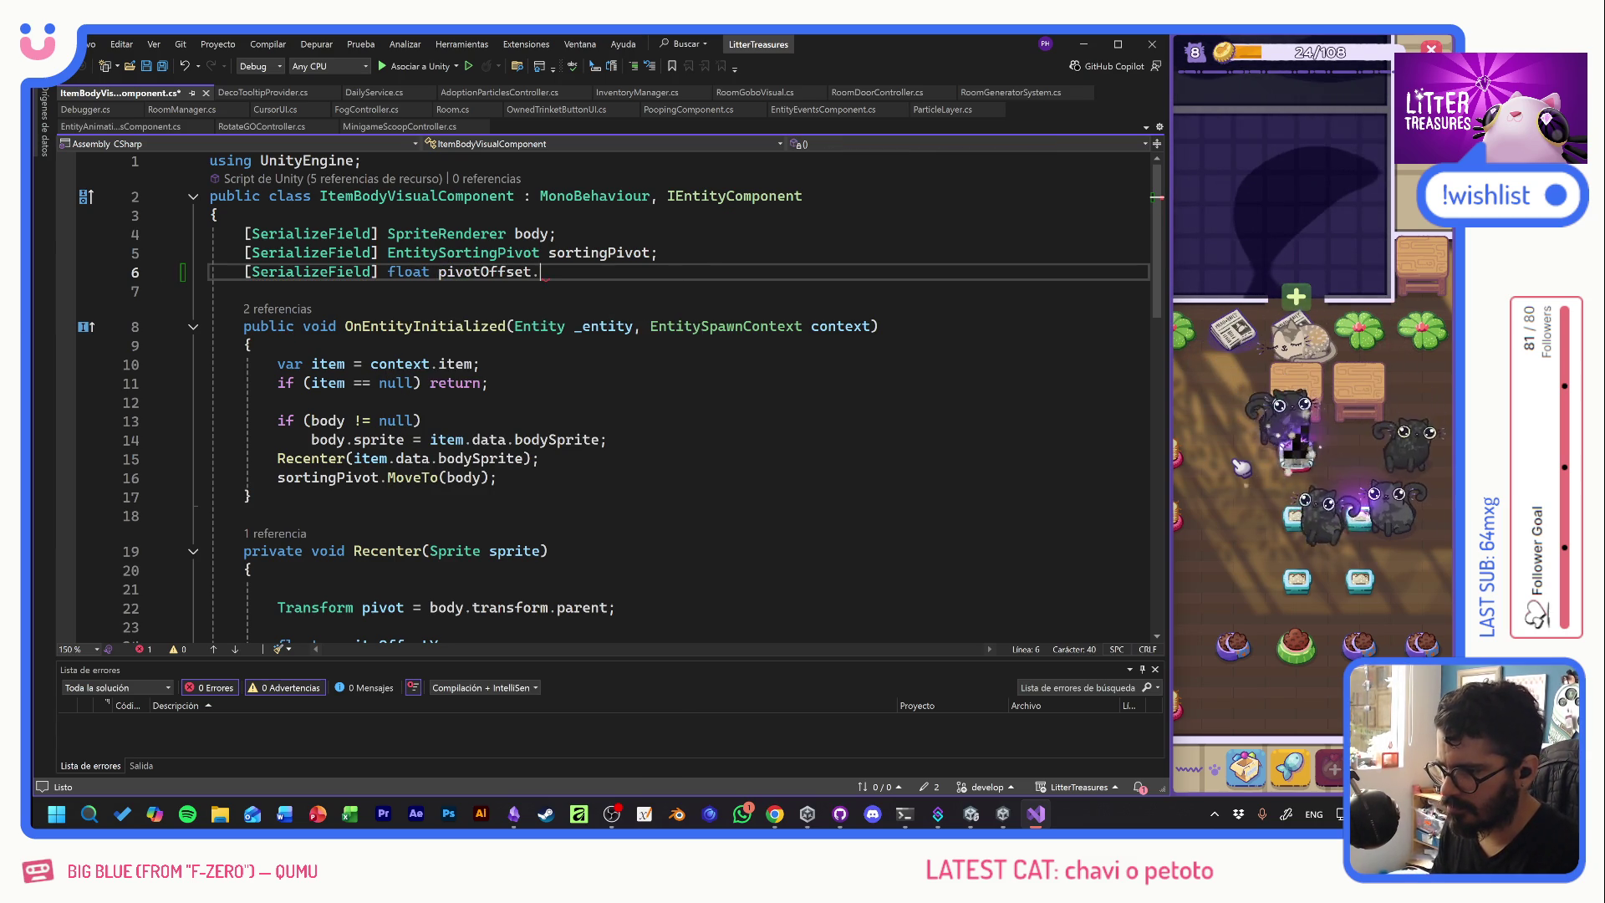
pyautogui.write(';')
pyautogui.hotkey('ctrl', 's')
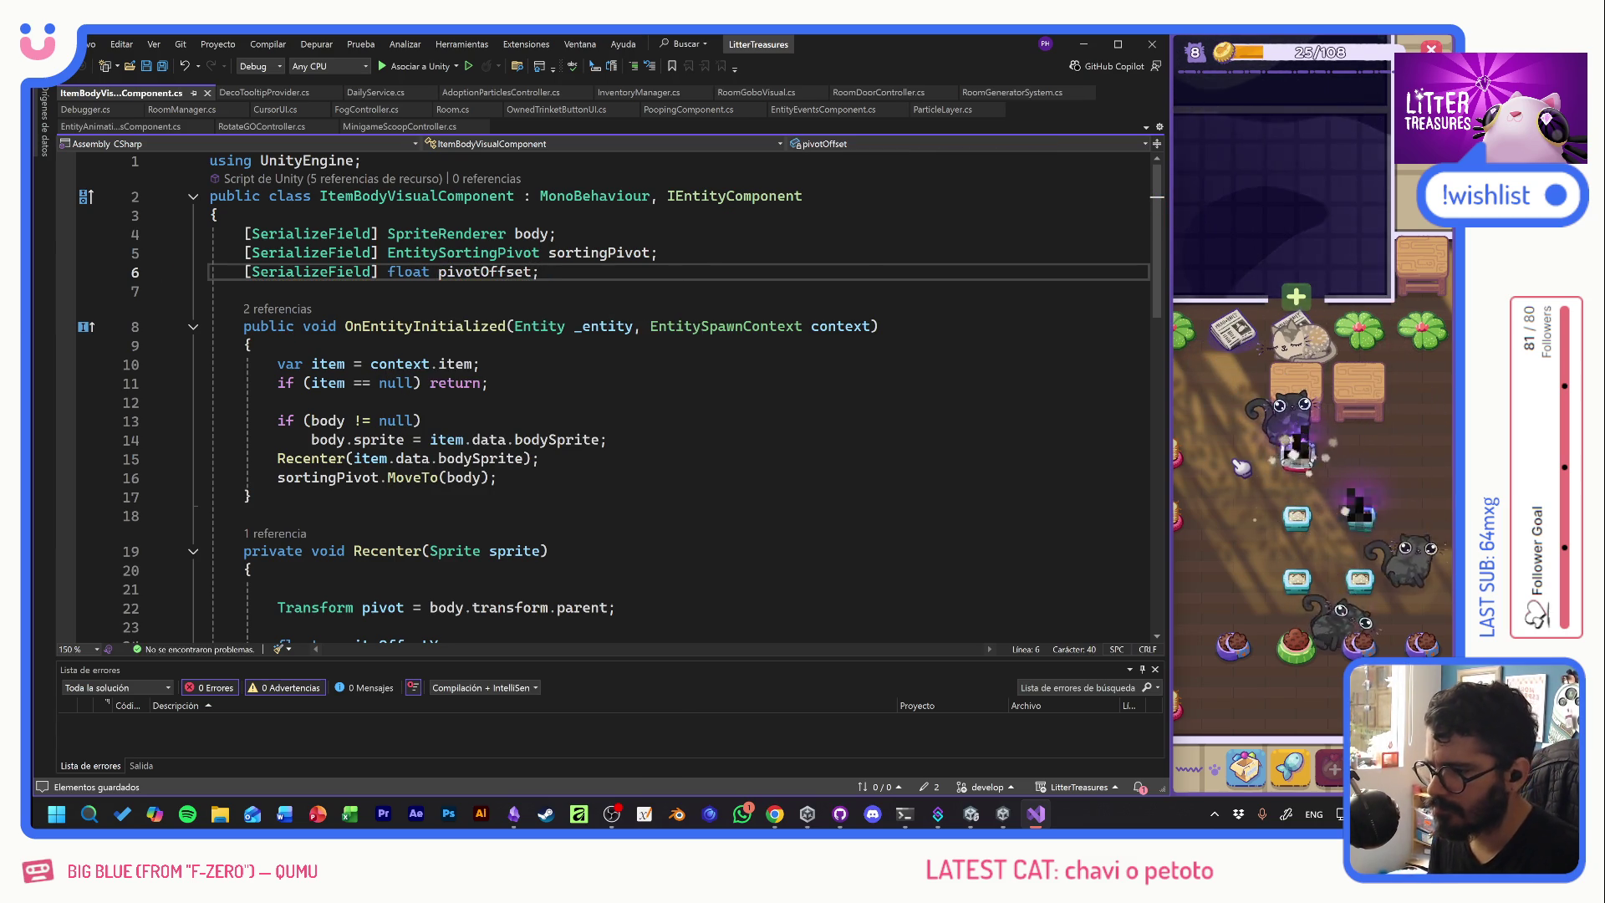
pyautogui.press('Down')
pyautogui.press('Down')
pyautogui.press('Down')
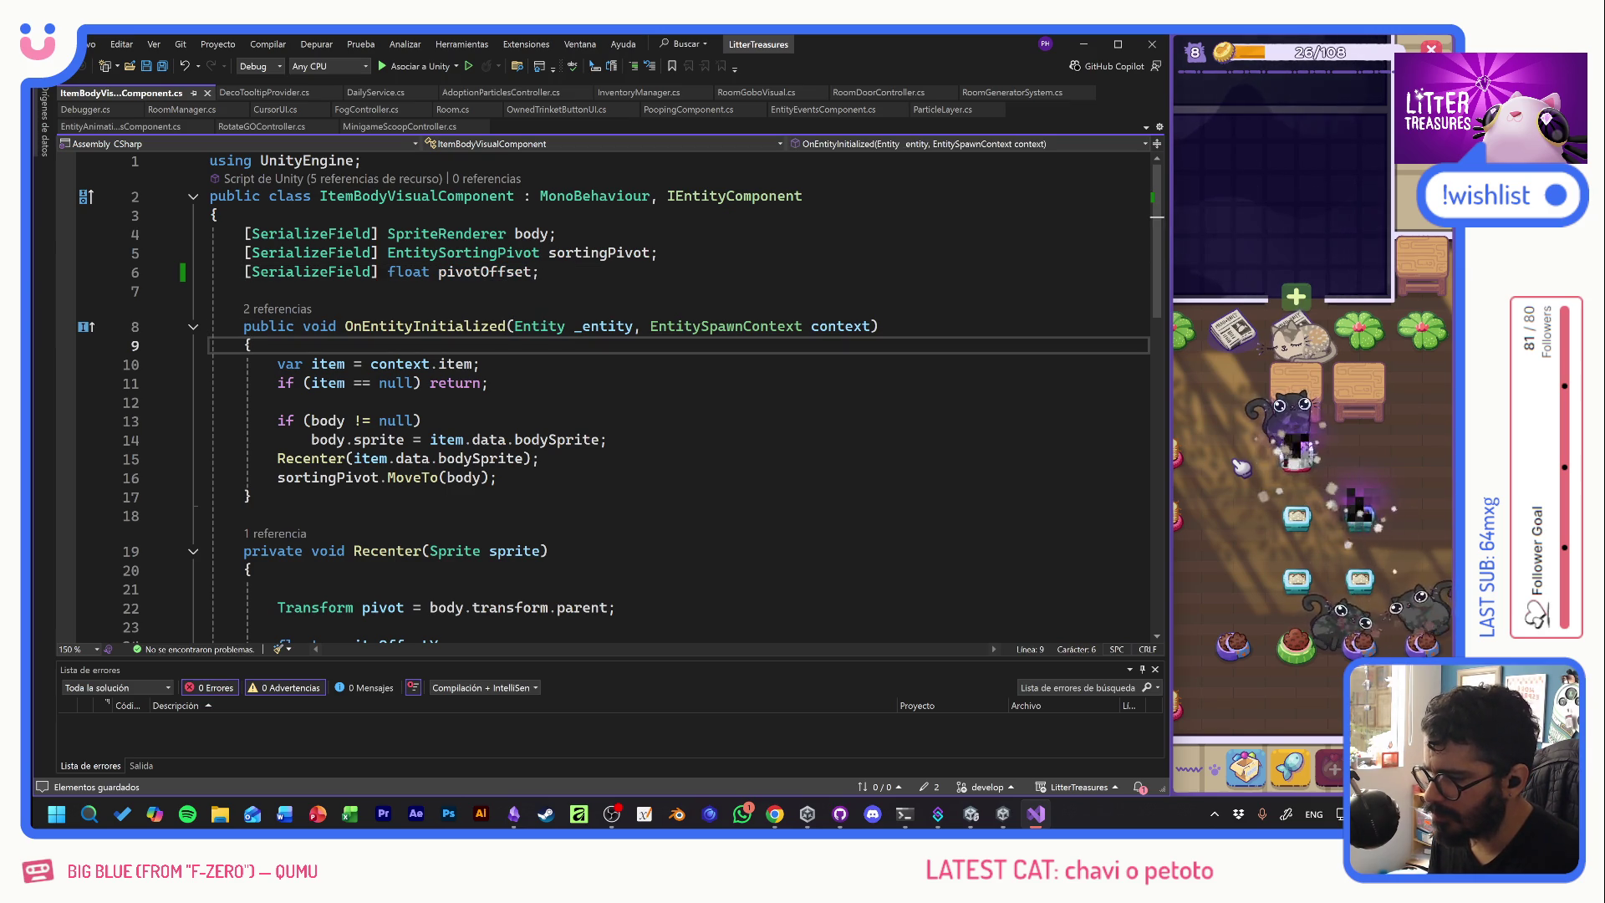
# - Add 'pivotOffset = item.data.pivotOffset;' to OnEntityInitialized, then go to data's definition in Item.cs
pyautogui.press('Down')
pyautogui.press('Down')
pyautogui.press('Down')
pyautogui.press('Up')
pyautogui.press('Up')
pyautogui.press('Up')
pyautogui.press('End')
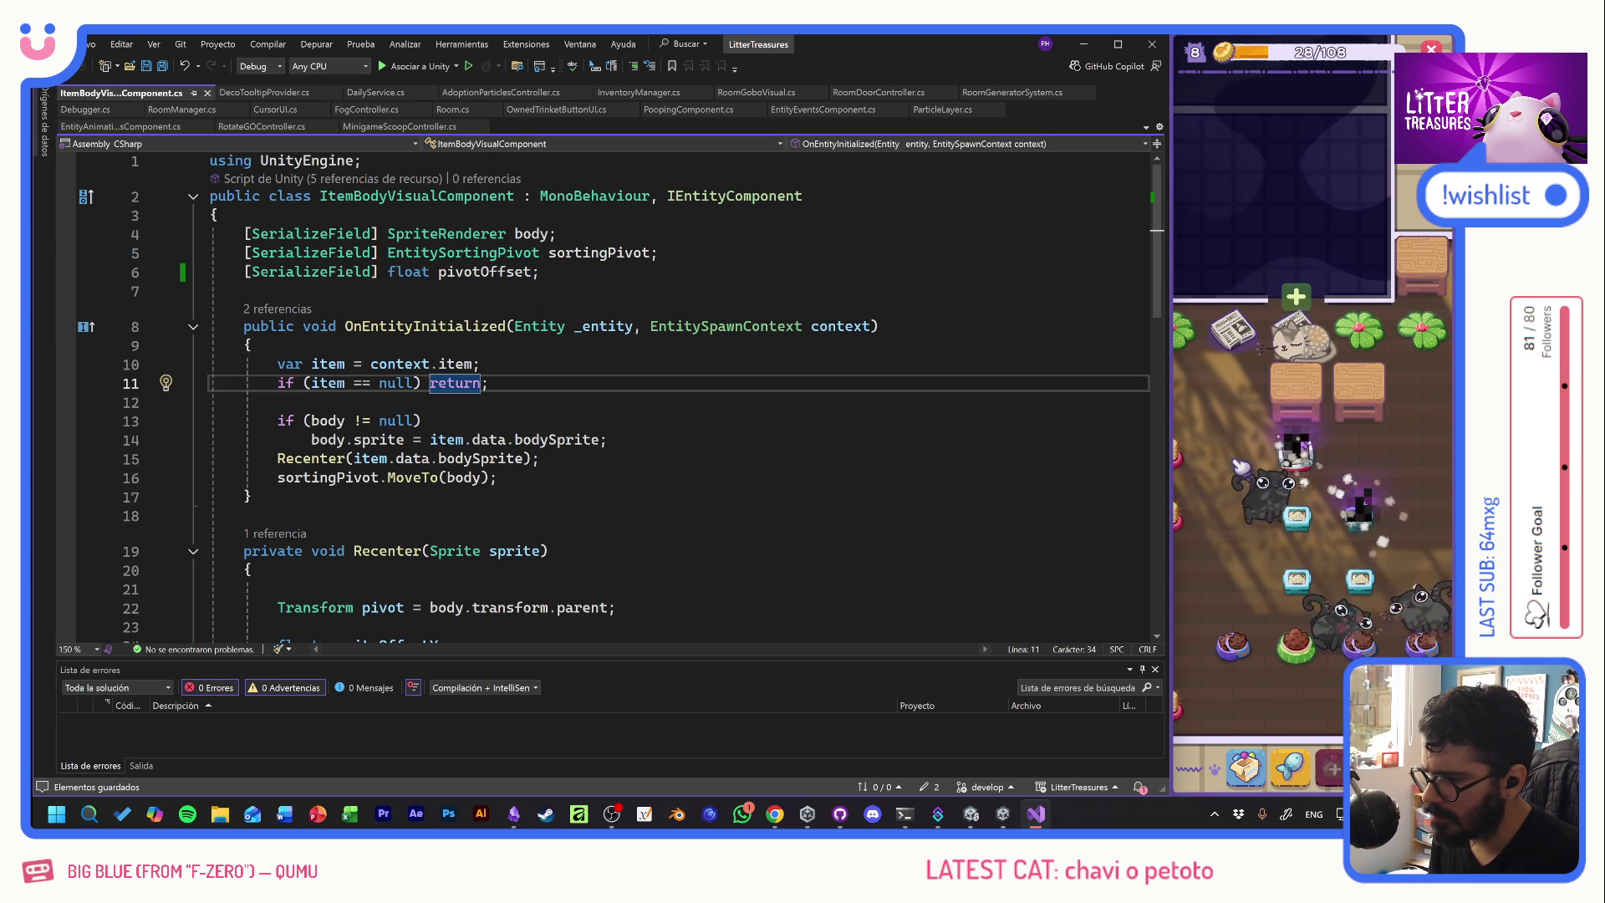
pyautogui.press('Up')
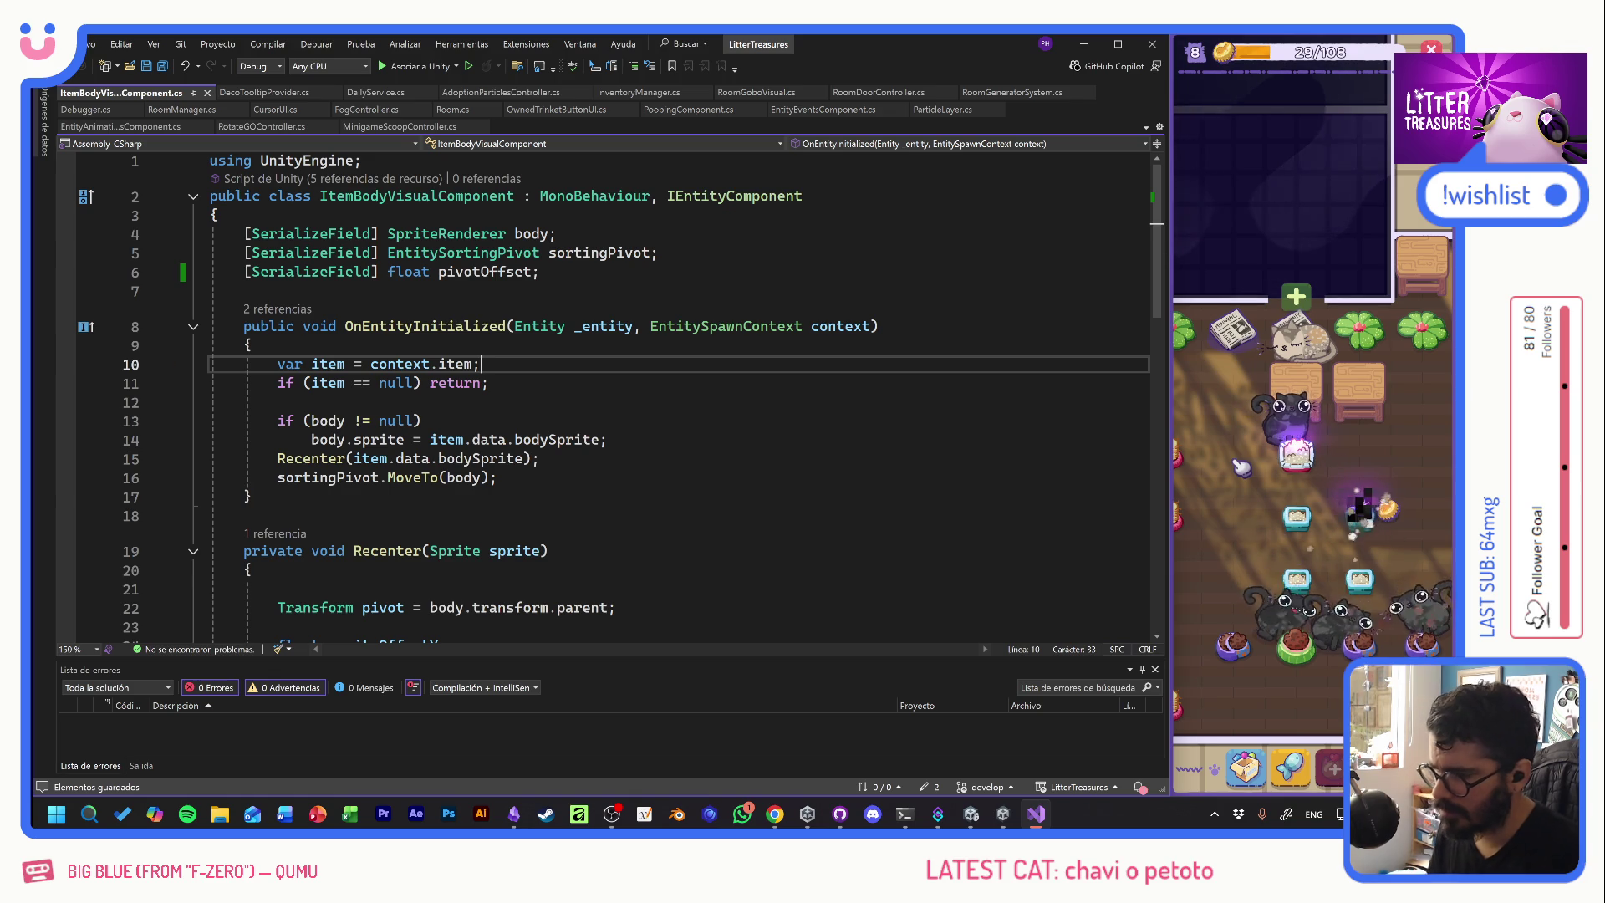
pyautogui.press('Return')
pyautogui.write('pivotOffset = ')
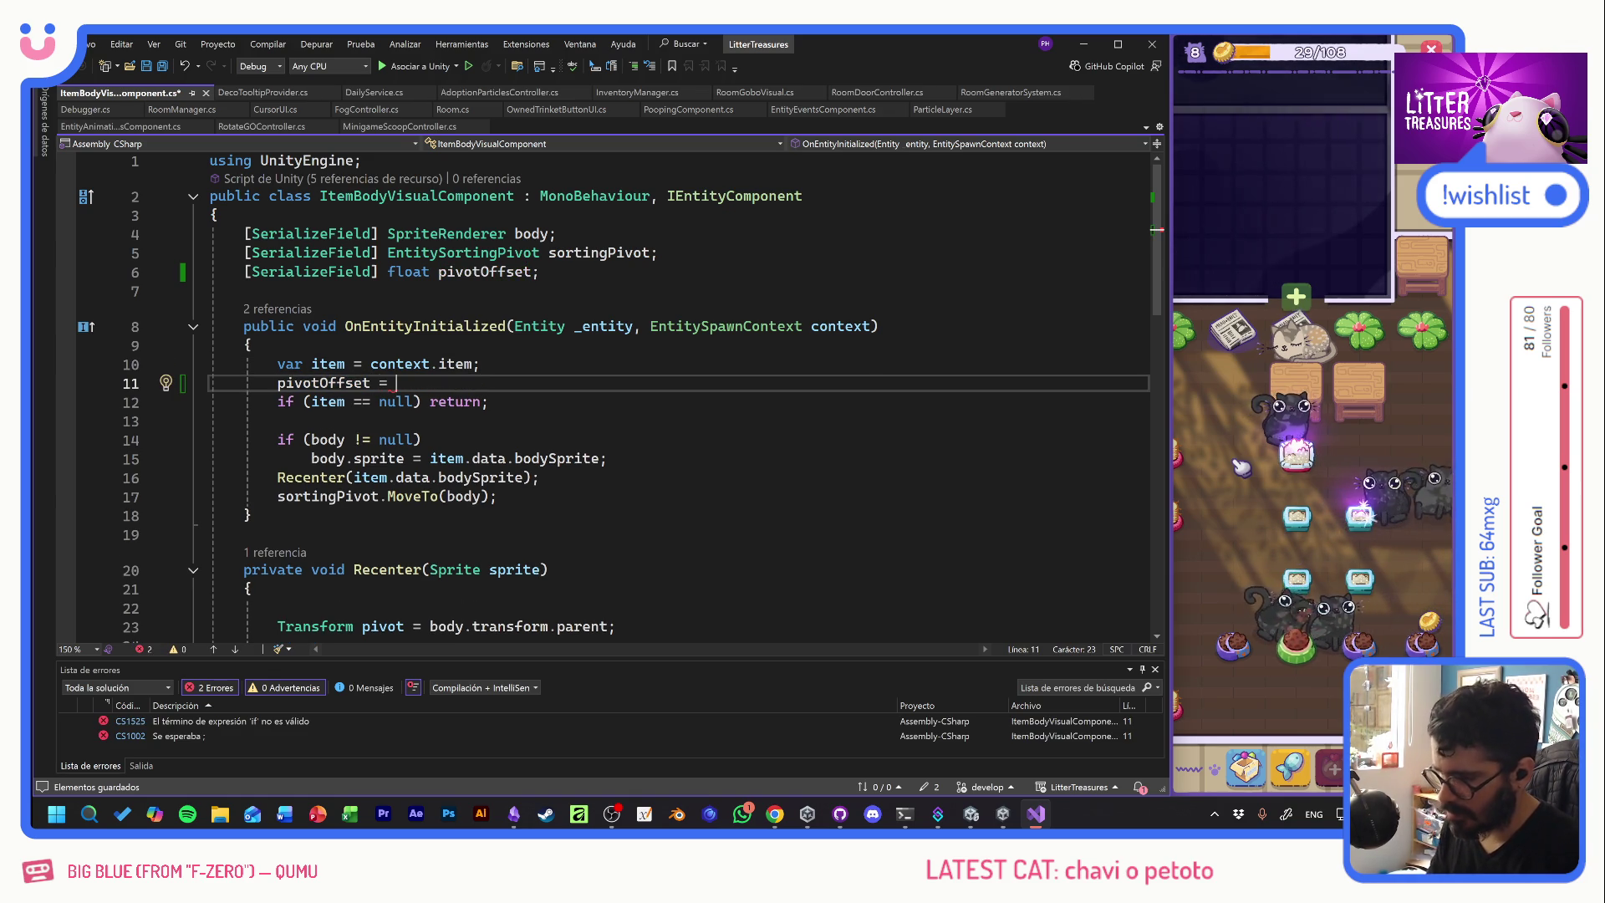
pyautogui.write('item.')
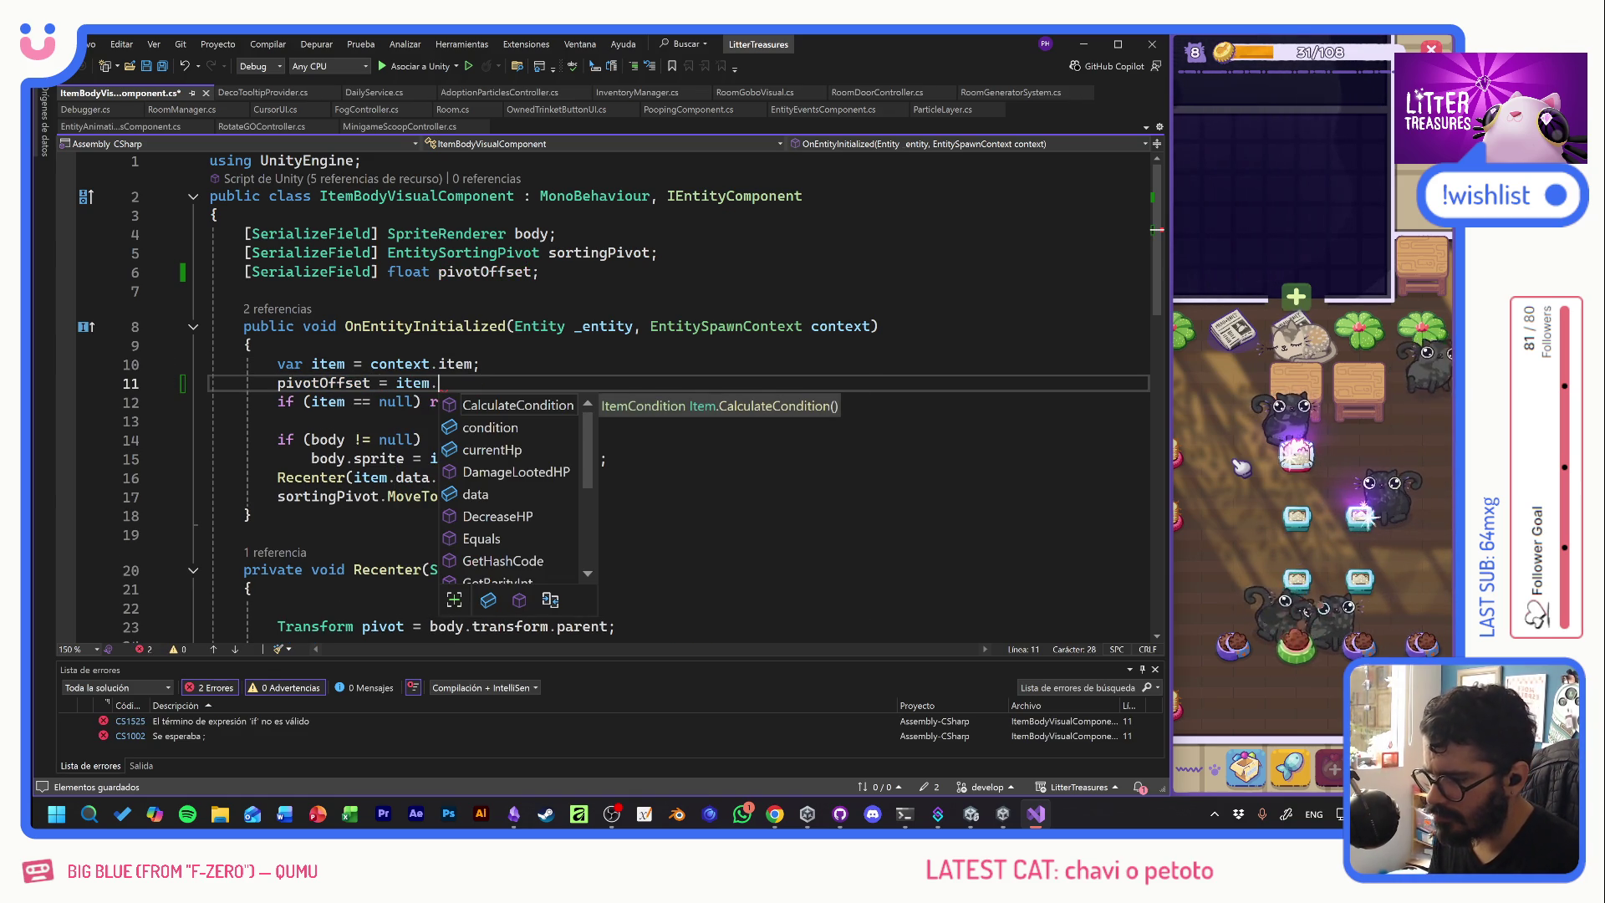
pyautogui.write('data.')
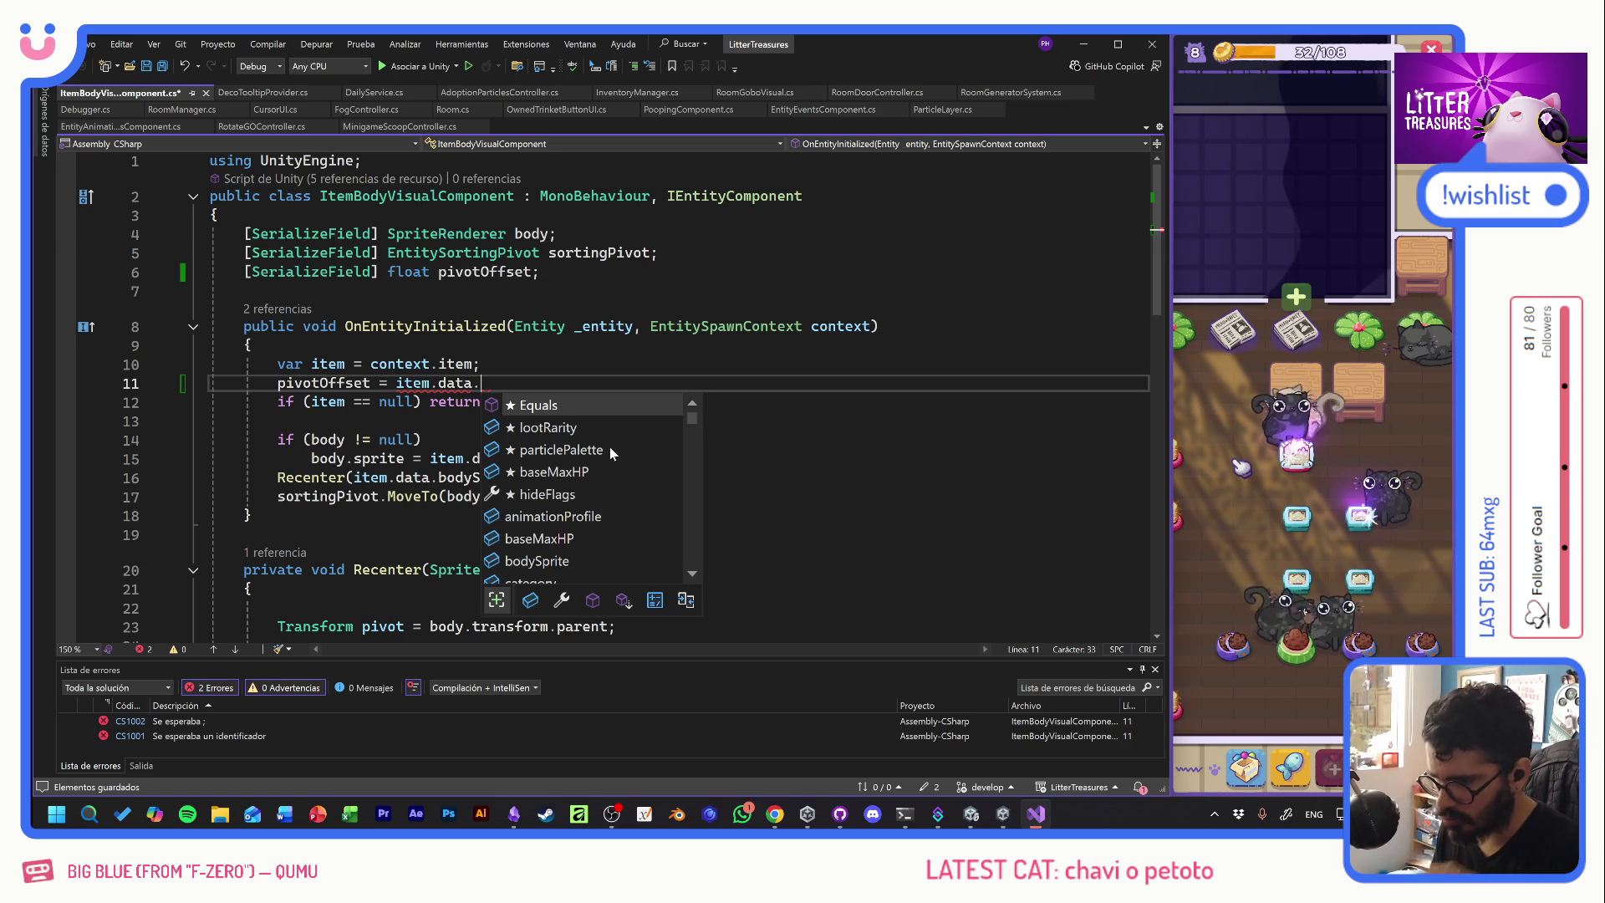
pyautogui.write('p')
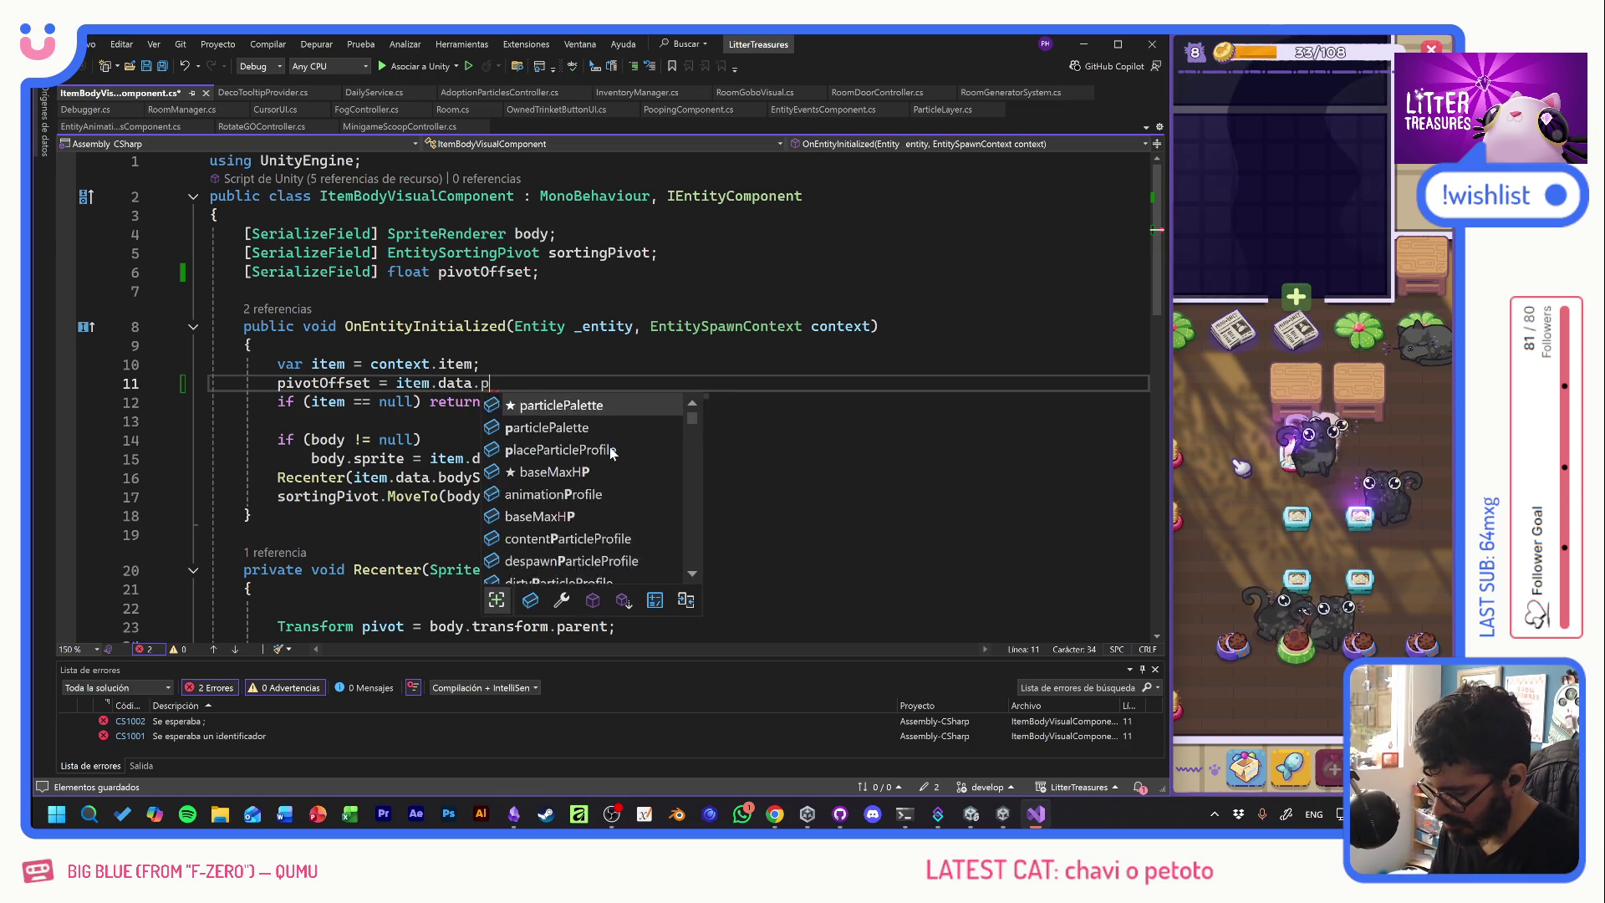
pyautogui.write('ivotOffset')
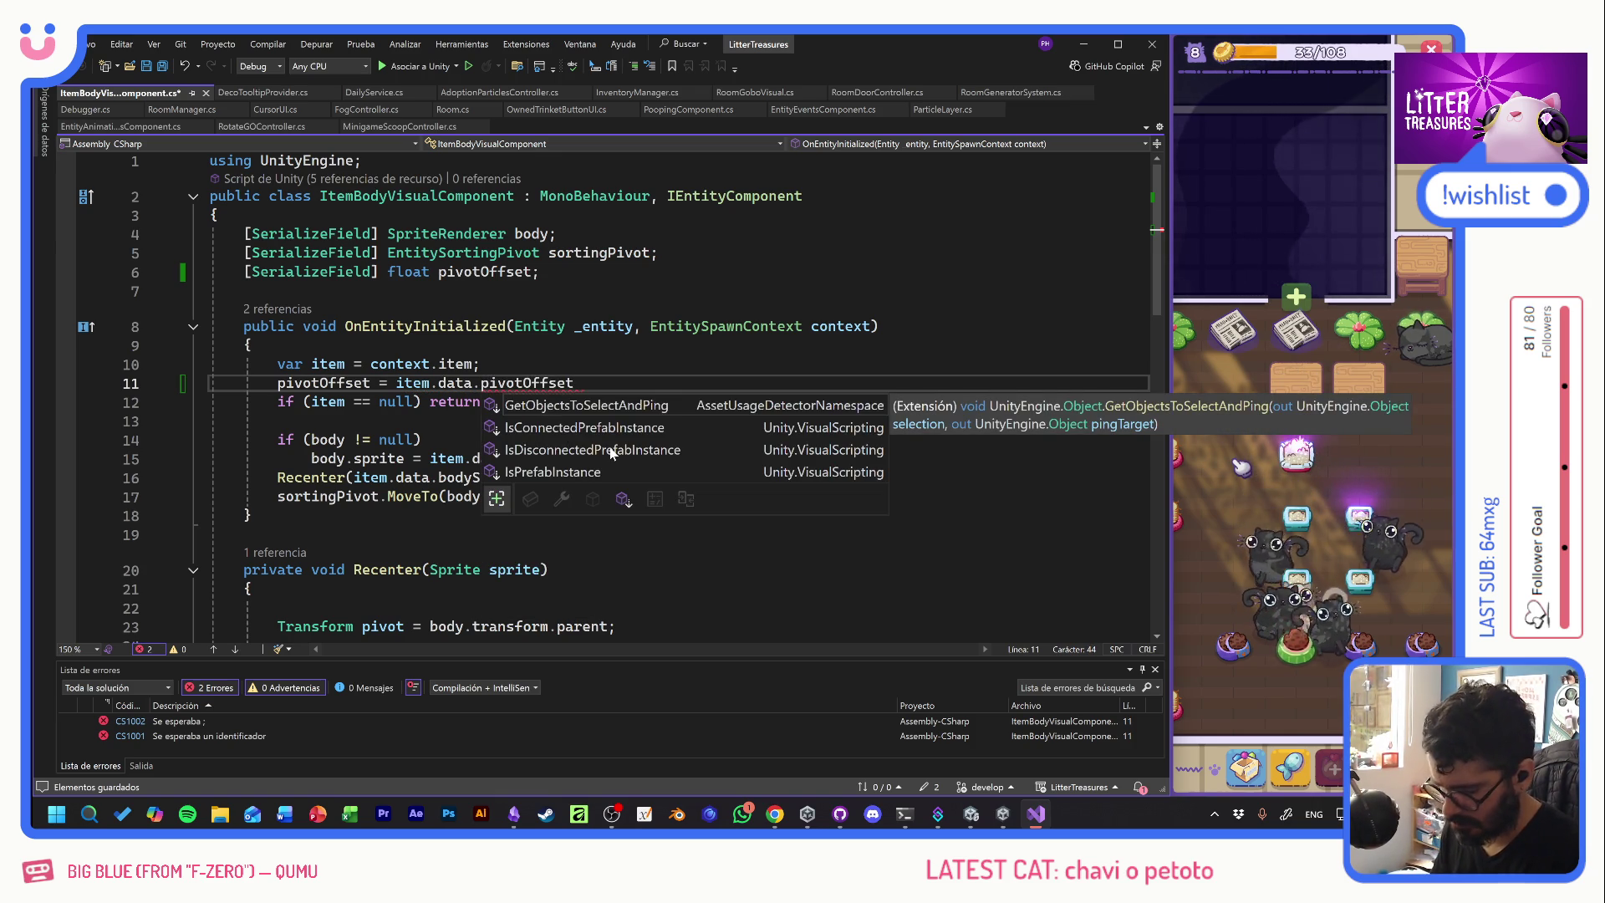
pyautogui.write(';')
pyautogui.hotkey('ctrl', 'Left')
pyautogui.hotkey('ctrl', 'Left')
pyautogui.hotkey('ctrl', 'Left')
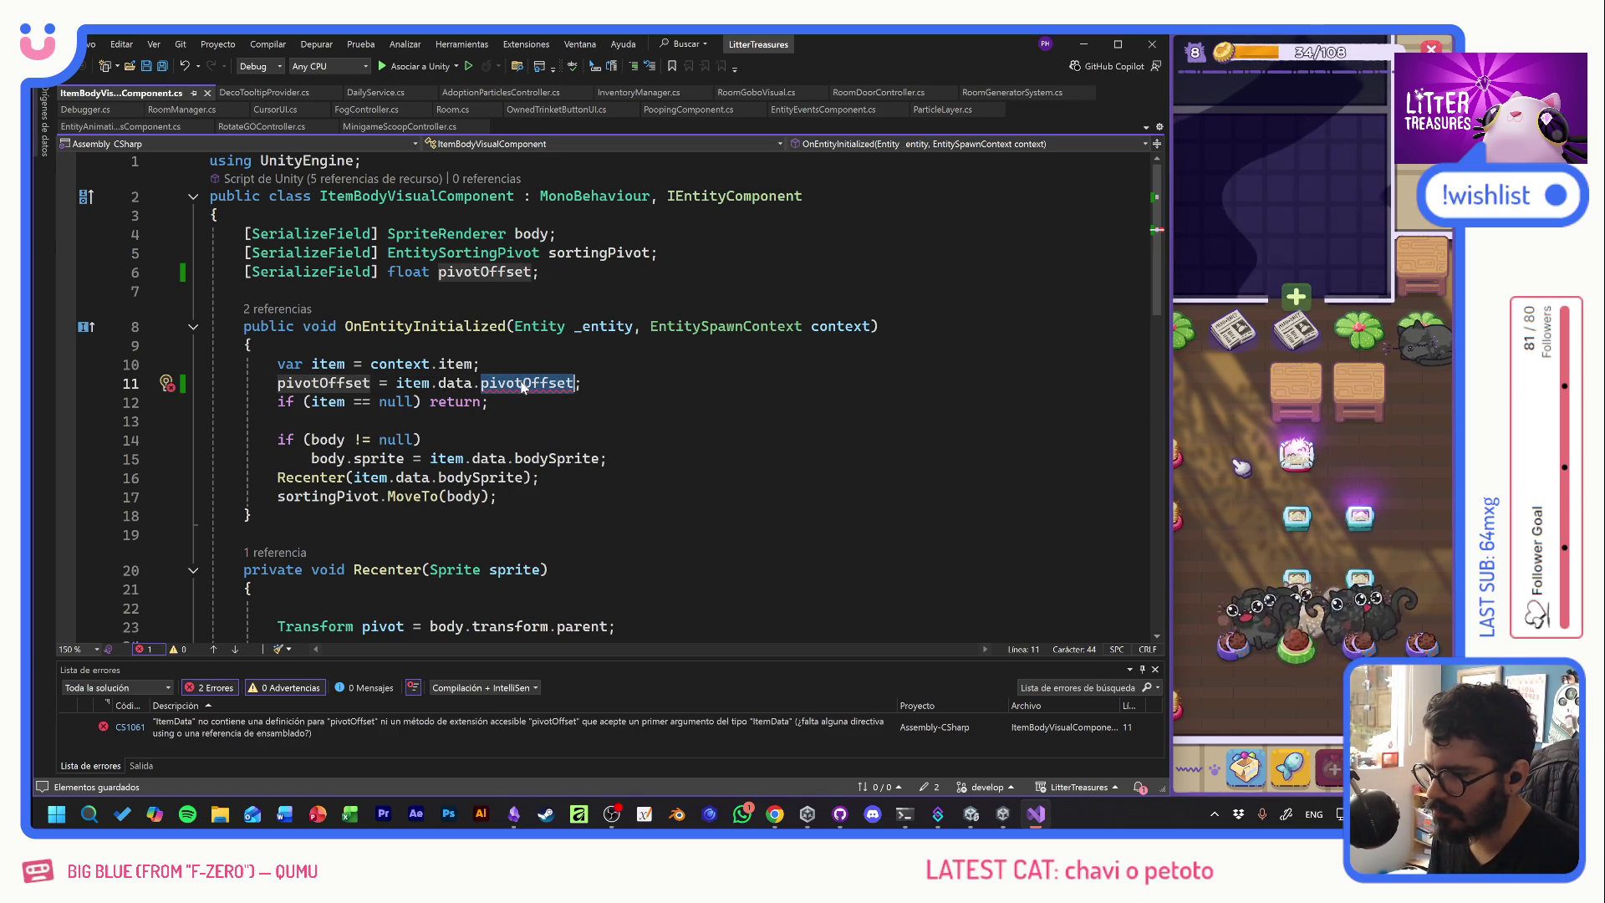
pyautogui.press('F12')
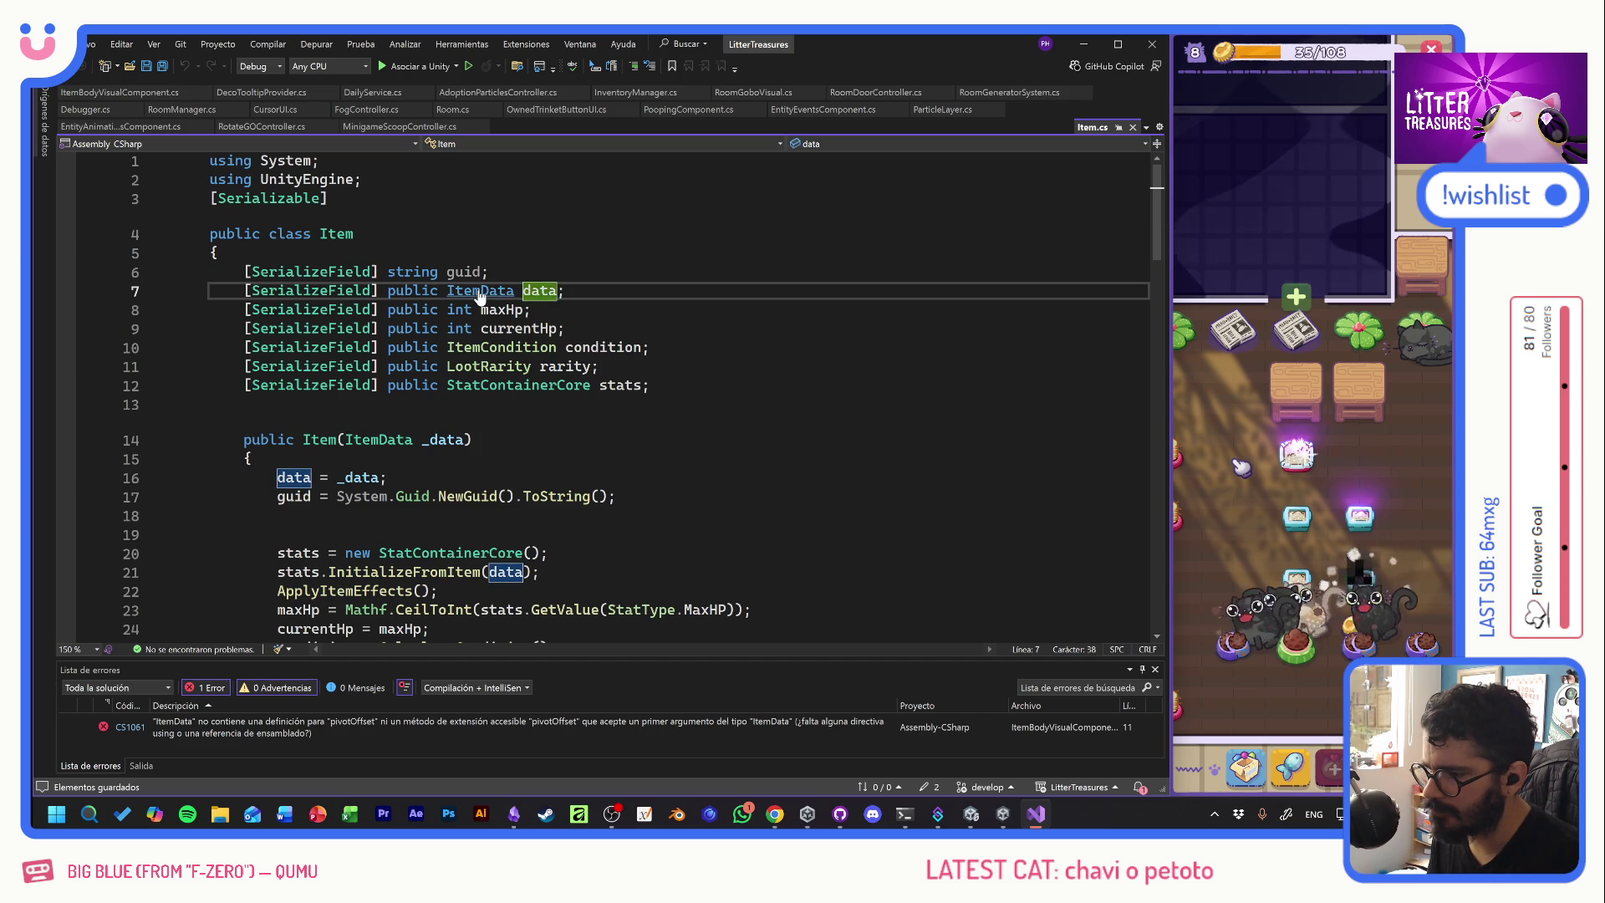
# - In ItemData, add 'public float pivotOffset;' on a new line below contentSprite
pyautogui.press('F12')
pyautogui.click(465, 347)
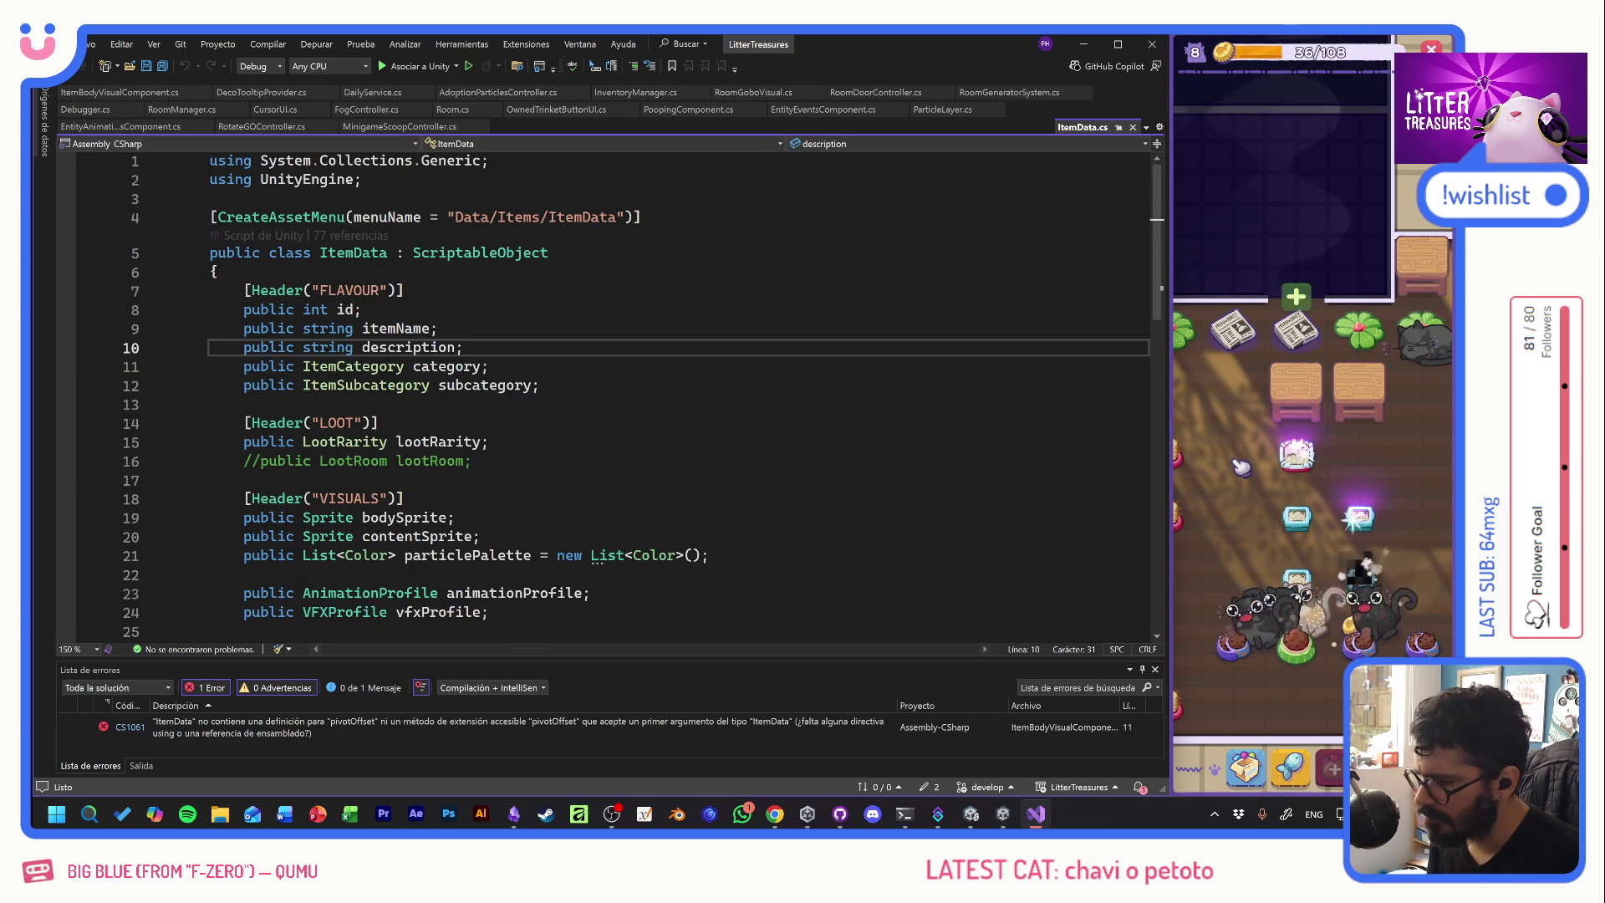
pyautogui.scroll(-2, 602, 393)
pyautogui.click(709, 442)
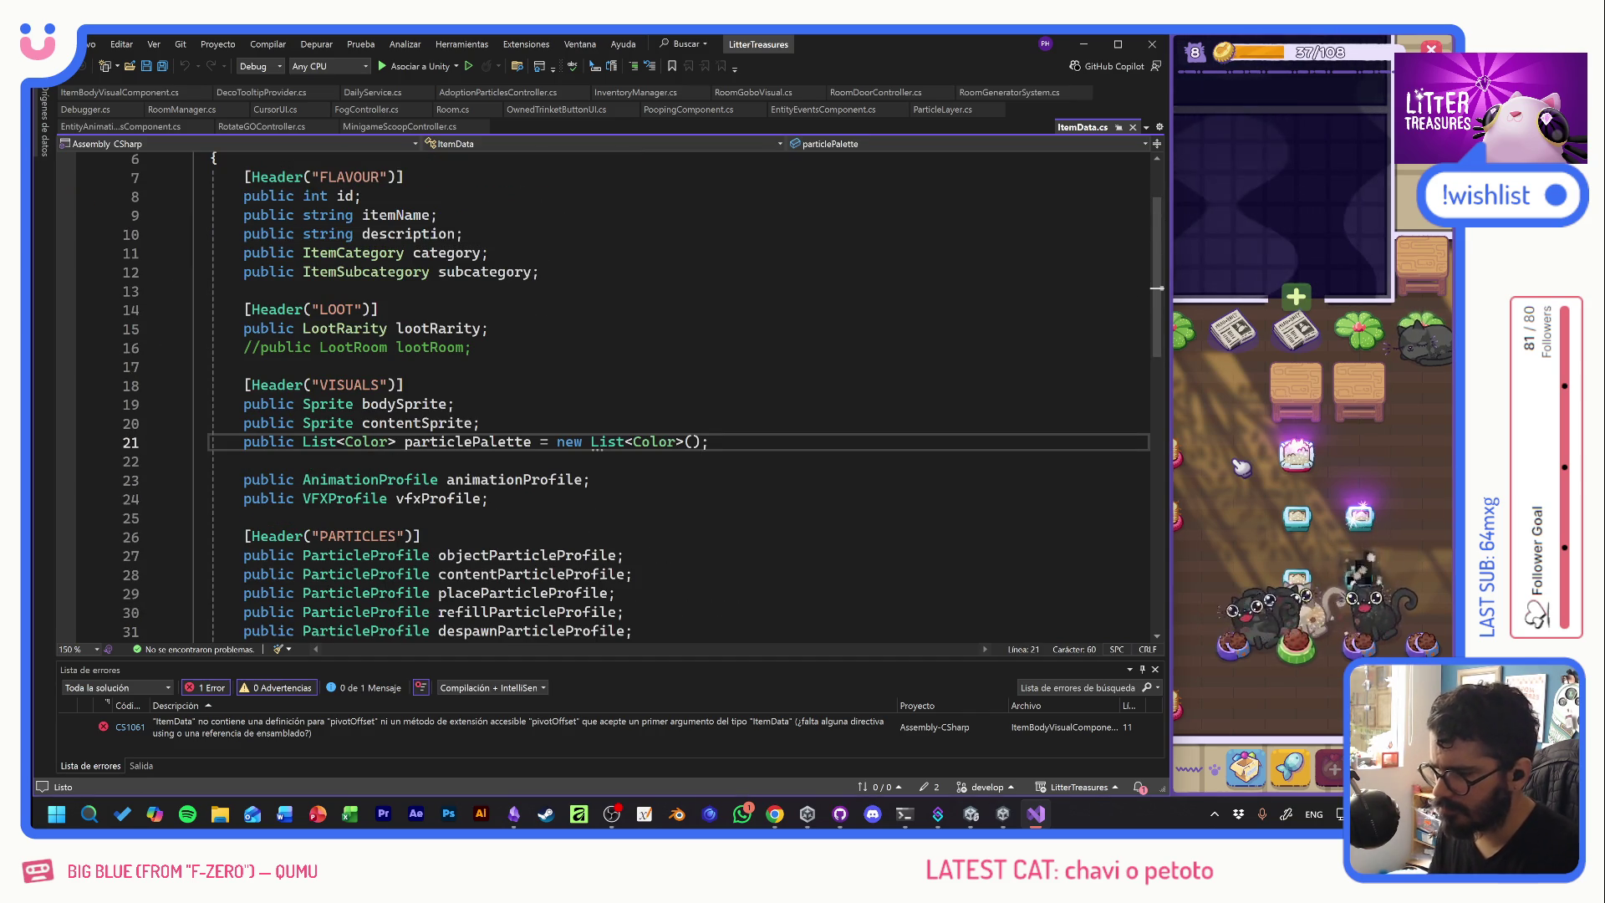
pyautogui.press('Up')
pyautogui.press('Up')
pyautogui.press('Up')
pyautogui.press('Down')
pyautogui.press('Down')
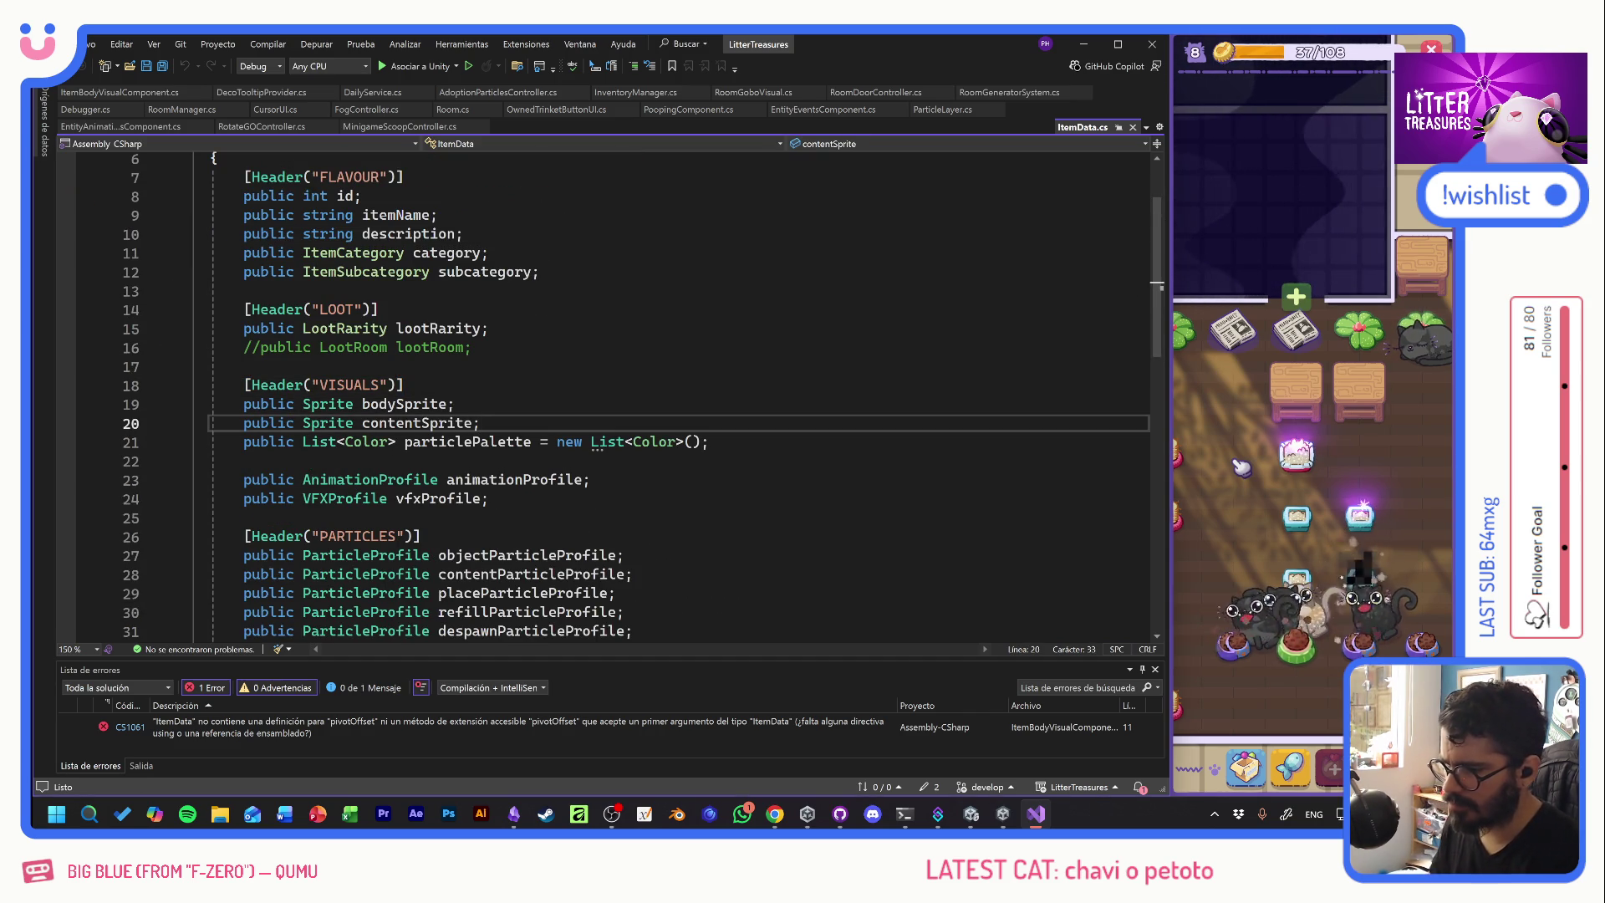
pyautogui.press('Return')
pyautogui.write('pivotOffset')
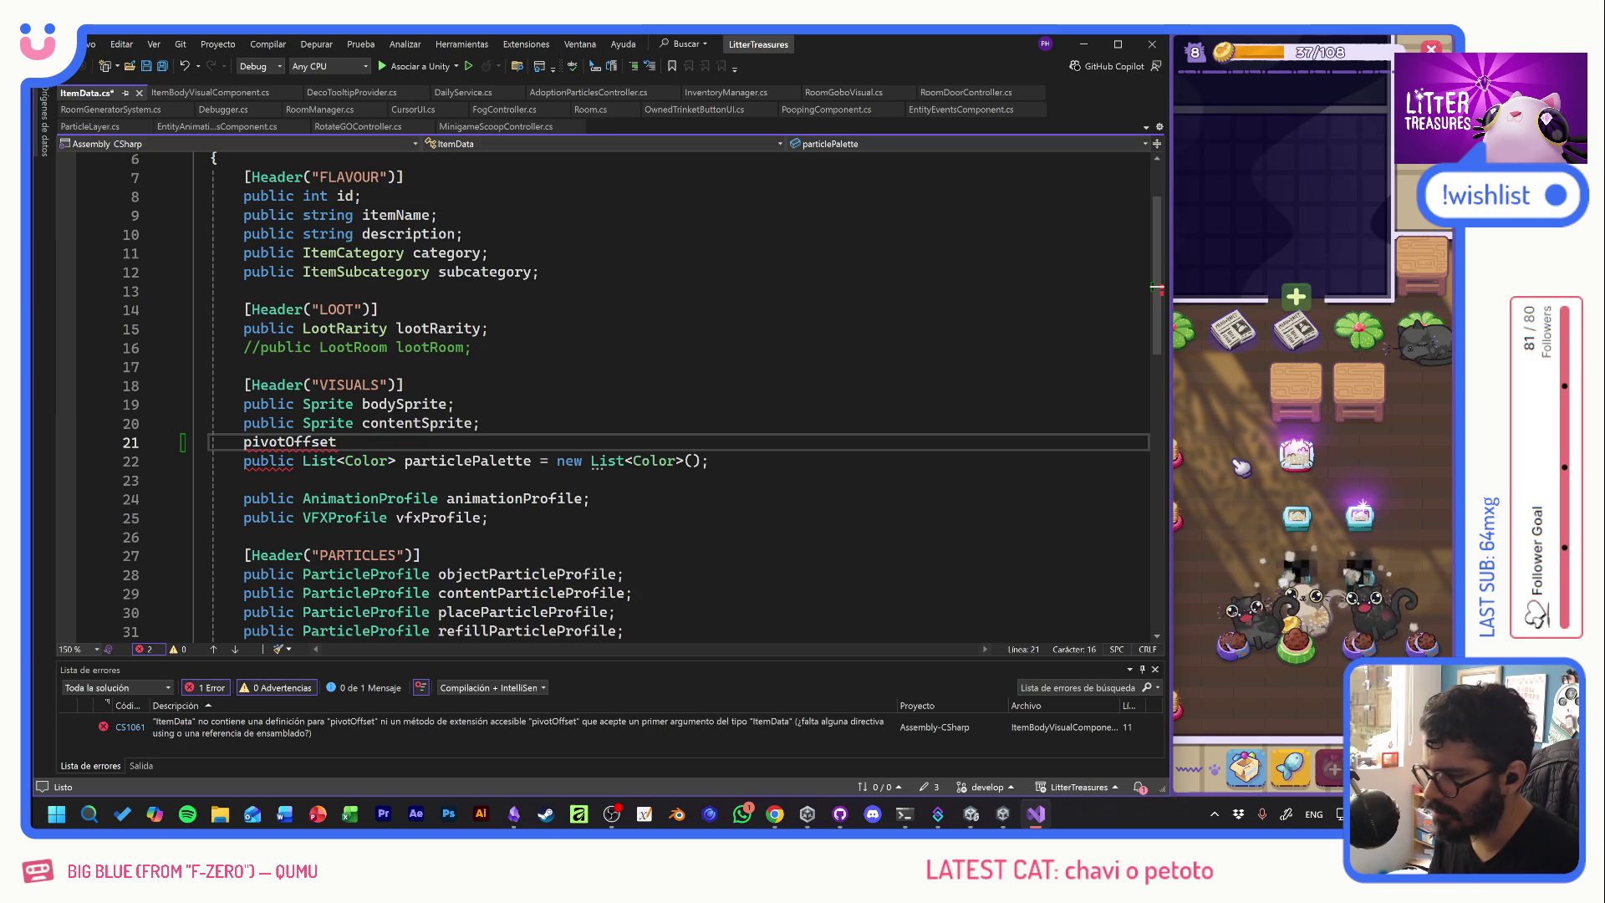
pyautogui.write('public float')
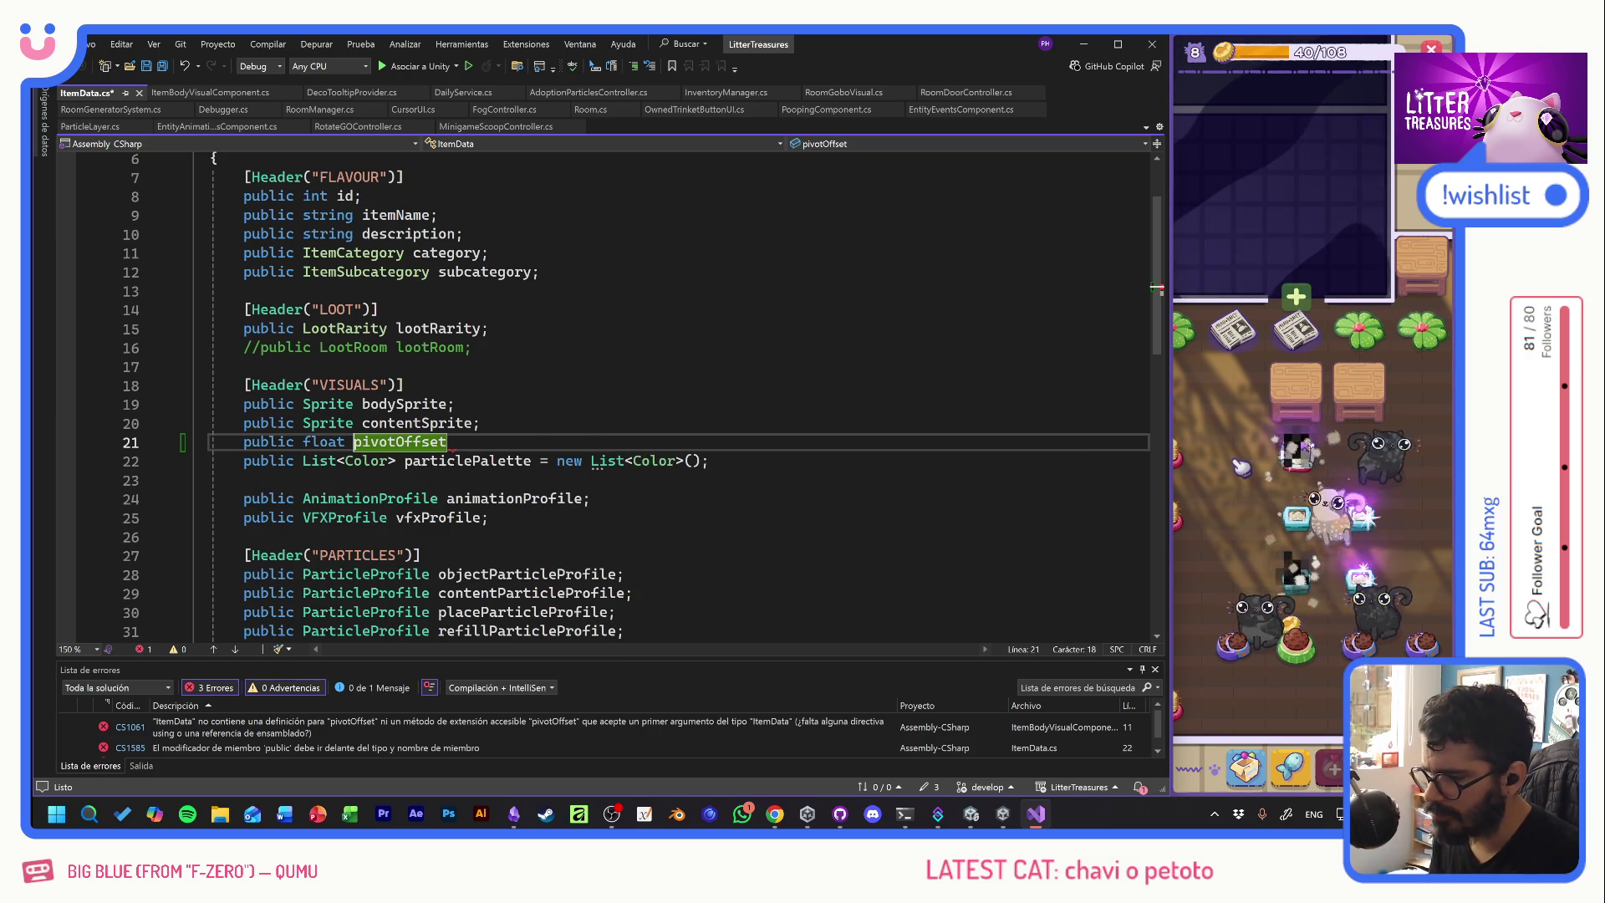
pyautogui.press('End')
pyautogui.write(';')
# - Save ItemData.cs and close it, returning to ItemBodyVisualComponent.cs
pyautogui.hotkey('ctrl', 's')
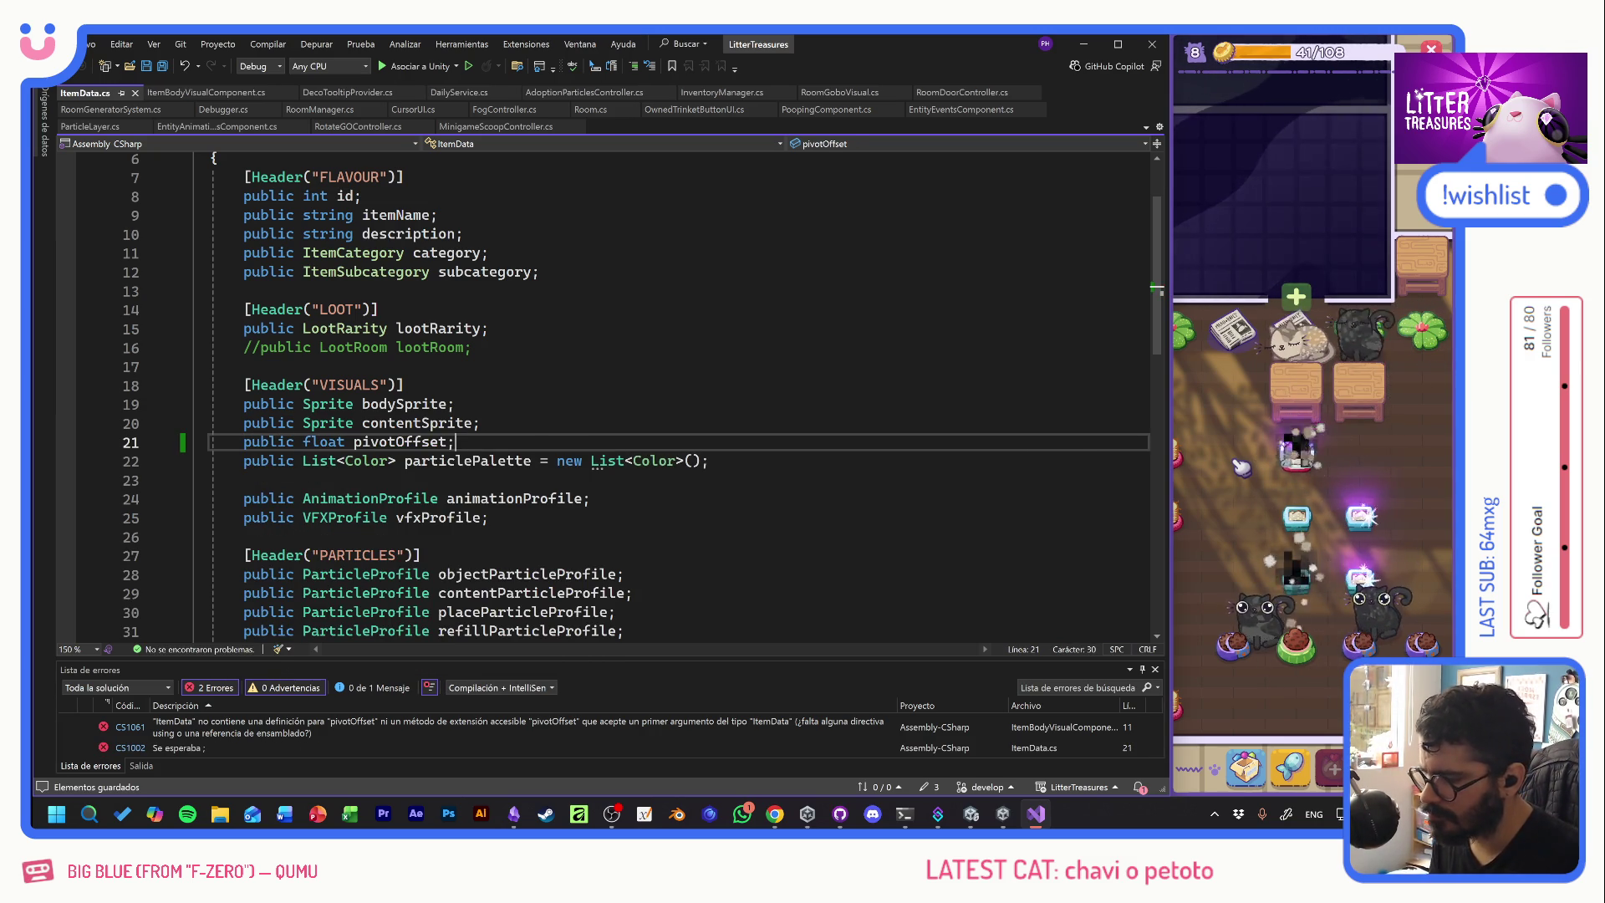
pyautogui.press('Up')
pyautogui.press('Up')
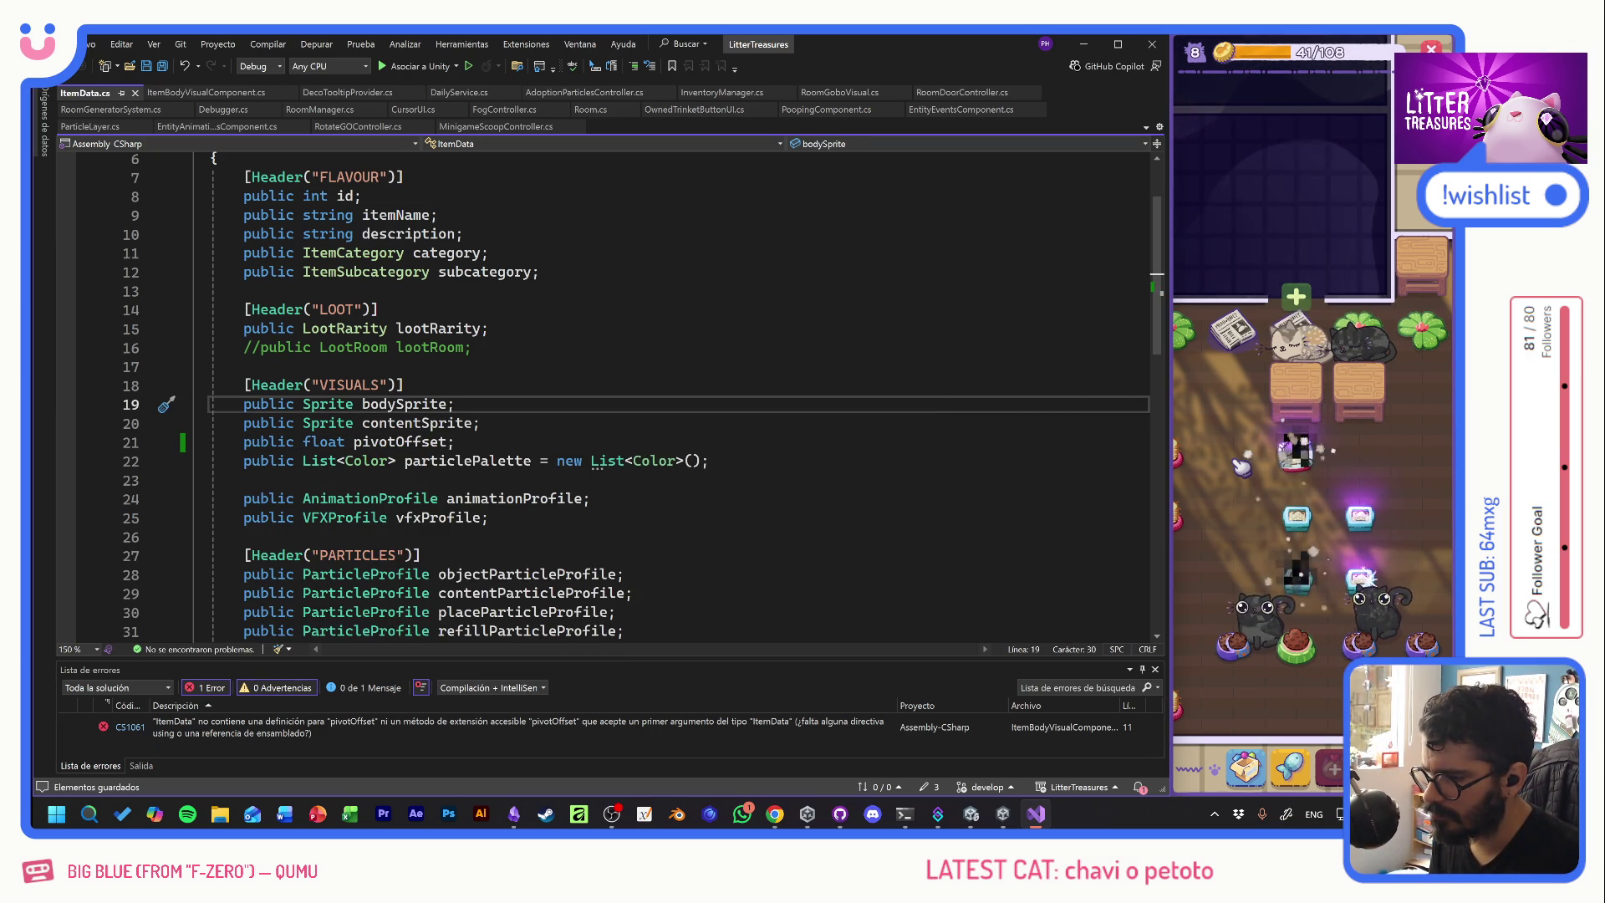
pyautogui.middleClick(86, 98)
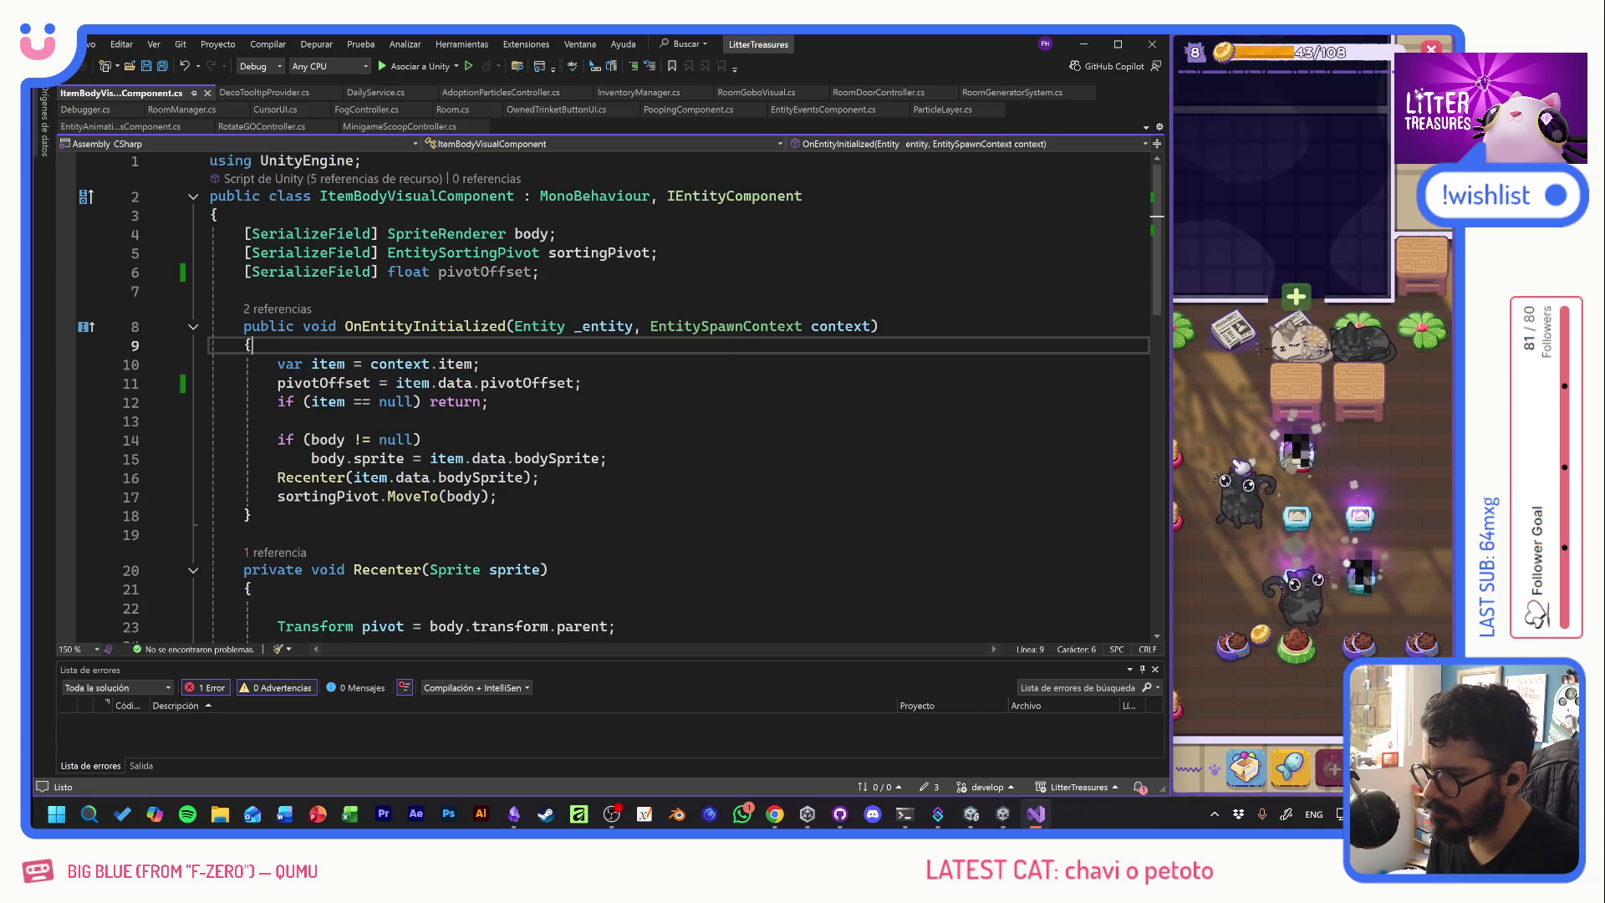
# - Block-comment out Recenter's sprite-offset calculation with /* */
pyautogui.press('Down')
pyautogui.press('Down')
pyautogui.press('End')
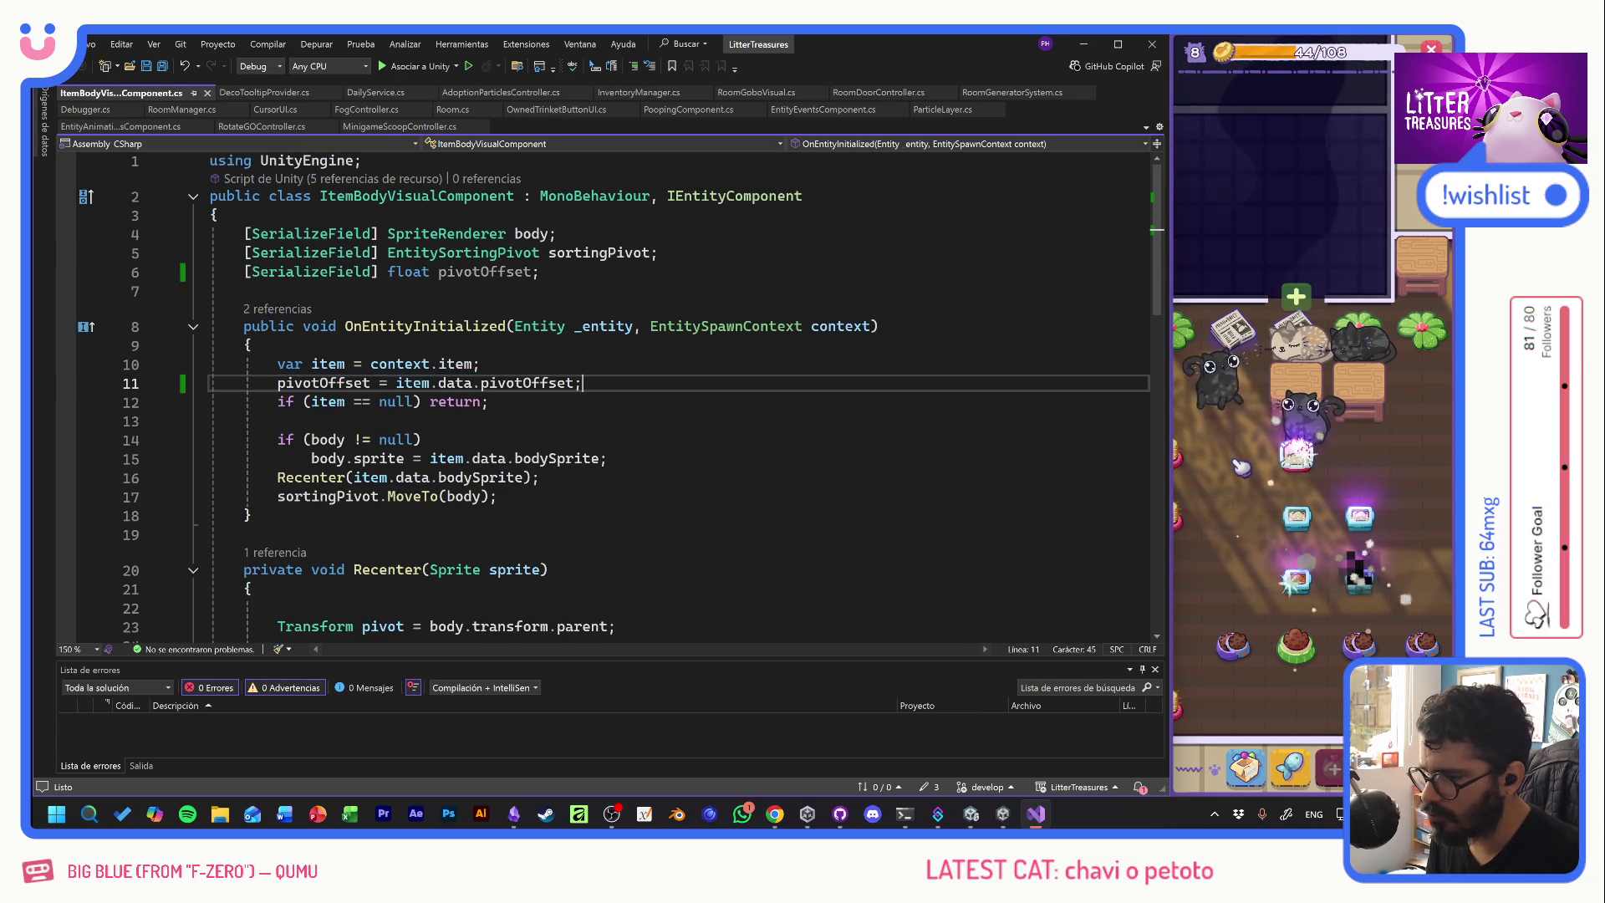
pyautogui.scroll(-3, 602, 393)
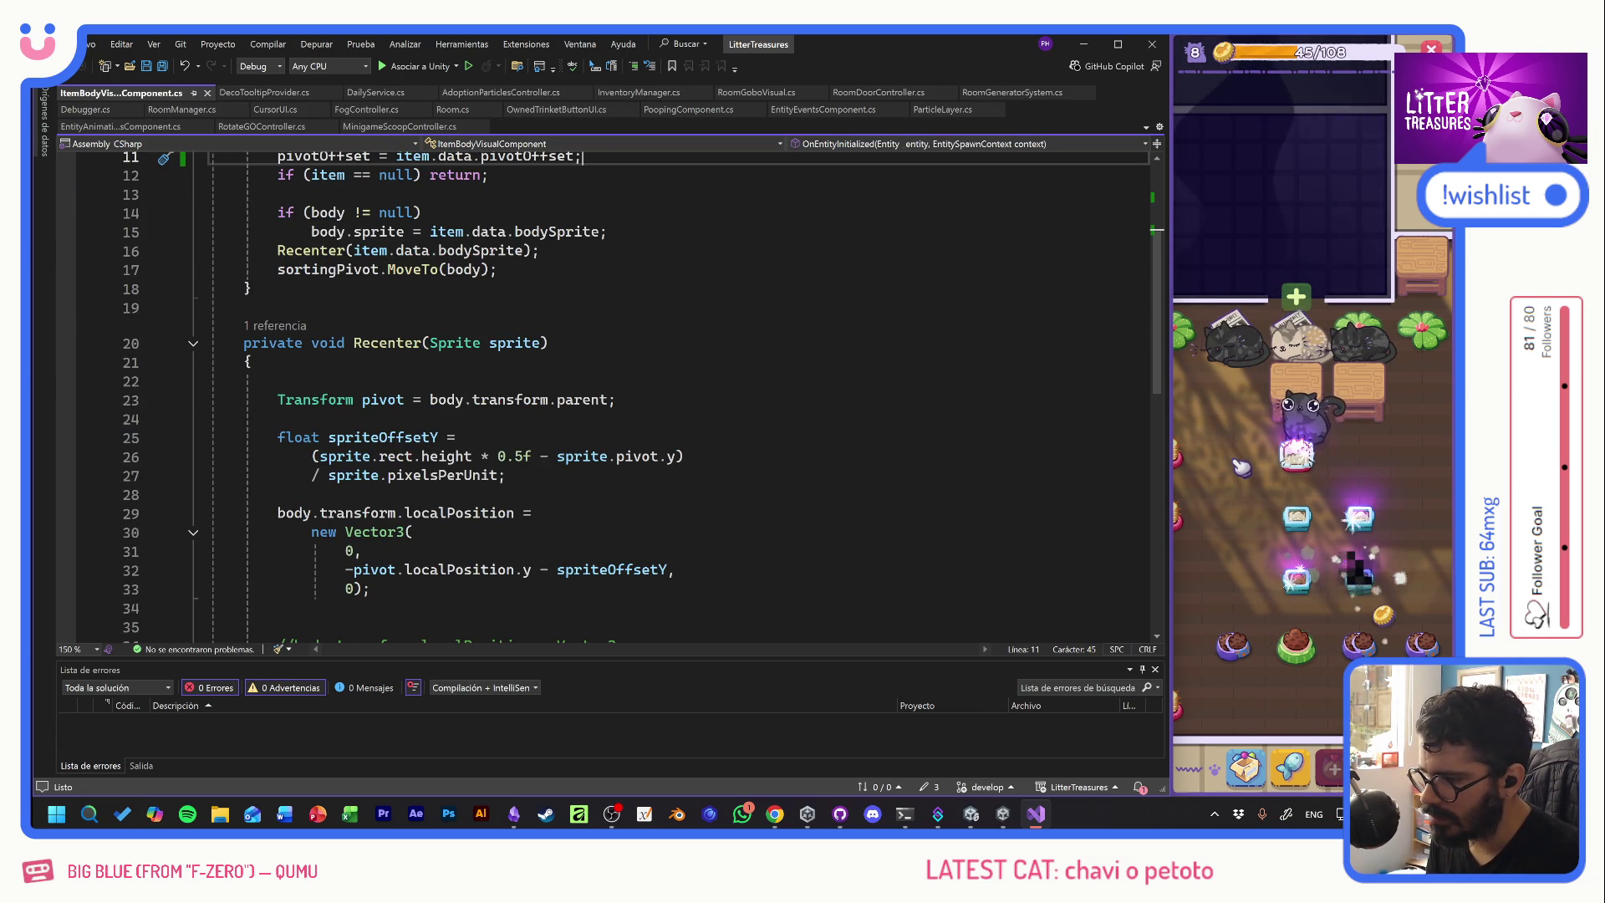
pyautogui.moveTo(209, 335); pyautogui.dragTo(363, 553)
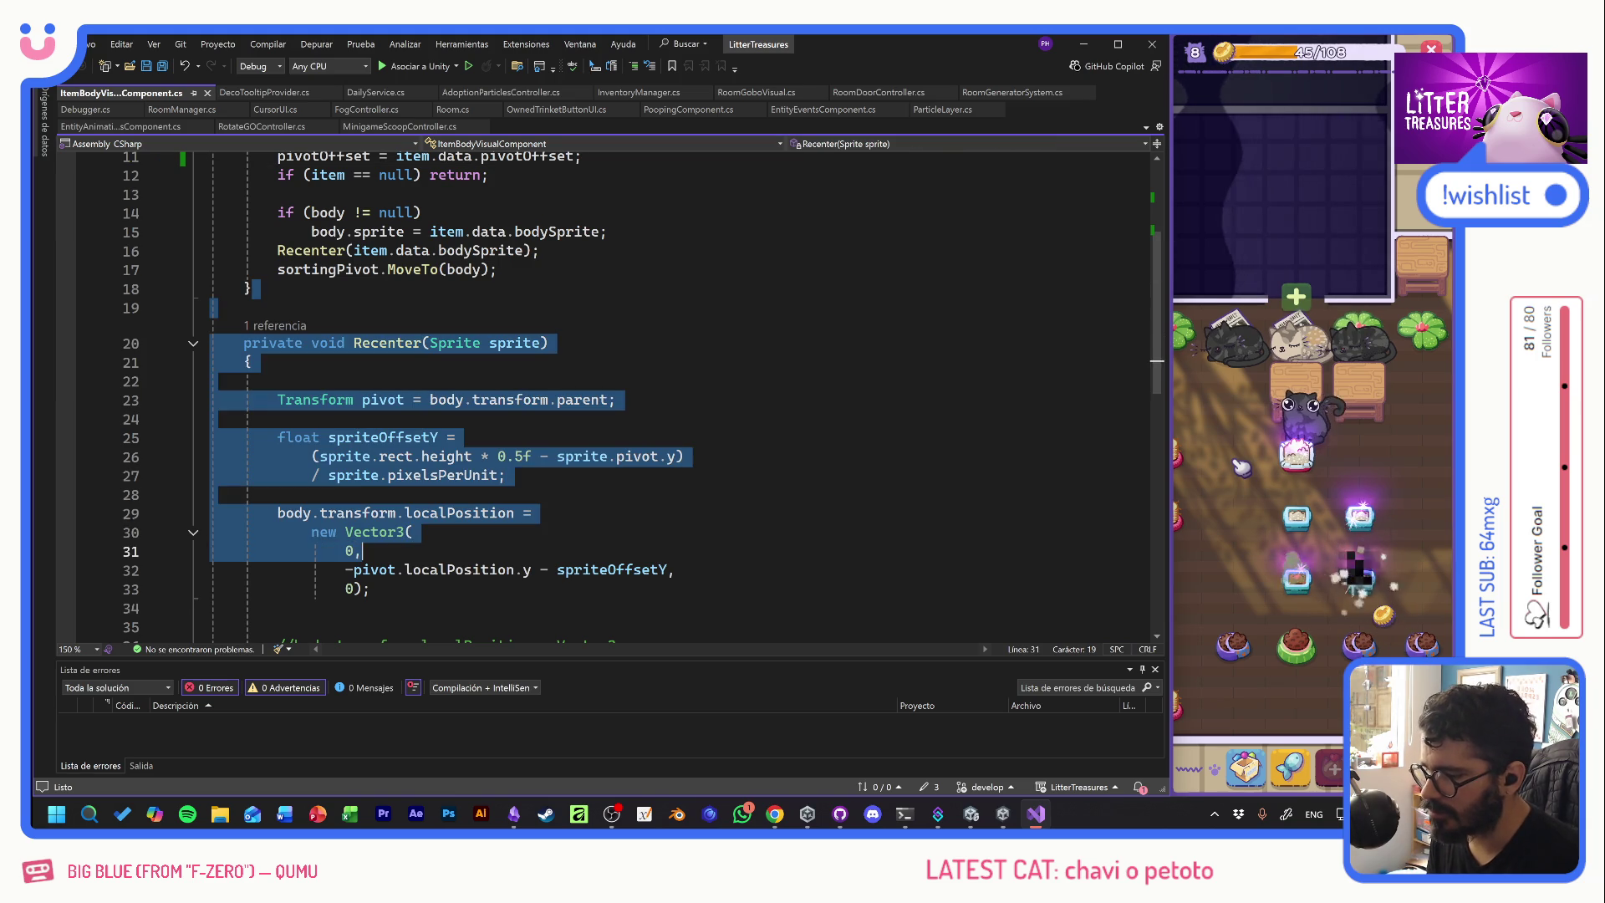
pyautogui.click(532, 513)
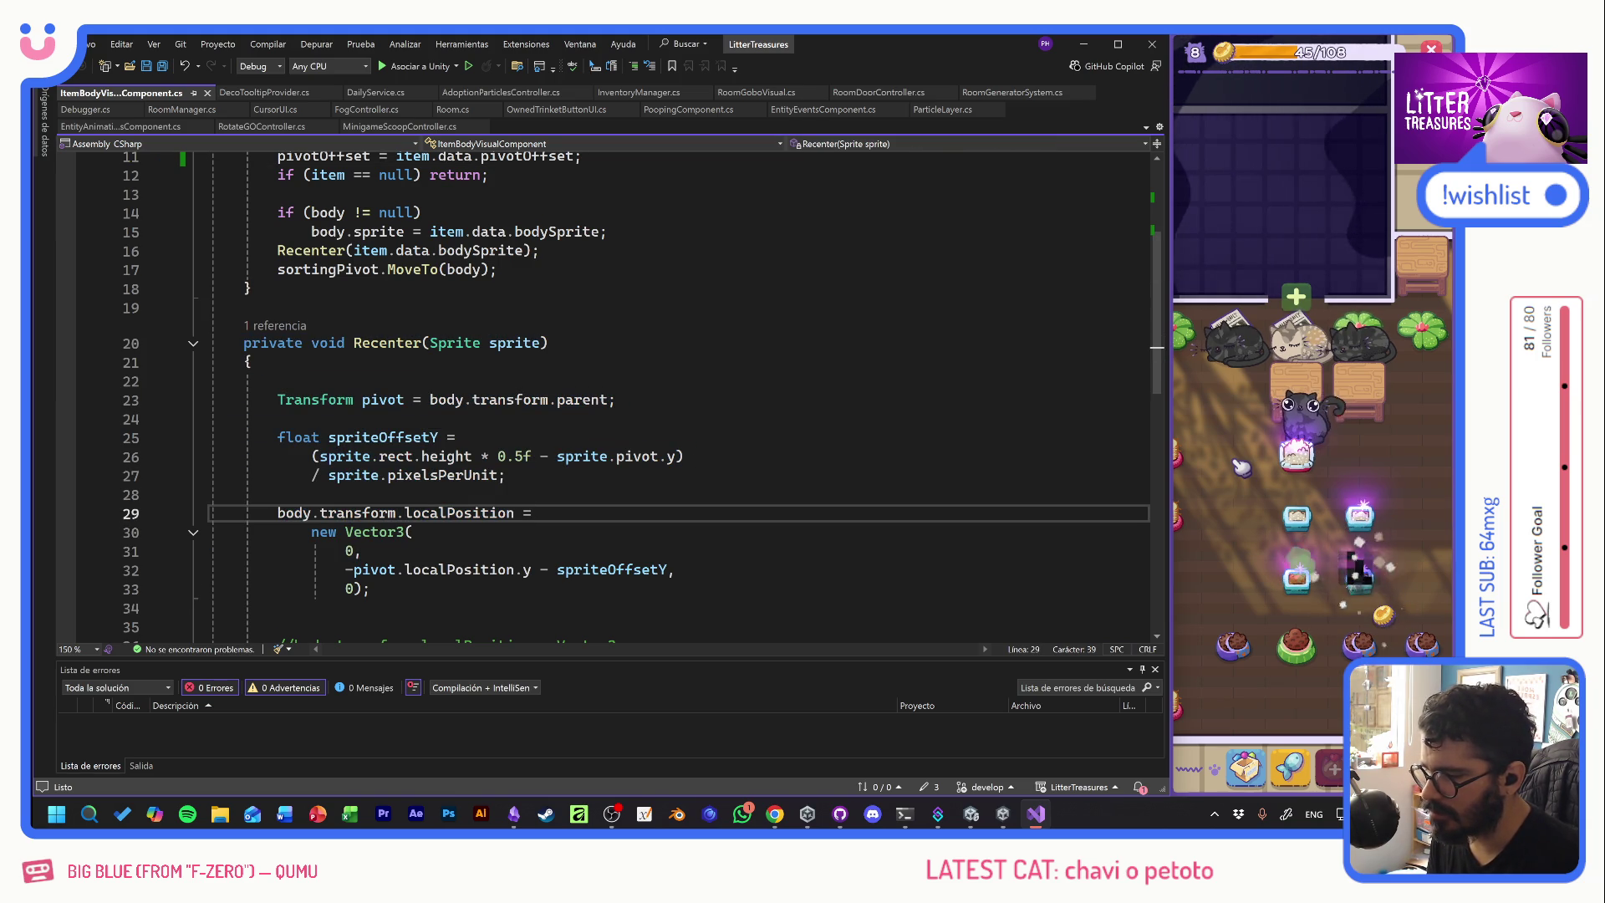
pyautogui.scroll(-1, 602, 393)
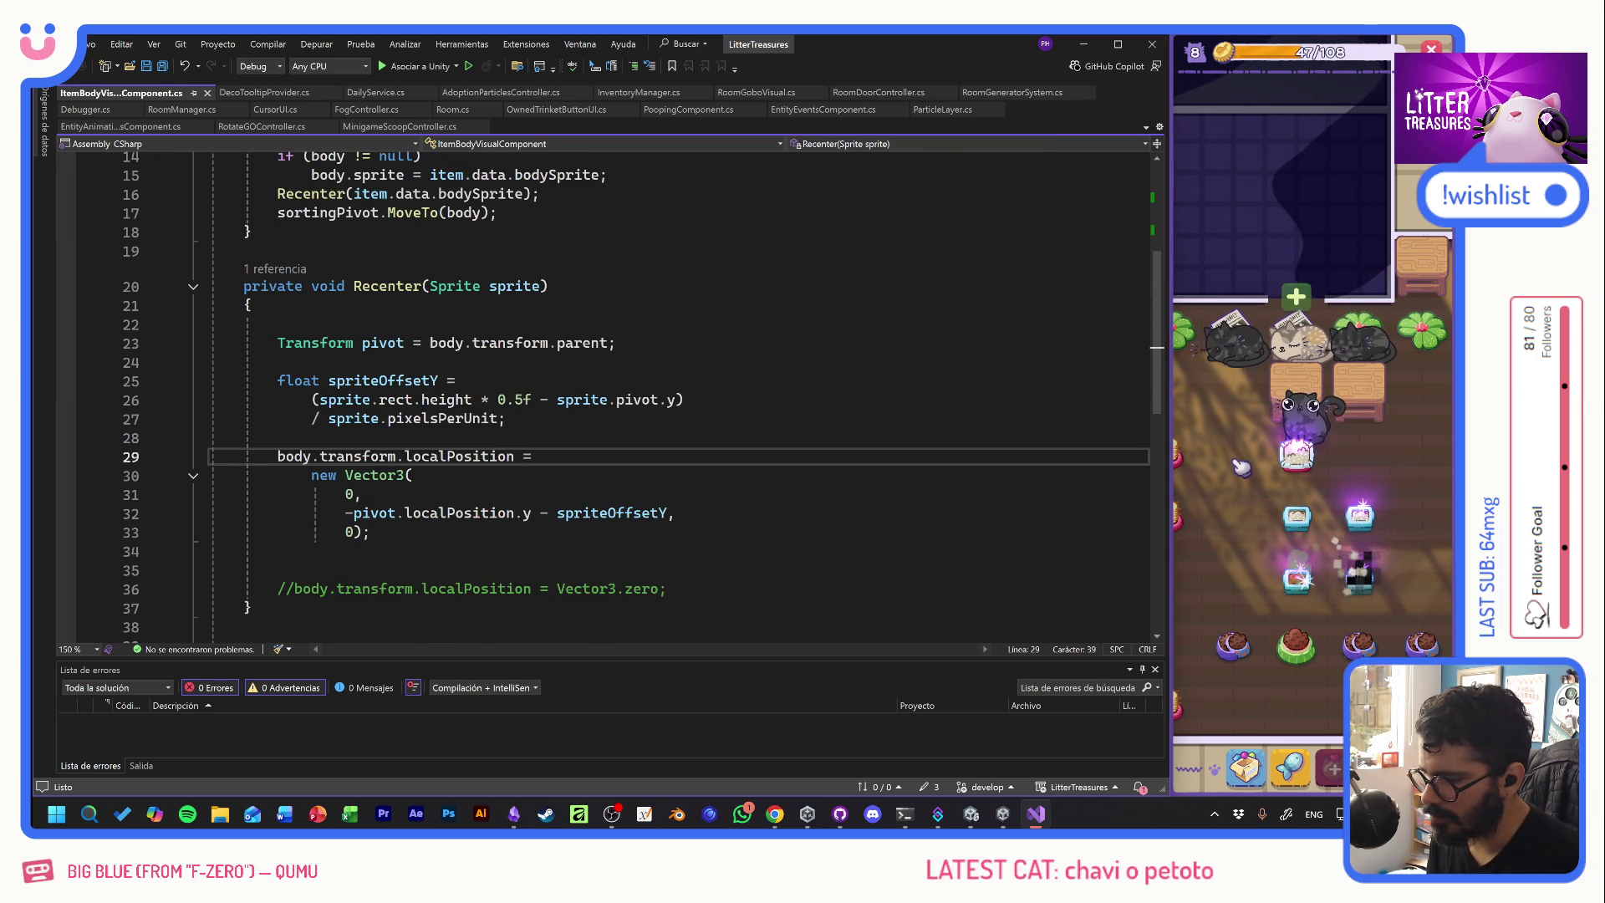
pyautogui.click(278, 324)
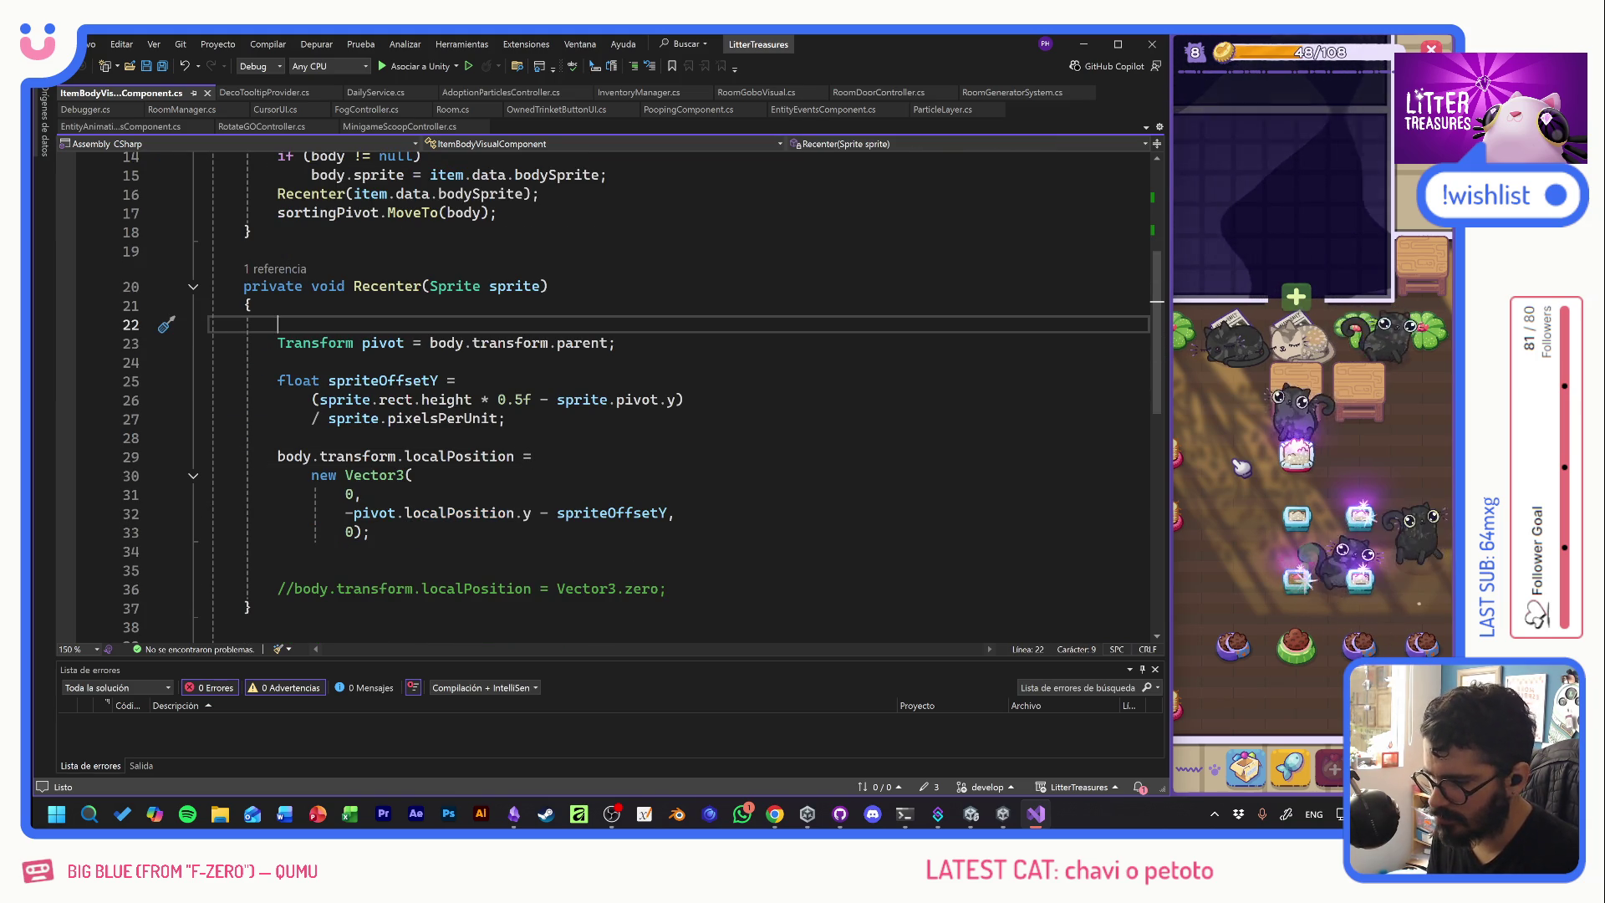
pyautogui.write('/*')
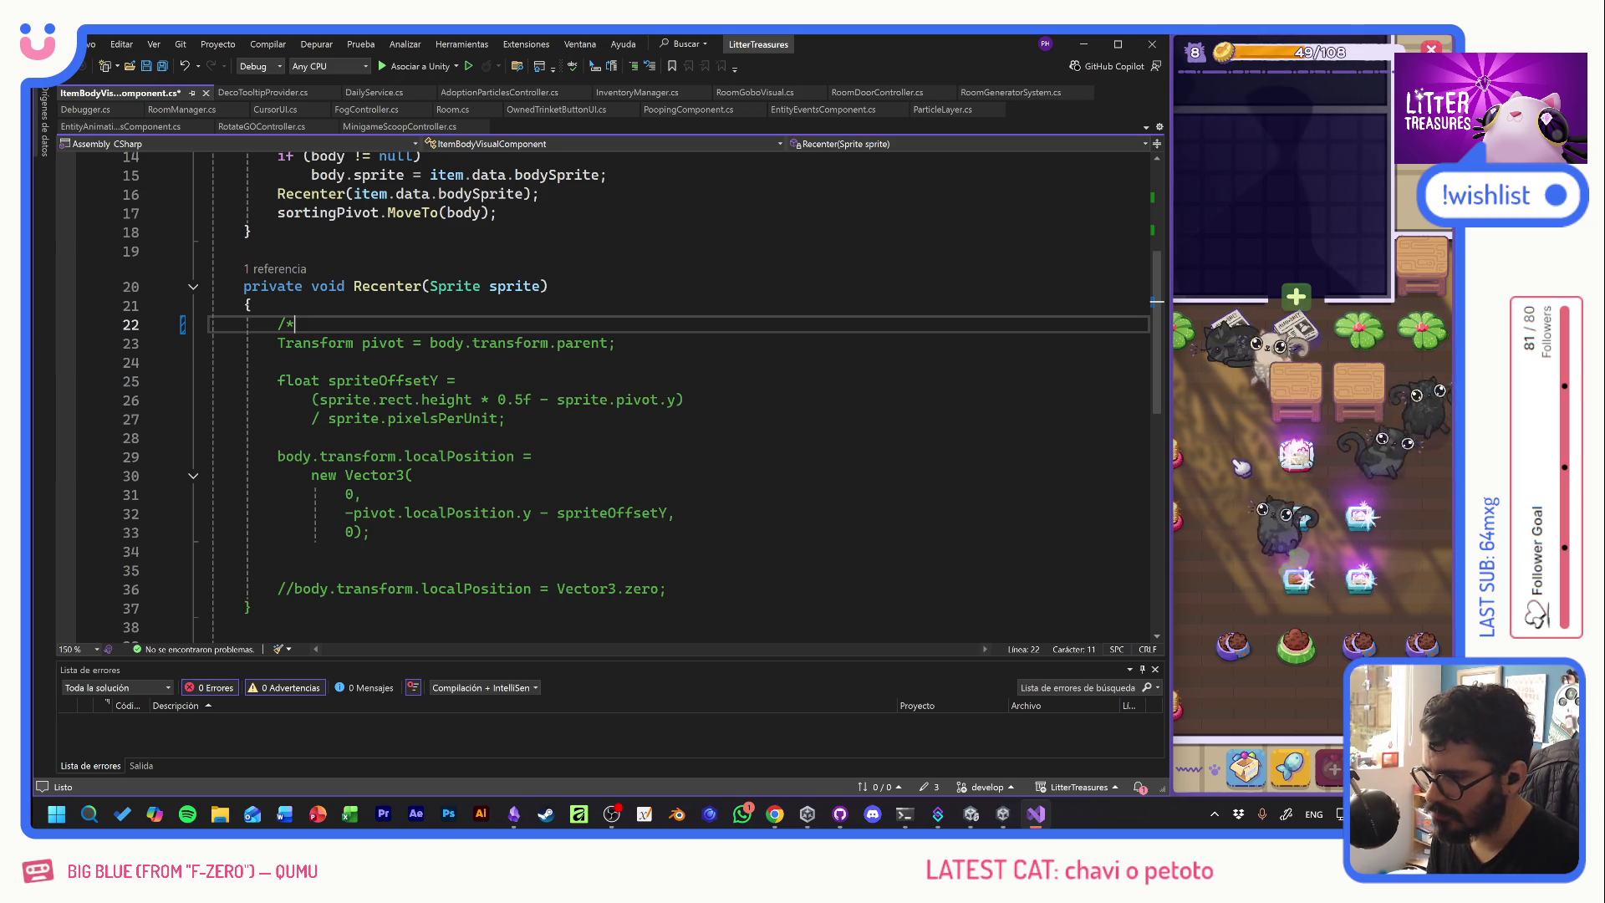
pyautogui.click(277, 551)
pyautogui.write('*/')
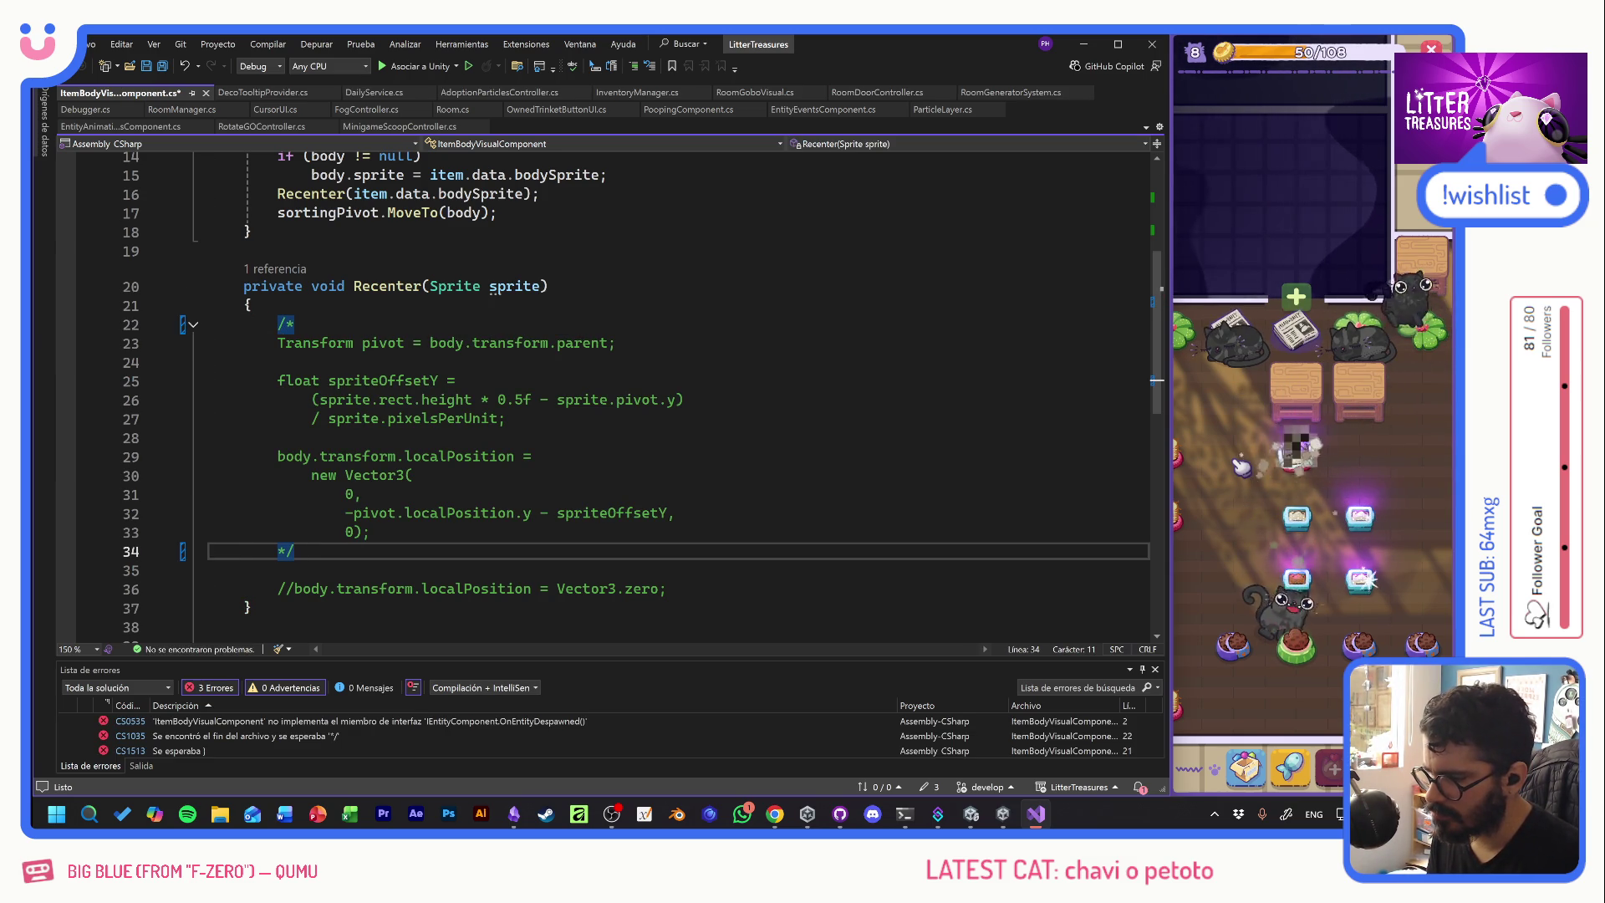
# - Uncomment 'body.transform.localPosition = Vector3.zero;' and add a new line after it
pyautogui.click(278, 589)
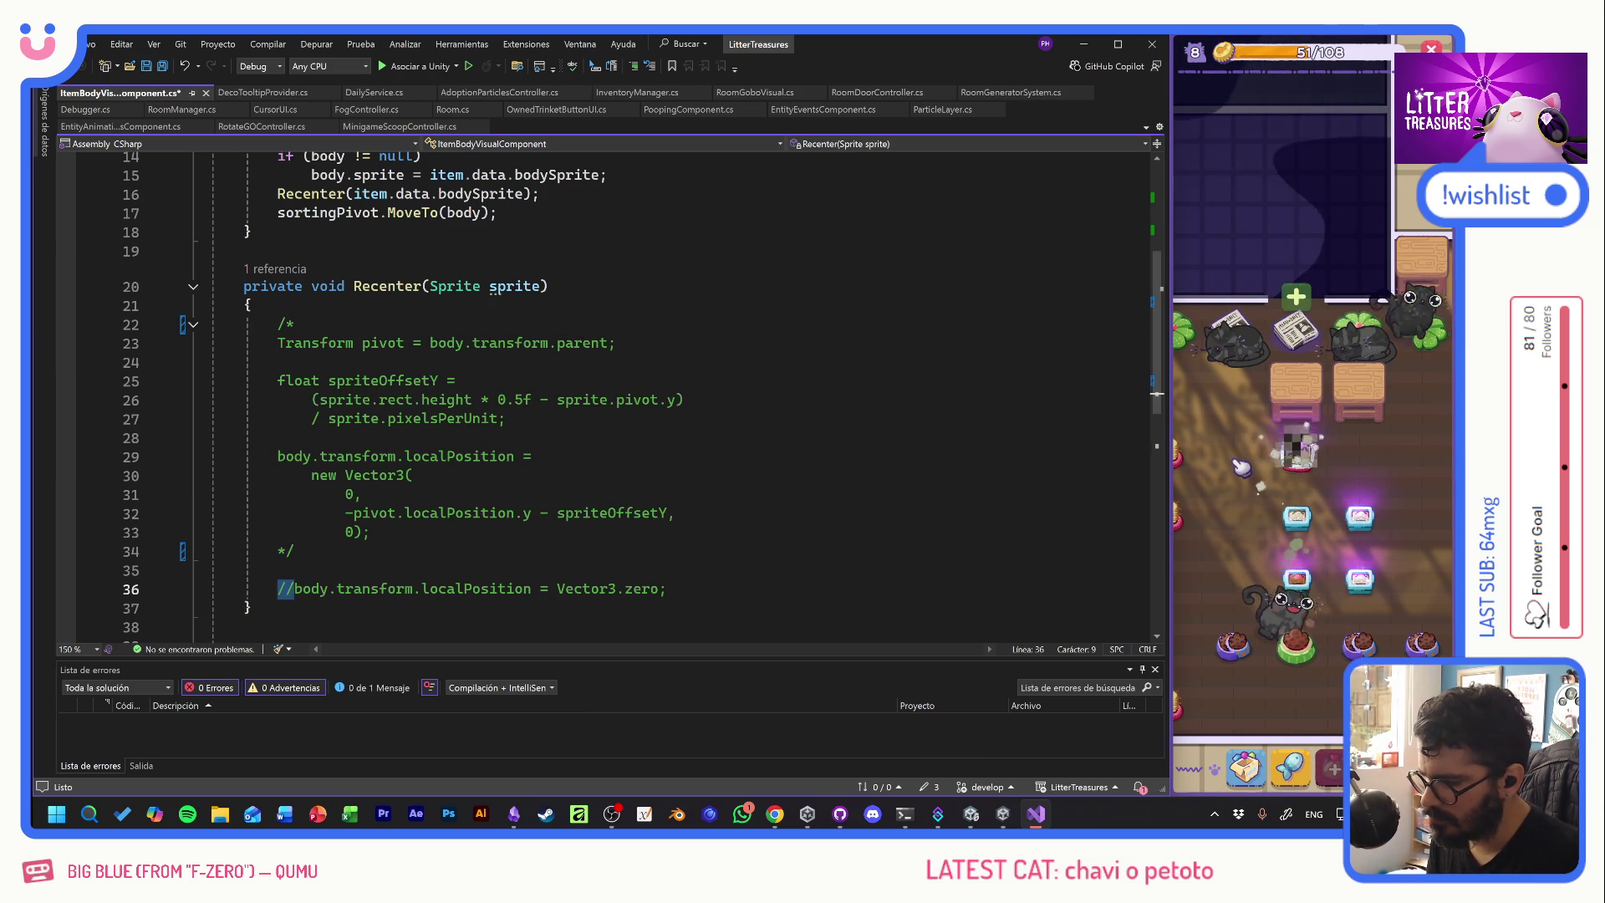
pyautogui.press('Delete')
pyautogui.press('Delete')
pyautogui.press('End')
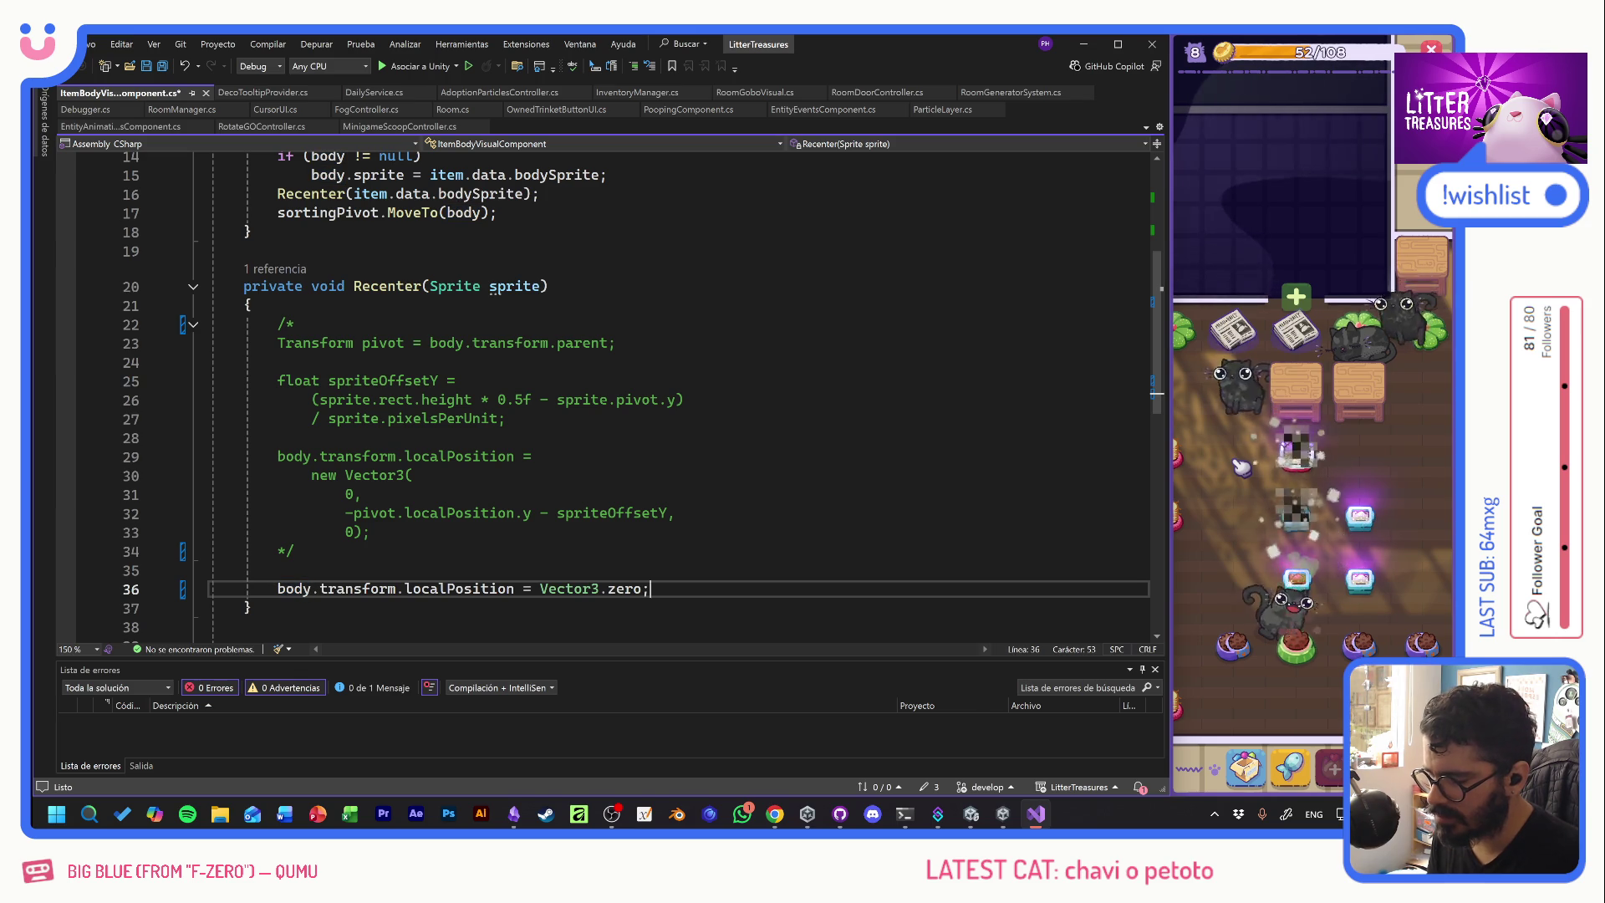
pyautogui.press('Return')
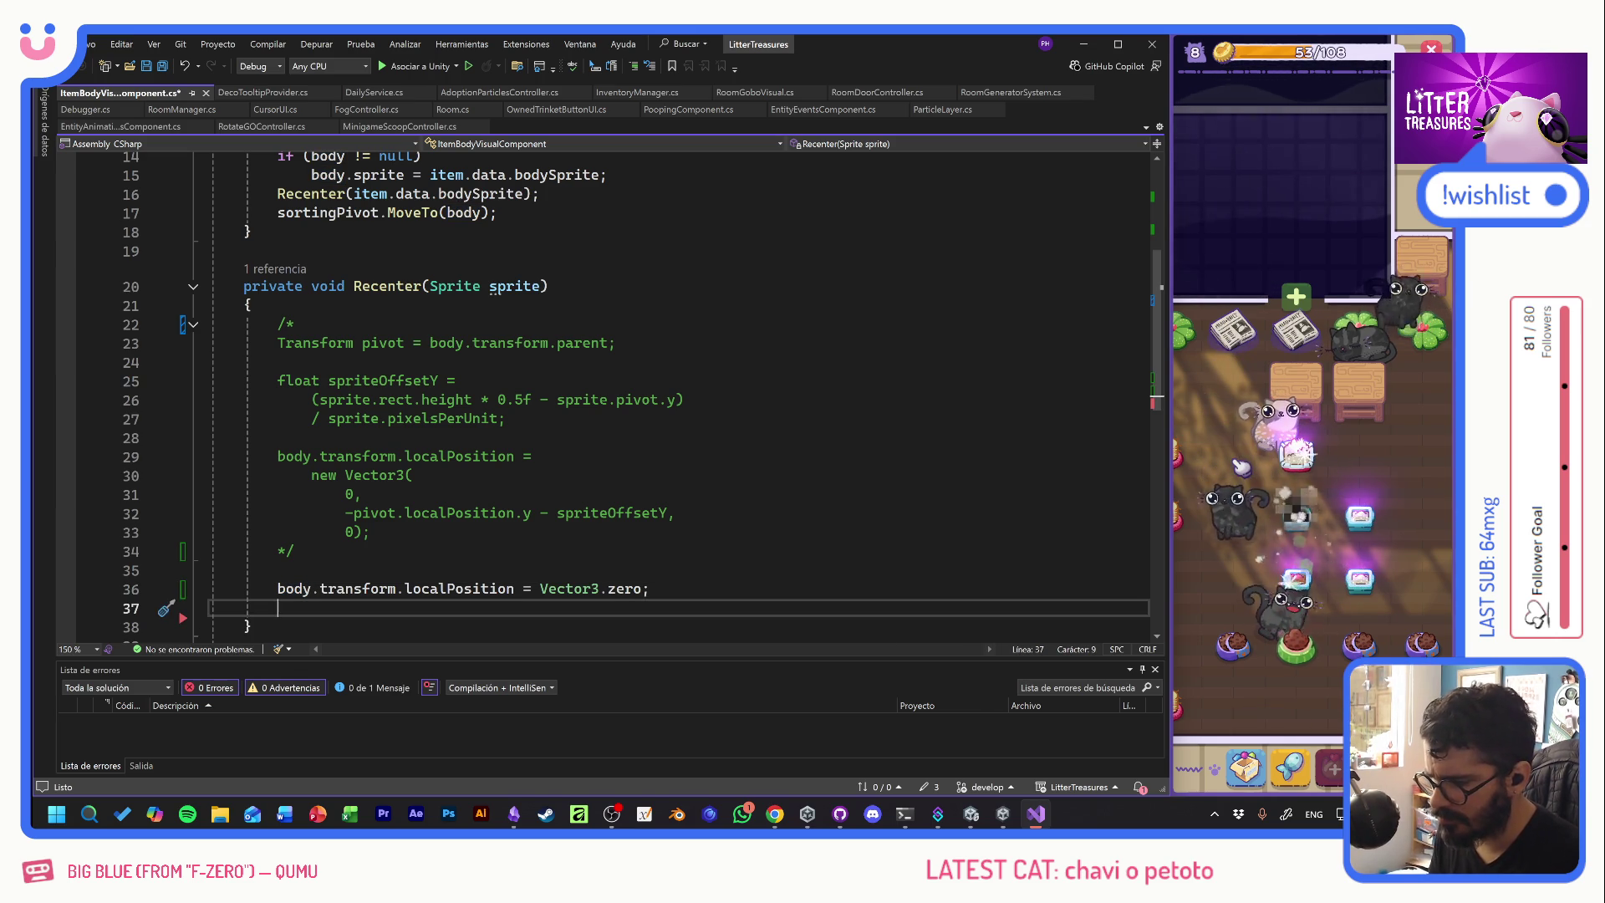
# - Try adding pivotOffset to Vector3.zero, then replace 'Vector3.zero+' with 'new Vector3'
pyautogui.click(643, 588)
pyautogui.write('+')
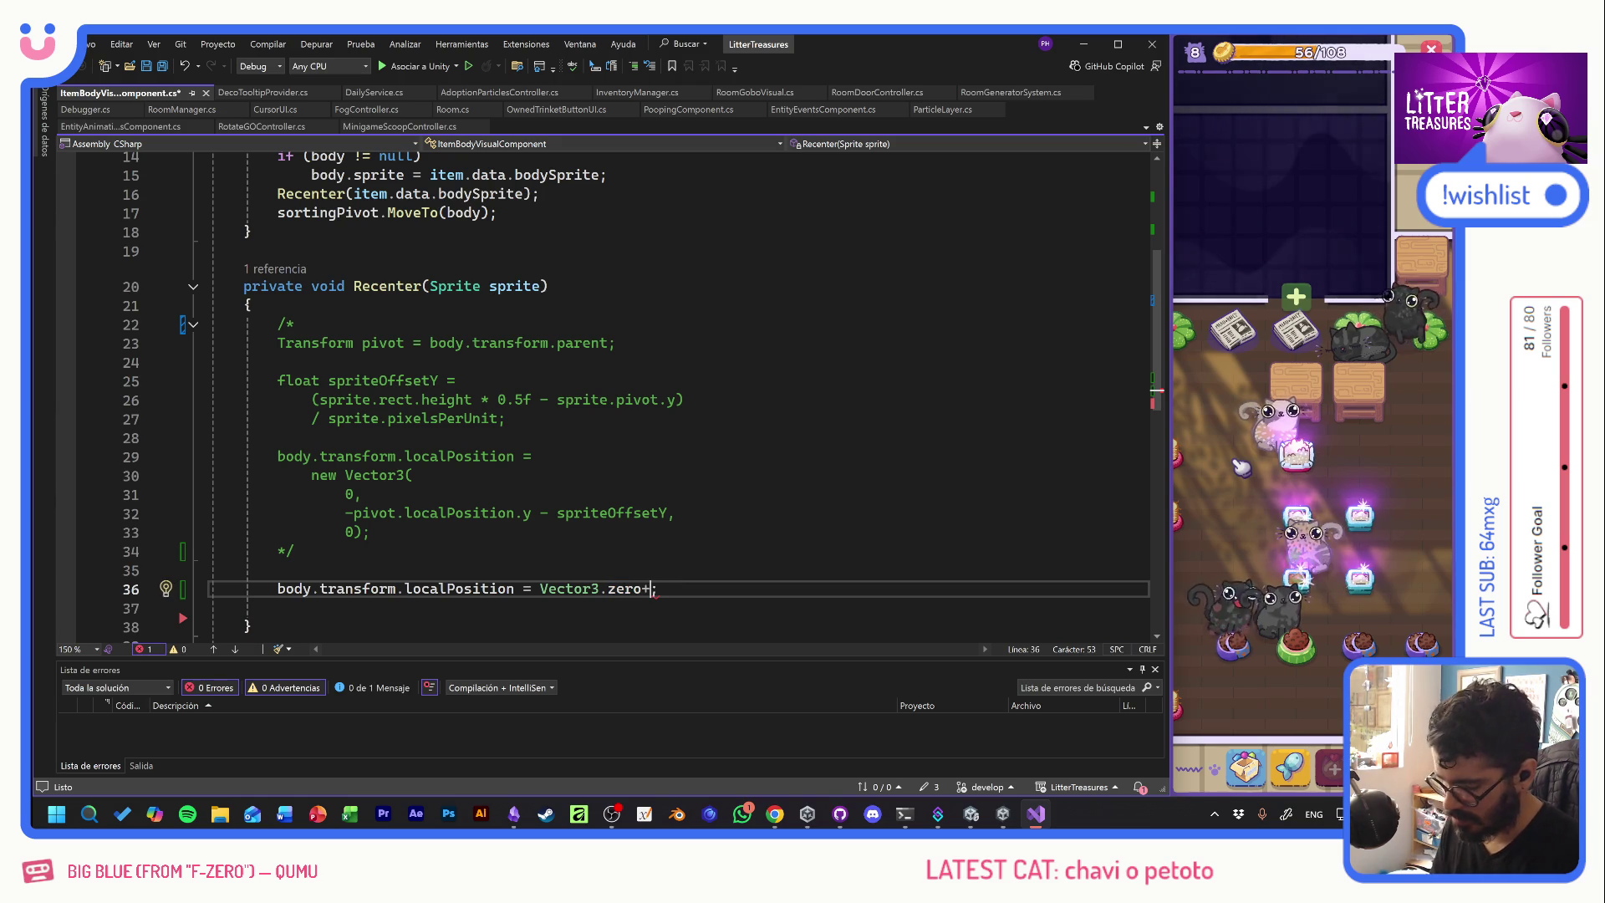
pyautogui.write('pivotOffset')
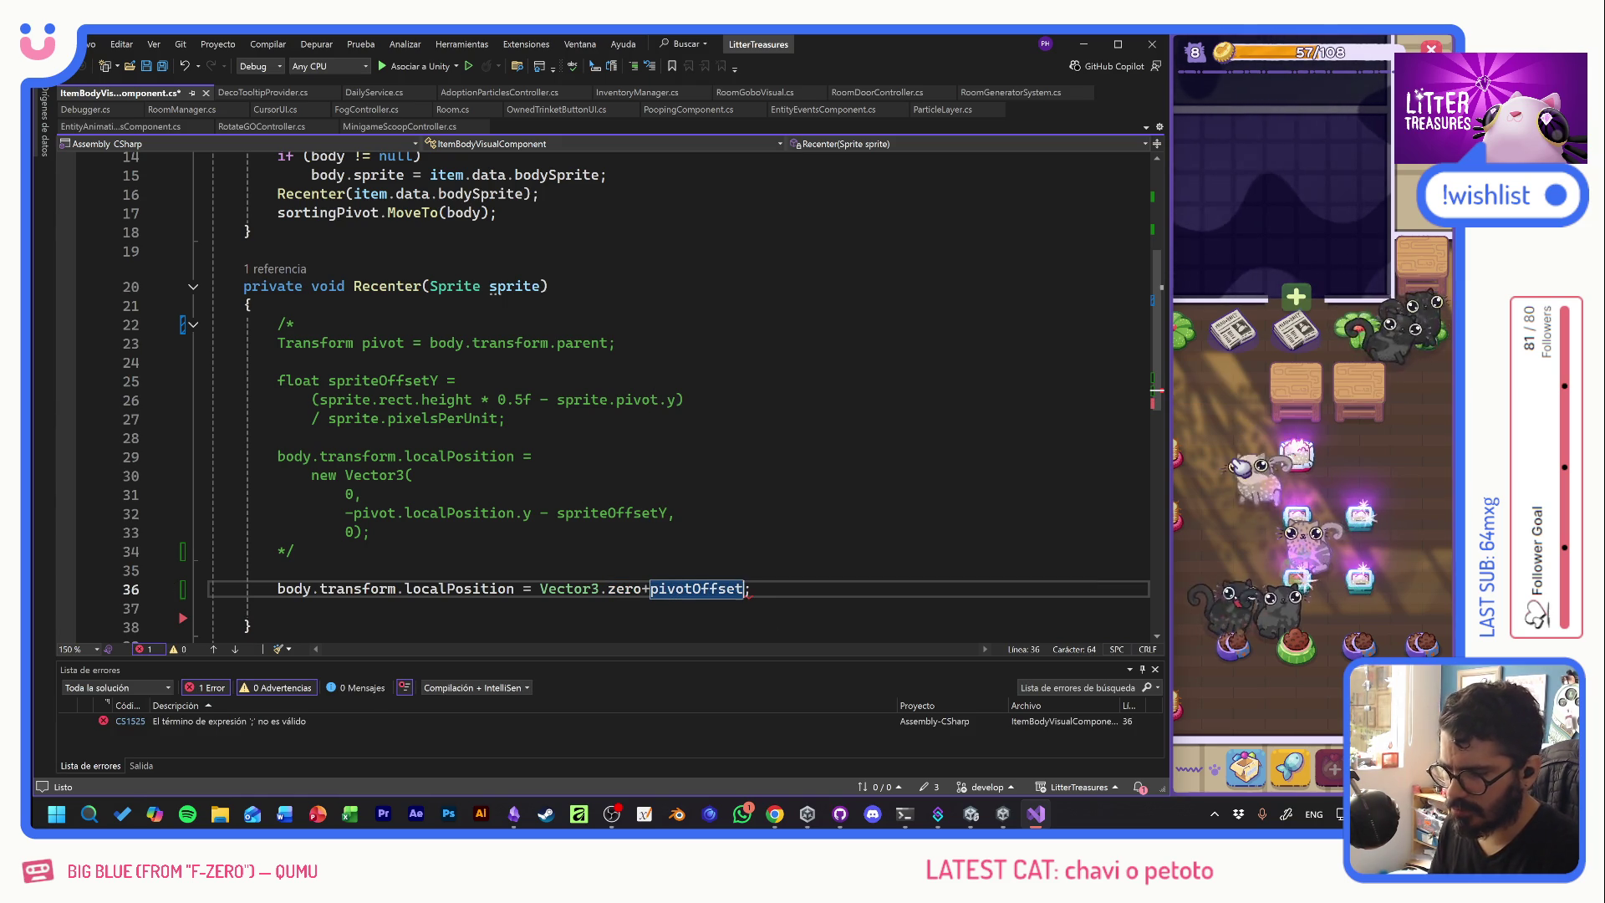
pyautogui.hotkey('ctrl', 's')
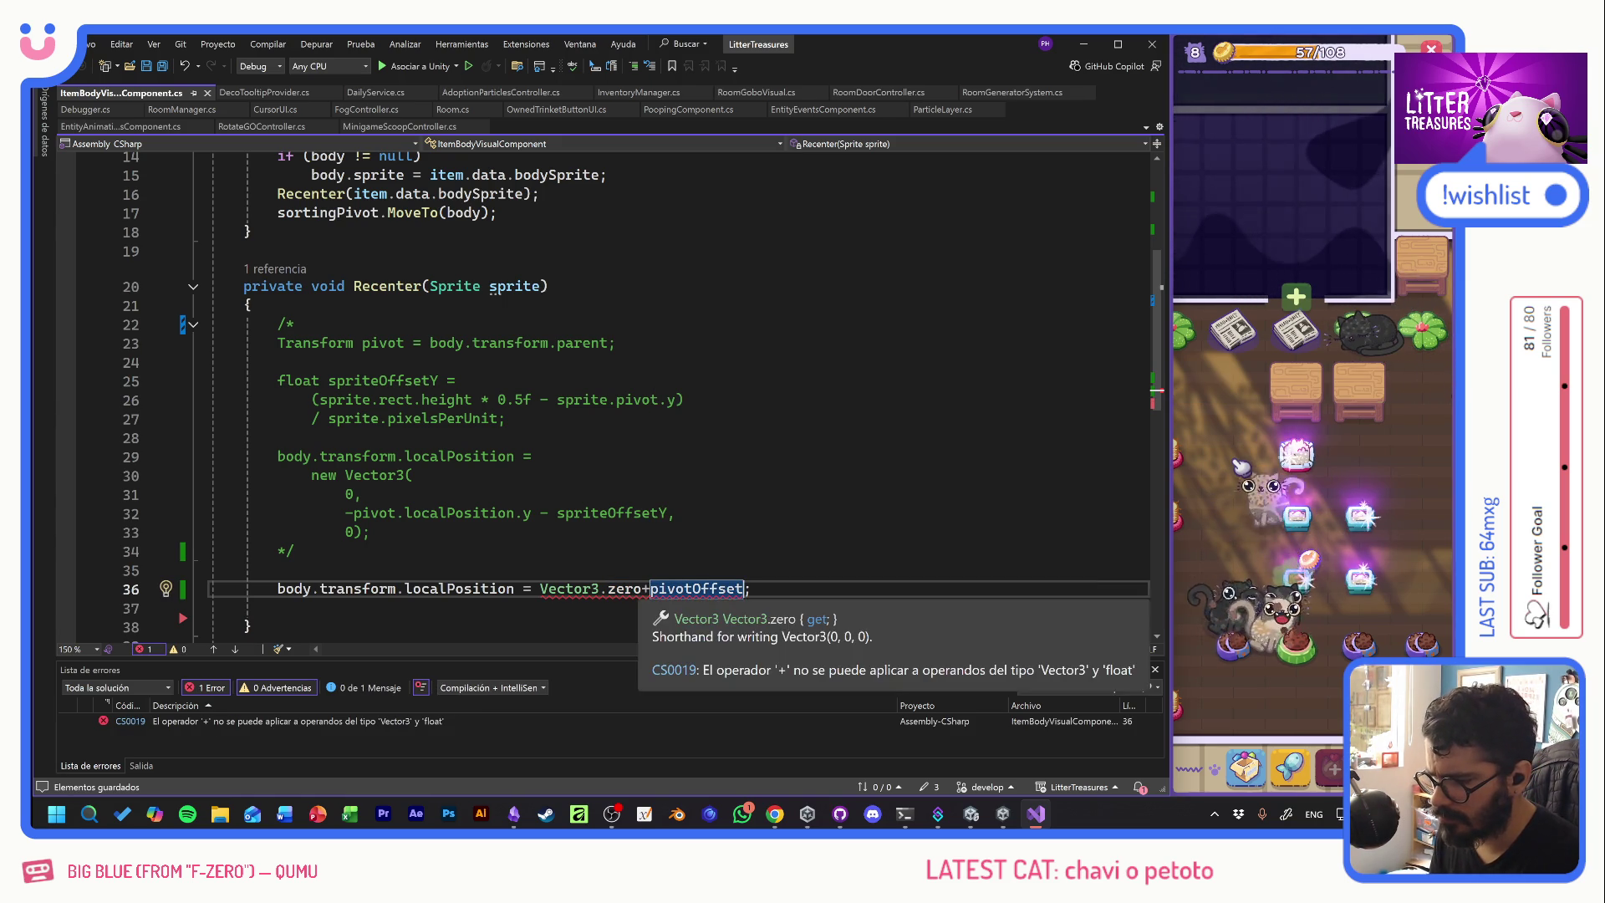
pyautogui.press('BackSpace')
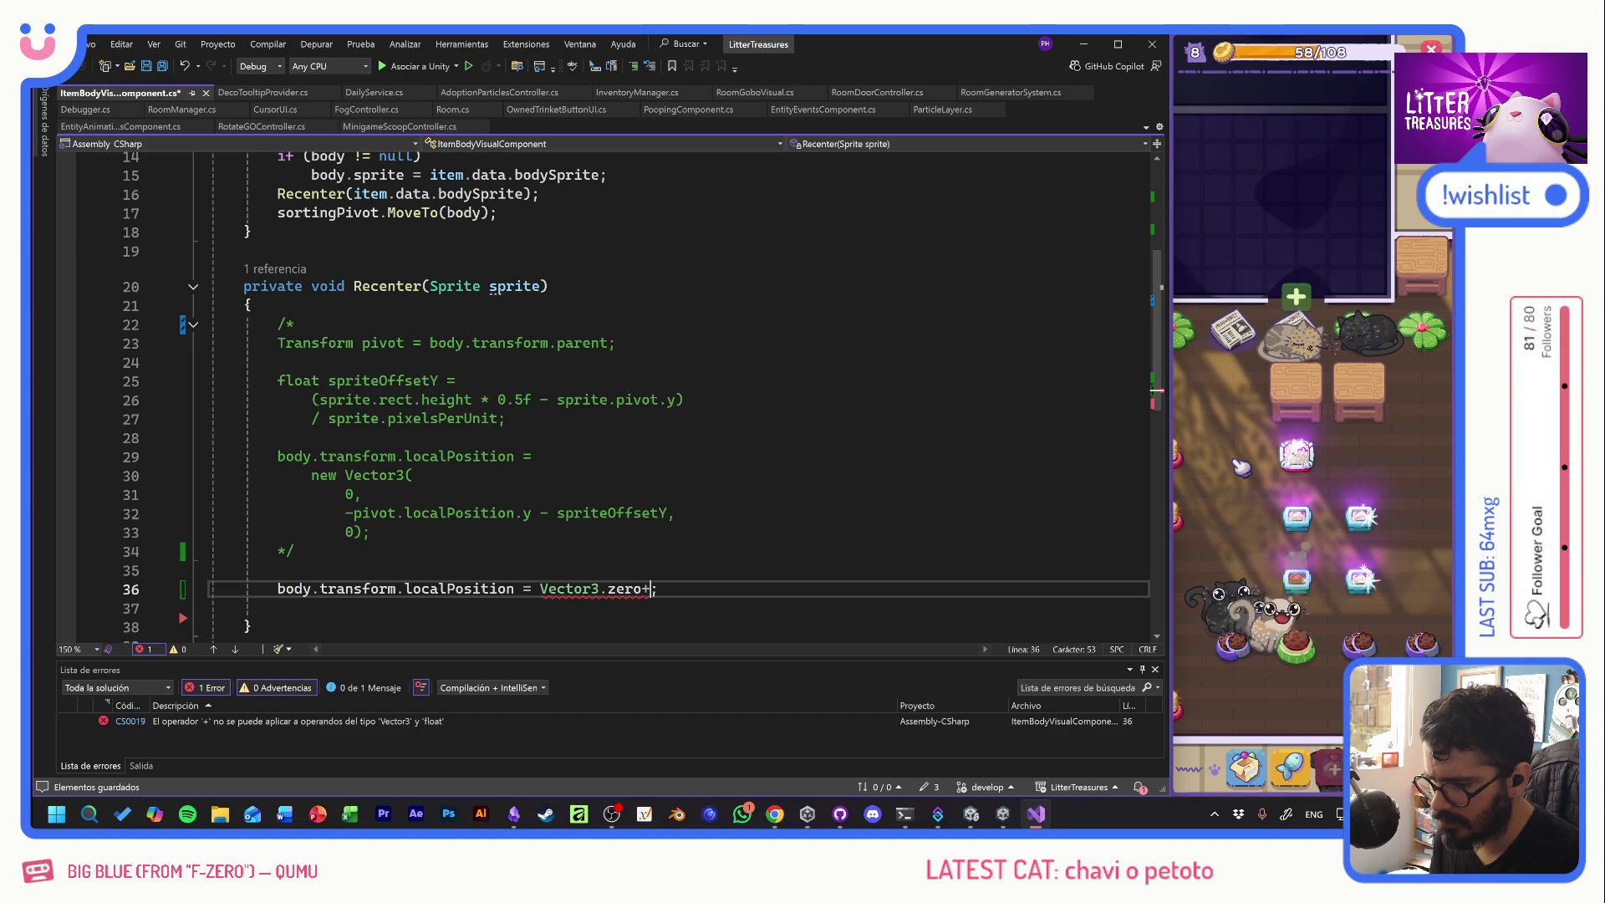
pyautogui.moveTo(651, 590); pyautogui.dragTo(546, 598)
pyautogui.write('new Vector3')
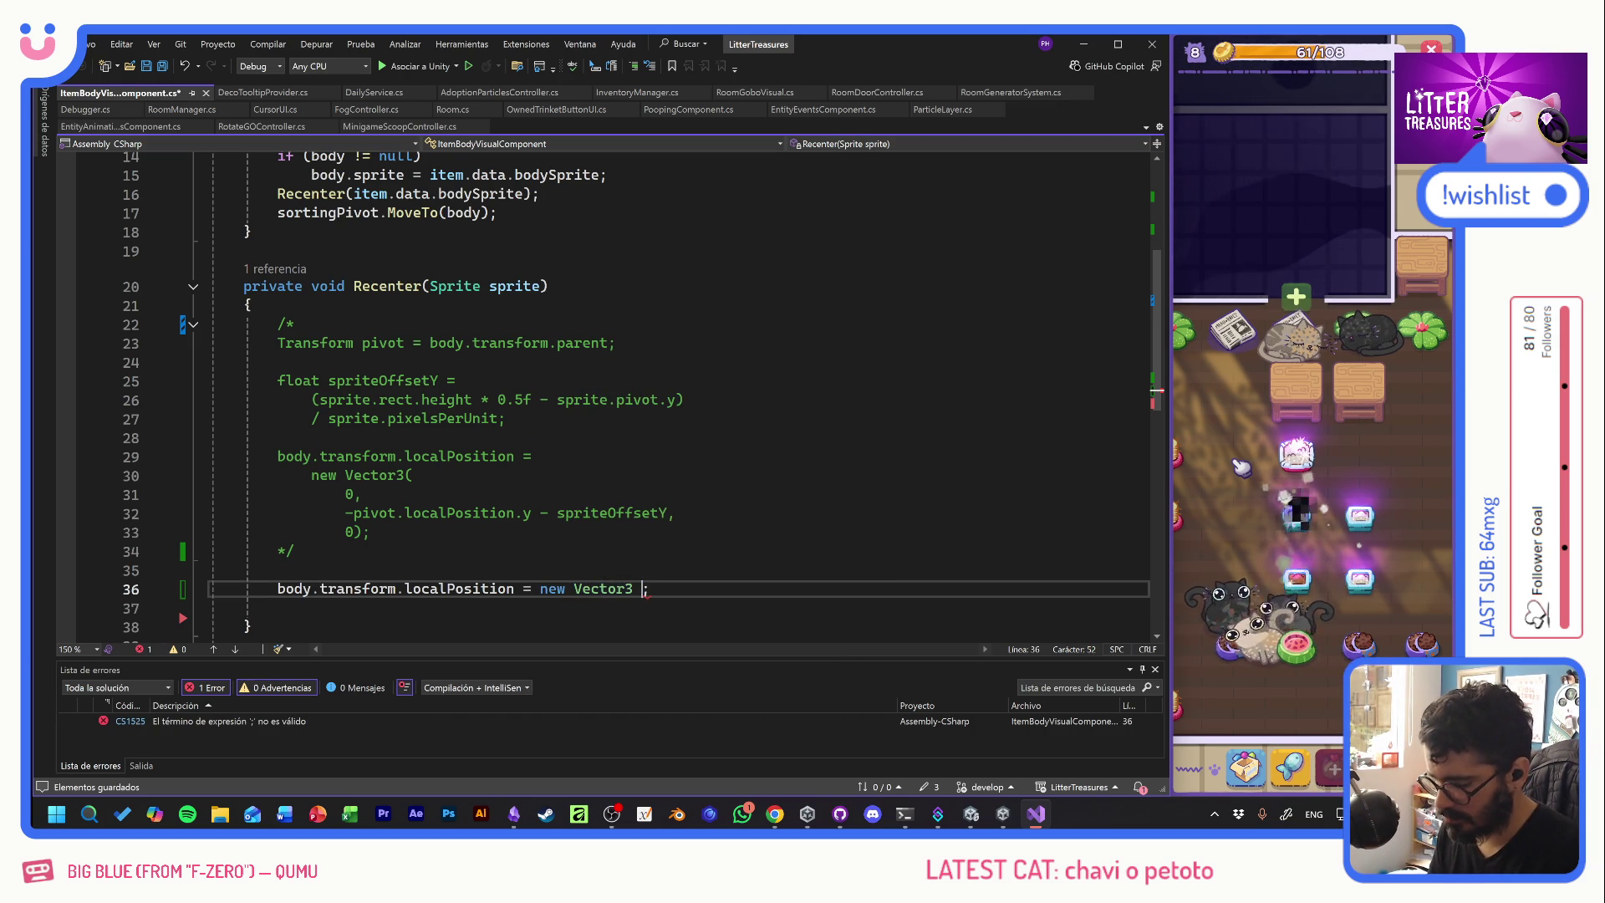
pyautogui.write(' (')
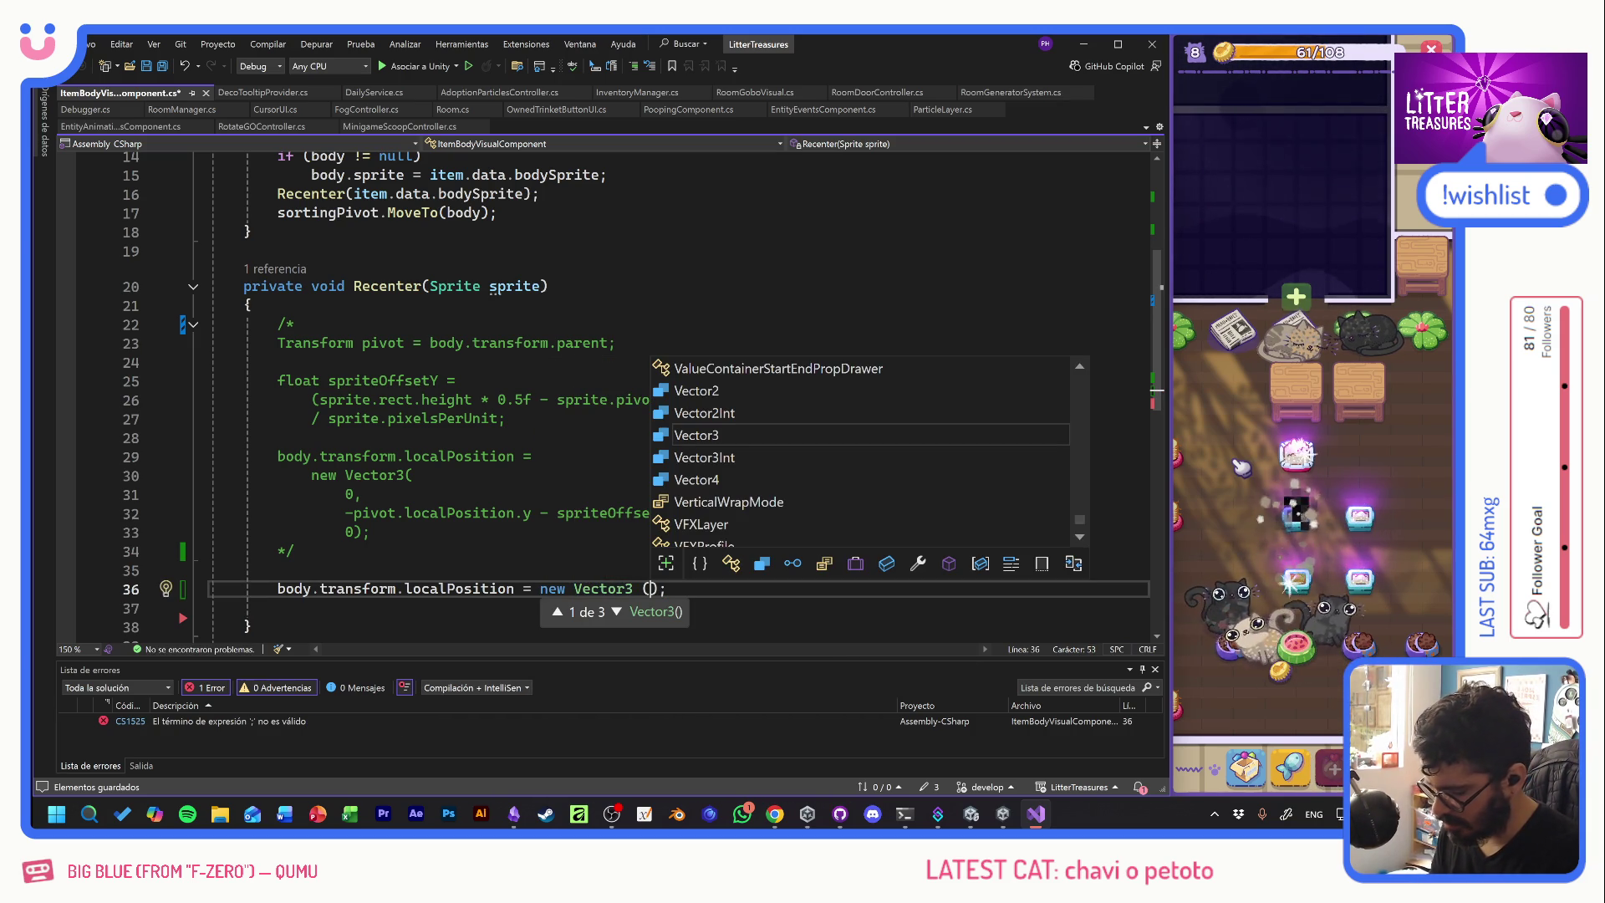
pyautogui.write('0,0')
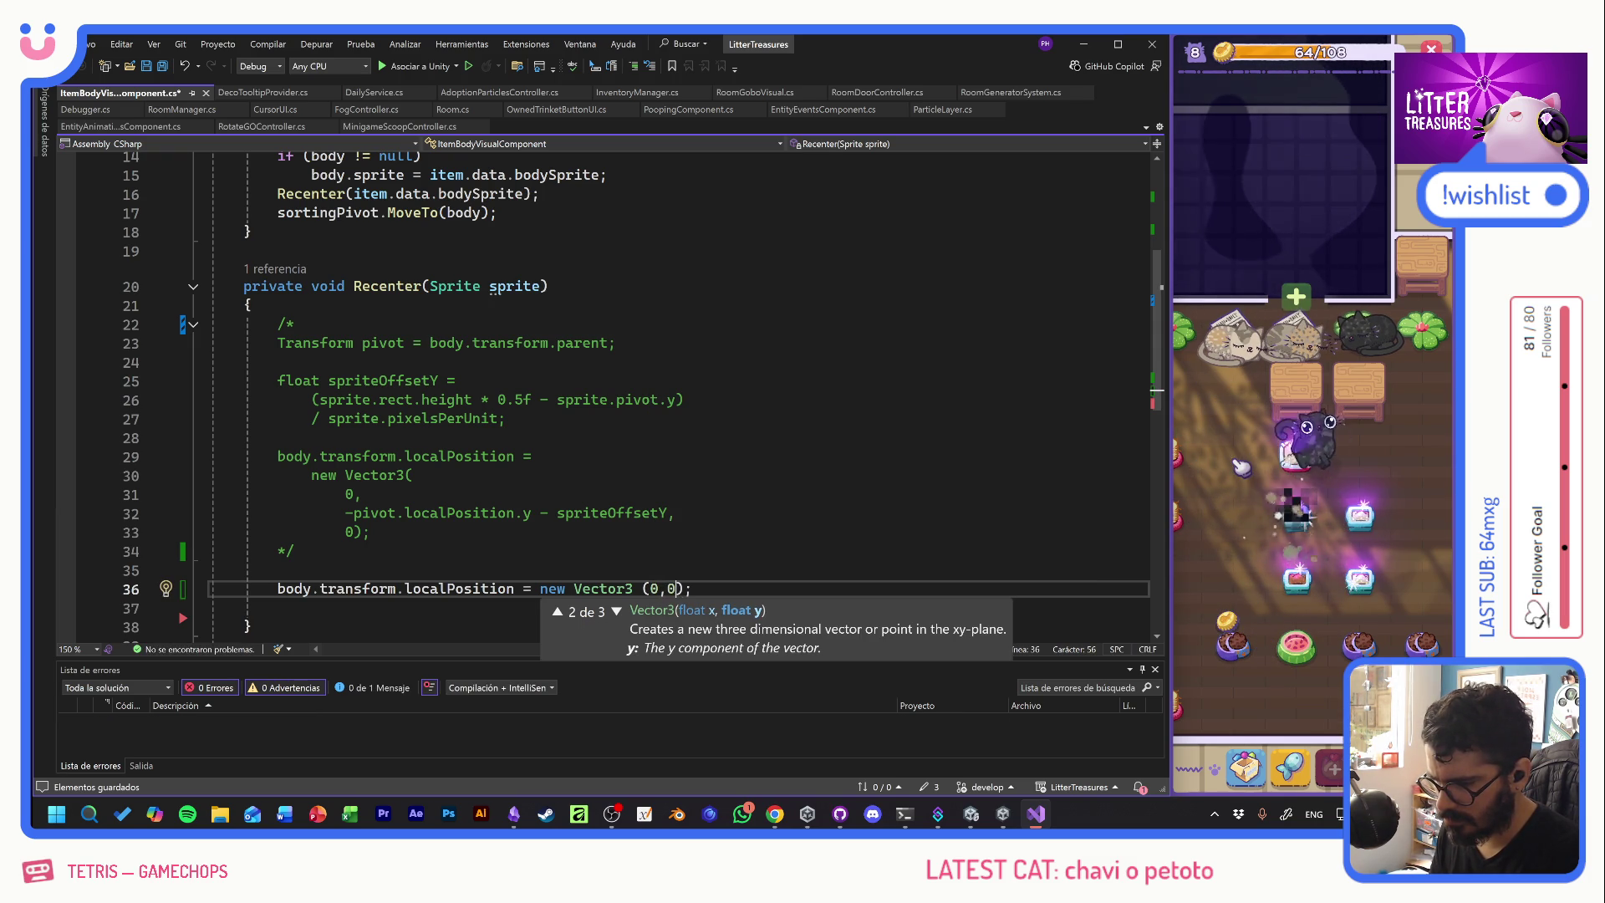
# - Make line 36 new Vector3(body.transform.localPosition.x, pivotOffset, body.transform.localPosition.z)
pyautogui.press('BackSpace')
pyautogui.write('pivotOffset')
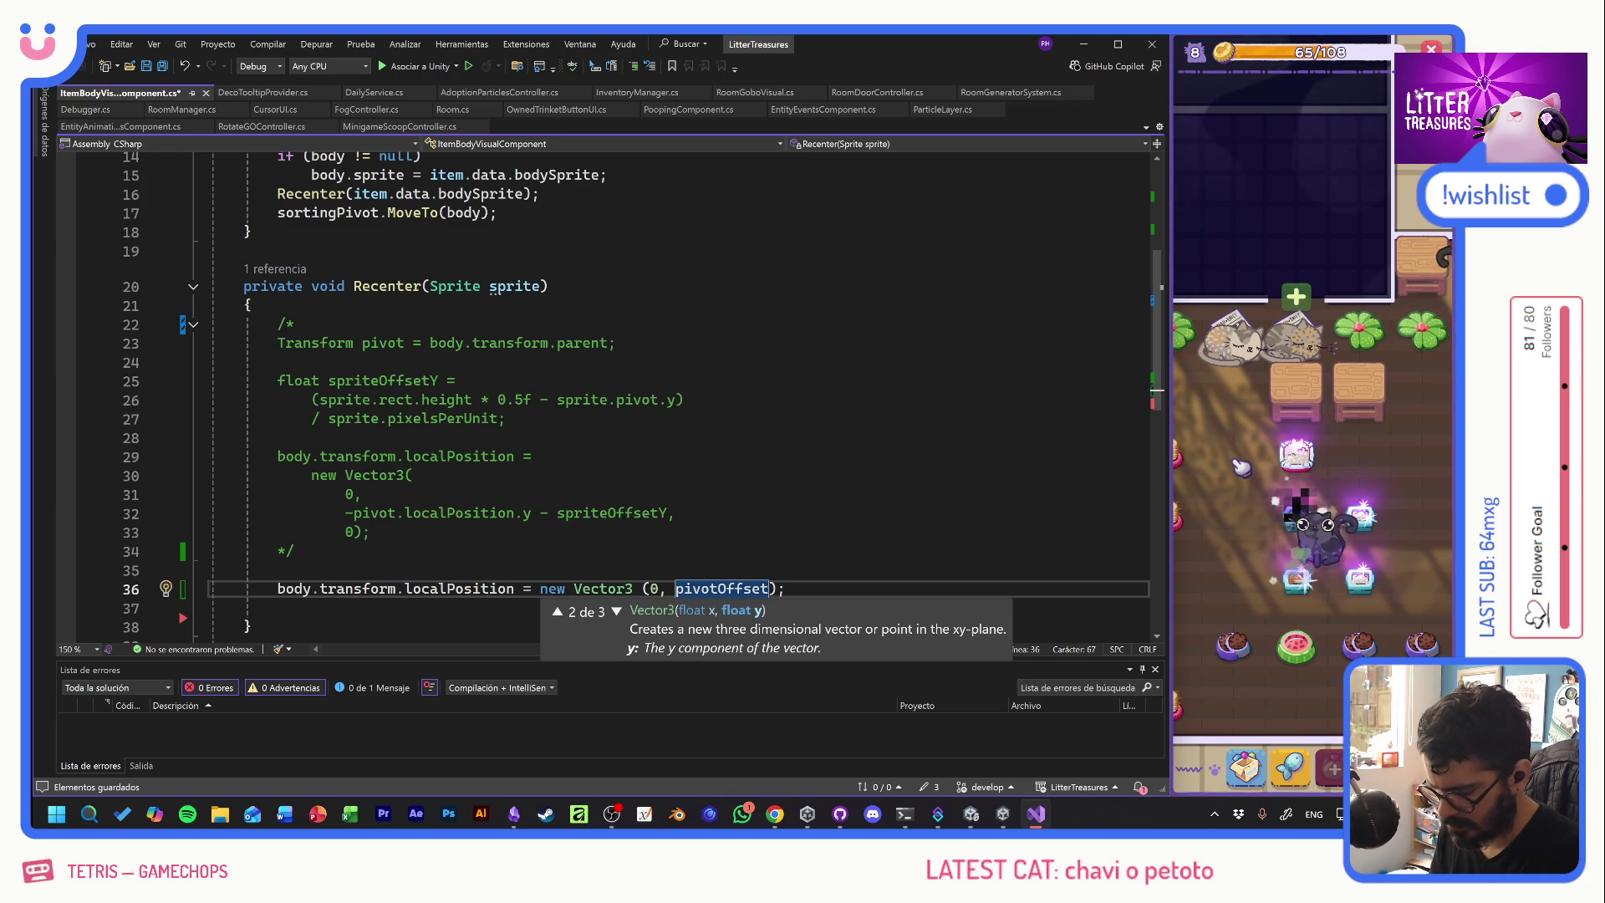
pyautogui.write(',')
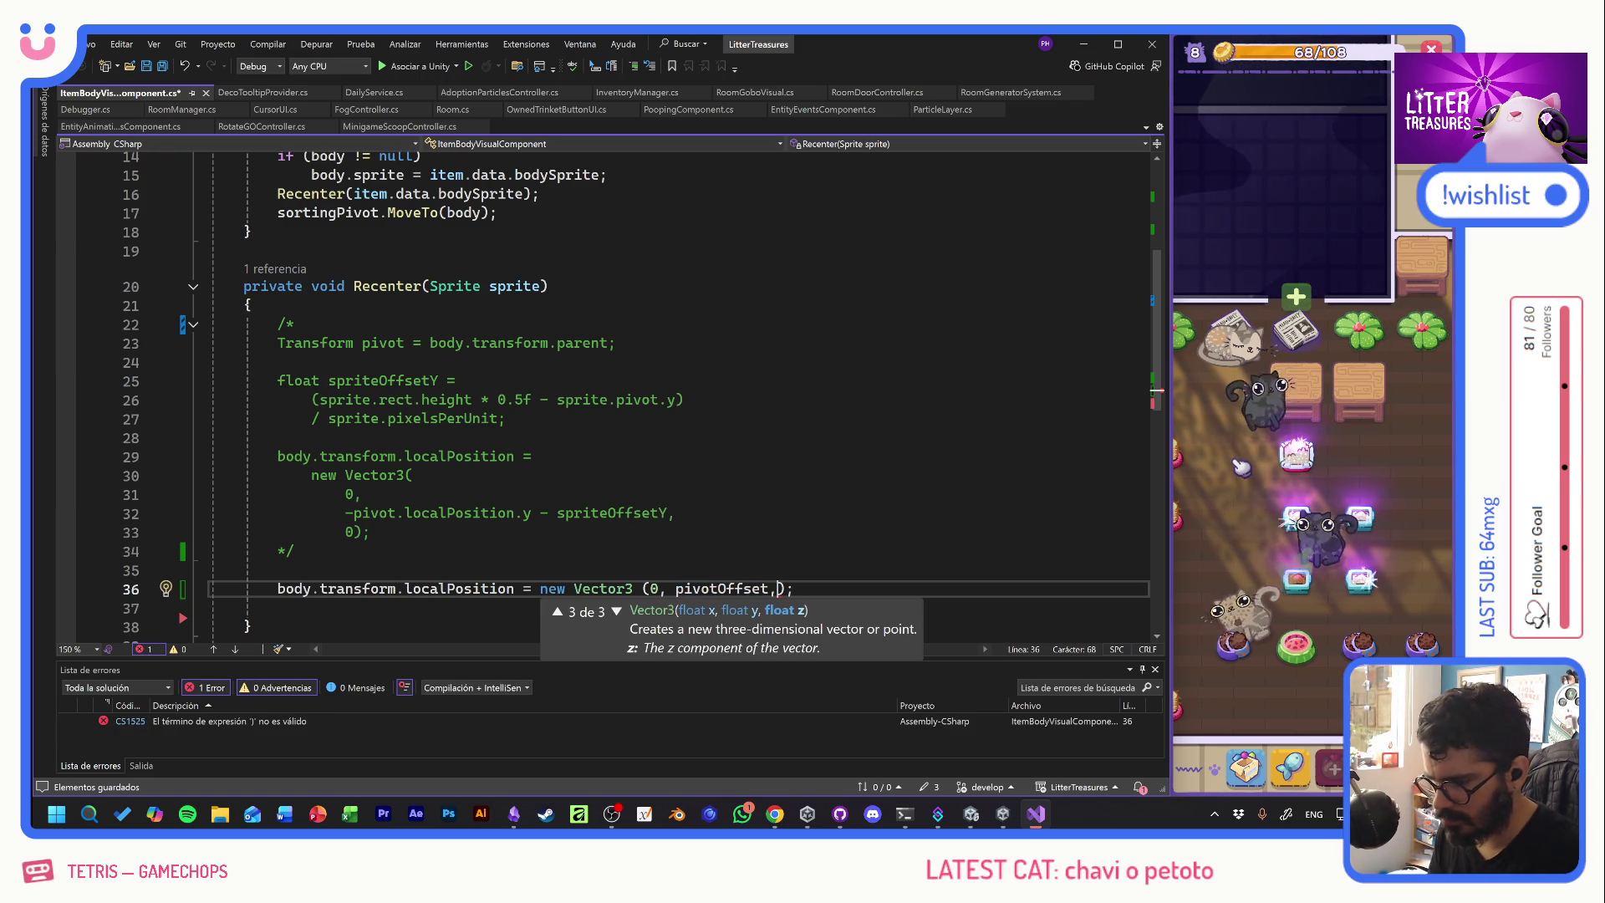
pyautogui.doubleClick(478, 590)
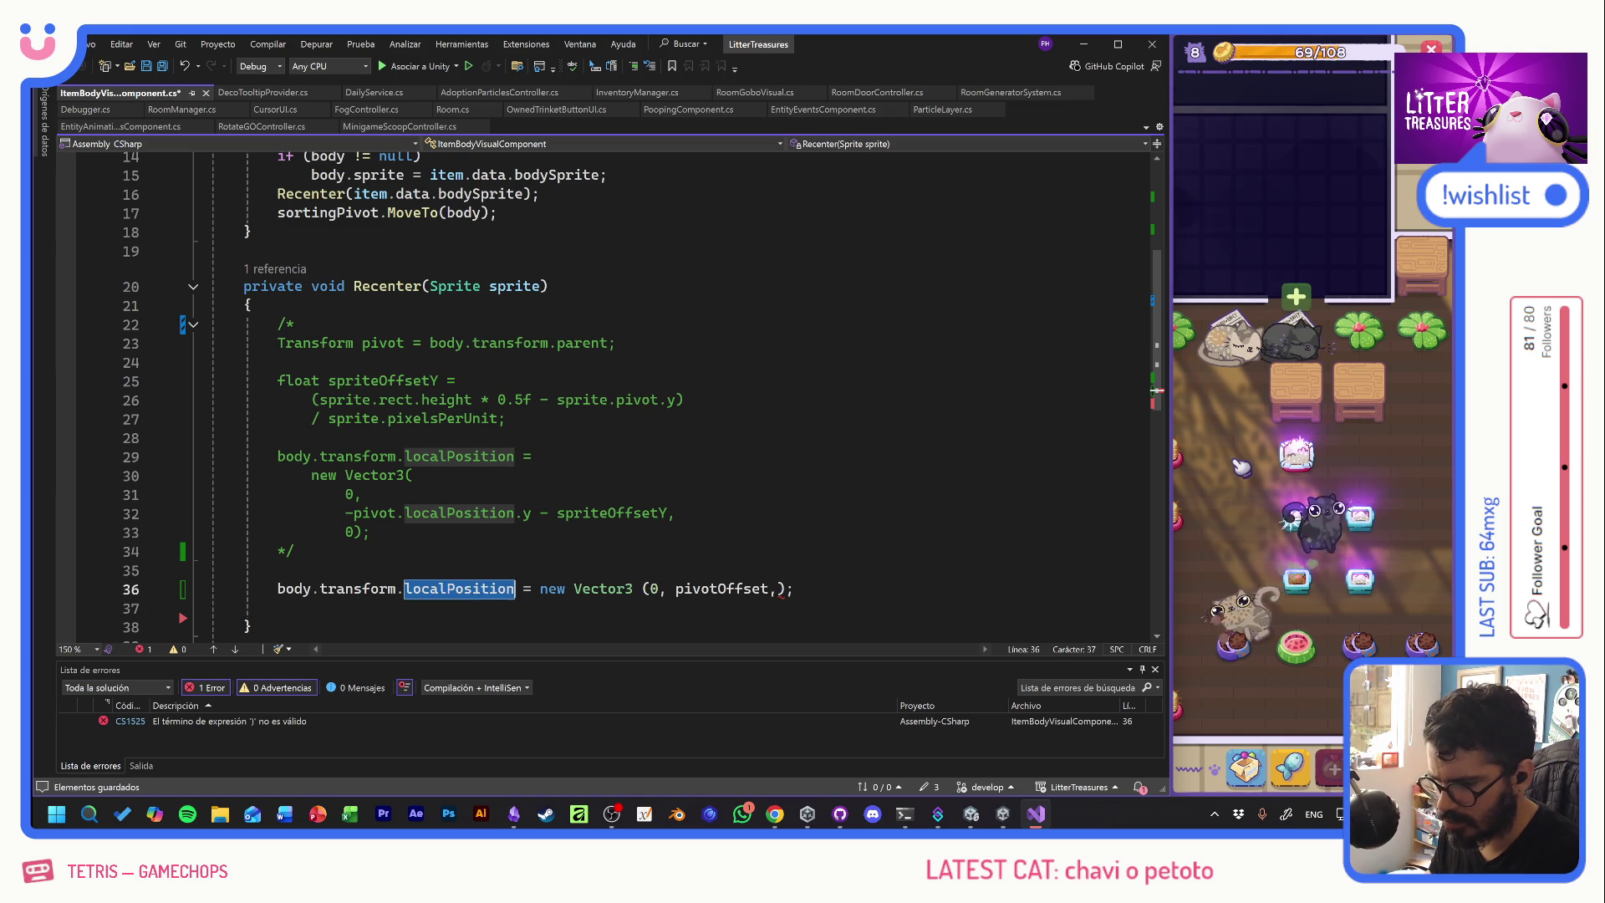
pyautogui.click(776, 589)
pyautogui.write('.z')
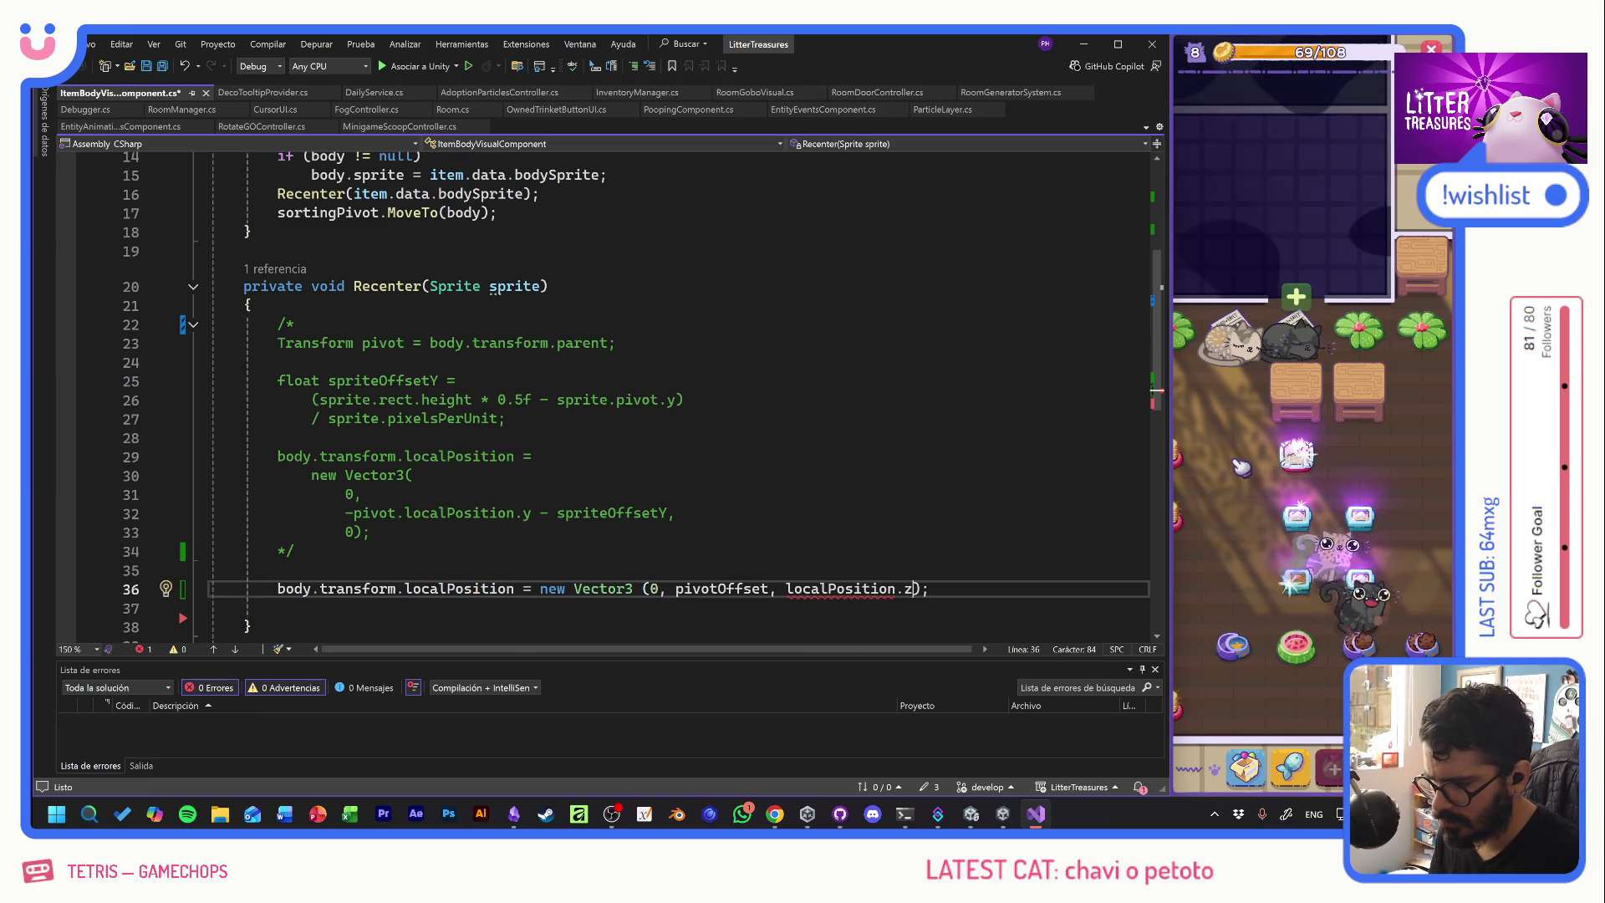
pyautogui.moveTo(514, 590); pyautogui.dragTo(277, 589)
pyautogui.hotkey('ctrl', 'c')
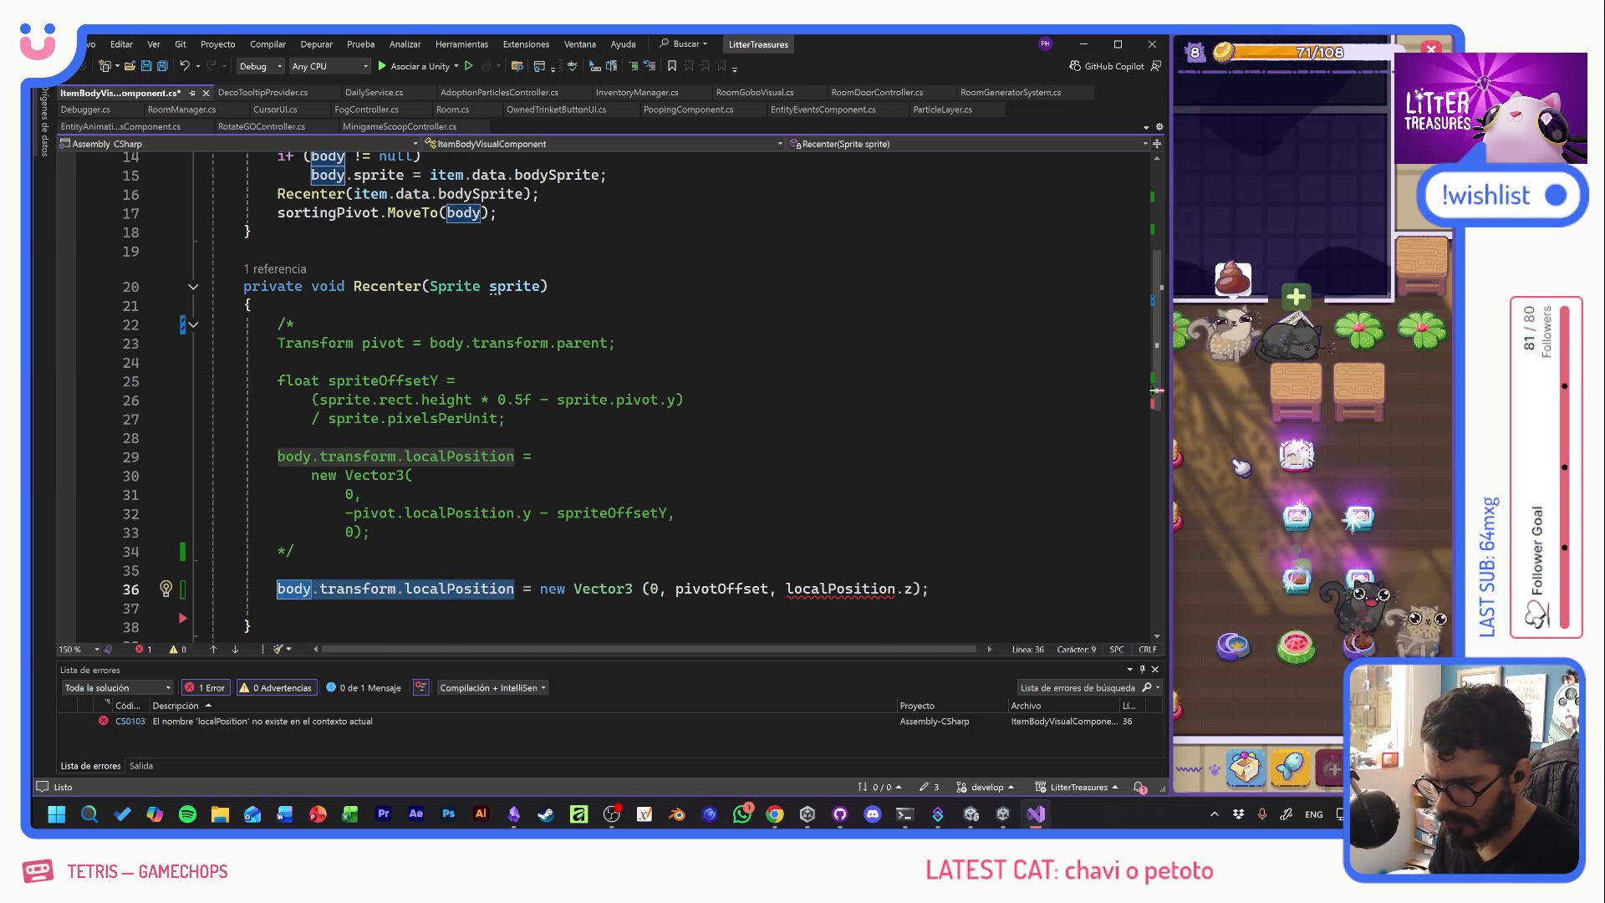
pyautogui.doubleClick(828, 589)
pyautogui.hotkey('ctrl', 'v')
pyautogui.doubleClick(653, 589)
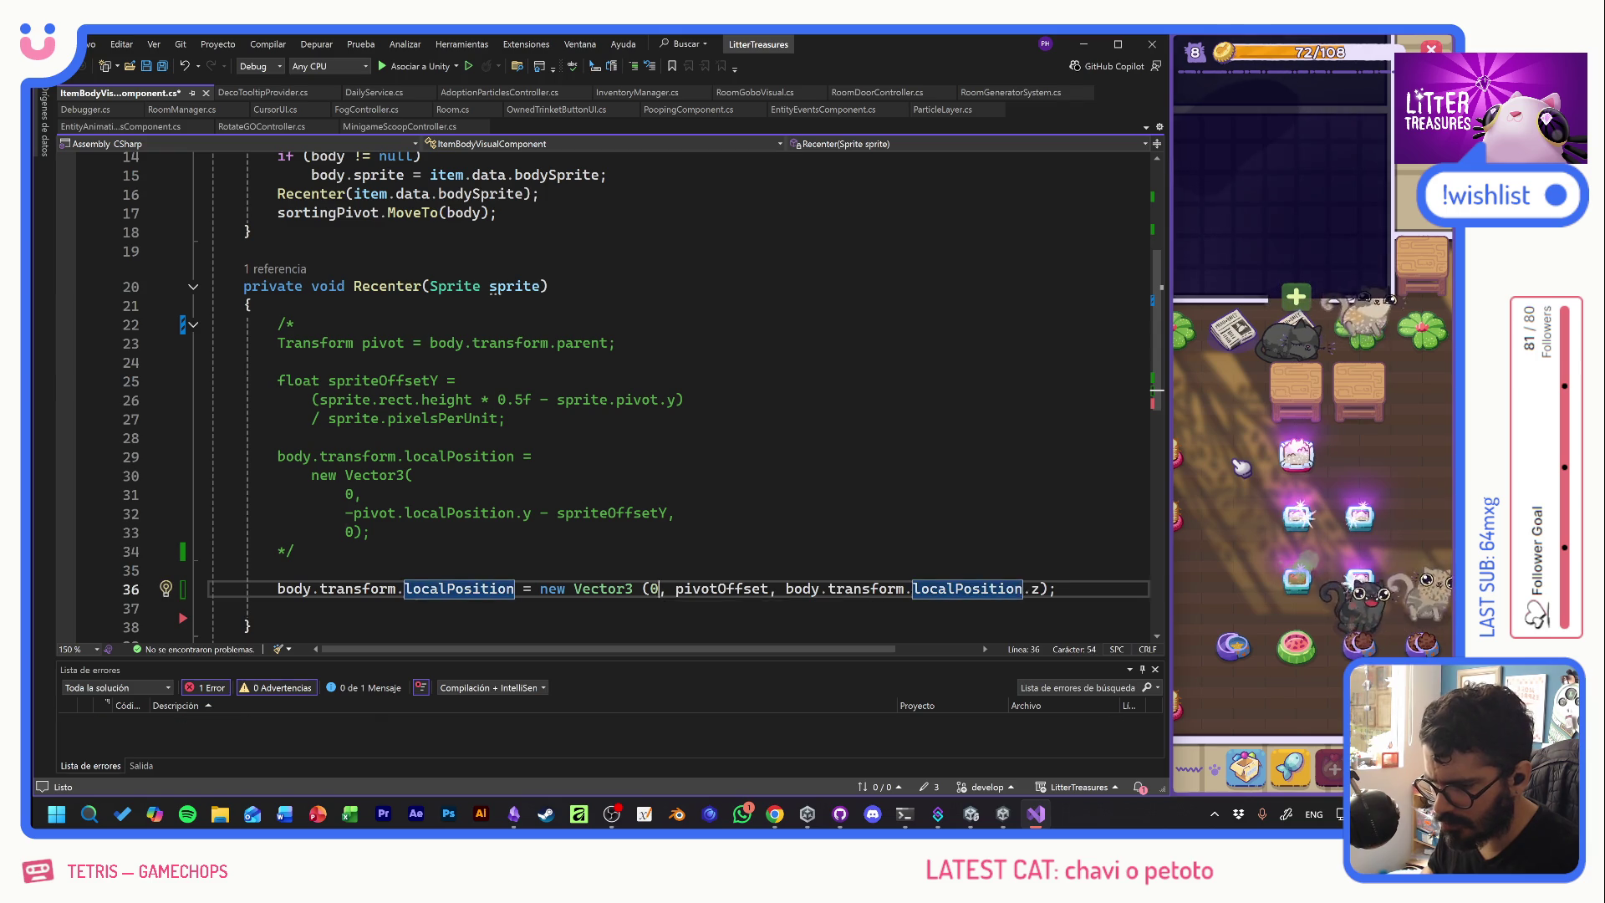
pyautogui.hotkey('ctrl', 'v')
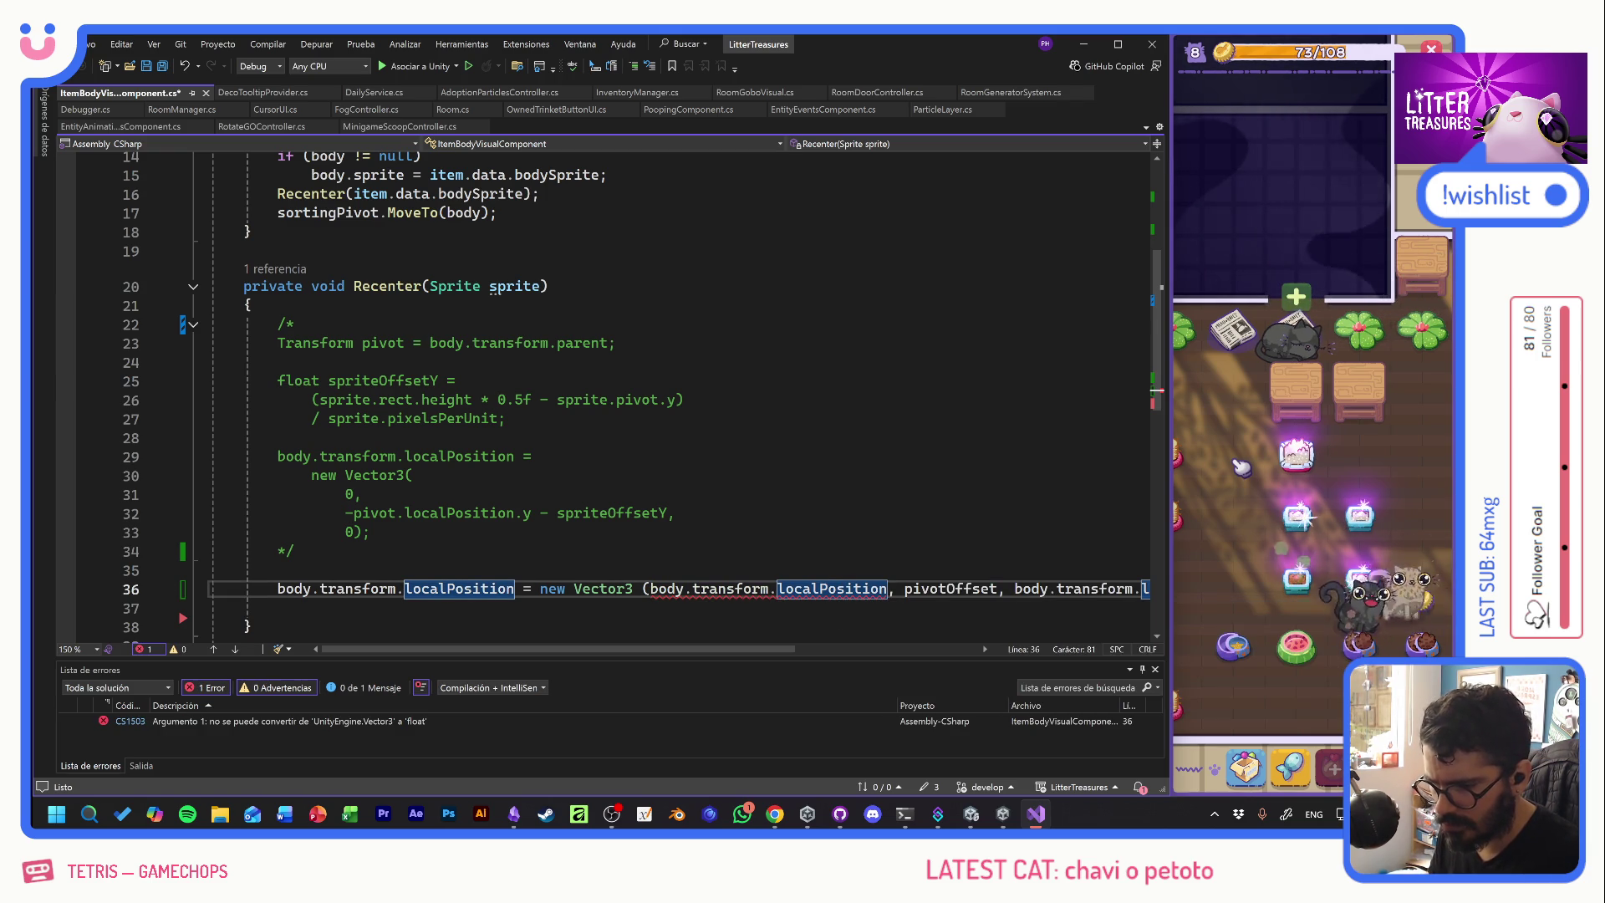
pyautogui.write('.x')
# - Save ItemBodyVisualComponent.cs with the new Recenter line and return to Unity
pyautogui.hscroll(5, 586, 377)
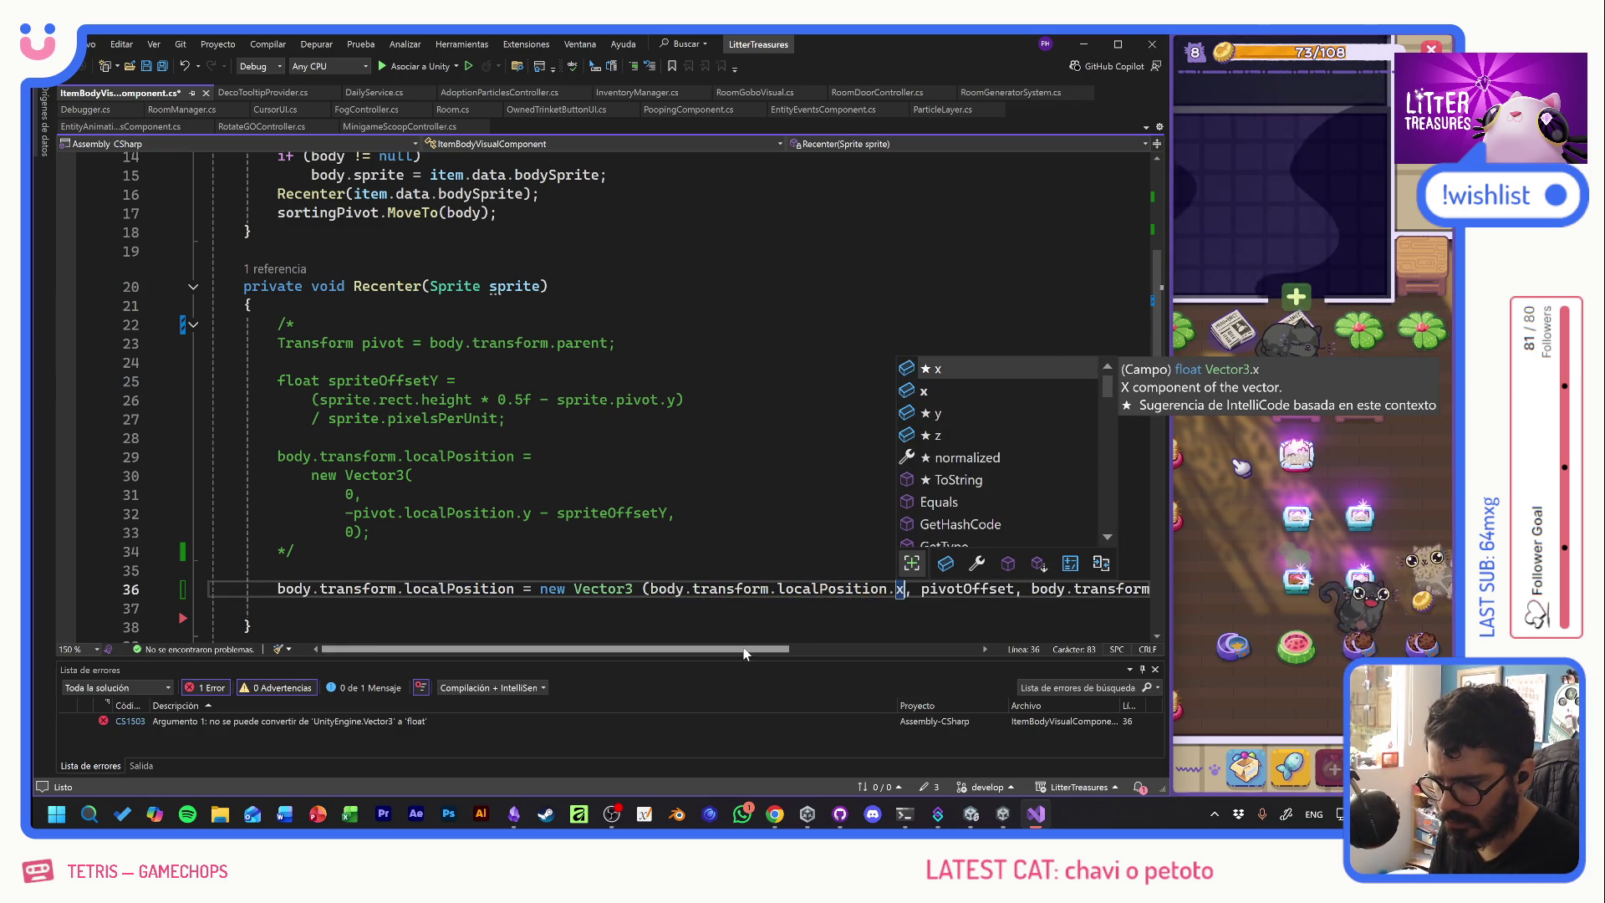
pyautogui.click(585, 608)
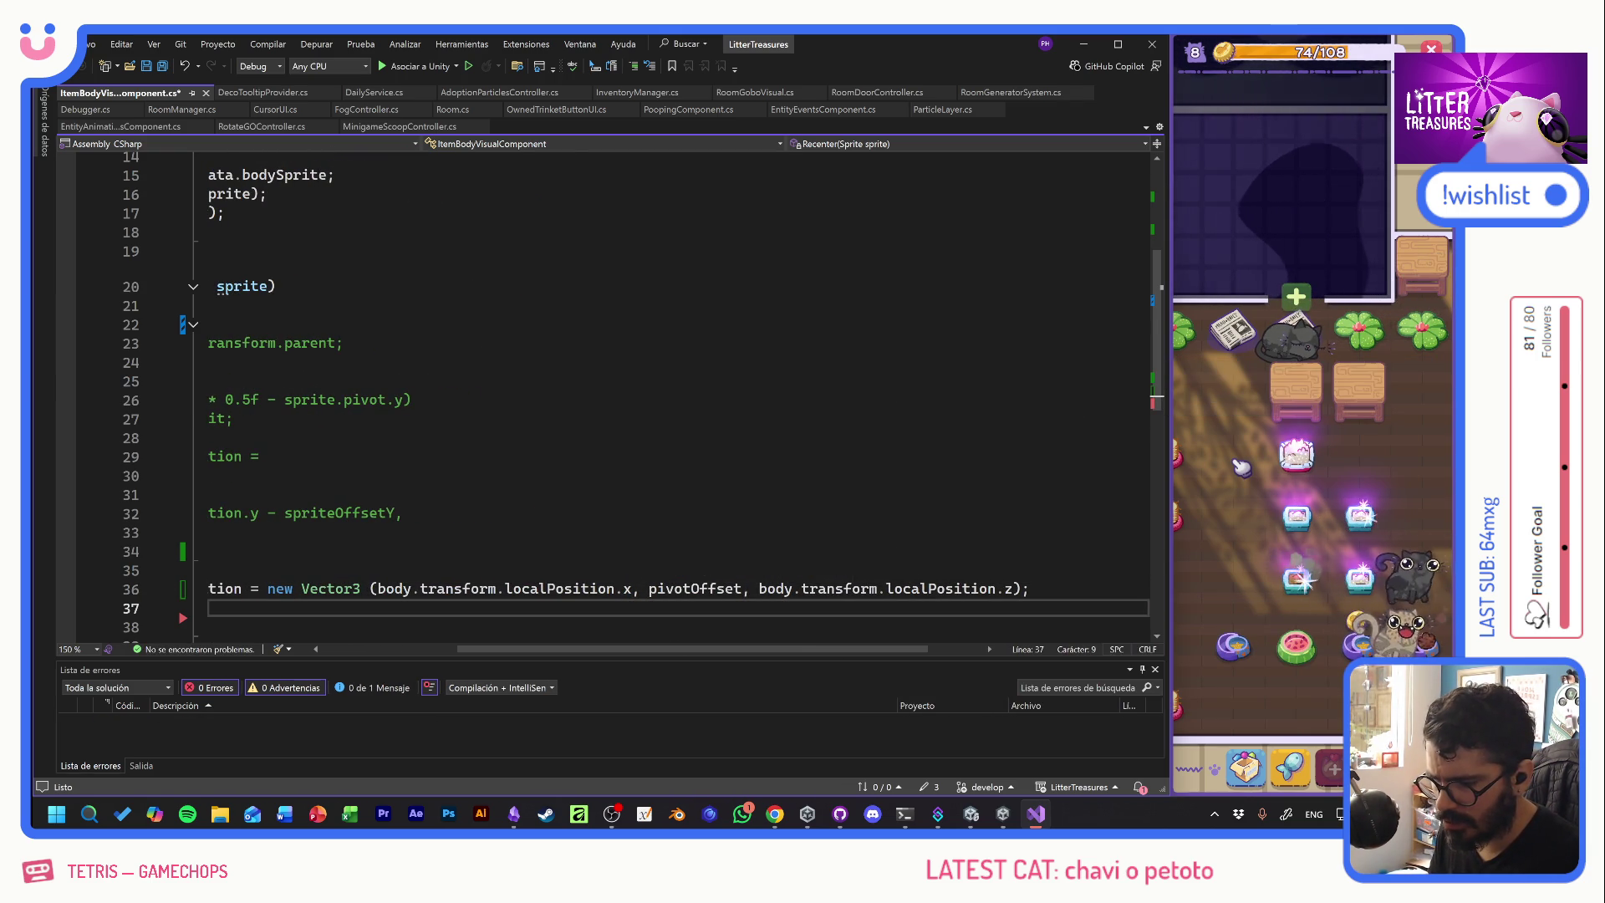
pyautogui.hscroll(-3, 586, 376)
pyautogui.doubleClick(807, 589)
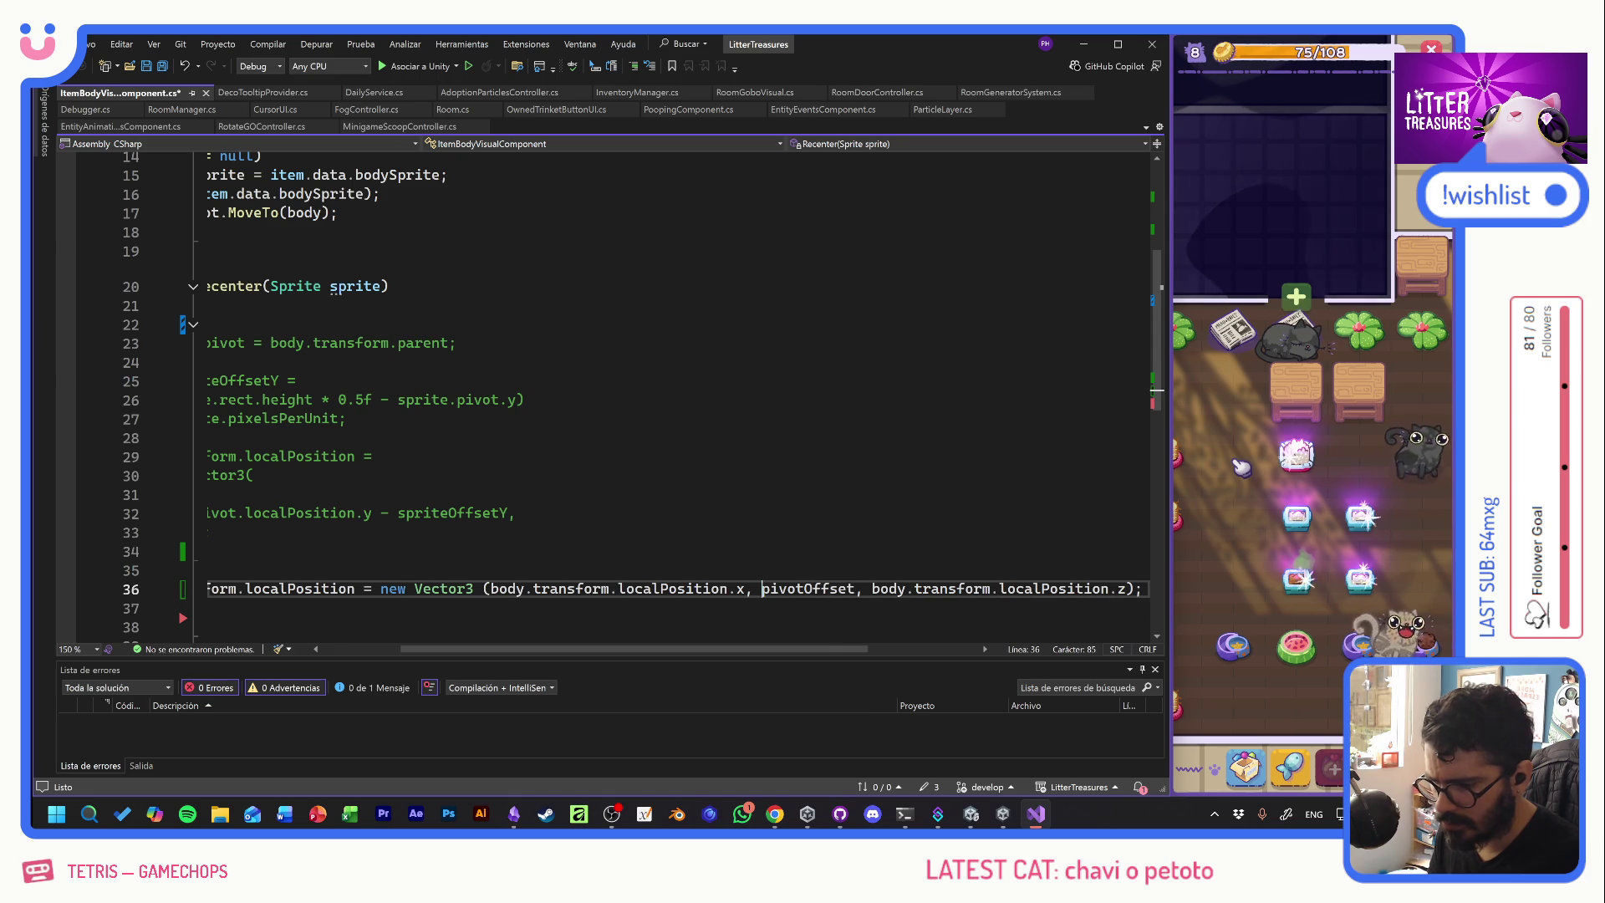
pyautogui.hotkey('ctrl', 's')
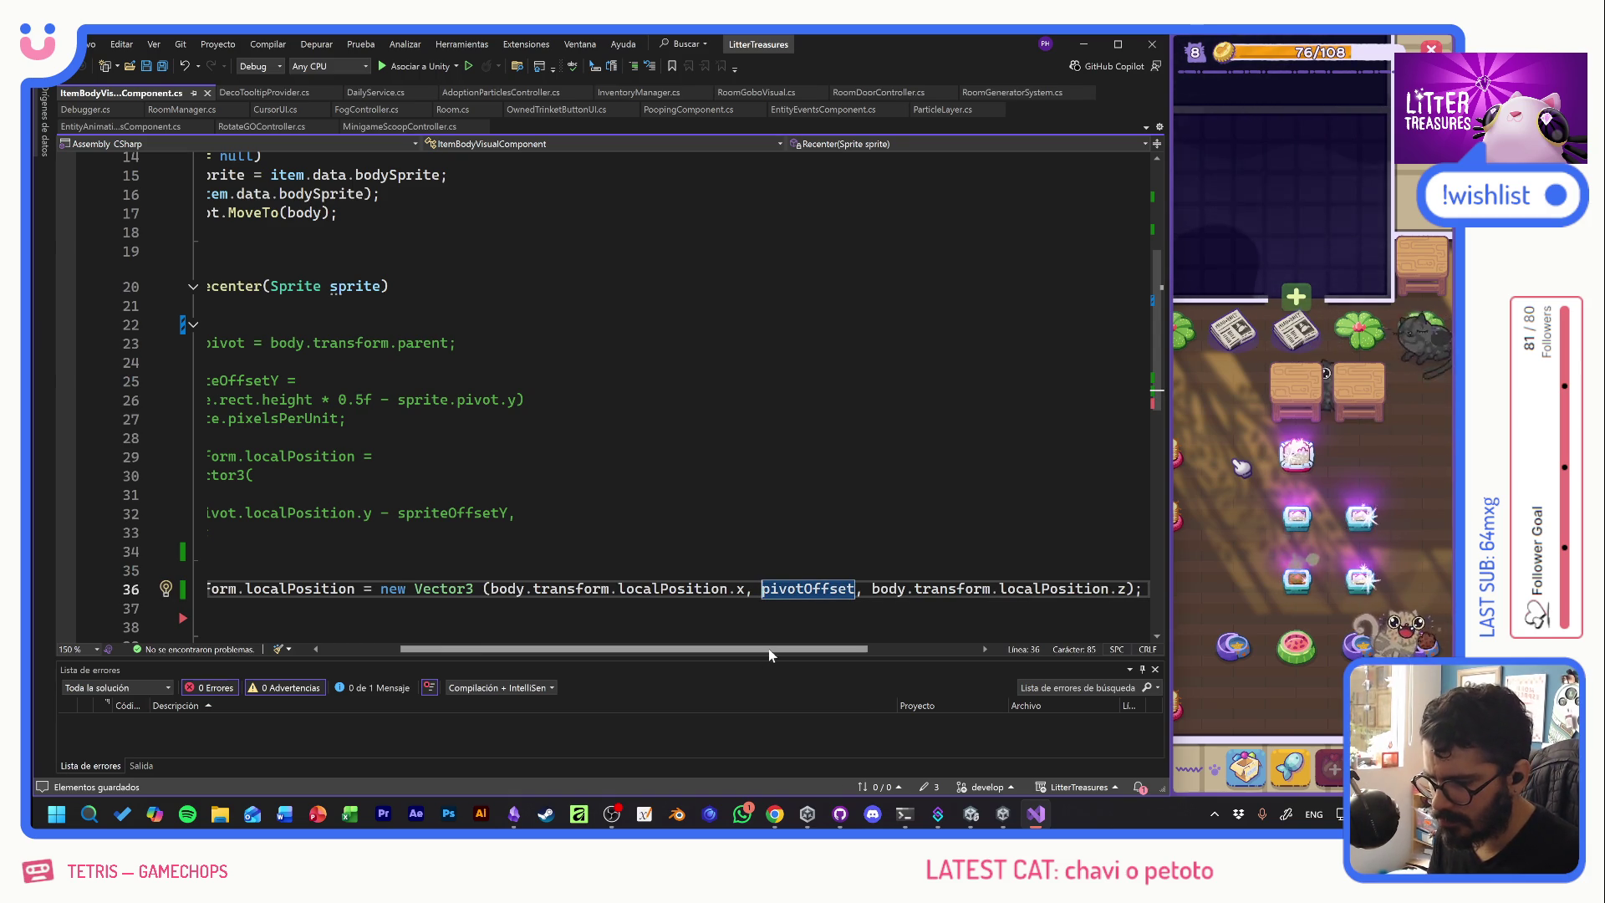
pyautogui.hscroll(2, 585, 376)
pyautogui.hscroll(-5, 585, 376)
pyautogui.click(360, 495)
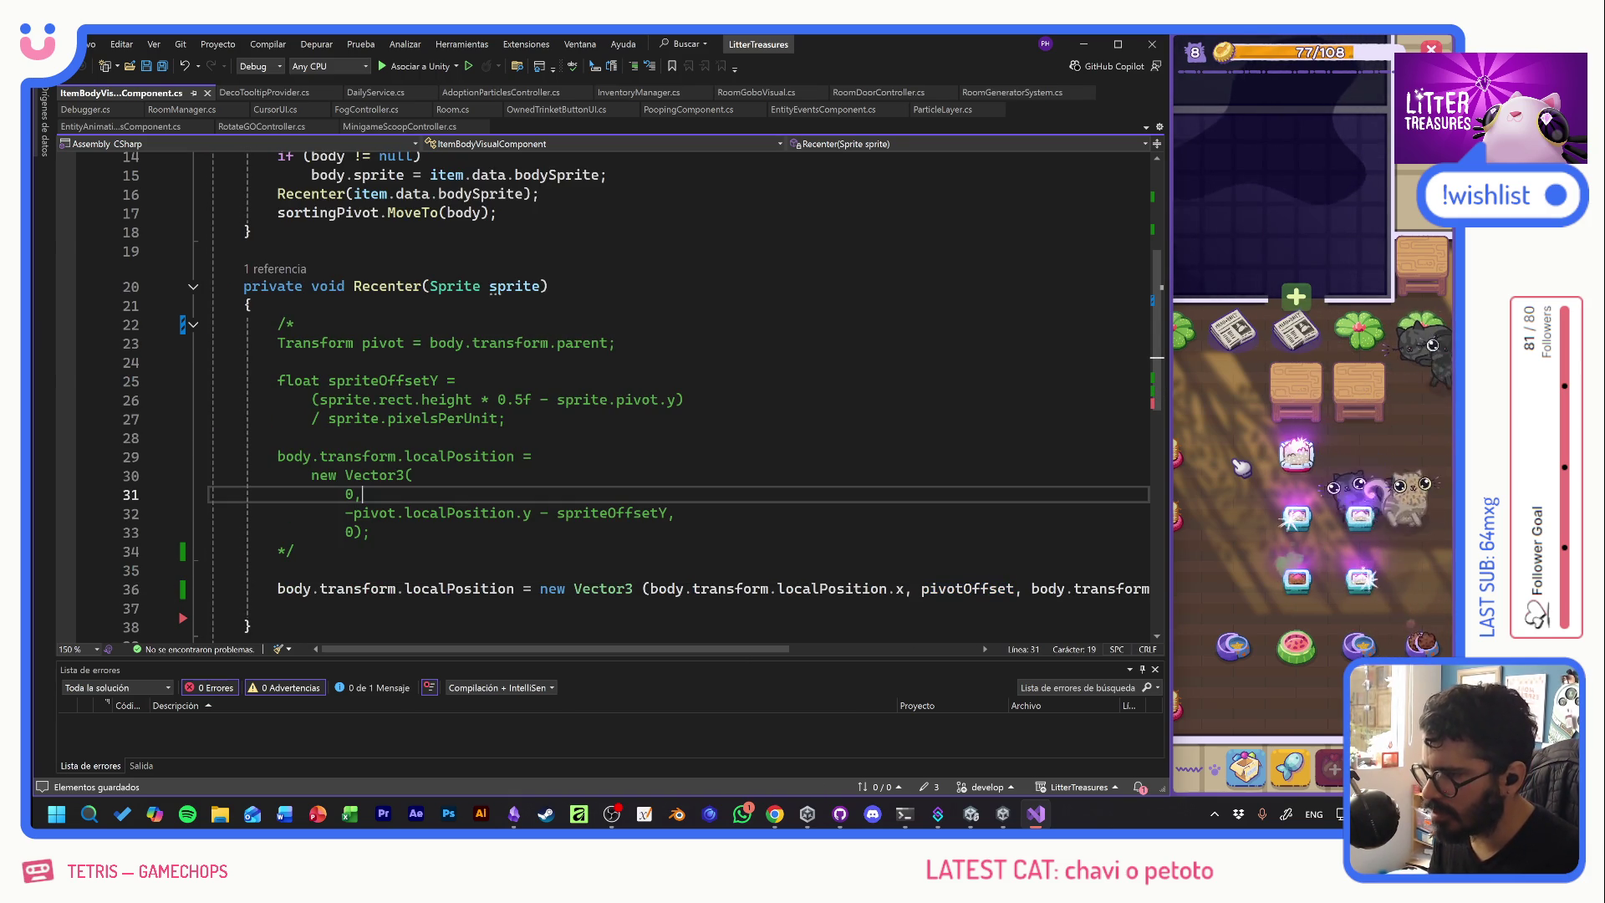
pyautogui.hotkey('alt', 'Tab')
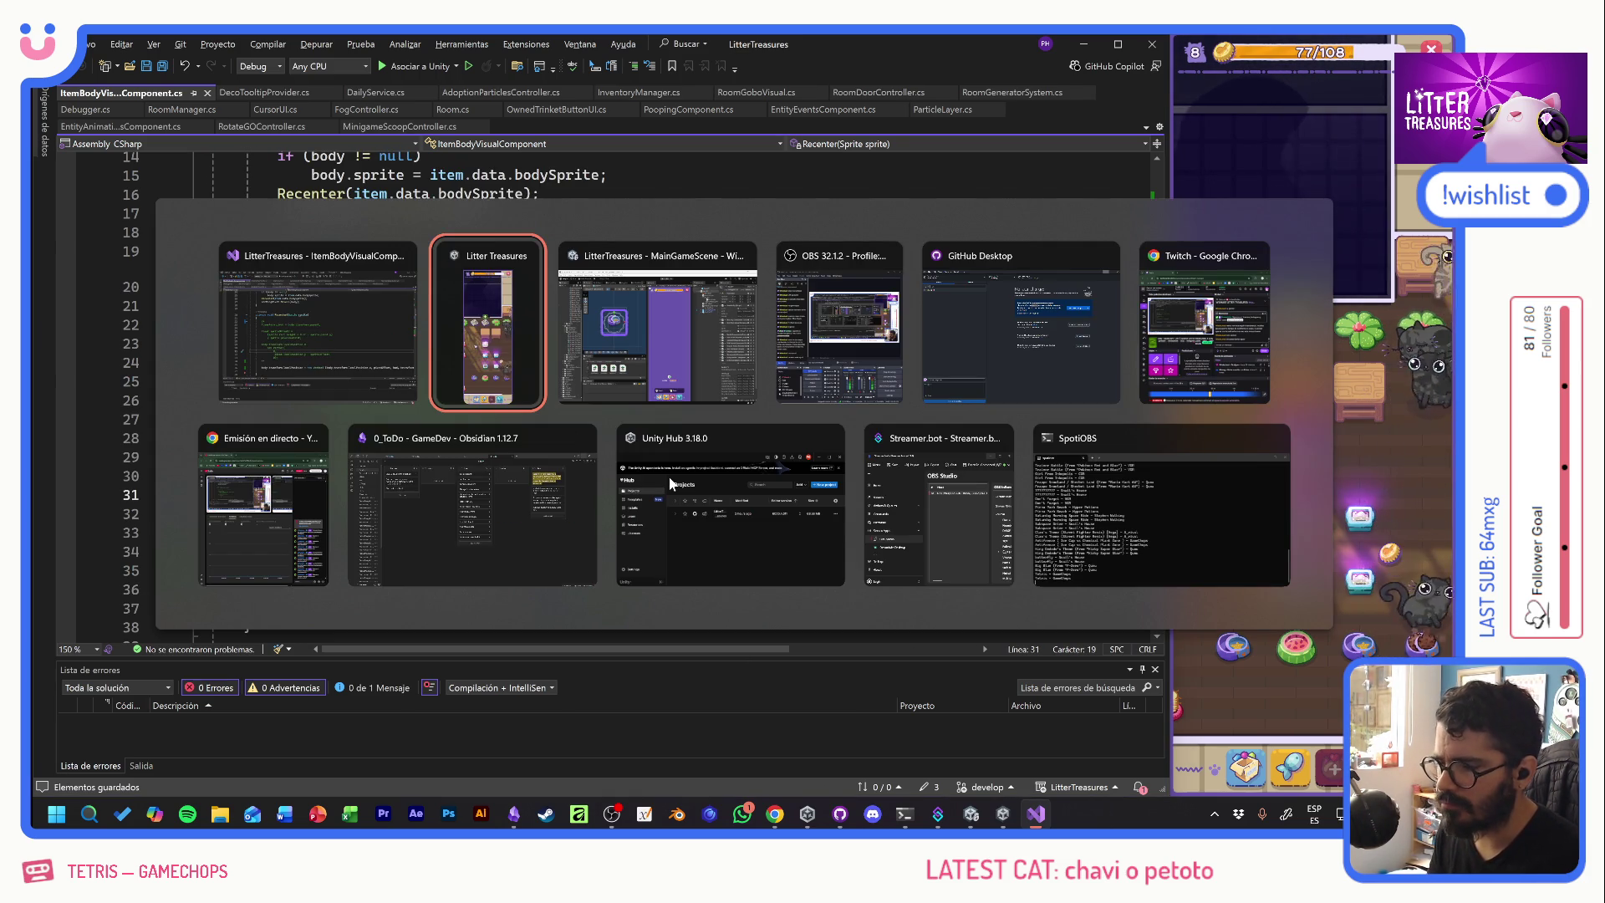
pyautogui.hotkey('alt', 'Tab')
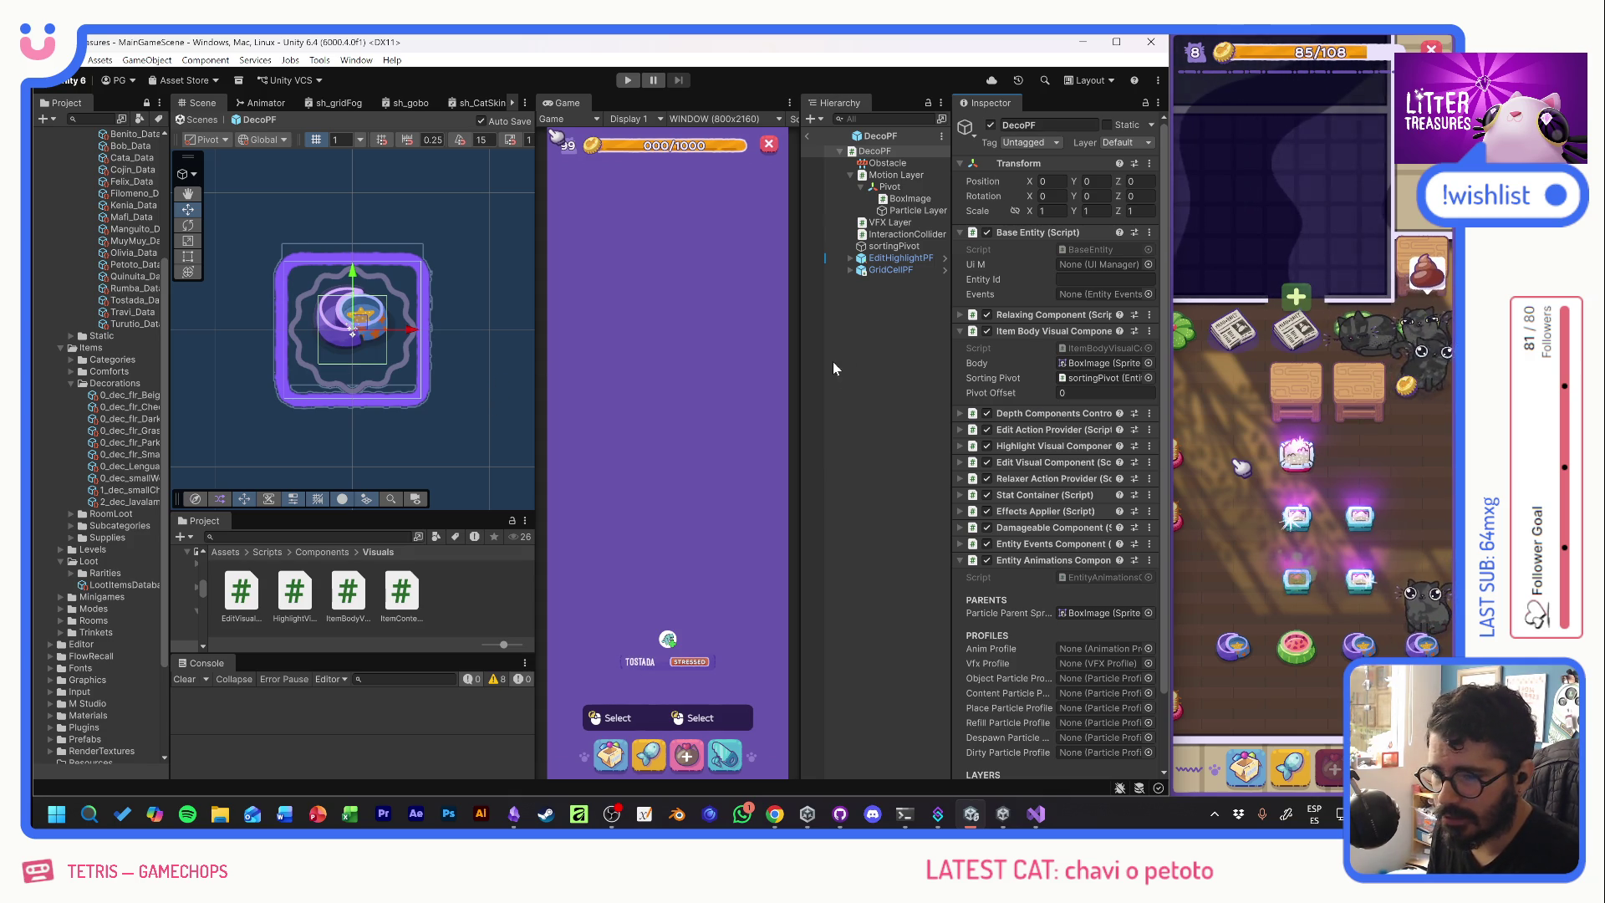
pyautogui.click(898, 199)
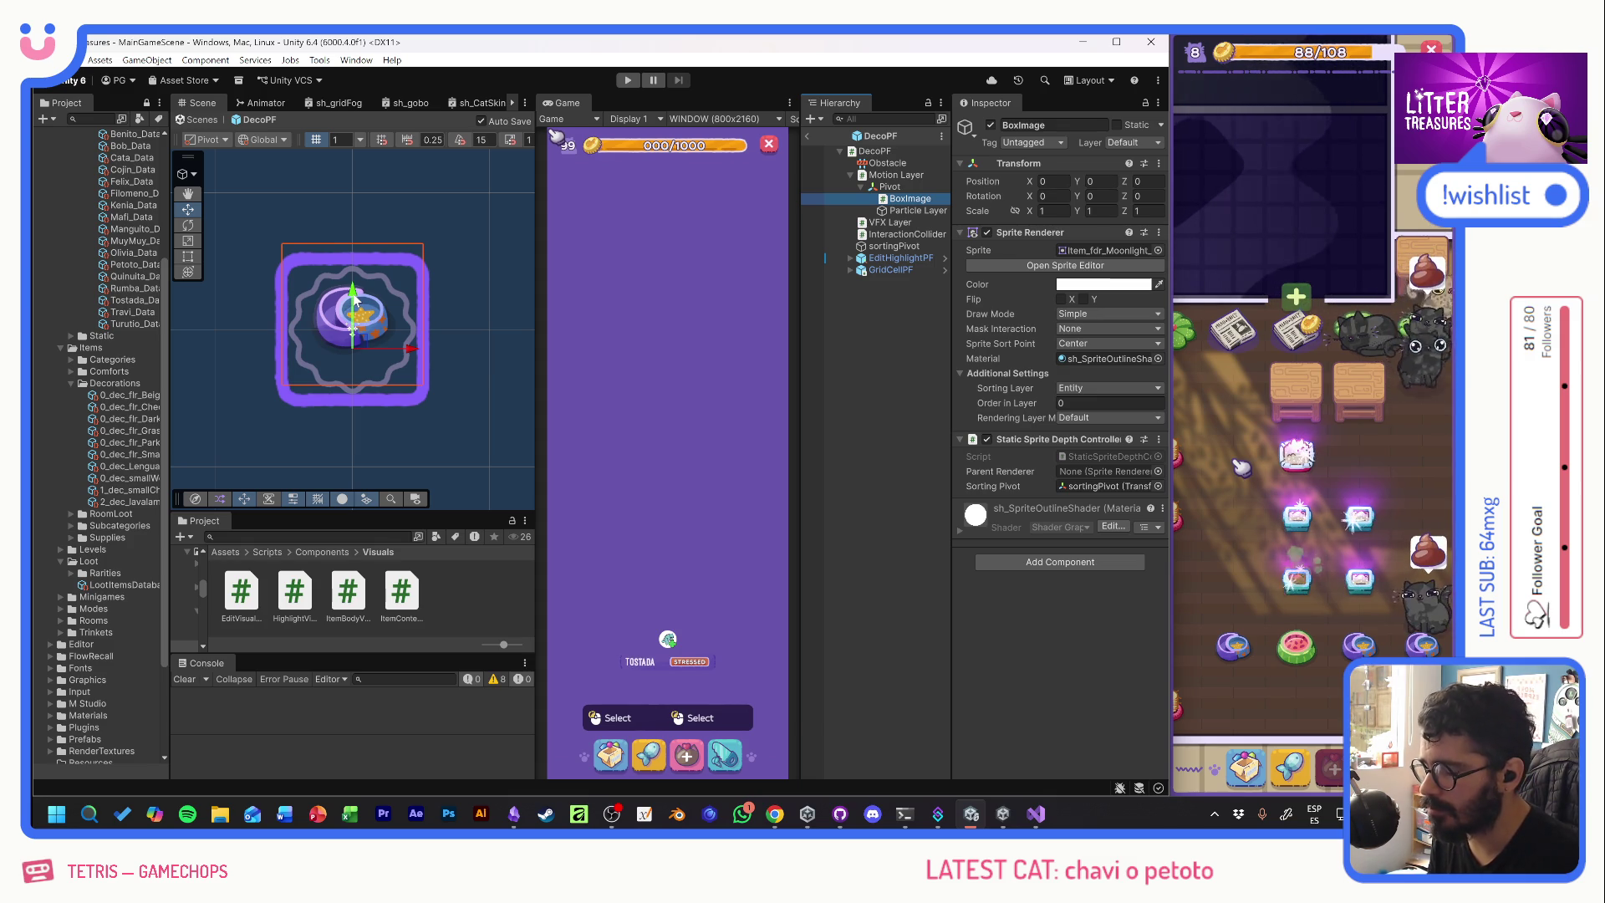
pyautogui.moveTo(354, 296); pyautogui.dragTo(367, 314)
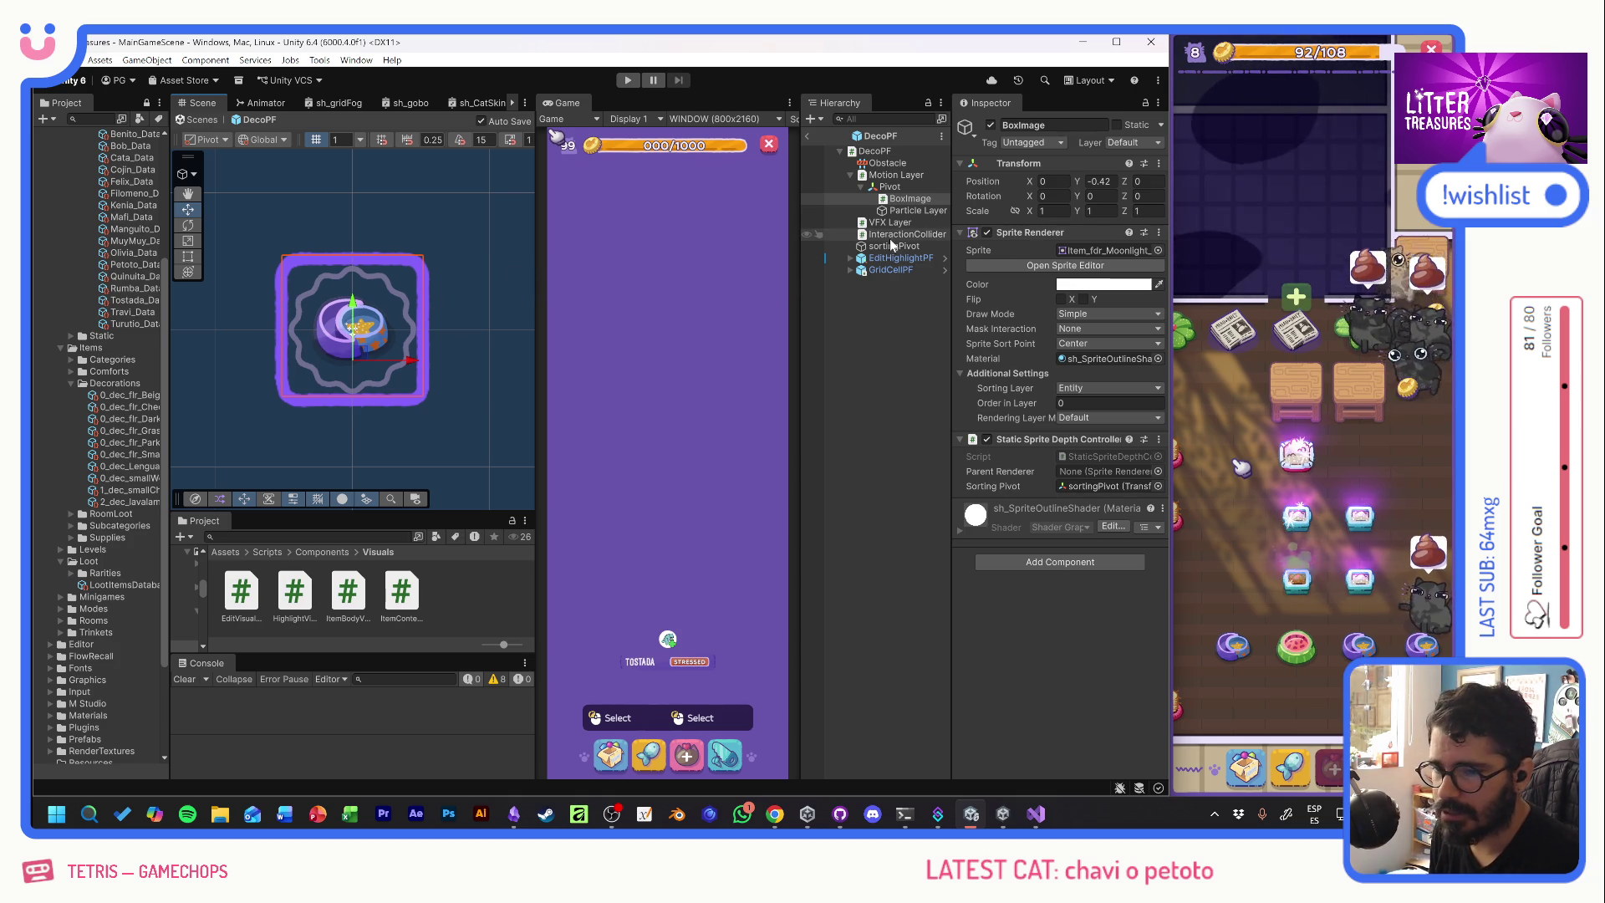
pyautogui.click(1099, 180)
pyautogui.write('0')
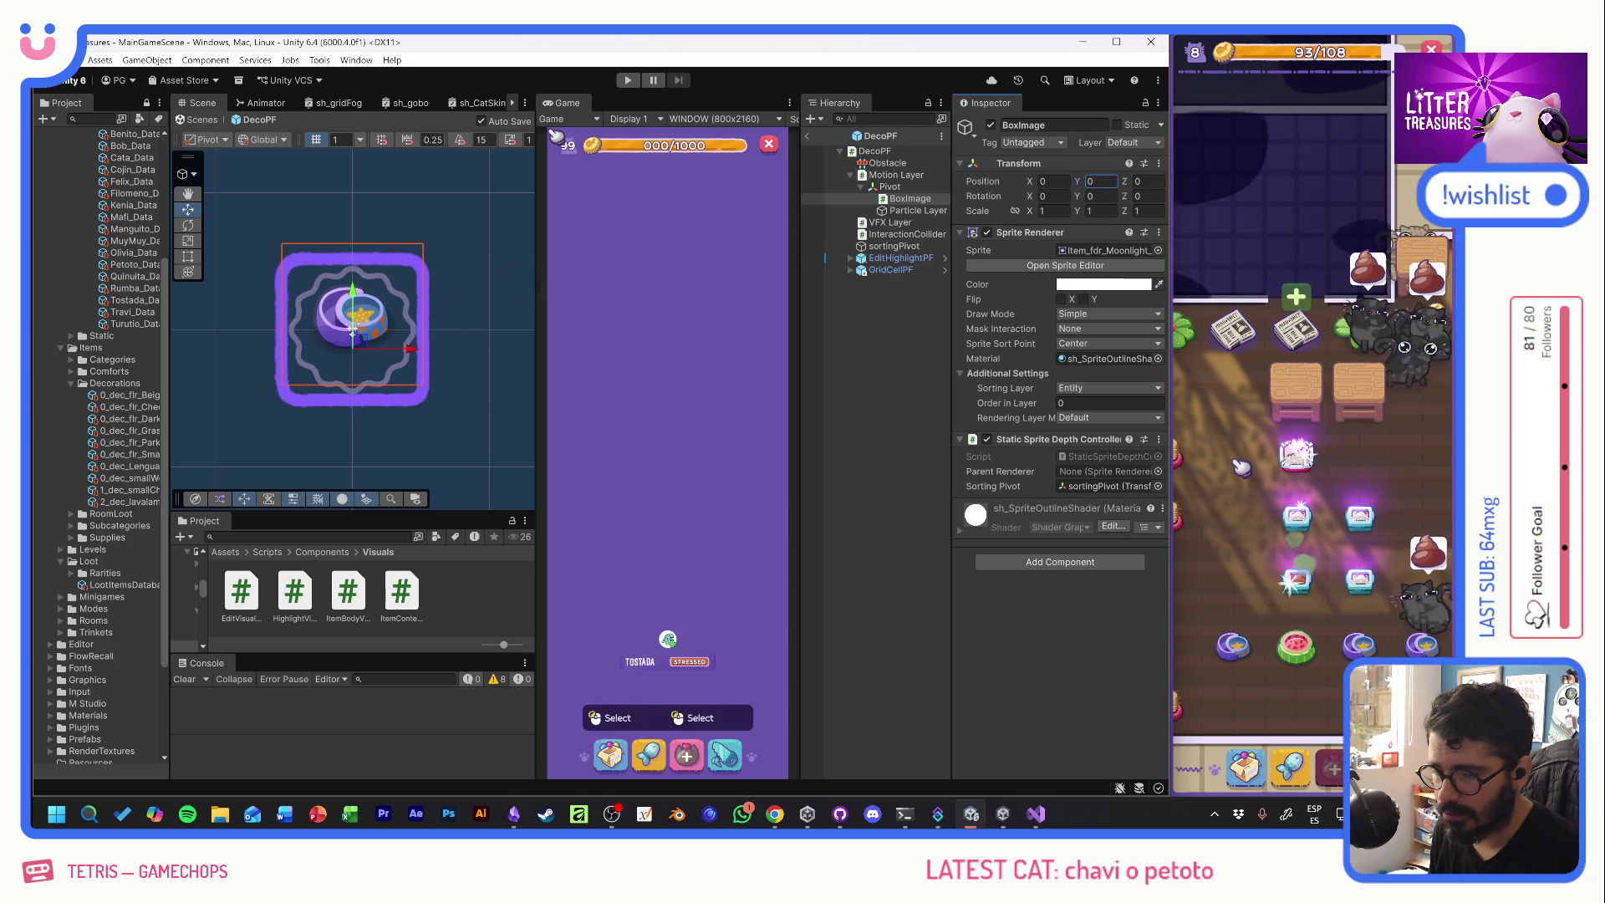
pyautogui.click(890, 187)
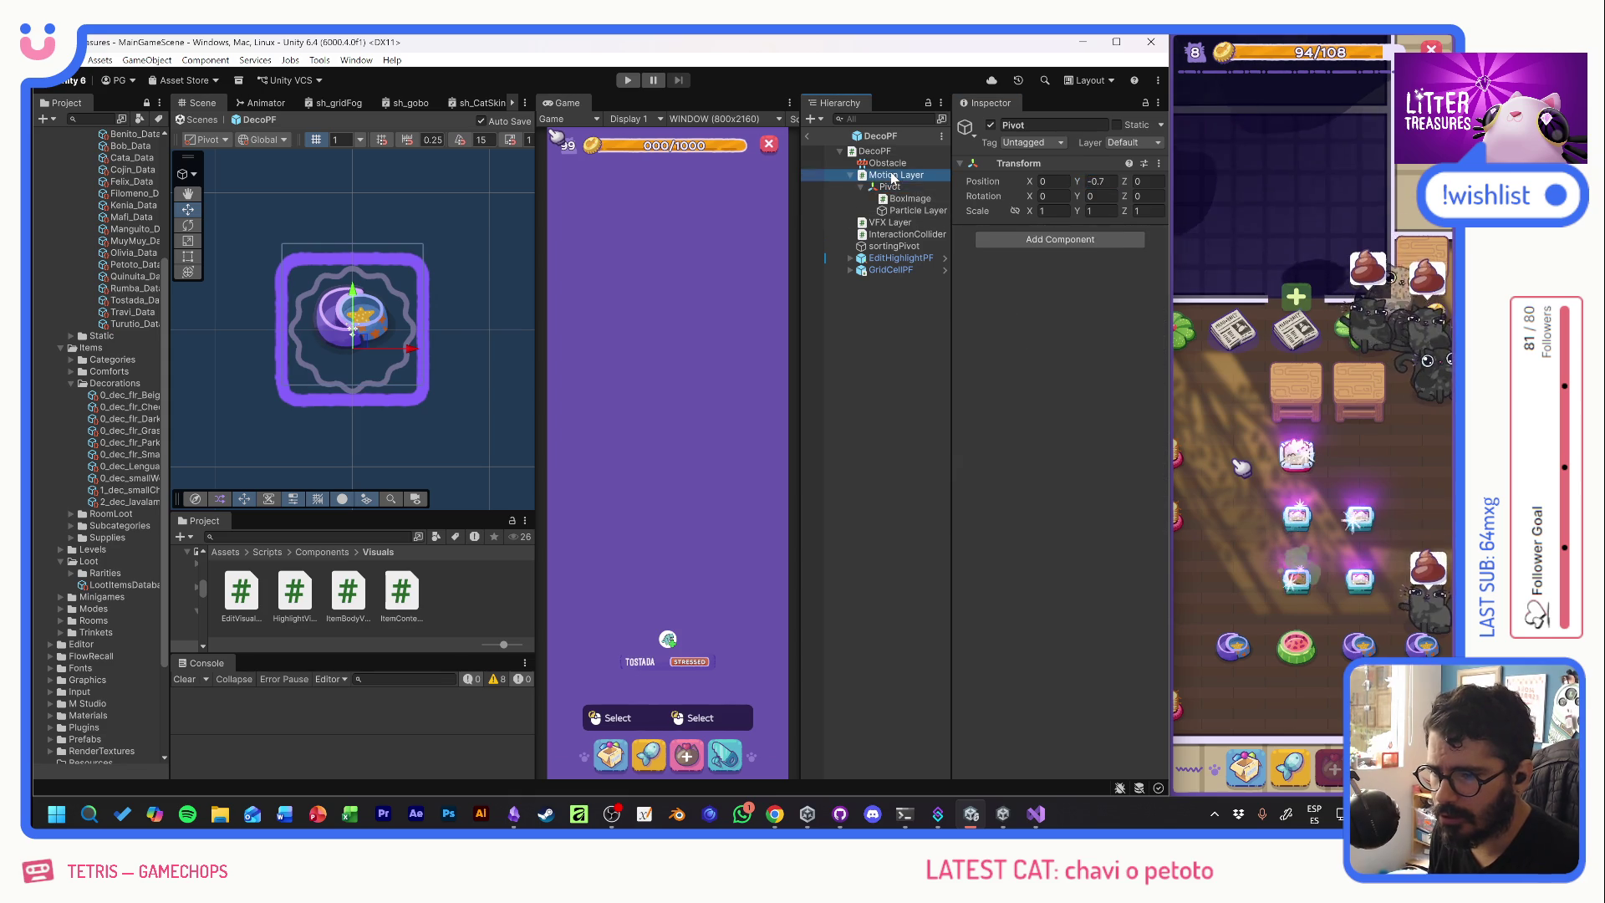
pyautogui.click(896, 174)
pyautogui.click(876, 151)
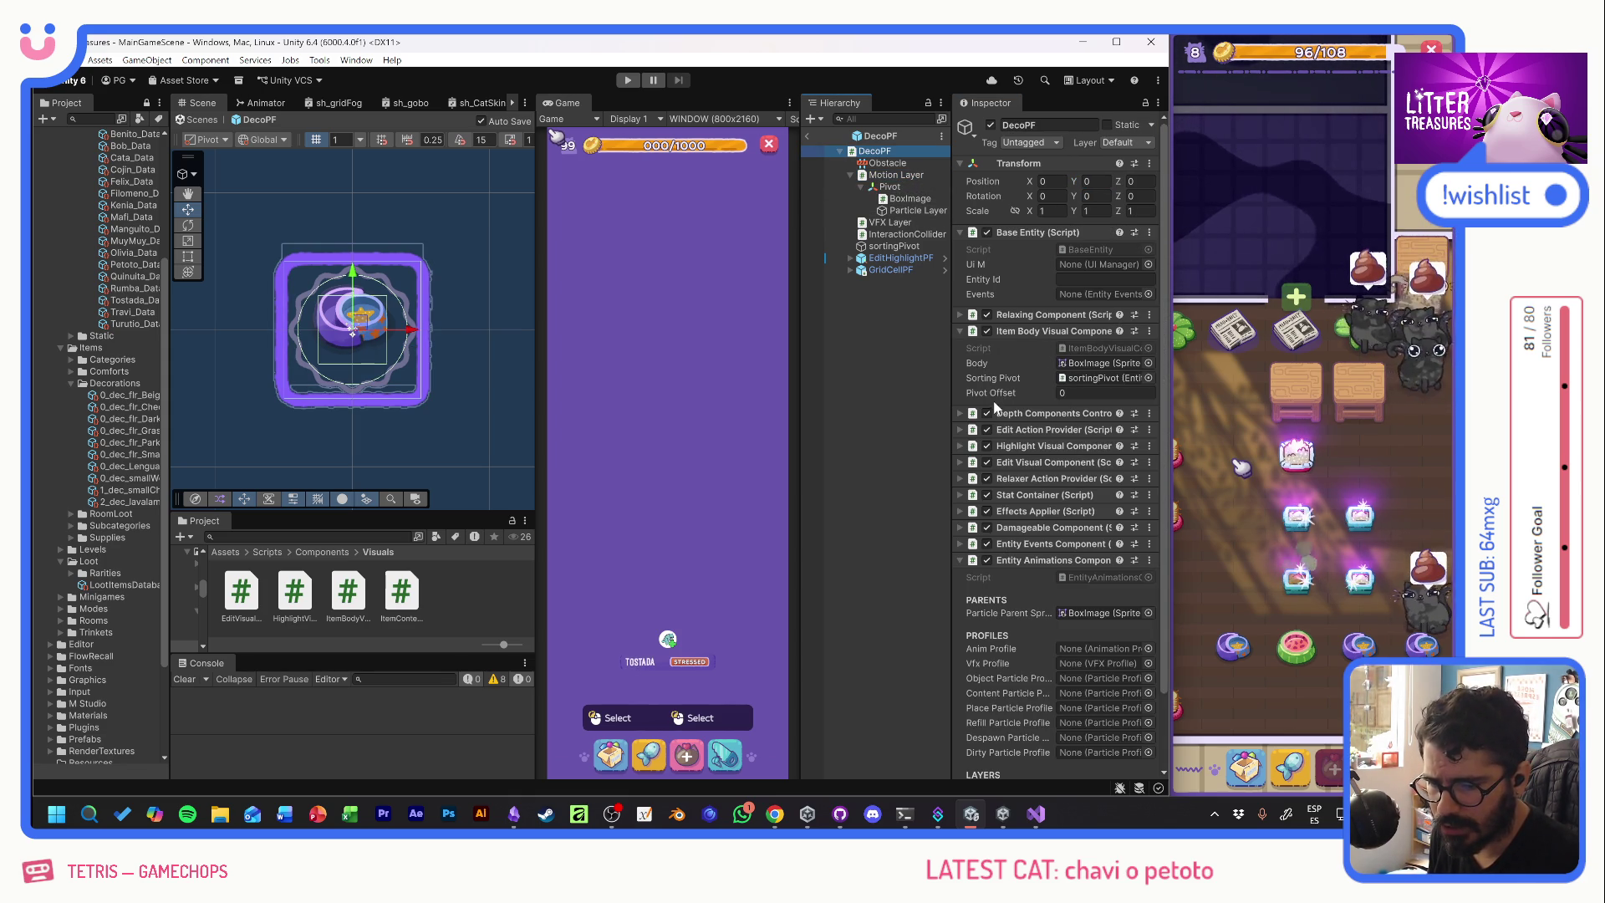
pyautogui.click(399, 537)
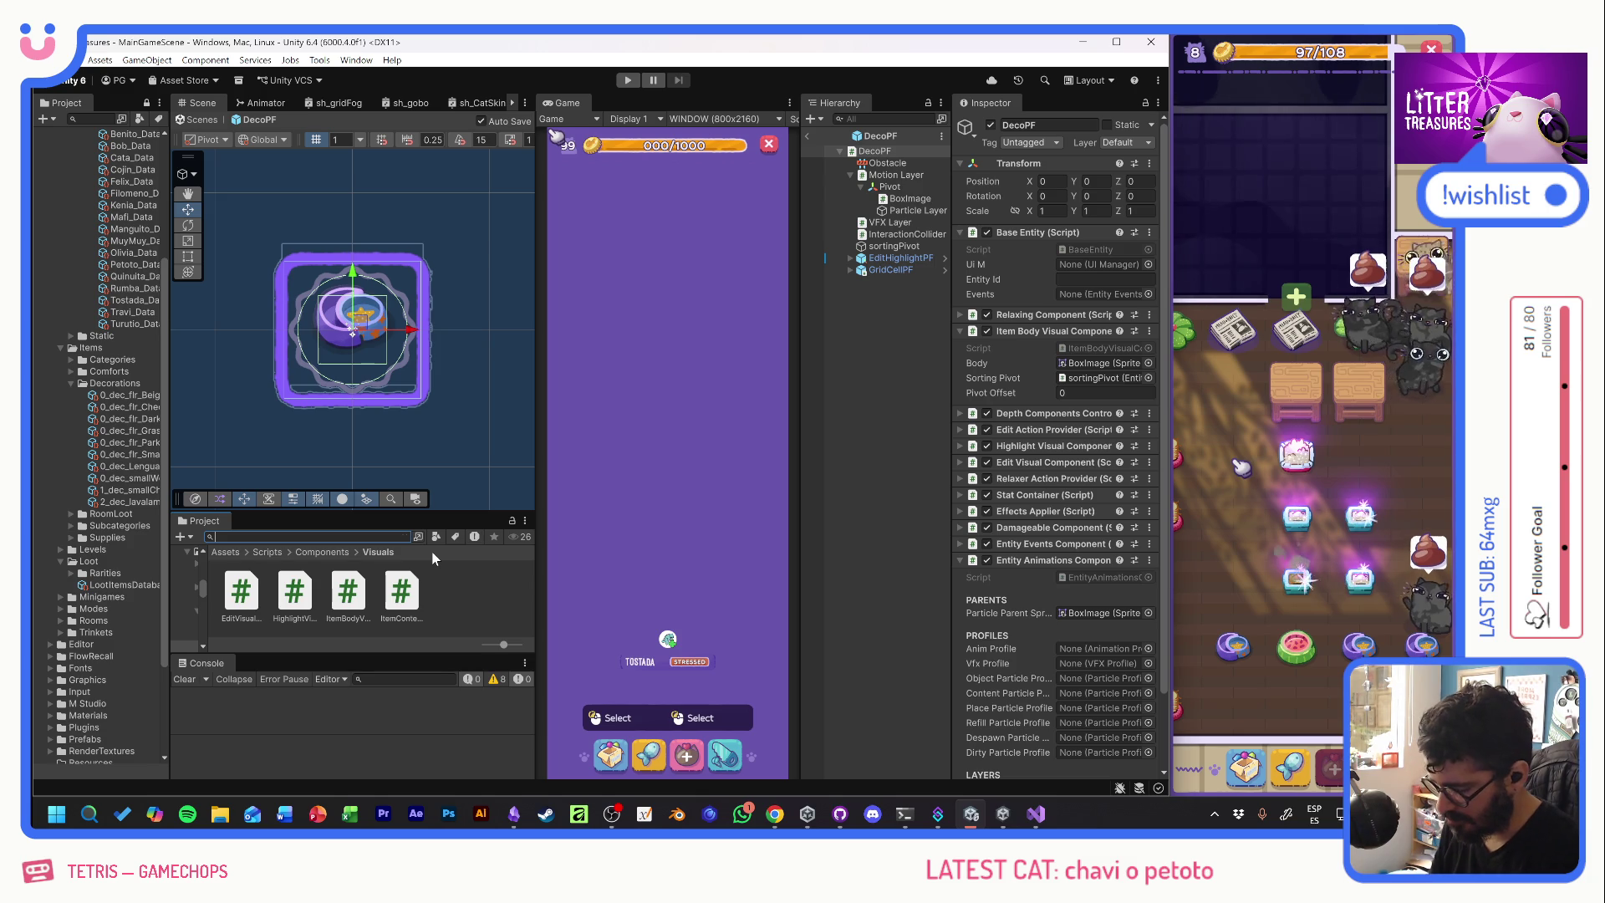
# - Open FeederPF from the 'feeder' search and open Item Content Visual Component's script in Visual Studio
pyautogui.write('feederp')
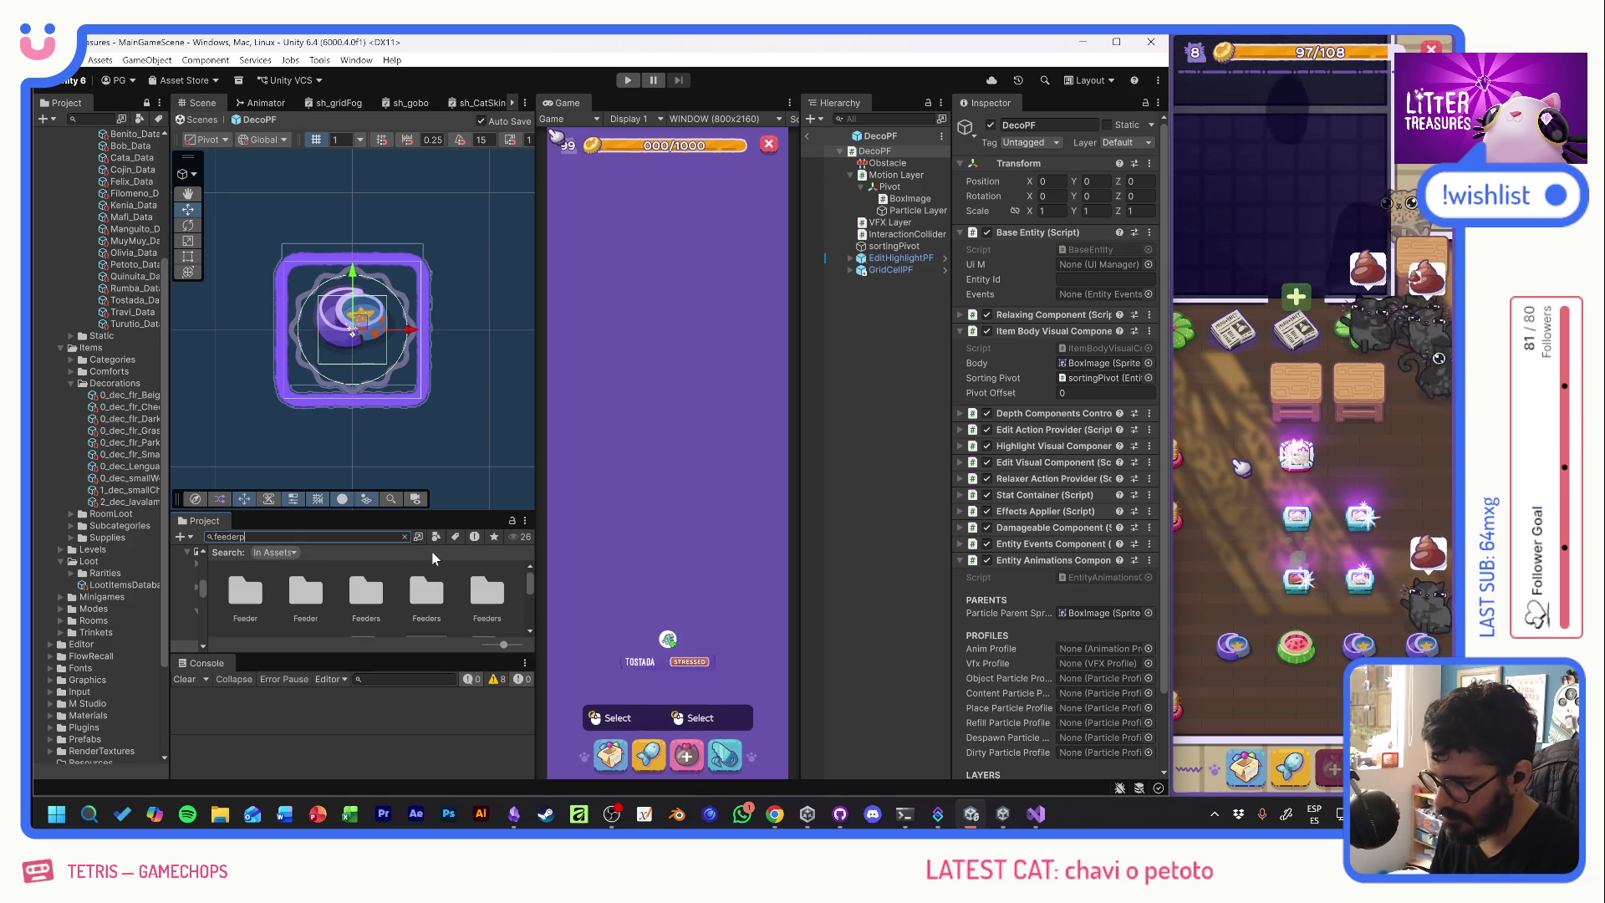
pyautogui.doubleClick(238, 592)
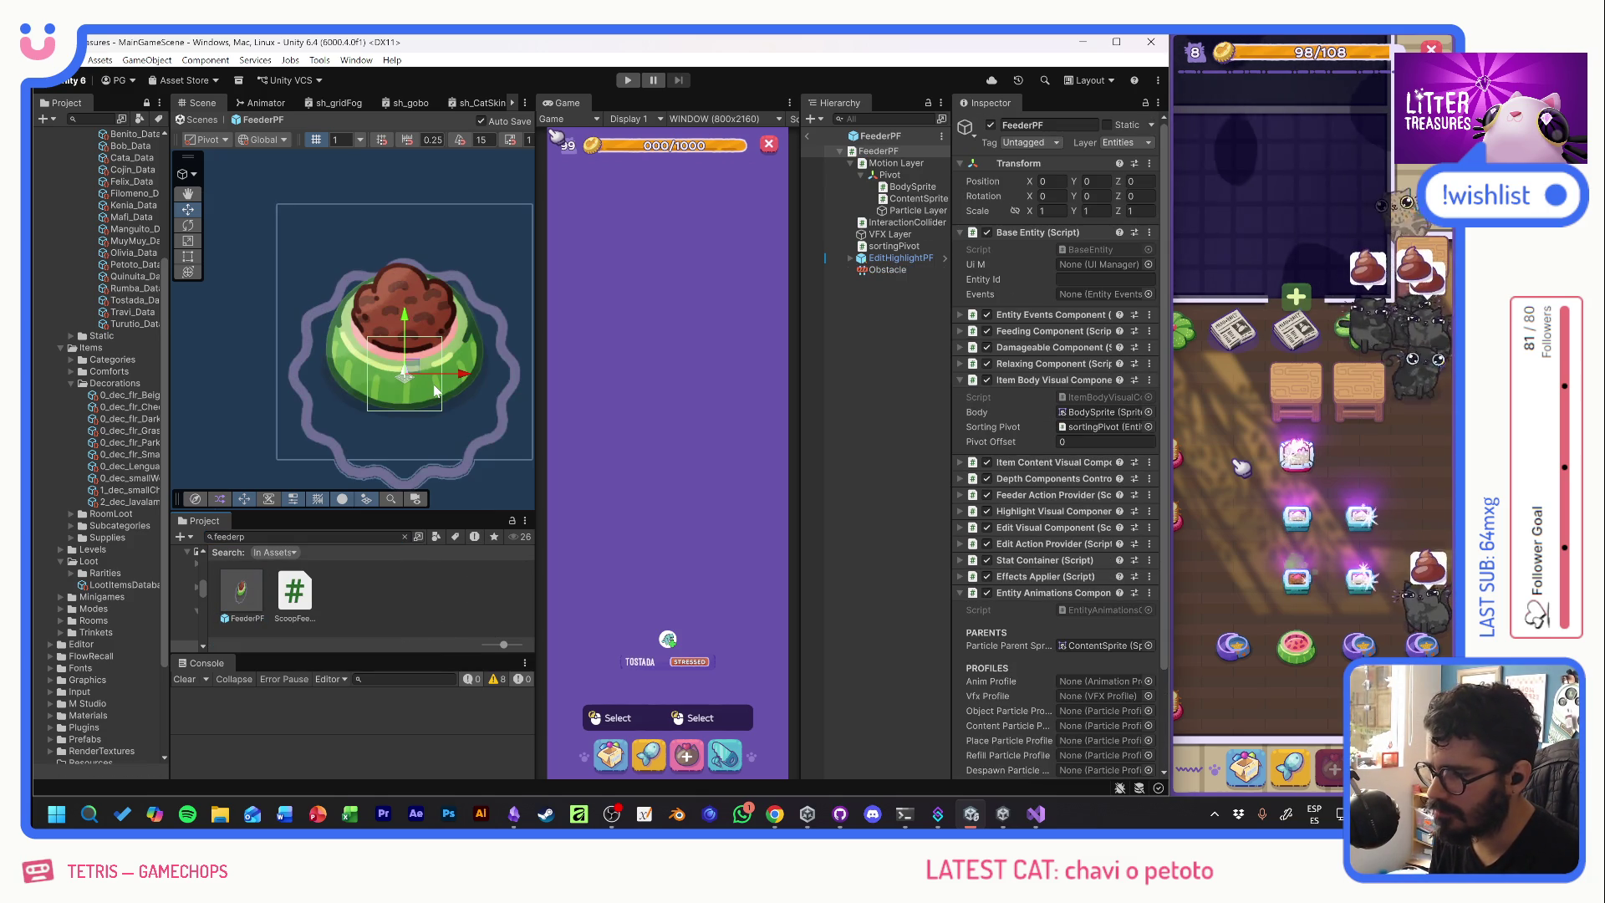
pyautogui.click(912, 186)
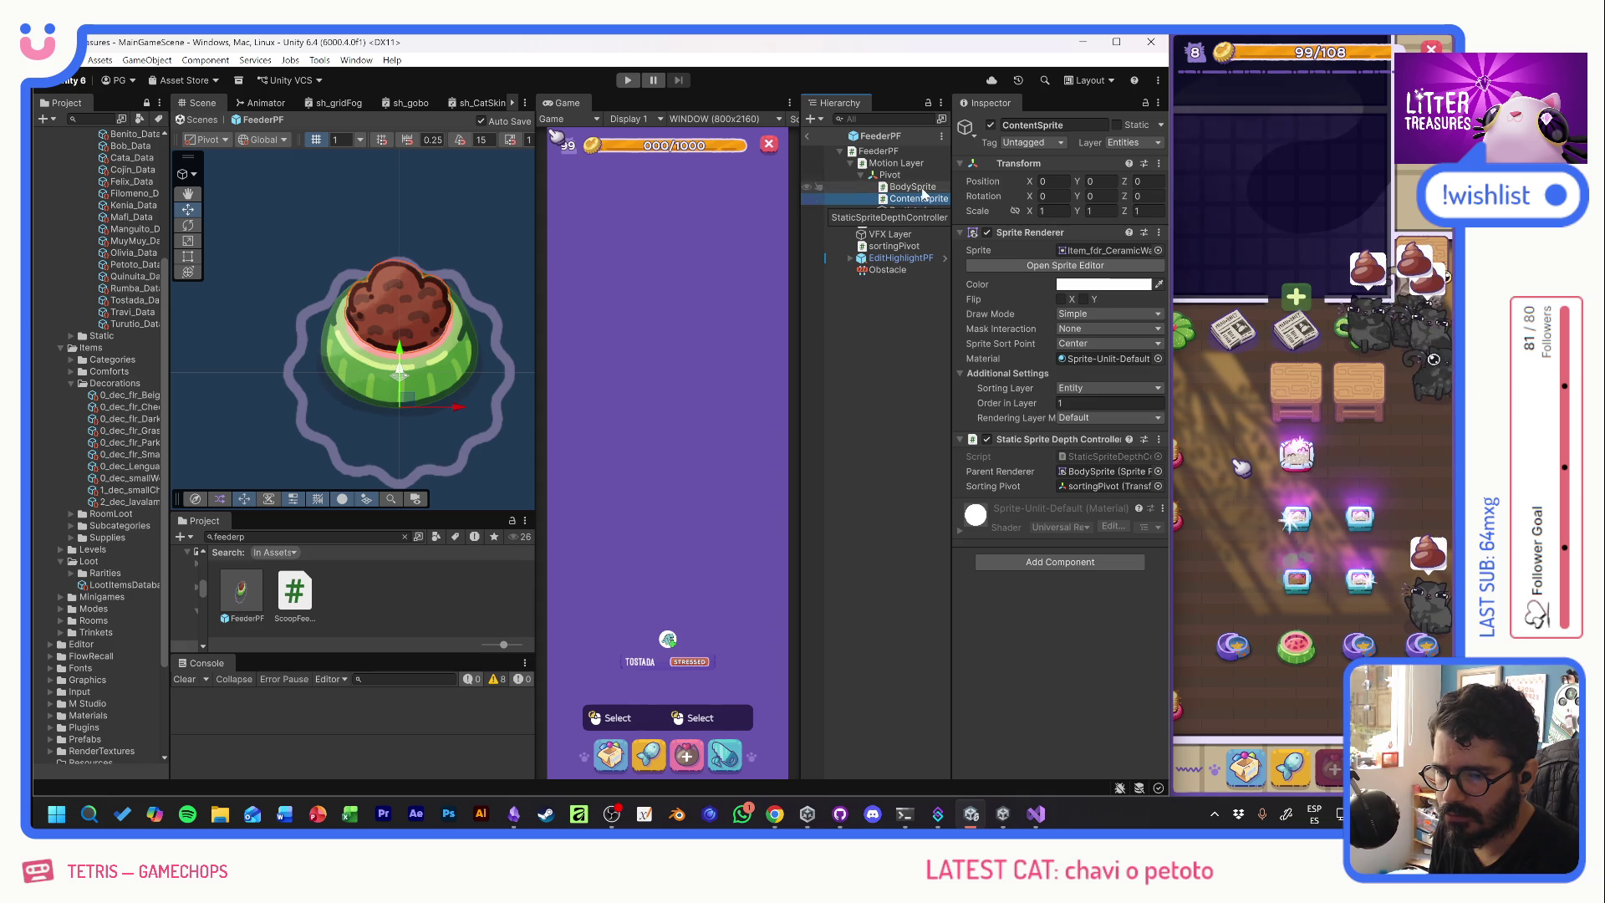
pyautogui.click(884, 151)
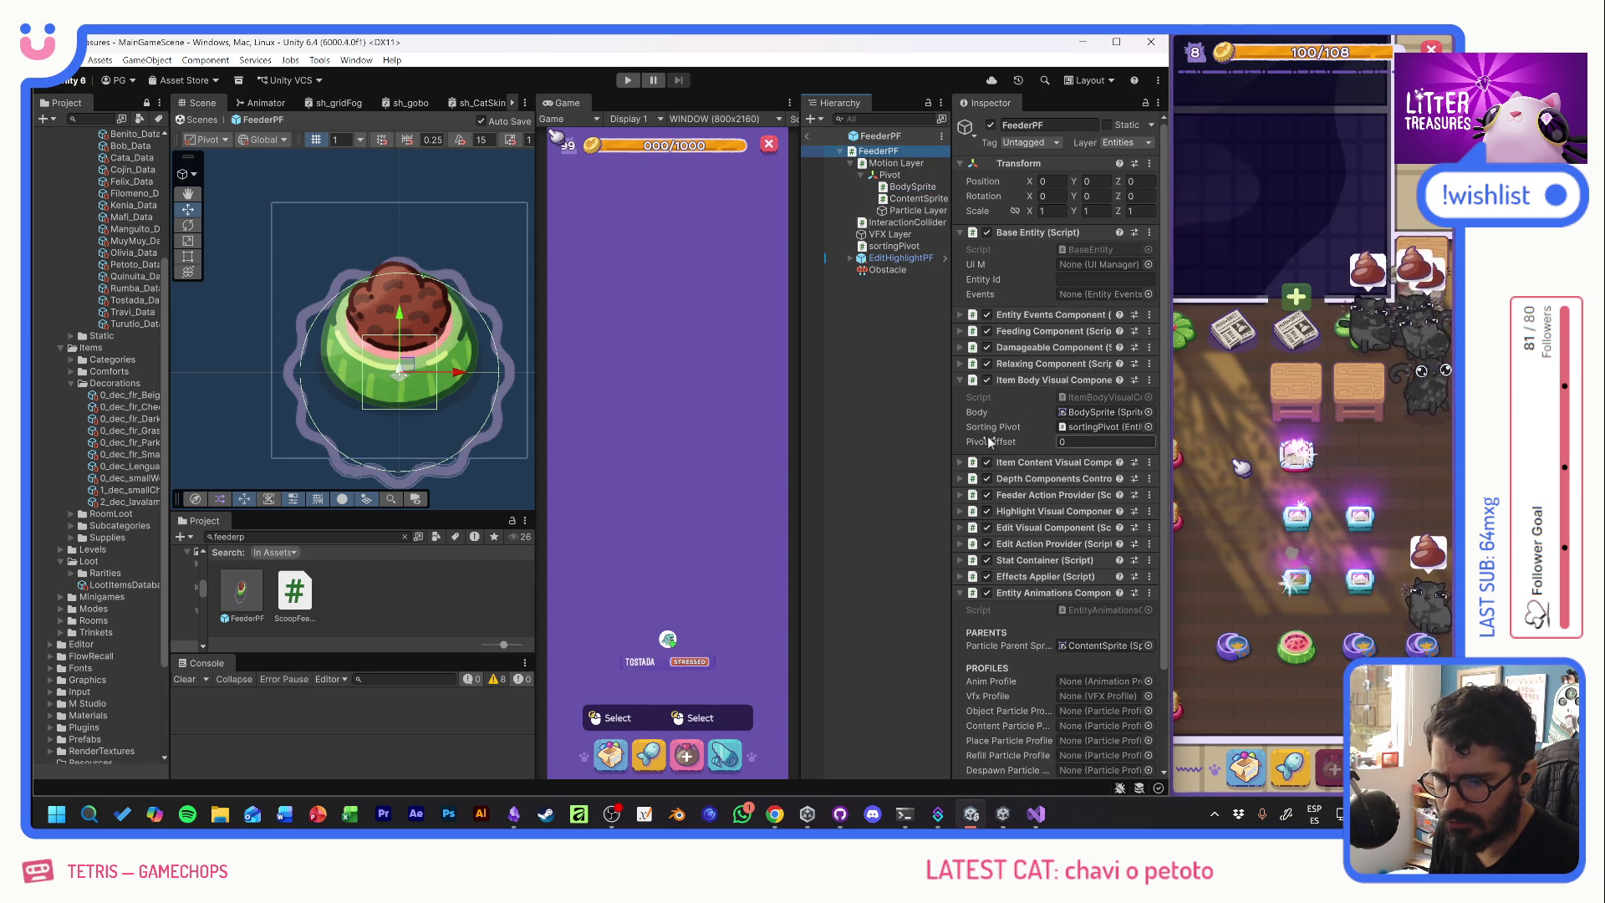
pyautogui.click(960, 463)
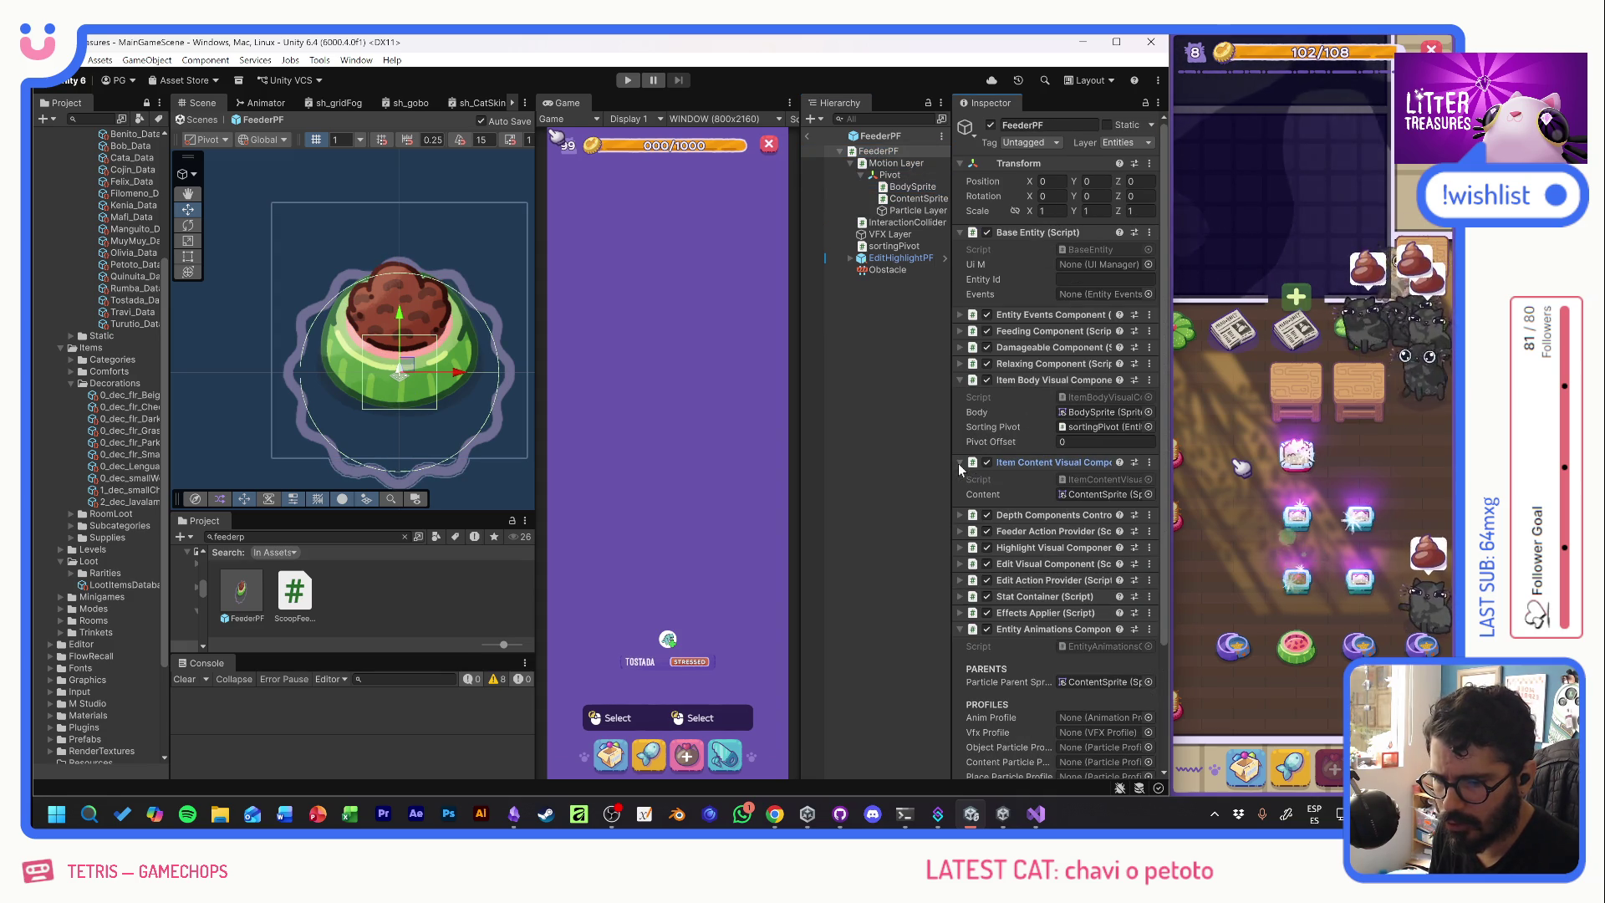
pyautogui.doubleClick(1087, 398)
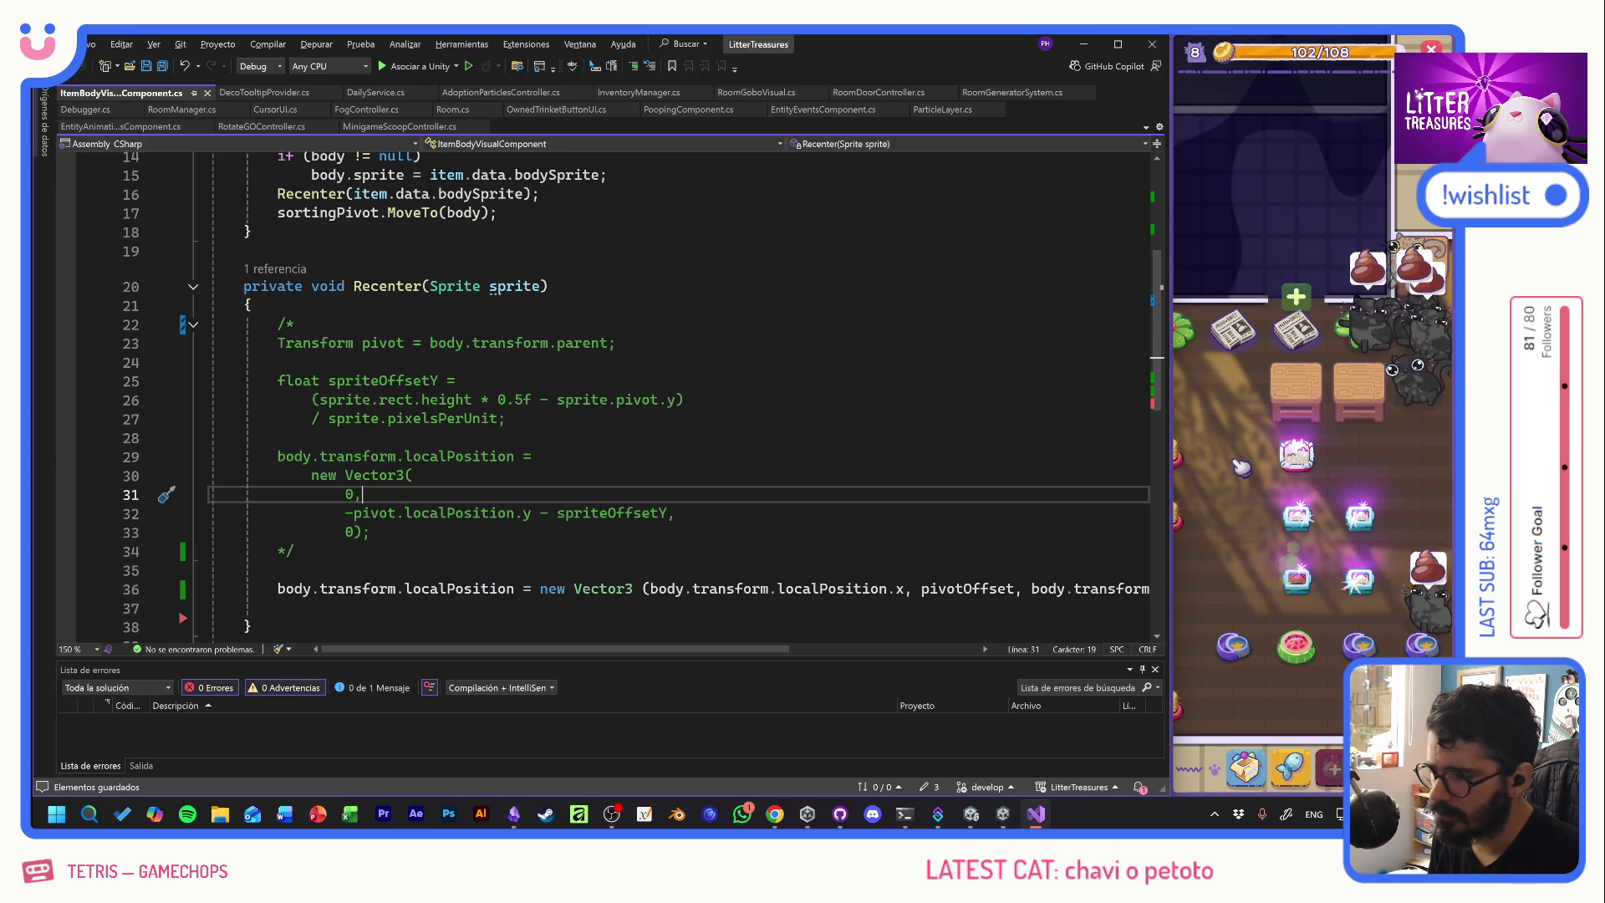
# - Replace ItemContentVisualComponent's Recenter method with the one from ItemBodyVisualComponent
pyautogui.click(278, 589)
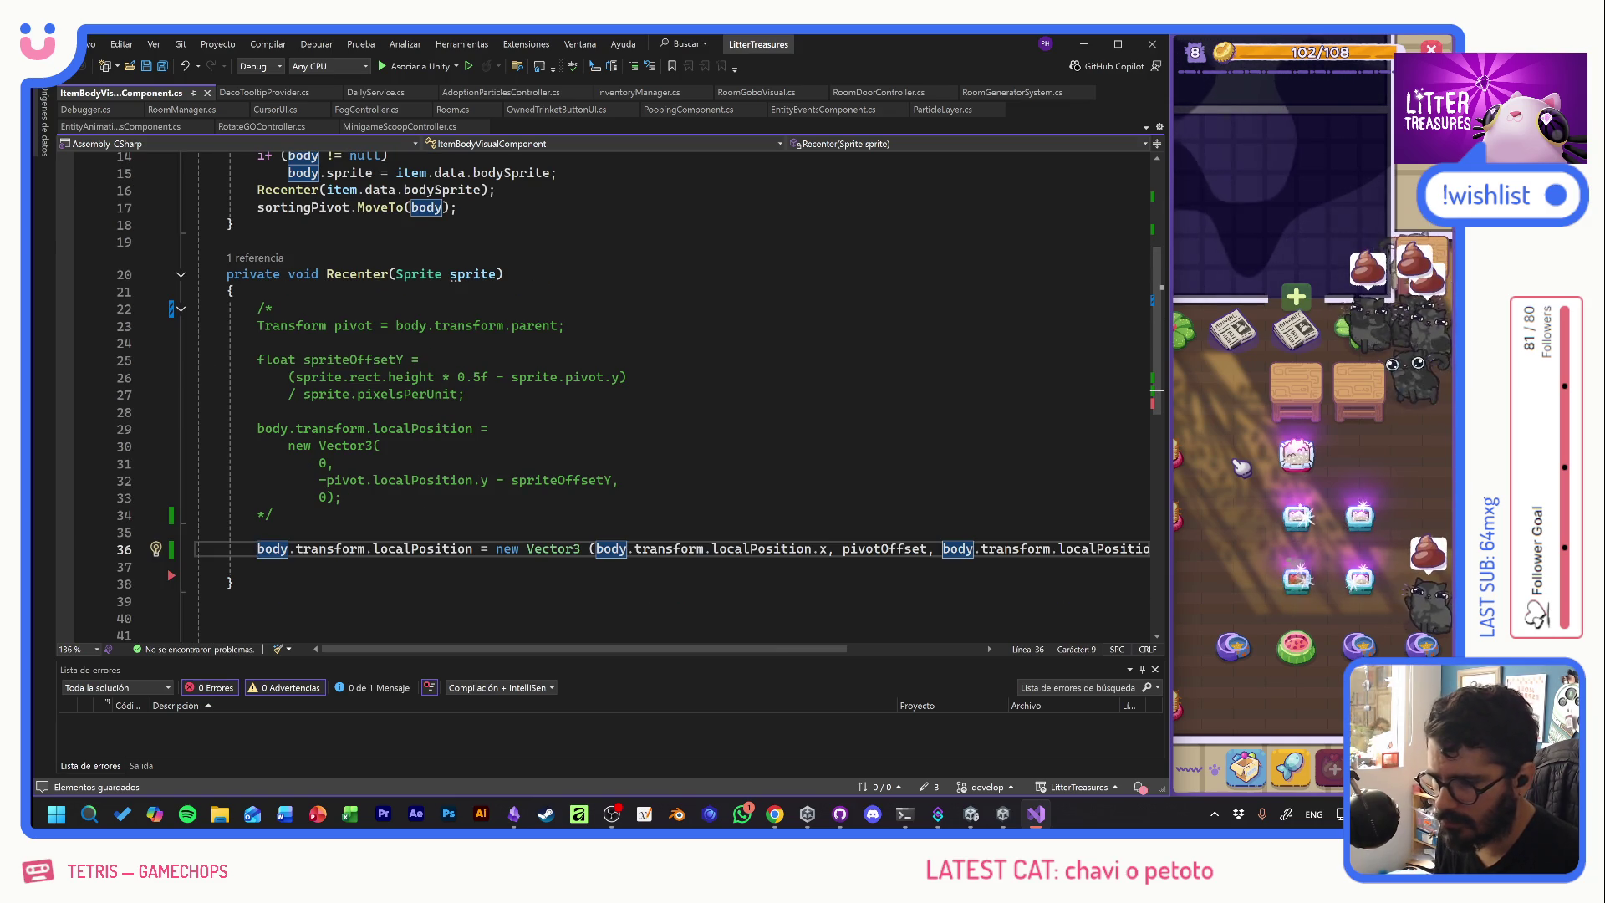
pyautogui.click(675, 512)
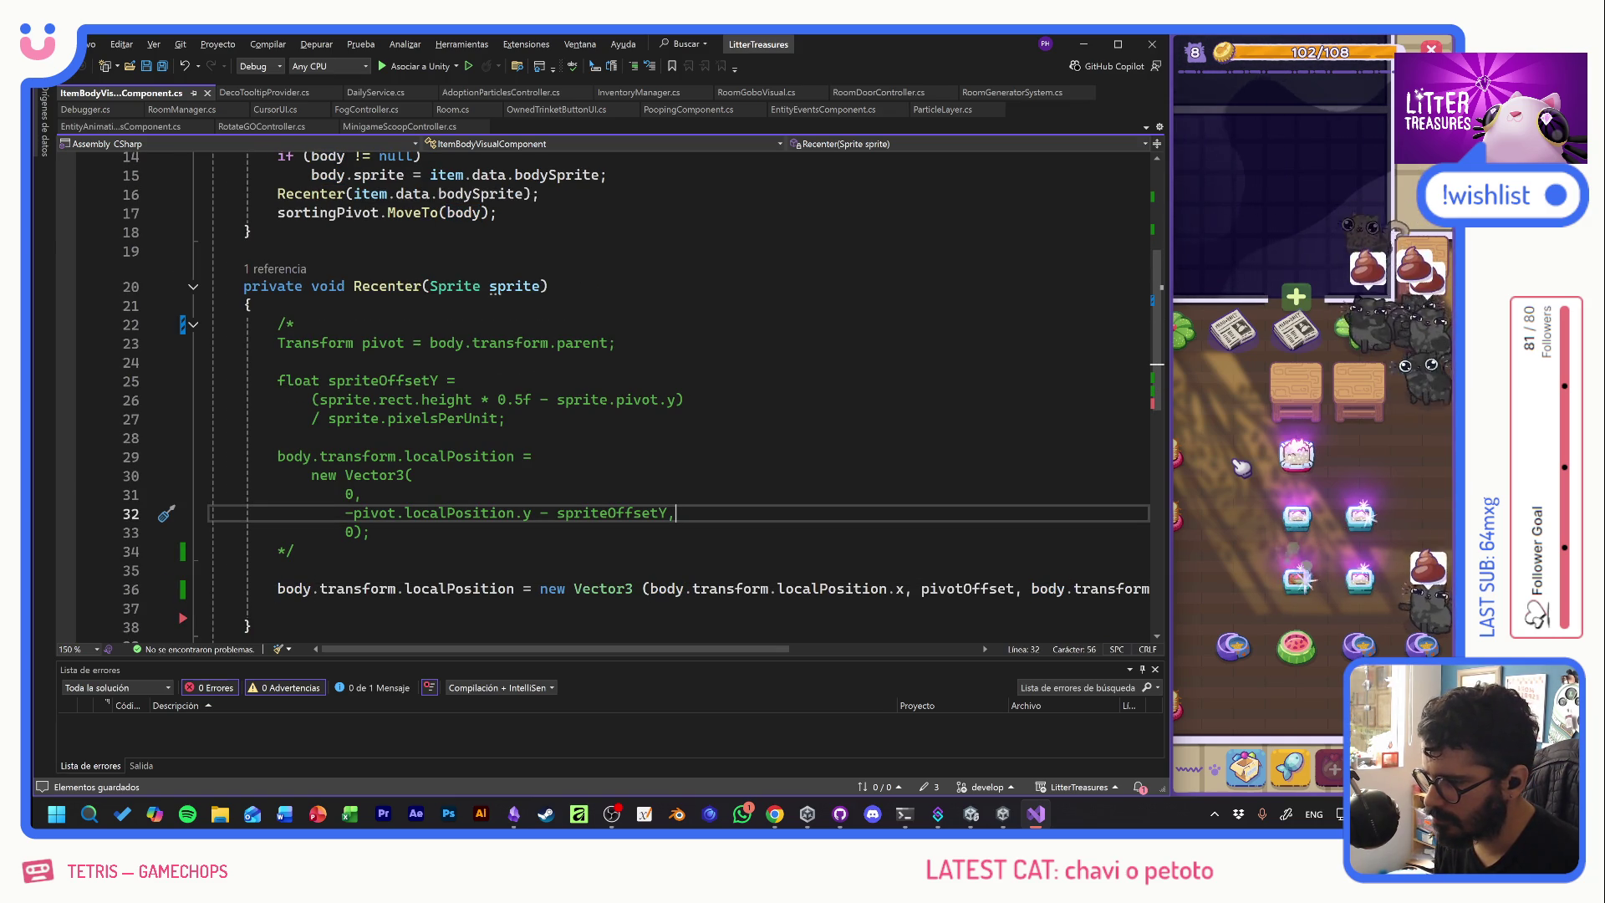
pyautogui.moveTo(251, 626)
pyautogui.mouseDown()
pyautogui.moveTo(167, 322)
pyautogui.moveTo(132, 300)
pyautogui.mouseUp()
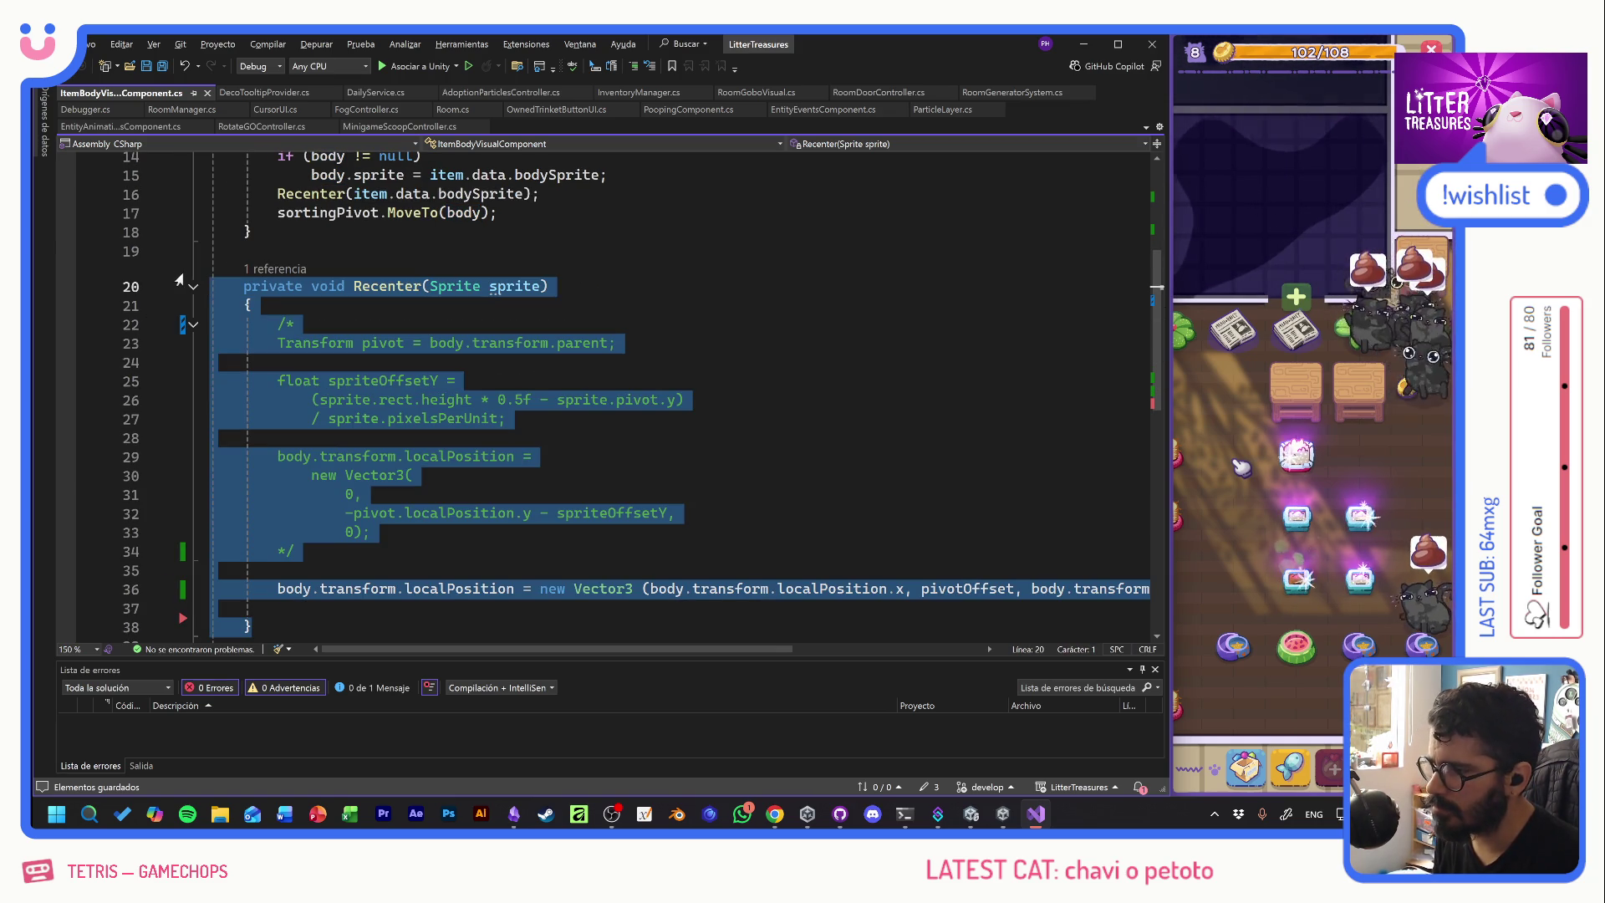
pyautogui.hotkey('alt', 'Tab')
pyautogui.doubleClick(1081, 479)
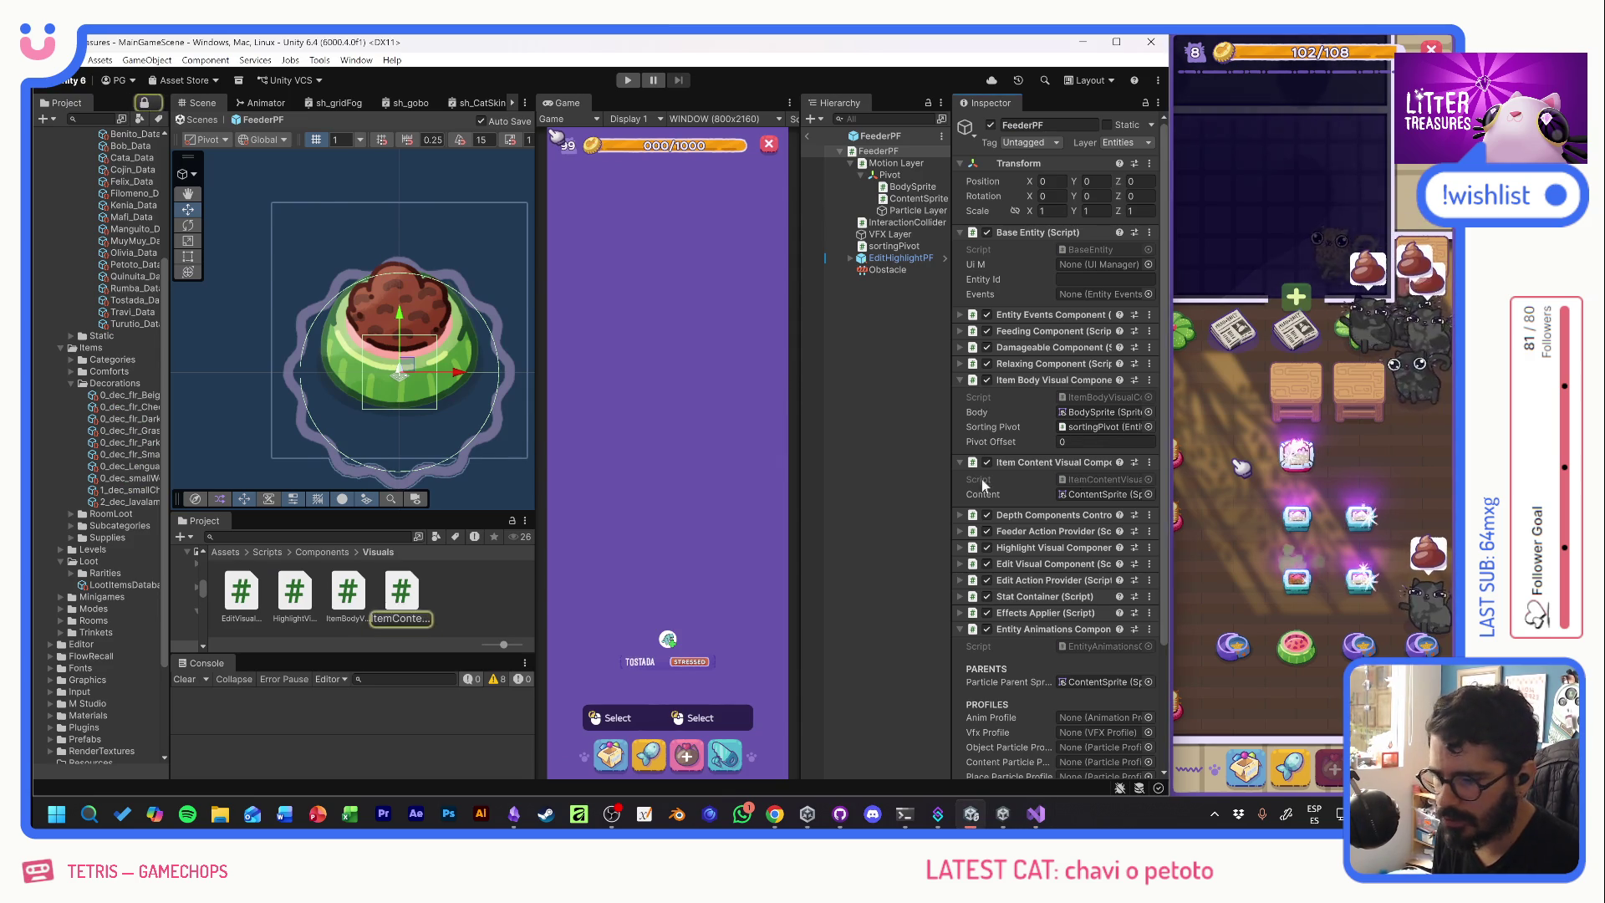
pyautogui.moveTo(250, 495); pyautogui.dragTo(209, 248)
pyautogui.hotkey('ctrl', 'v')
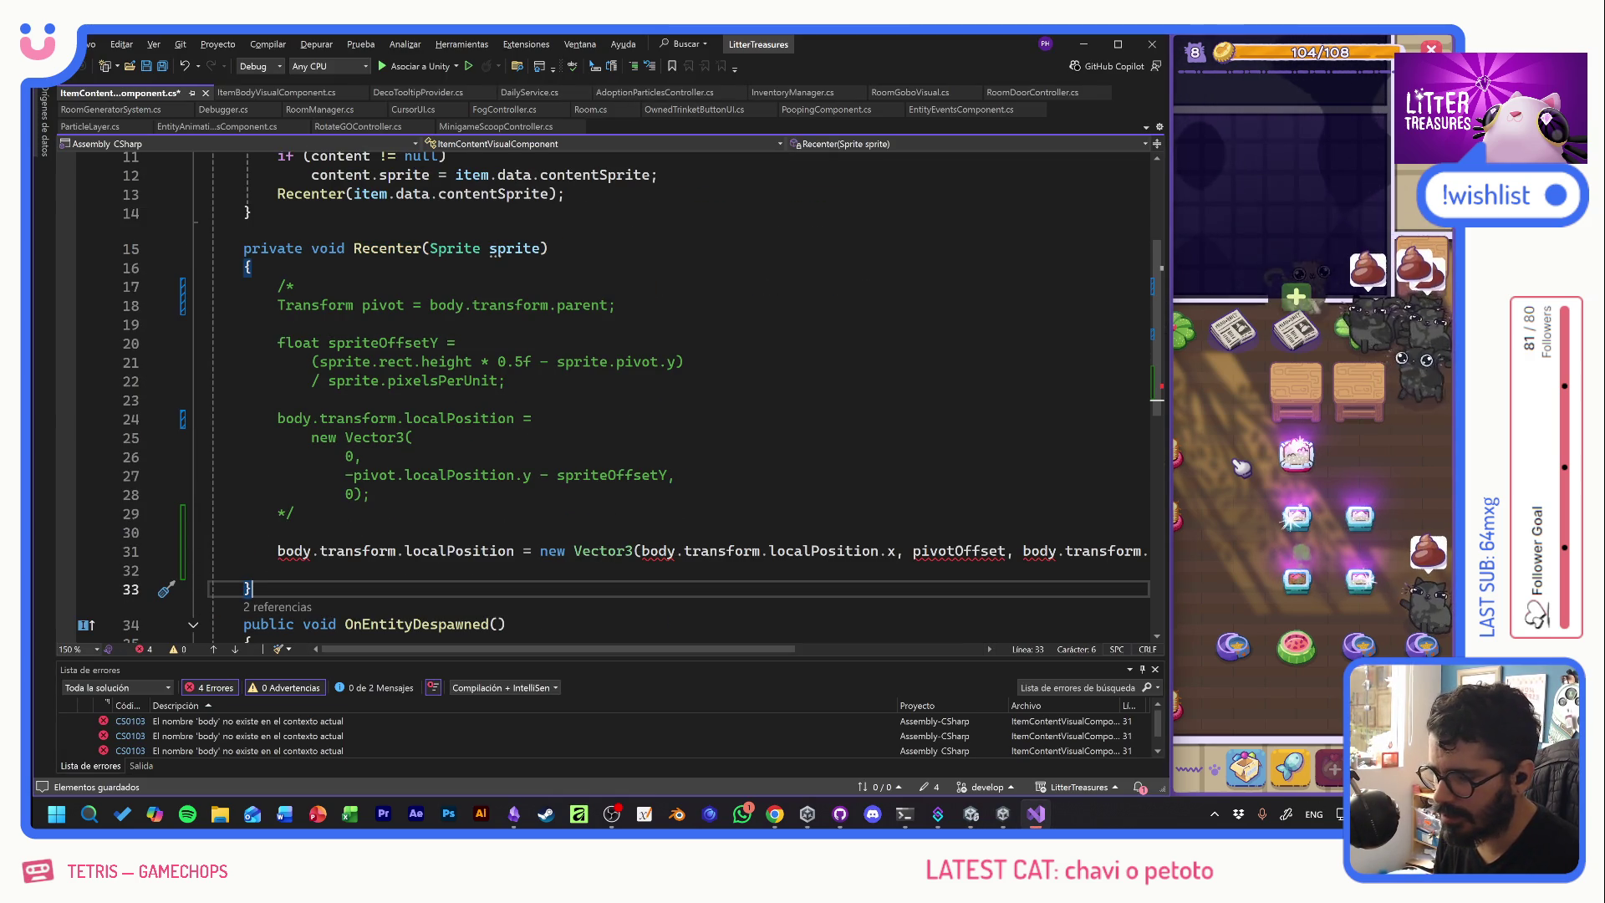
# - Change the body references in the pasted line 31 to content
pyautogui.scroll(3, 602, 392)
pyautogui.click(345, 345)
pyautogui.doubleClick(345, 345)
pyautogui.hotkey('ctrl', 'c')
pyautogui.scroll(-4, 345, 345)
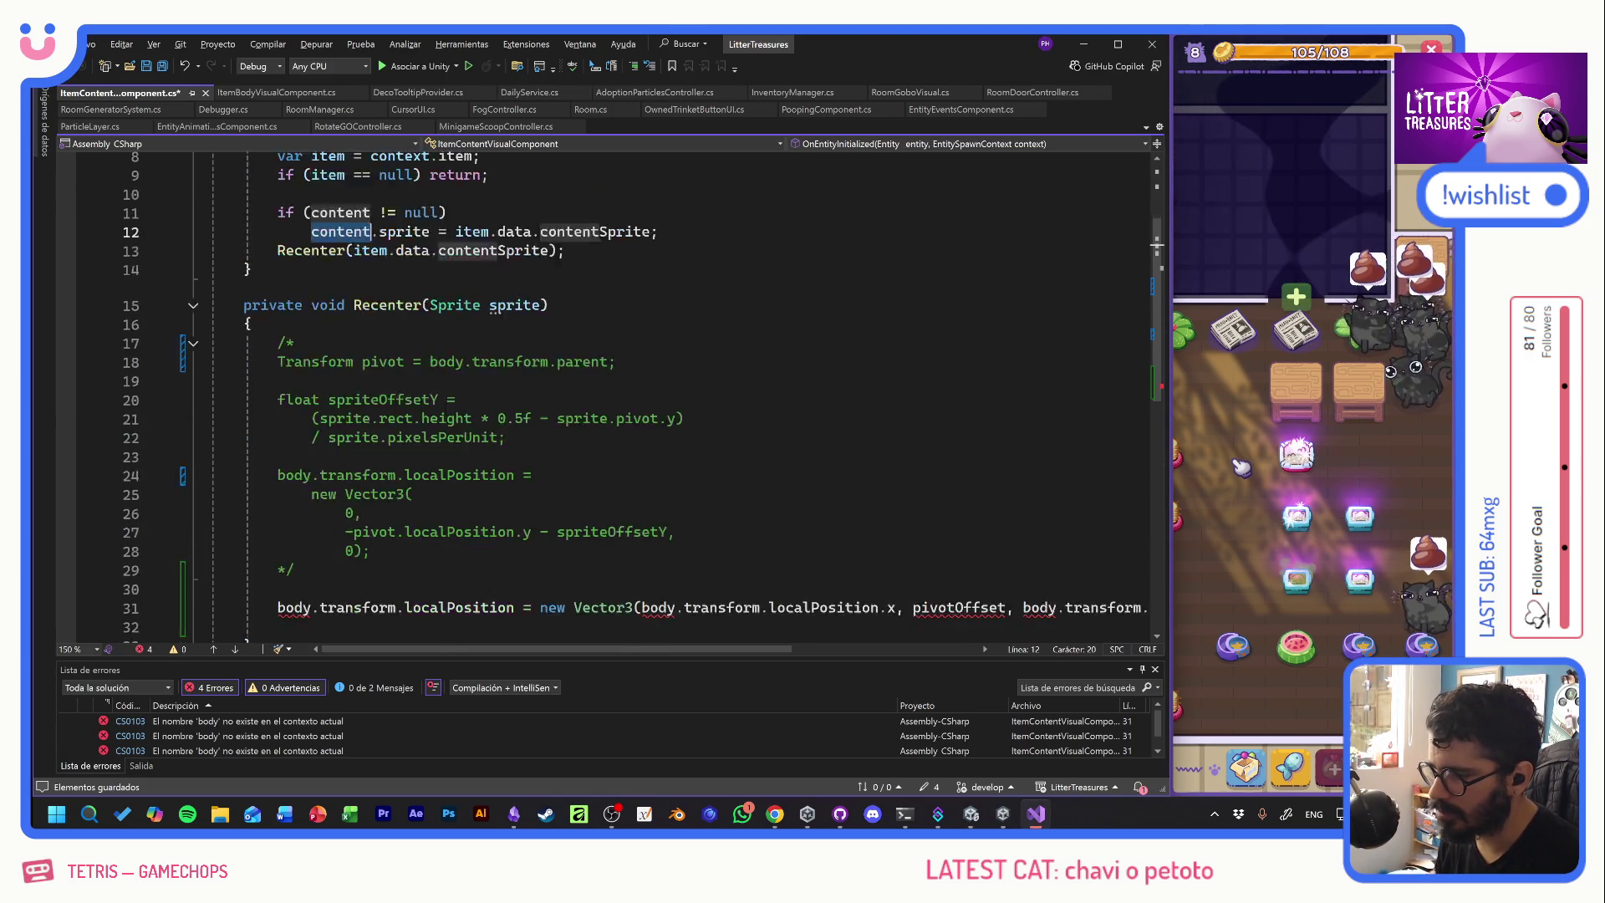
pyautogui.doubleClick(293, 494)
pyautogui.hotkey('ctrl', 'v')
pyautogui.doubleClick(684, 495)
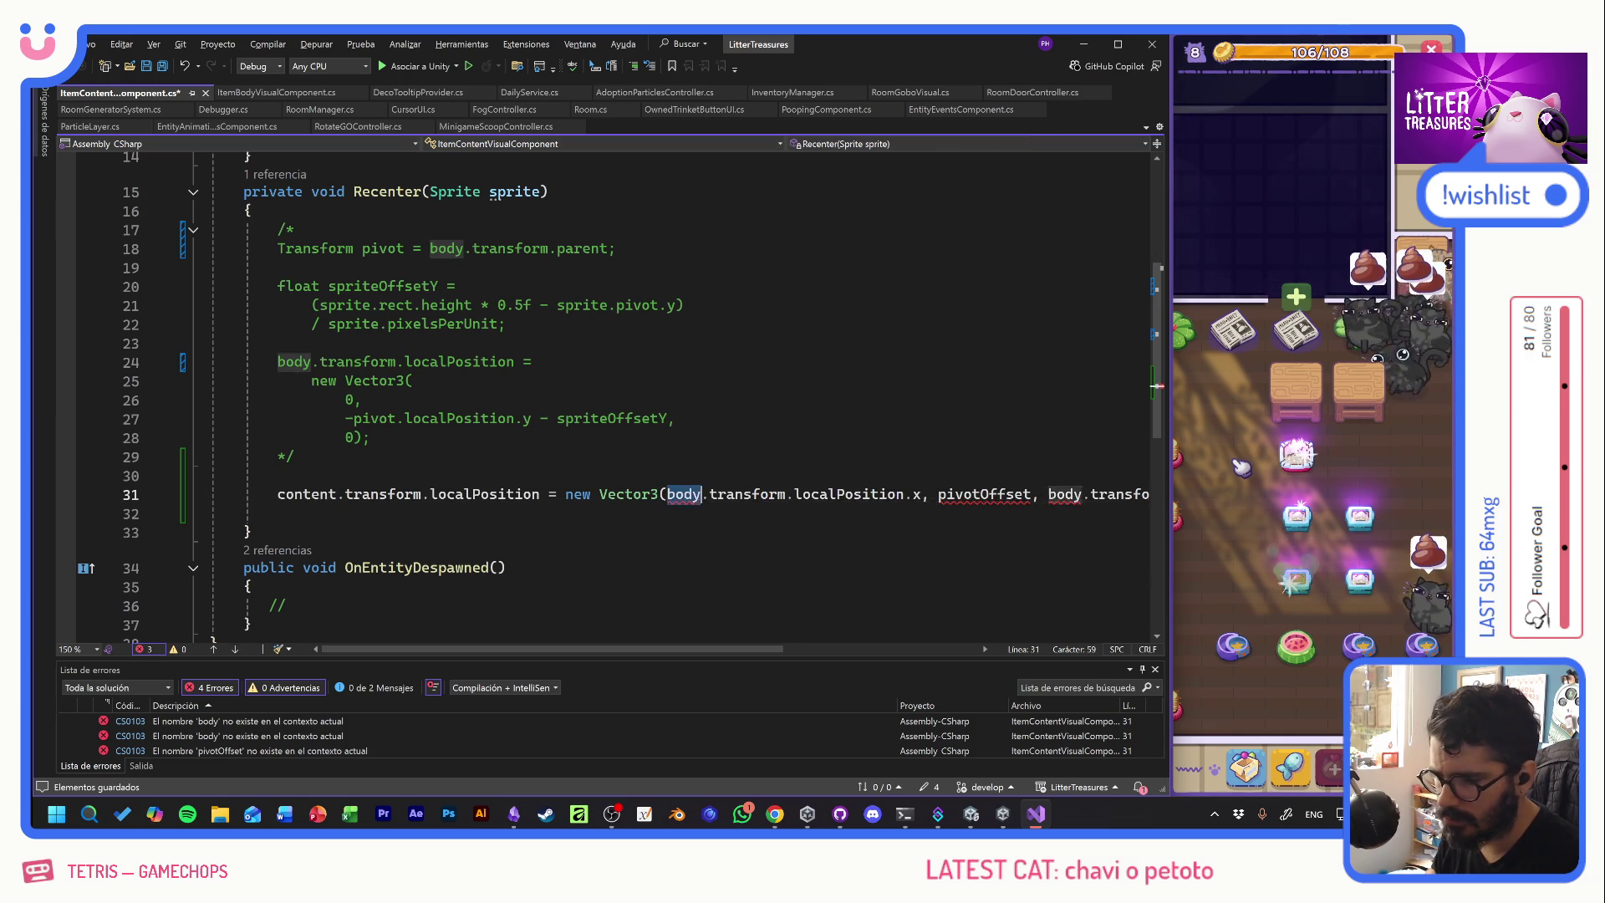
pyautogui.hotkey('ctrl', 'v')
pyautogui.doubleClick(1064, 494)
pyautogui.hotkey('ctrl', 'v')
pyautogui.doubleClick(1016, 494)
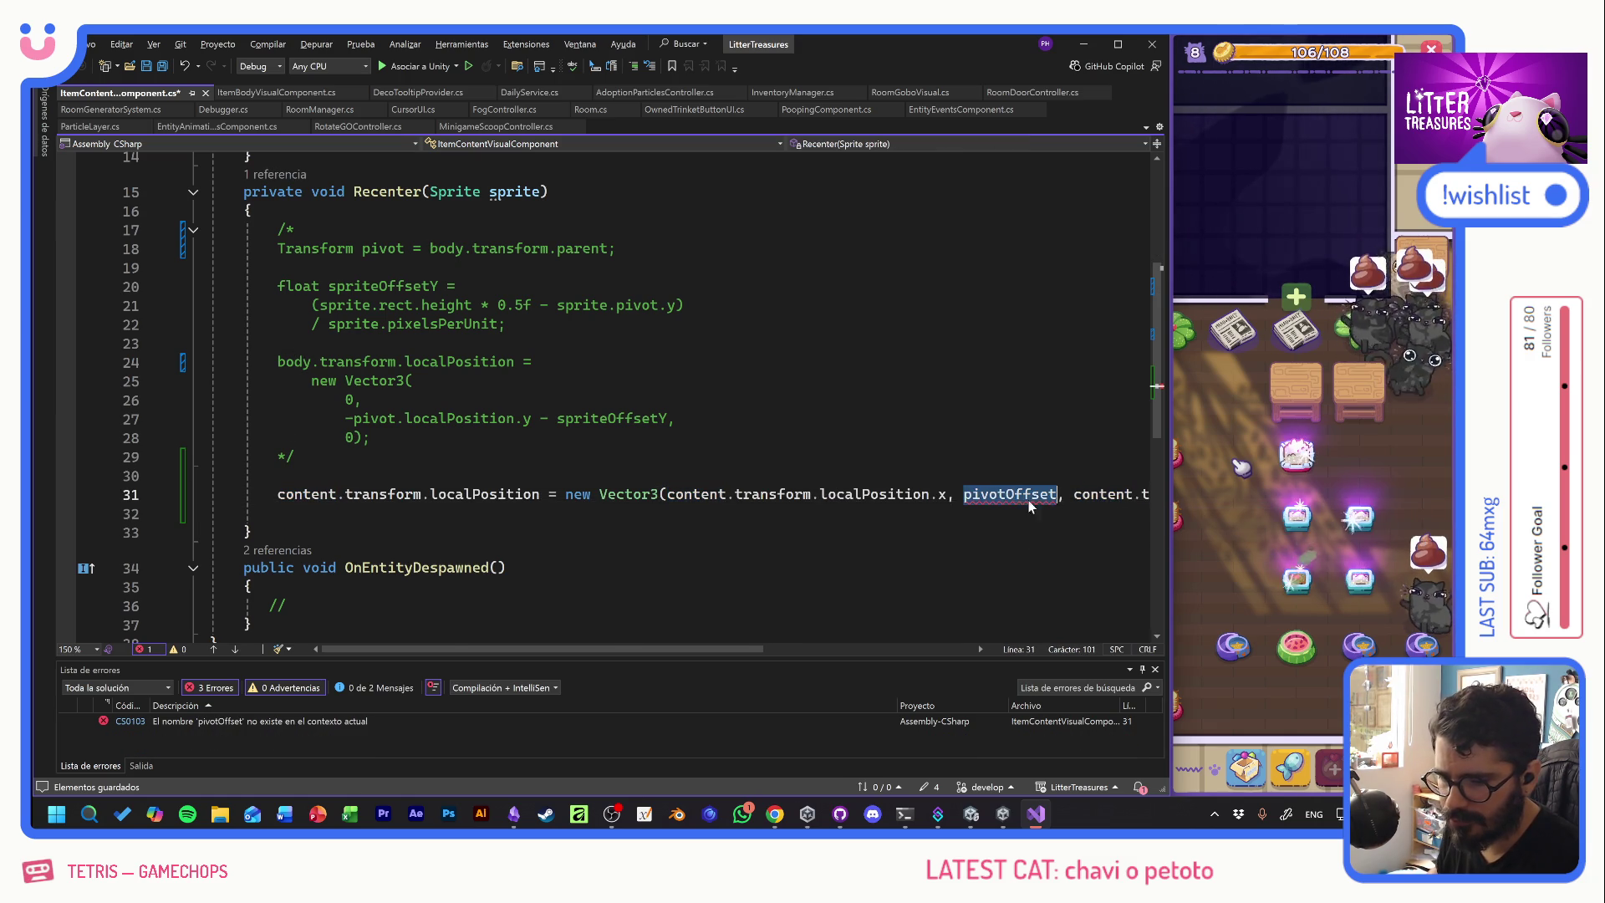
pyautogui.scroll(5, 1016, 494)
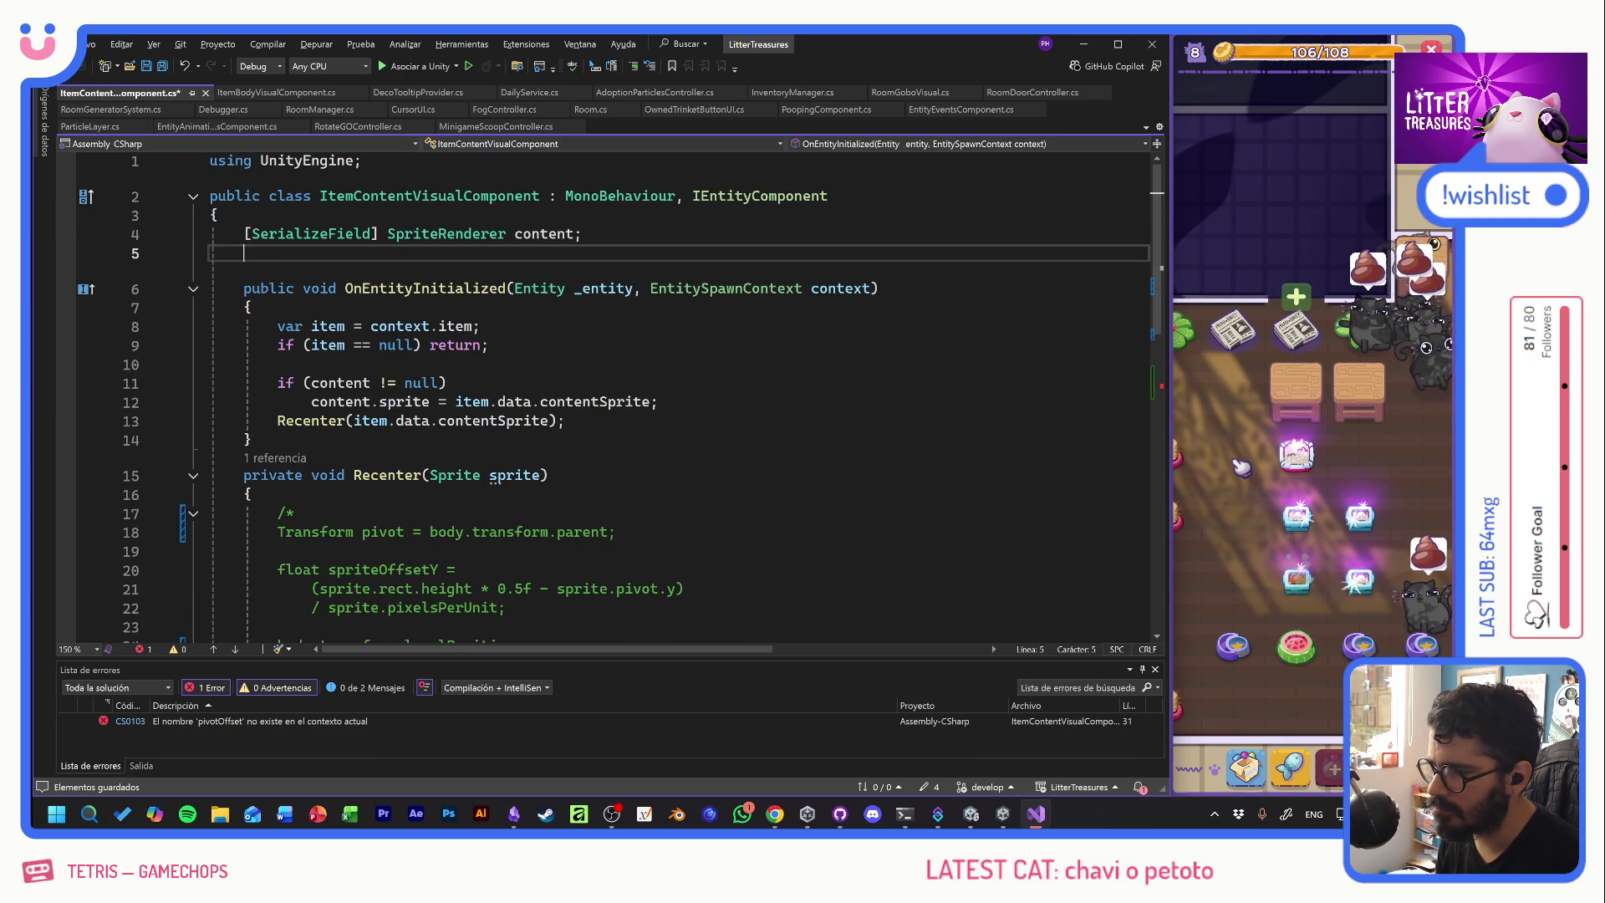
# - Add the pivotOffset field declaration to ItemContentVisualComponent at line 5
pyautogui.click(276, 92)
pyautogui.scroll(4, 501, 376)
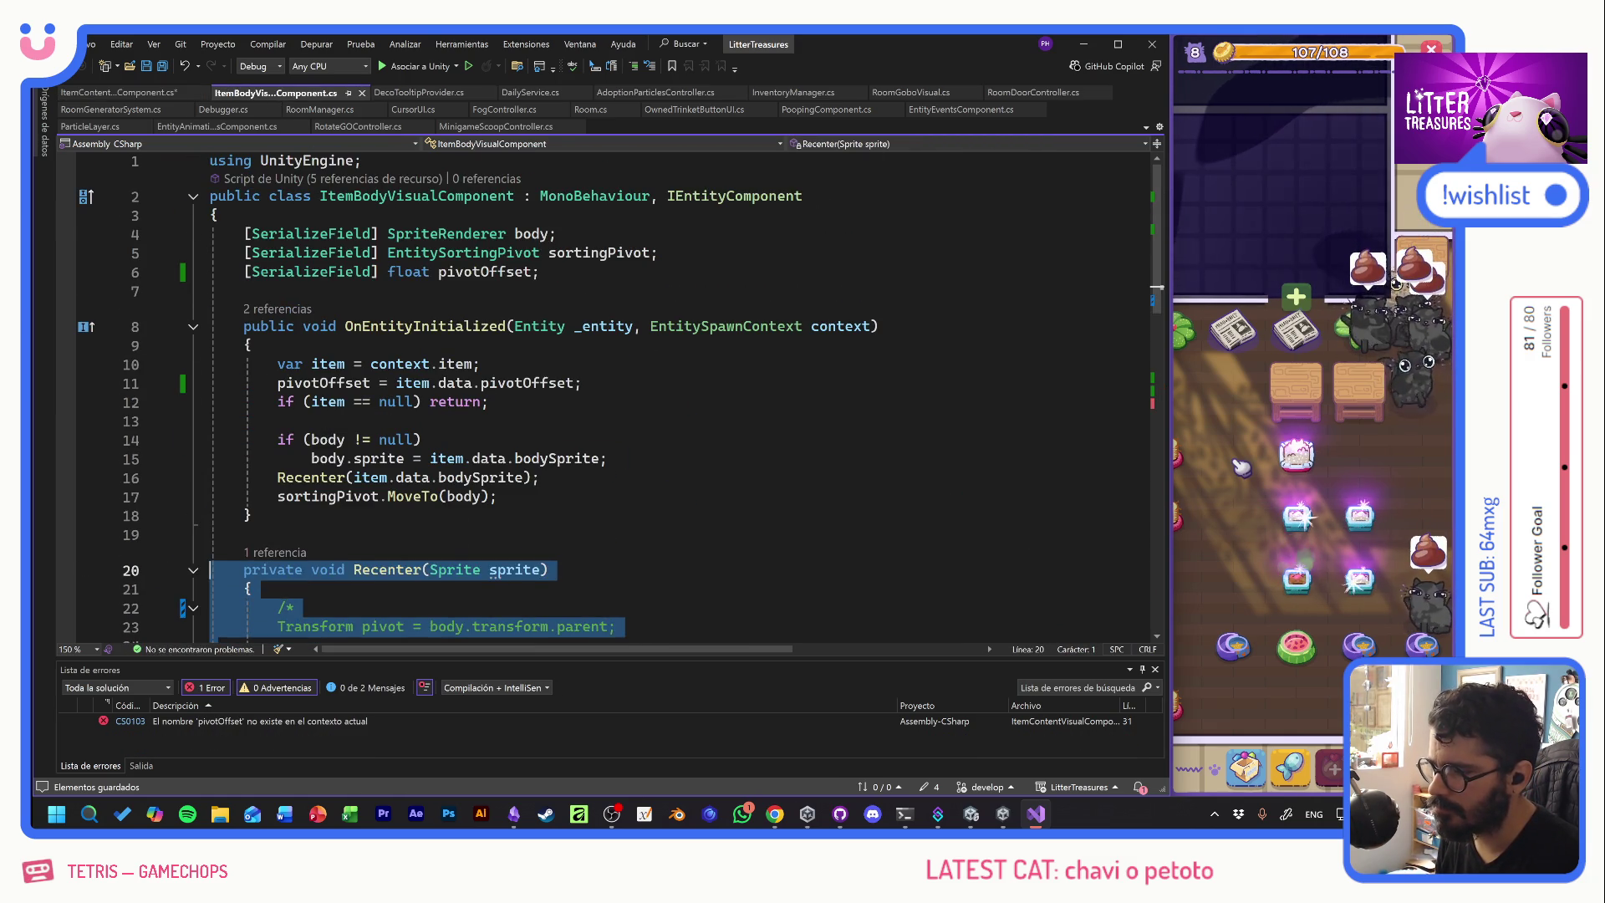
pyautogui.tripleClick(384, 271)
pyautogui.click(117, 92)
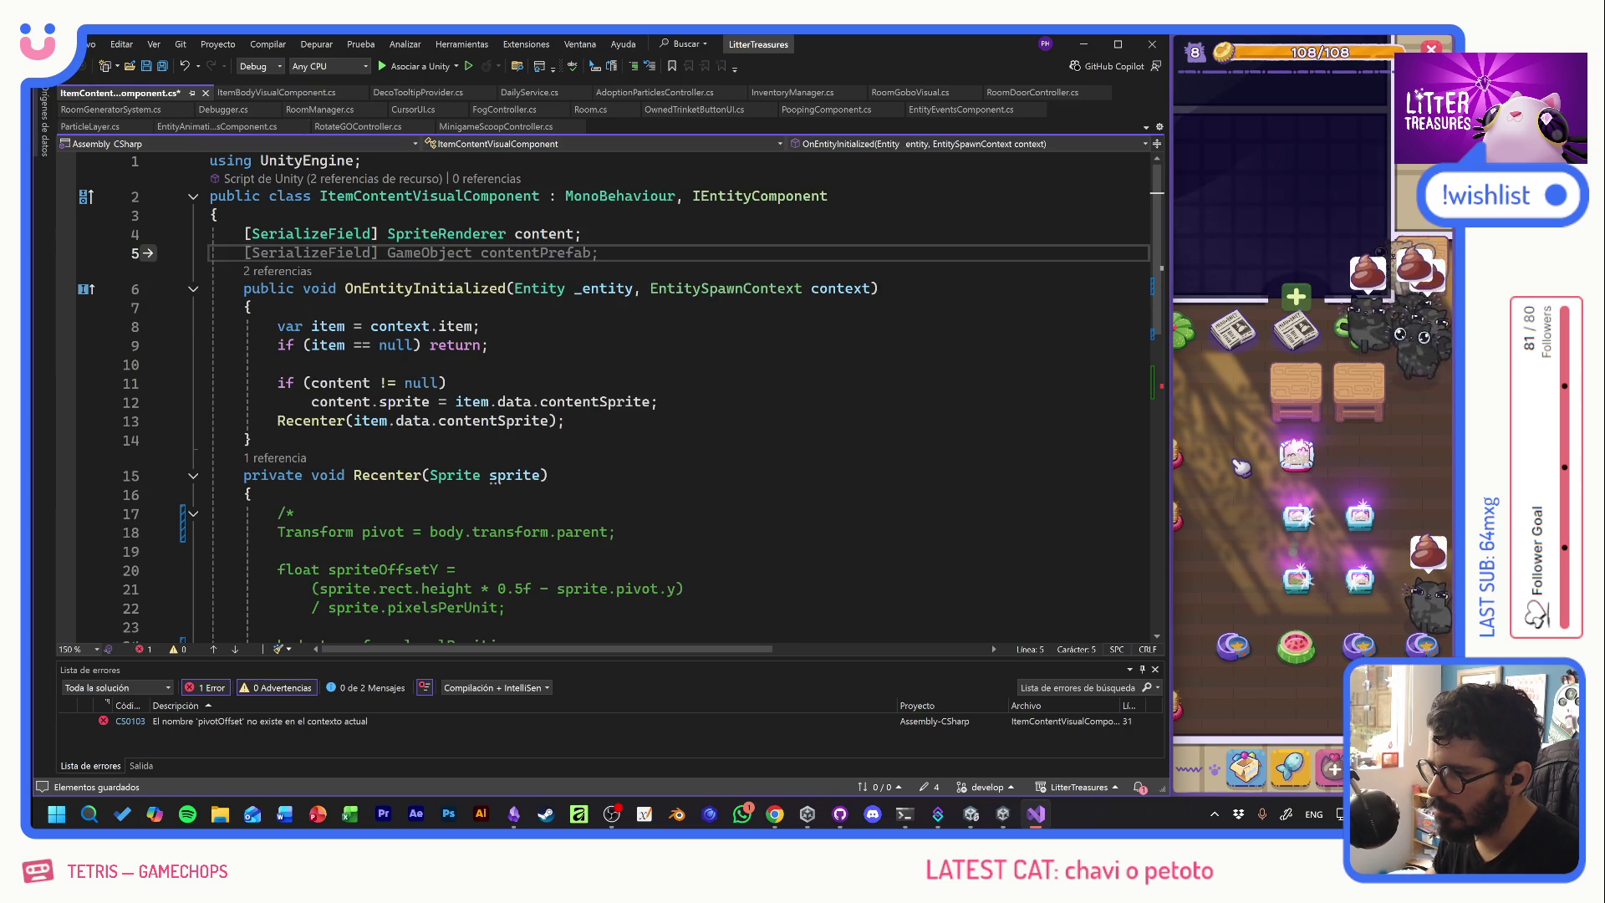
pyautogui.hotkey('ctrl', 'v')
# - Paste the pivotOffset = item.data.pivotOffset assignment after line 8 and save the script
pyautogui.click(276, 92)
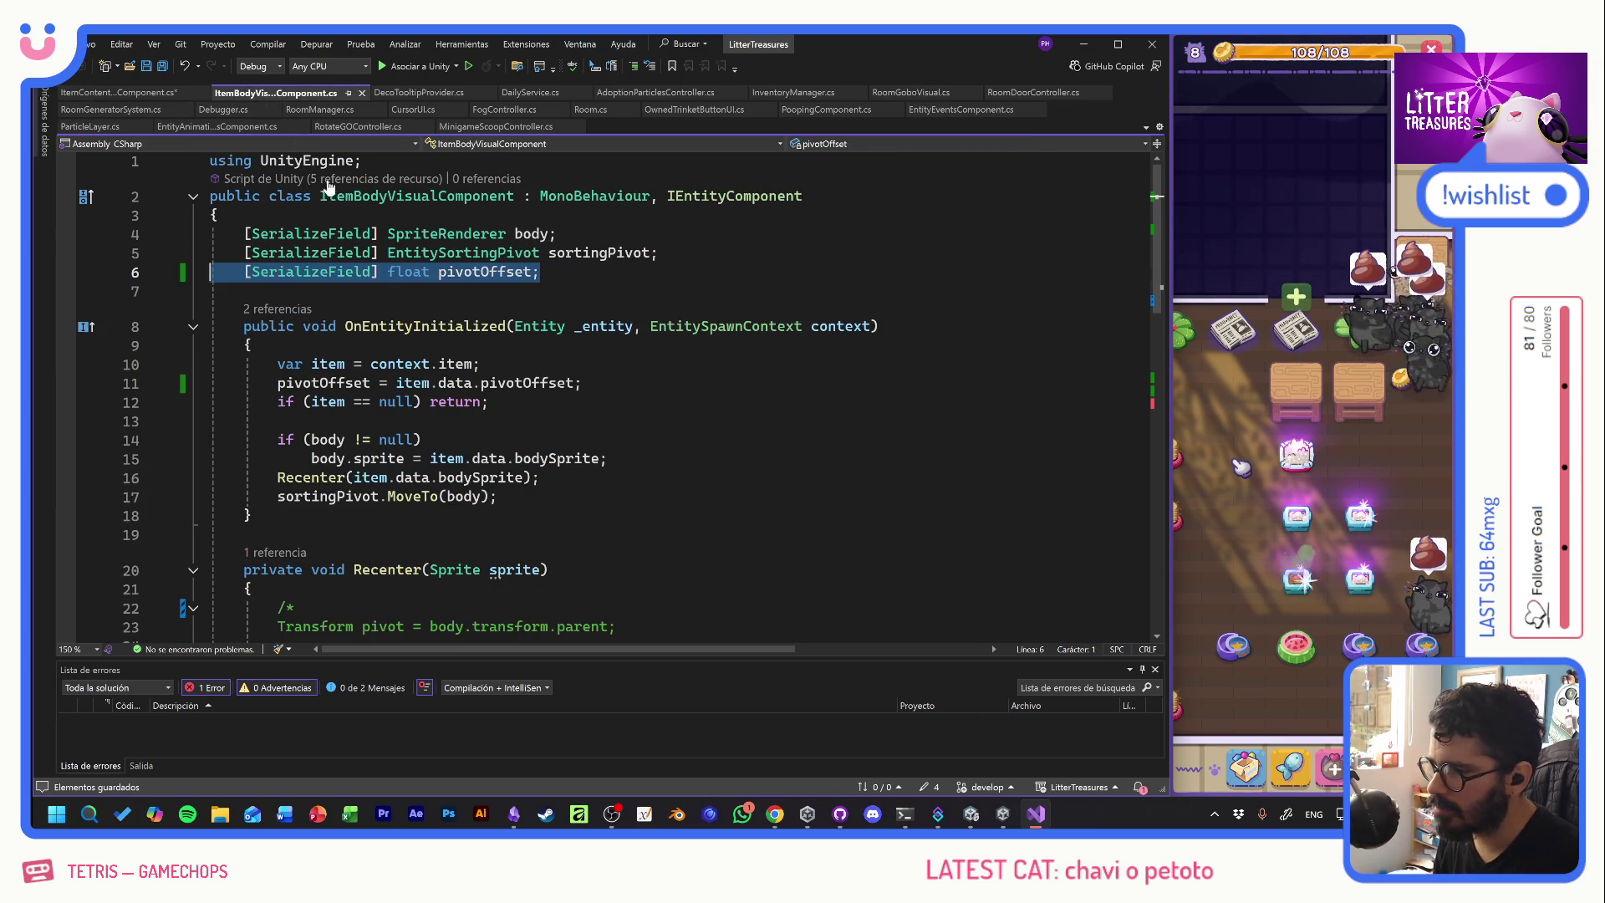
pyautogui.click(483, 326)
pyautogui.click(498, 496)
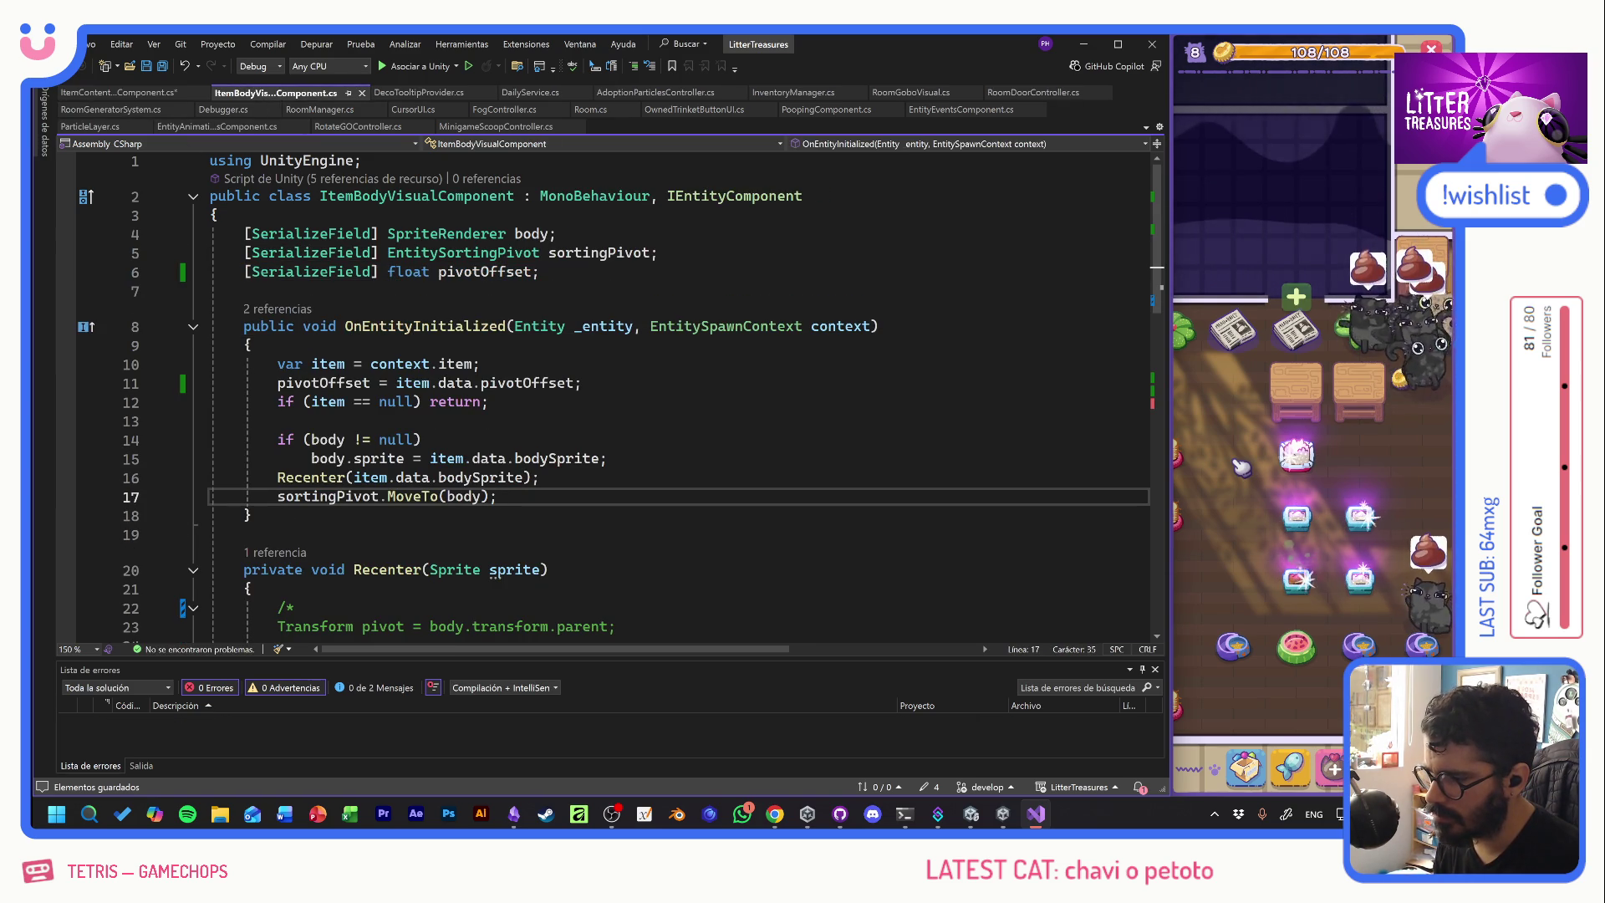
pyautogui.moveTo(582, 383); pyautogui.dragTo(211, 383)
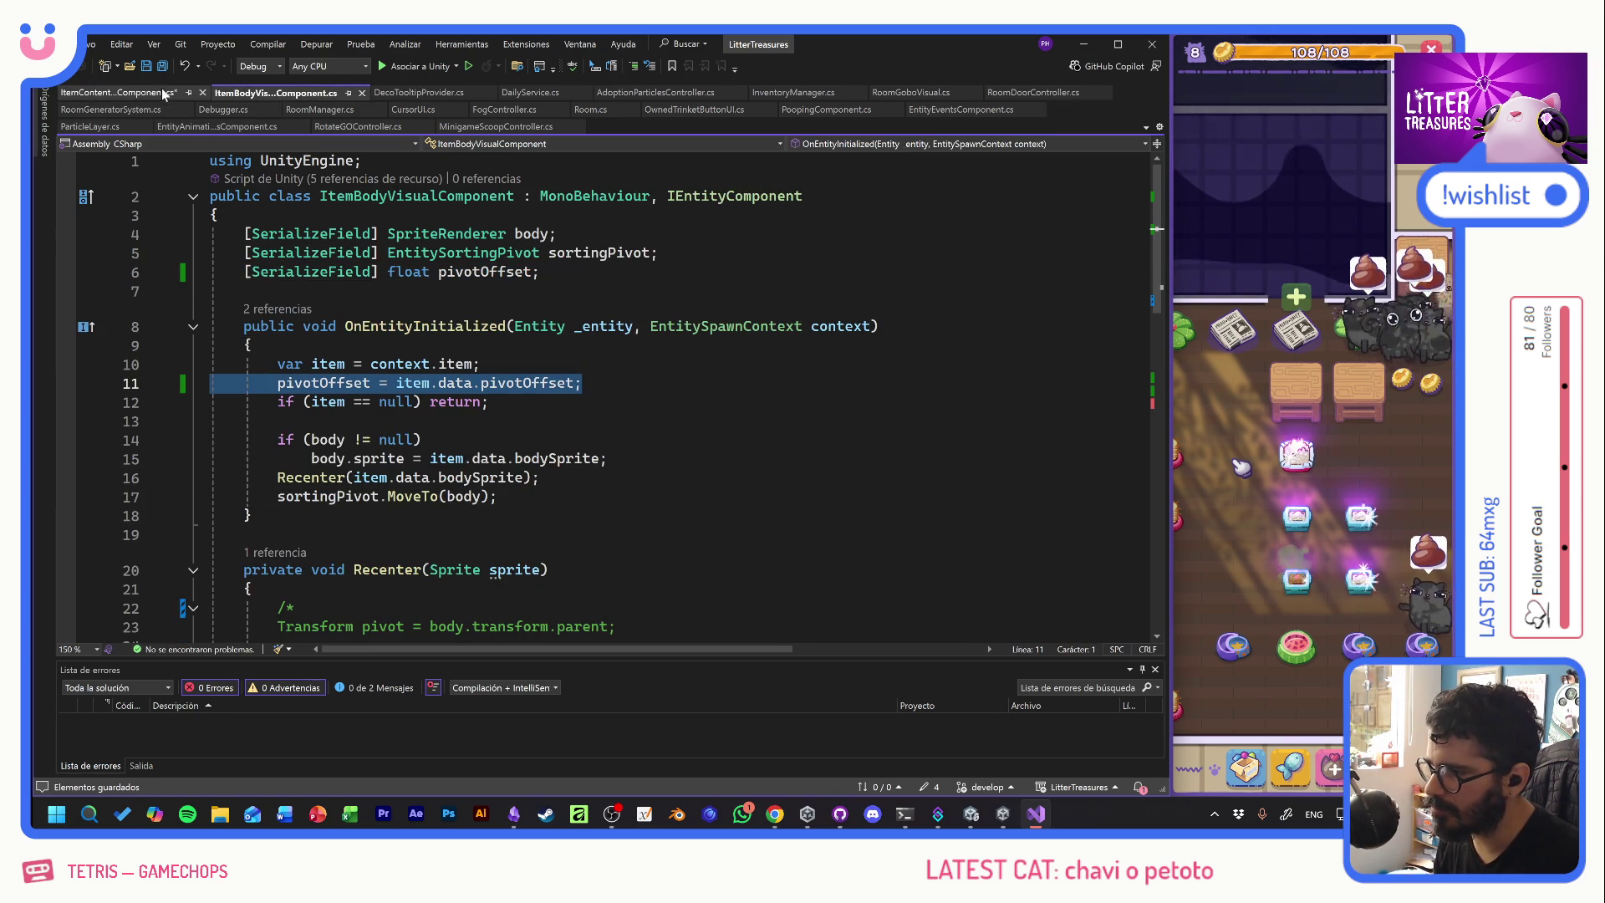
pyautogui.hotkey('ctrl', 'c')
pyautogui.click(125, 92)
pyautogui.click(480, 326)
pyautogui.press('Return')
pyautogui.hotkey('ctrl', 'v')
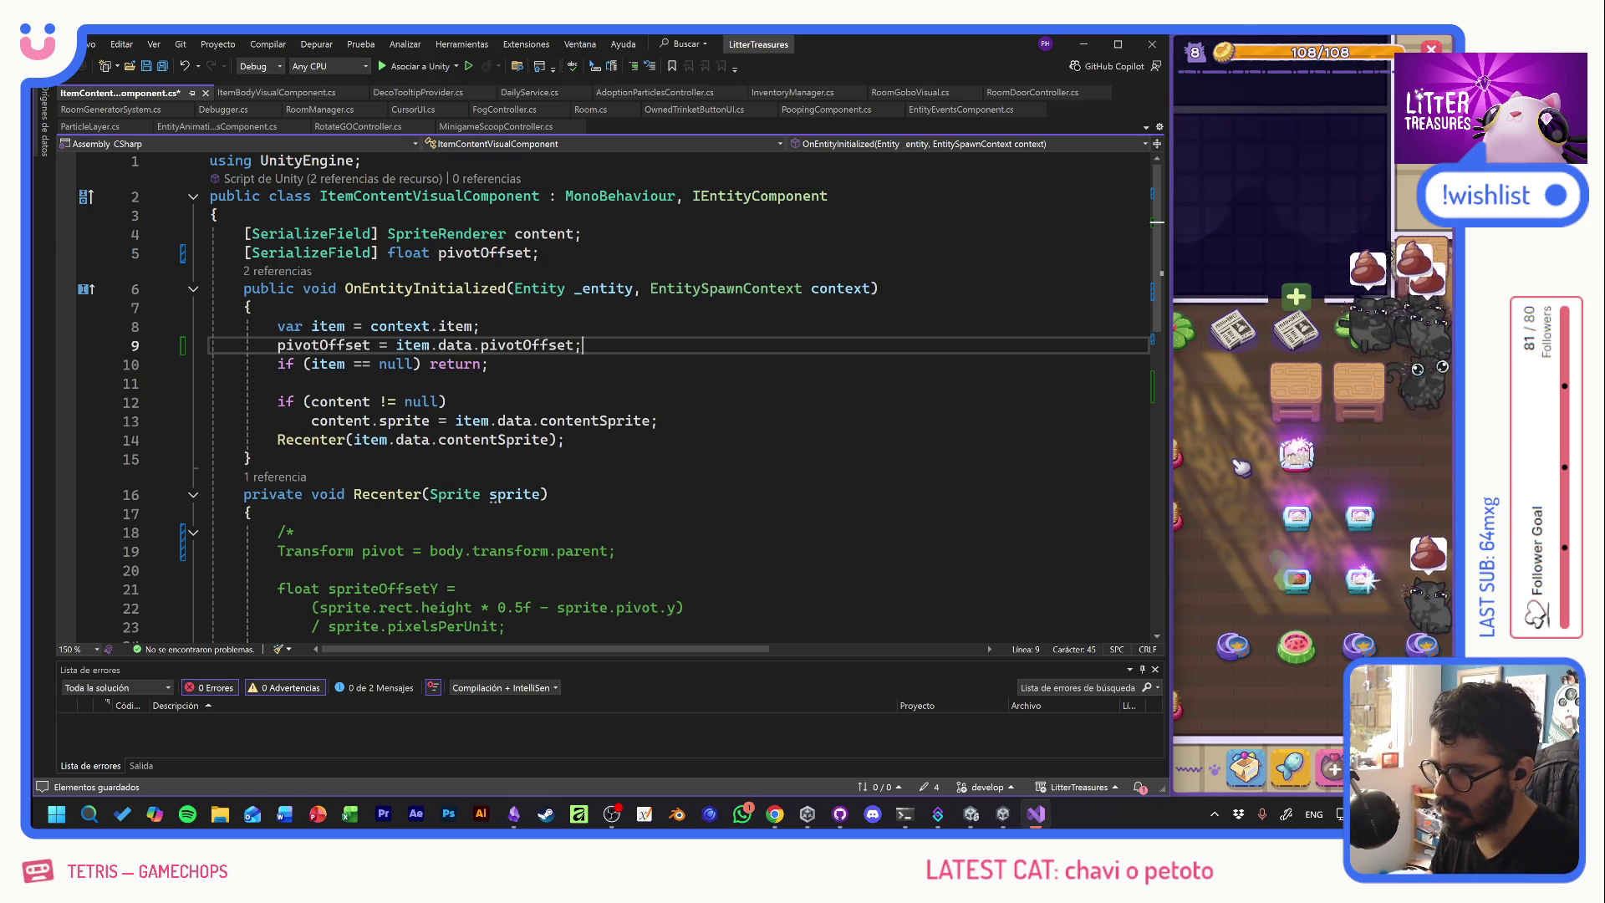
pyautogui.press('Return')
pyautogui.hotkey('ctrl', 's')
pyautogui.hotkey('alt', 'Tab')
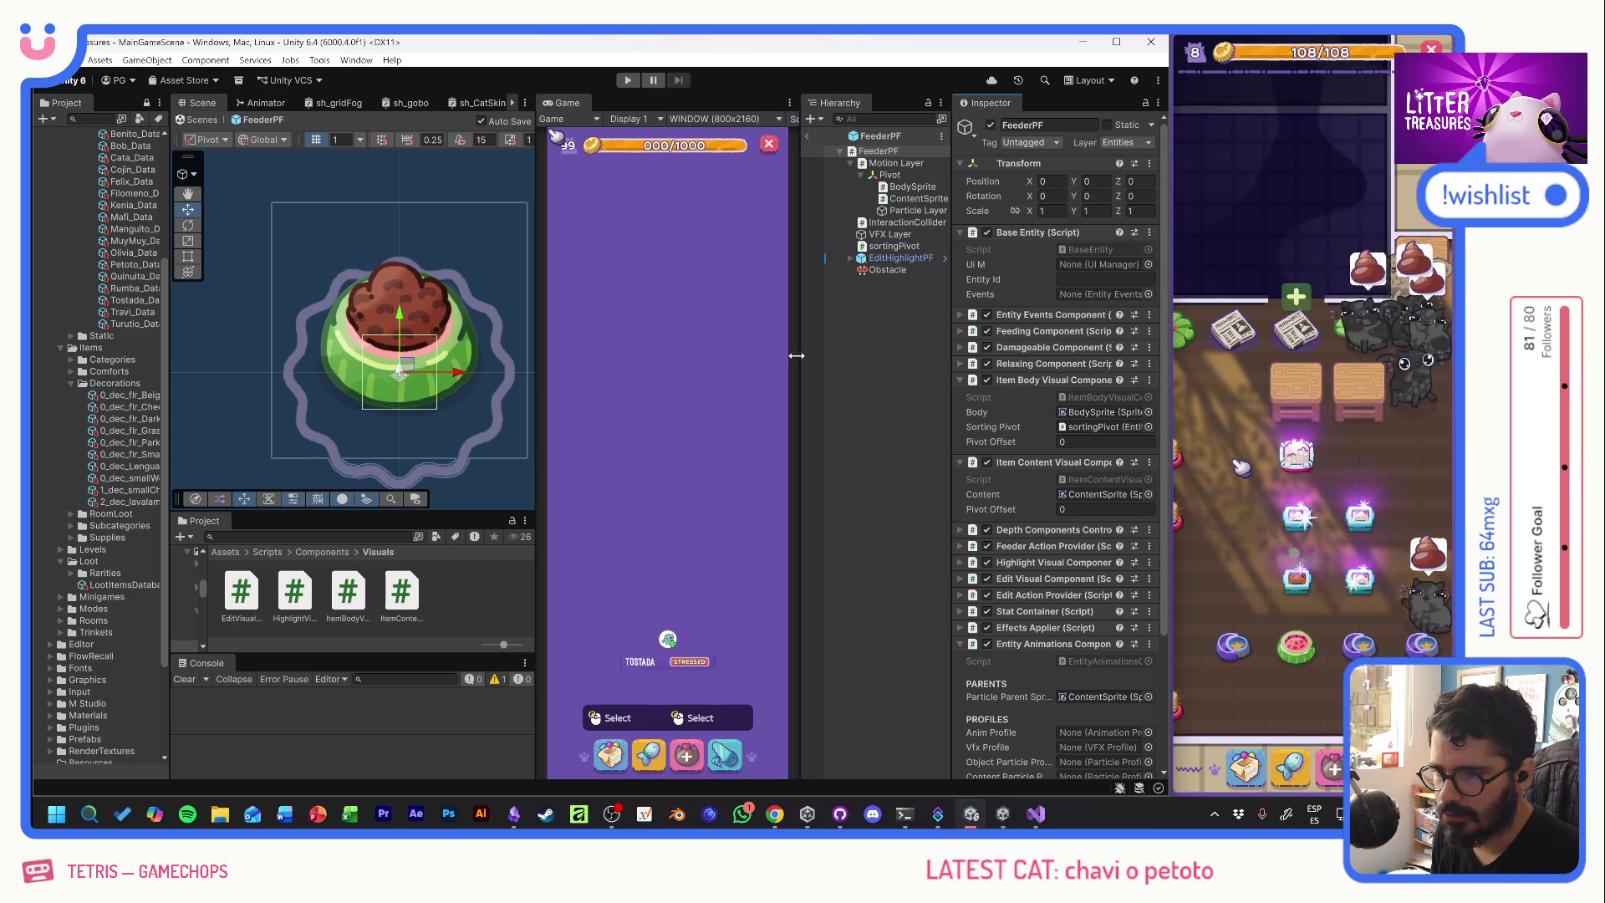
# - Try the disposable plate and standard blue bowl sprites on FeederPF's BodySprite
pyautogui.click(912, 187)
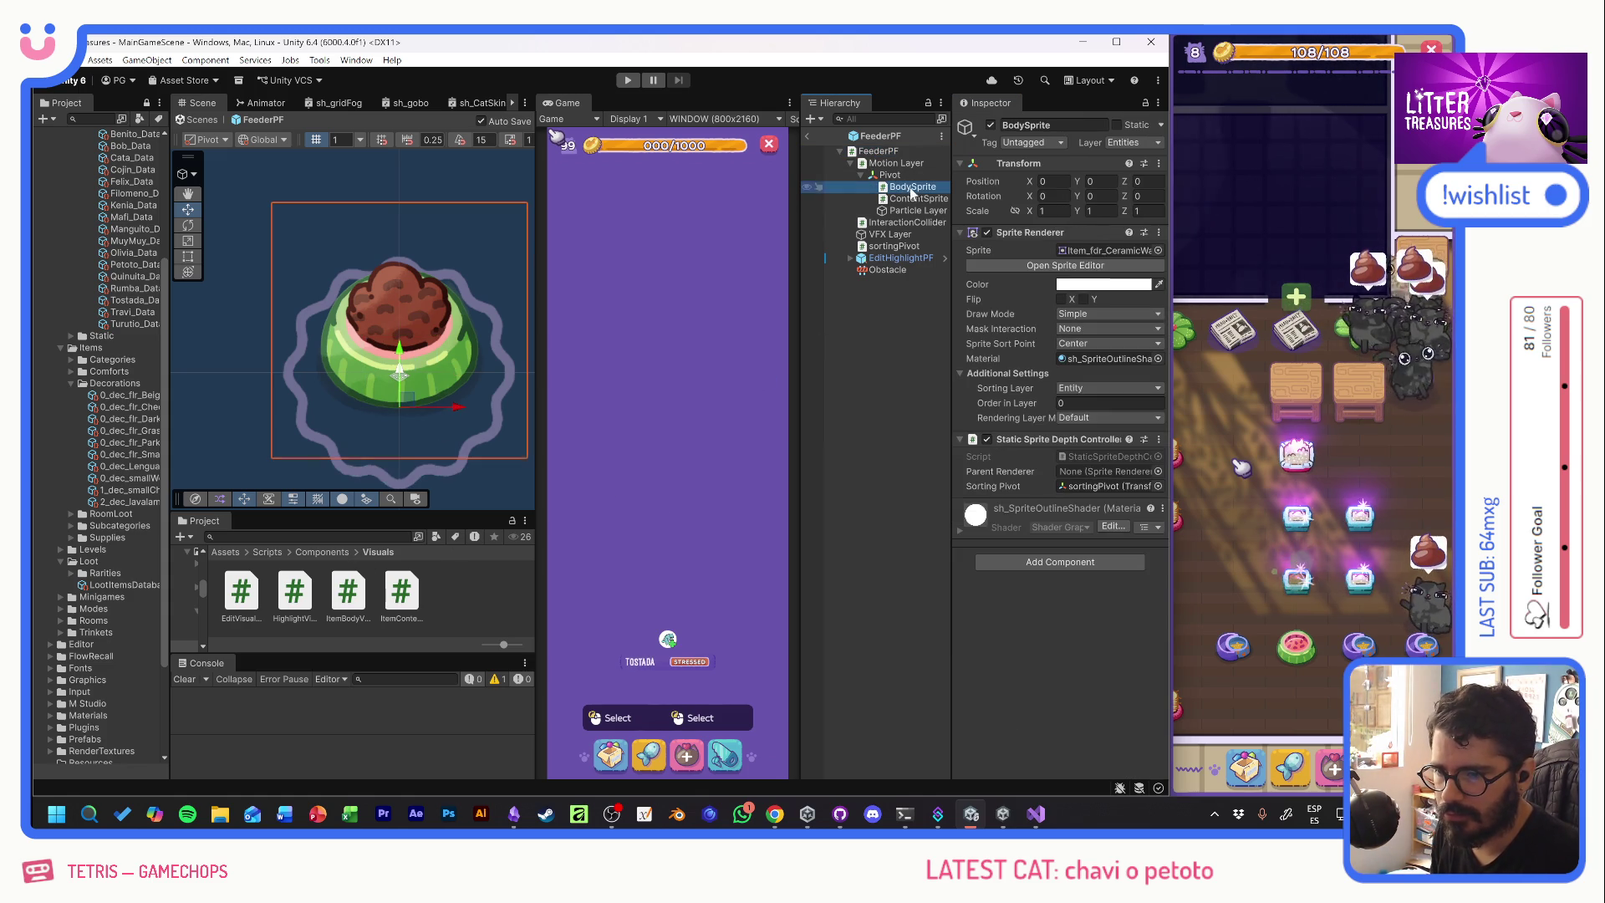
pyautogui.click(1158, 250)
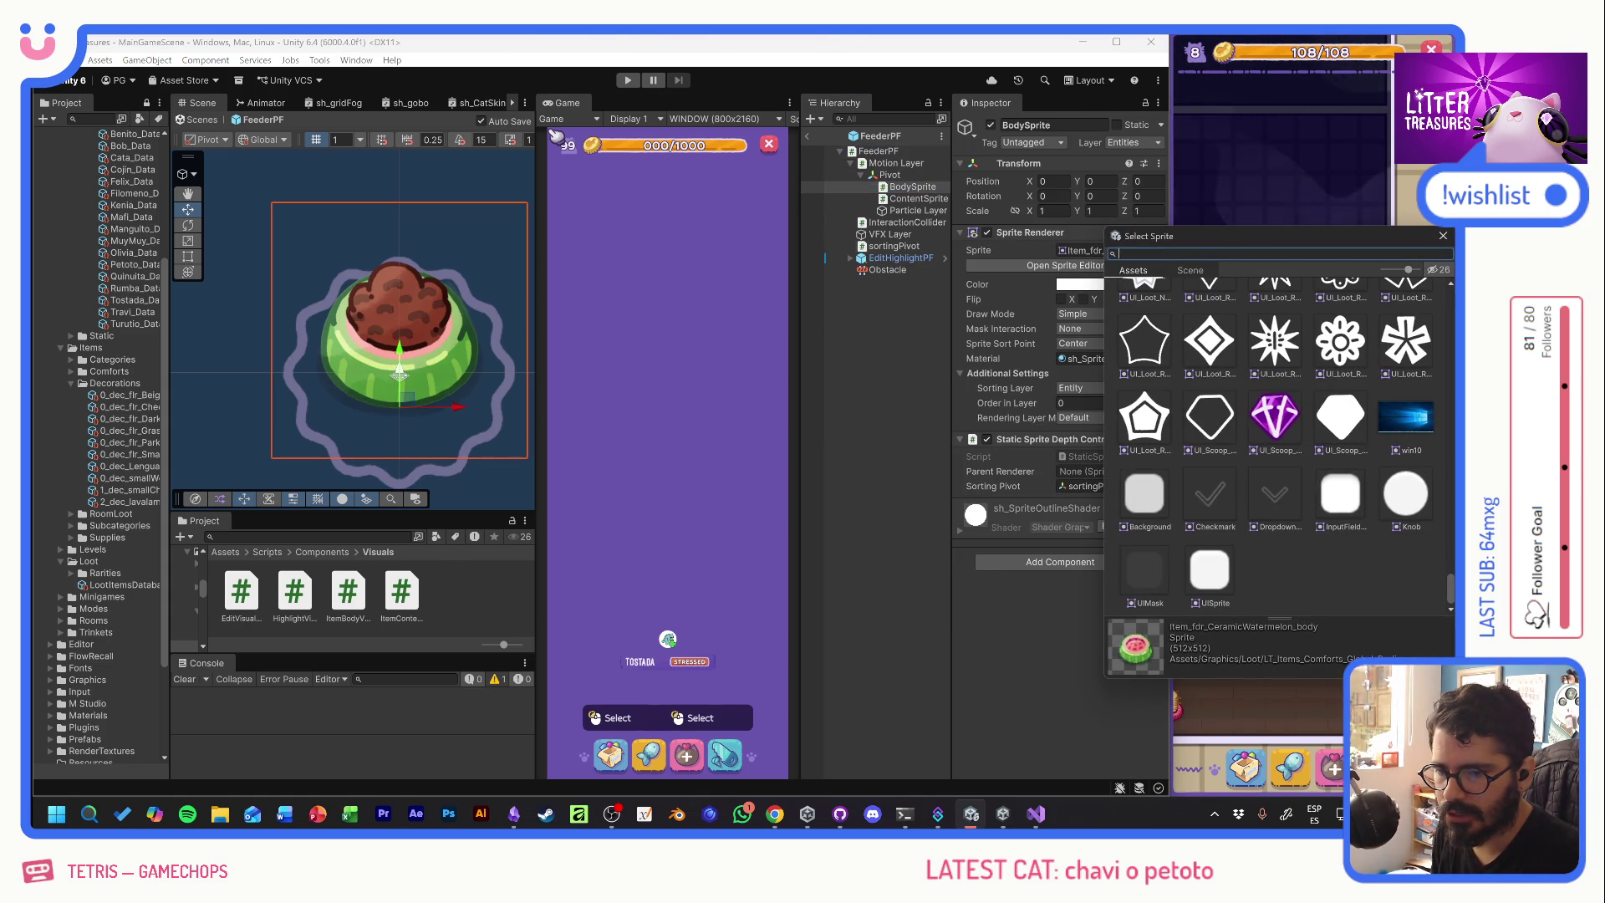
pyautogui.write('dis')
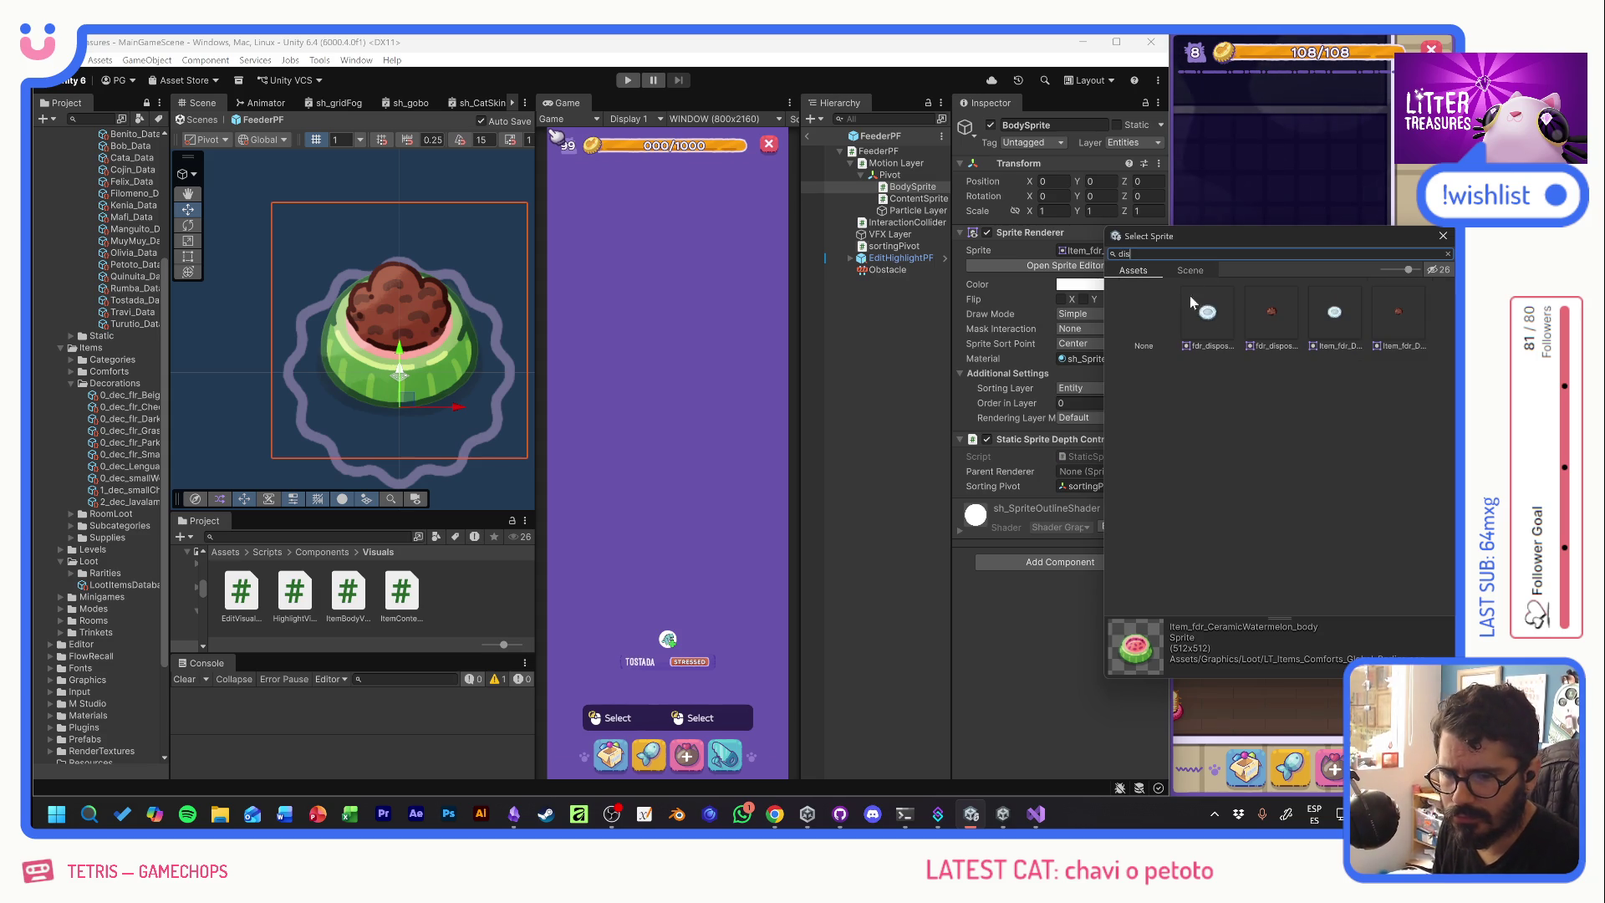
pyautogui.click(1335, 312)
pyautogui.doubleClick(1335, 312)
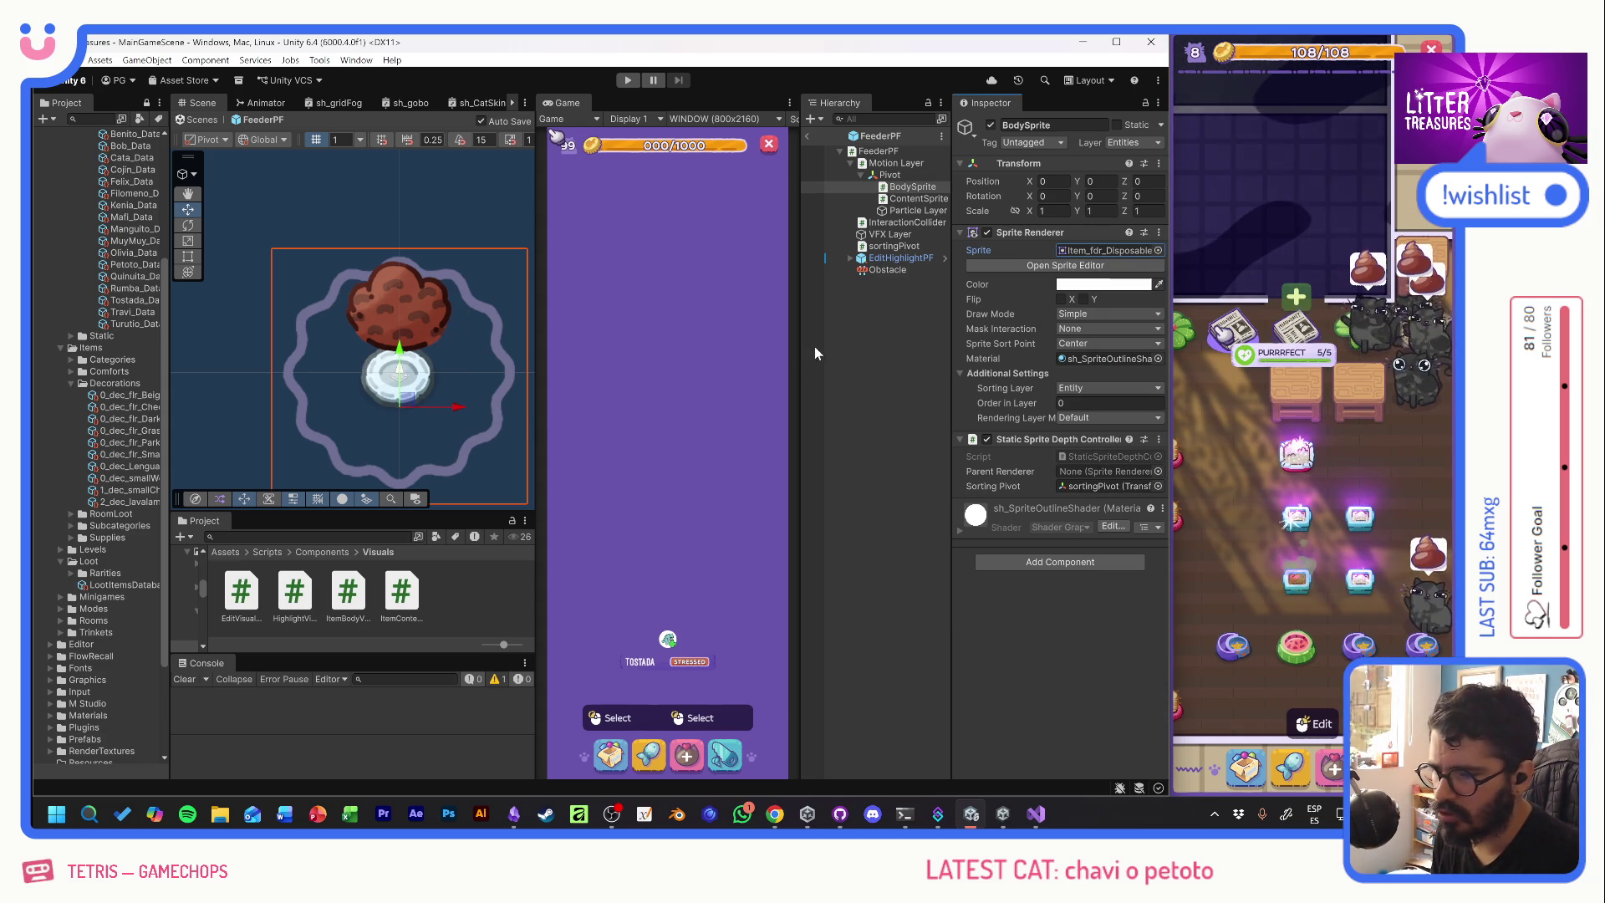
pyautogui.click(1158, 249)
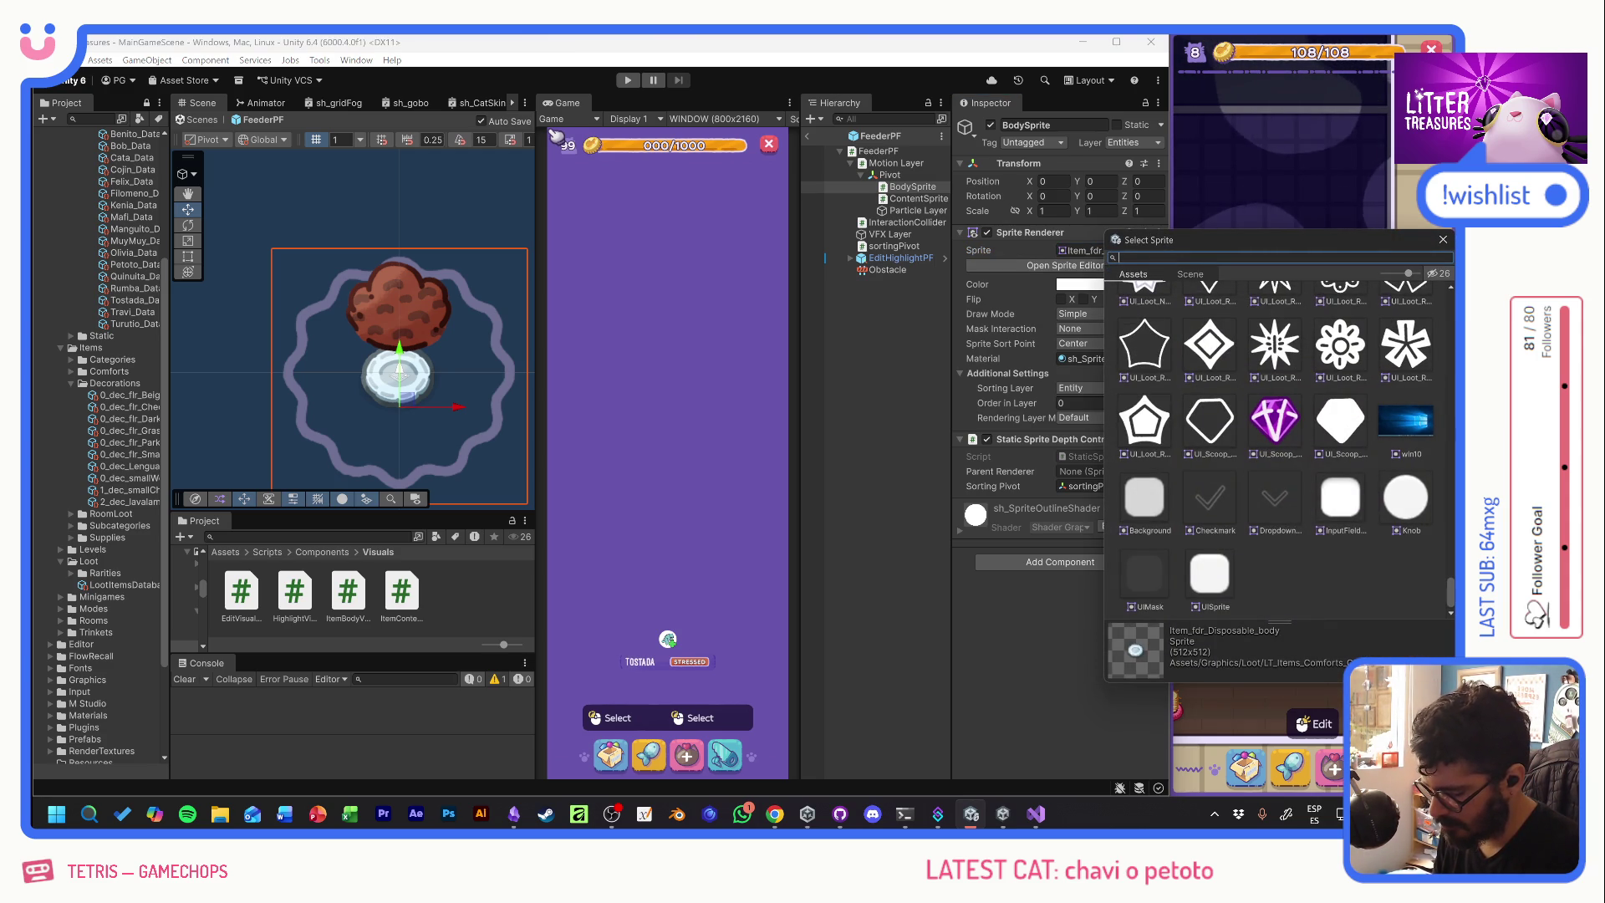
pyautogui.write('fdr')
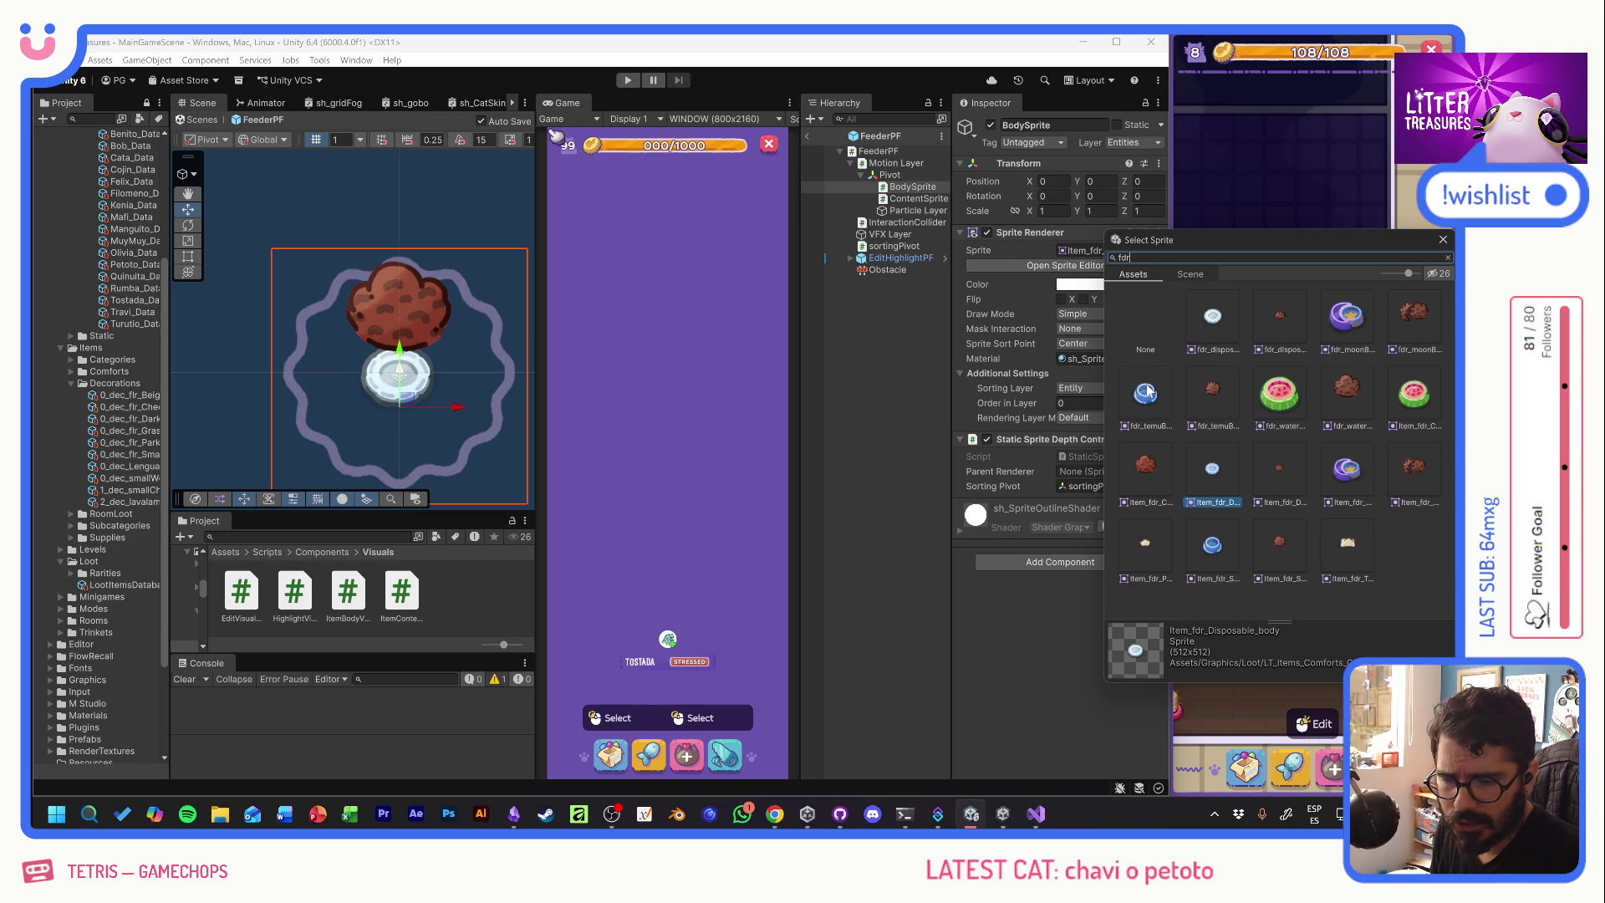
pyautogui.doubleClick(1212, 543)
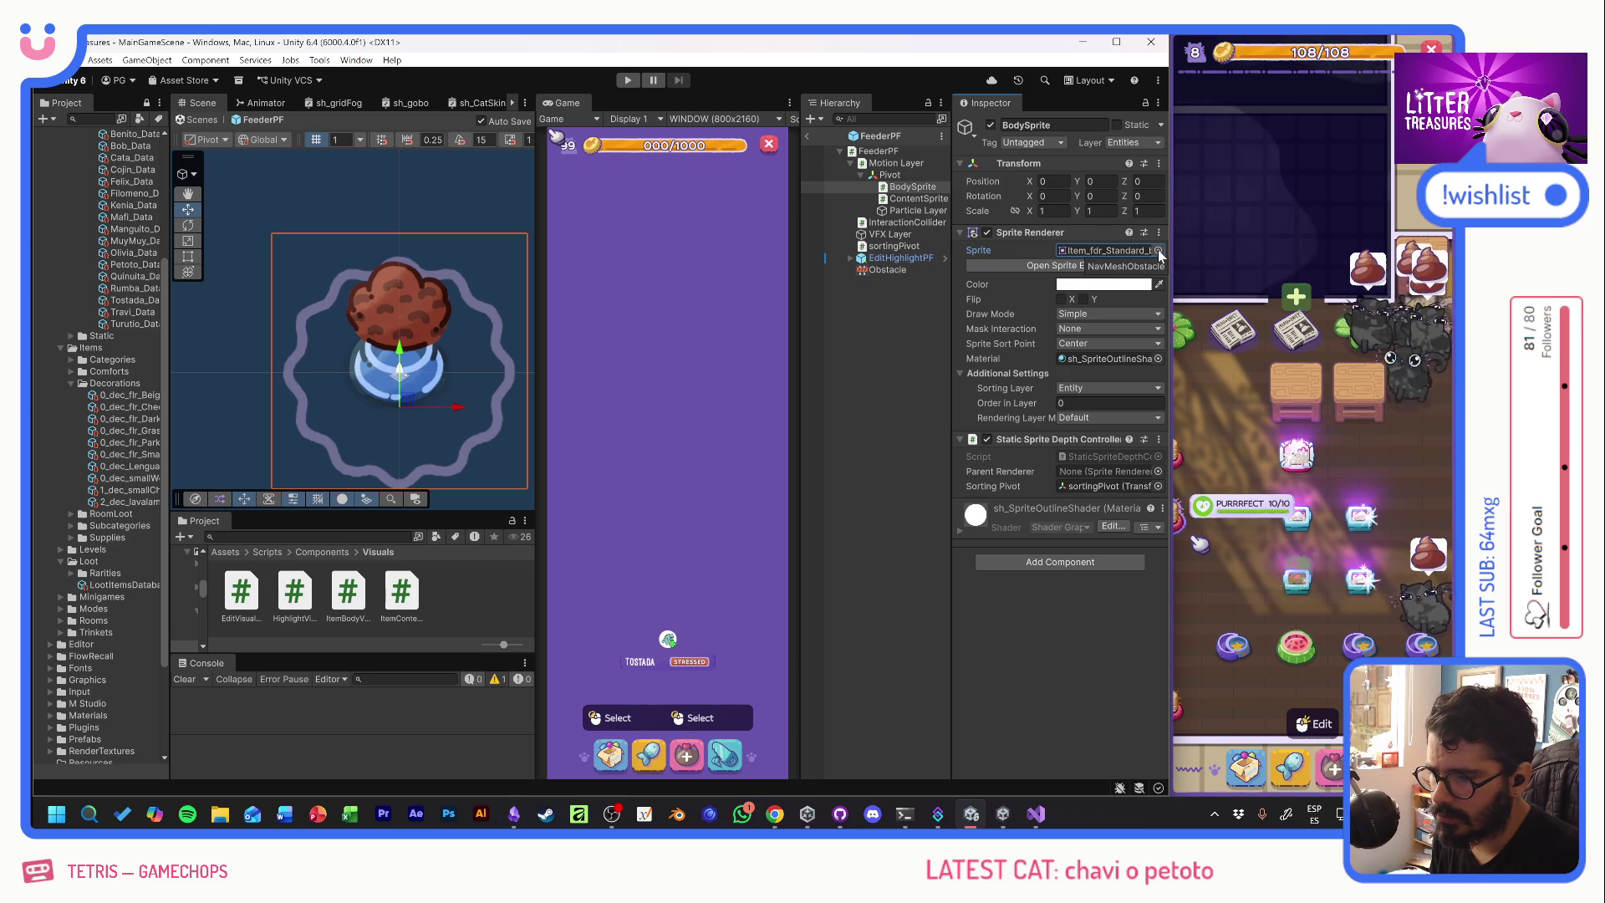
pyautogui.moveTo(402, 350); pyautogui.dragTo(403, 322)
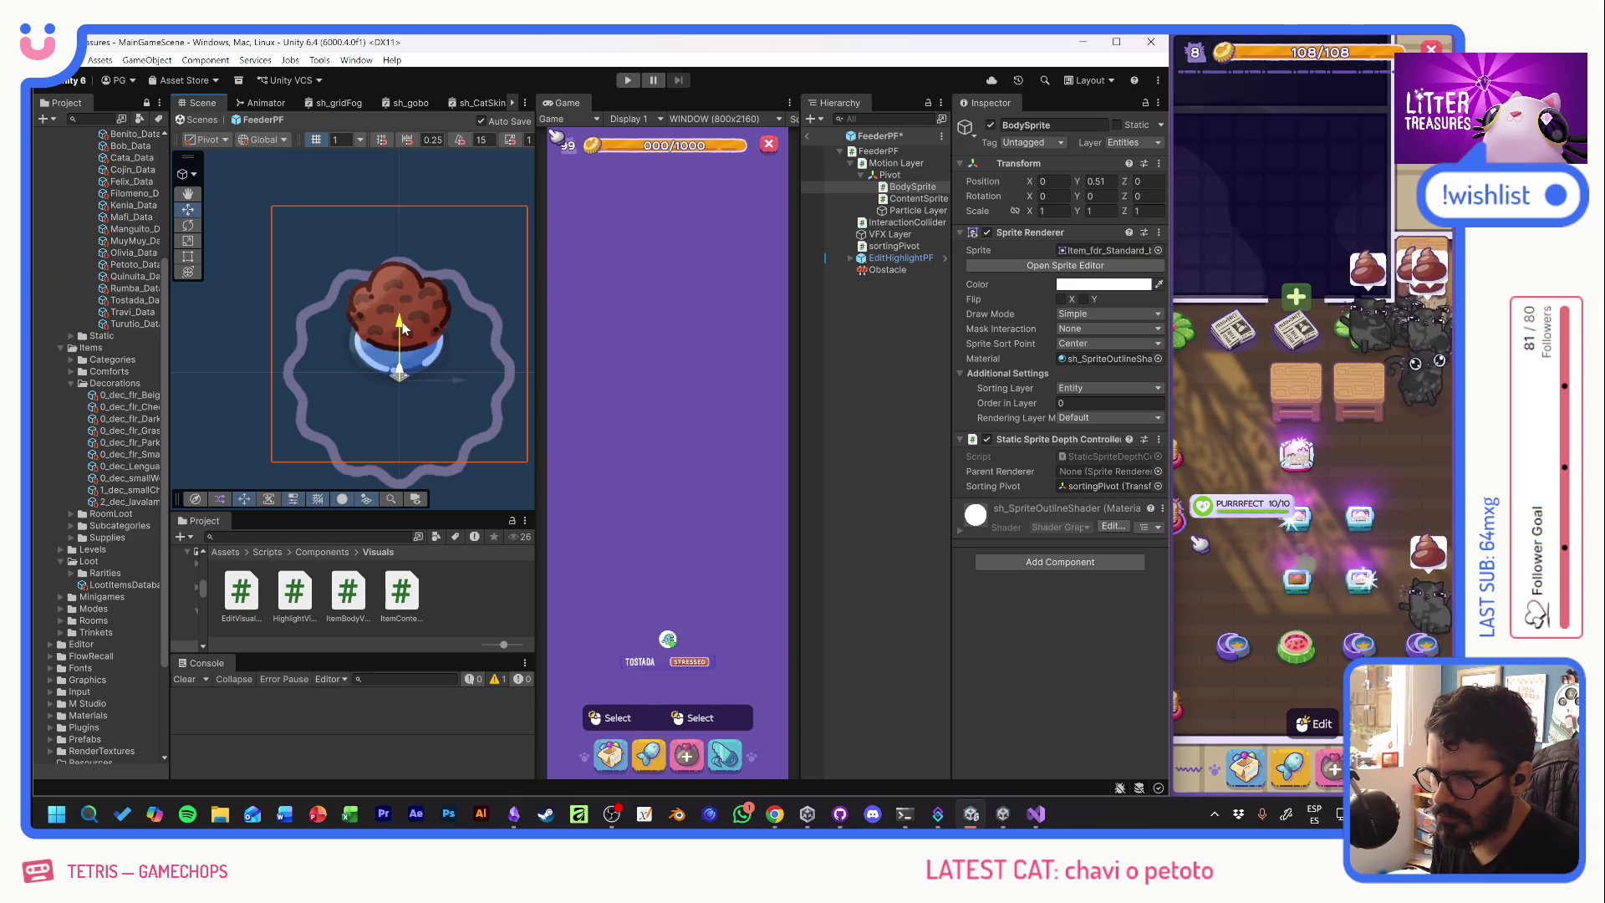
pyautogui.hotkey('ctrl', 'z')
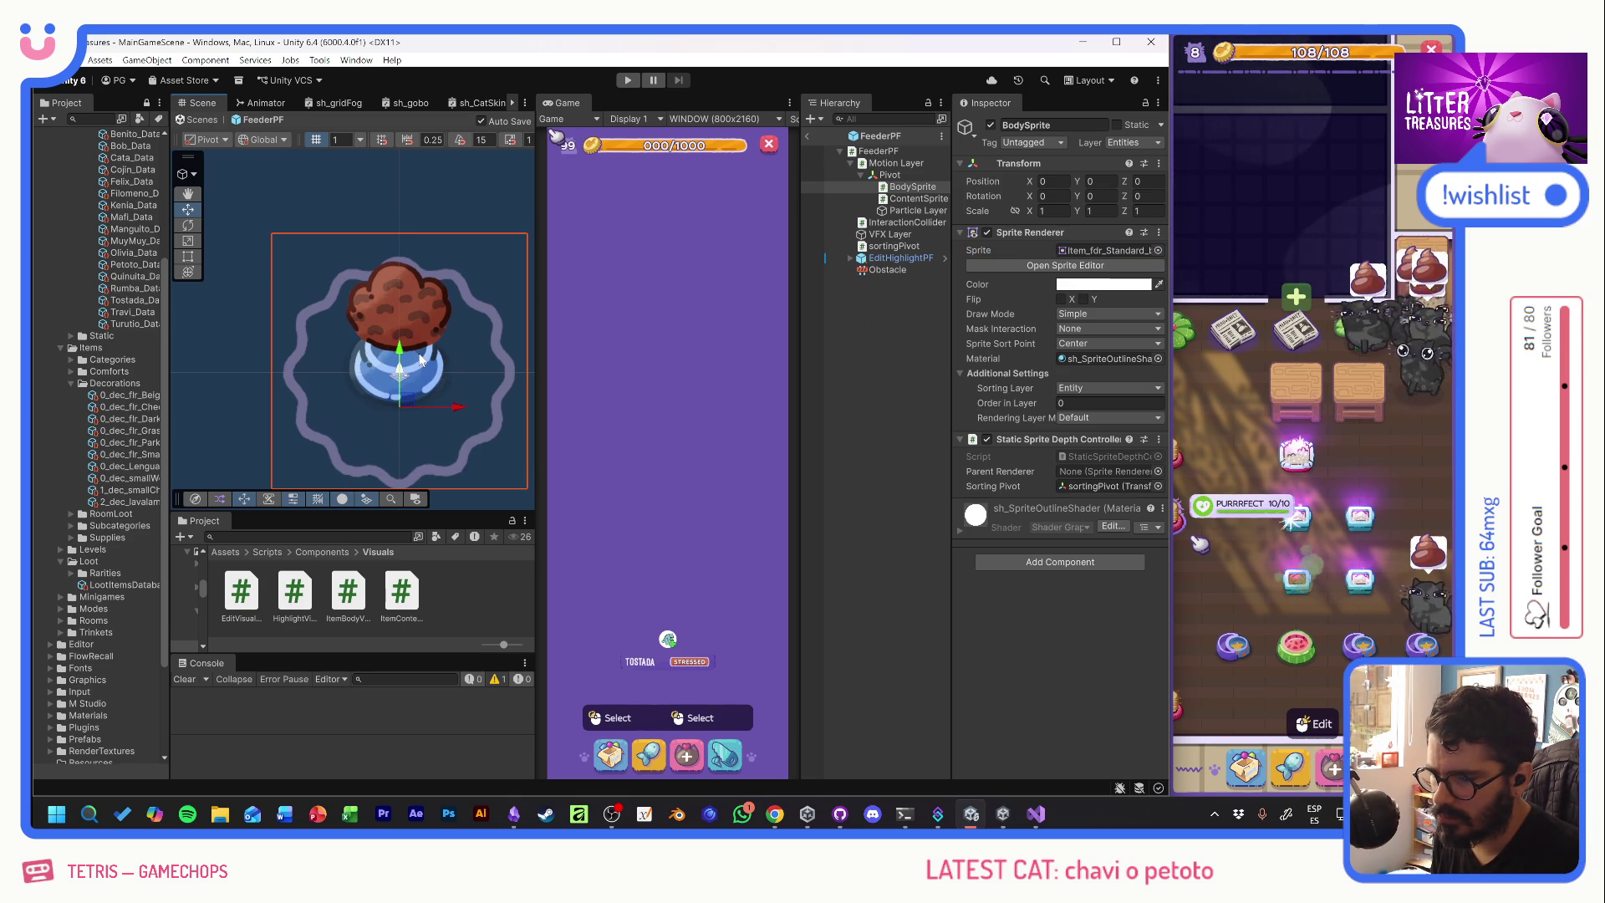
# - Apply the Item_fdr_Moonlight sprite to BodySprite and lower it to about Y -0.41
pyautogui.click(1158, 250)
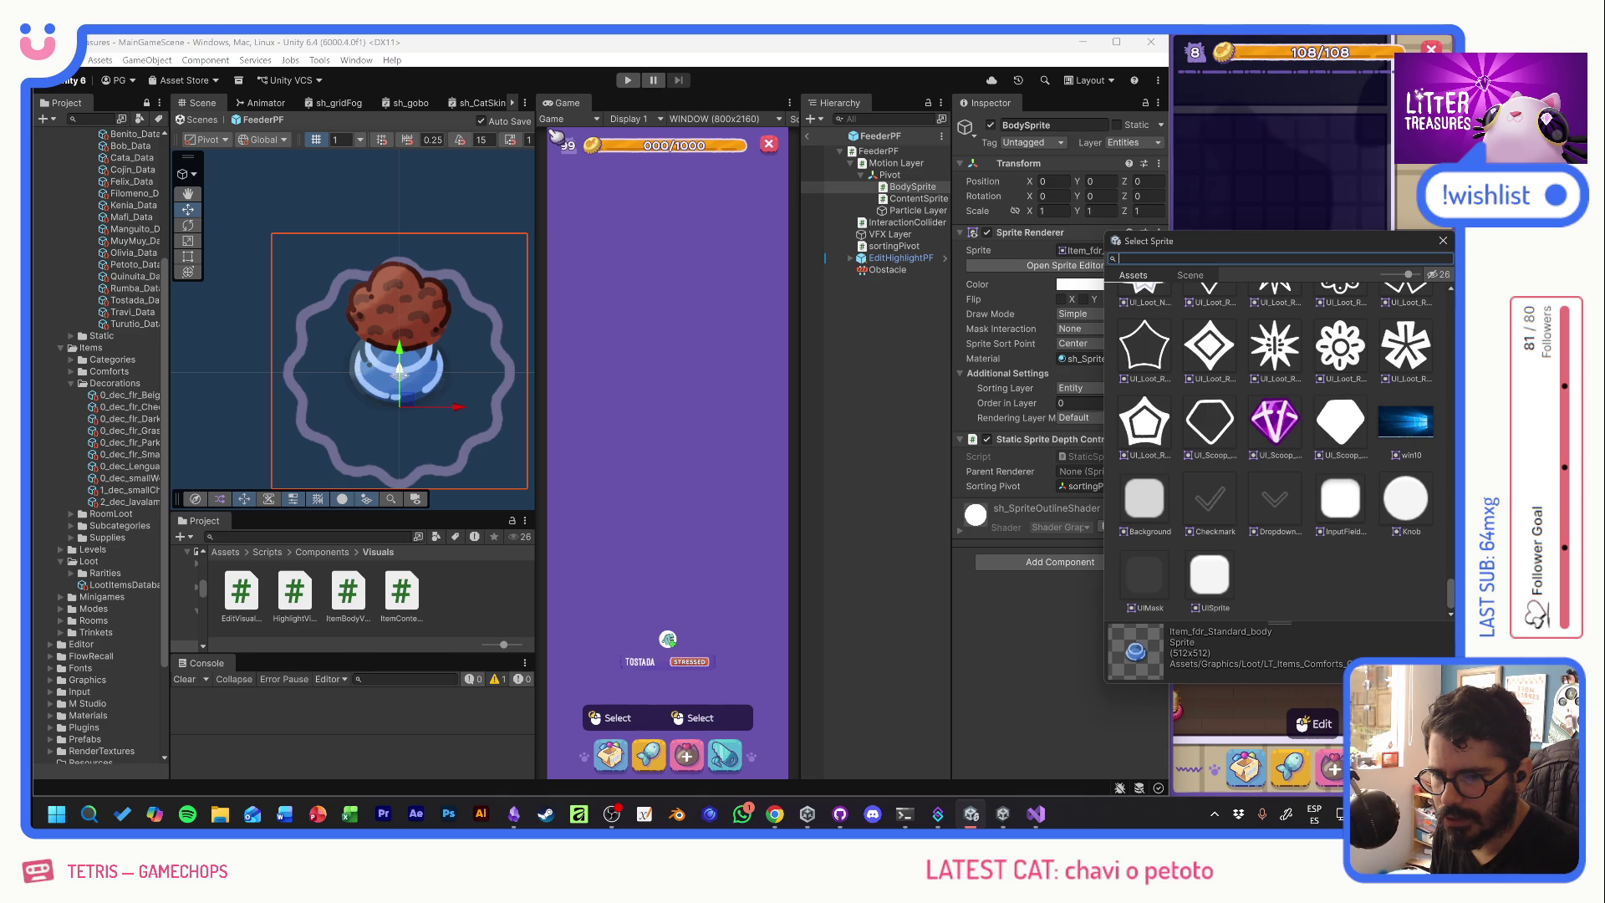
pyautogui.write('monn')
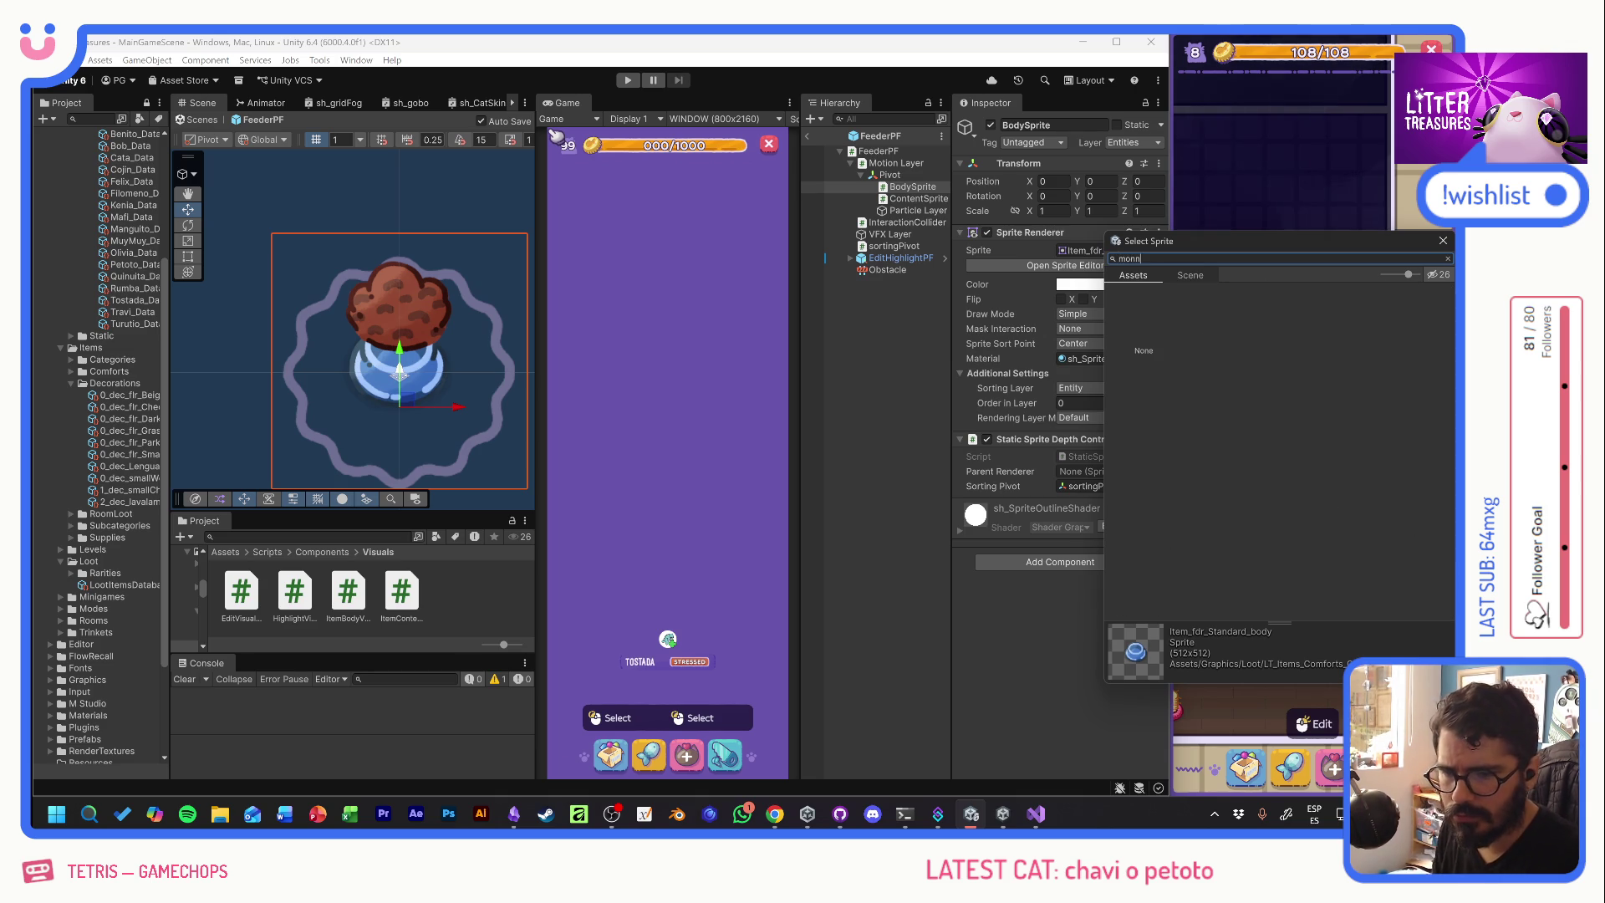
pyautogui.write('on')
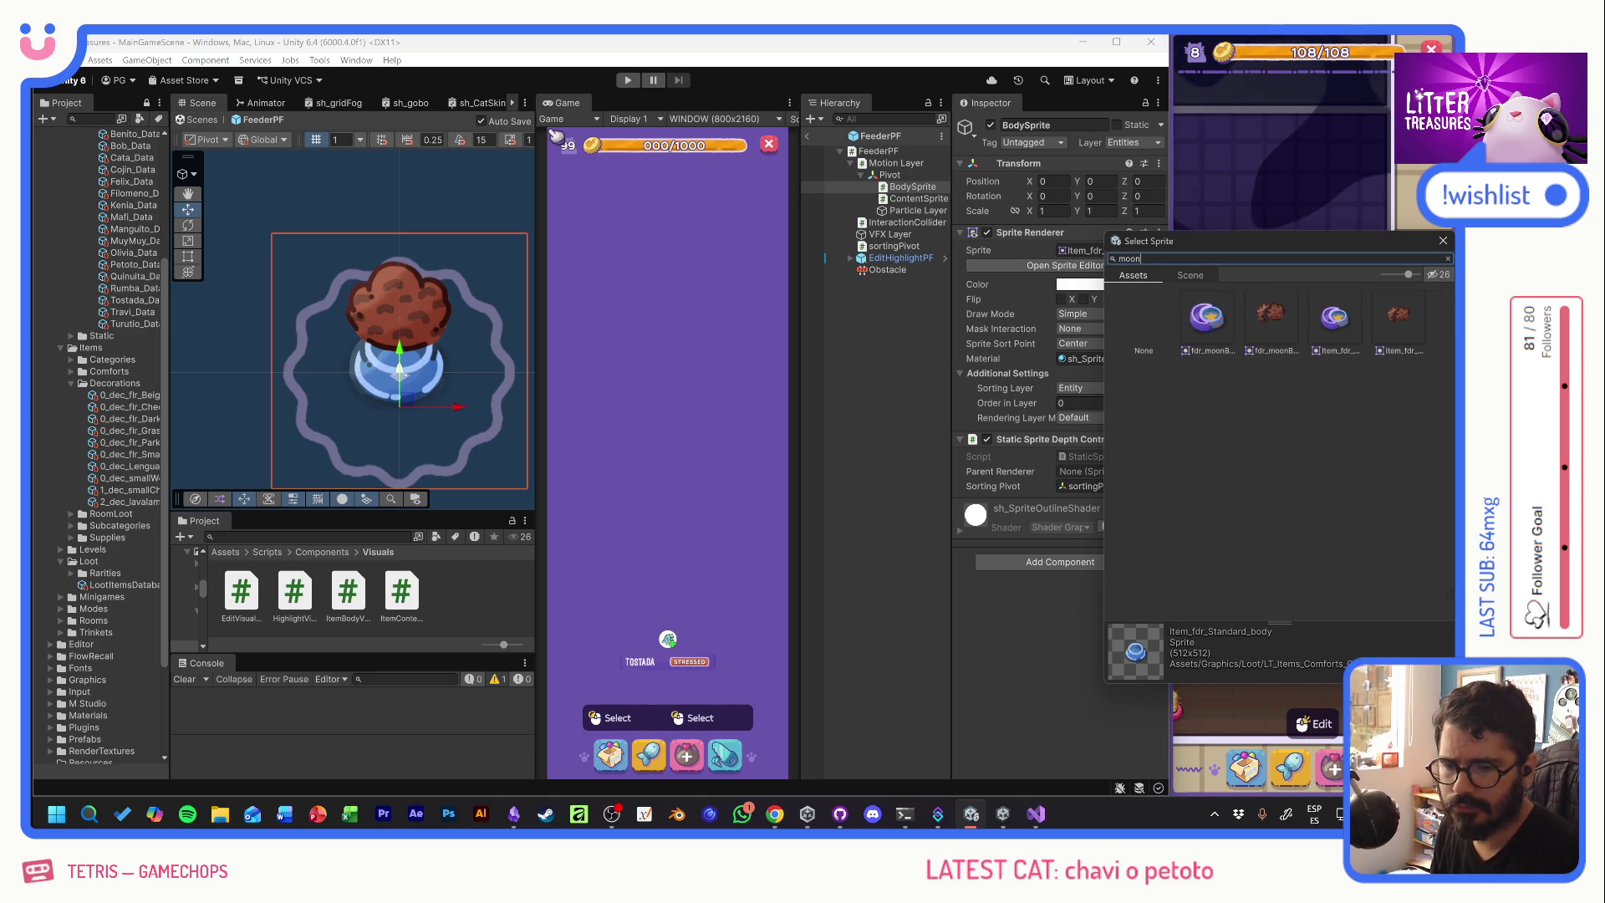
pyautogui.doubleClick(1335, 316)
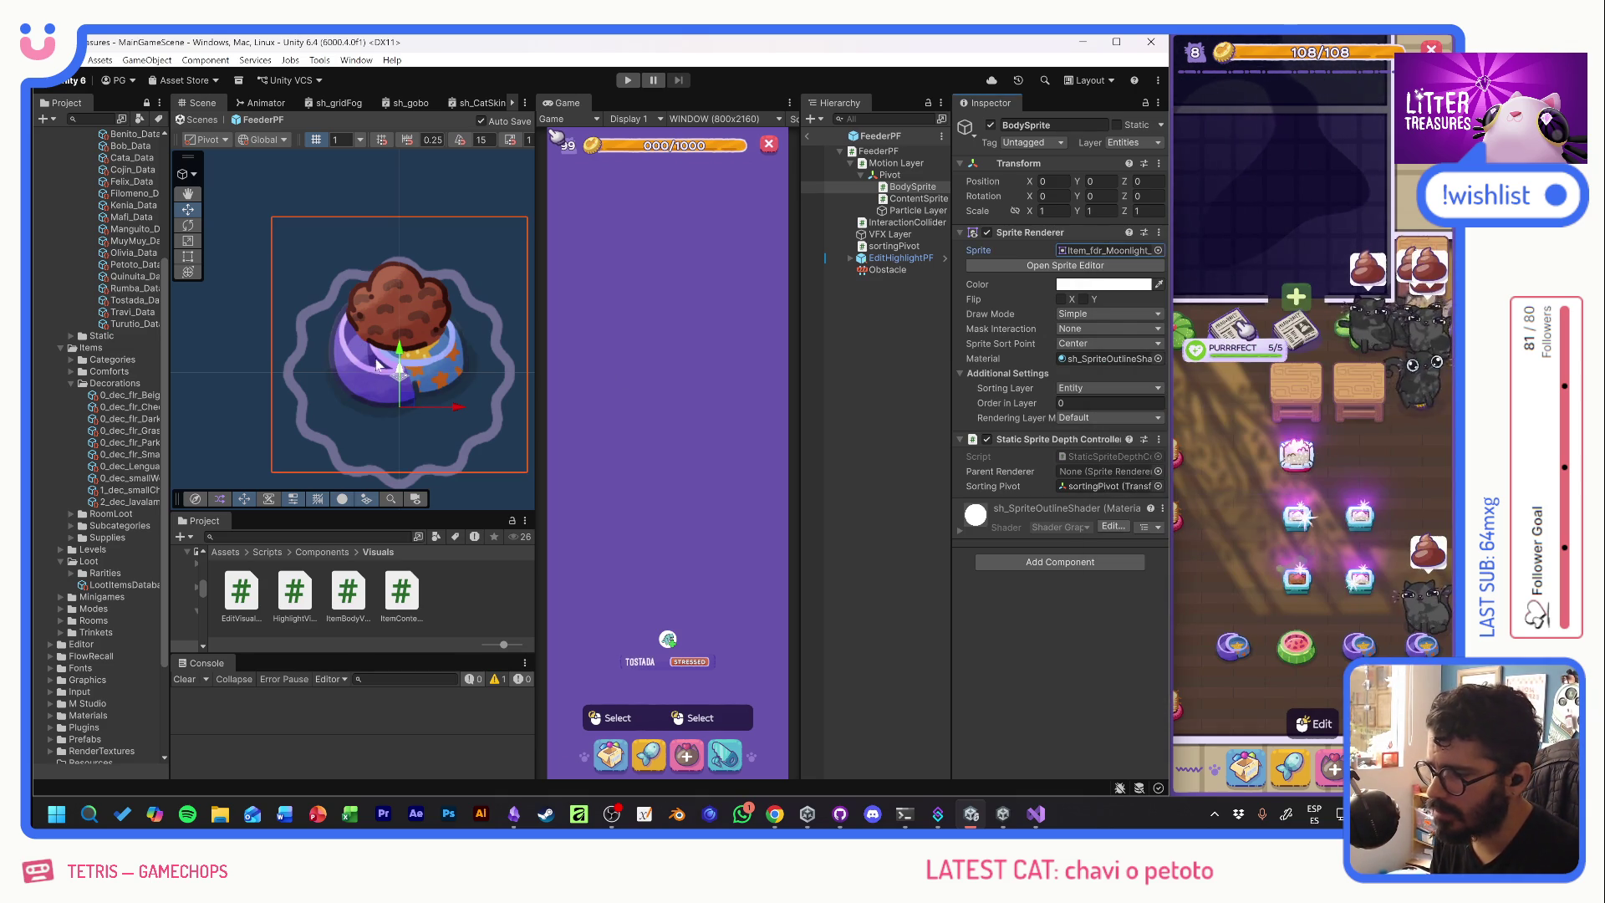
pyautogui.moveTo(401, 356); pyautogui.dragTo(402, 372)
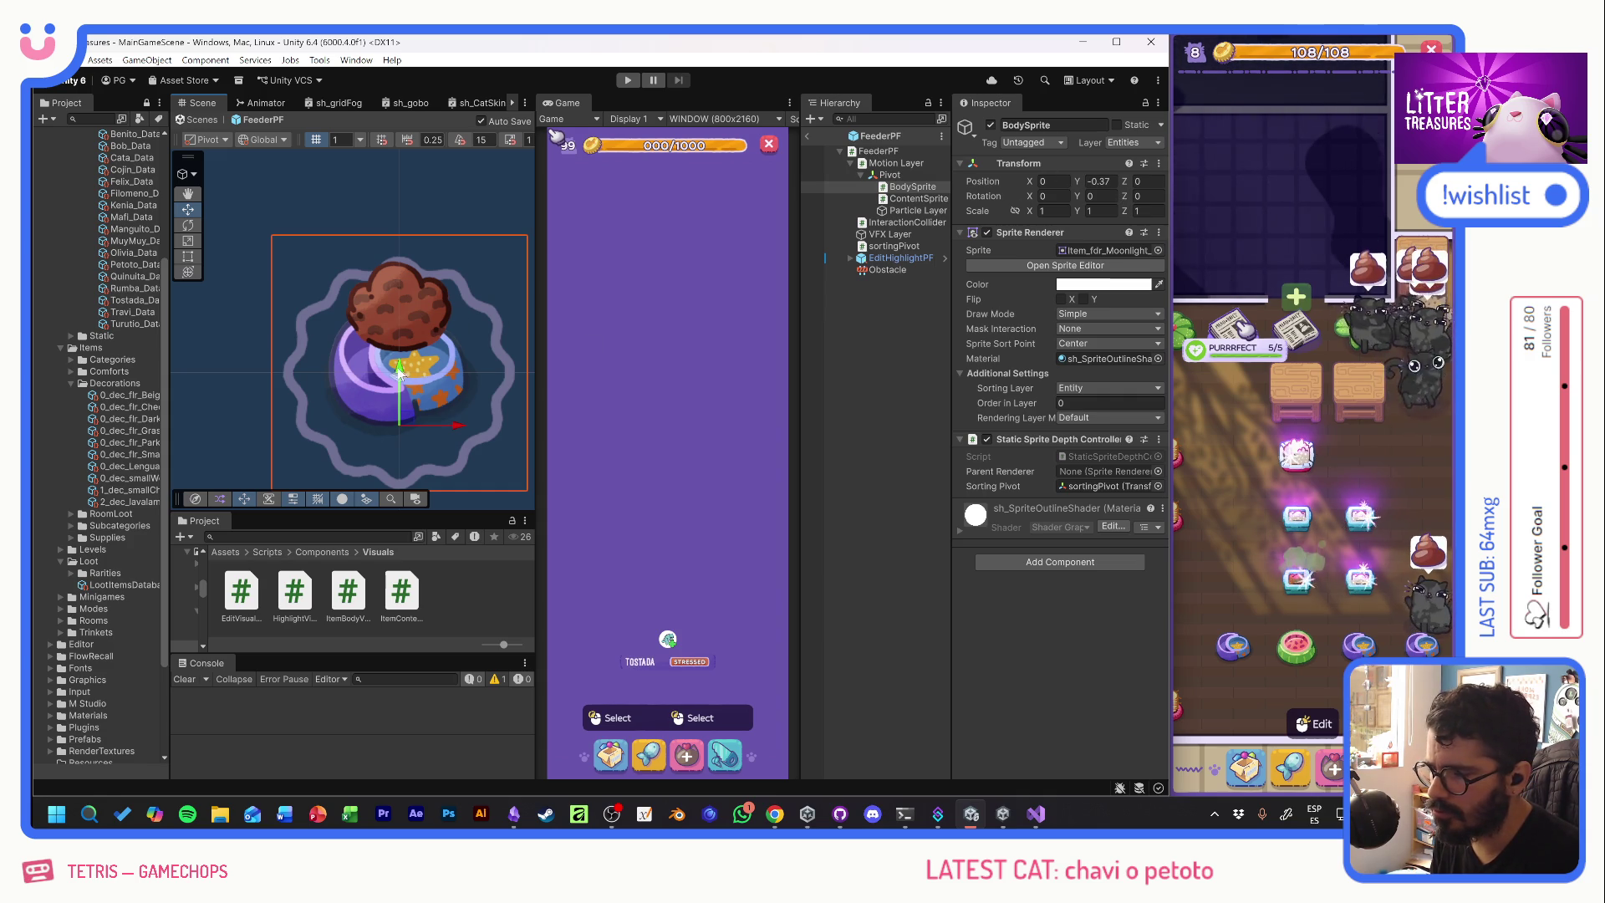
pyautogui.moveTo(400, 371); pyautogui.dragTo(401, 372)
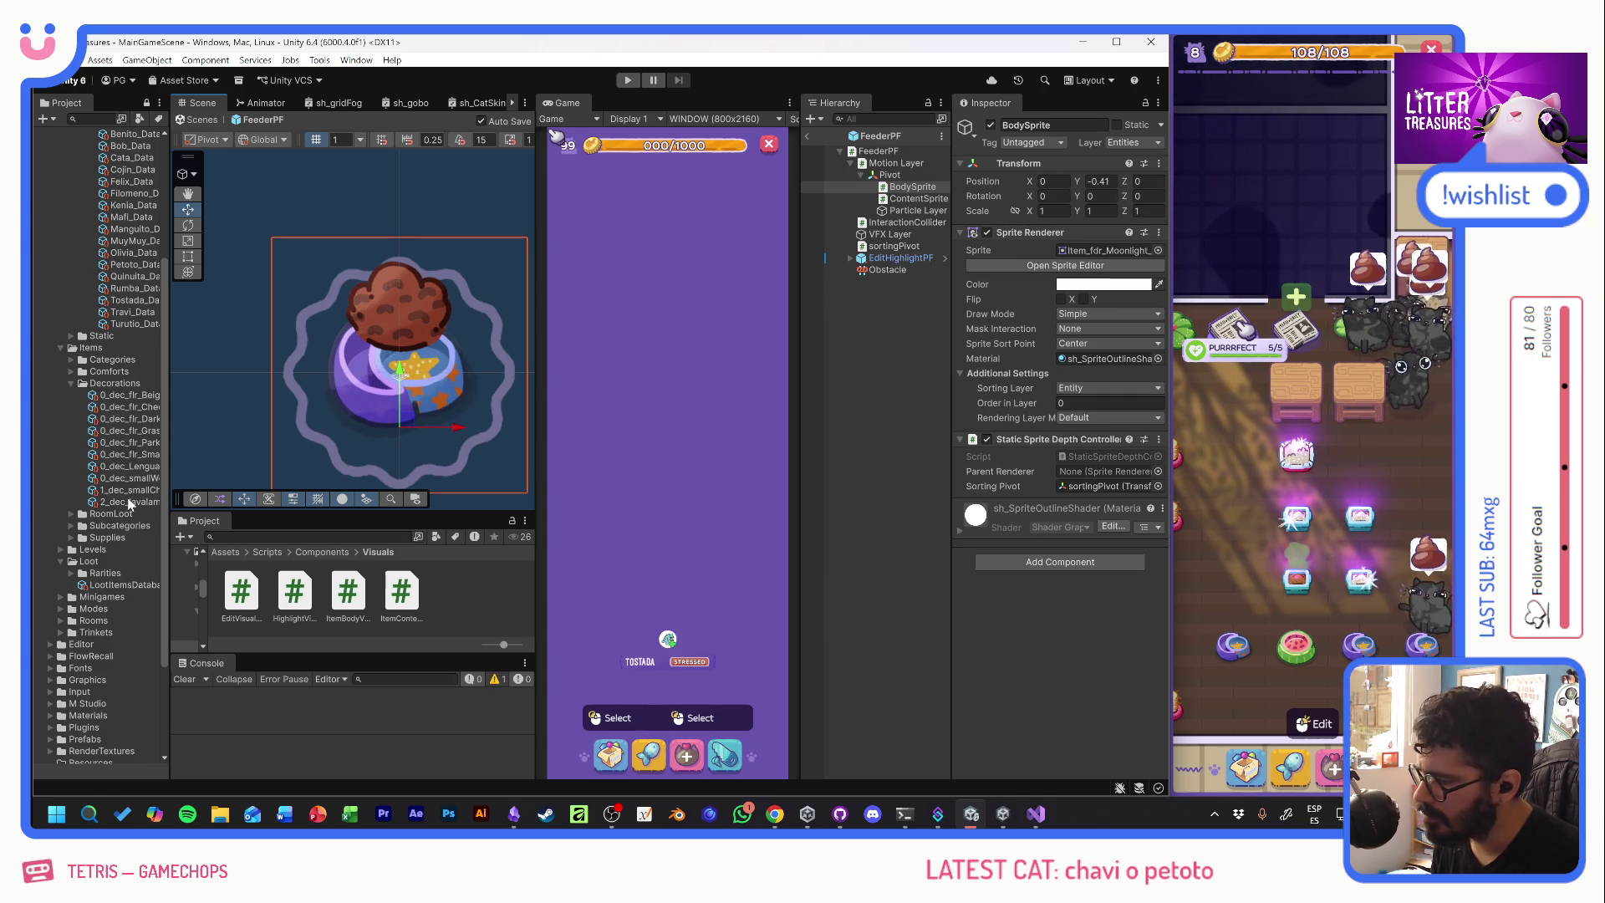
pyautogui.moveTo(172, 411); pyautogui.dragTo(195, 408)
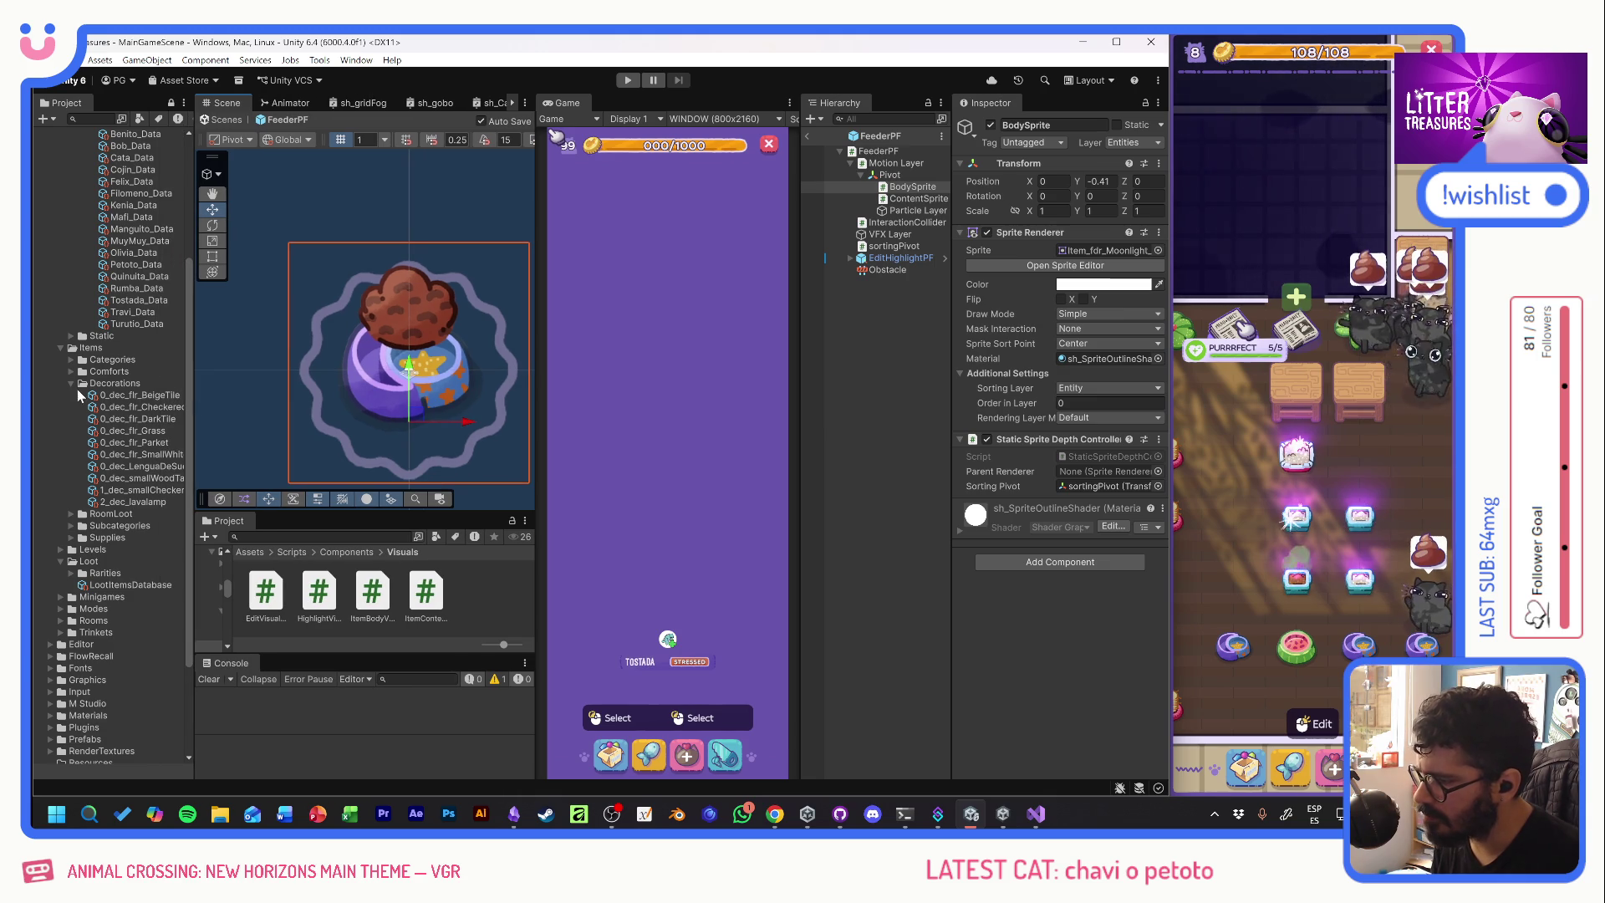
# - Set 1_fdr_moonBowl's Pivot Offset to -0.4 in Items > Comforts > Feeders
pyautogui.click(72, 383)
pyautogui.click(72, 371)
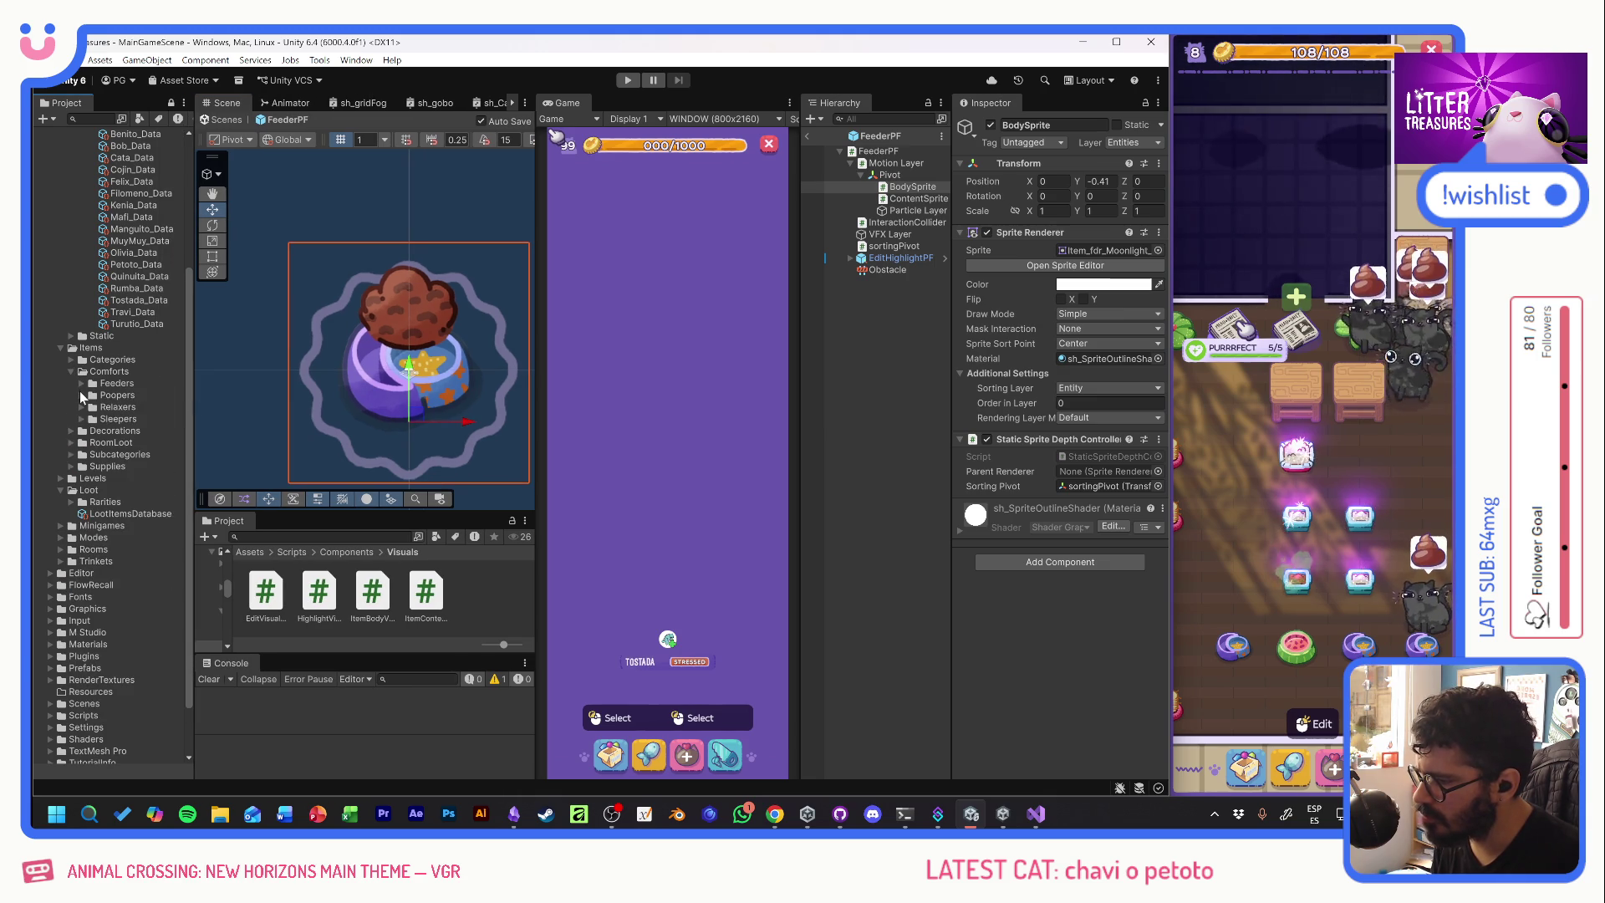
pyautogui.click(81, 383)
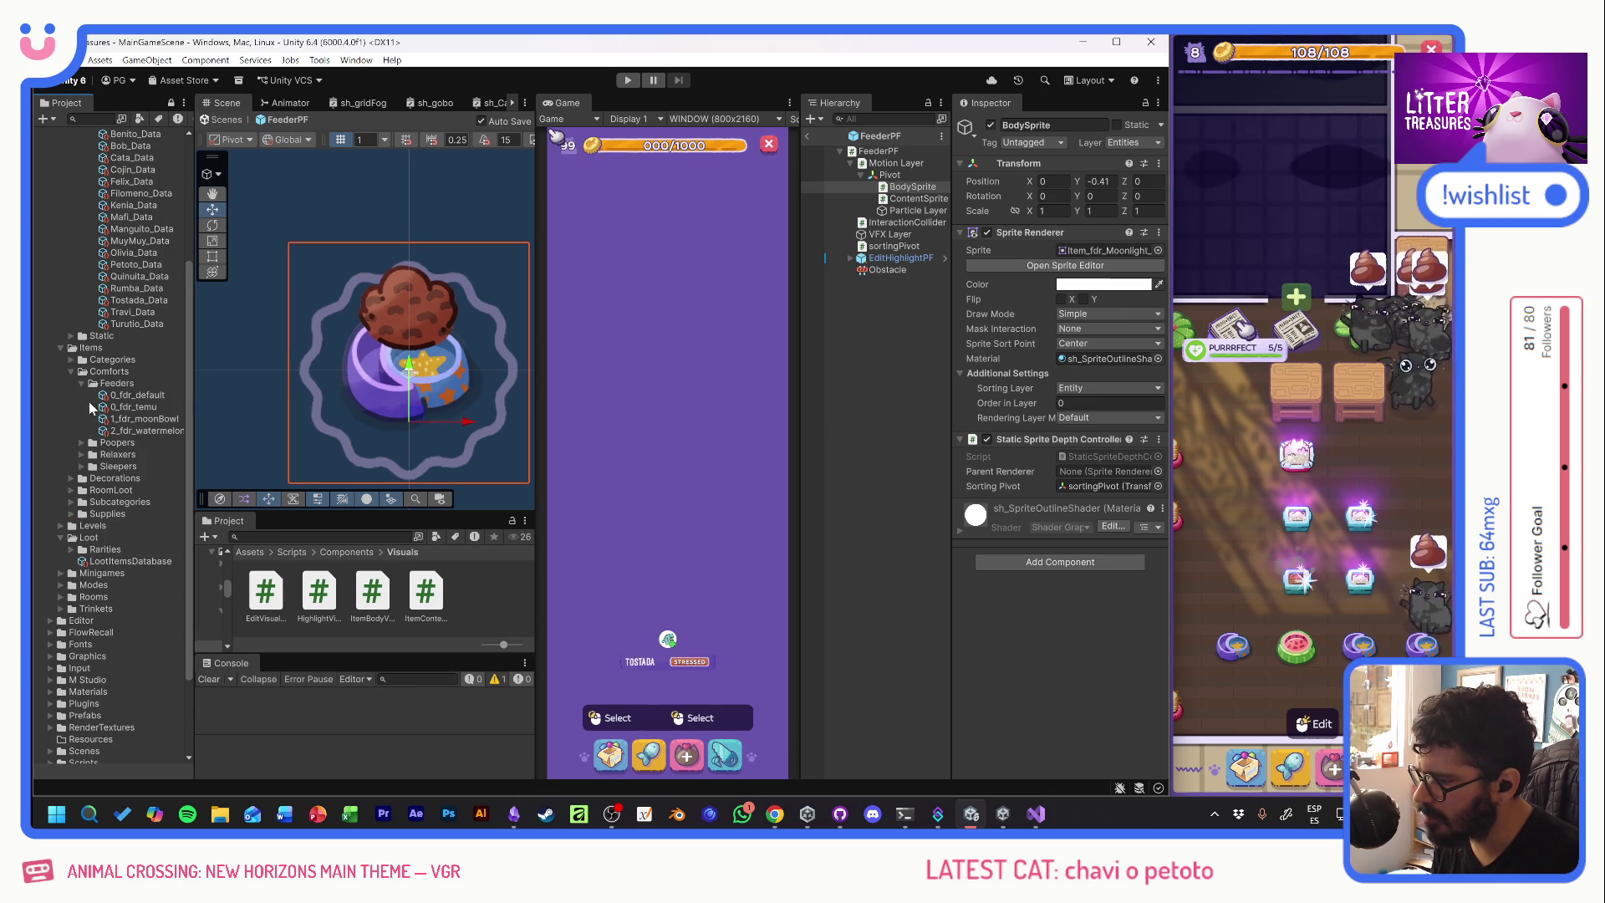
pyautogui.click(134, 418)
pyautogui.click(1087, 356)
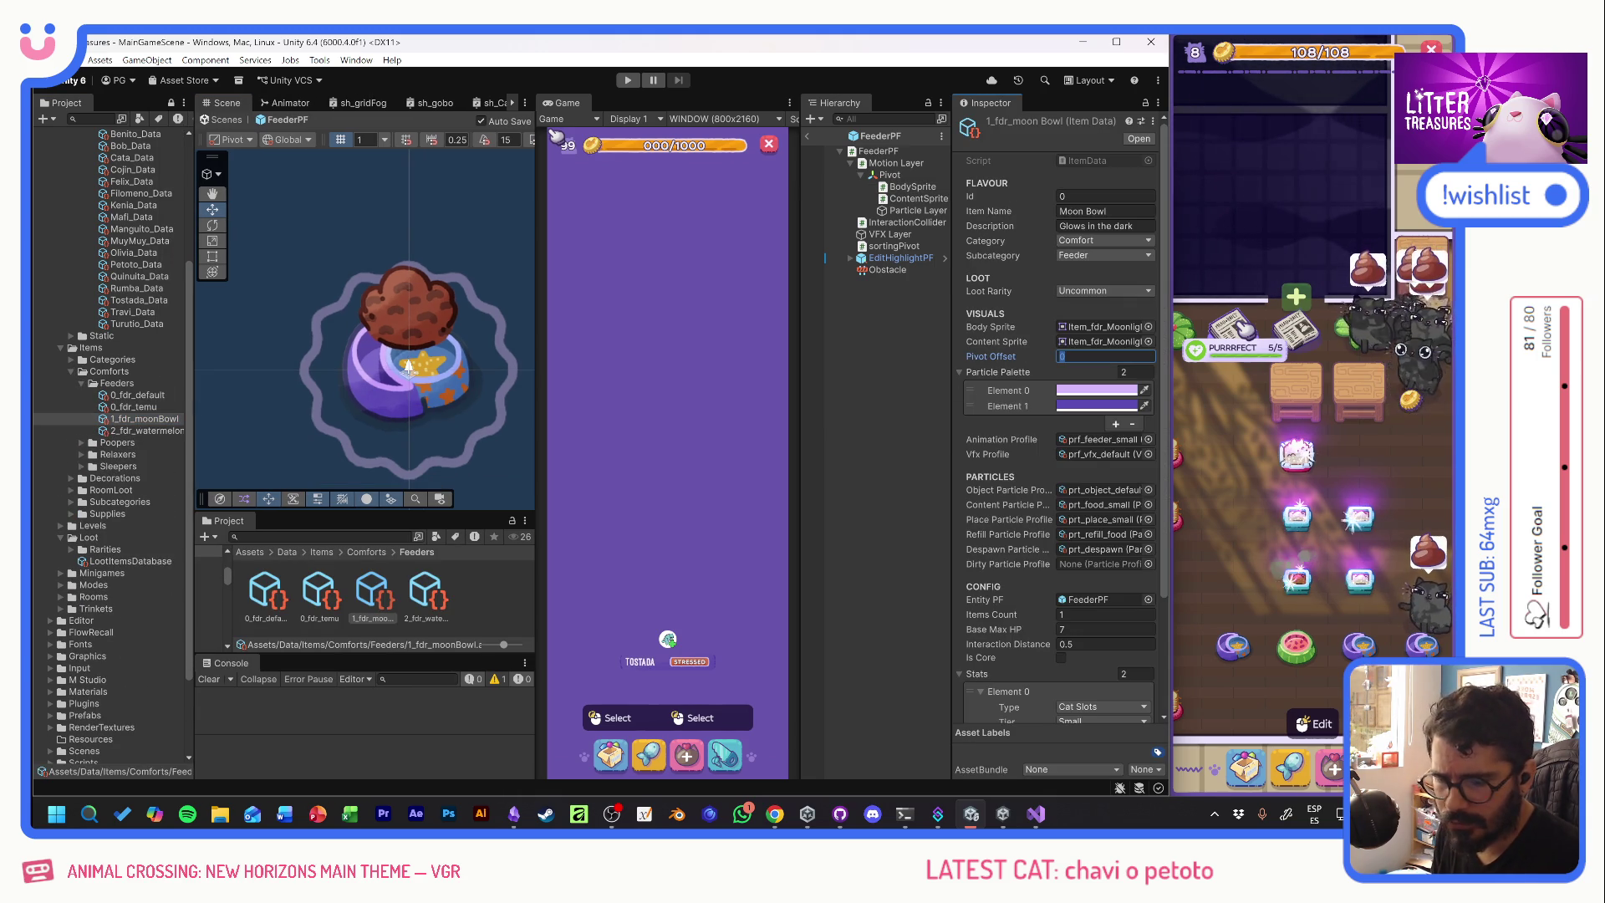
pyautogui.write('0.4')
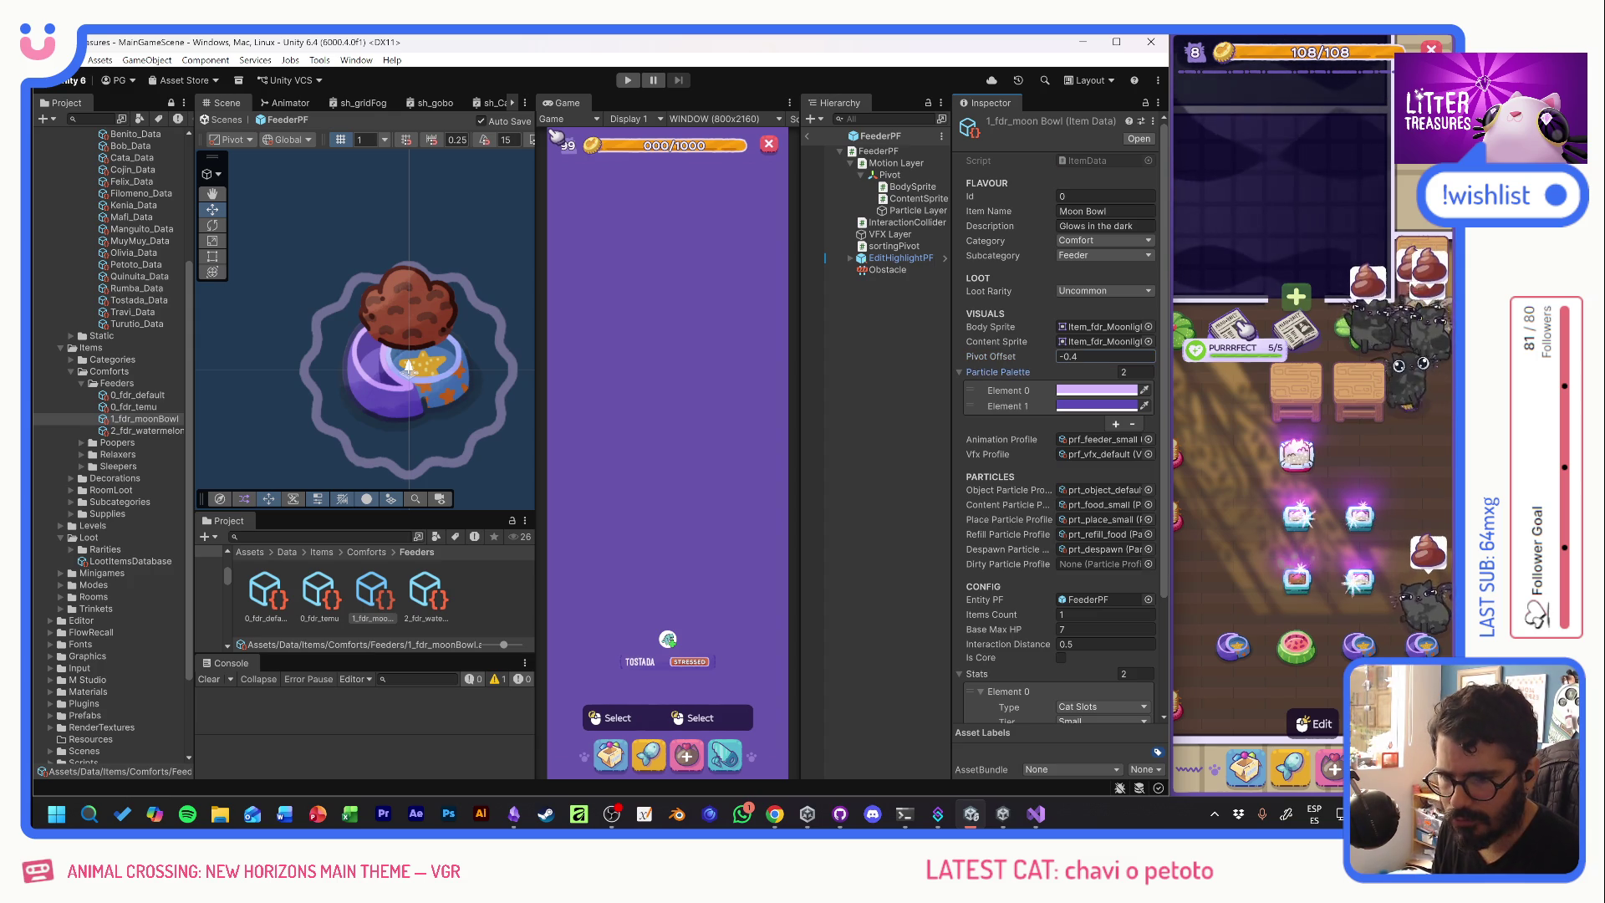
pyautogui.press('Tab')
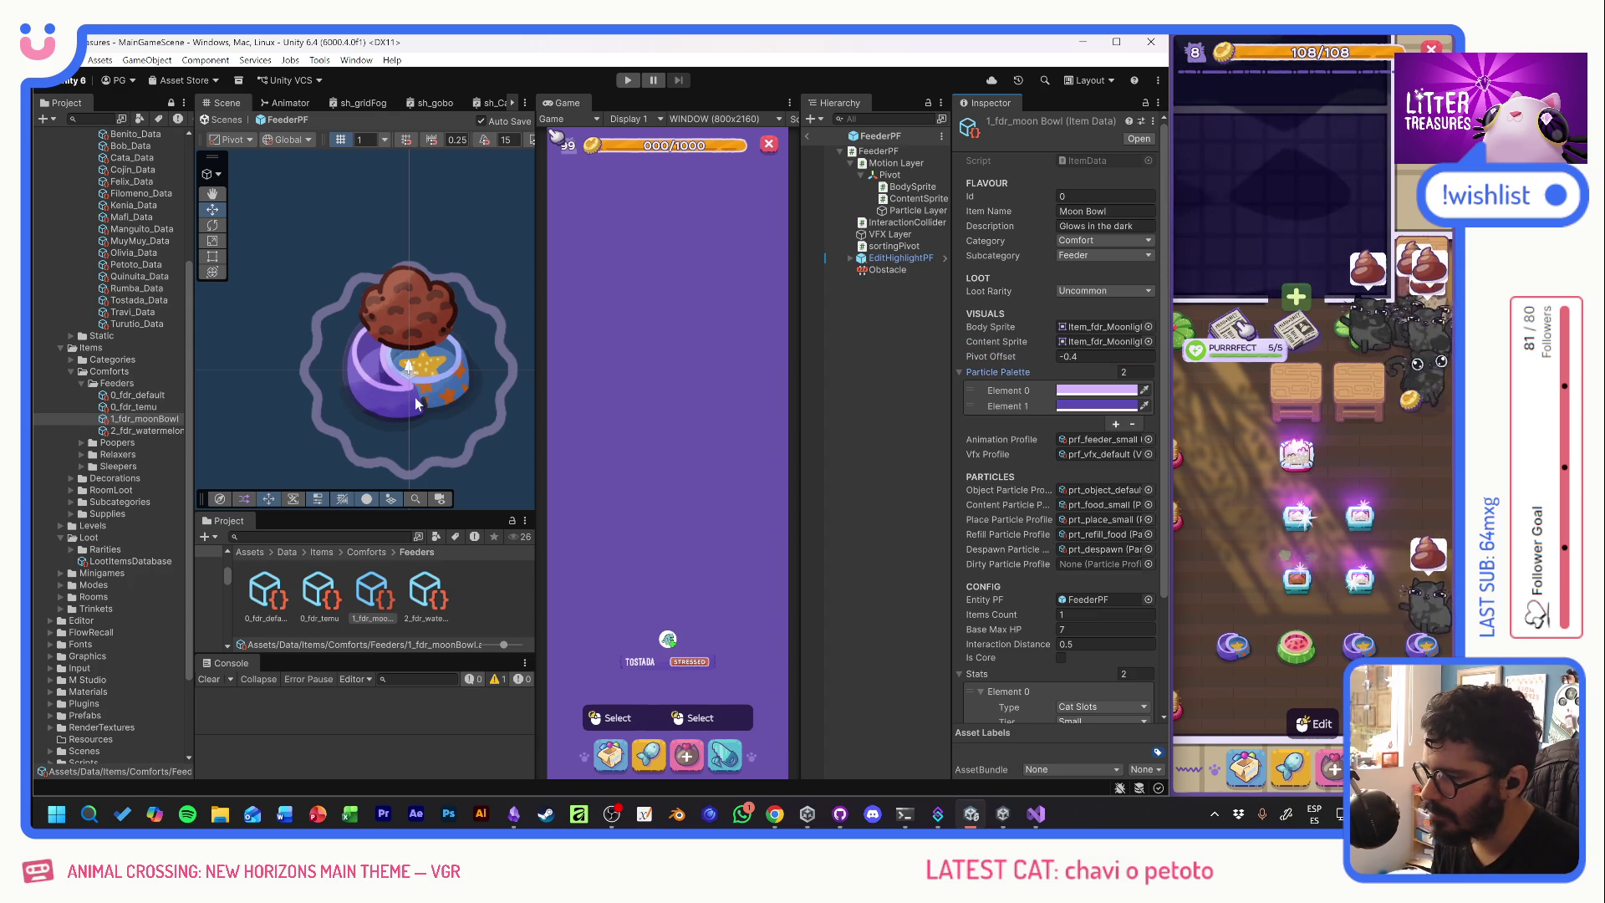
pyautogui.click(431, 385)
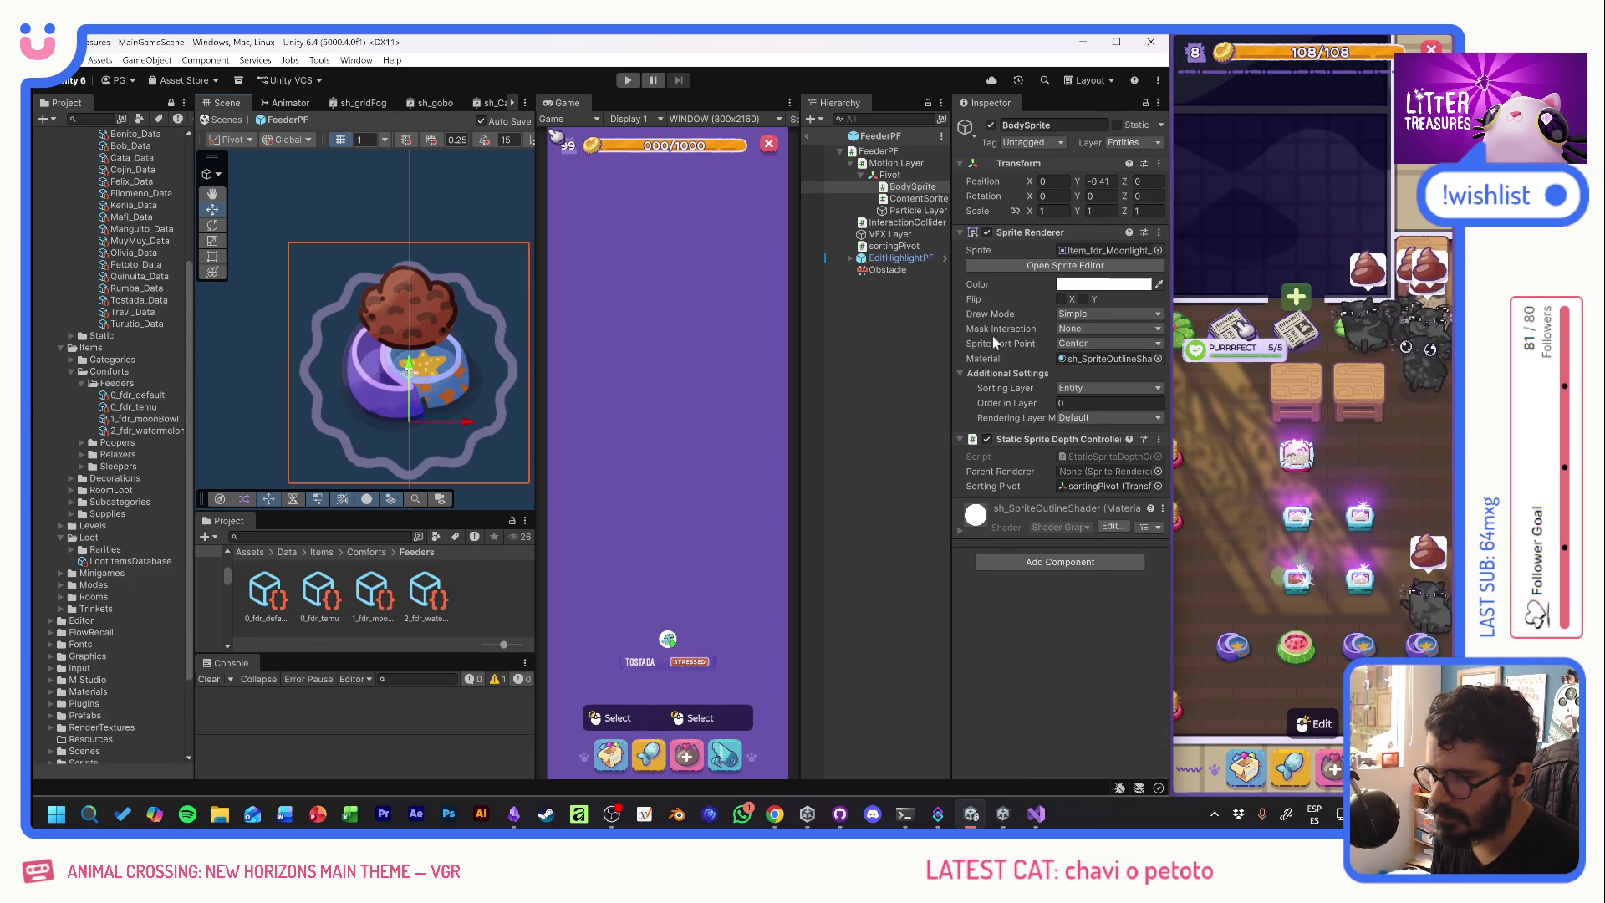
pyautogui.click(1158, 250)
pyautogui.write('cera')
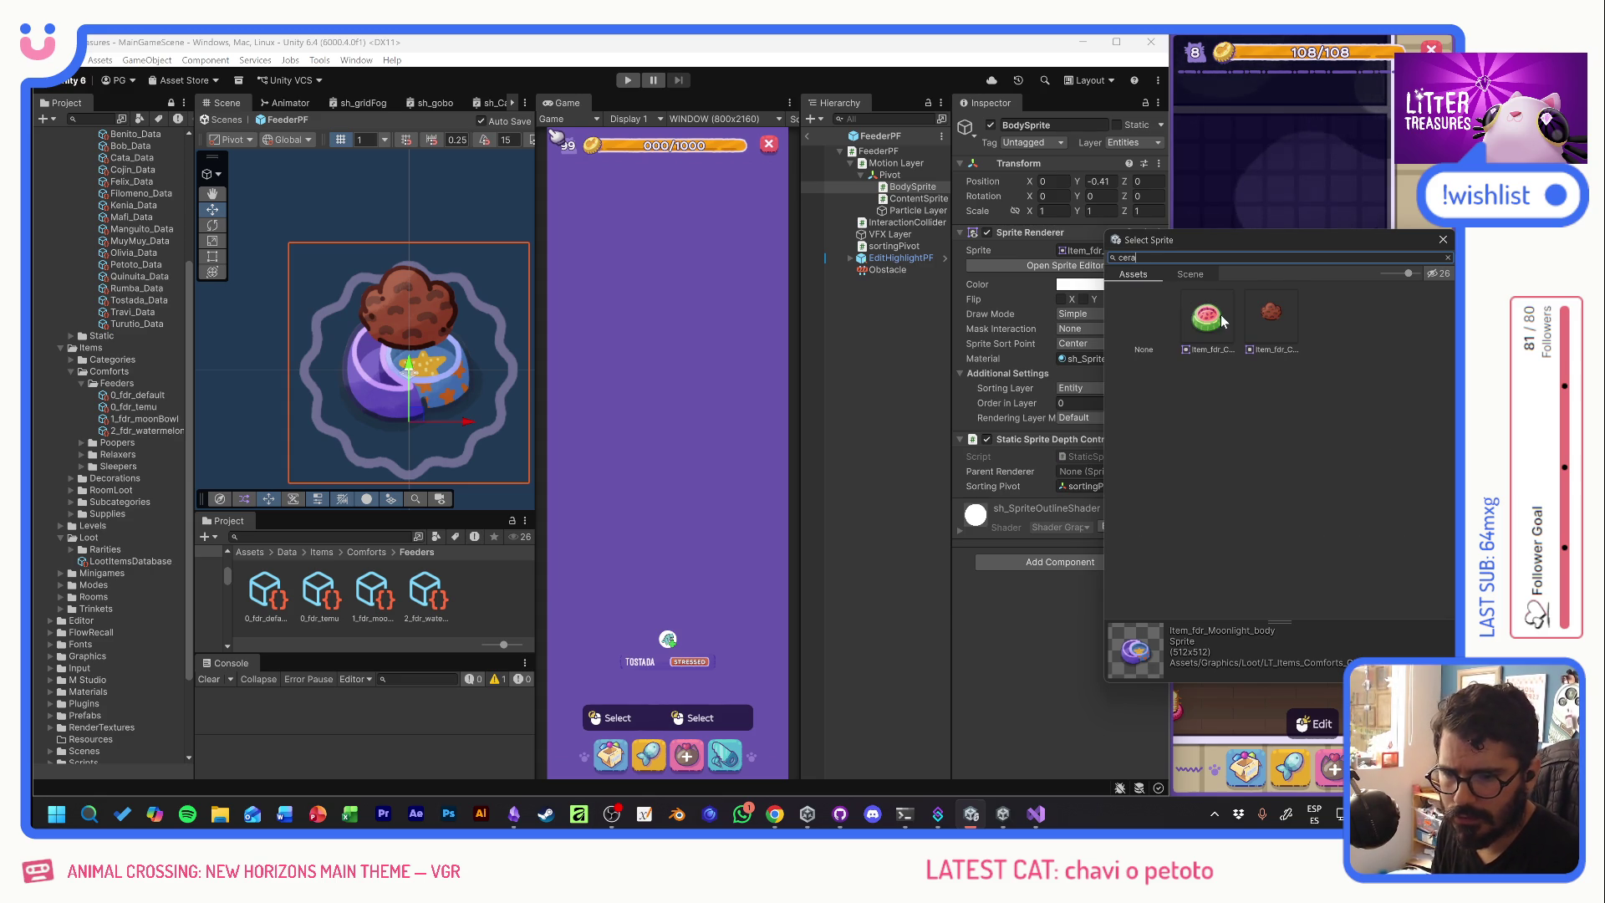
# - Apply the ceramic watermelon sprite, gauge its drop, and set 2_fdr_watermelon's Pivot Offset to -0.6
pyautogui.doubleClick(1221, 314)
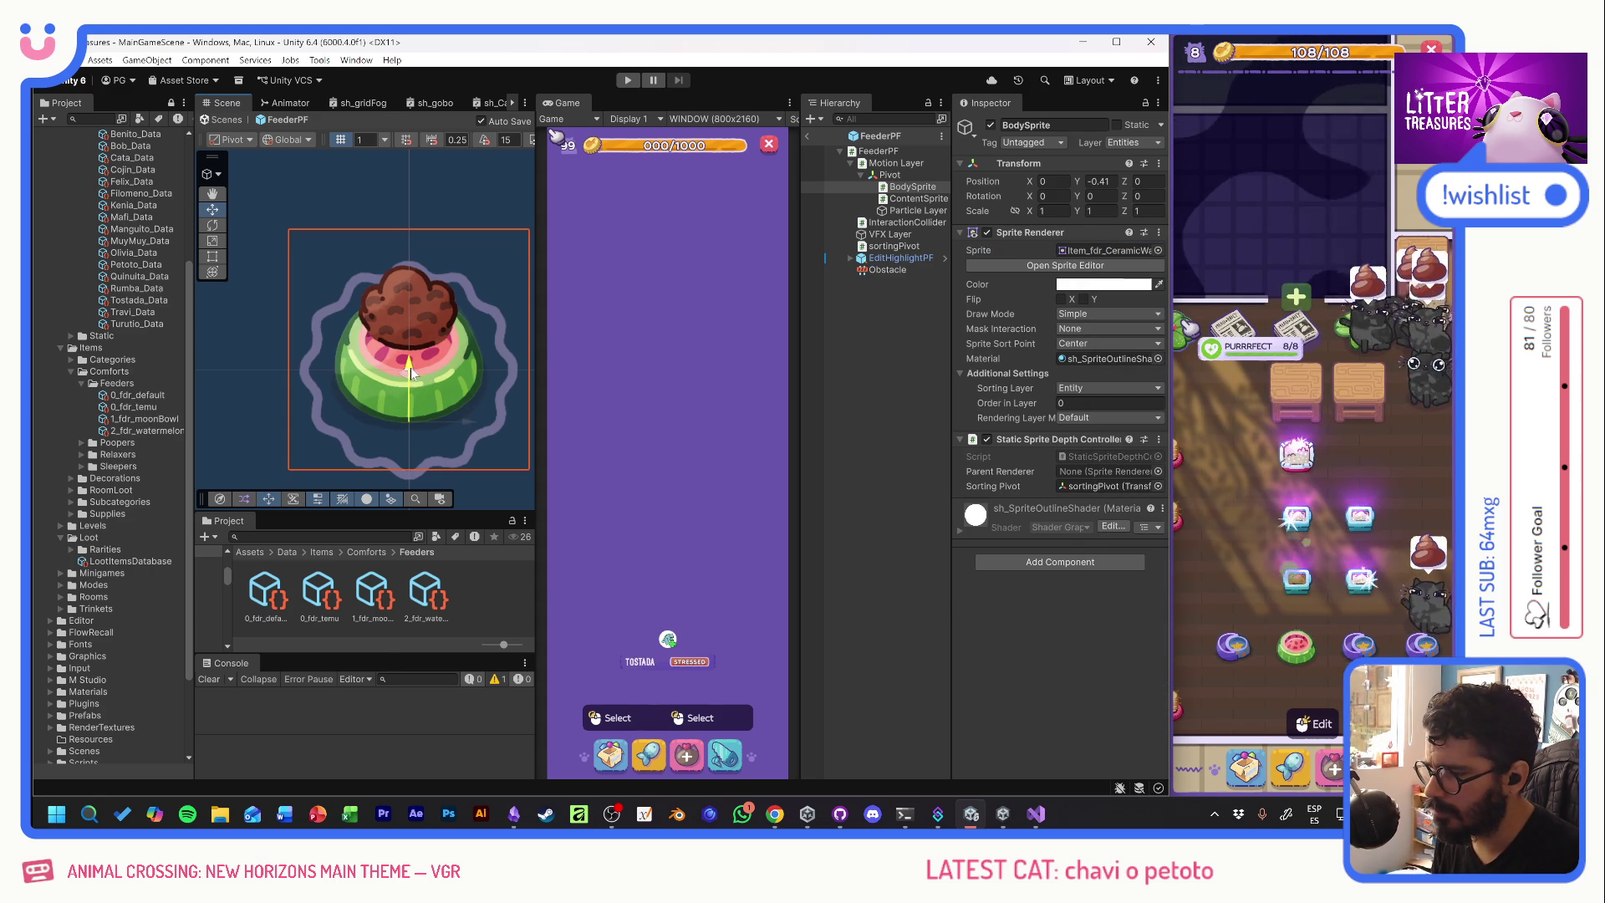
pyautogui.moveTo(411, 374); pyautogui.dragTo(411, 383)
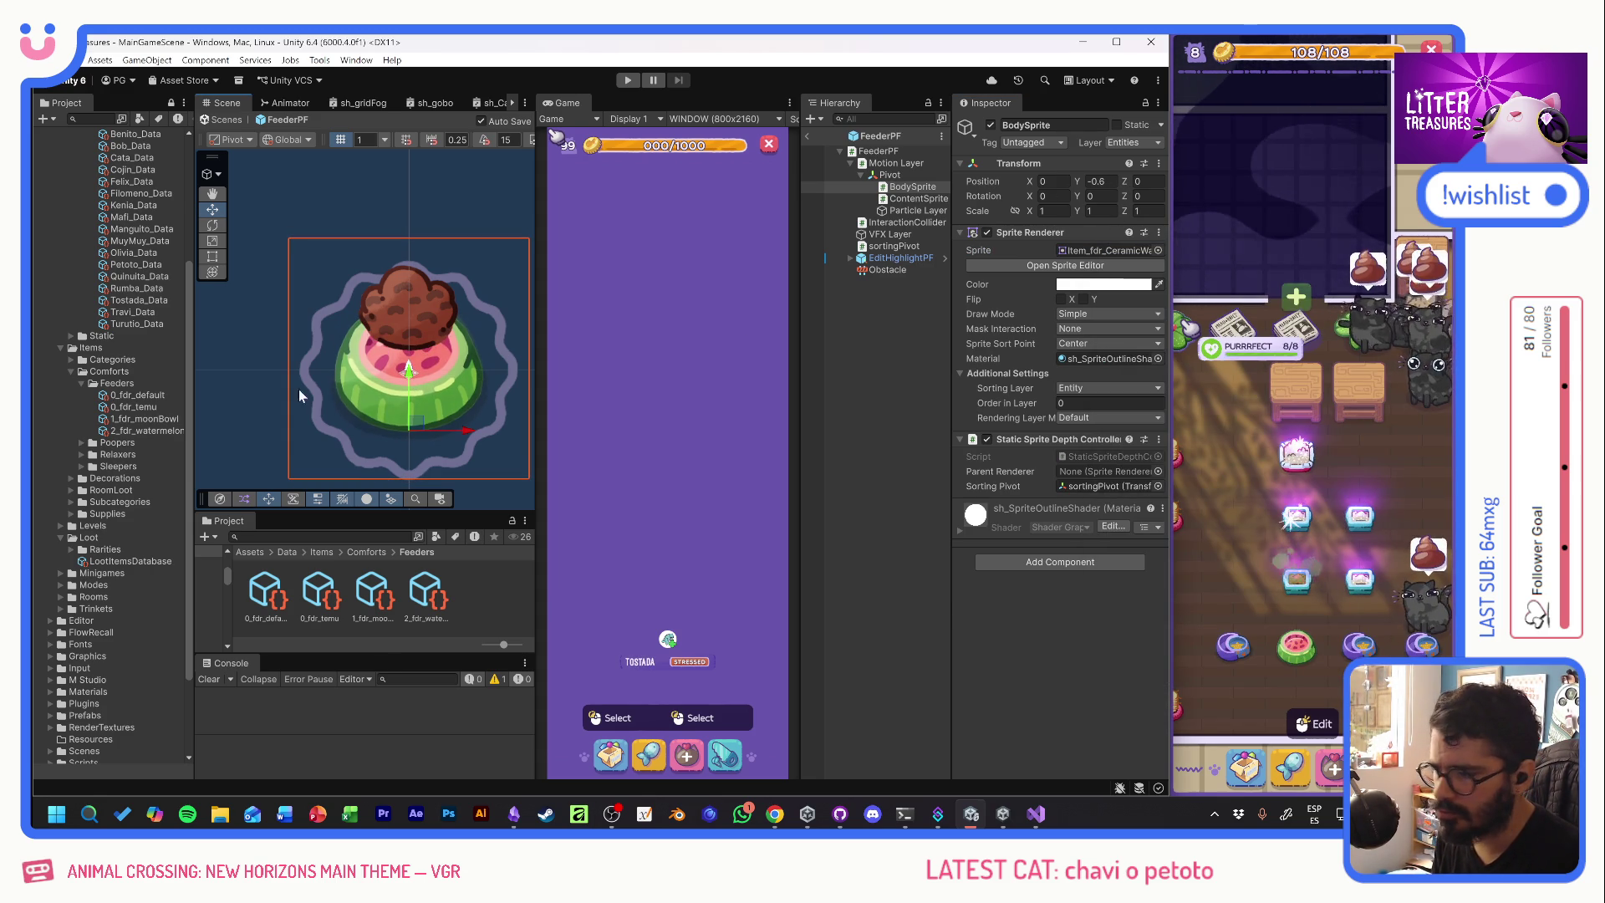
pyautogui.click(146, 430)
pyautogui.click(1086, 356)
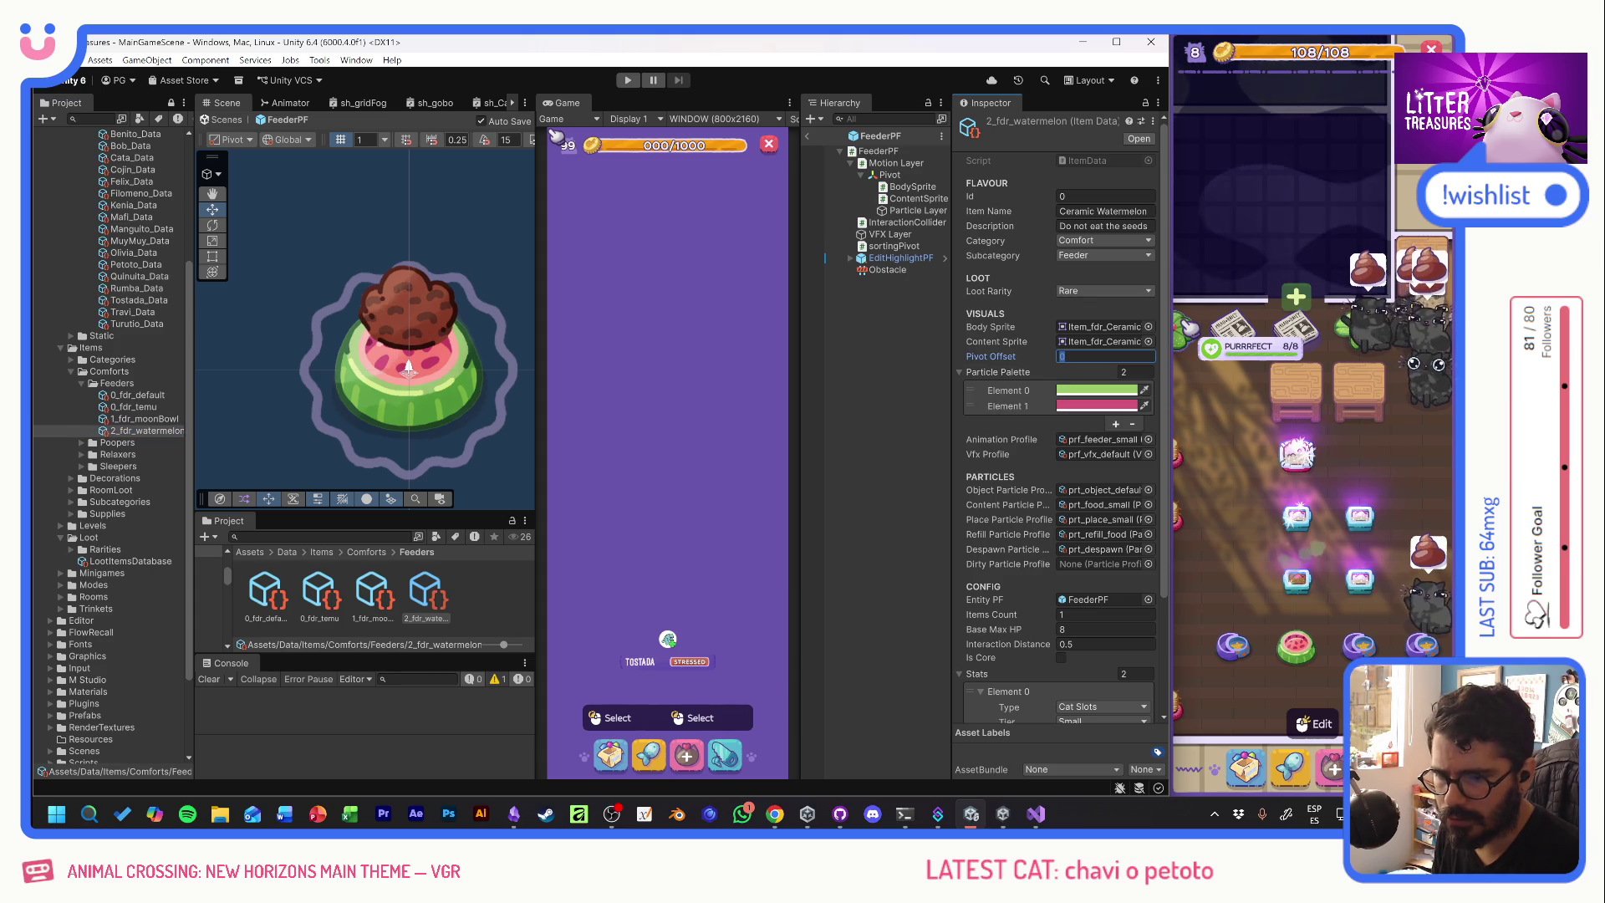
pyautogui.write('-0.6')
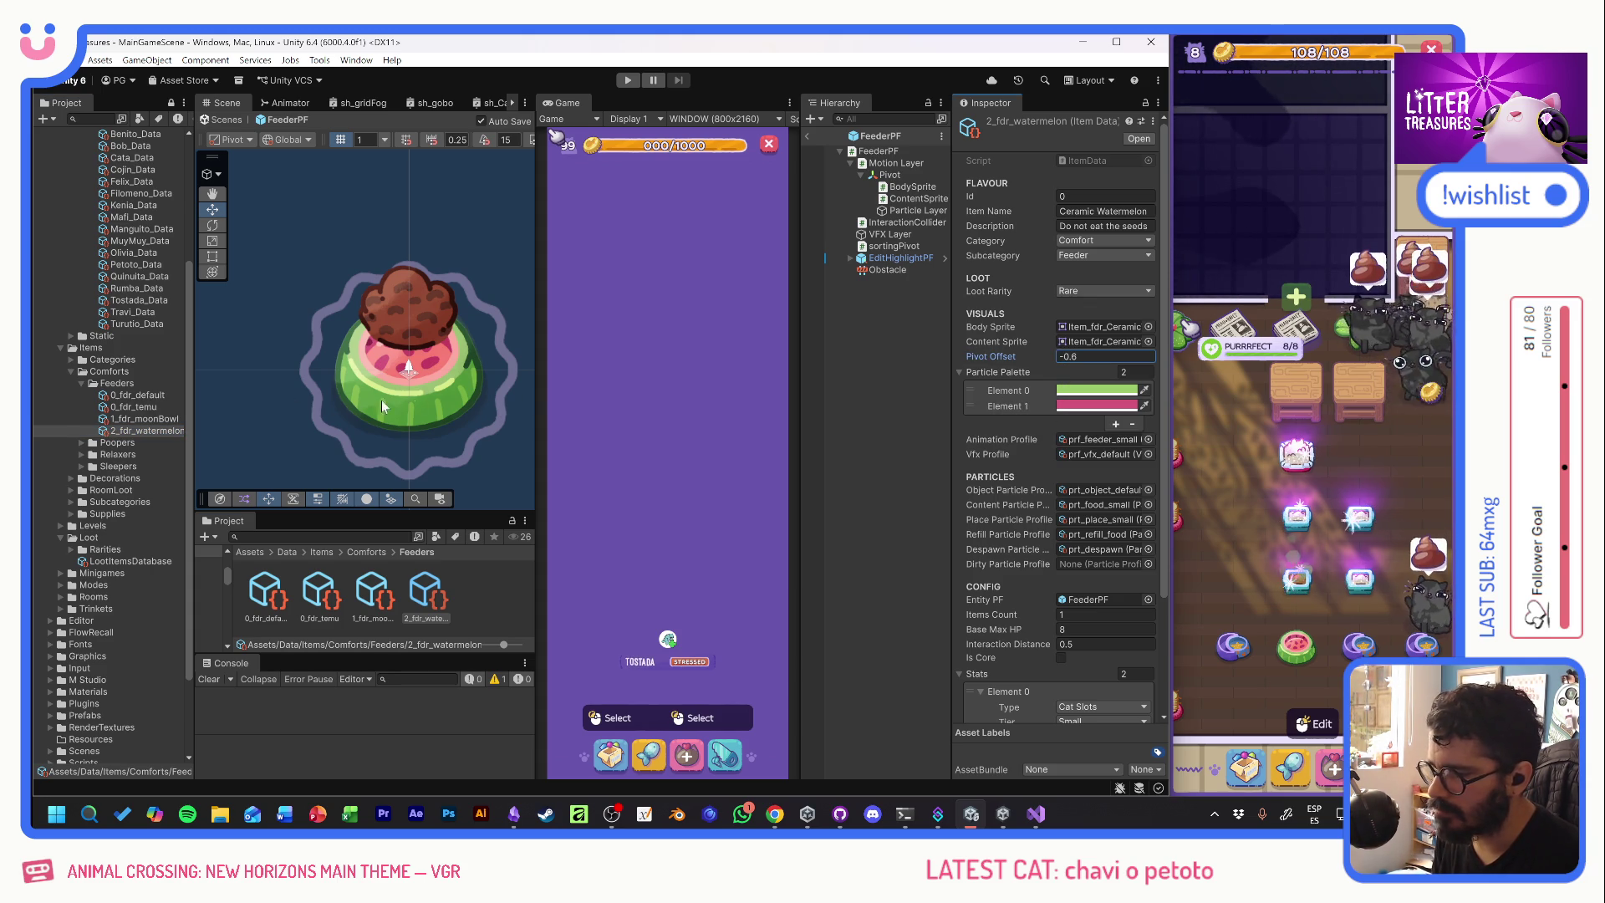
# - Reset FeederPF's BodySprite Position Y to 0
pyautogui.click(912, 186)
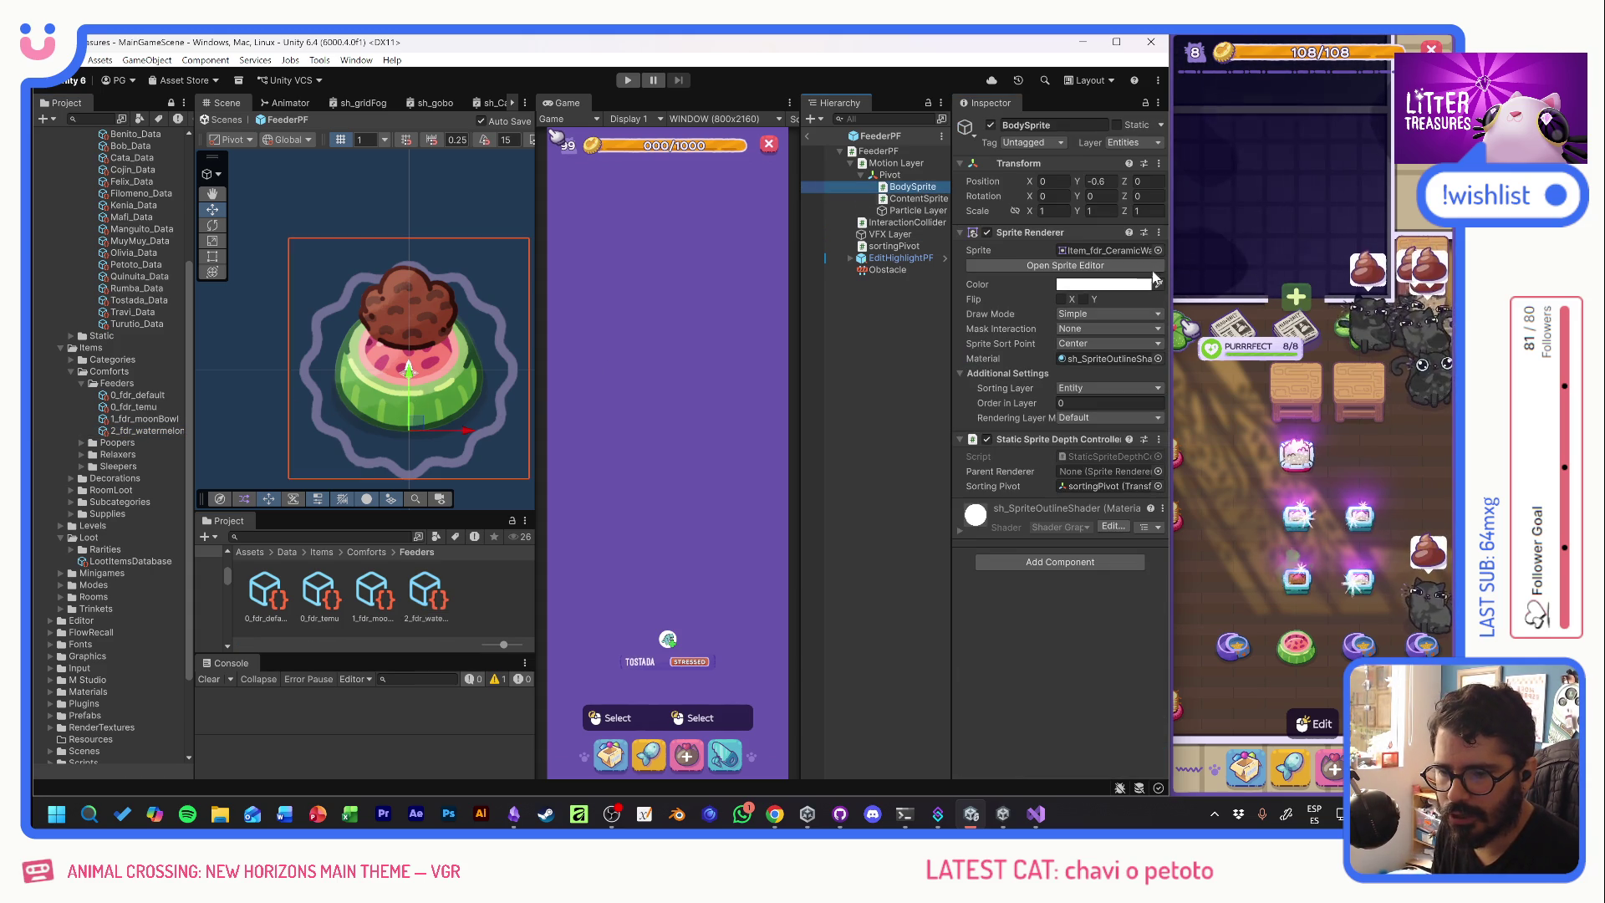
pyautogui.click(1098, 180)
pyautogui.write('0')
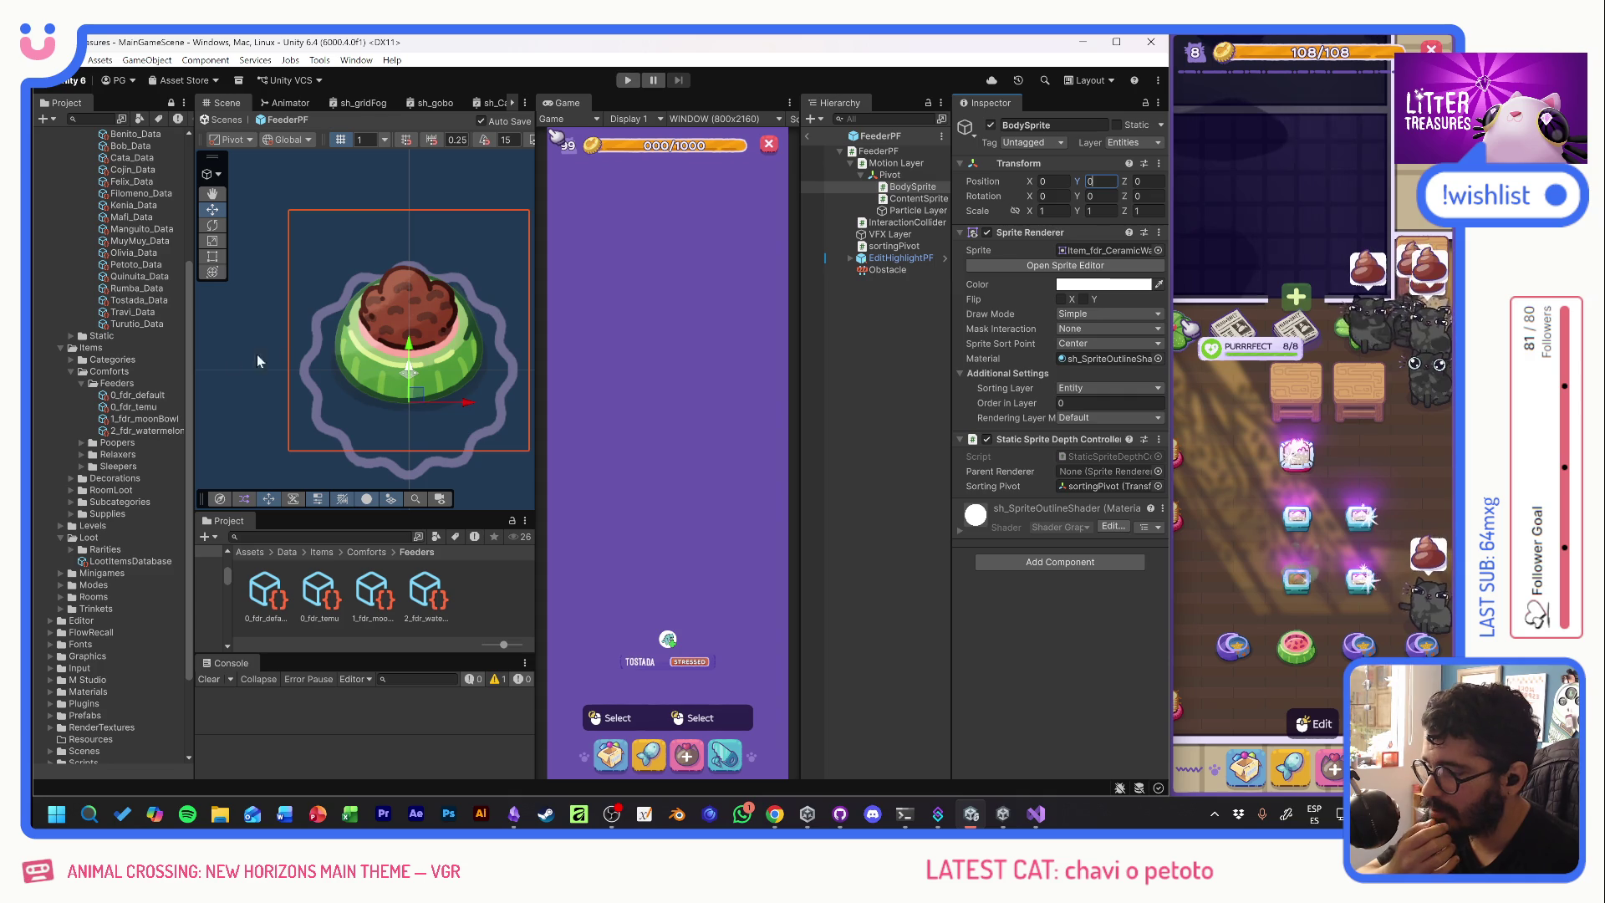
# - Put the disposable plate sprite on BodySprite, gauge its drop, then reset Y to 0
pyautogui.click(146, 396)
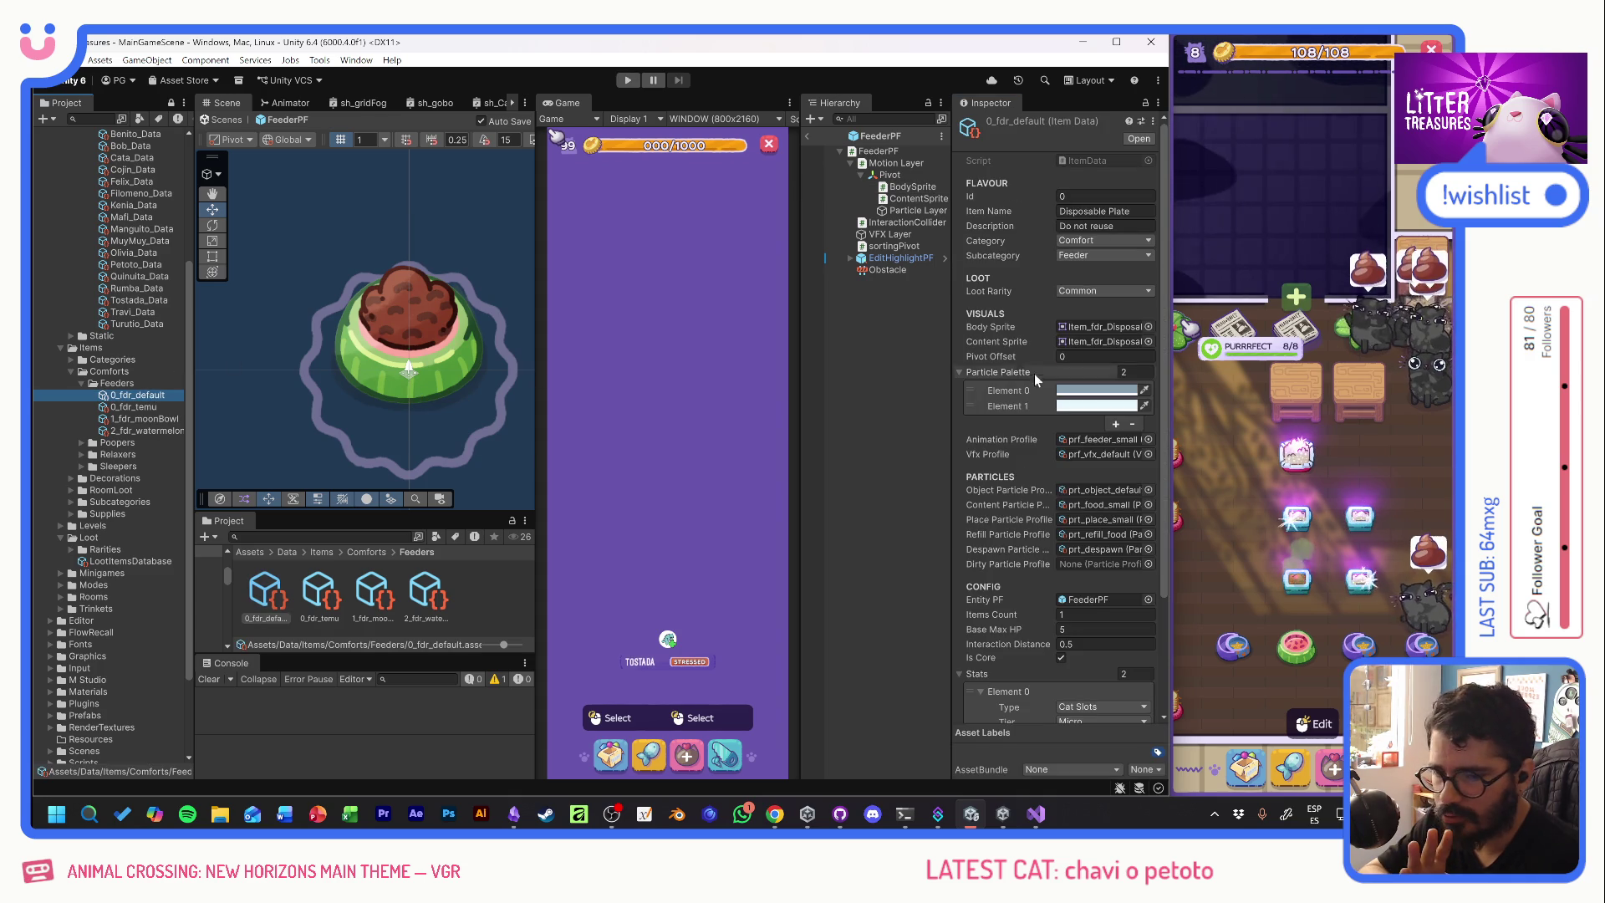
pyautogui.click(396, 389)
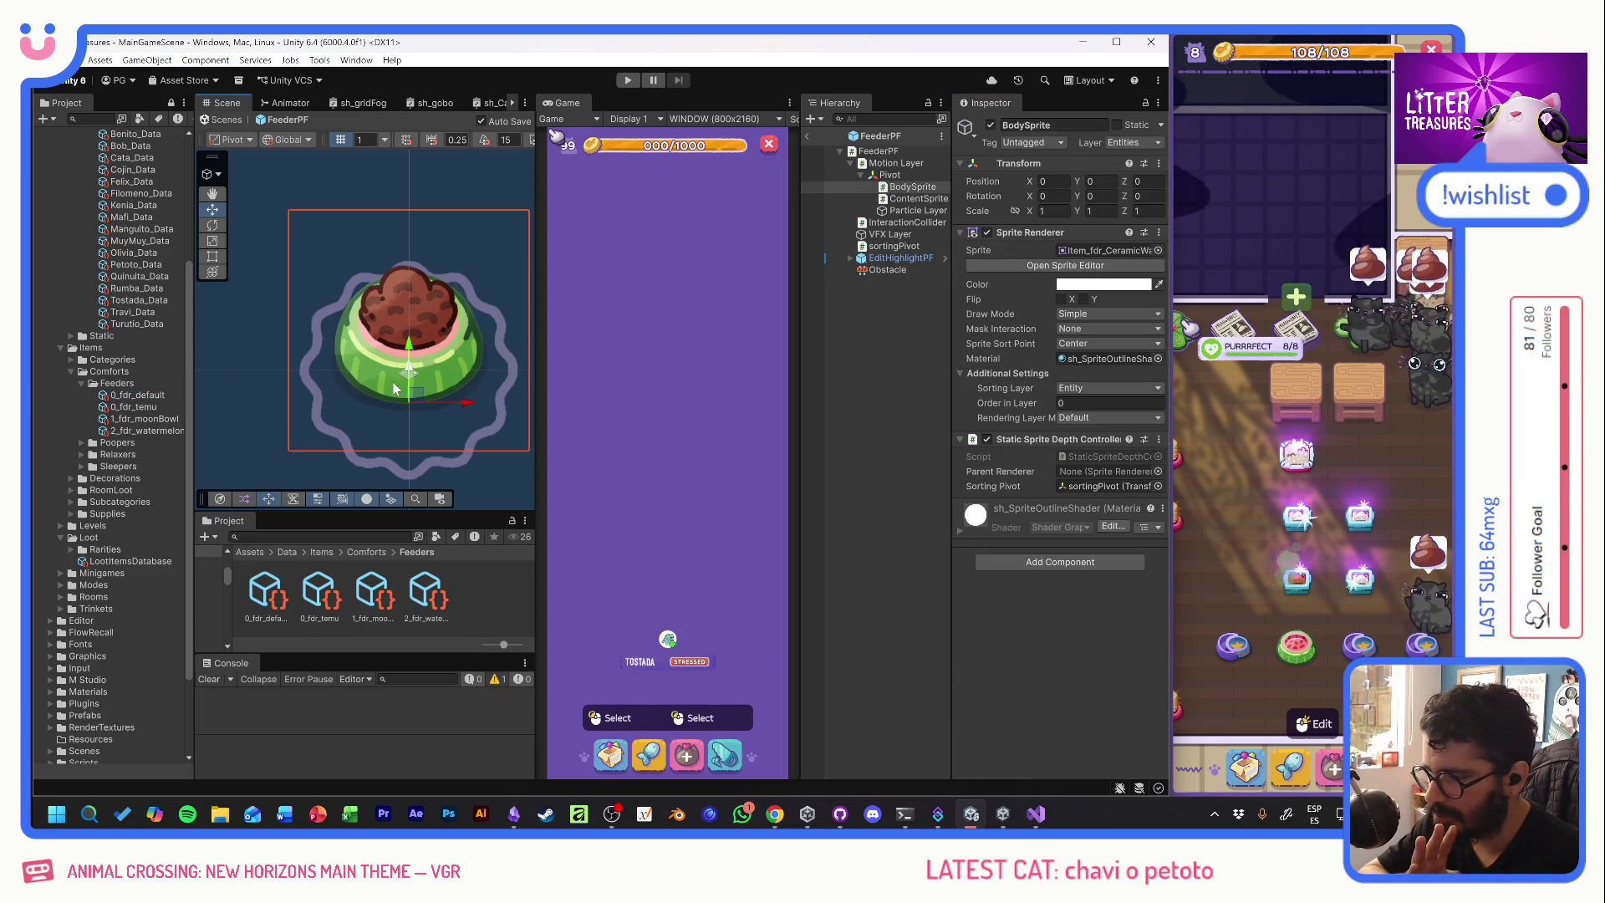
pyautogui.click(1150, 251)
pyautogui.write('disp')
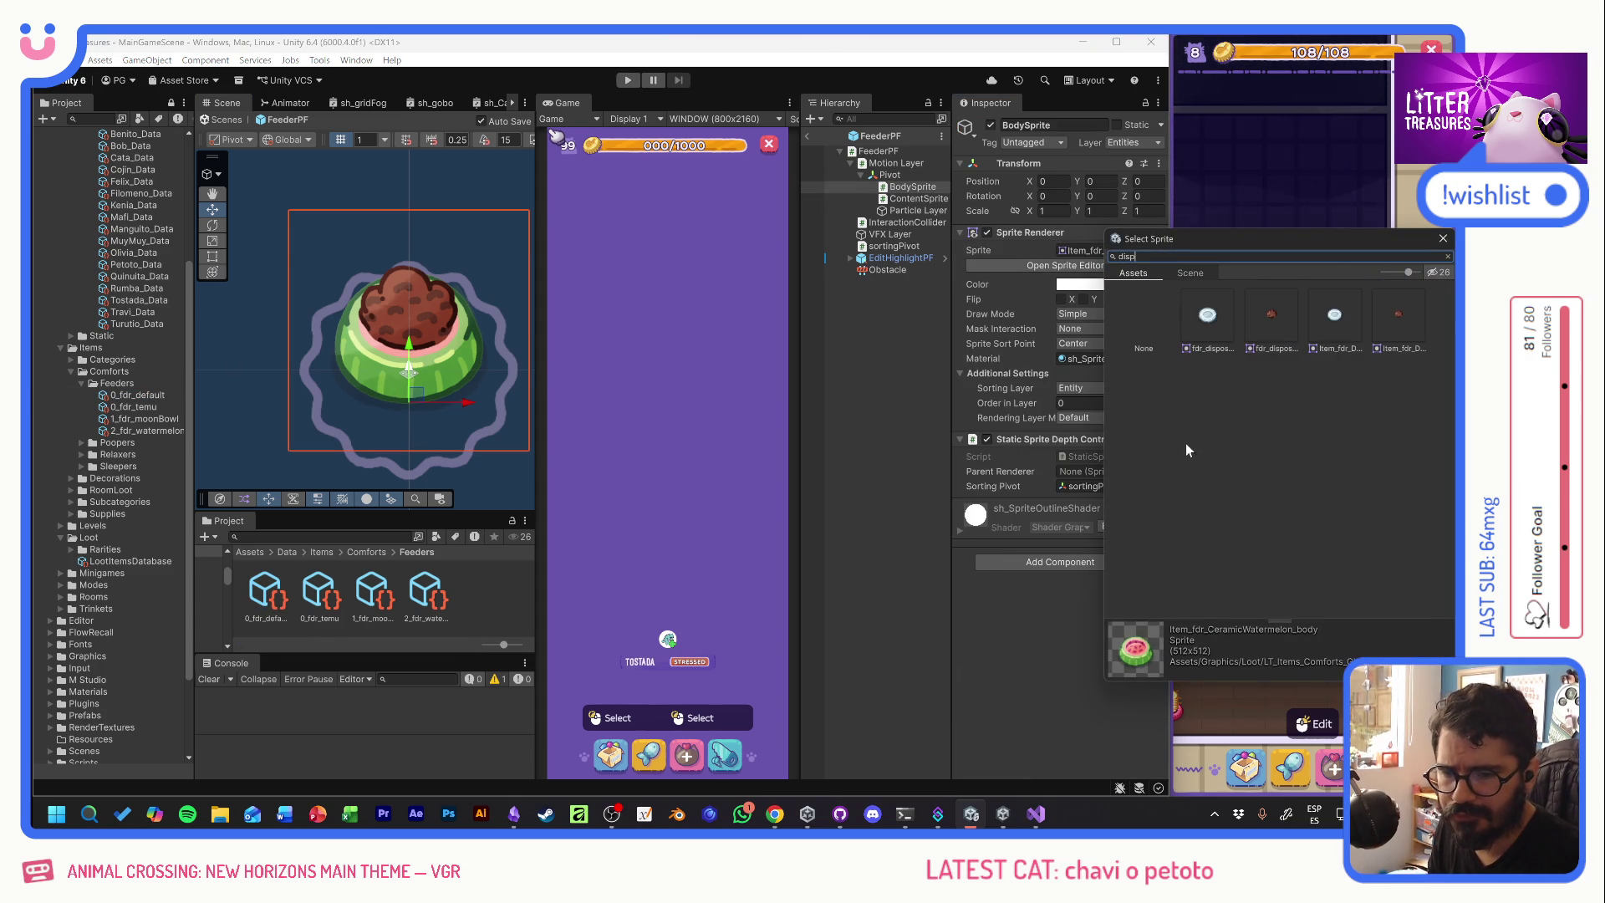
pyautogui.doubleClick(1347, 320)
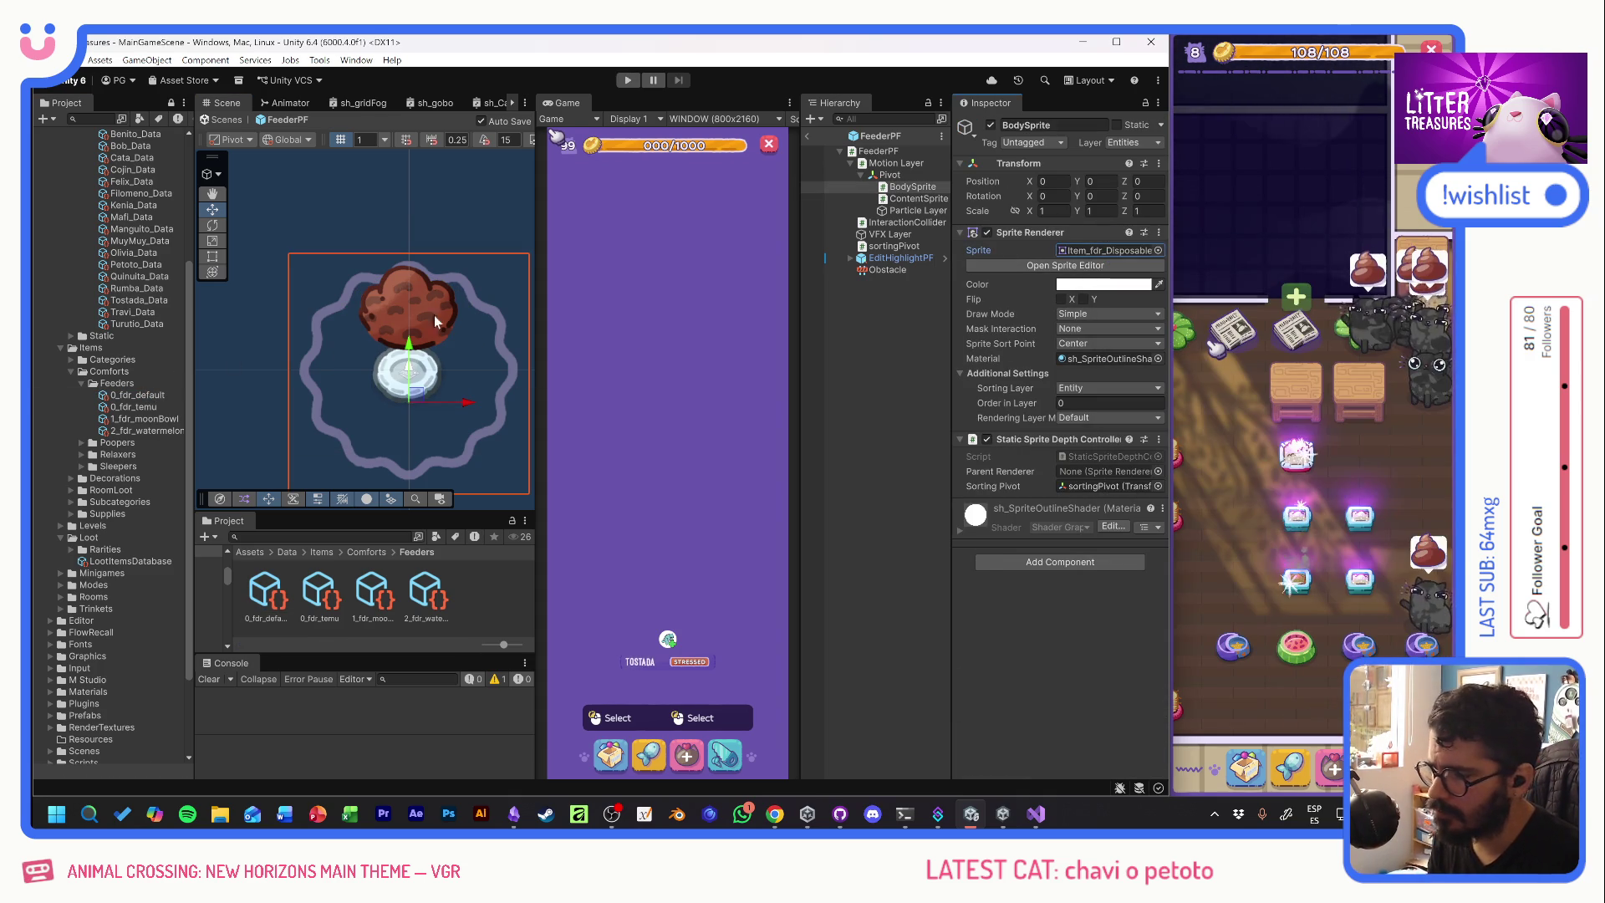
pyautogui.moveTo(411, 352); pyautogui.dragTo(410, 411)
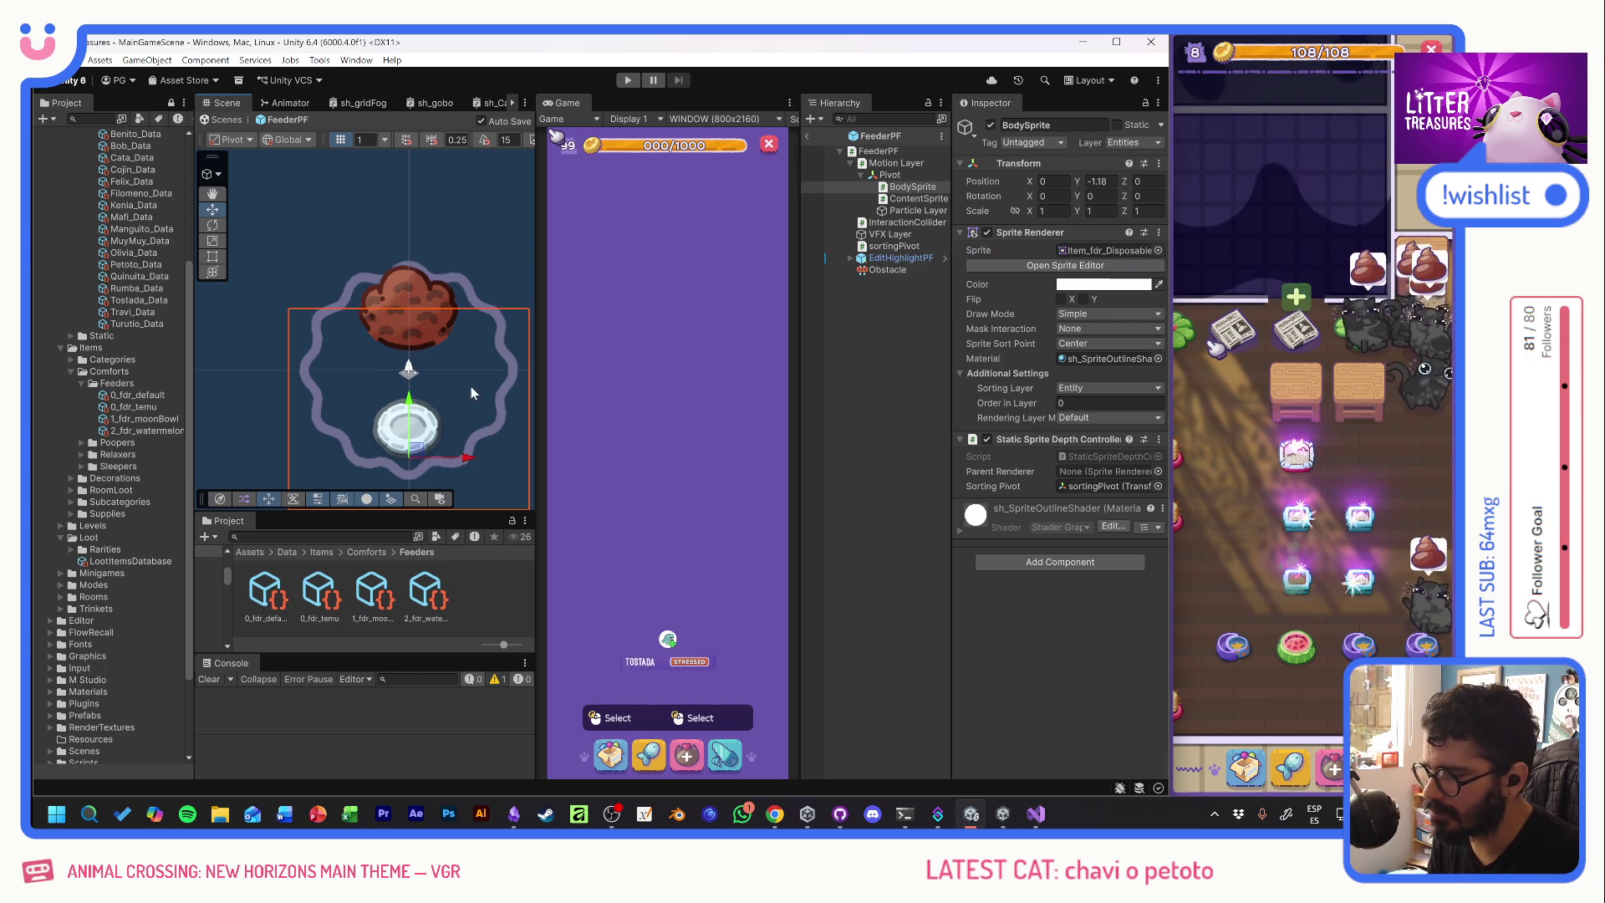
pyautogui.doubleClick(1098, 180)
pyautogui.write('0')
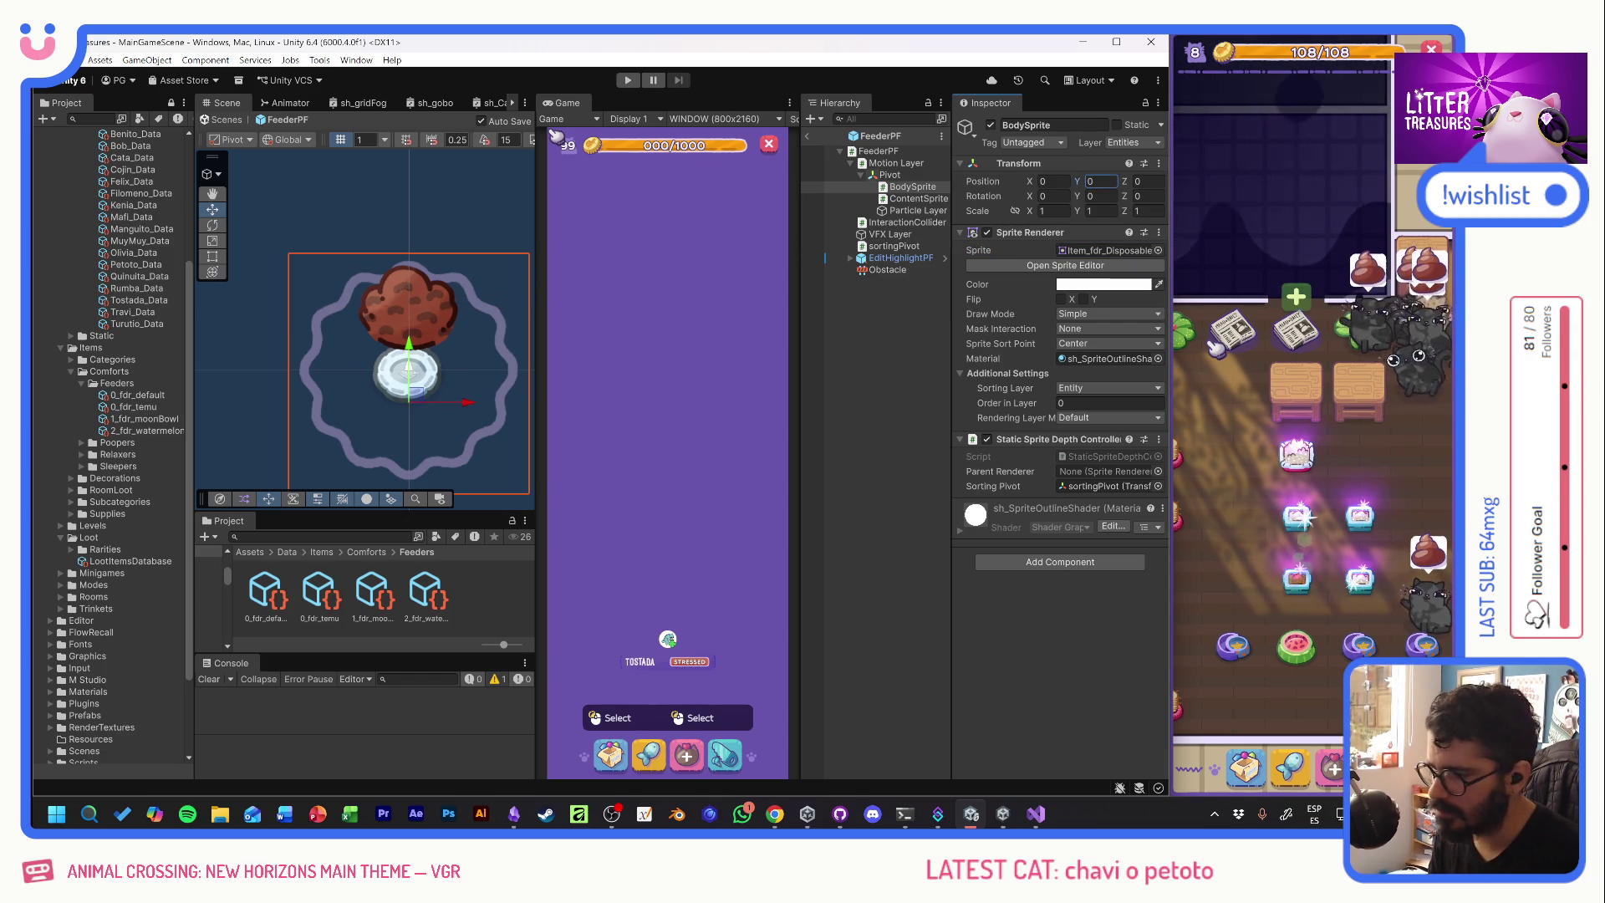
# - Set 0_fdr_default's Pivot Offset to -1 and enter play mode
pyautogui.click(138, 395)
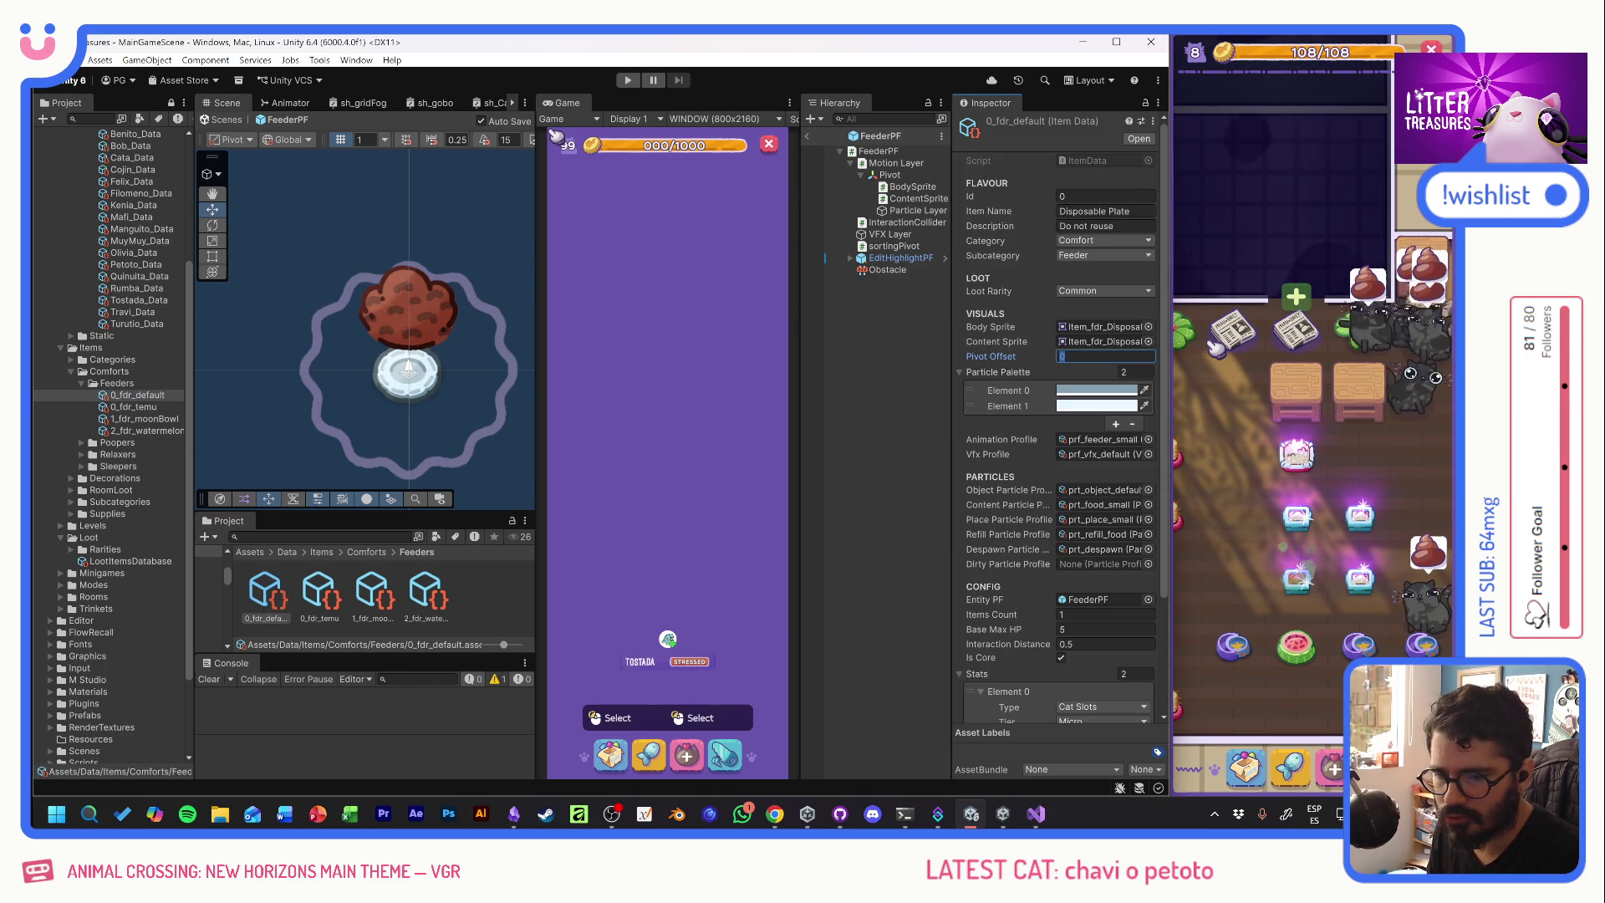
pyautogui.write('-1')
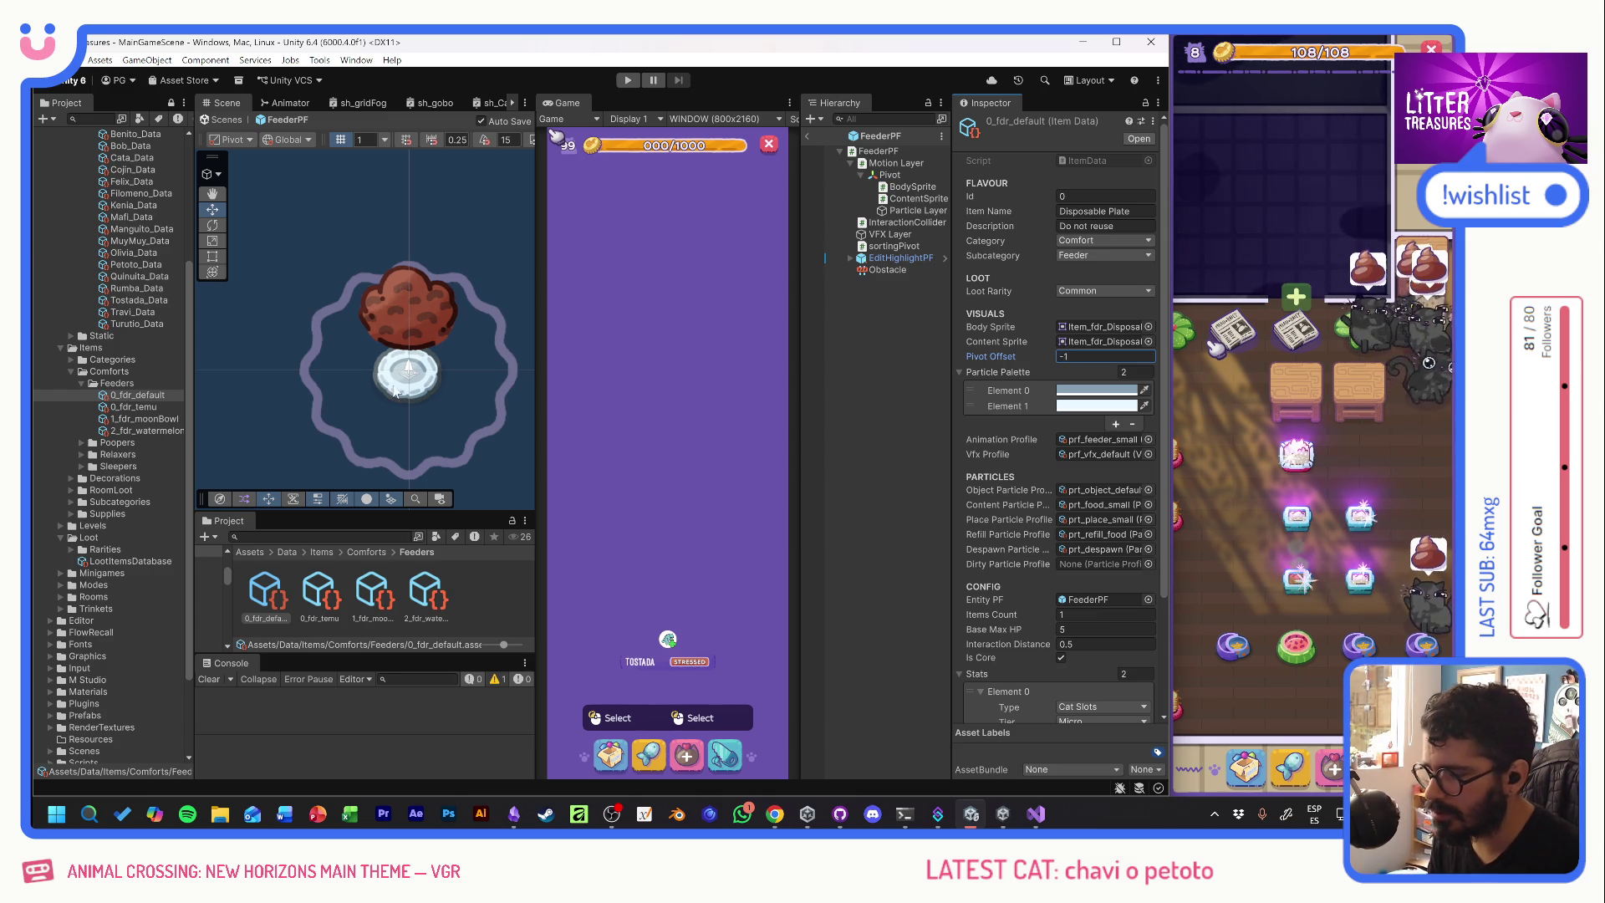
pyautogui.click(627, 81)
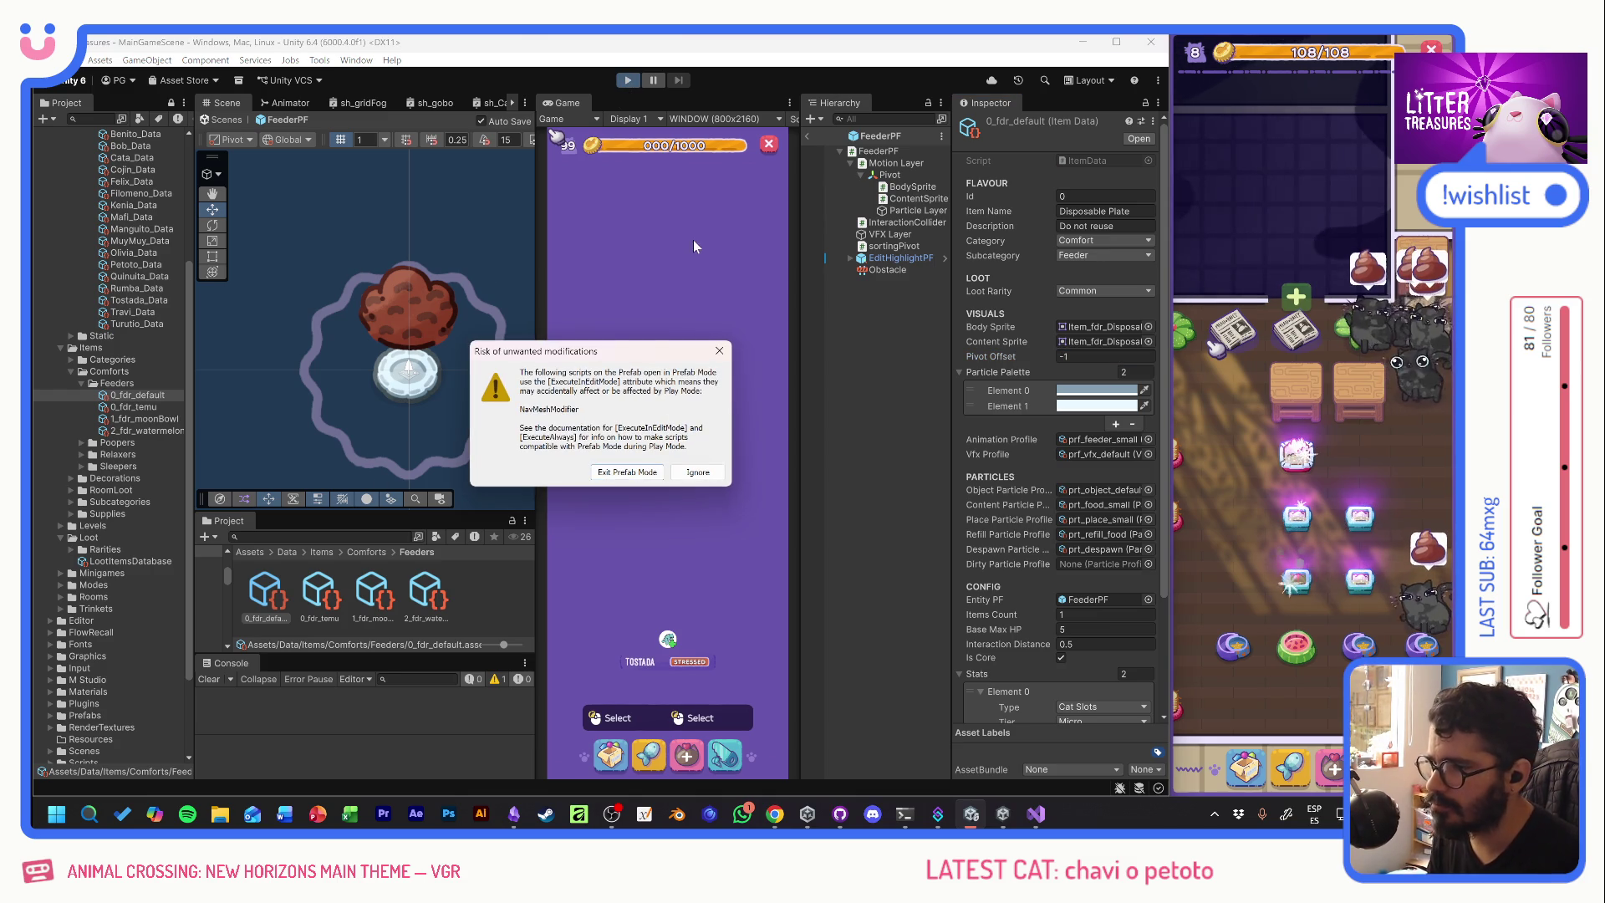
# - Exit prefab mode into play and try in-game editing on the existing feeder bowl
pyautogui.click(641, 475)
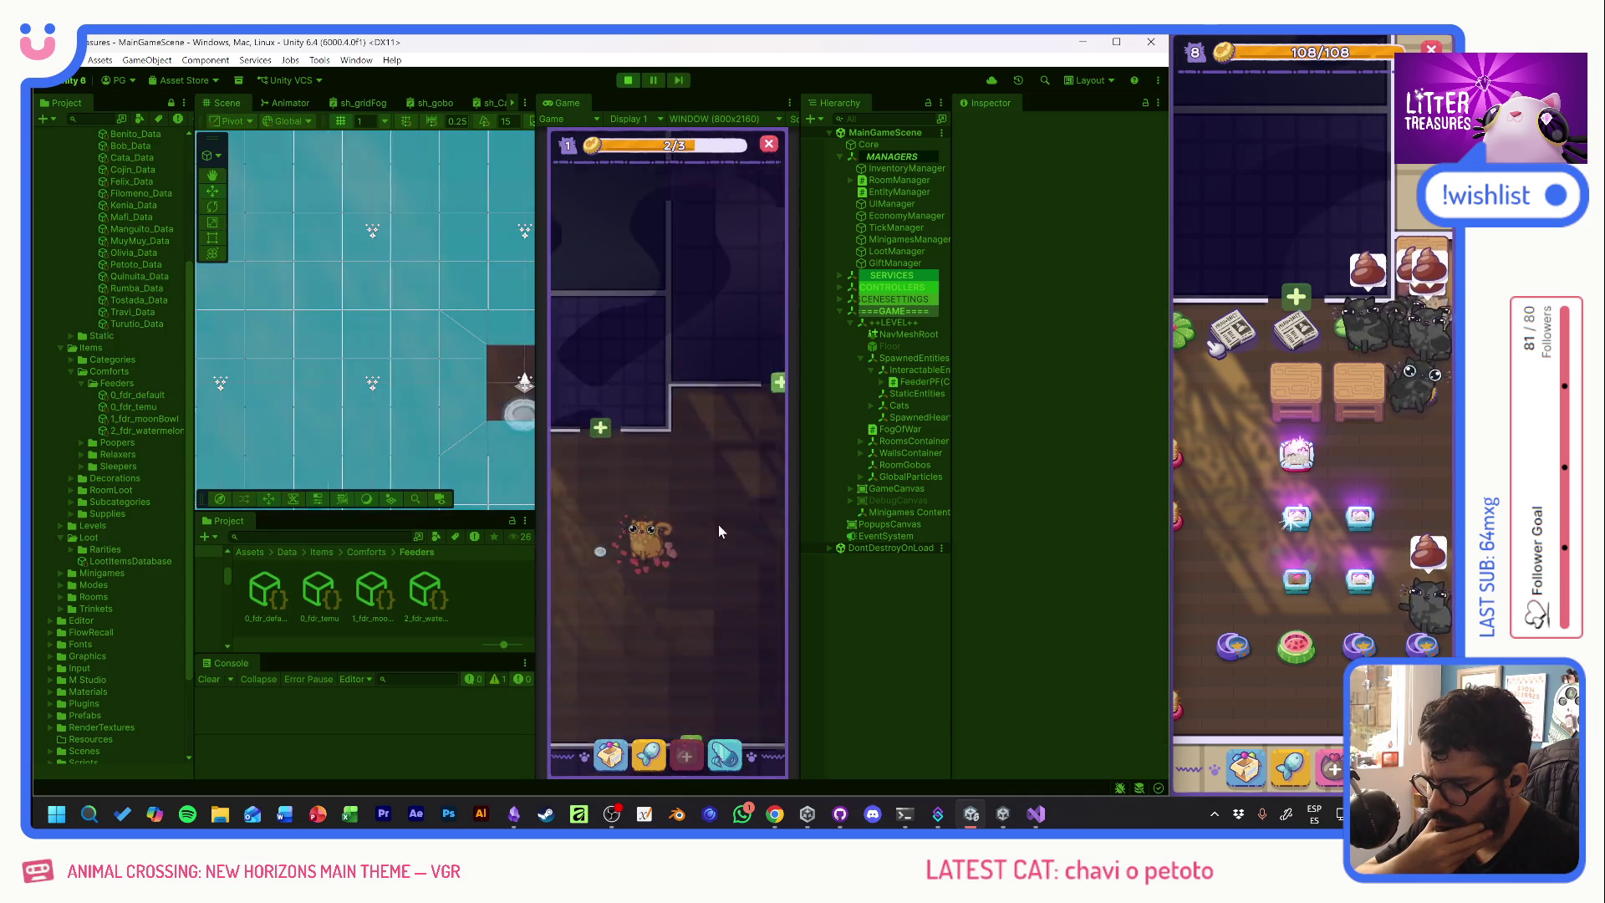
pyautogui.click(601, 552)
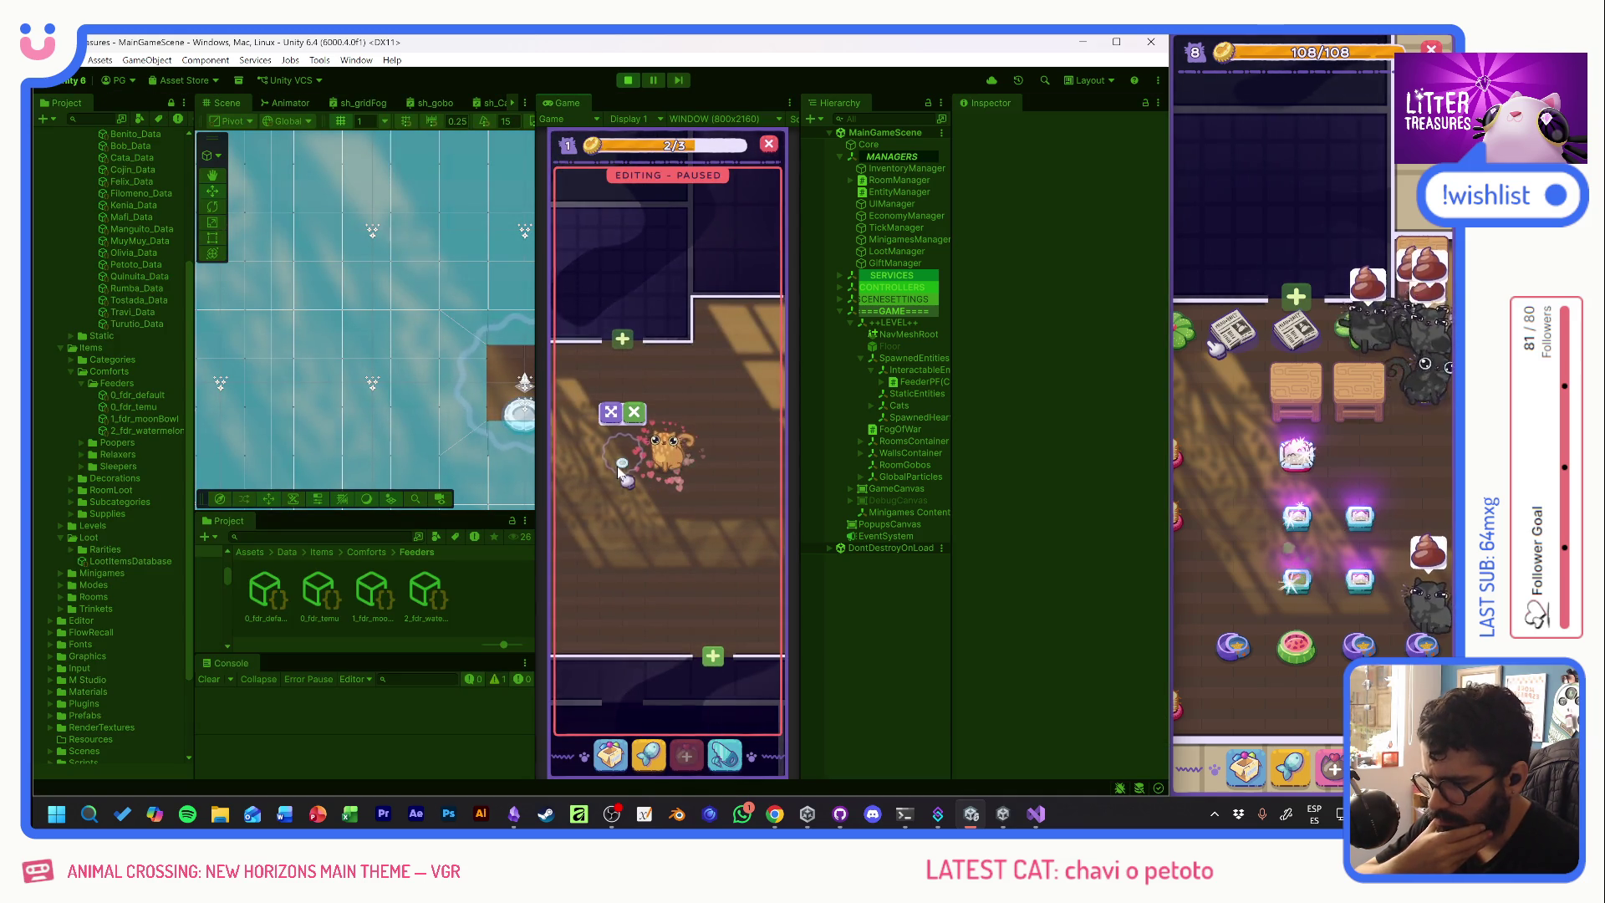
pyautogui.click(621, 470)
# - Place a feeder from the inventory on the floor, compare it with the bowl, then stop play
pyautogui.click(613, 757)
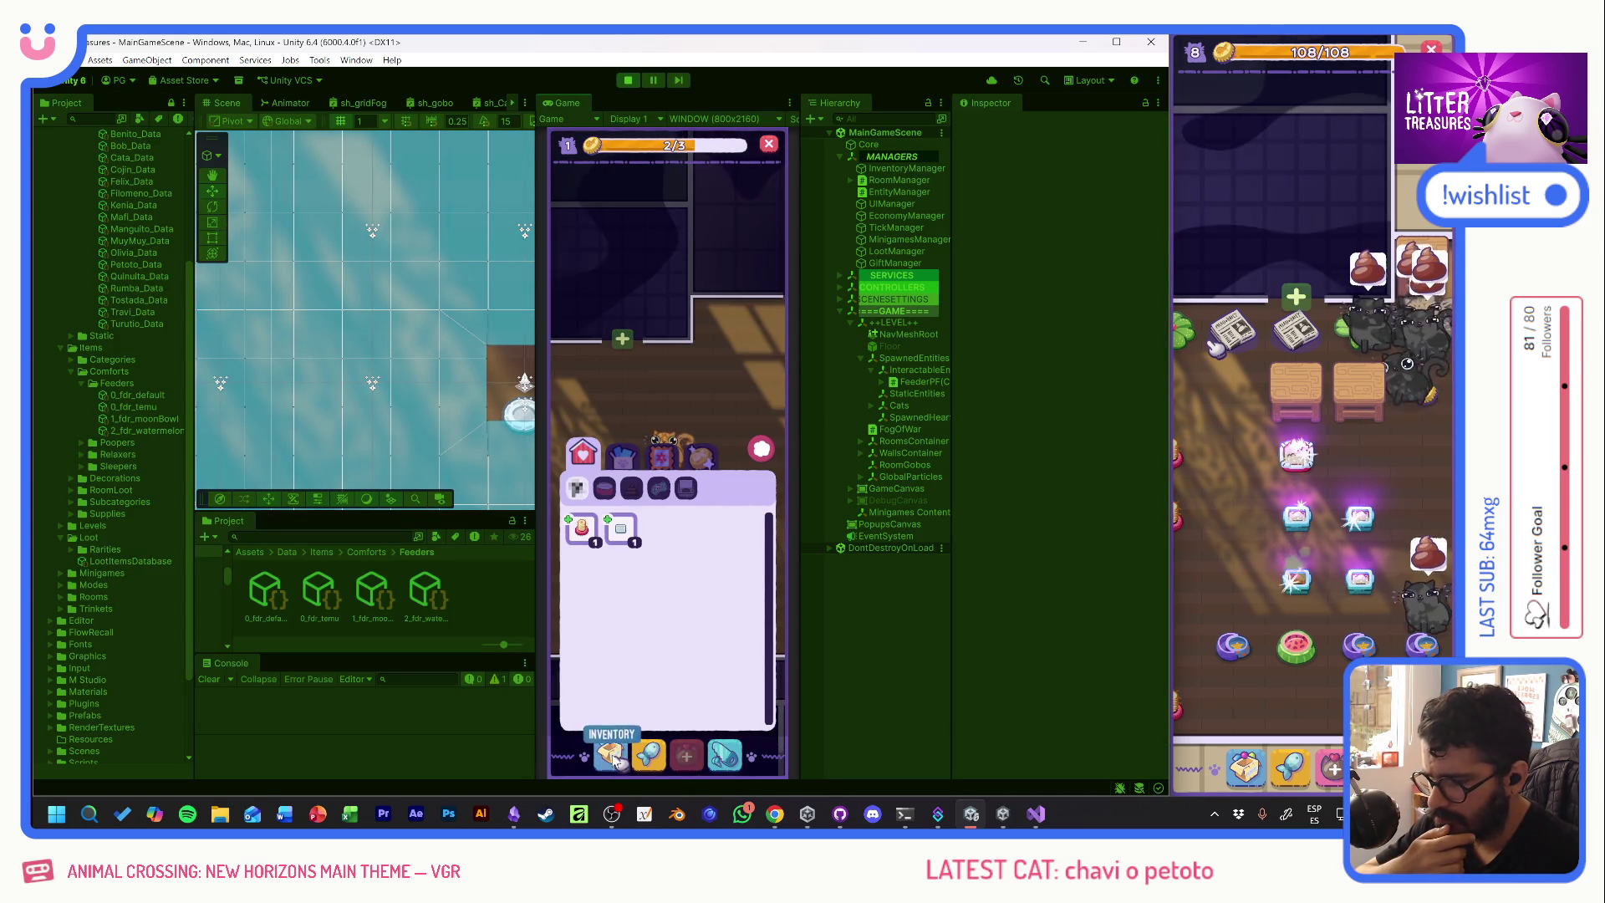
pyautogui.moveTo(581, 527); pyautogui.dragTo(623, 535)
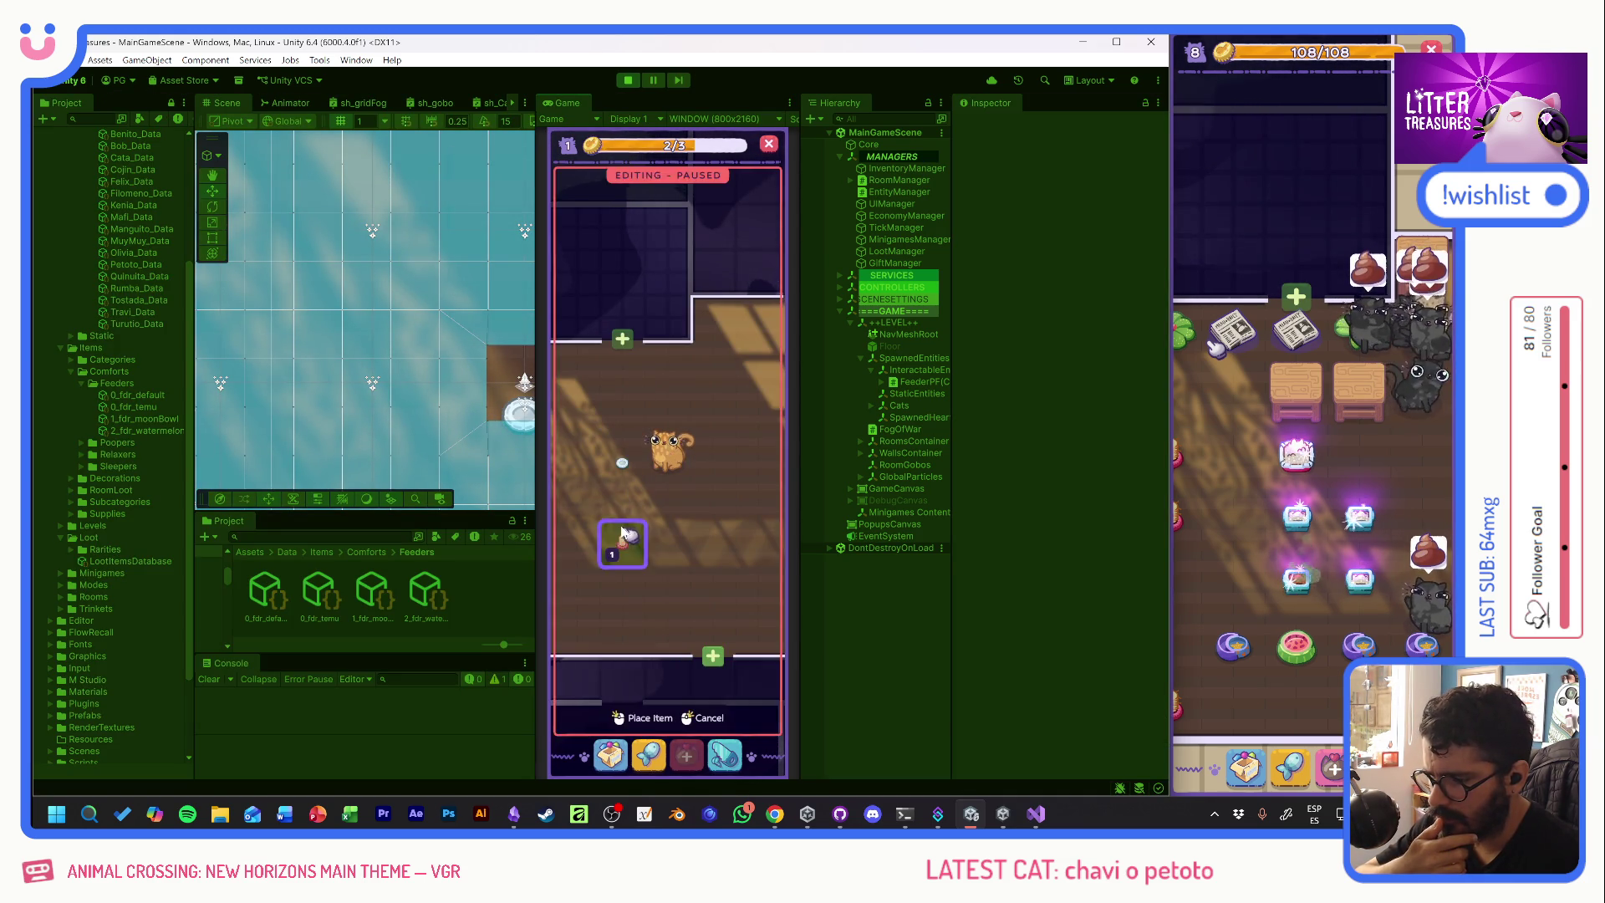
pyautogui.click(624, 537)
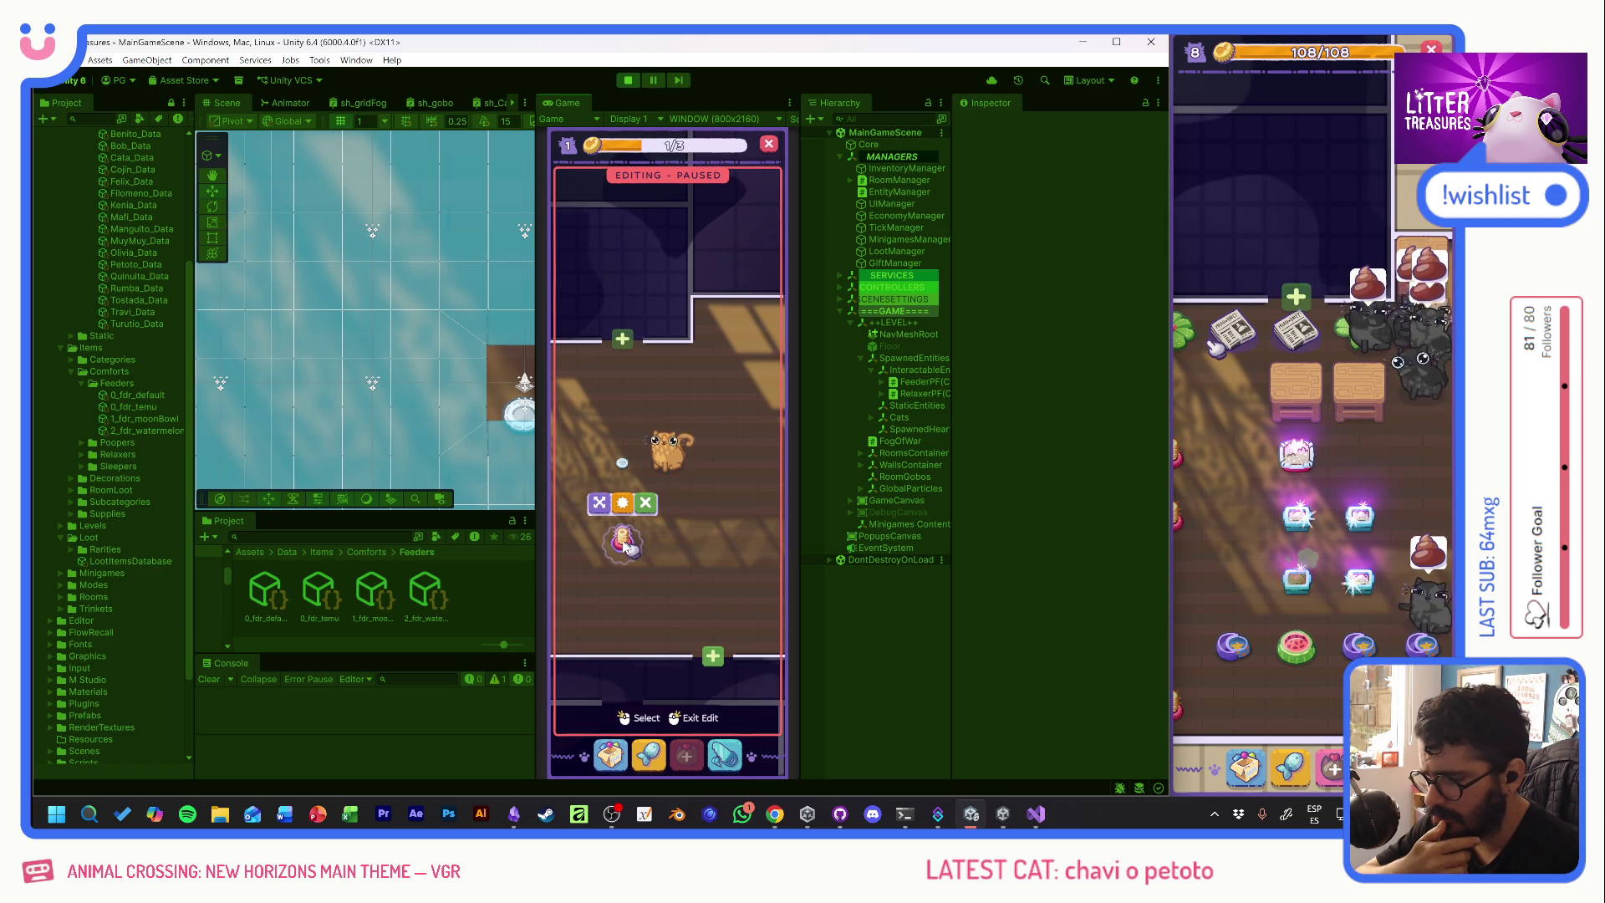
pyautogui.click(627, 465)
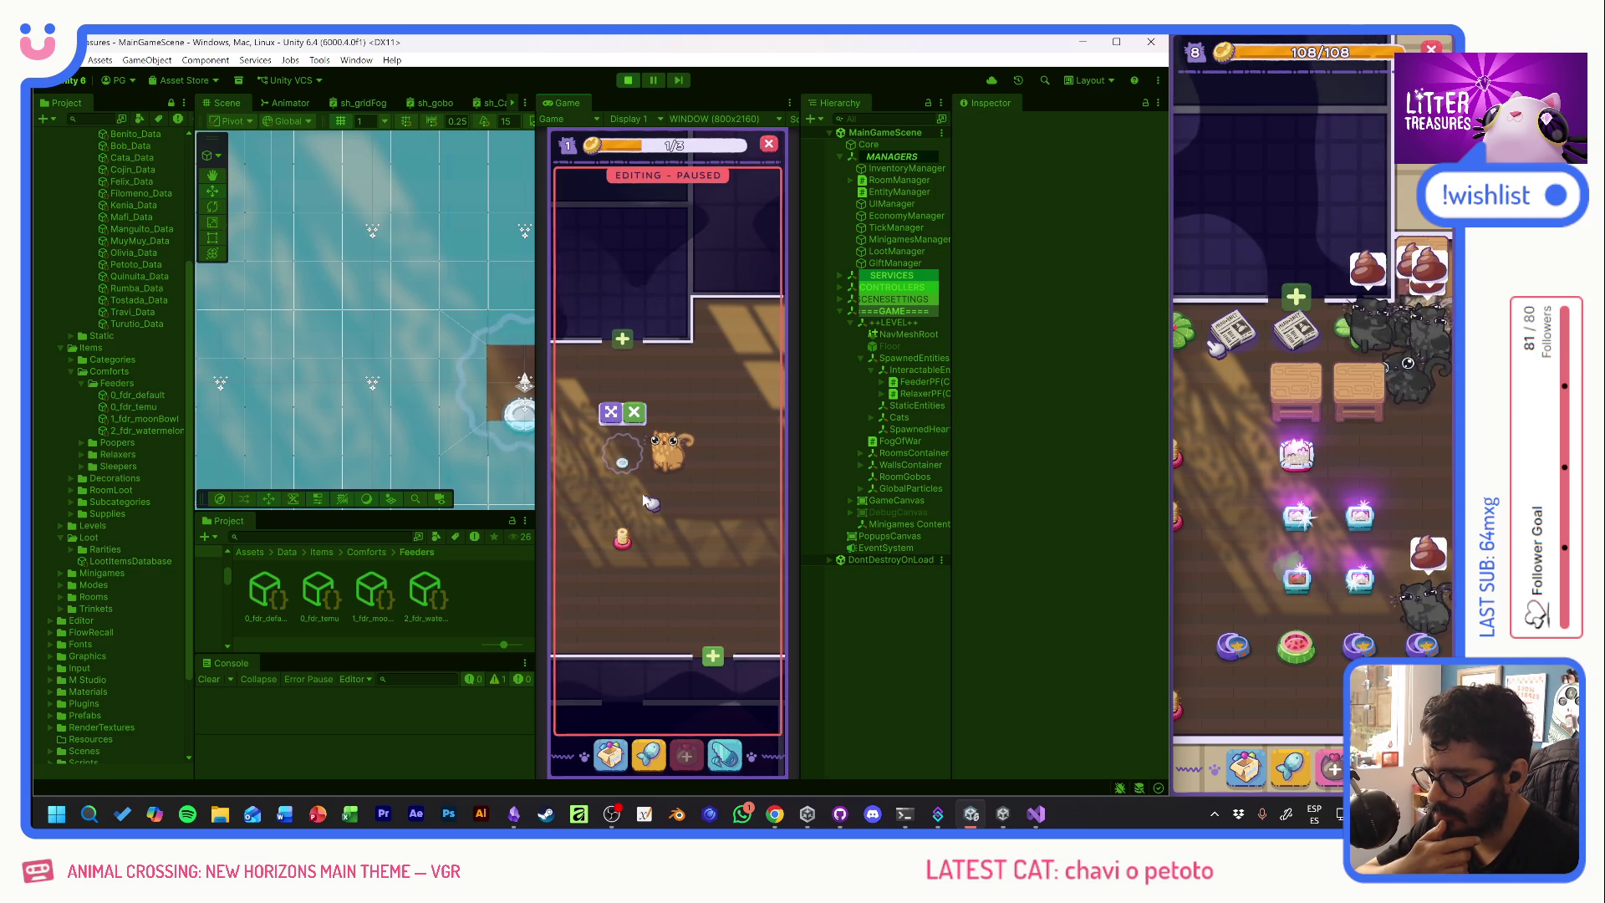
pyautogui.click(648, 502)
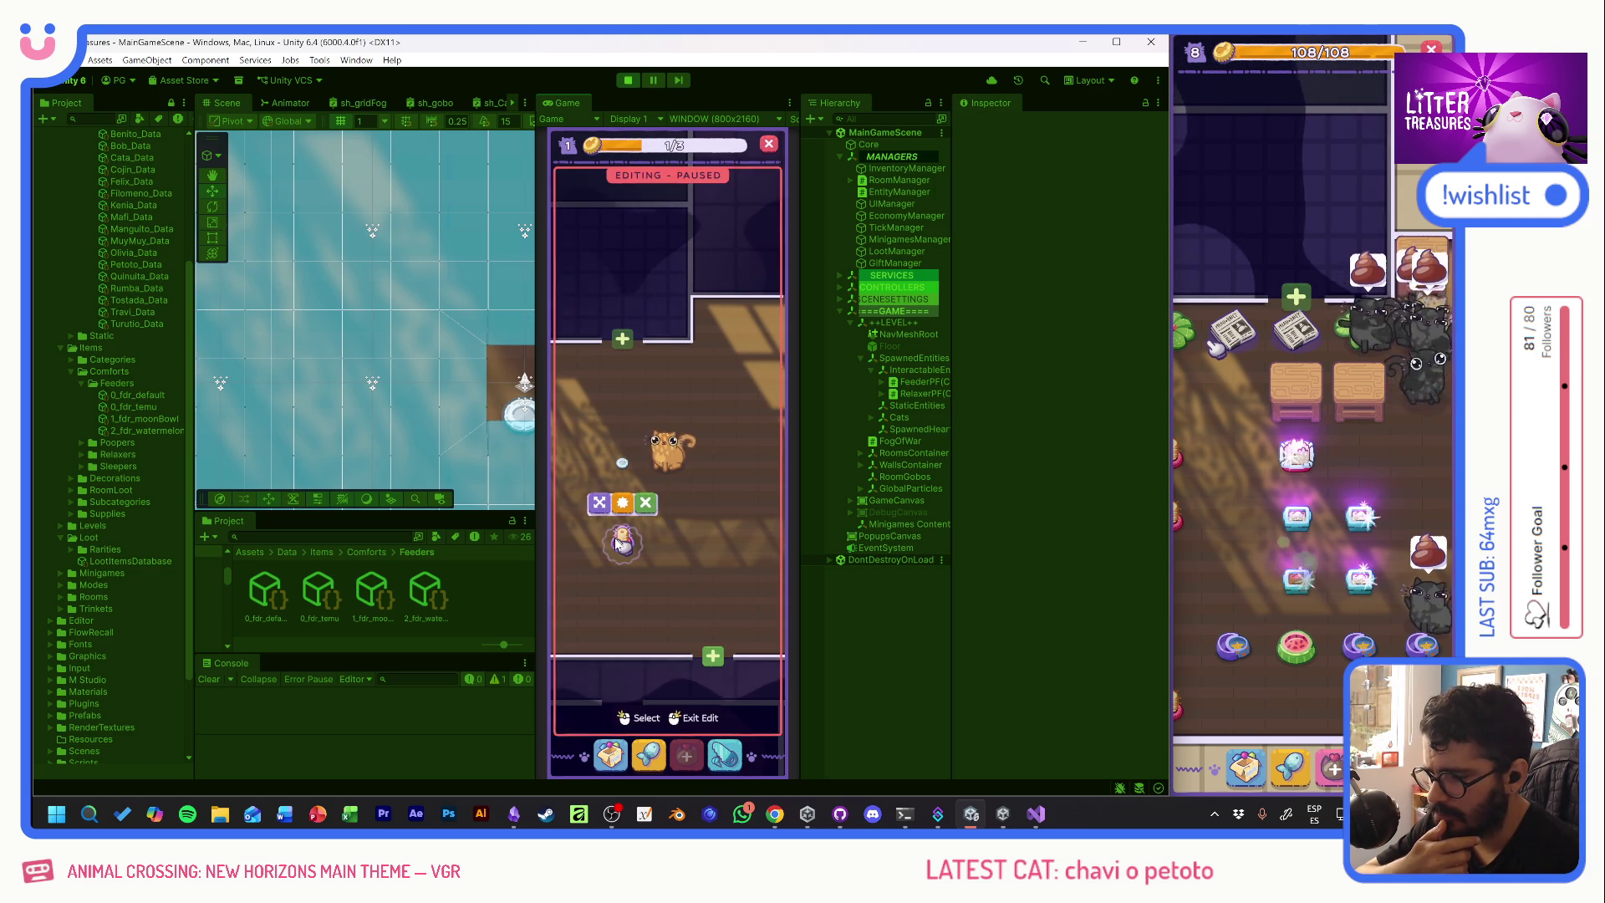
pyautogui.click(628, 80)
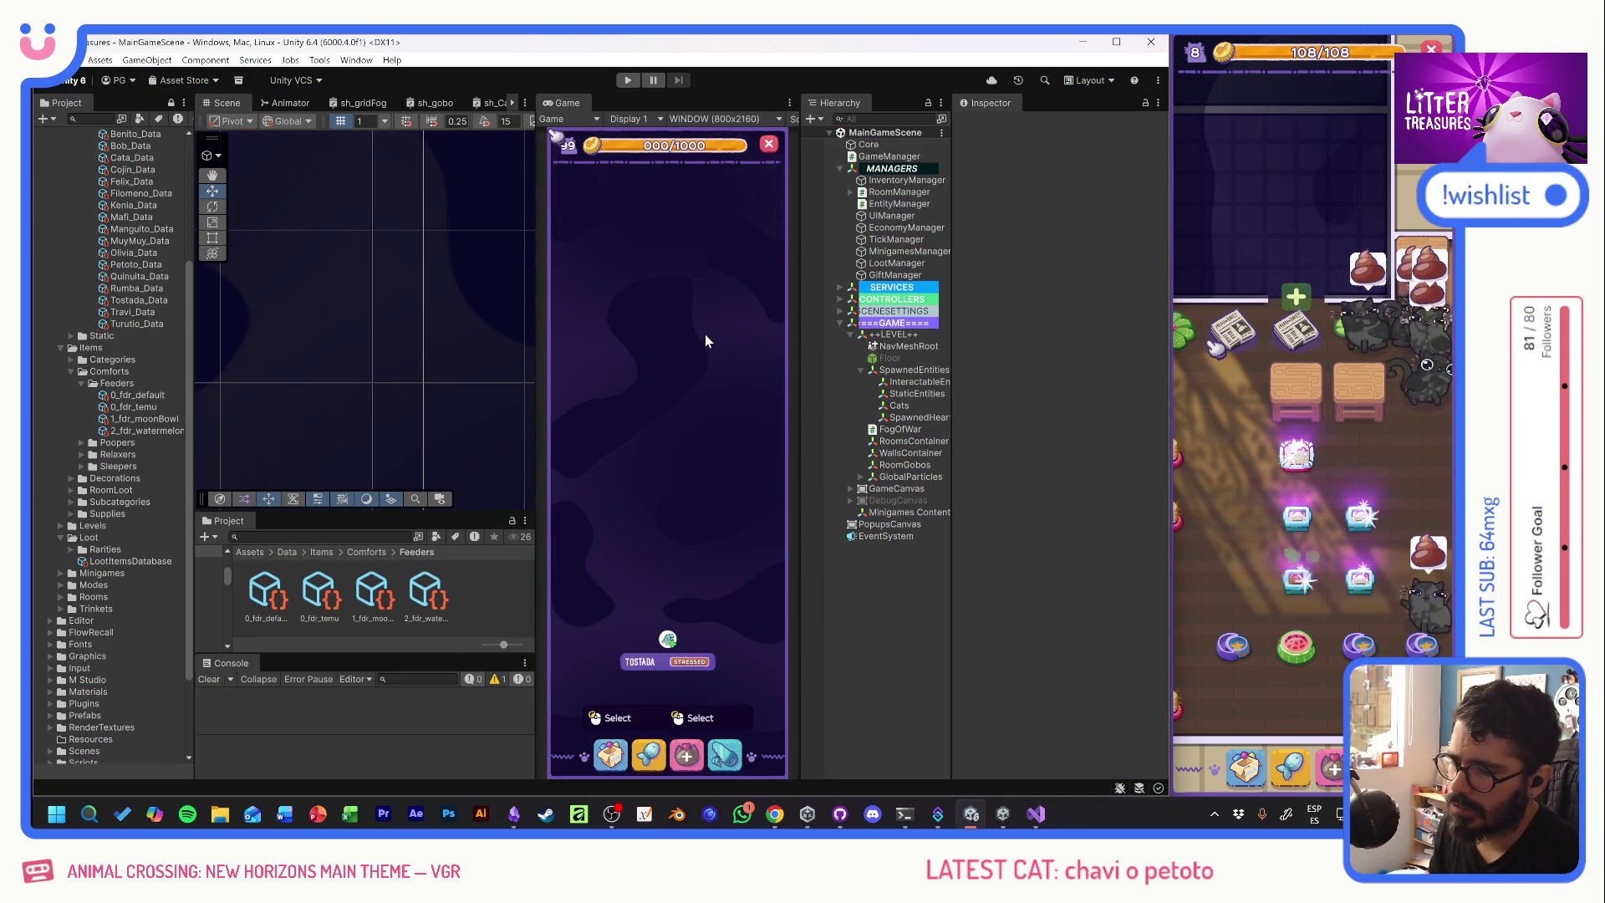
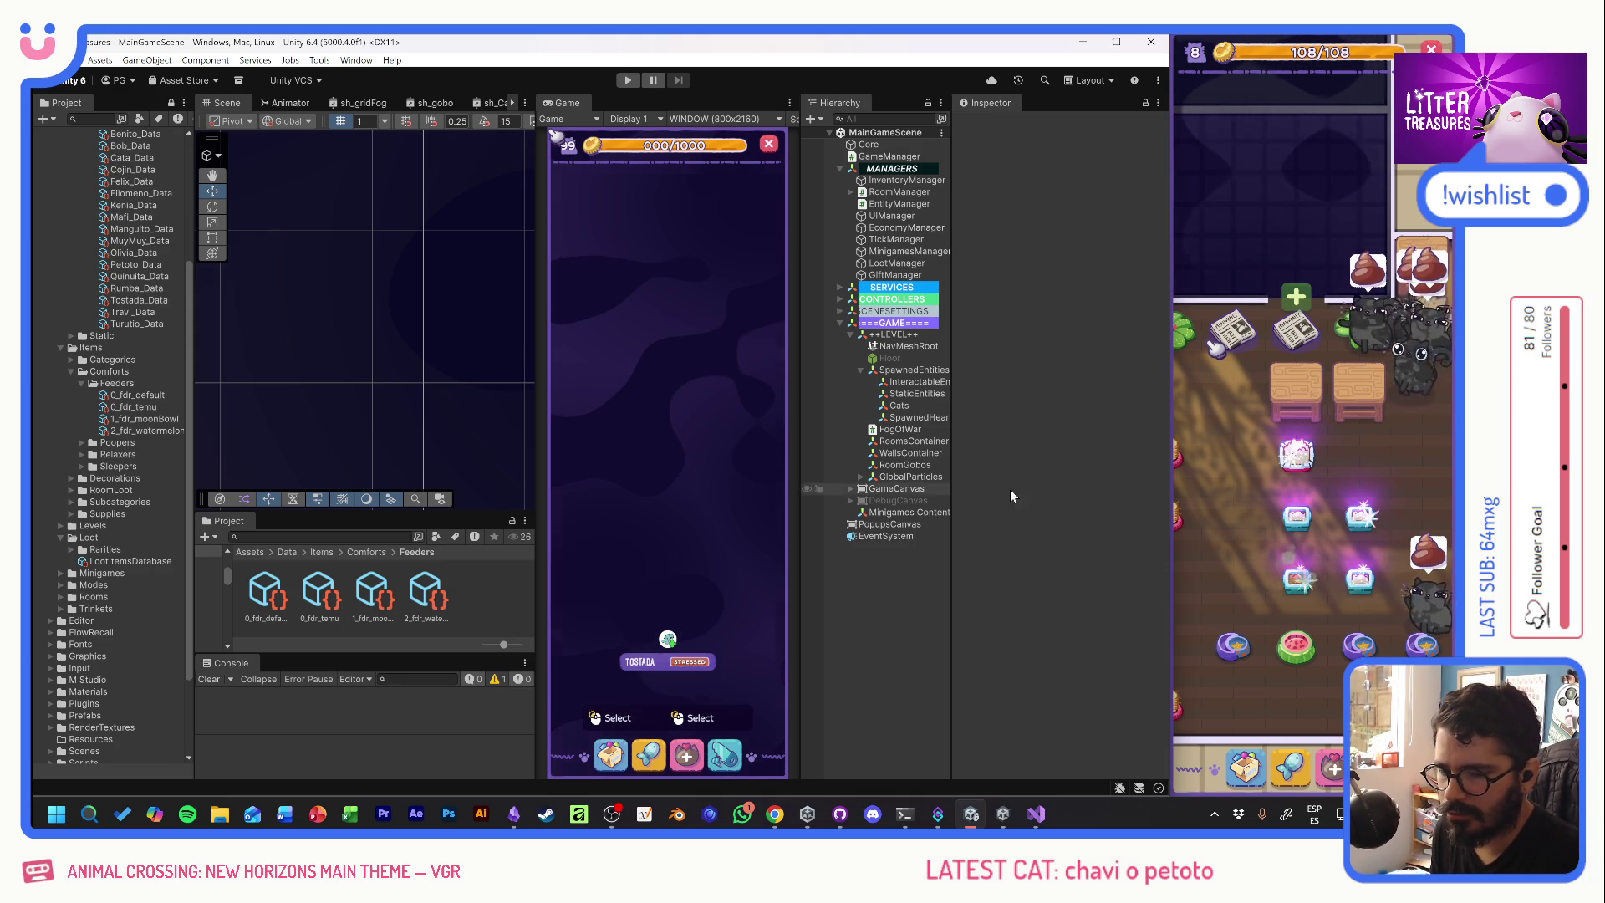
# - Pan to the litter boxes and play the first scoop rounds, dropping the diamond onto marker 2
pyautogui.moveTo(1252, 497); pyautogui.dragTo(1200, 431)
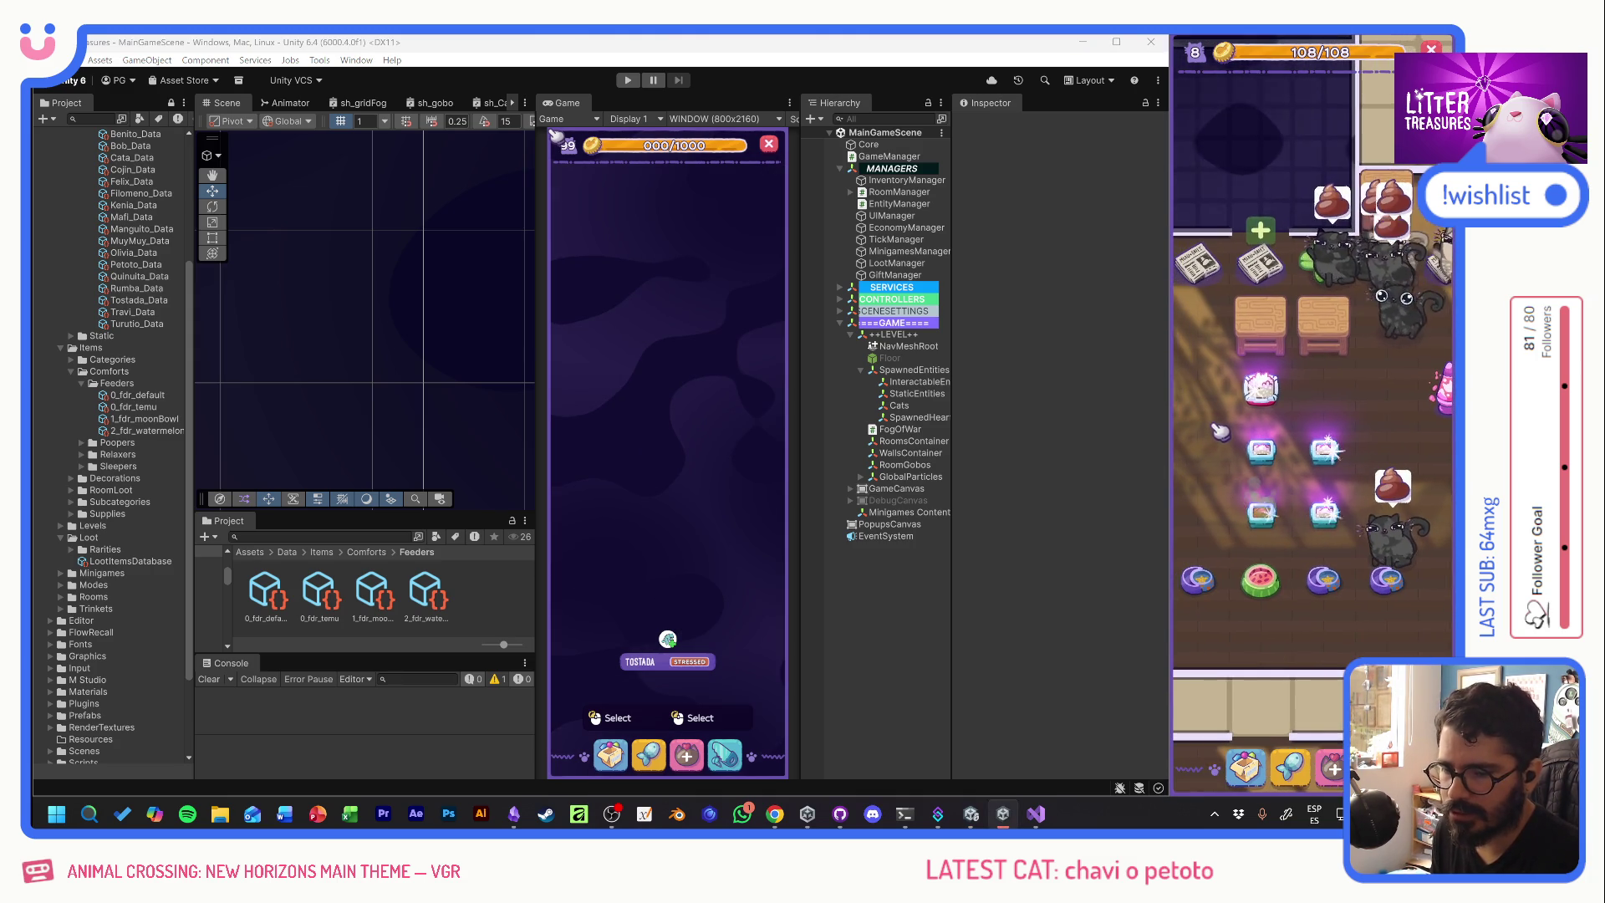
pyautogui.click(1244, 391)
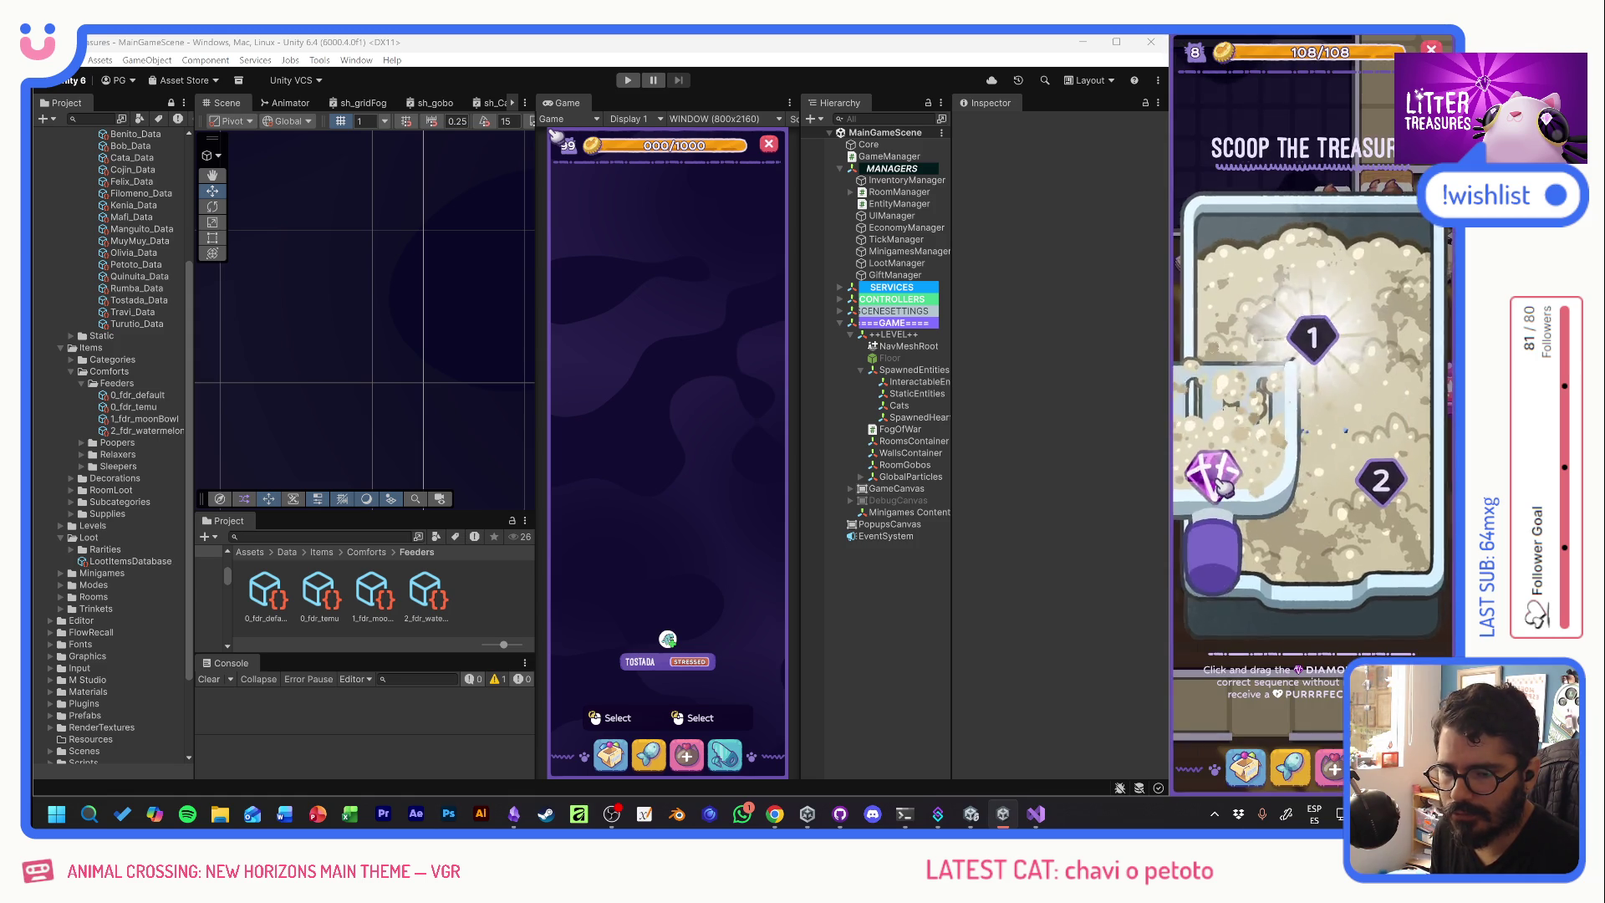
pyautogui.moveTo(1330, 344); pyautogui.dragTo(1371, 487)
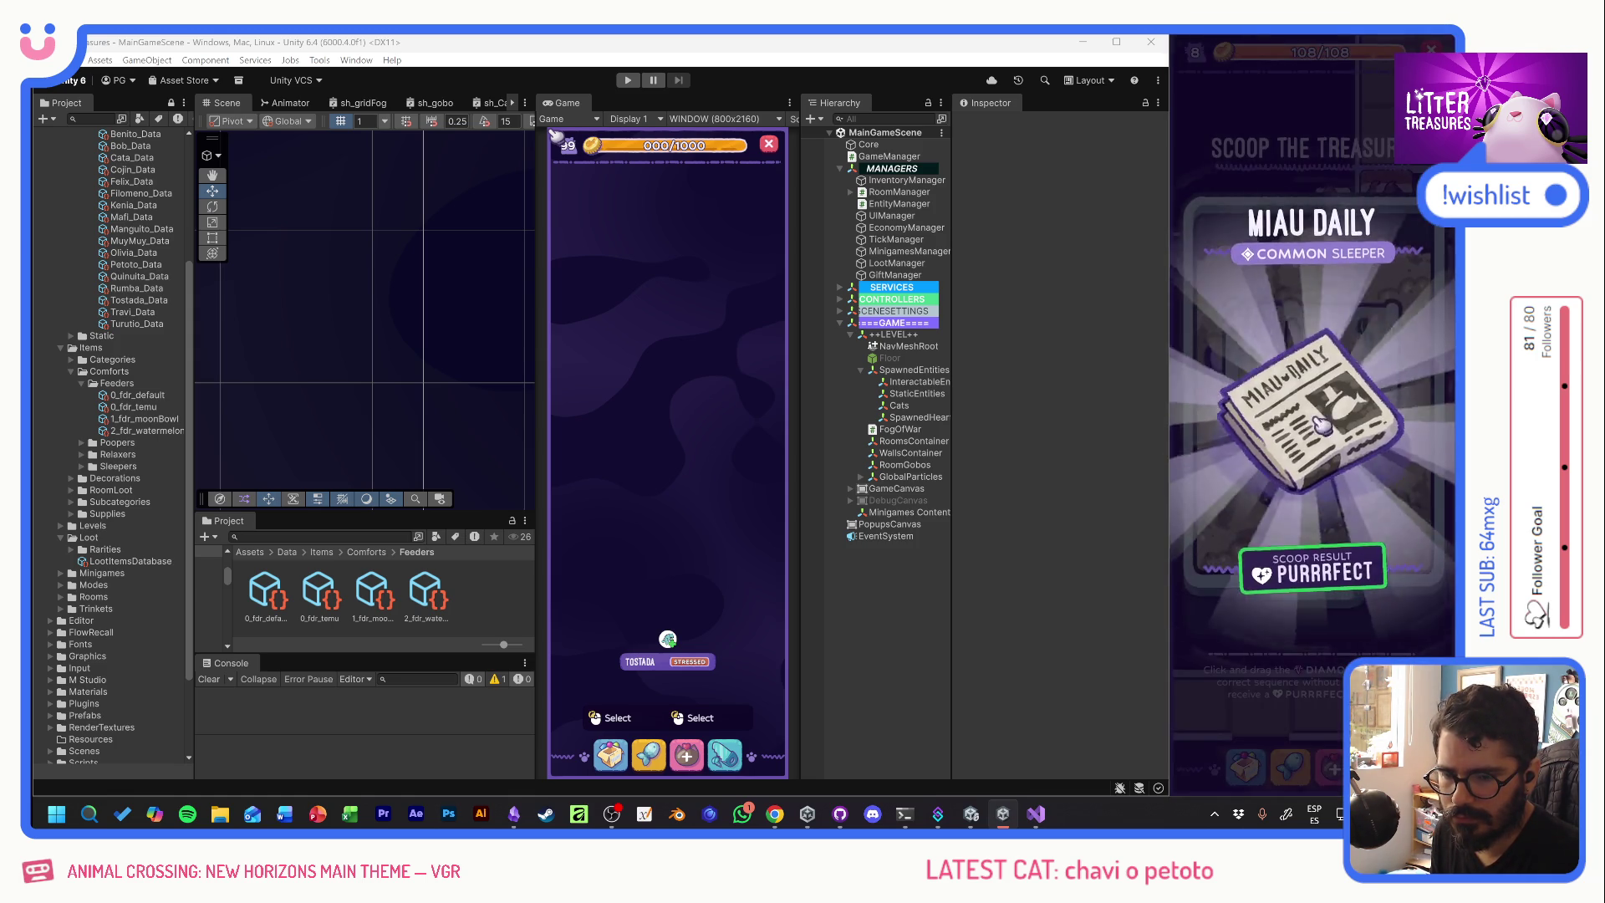
pyautogui.moveTo(1438, 391); pyautogui.dragTo(1329, 433)
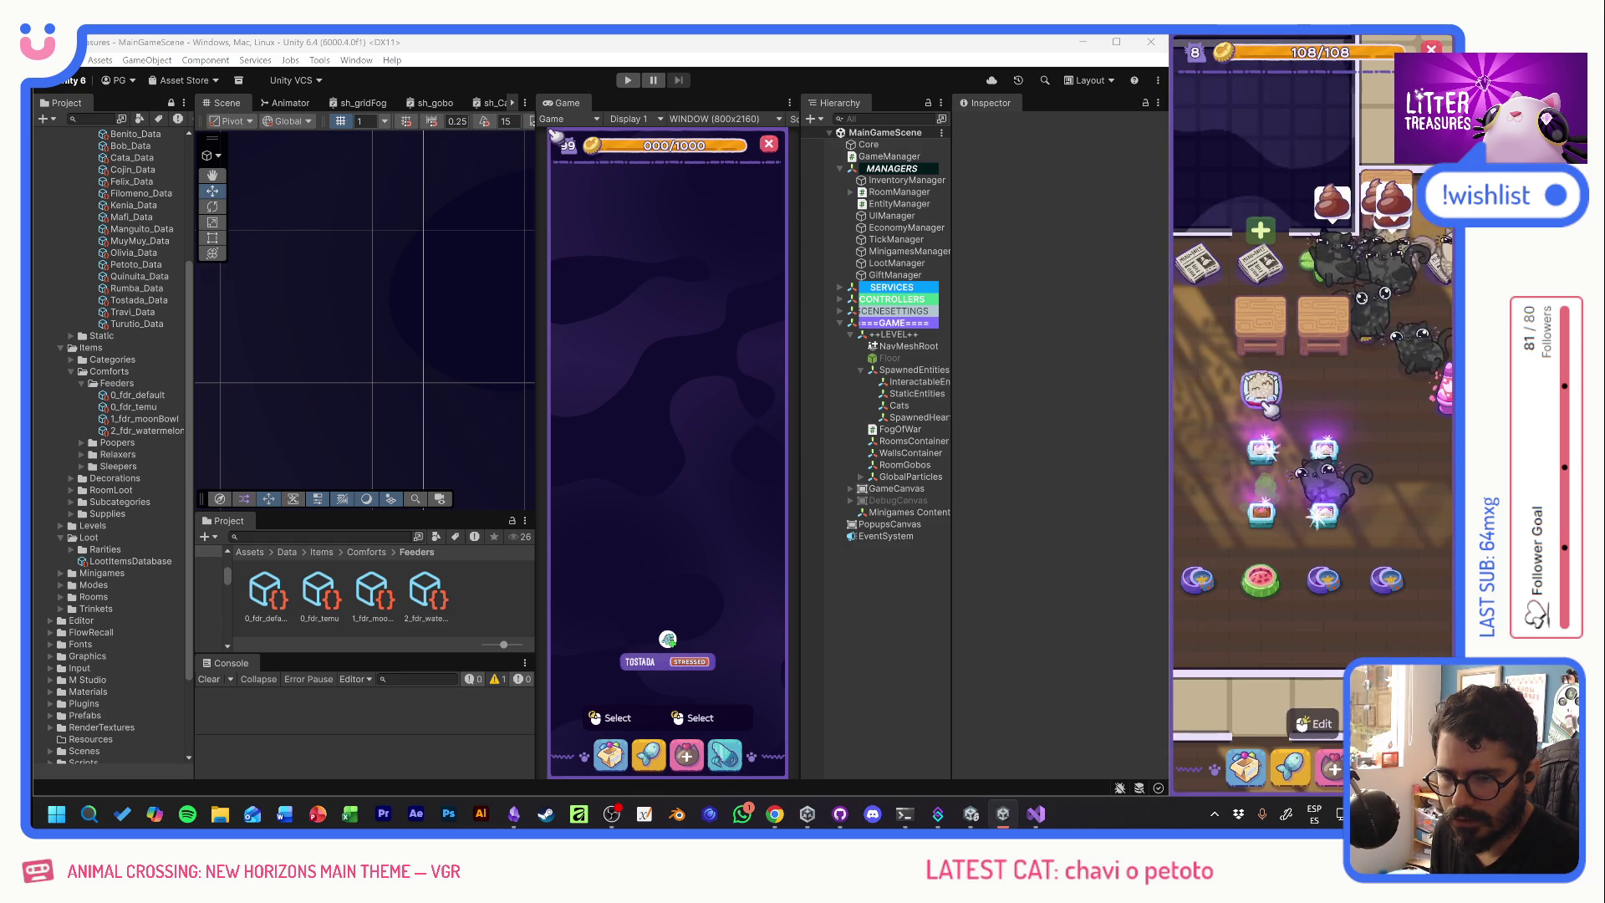
pyautogui.click(1261, 386)
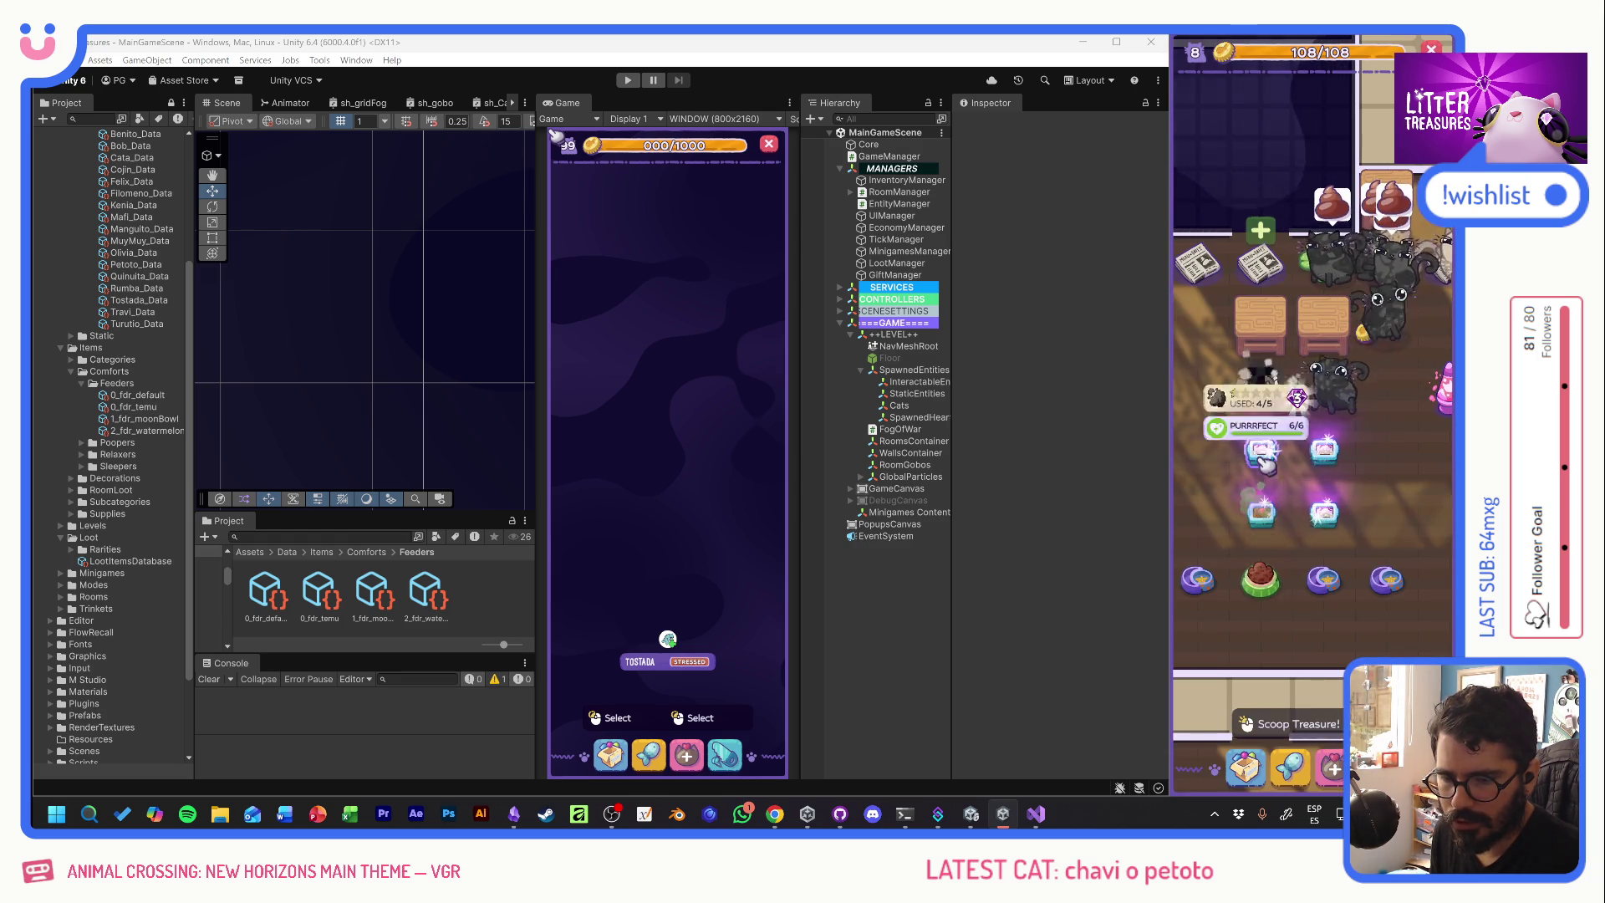
pyautogui.click(1253, 414)
pyautogui.moveTo(1394, 386)
pyautogui.mouseDown()
pyautogui.moveTo(1246, 464)
pyautogui.moveTo(1383, 484)
pyautogui.mouseUp()
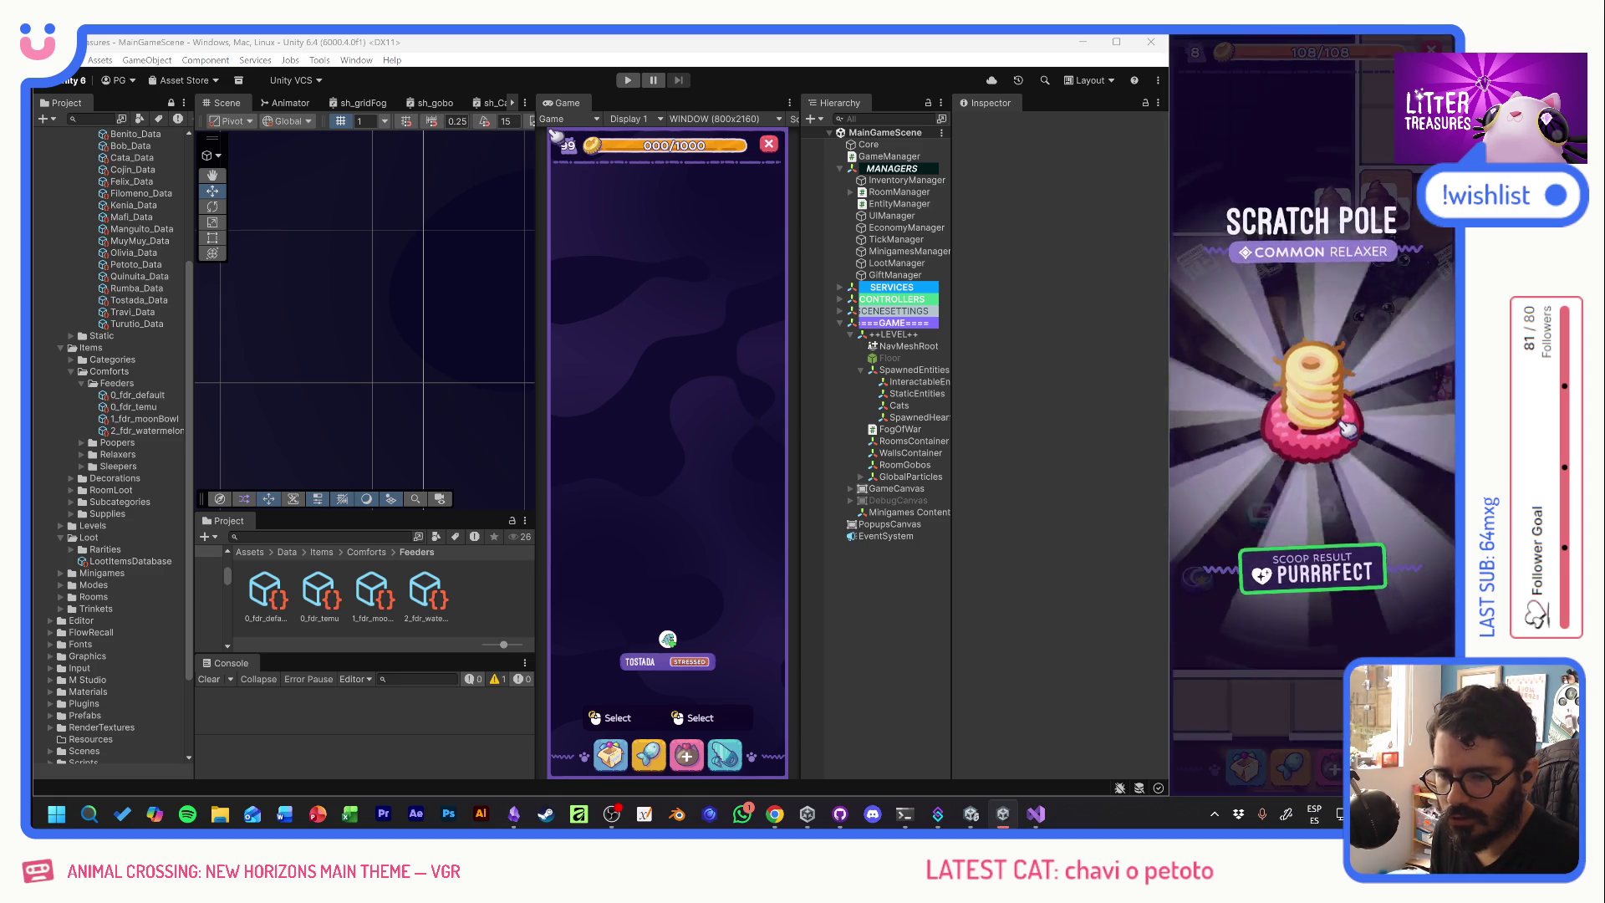
# - Play several more scoop rounds, dragging the diamond out of the sand to win rewards
pyautogui.click(1336, 456)
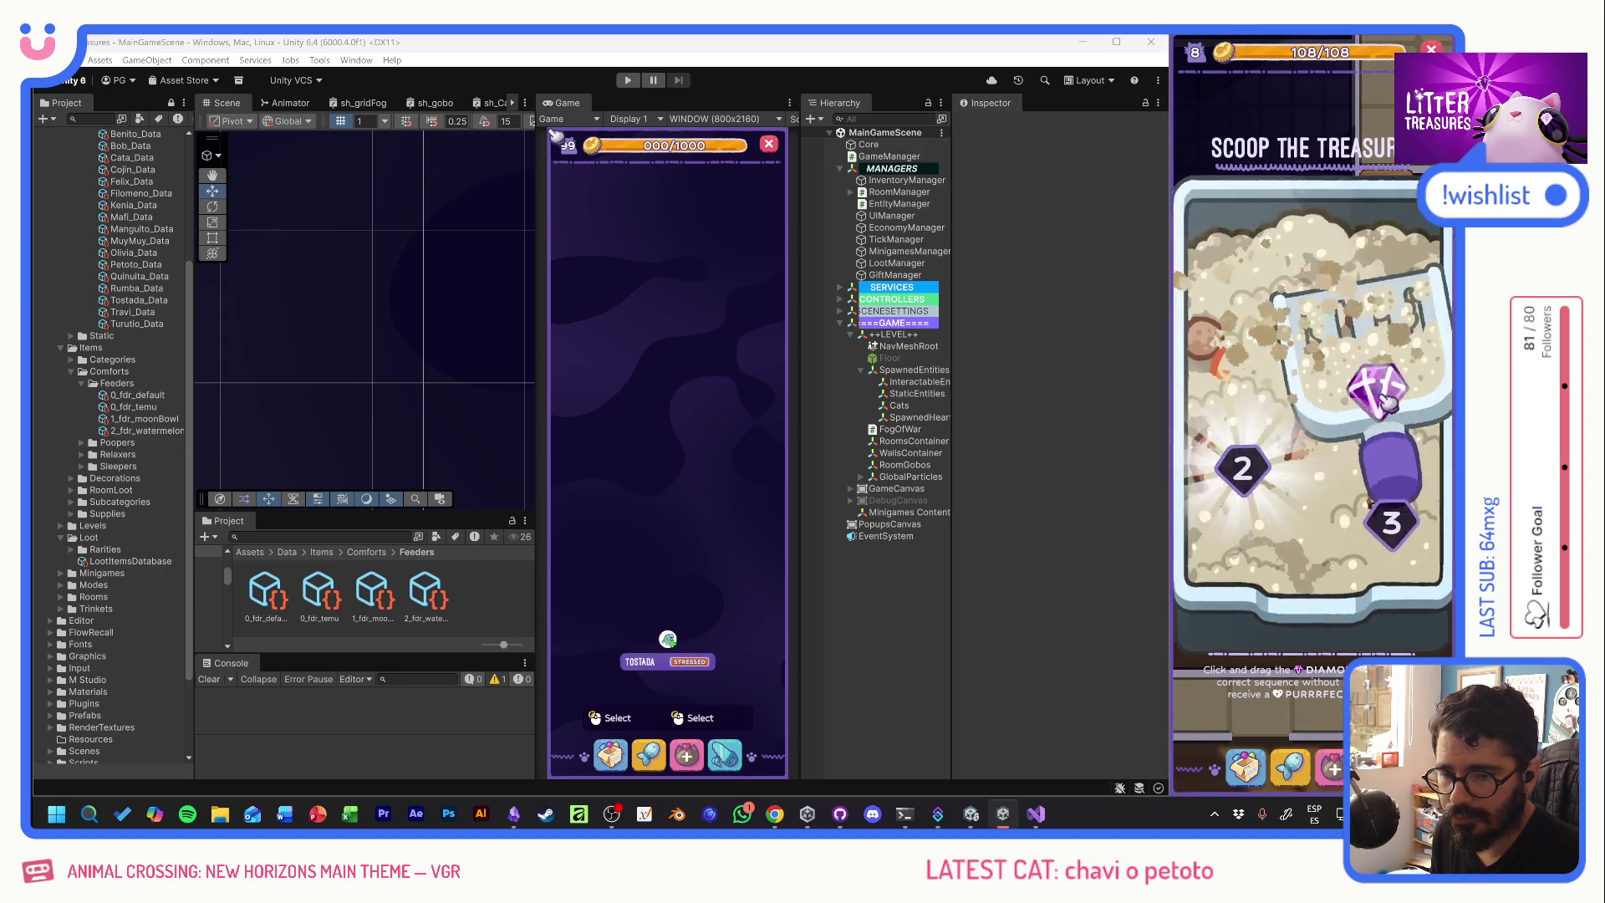
pyautogui.moveTo(1360, 478); pyautogui.dragTo(1338, 464)
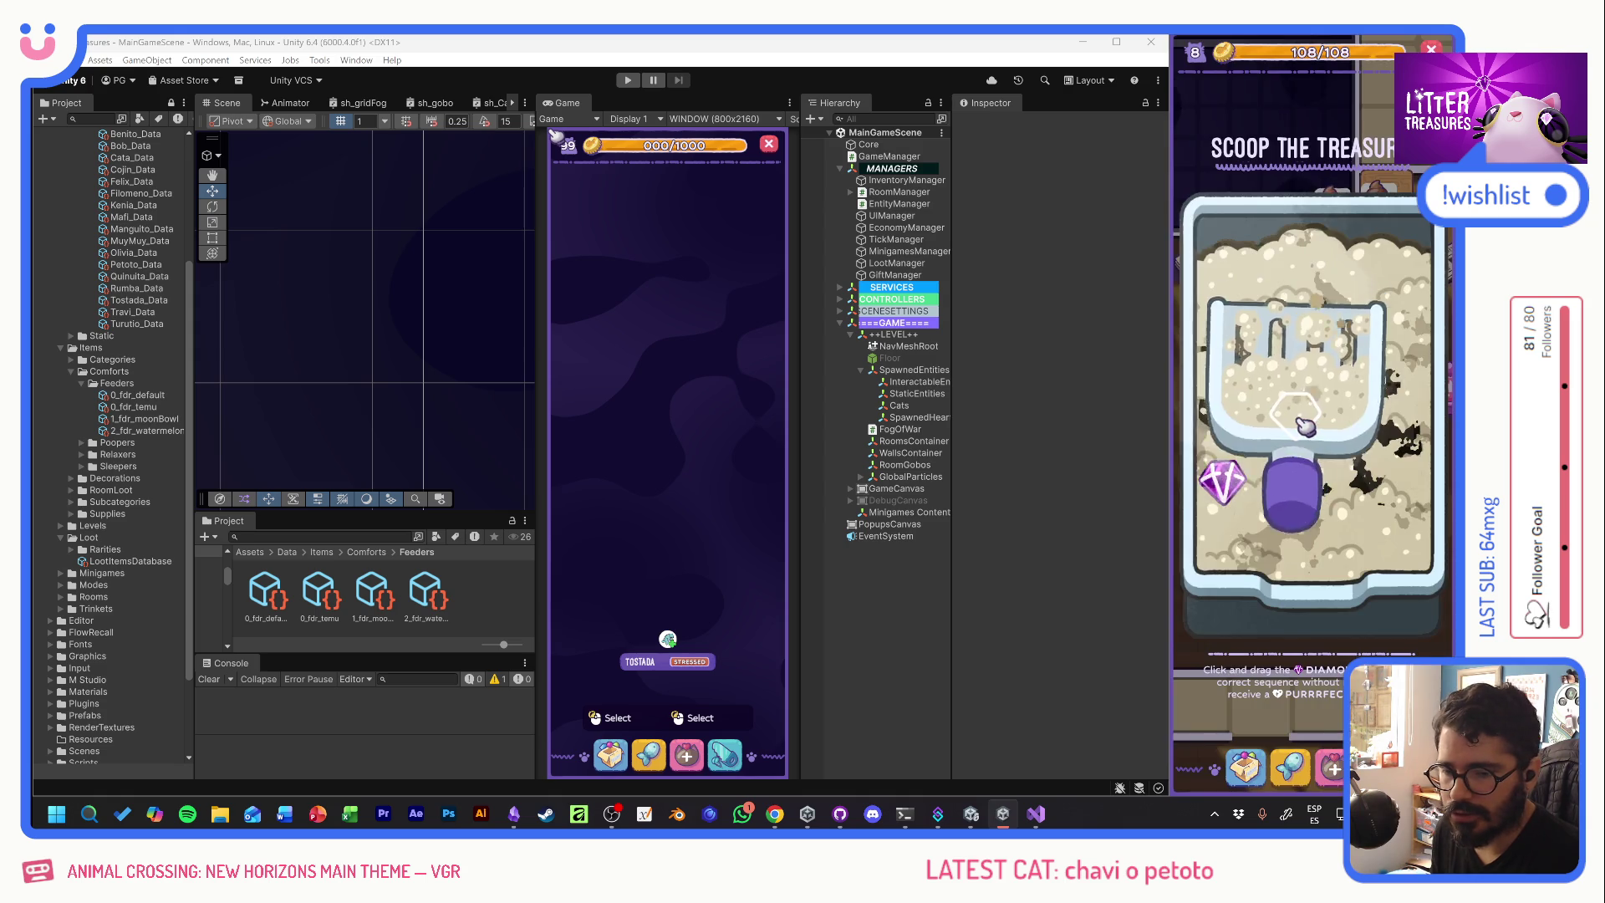
pyautogui.moveTo(1235, 475); pyautogui.dragTo(1379, 476)
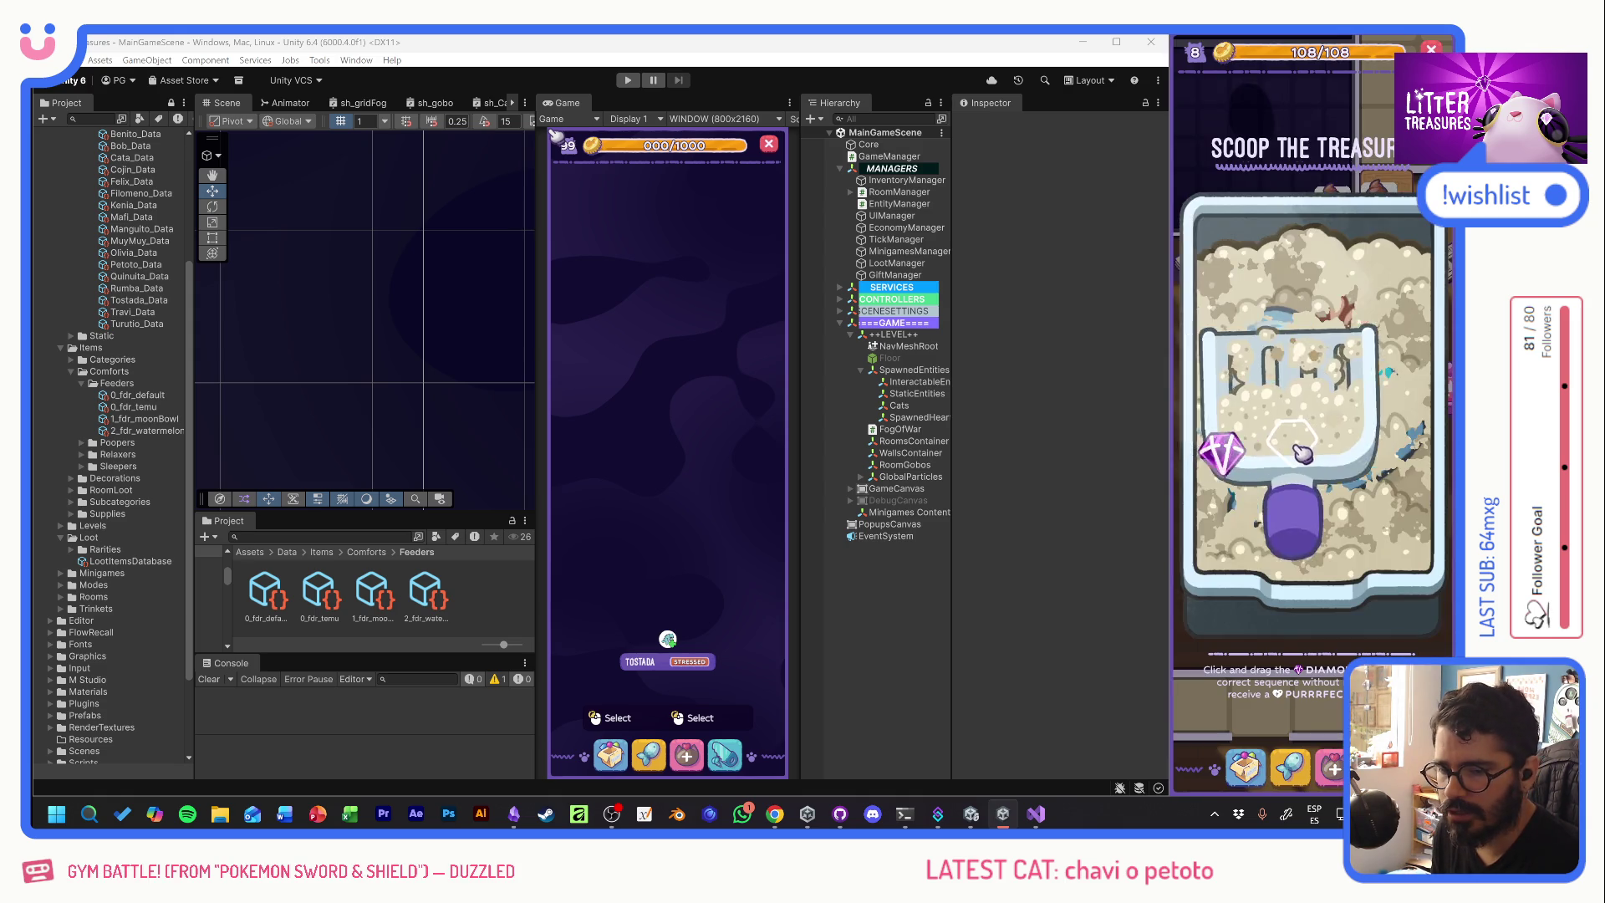
pyautogui.moveTo(1417, 427); pyautogui.dragTo(1404, 439)
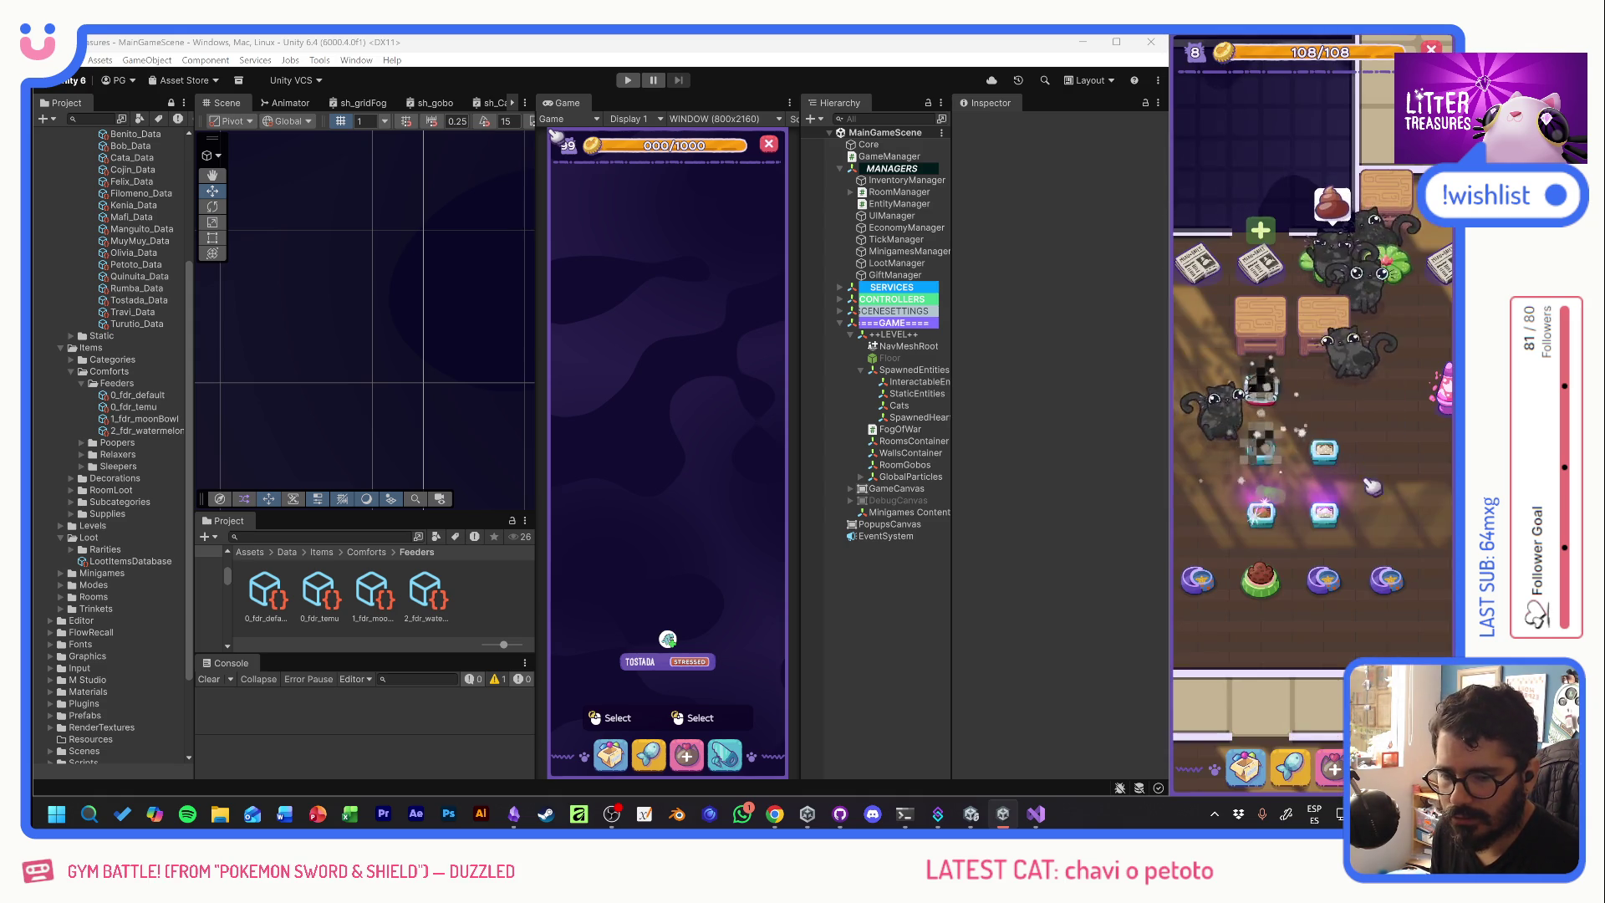
pyautogui.moveTo(1422, 372)
pyautogui.mouseDown()
pyautogui.moveTo(1385, 513)
pyautogui.moveTo(1239, 493)
pyautogui.mouseUp()
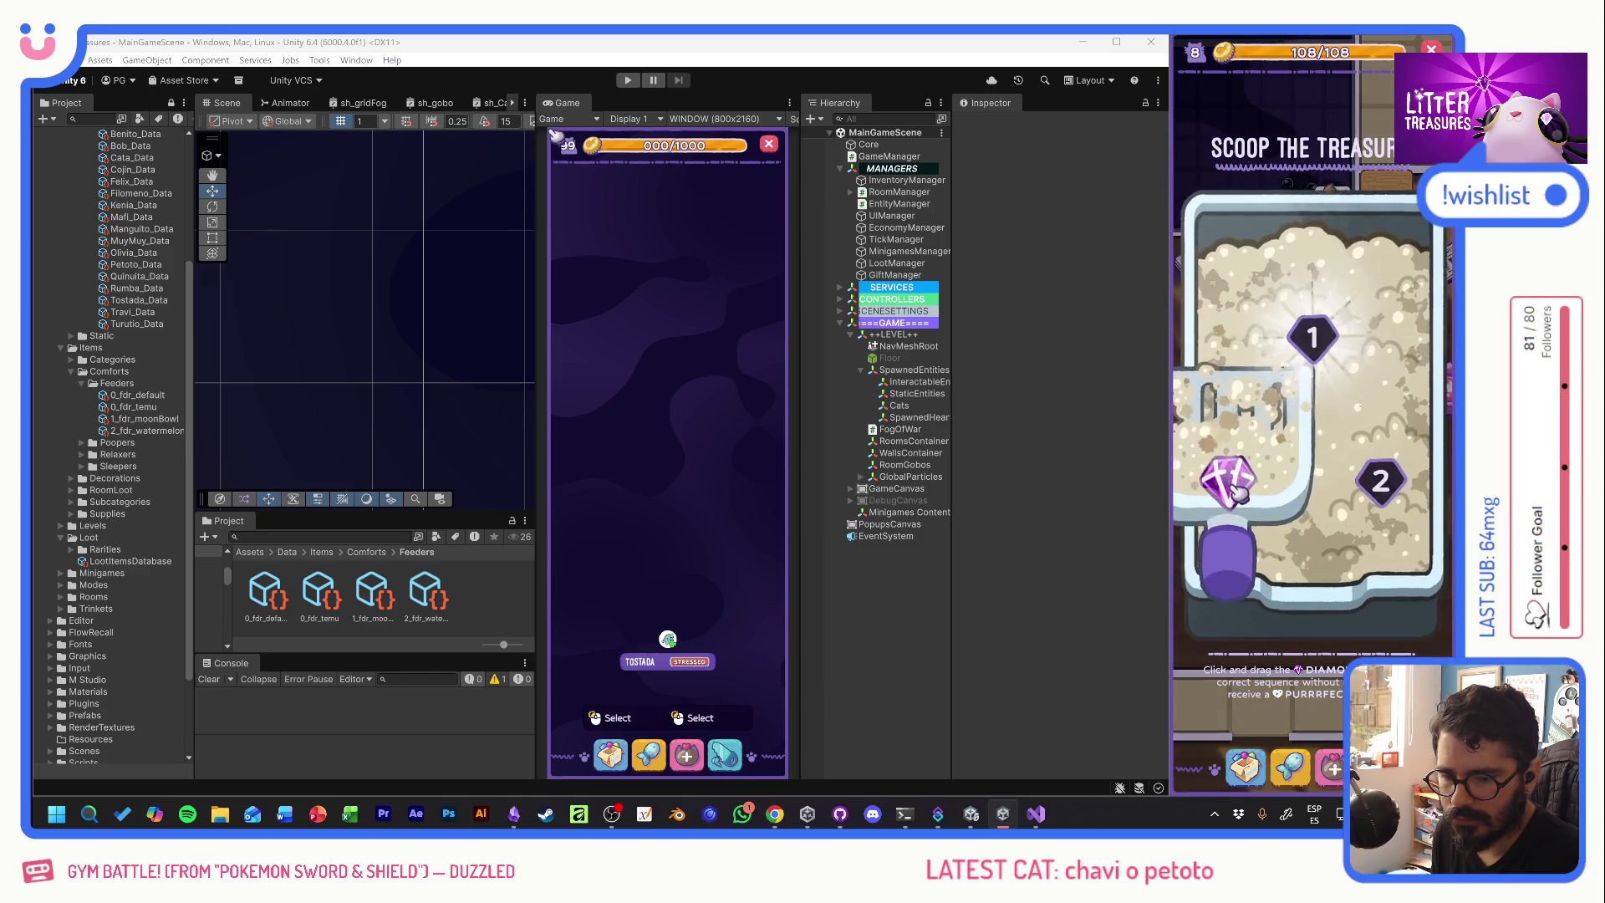
pyautogui.moveTo(1360, 432)
pyautogui.mouseDown()
pyautogui.moveTo(1384, 512)
pyautogui.moveTo(1225, 485)
pyautogui.mouseUp()
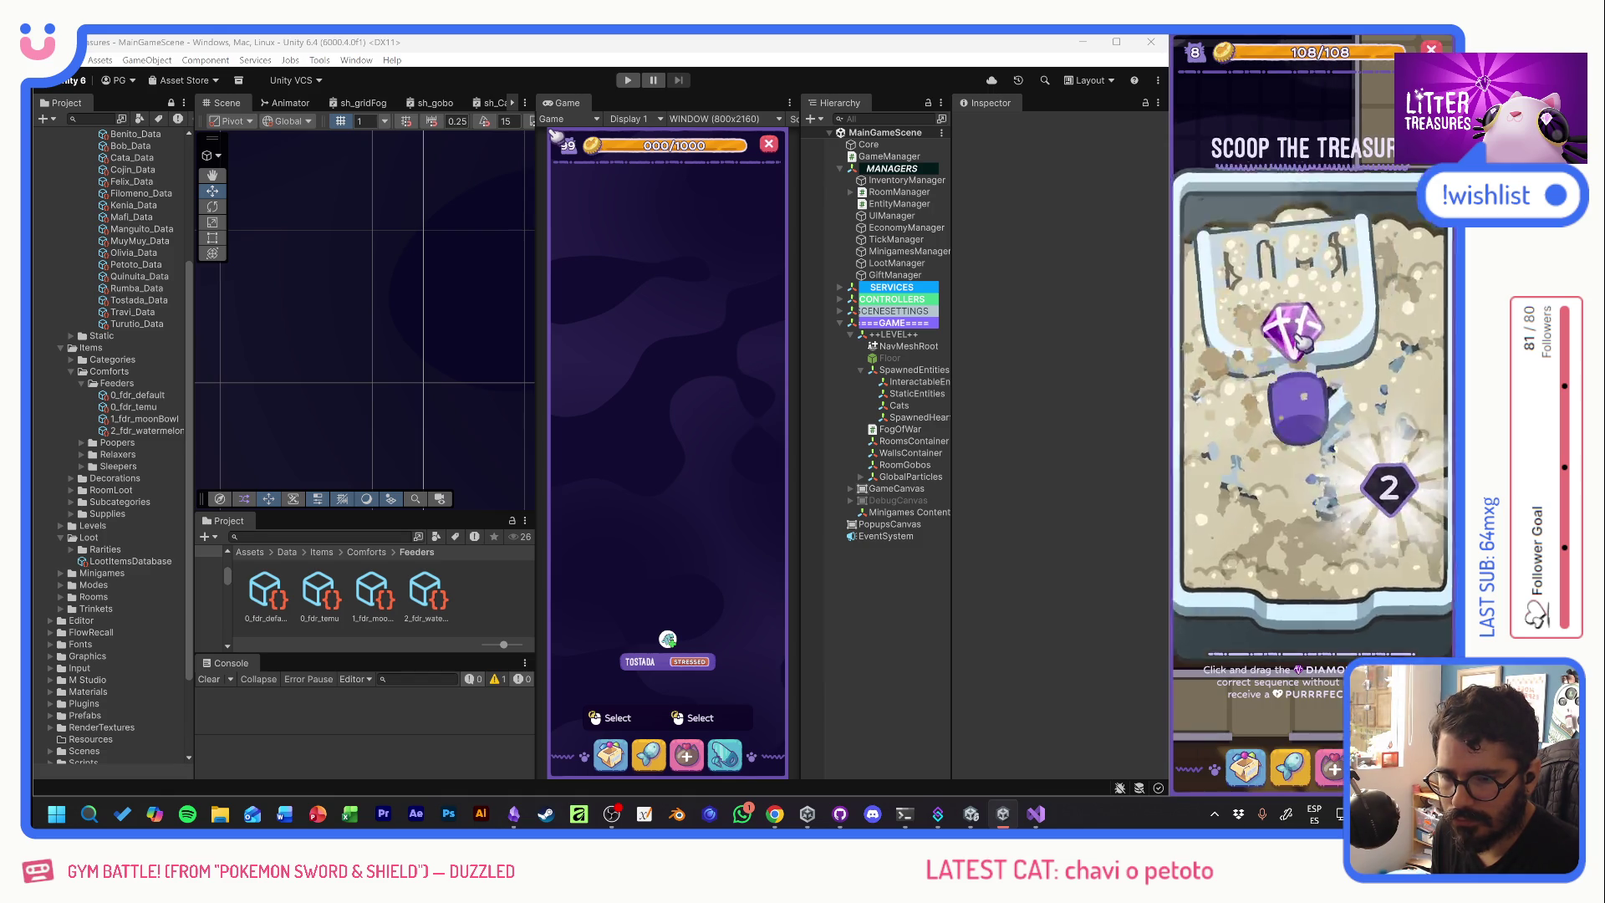
pyautogui.moveTo(1302, 342); pyautogui.dragTo(1366, 476)
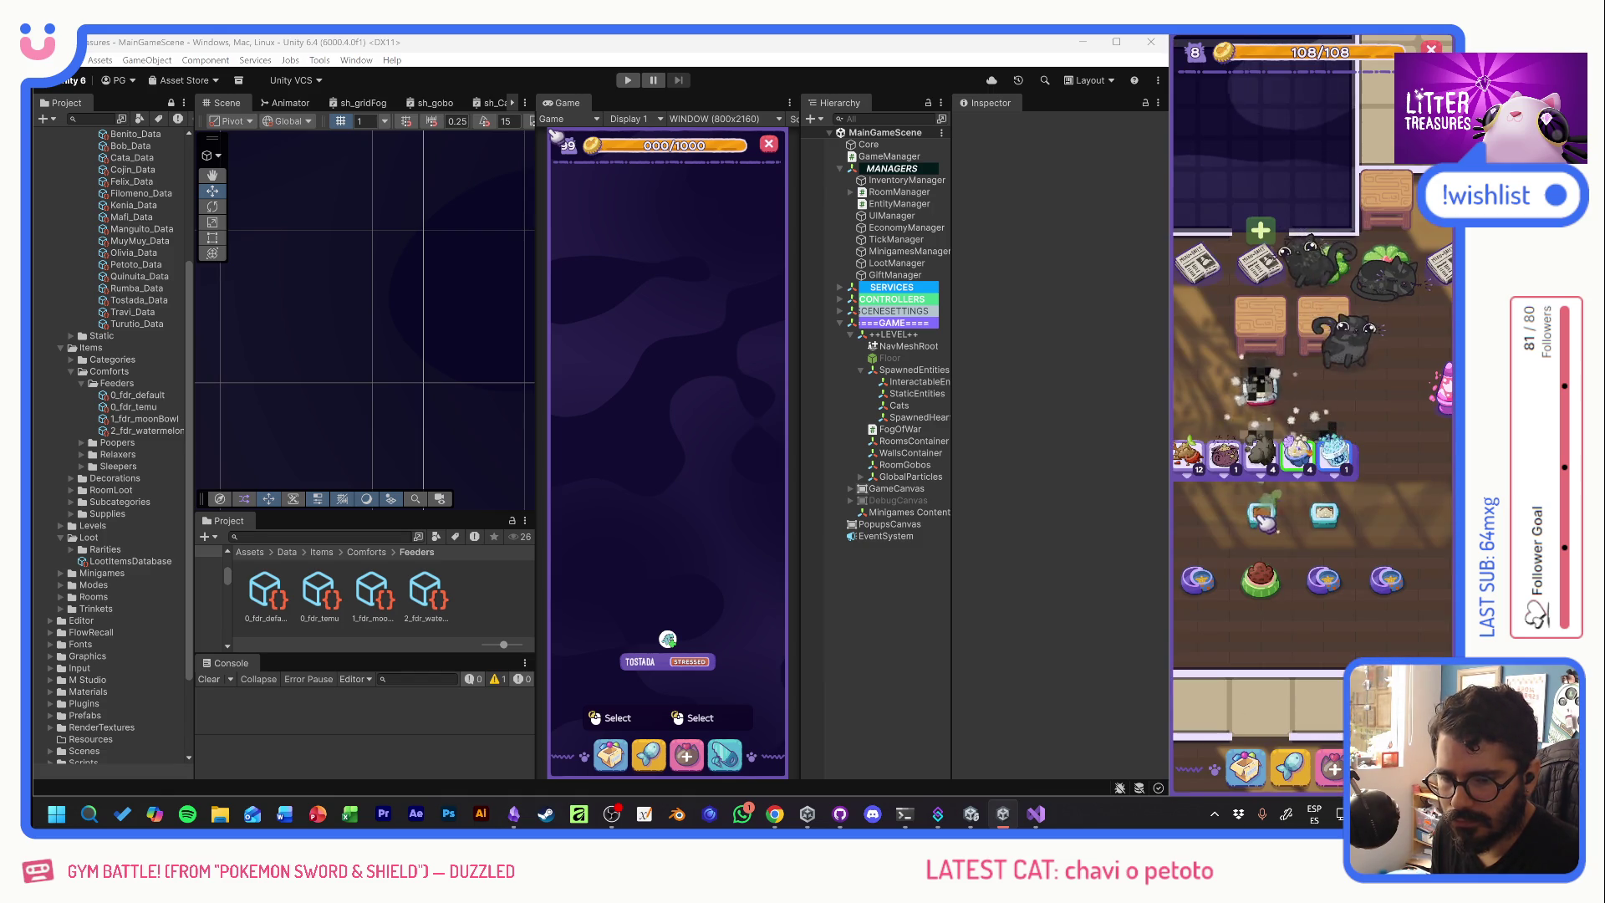
# - Scoop the glowing litter box to win the watermelon bowl, then finish one more round
pyautogui.moveTo(1347, 461)
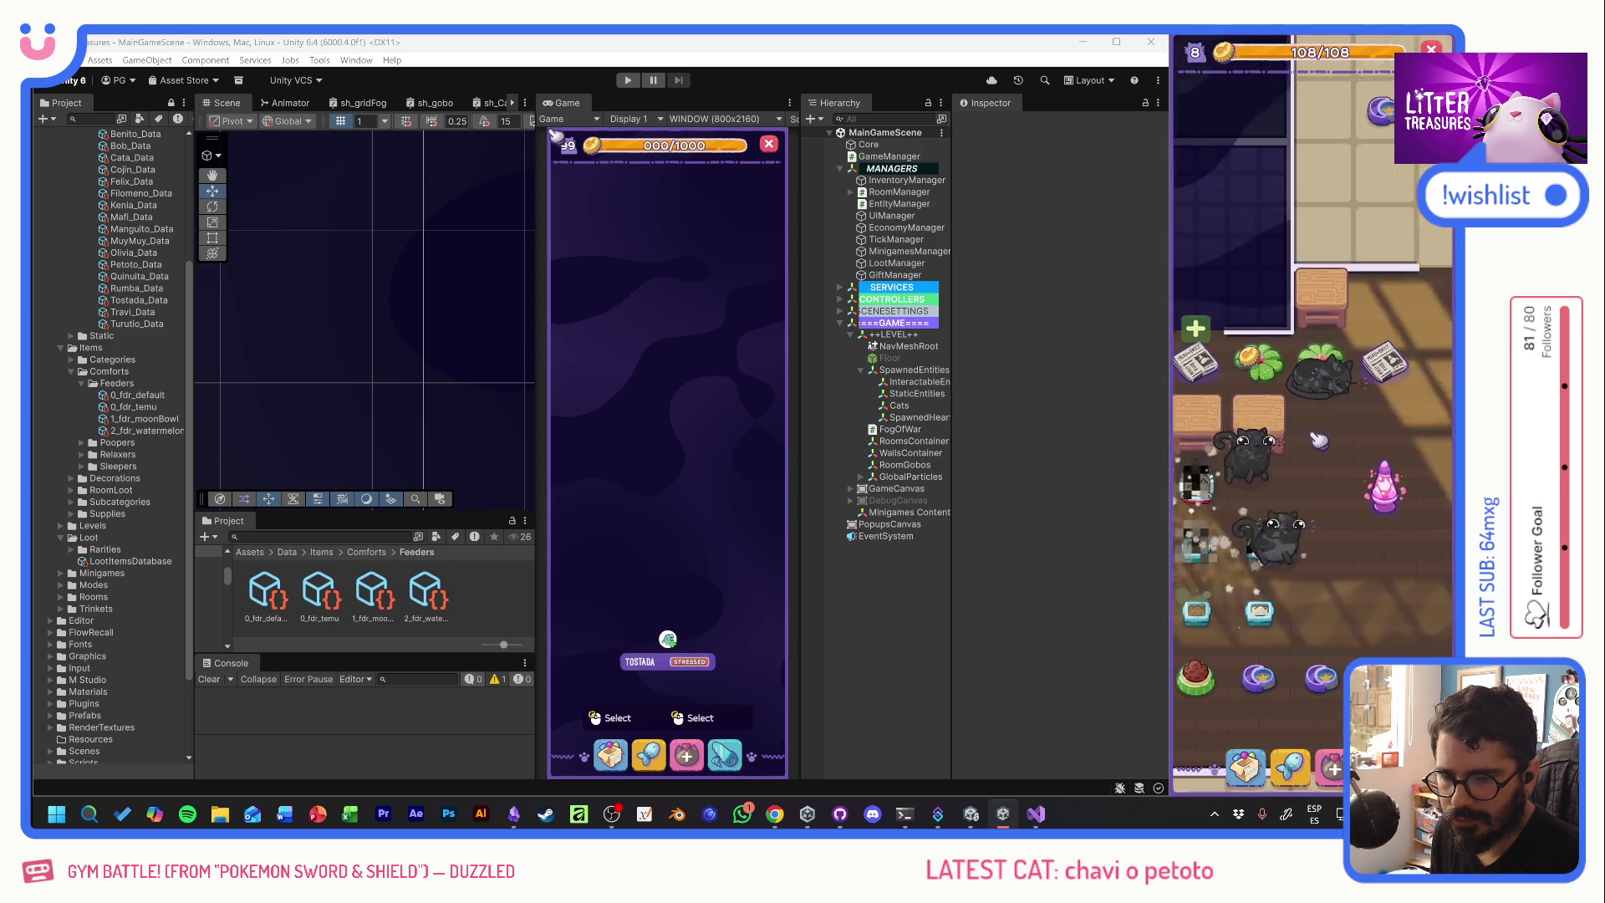
pyautogui.scroll(-3, 1355, 406)
pyautogui.click(1342, 384)
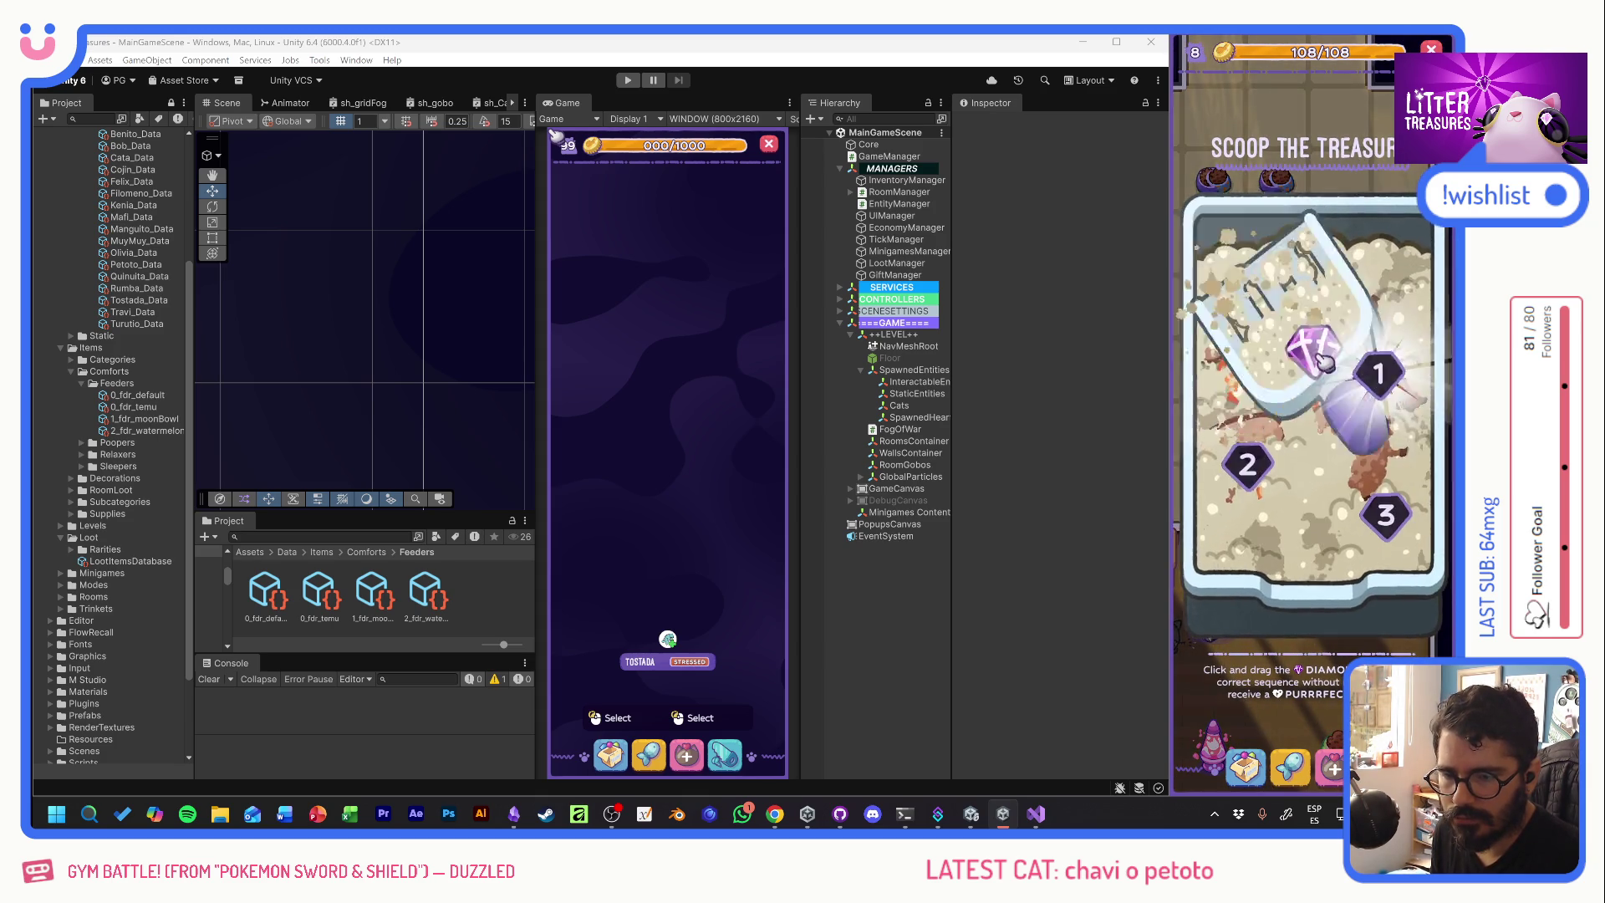
pyautogui.moveTo(1325, 361); pyautogui.dragTo(1243, 335)
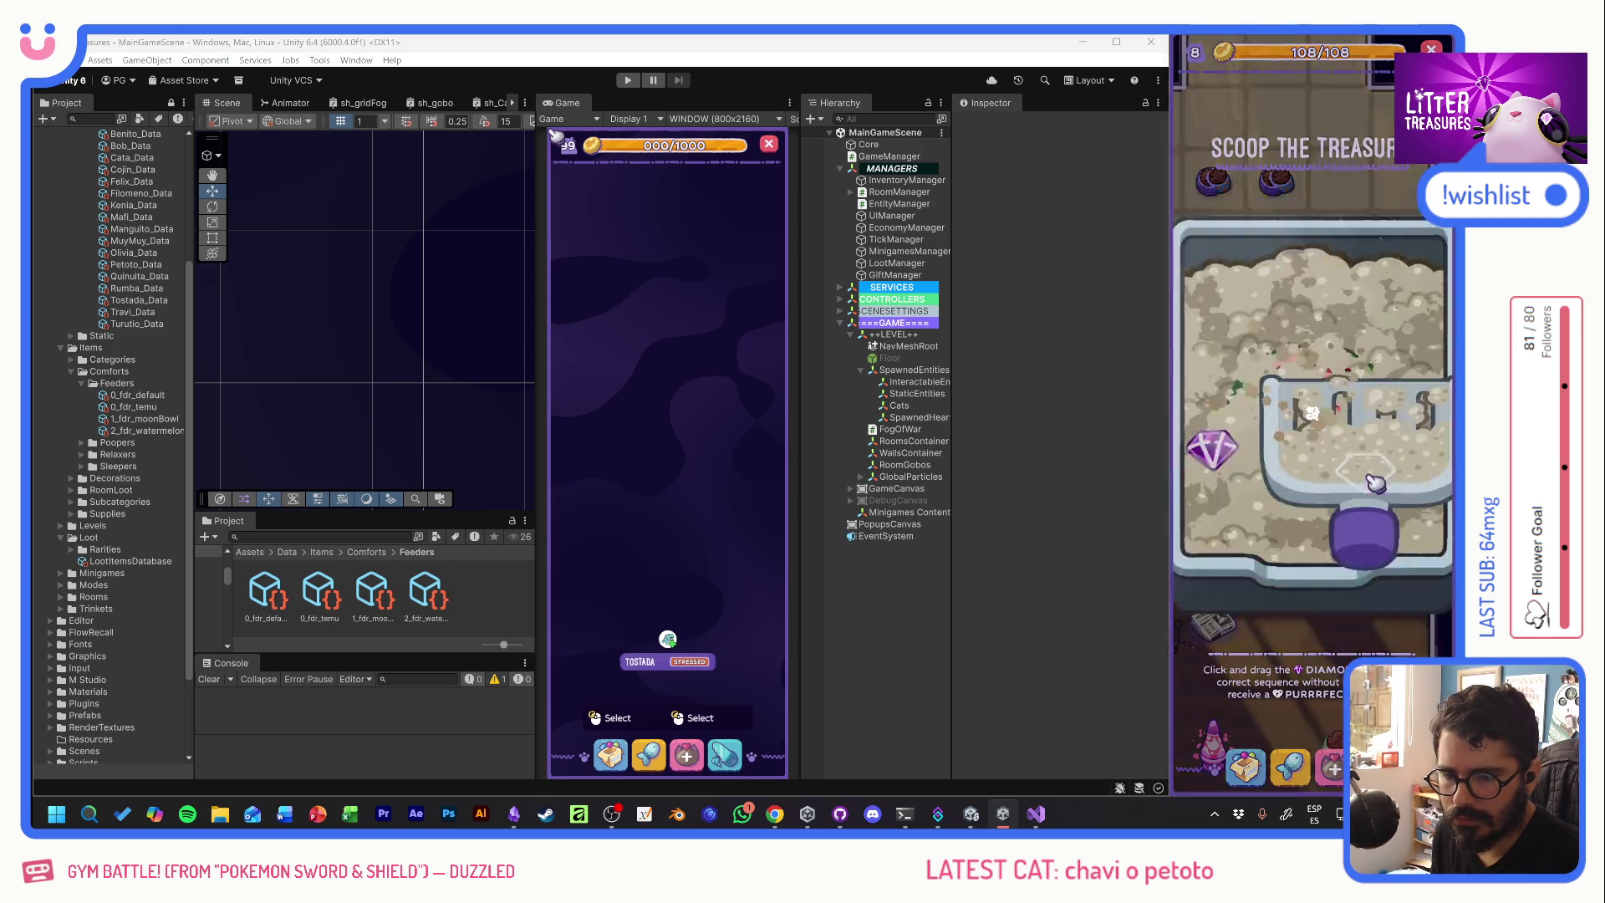
pyautogui.moveTo(1228, 478); pyautogui.dragTo(1314, 413)
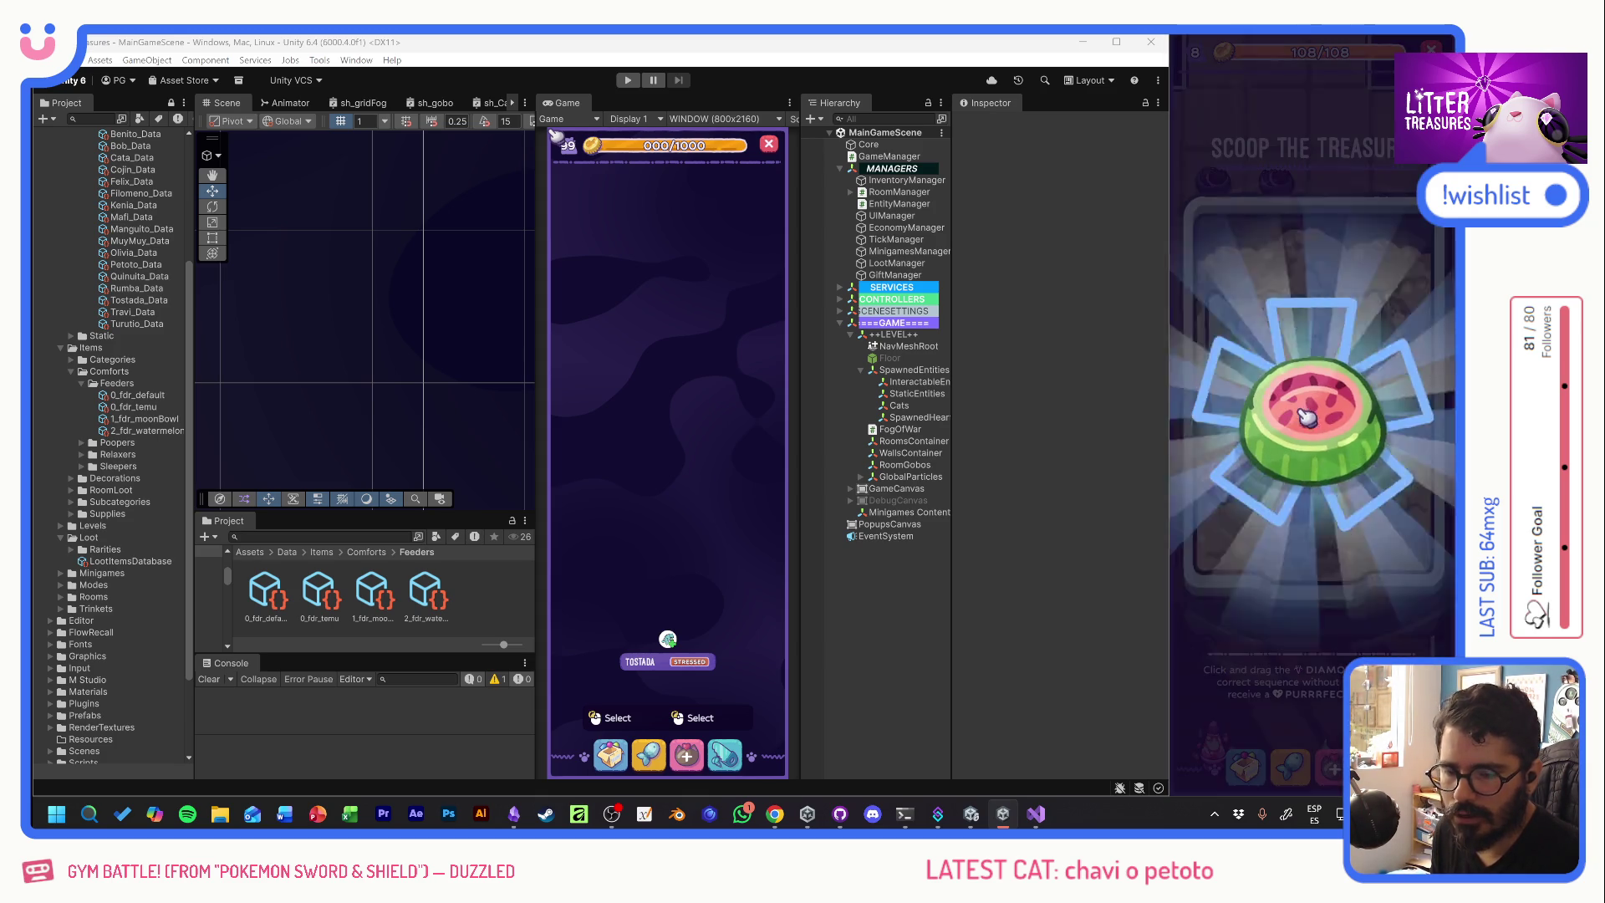
pyautogui.click(1335, 437)
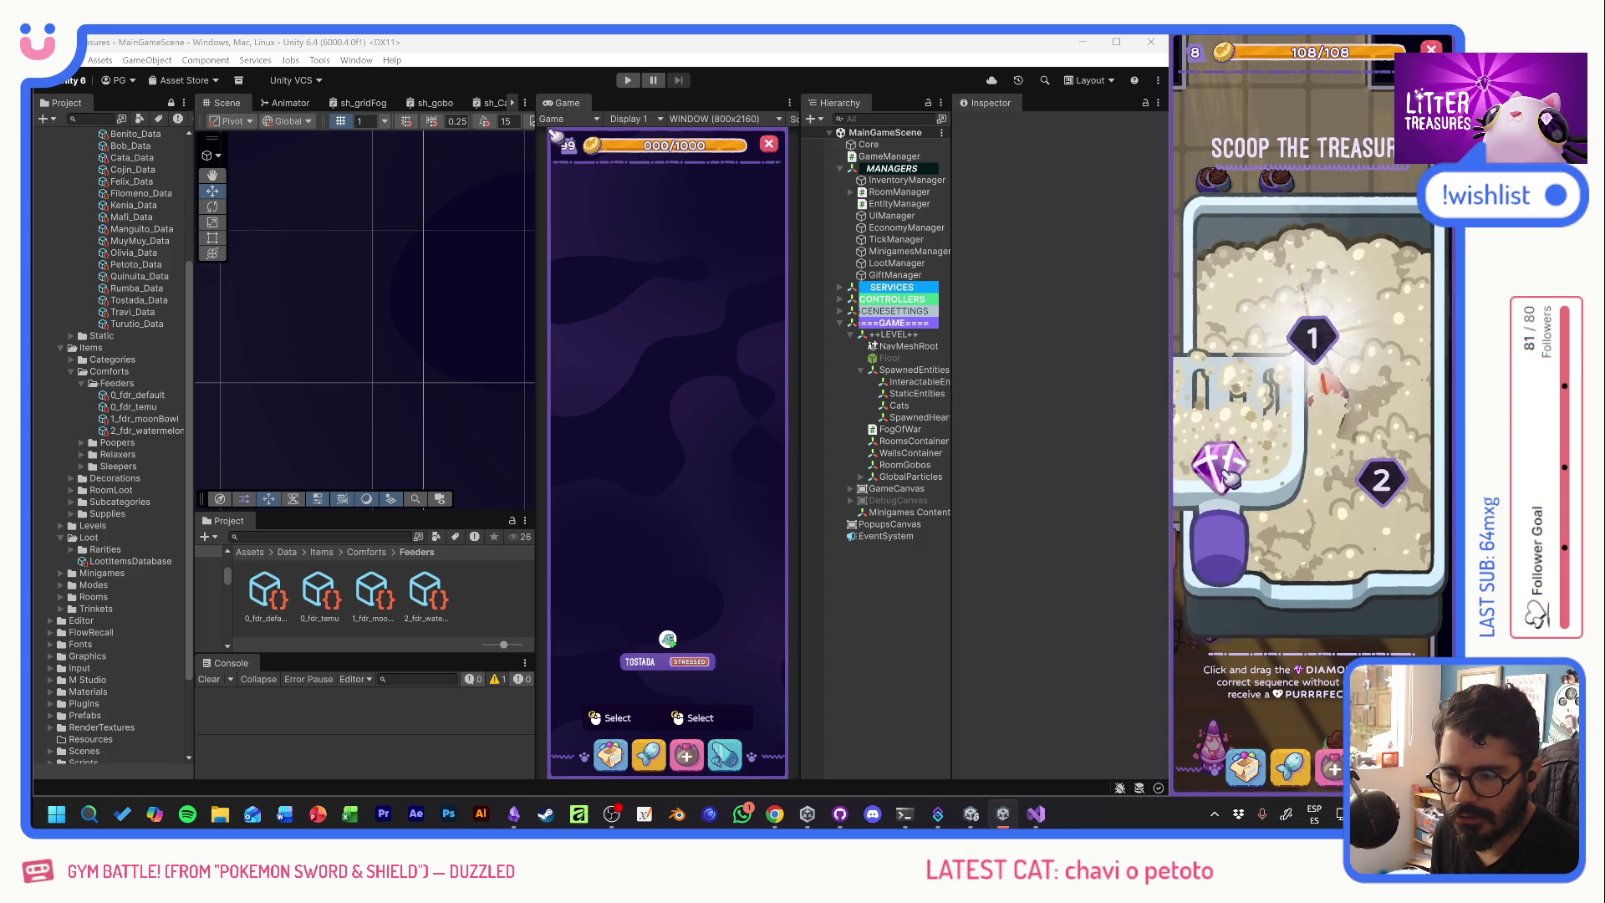
pyautogui.moveTo(1229, 478); pyautogui.dragTo(1380, 483)
pyautogui.click(1341, 433)
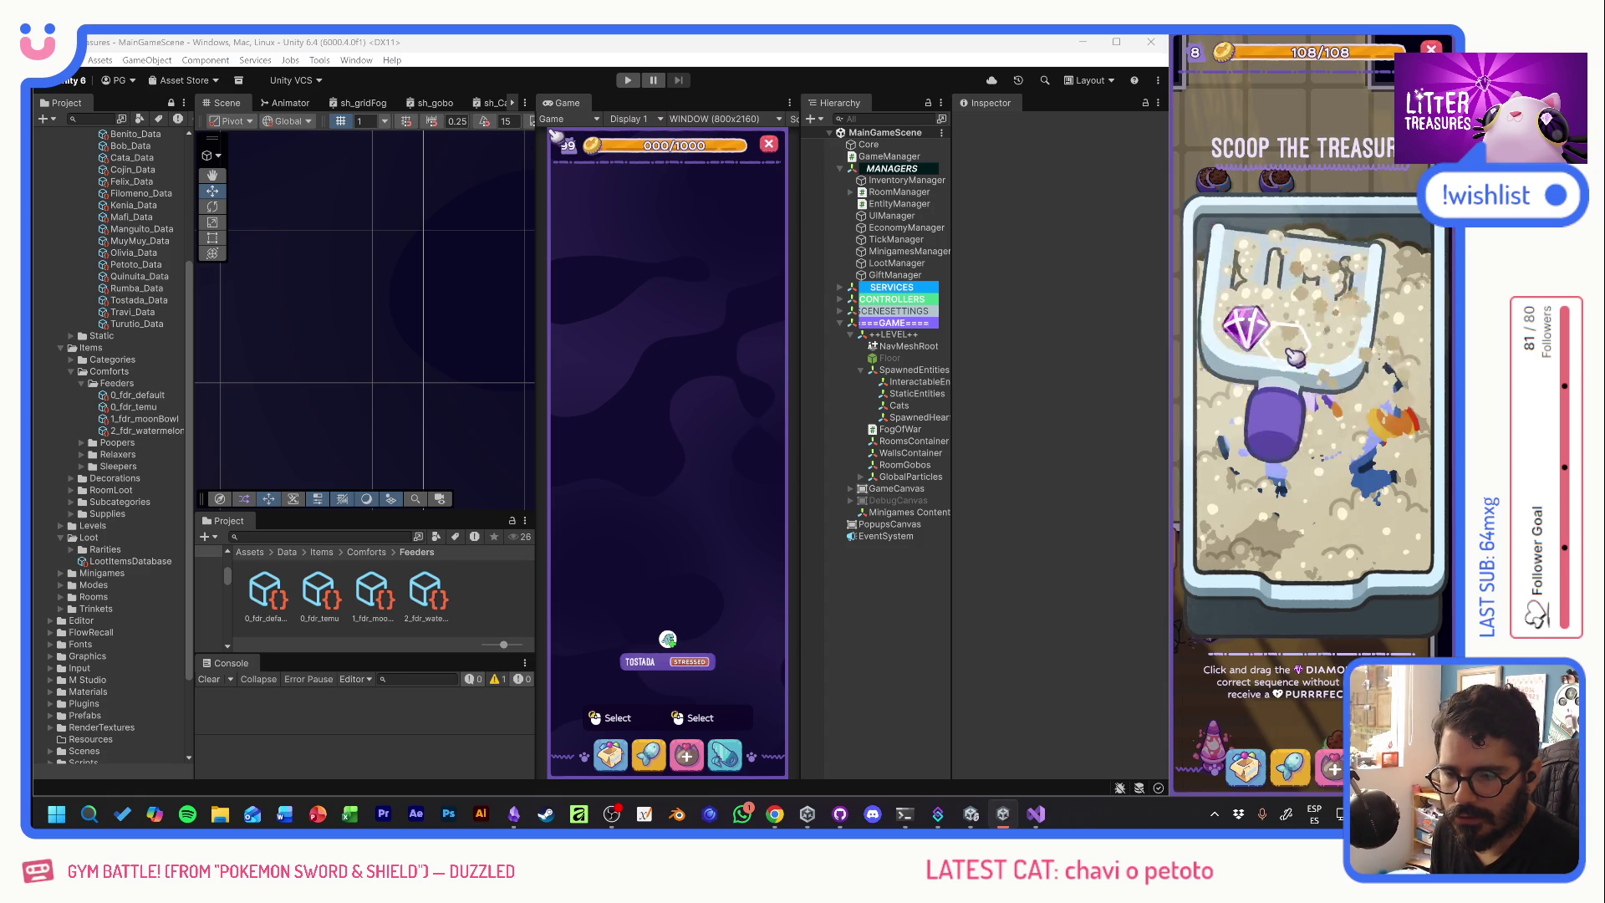
pyautogui.moveTo(1296, 355)
pyautogui.mouseDown()
pyautogui.moveTo(1380, 380)
pyautogui.moveTo(1383, 502)
pyautogui.mouseUp()
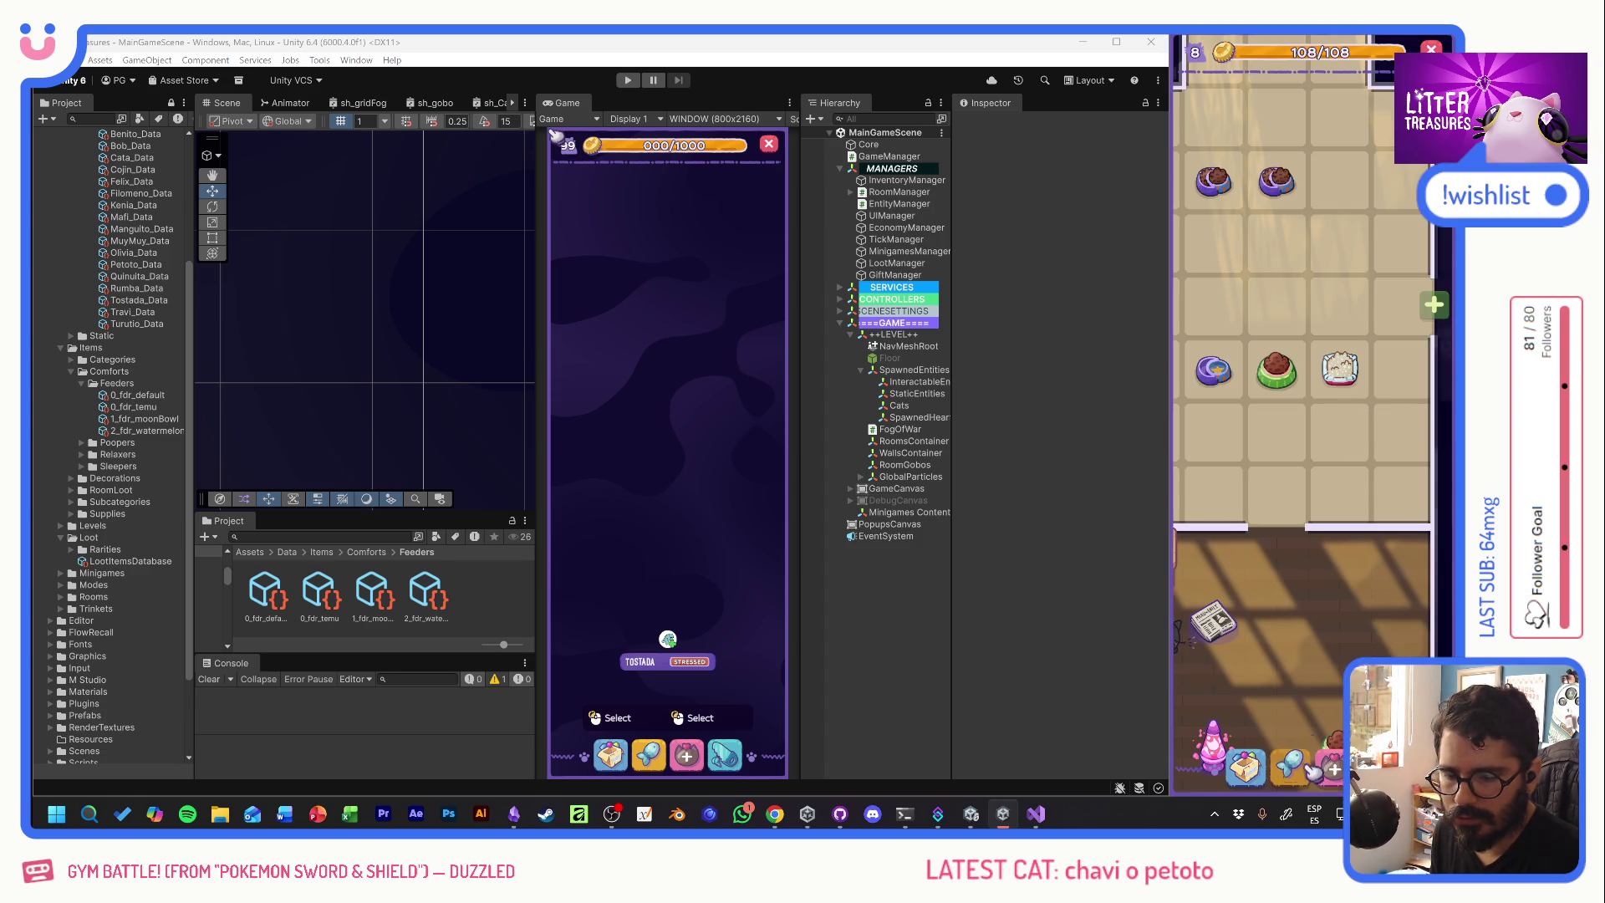
# - Place the watermelon bowl from the inventory on an empty floor tile, then check its edit options
pyautogui.click(1245, 763)
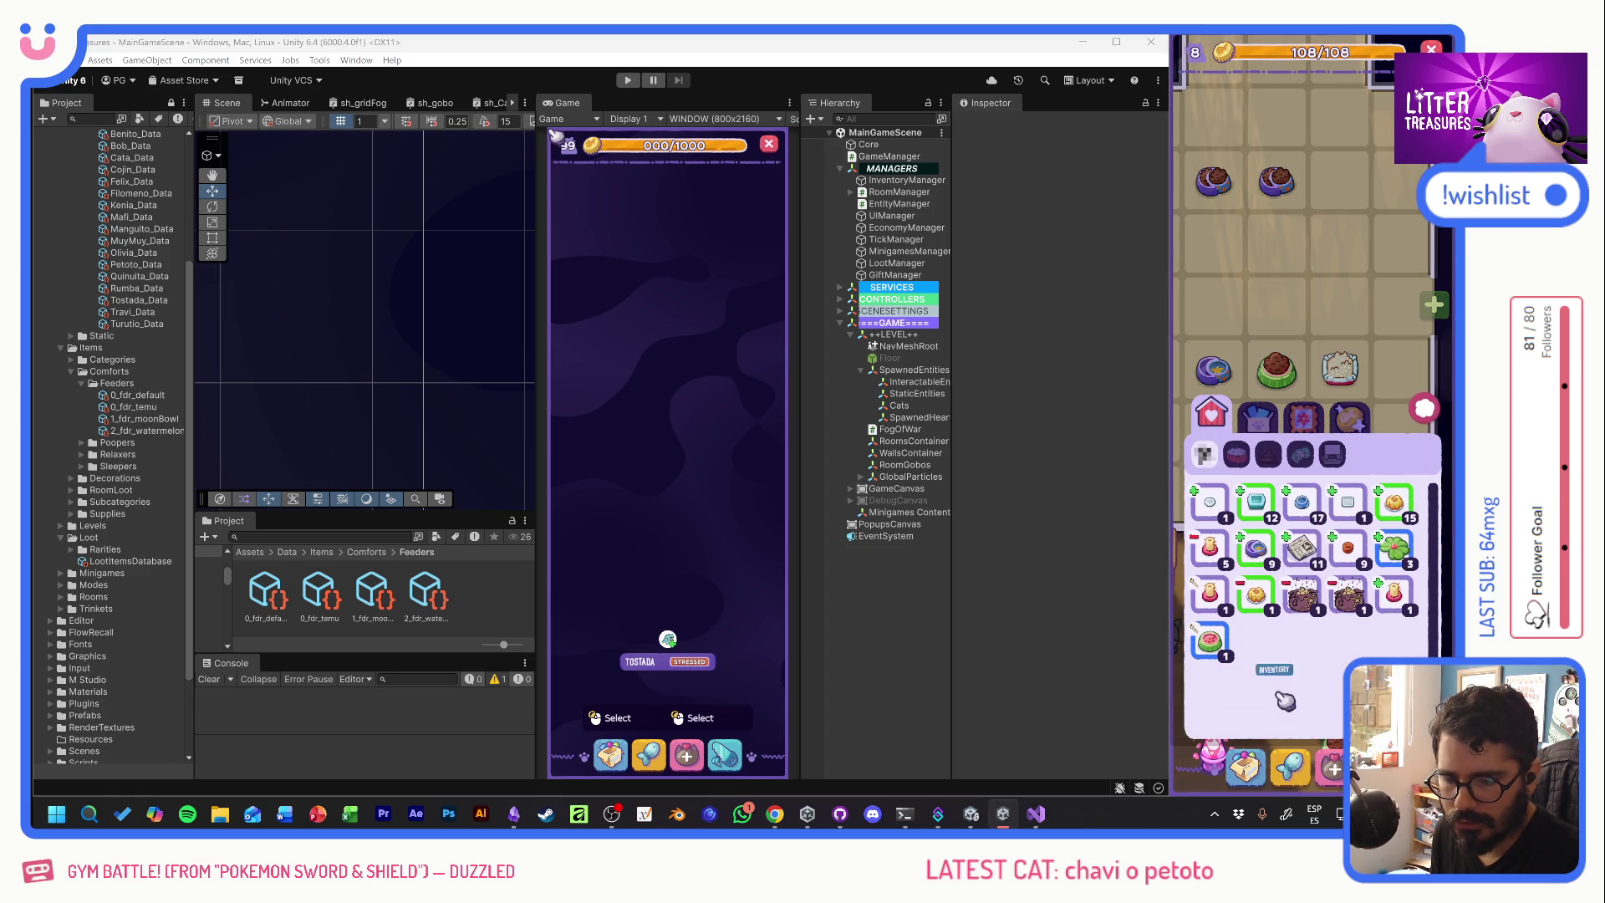
pyautogui.click(1209, 641)
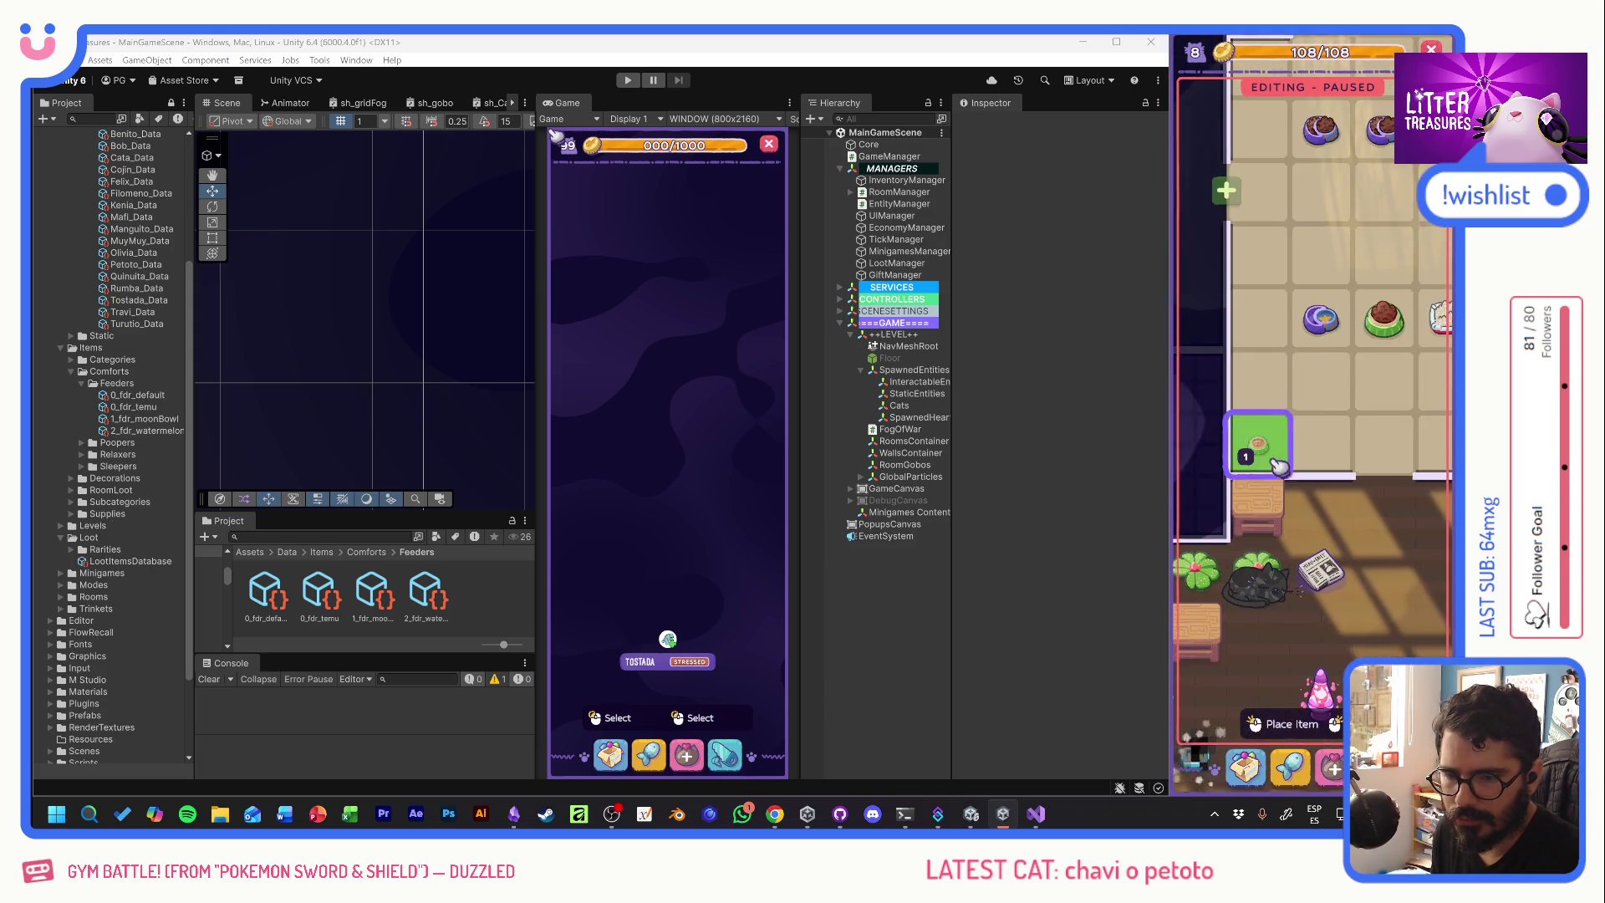
pyautogui.moveTo(1315, 539)
pyautogui.mouseDown()
pyautogui.moveTo(1242, 376)
pyautogui.moveTo(1221, 474)
pyautogui.moveTo(1222, 448)
pyautogui.moveTo(1261, 454)
pyautogui.moveTo(1268, 393)
pyautogui.moveTo(1226, 466)
pyautogui.mouseUp()
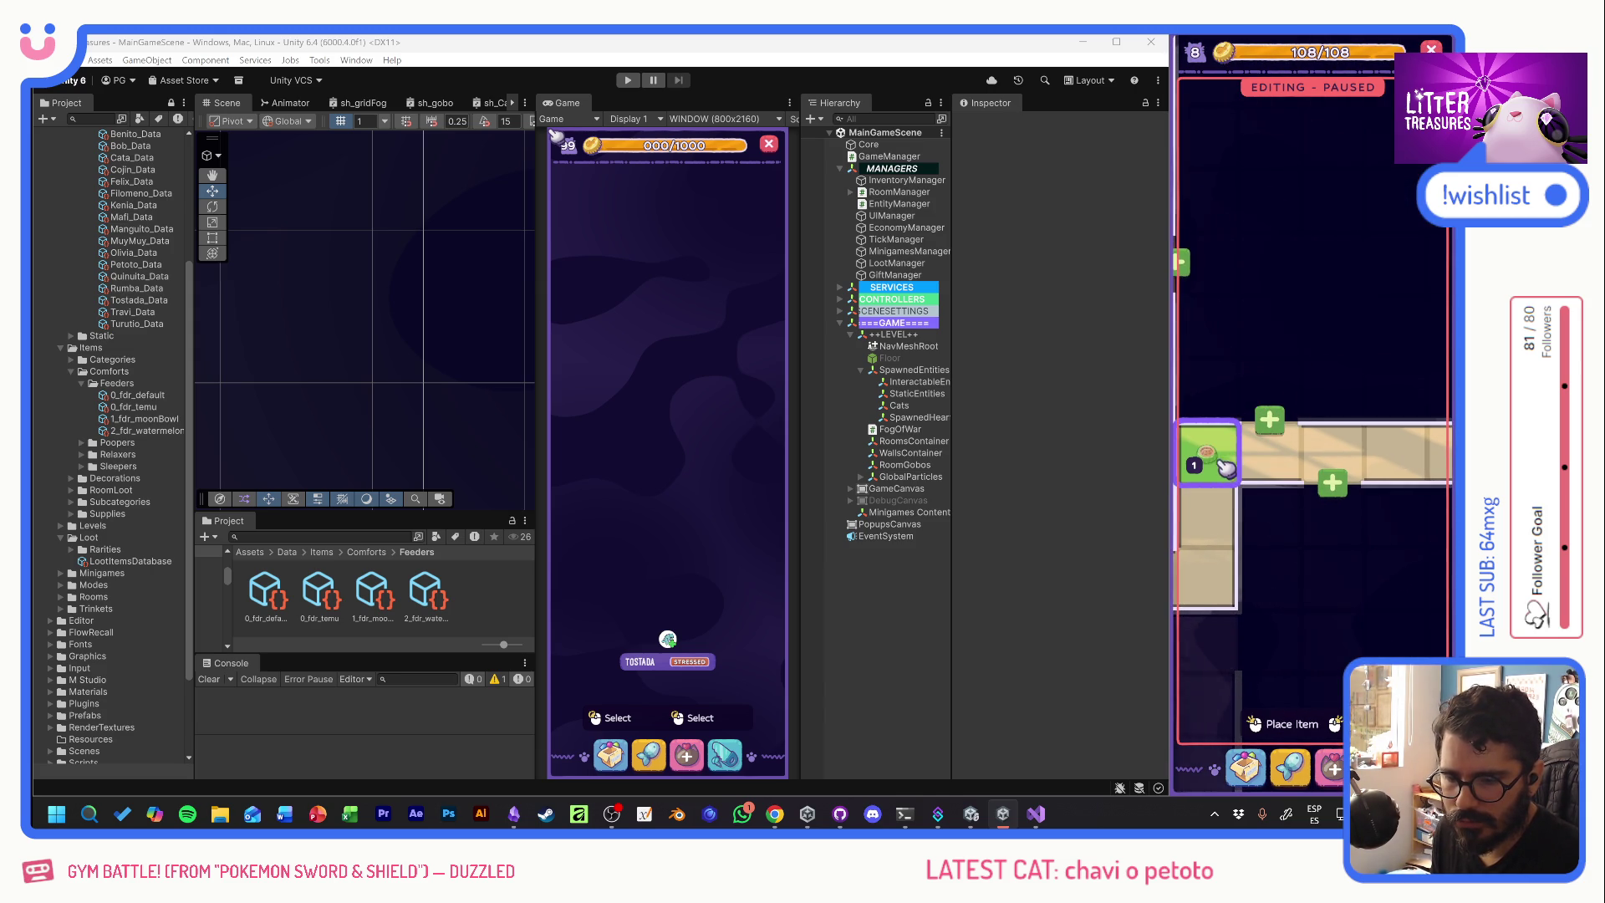
pyautogui.click(1221, 462)
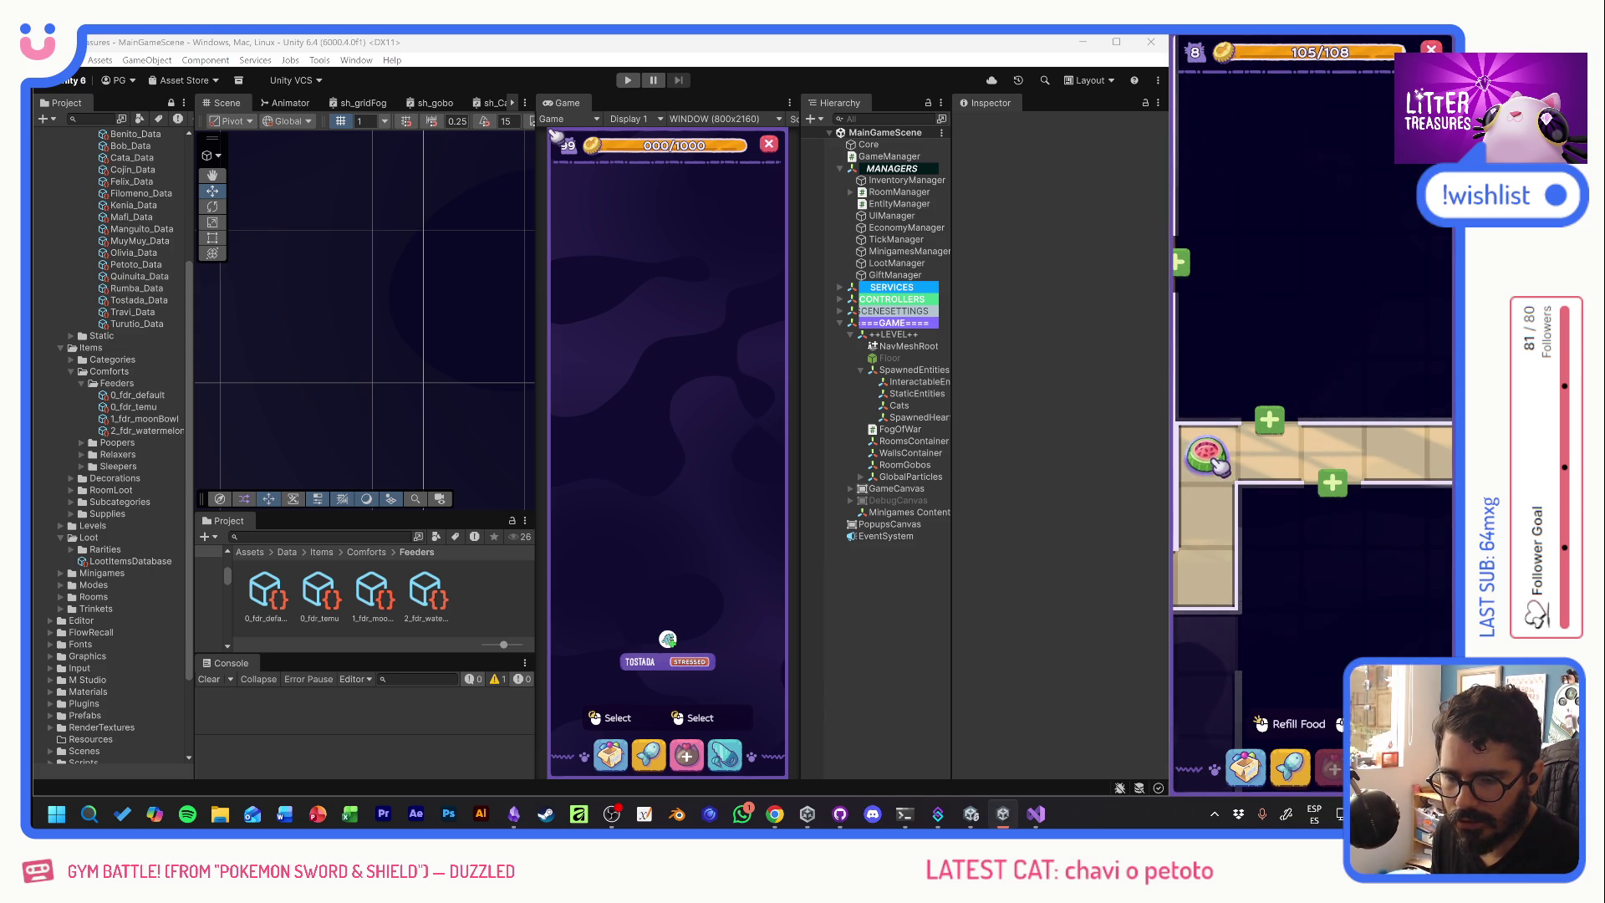
pyautogui.click(1247, 403)
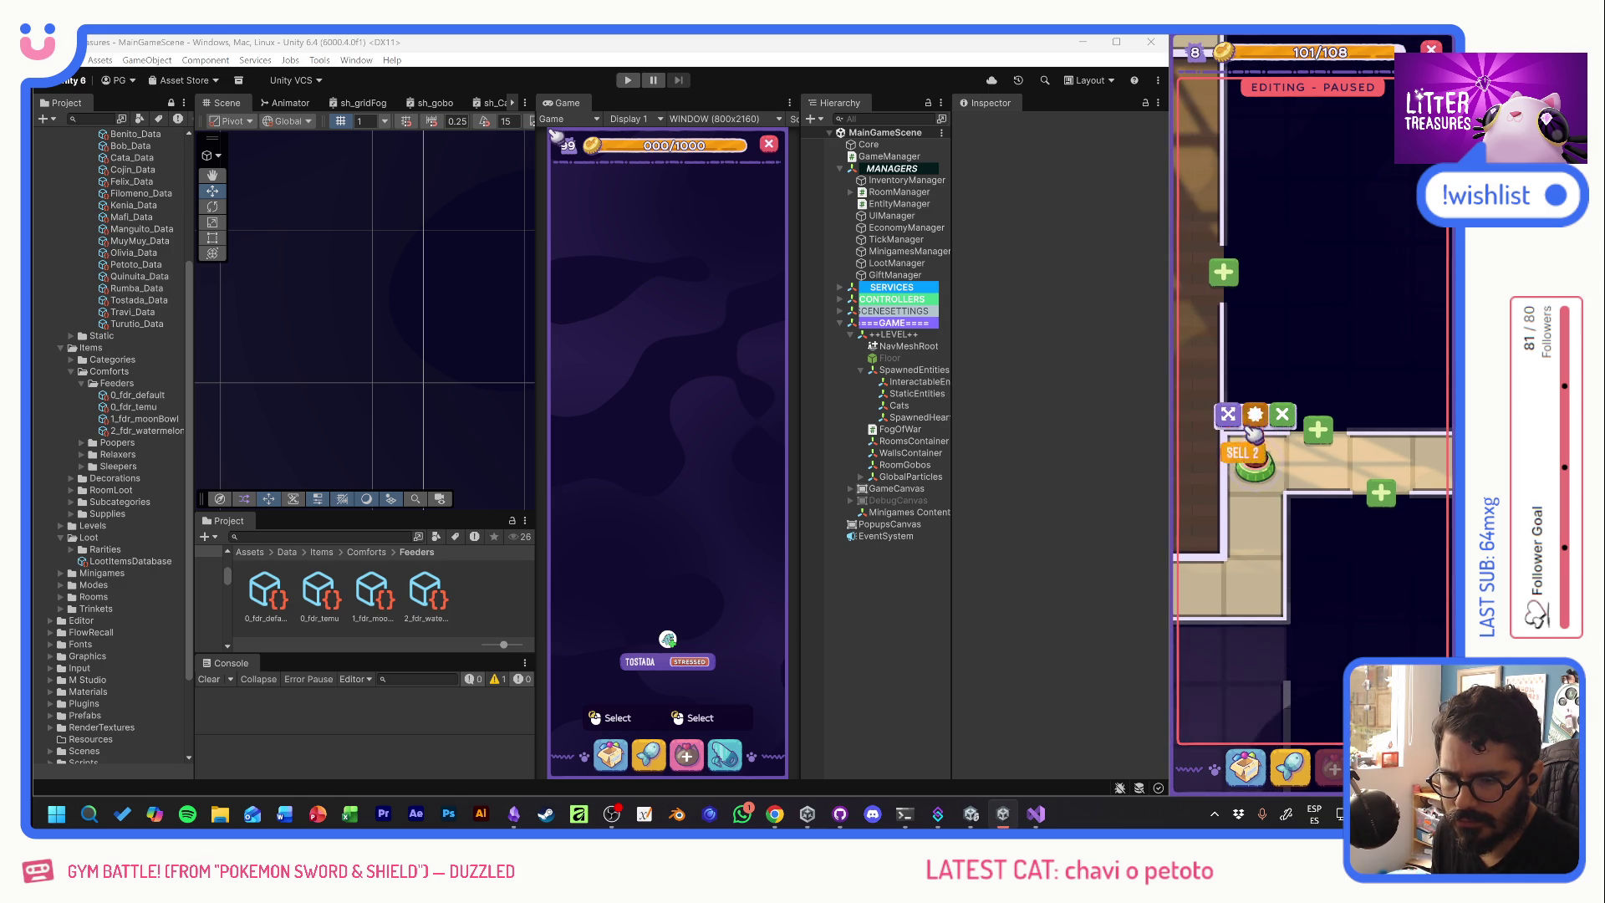
pyautogui.click(1281, 414)
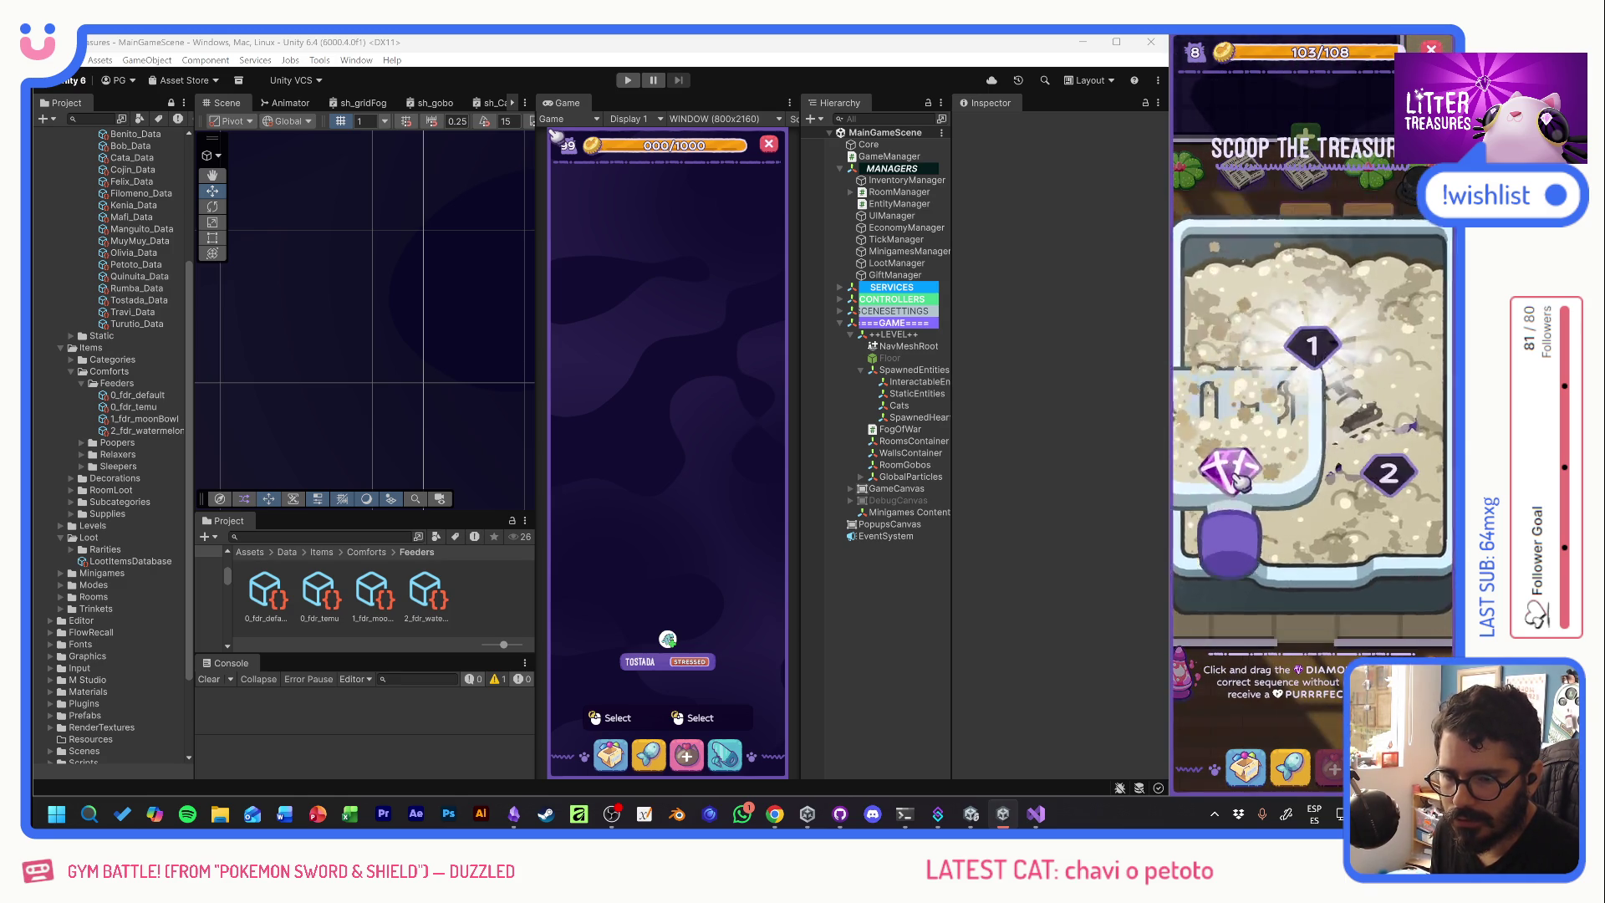
# - Finish the scoop round through the numbered spots, then select a cat food bowl and two litter boxes
pyautogui.moveTo(1240, 481); pyautogui.dragTo(1315, 412)
pyautogui.moveTo(1246, 330)
pyautogui.mouseDown()
pyautogui.moveTo(1354, 376)
pyautogui.moveTo(1410, 502)
pyautogui.mouseUp()
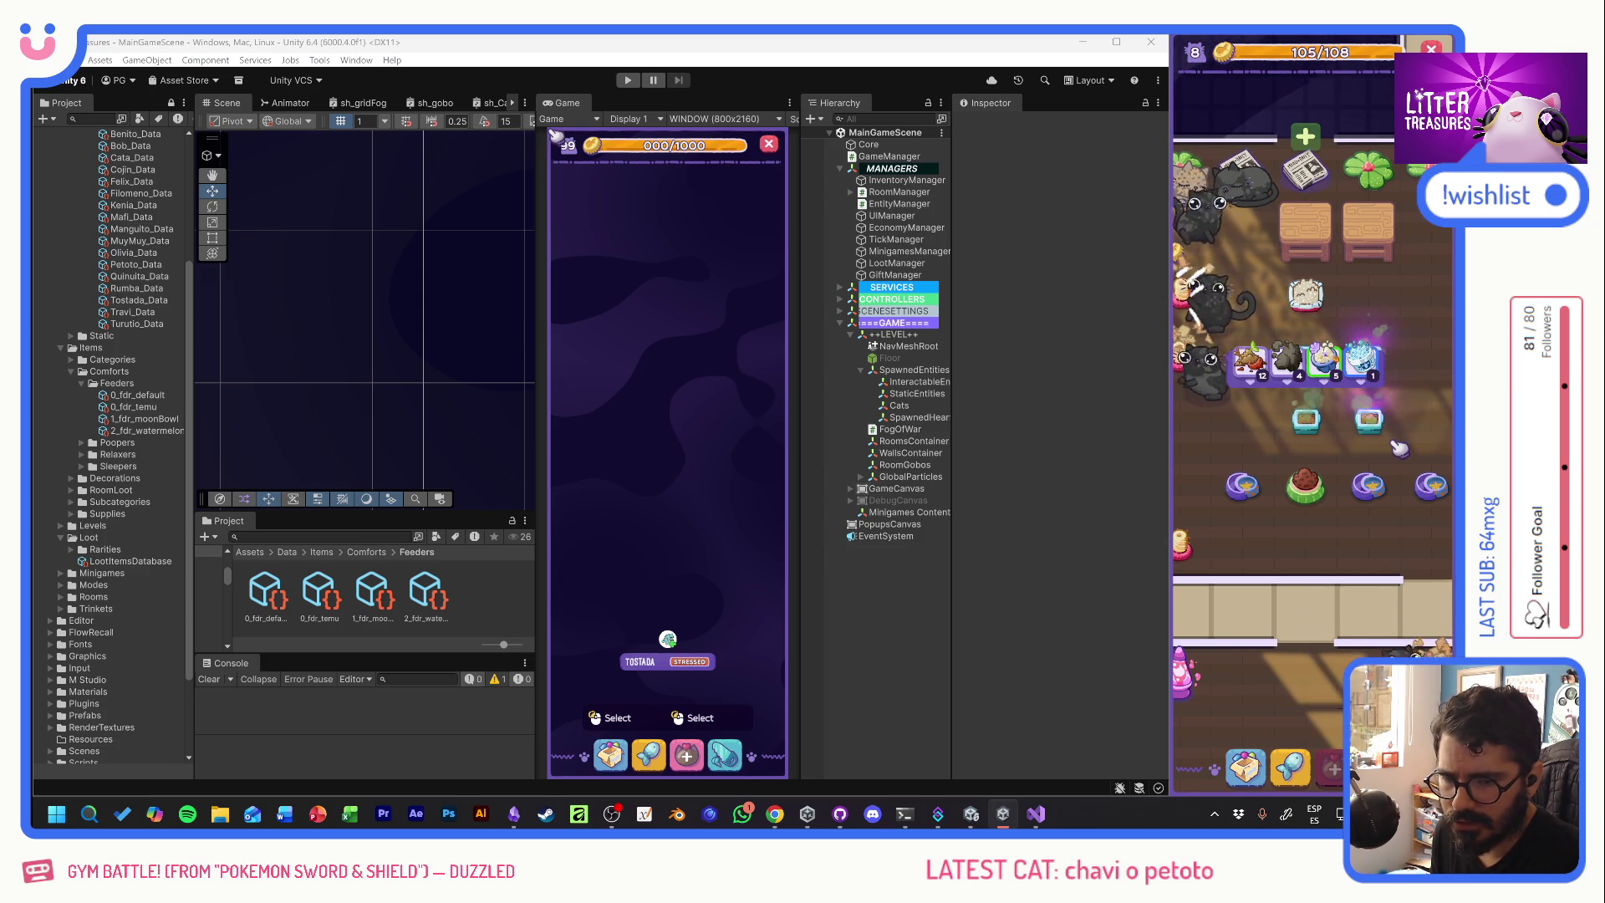
pyautogui.click(1319, 533)
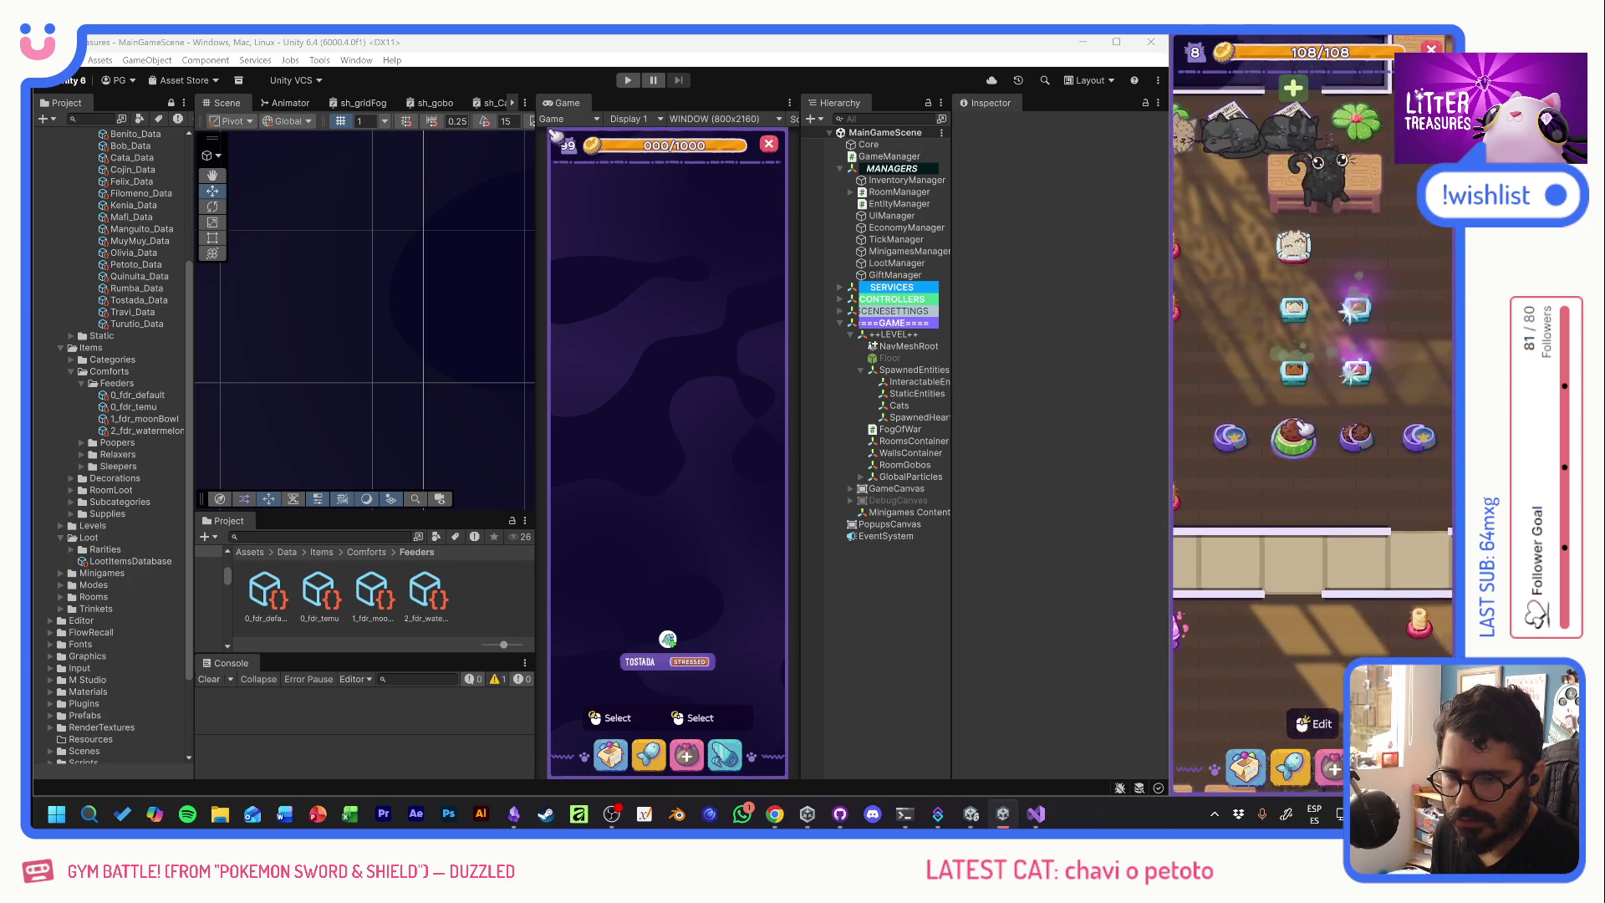
pyautogui.click(1310, 400)
pyautogui.click(1397, 422)
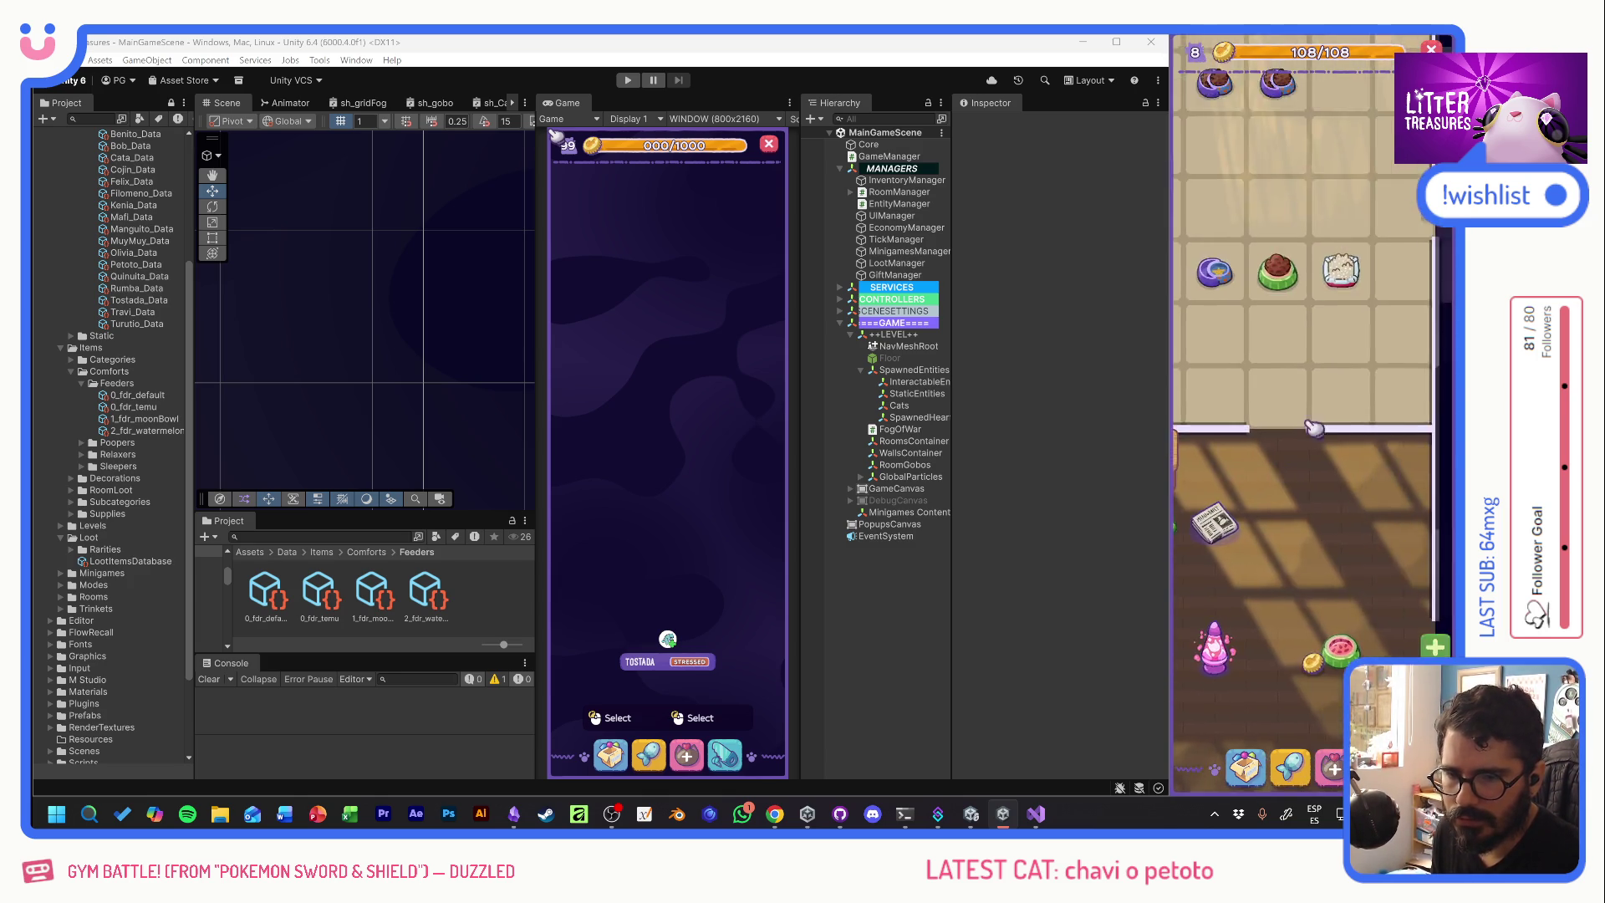
# - Check a food bowl, start scoop rounds on the glowing litter boxes, and bring up the placeable items
pyautogui.click(1253, 506)
pyautogui.click(1278, 451)
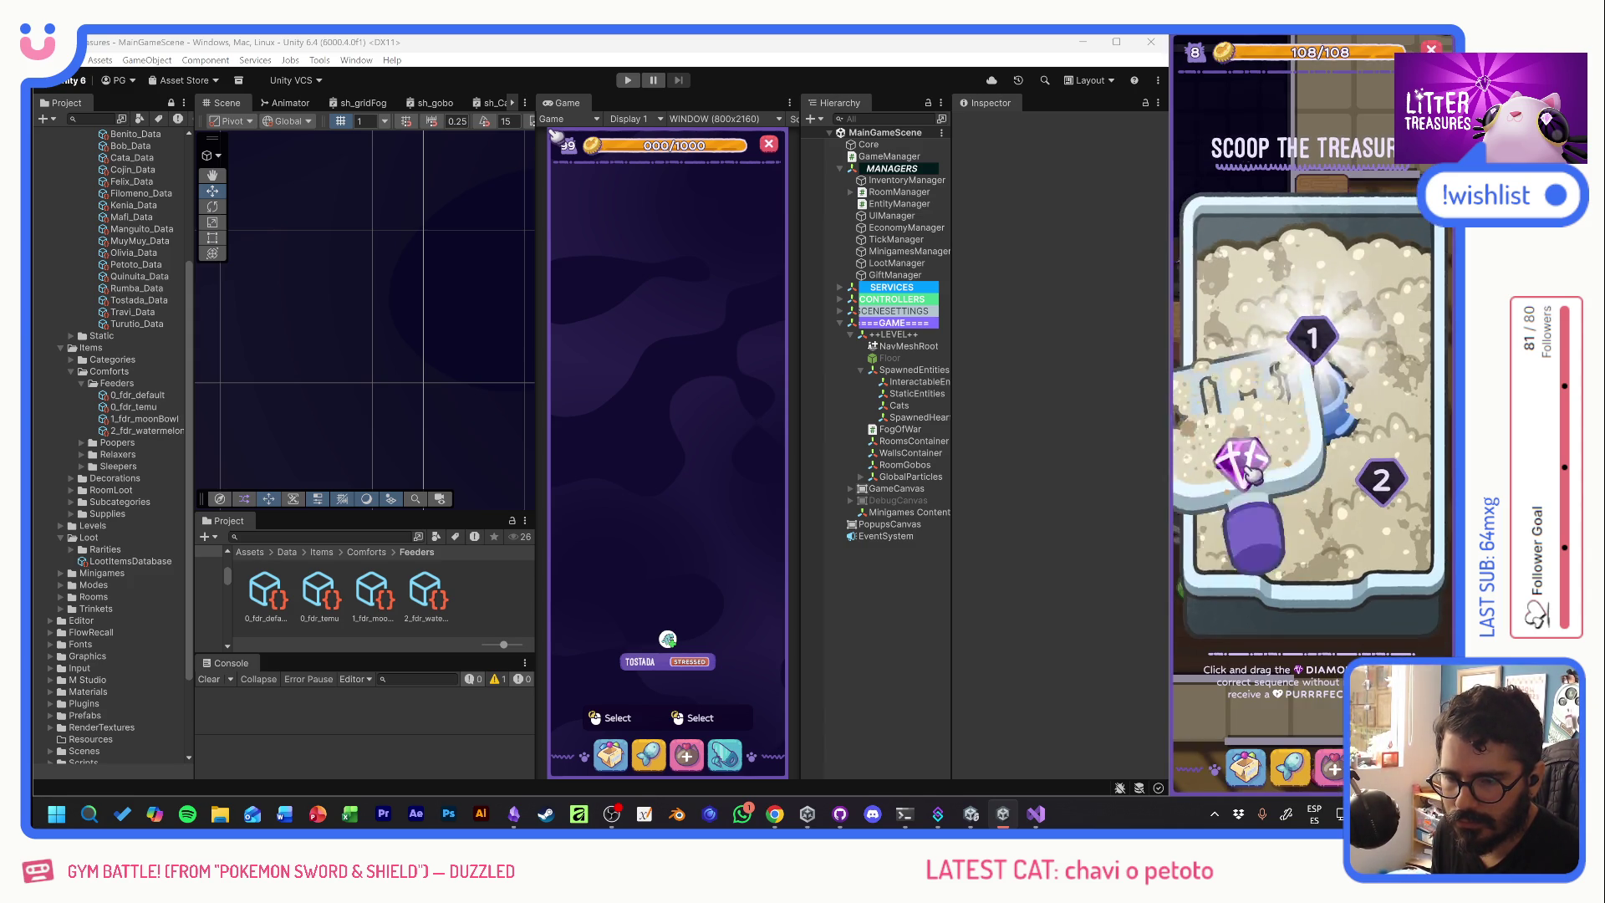
pyautogui.click(1403, 478)
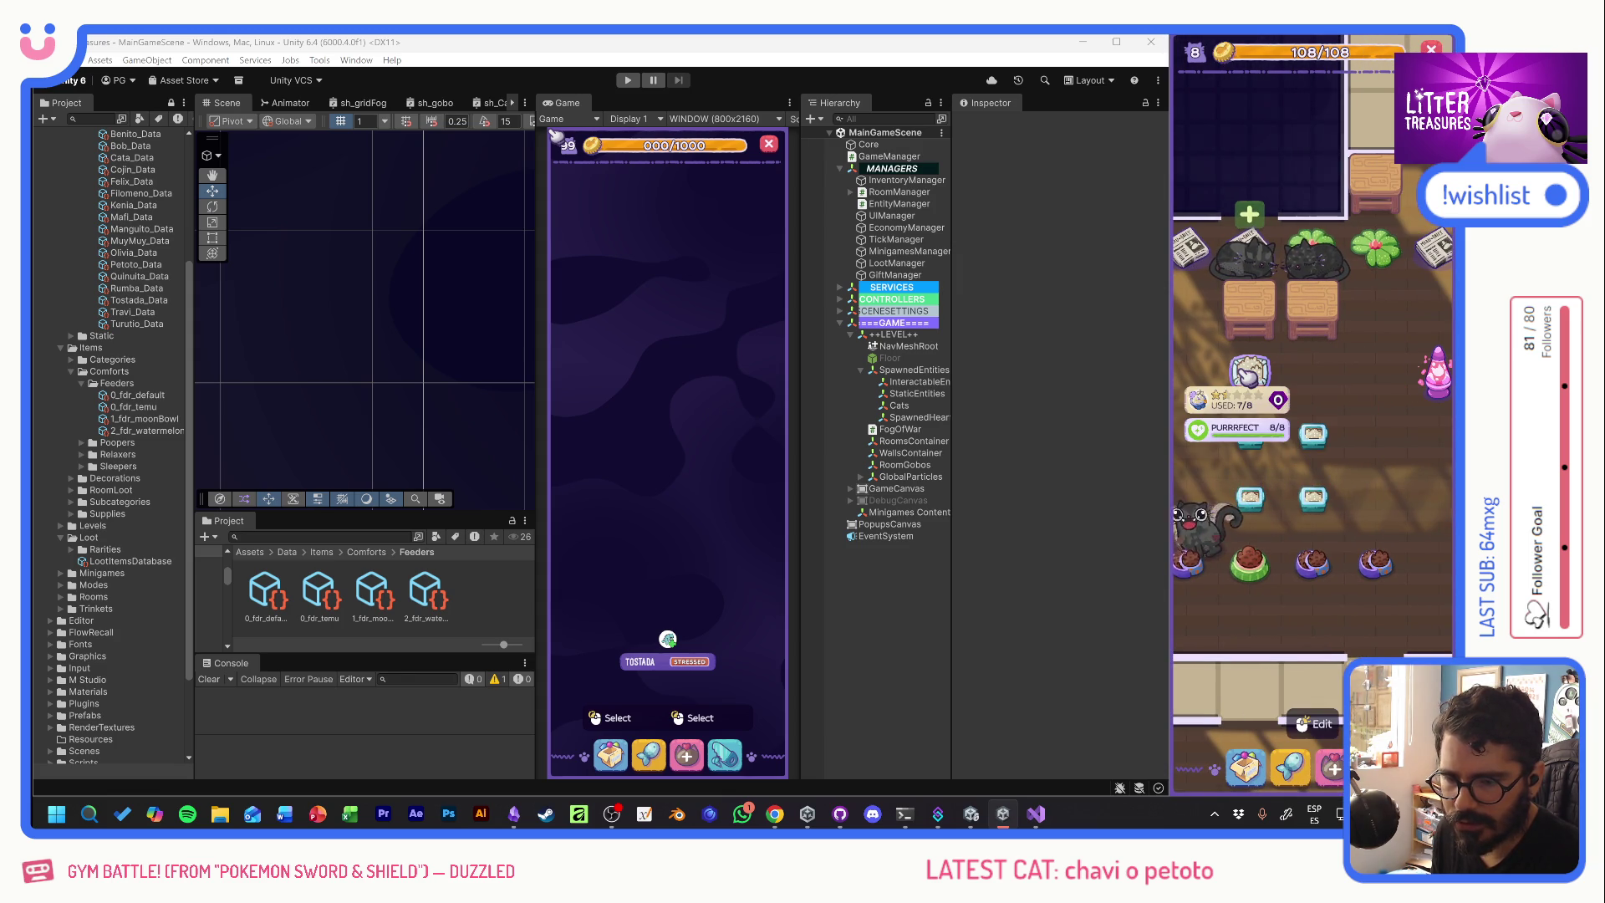
pyautogui.click(1315, 724)
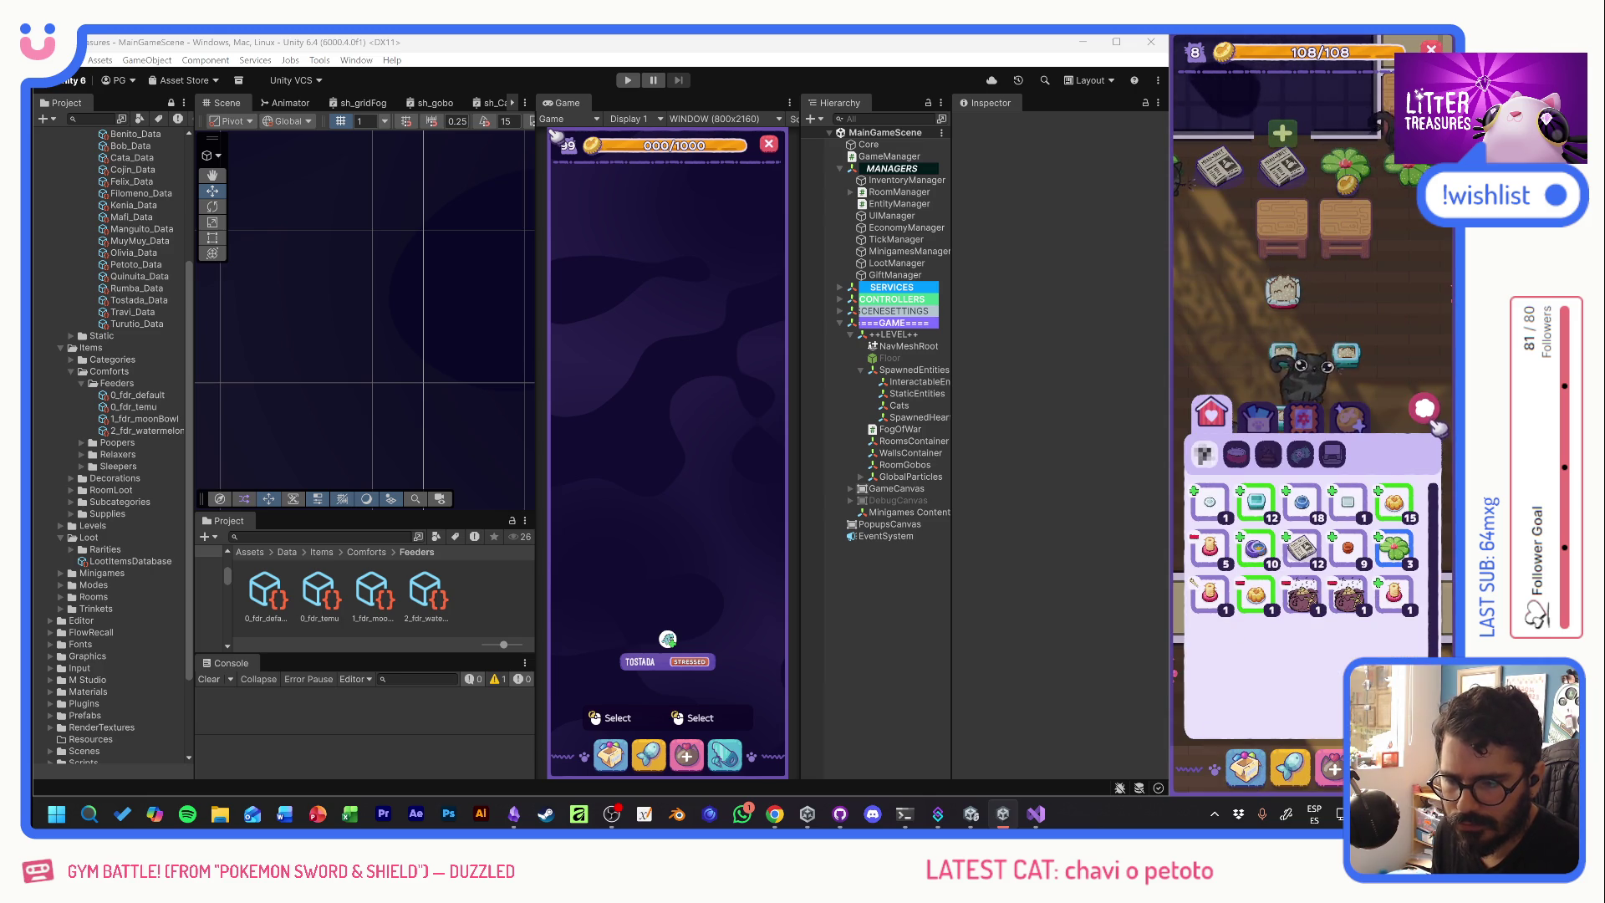
# - Place feeder bowls across the room floor and refill the empty watermelon bowl
pyautogui.click(1394, 502)
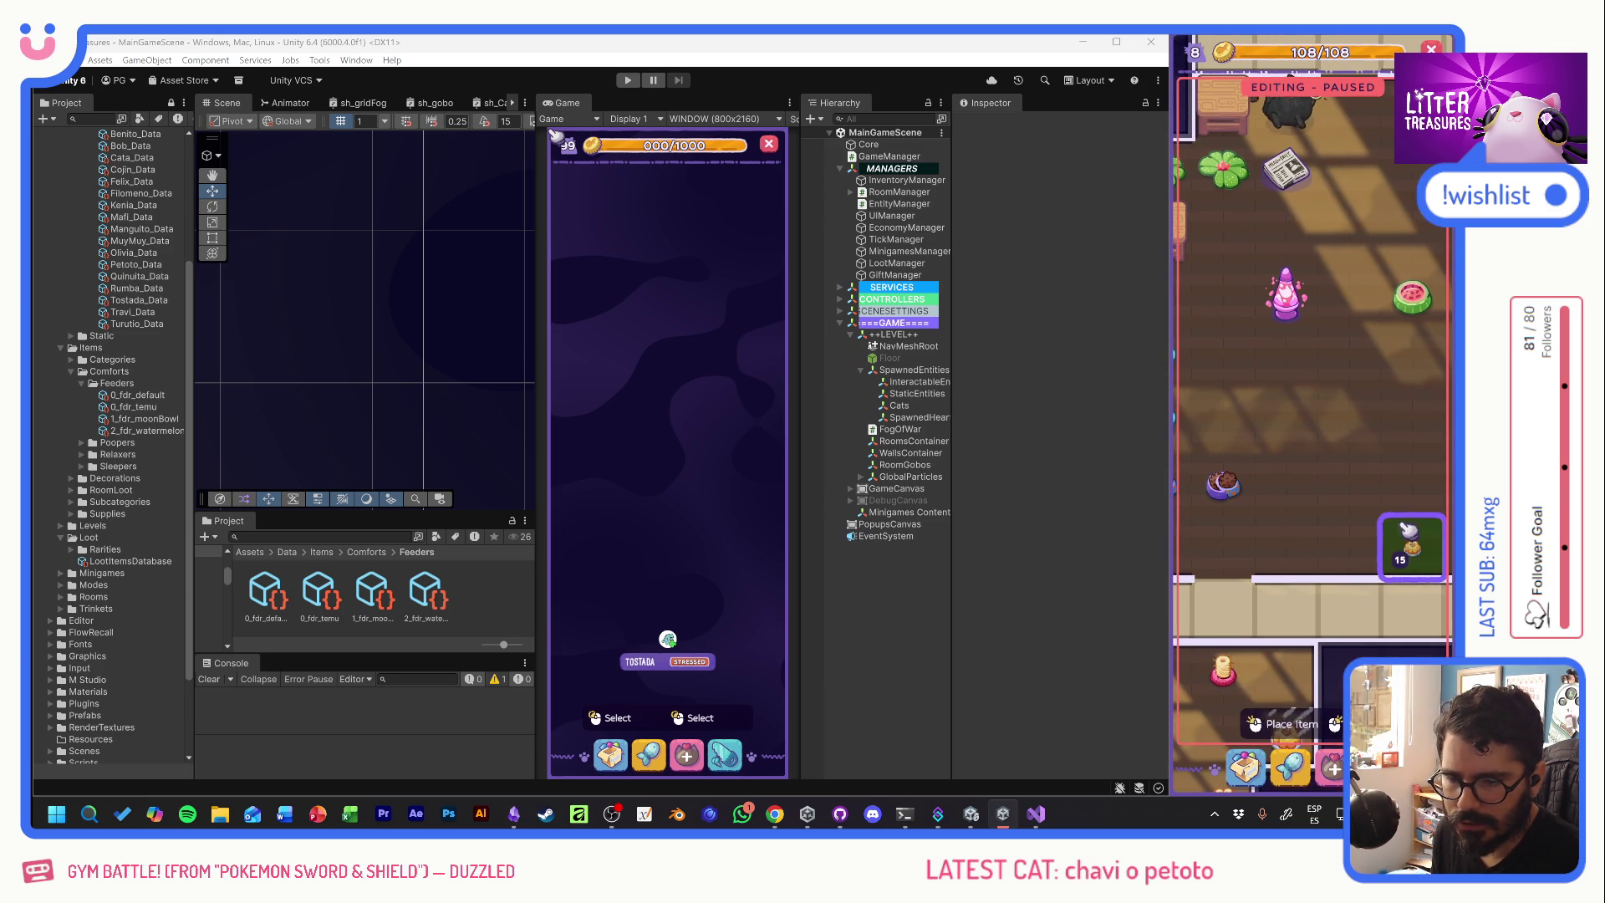
pyautogui.moveTo(1409, 531)
pyautogui.mouseDown()
pyautogui.moveTo(1412, 360)
pyautogui.moveTo(1349, 550)
pyautogui.moveTo(1311, 556)
pyautogui.moveTo(1346, 275)
pyautogui.moveTo(1279, 233)
pyautogui.moveTo(1312, 409)
pyautogui.moveTo(1277, 337)
pyautogui.moveTo(1237, 476)
pyautogui.mouseUp()
pyautogui.scroll(-5, 1330, 385)
pyautogui.scroll(-3, 1288, 318)
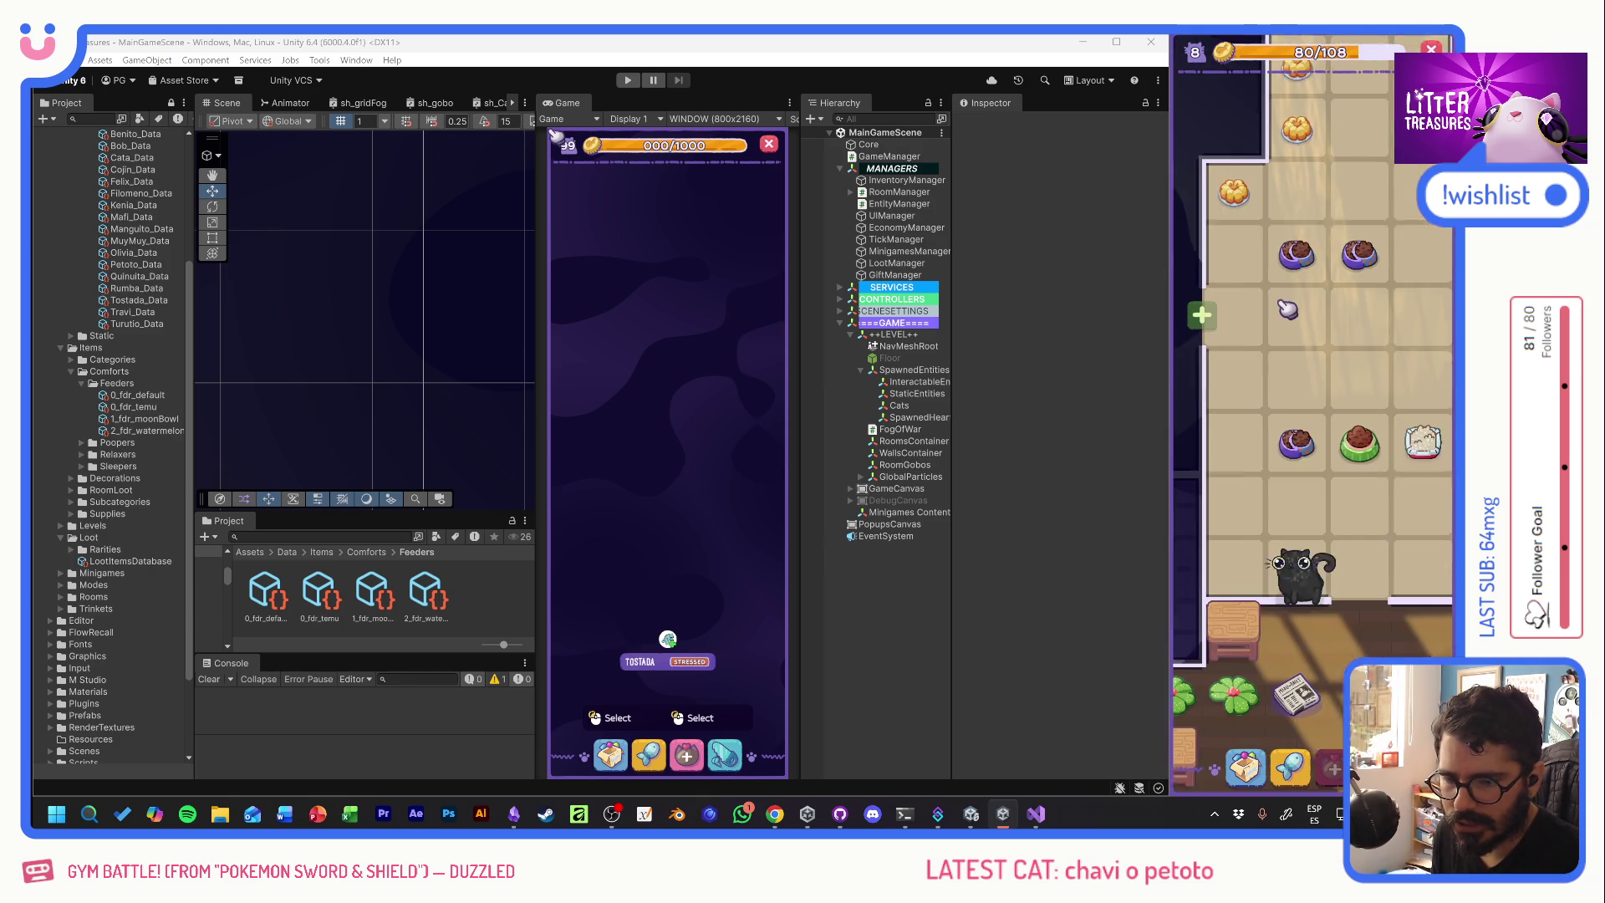
pyautogui.scroll(-10, 1288, 310)
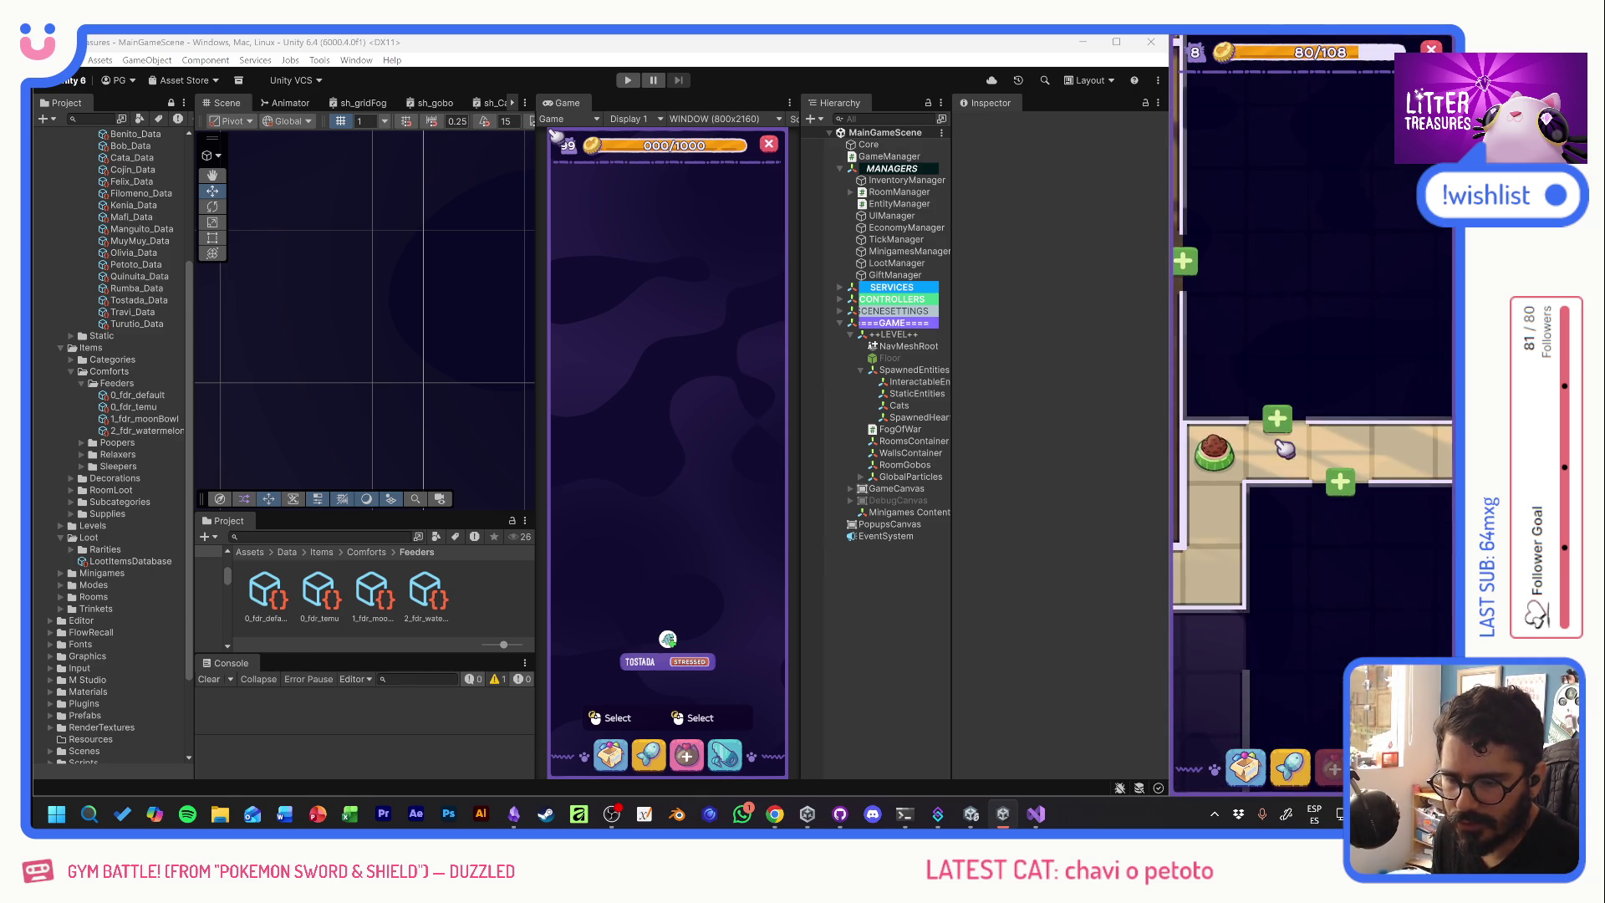
pyautogui.scroll(-8, 1287, 456)
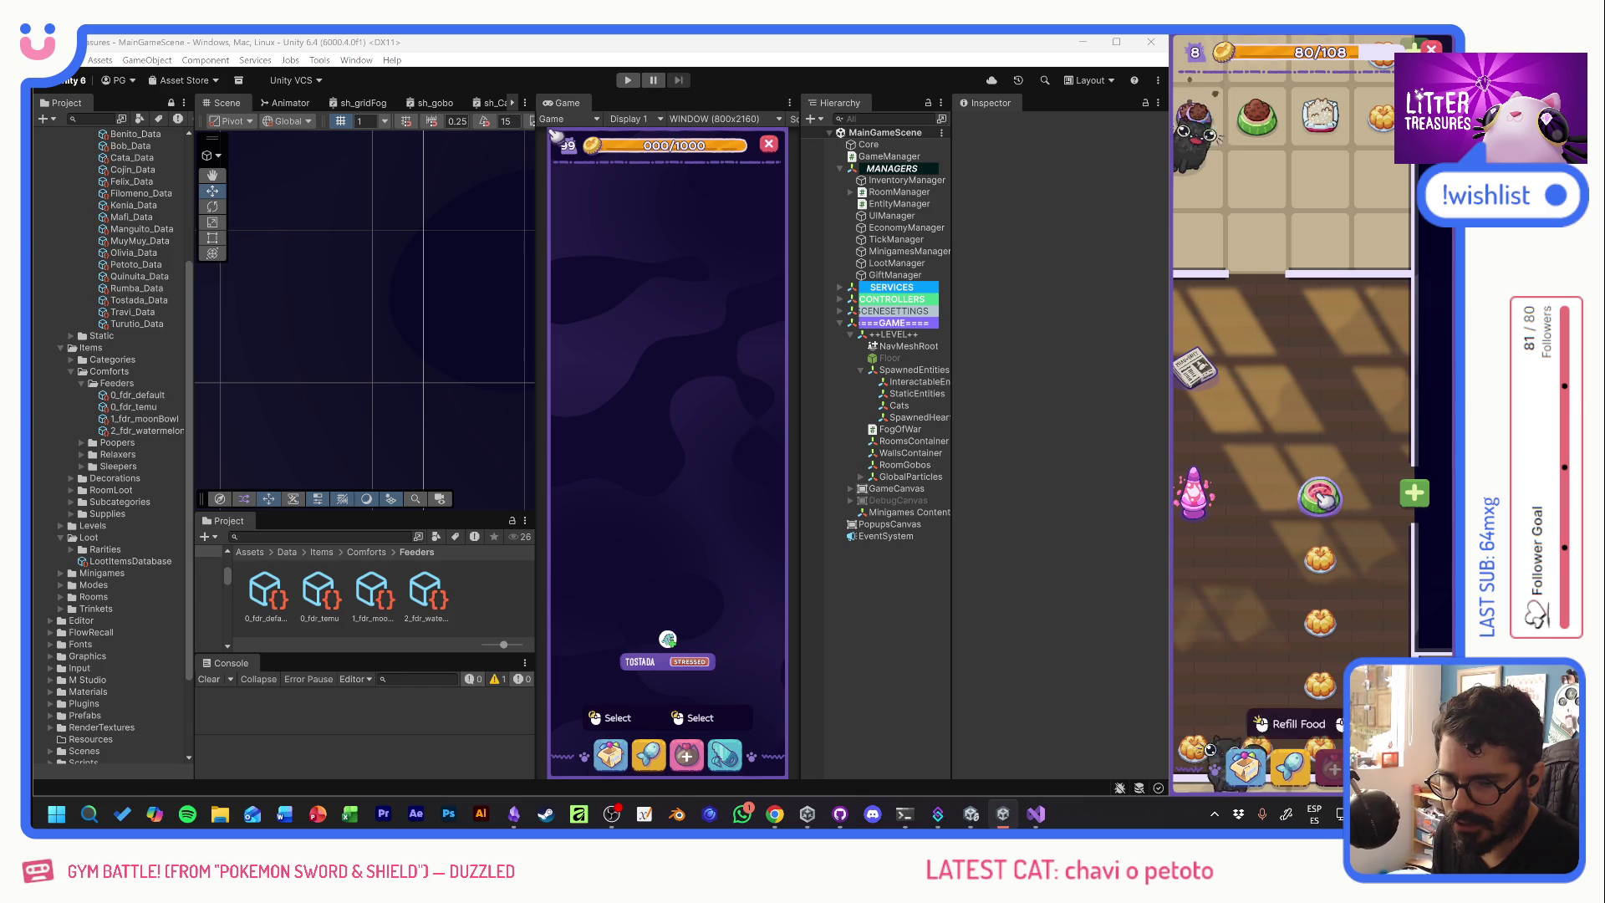
pyautogui.click(1321, 499)
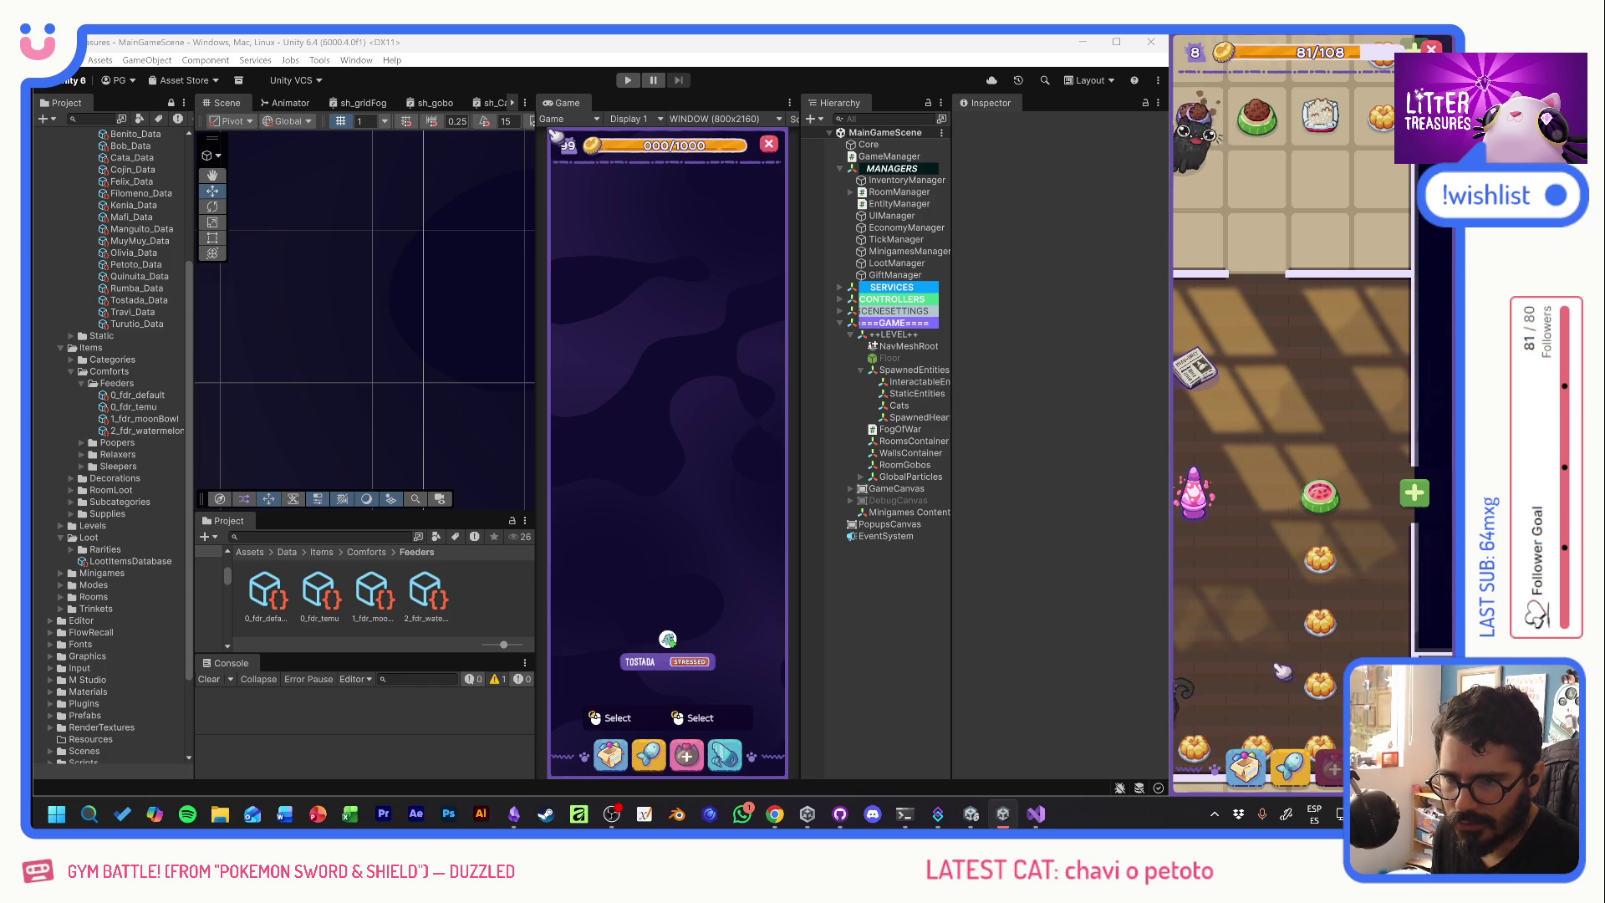
# - Open and close the supply shop, pan to the furnished rooms, and start a scoop round
pyautogui.click(1263, 759)
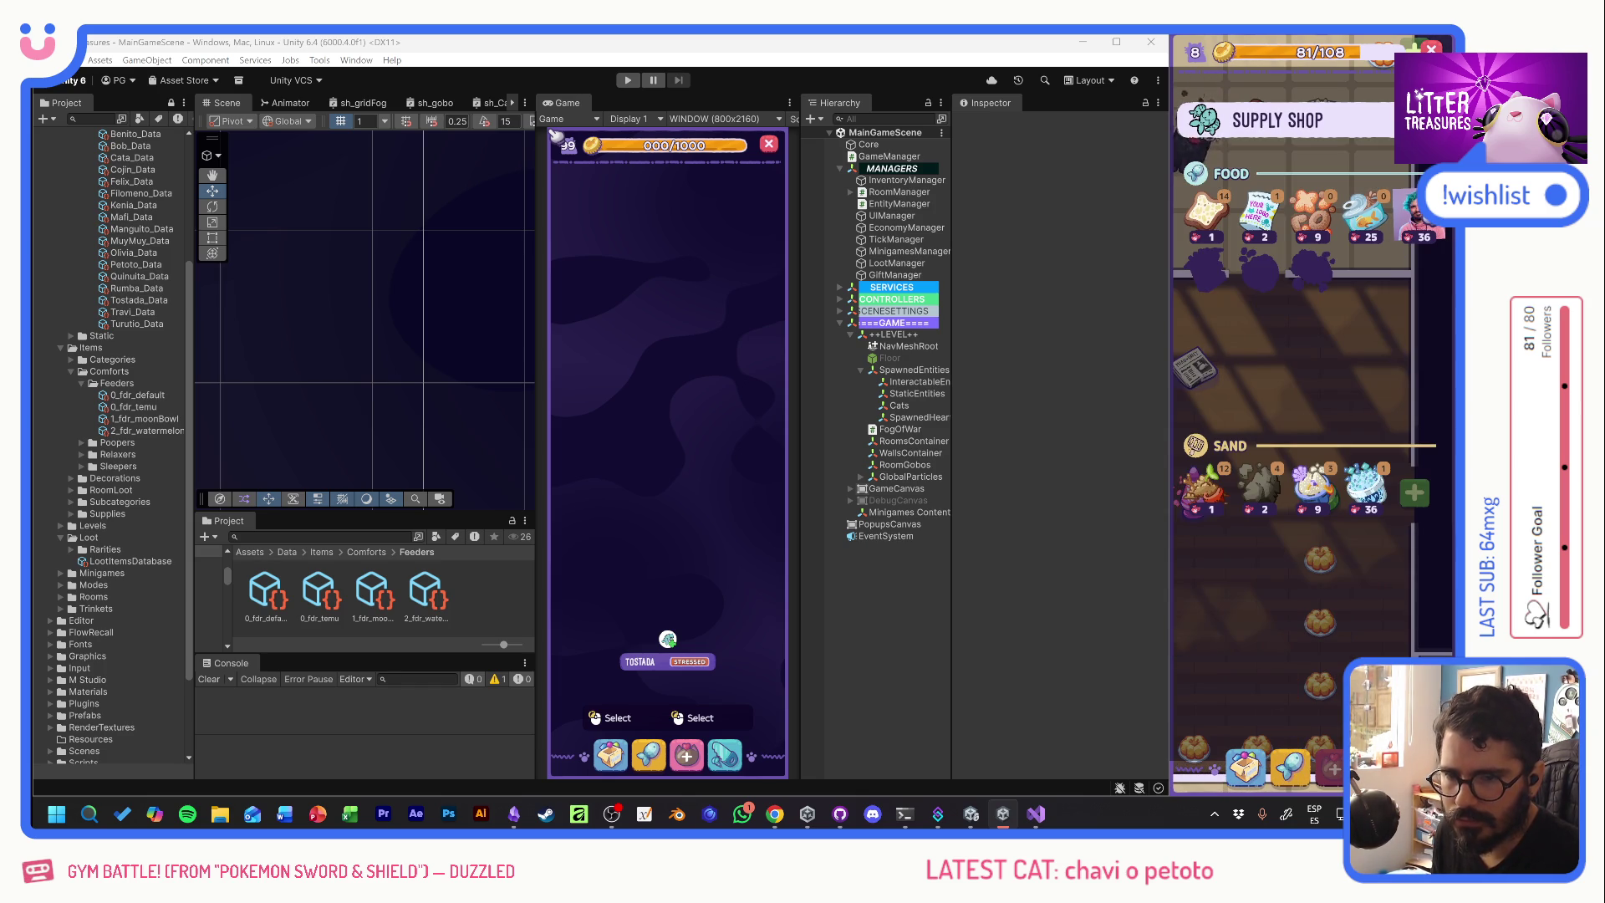
pyautogui.click(1254, 447)
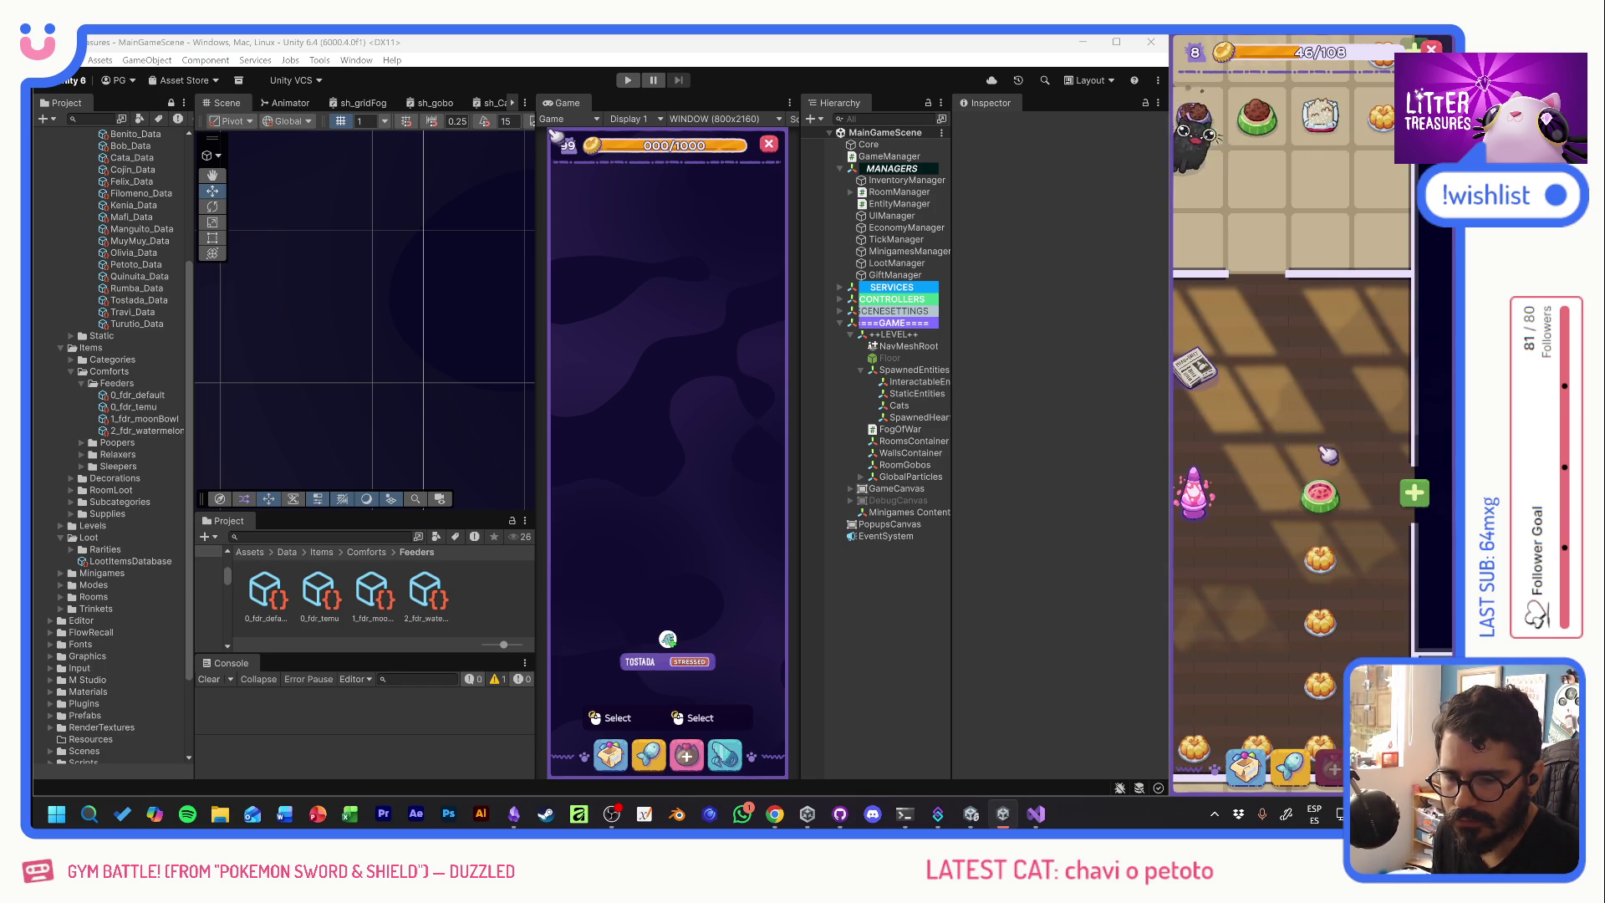
pyautogui.moveTo(1254, 447); pyautogui.dragTo(1314, 587)
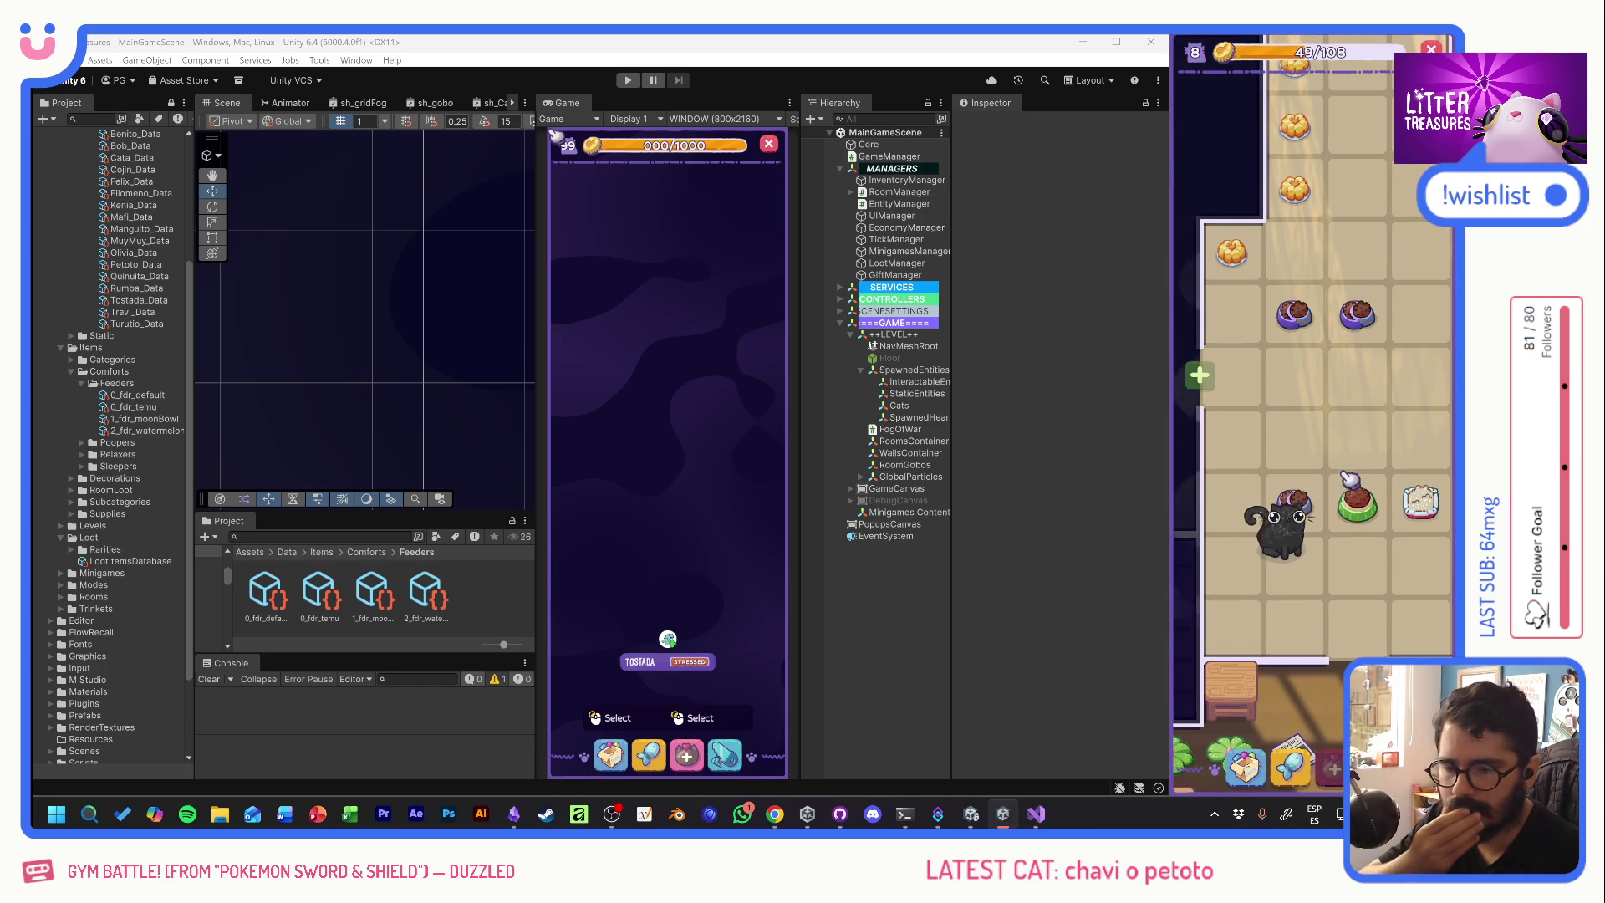
pyautogui.moveTo(1348, 479); pyautogui.dragTo(1301, 420)
pyautogui.moveTo(1288, 491); pyautogui.dragTo(1370, 398)
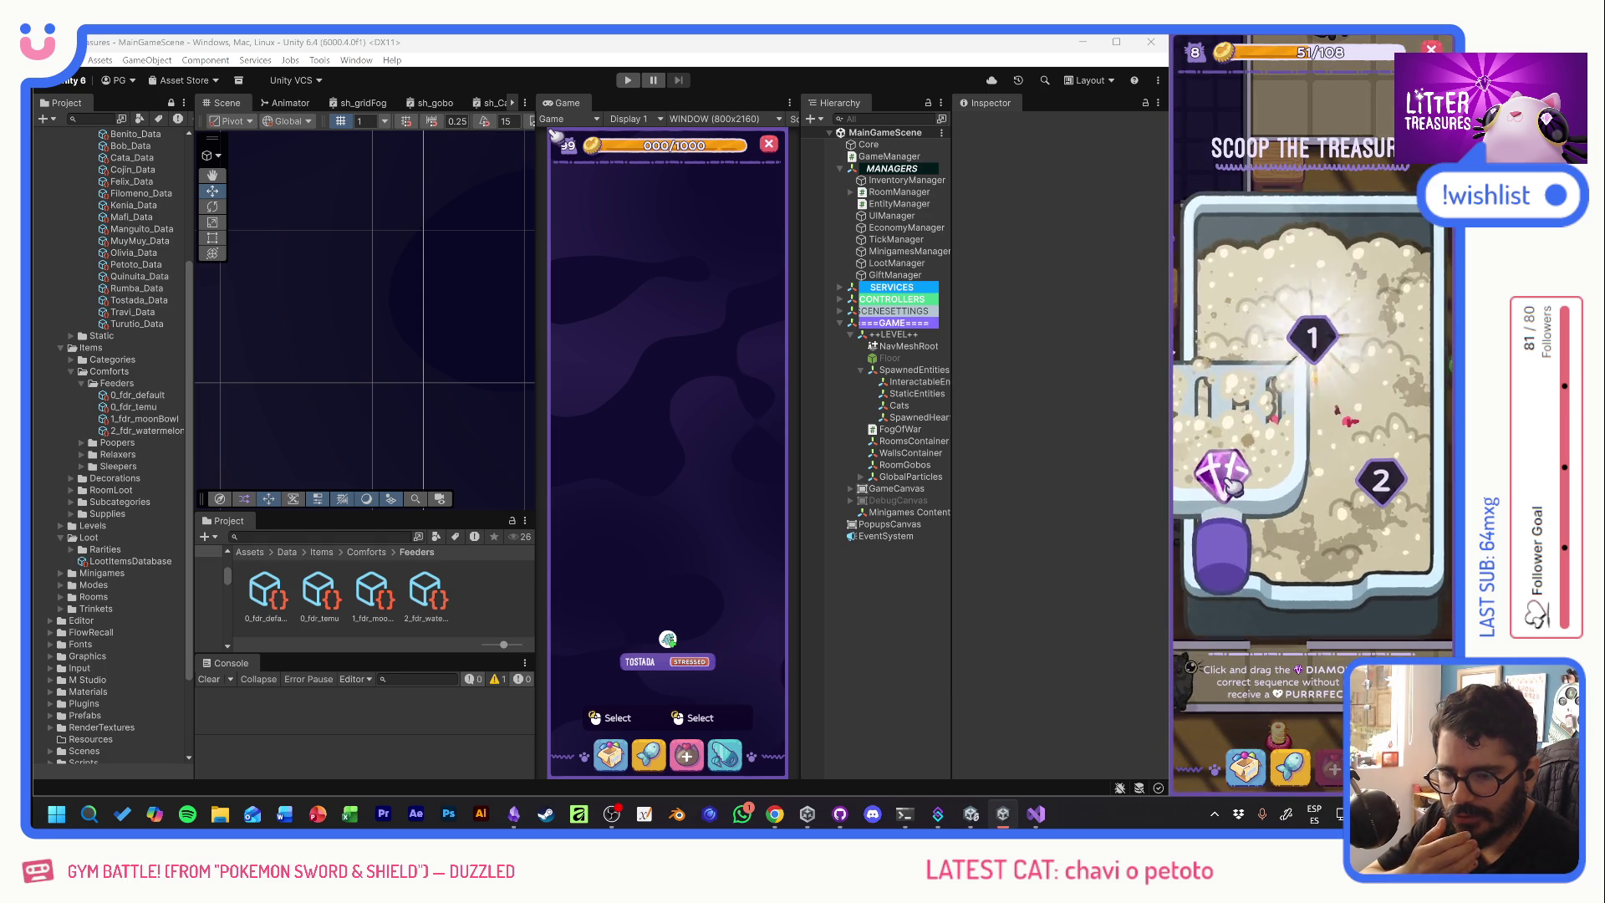
pyautogui.moveTo(1229, 469)
pyautogui.mouseDown()
pyautogui.moveTo(1331, 334)
pyautogui.moveTo(1388, 485)
pyautogui.mouseUp()
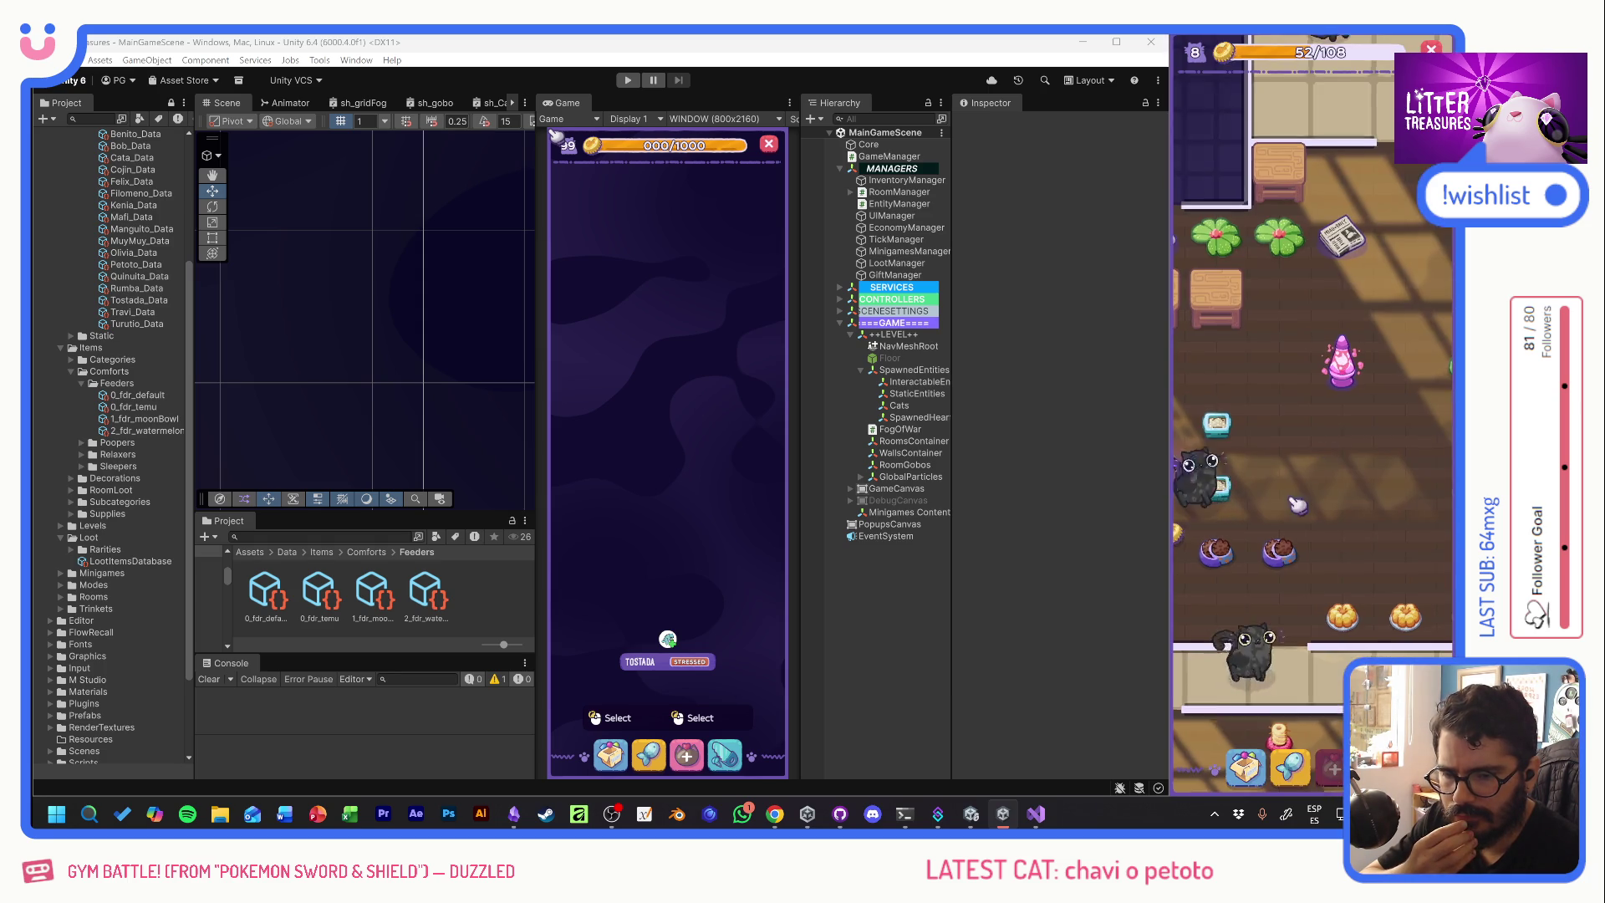
# - Scoop a litter box for a Purrrfect round and dismiss the Yellow Jello reward
pyautogui.scroll(-5, 1375, 404)
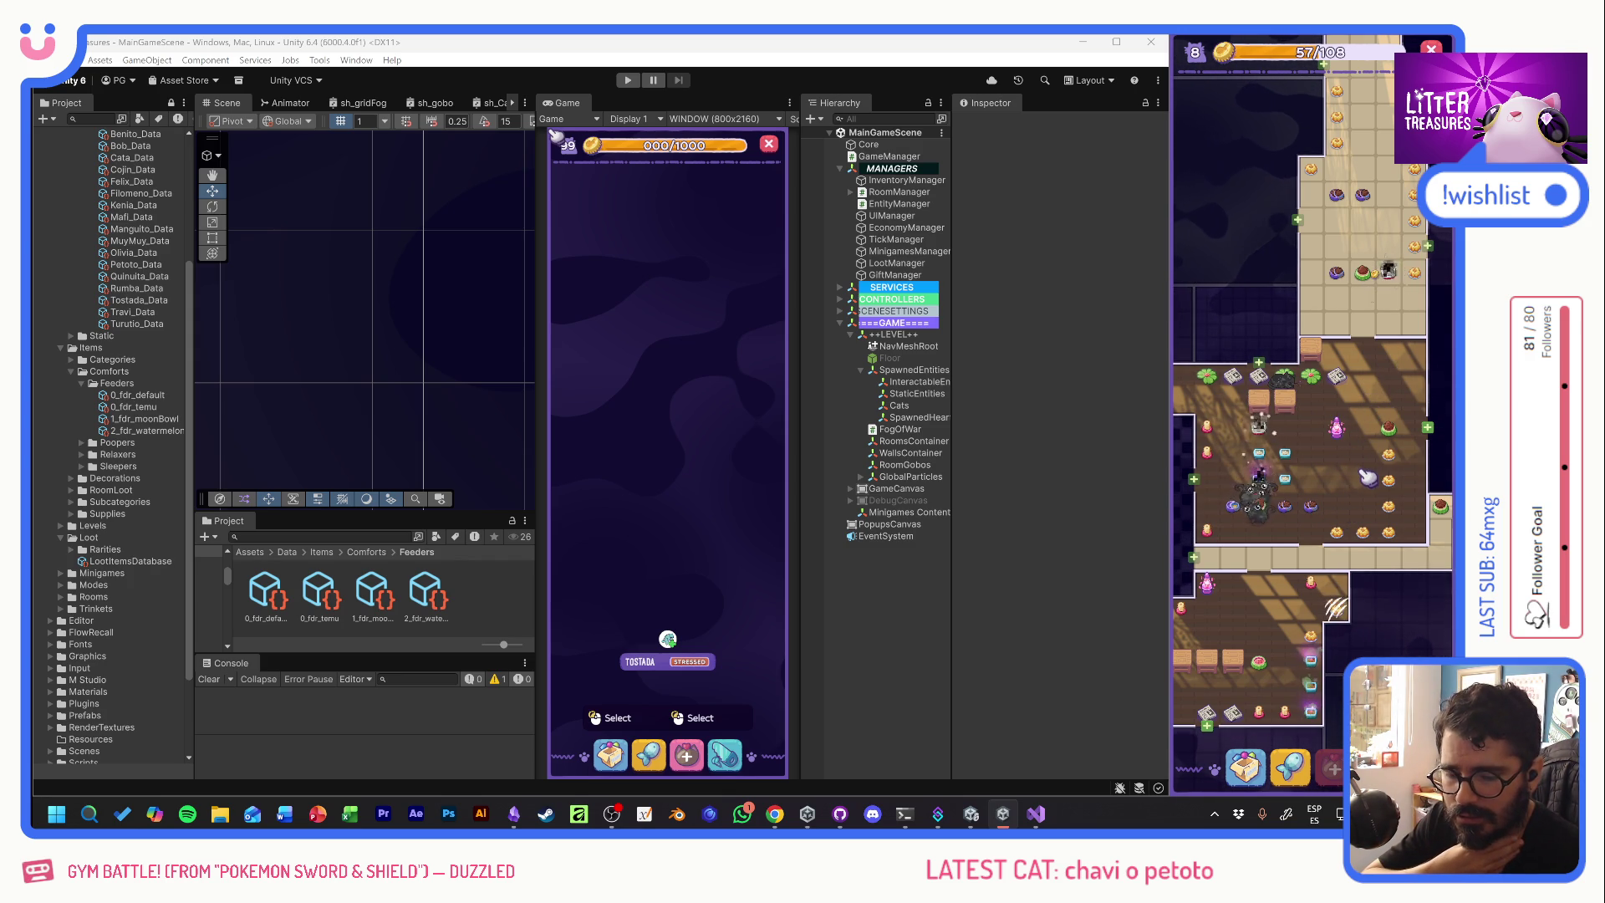
pyautogui.moveTo(1334, 483); pyautogui.dragTo(1351, 480)
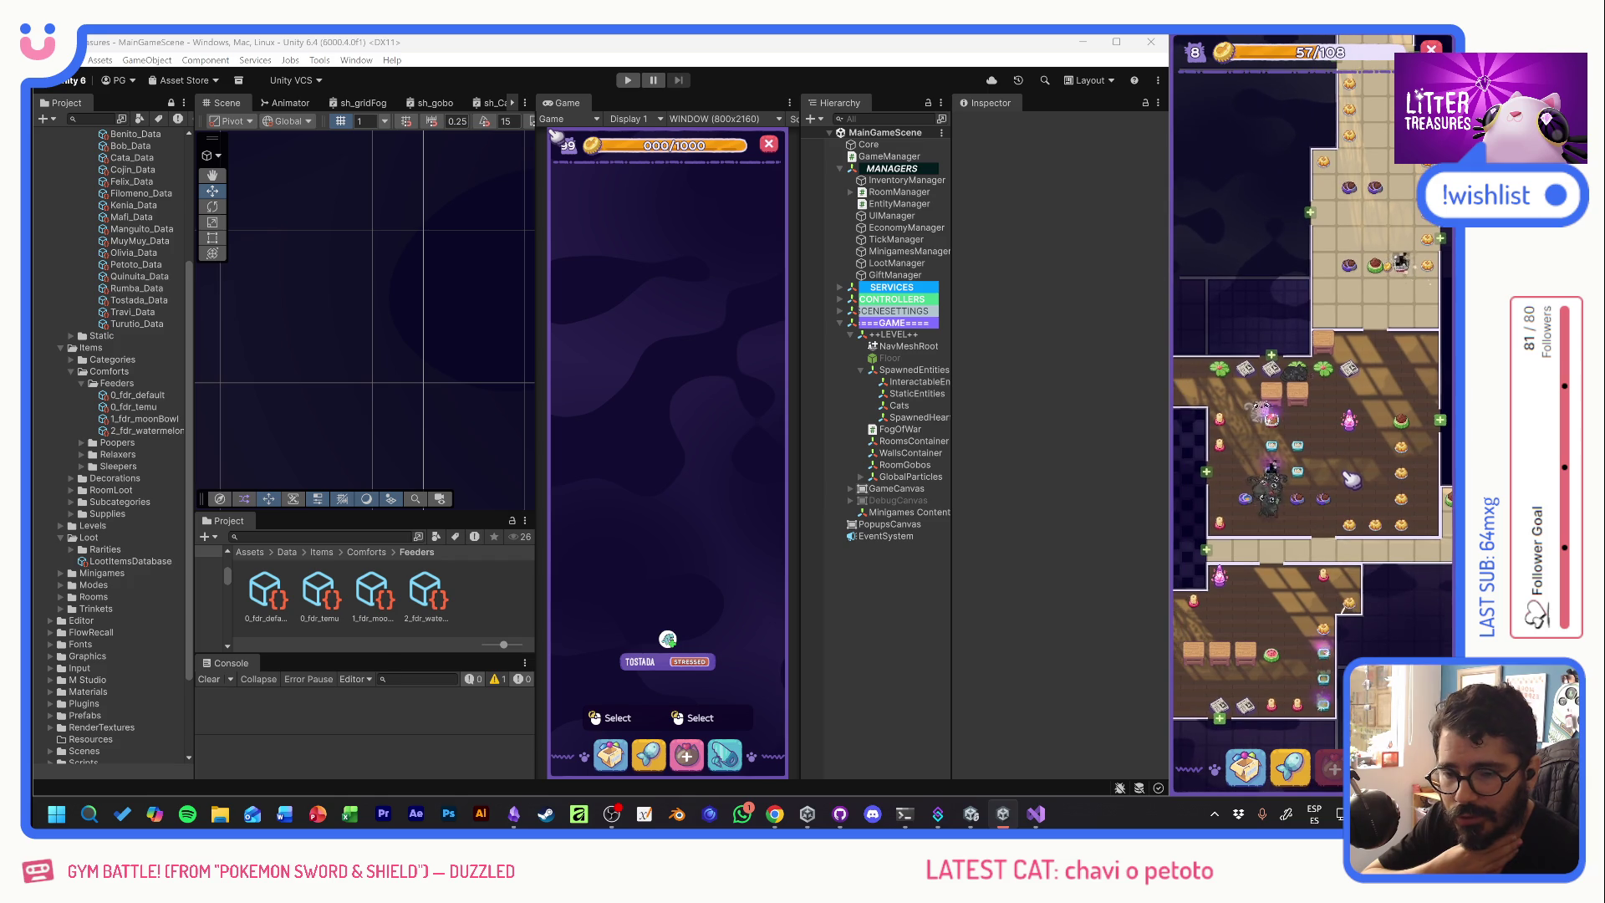
pyautogui.click(1288, 432)
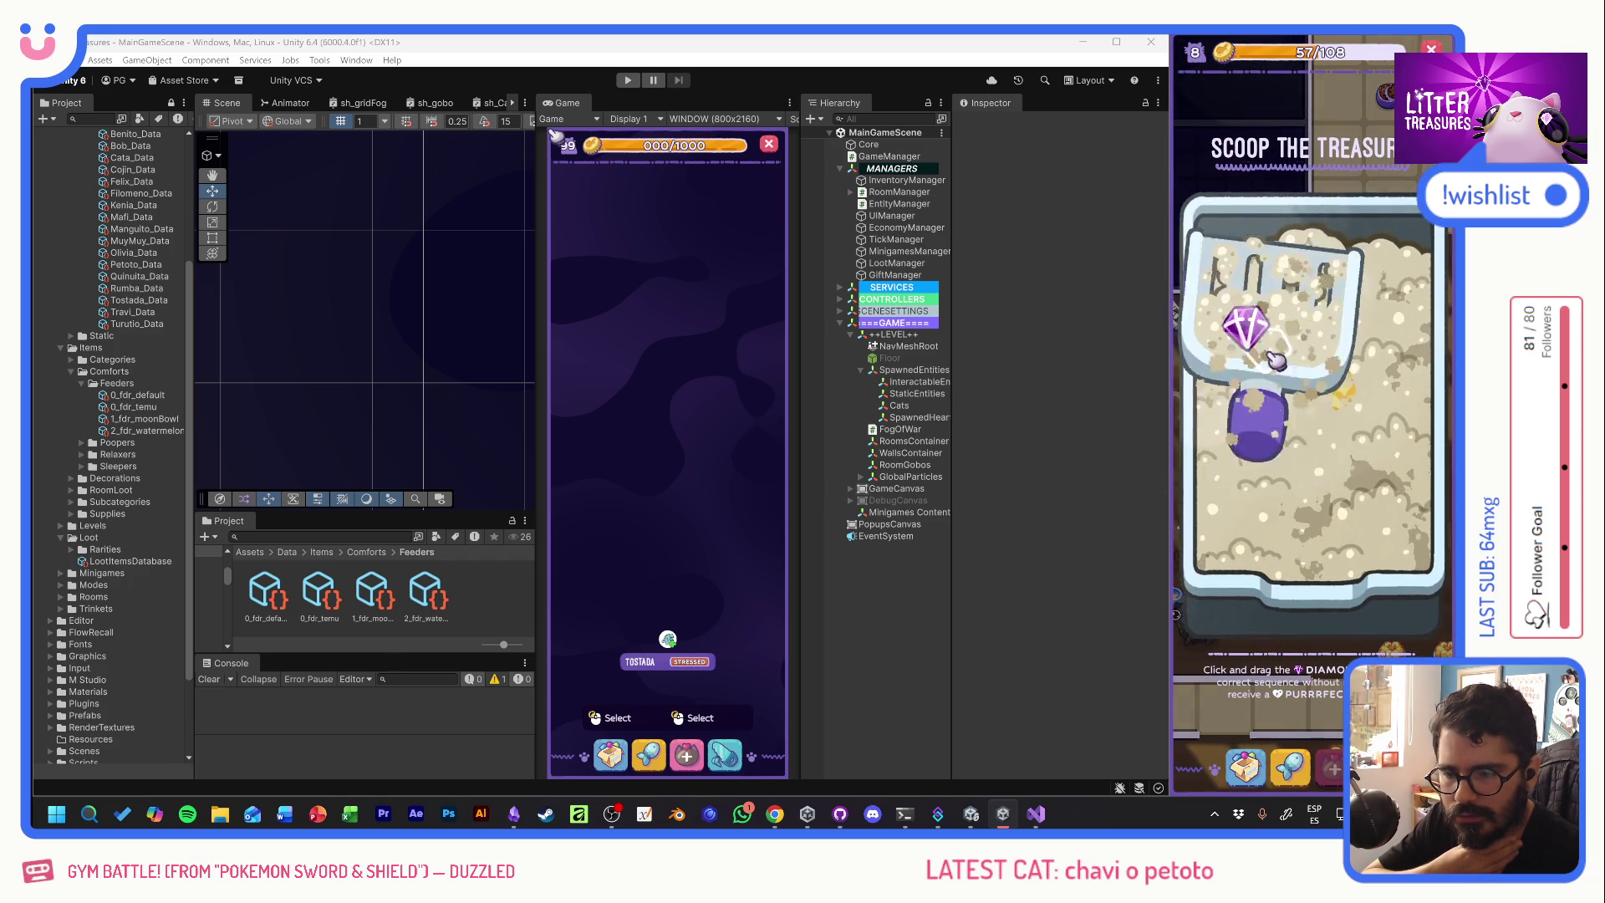
pyautogui.moveTo(1277, 360)
pyautogui.mouseDown()
pyautogui.moveTo(1275, 343)
pyautogui.moveTo(1259, 485)
pyautogui.moveTo(1372, 490)
pyautogui.mouseUp()
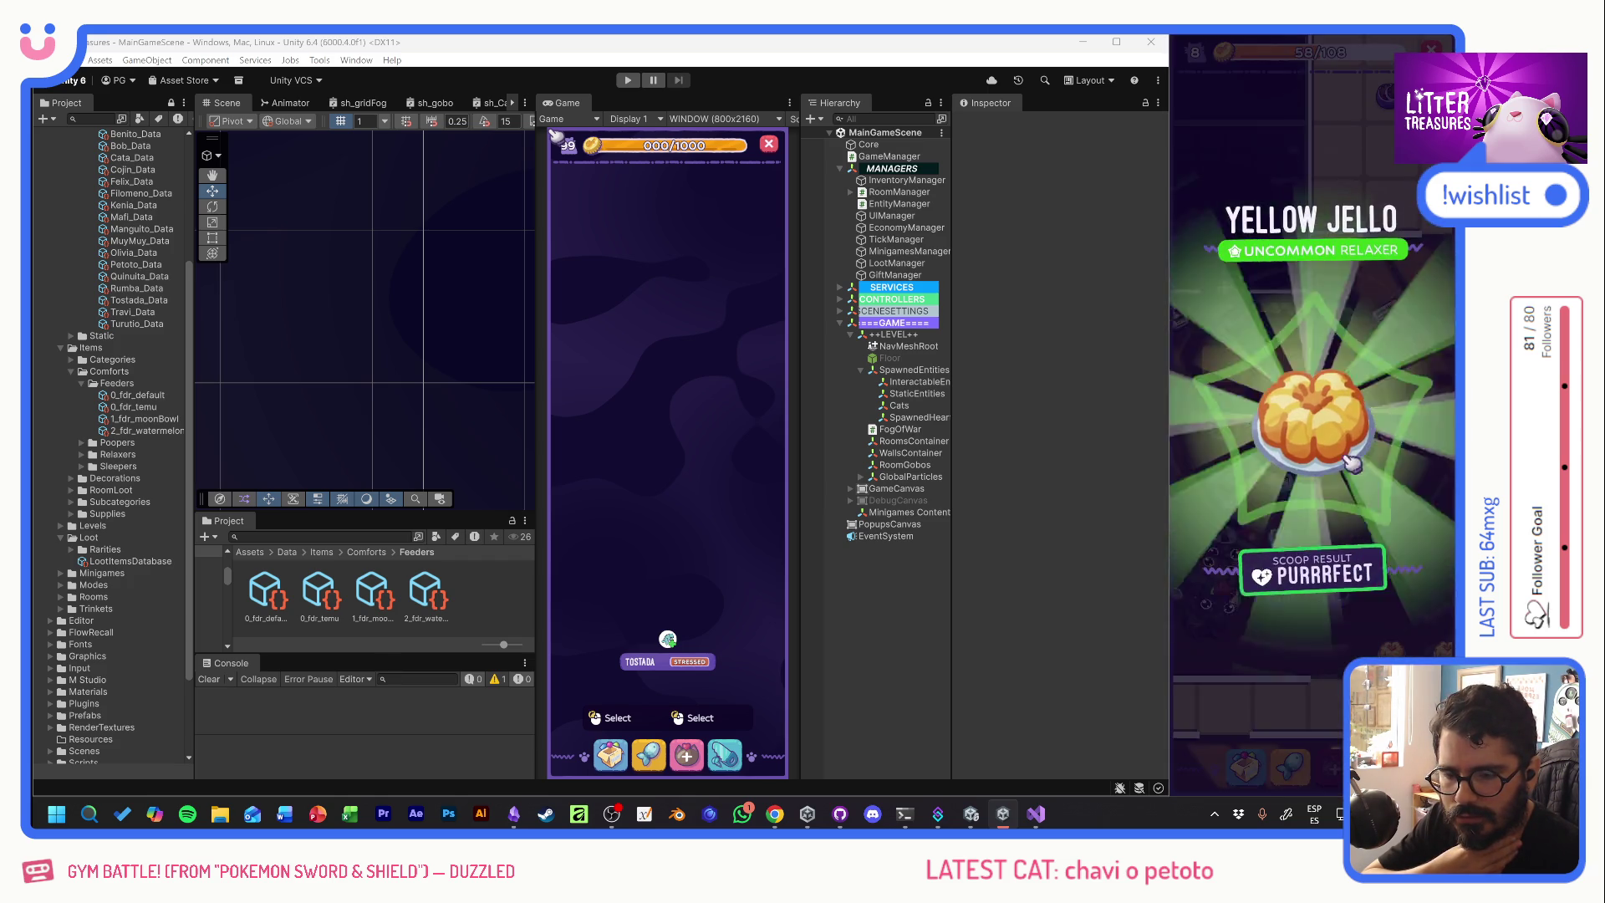
pyautogui.click(1352, 462)
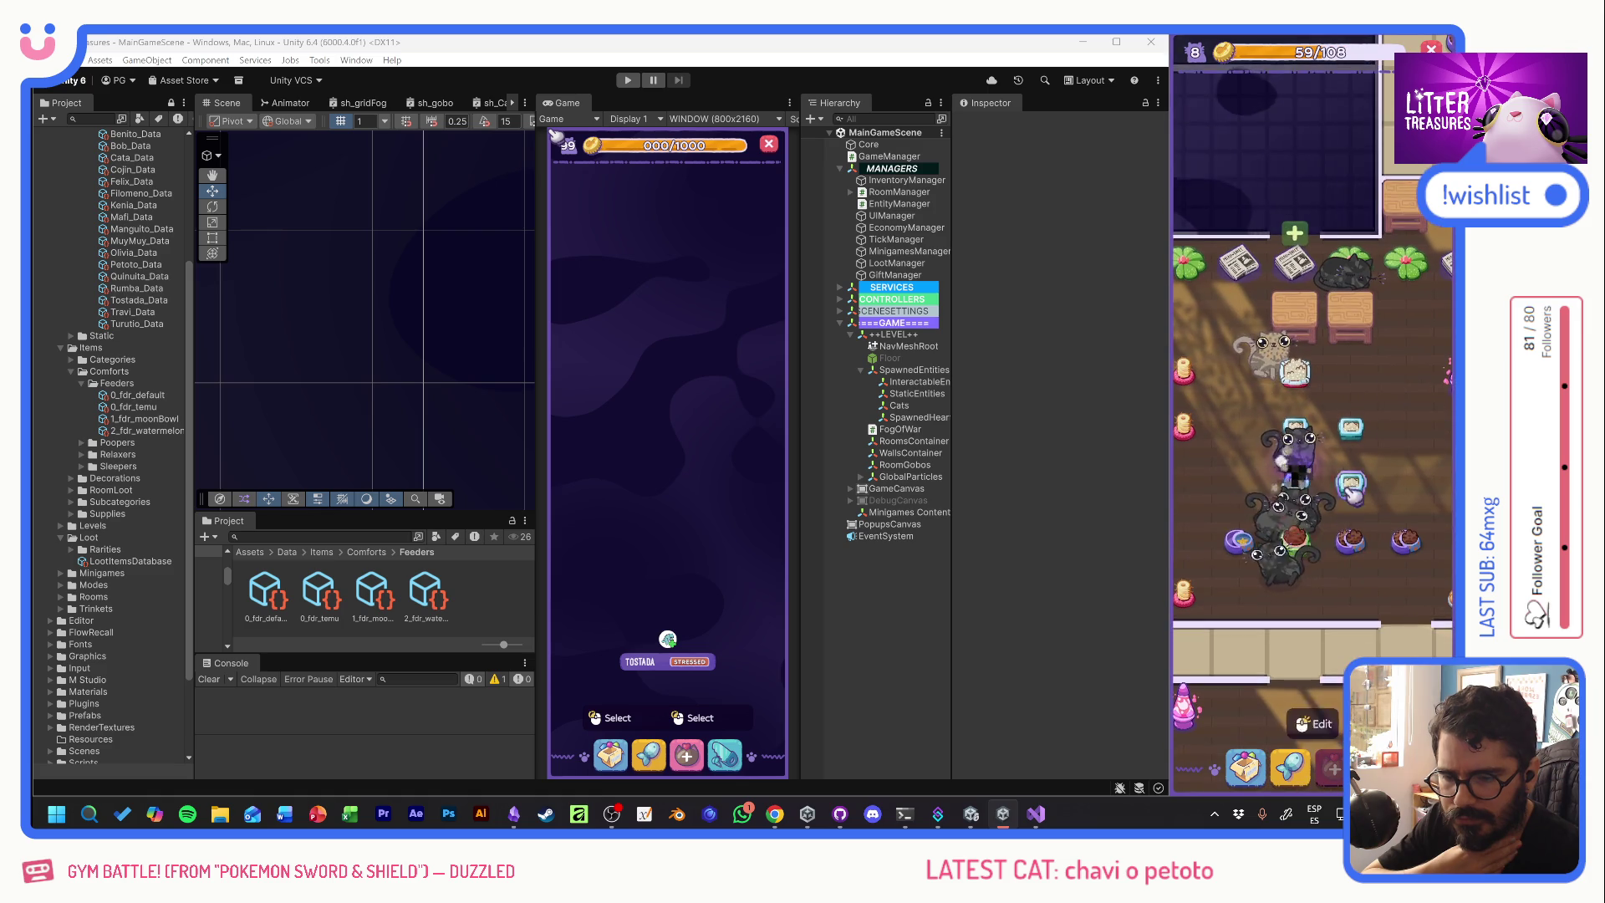
pyautogui.moveTo(1352, 493); pyautogui.dragTo(1347, 460)
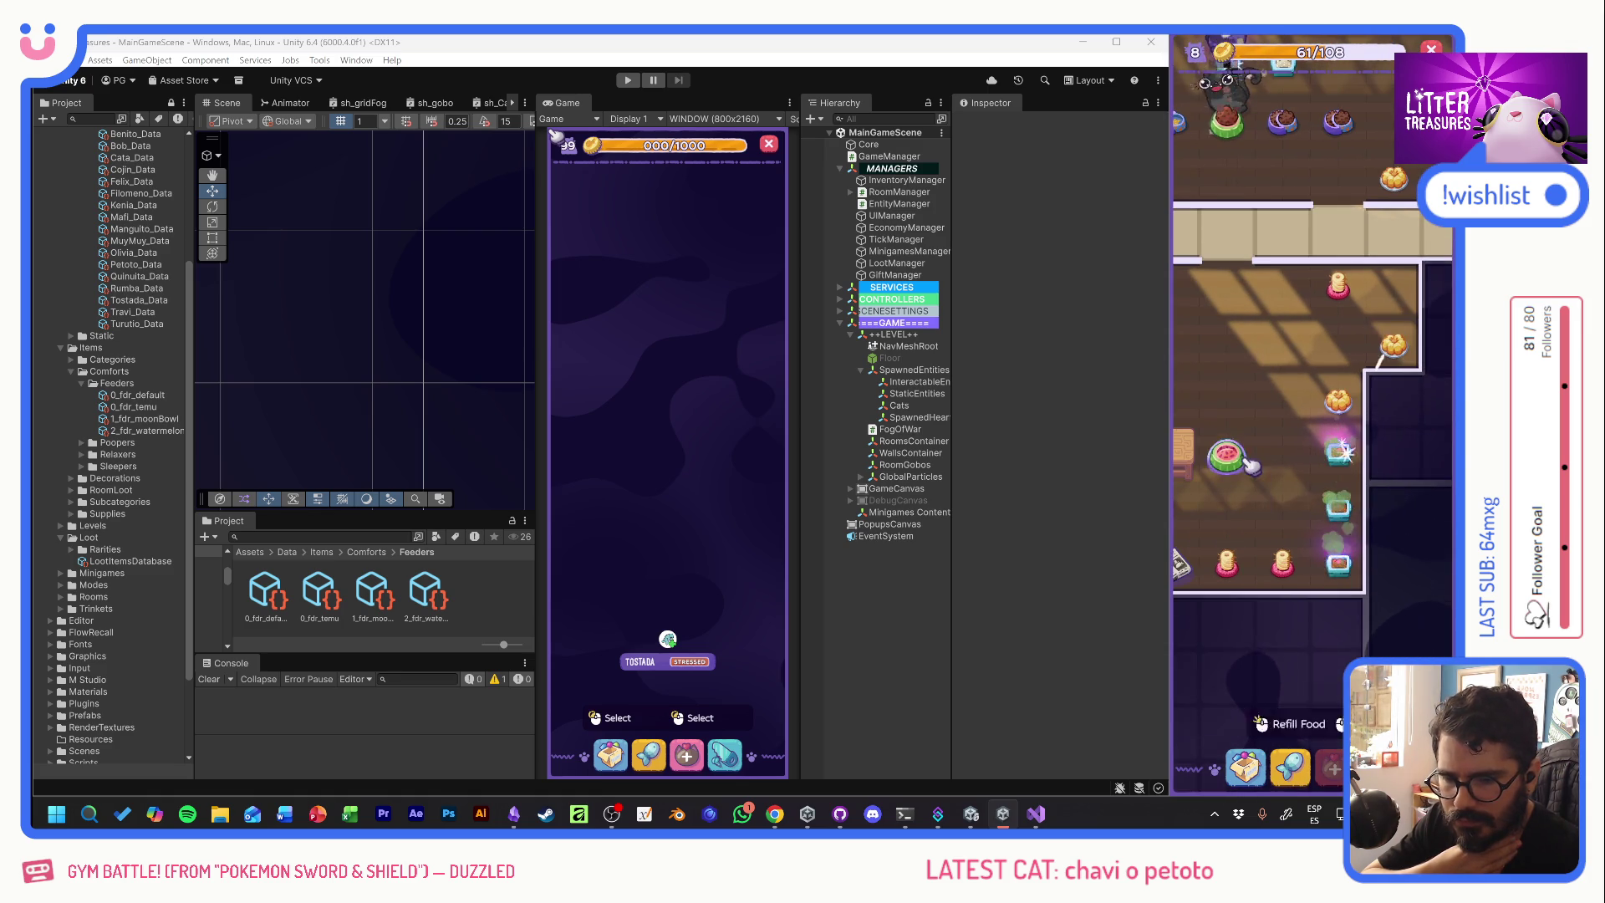
# - Open and close the Supply Shop, then scoop two full litter boxes clean
pyautogui.click(1329, 761)
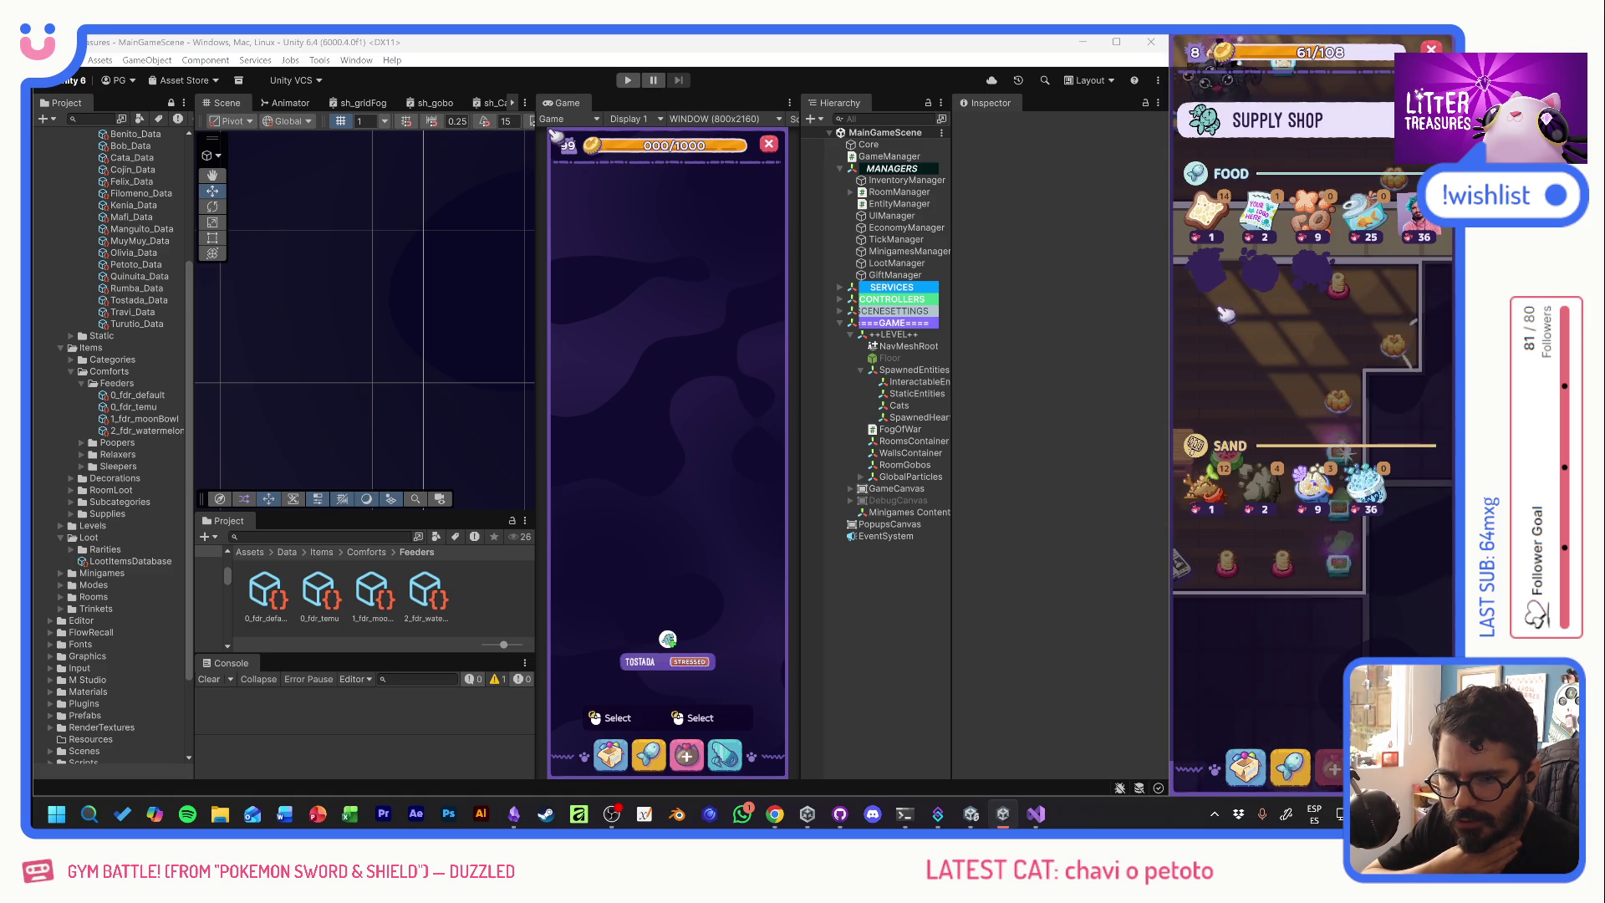
pyautogui.click(1208, 467)
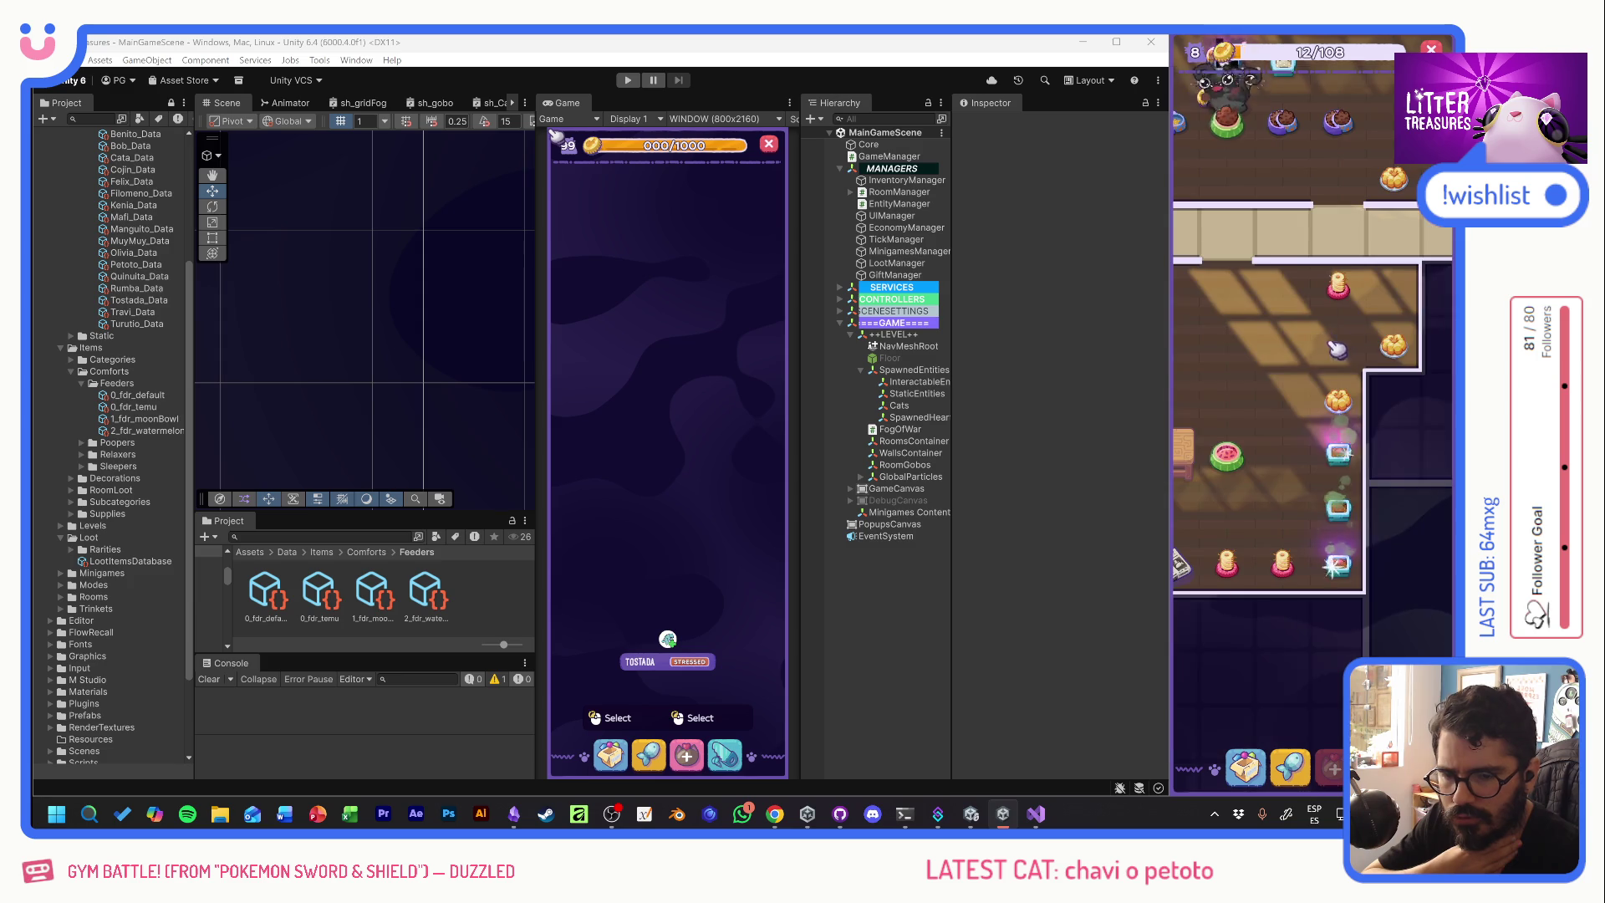
pyautogui.click(1329, 455)
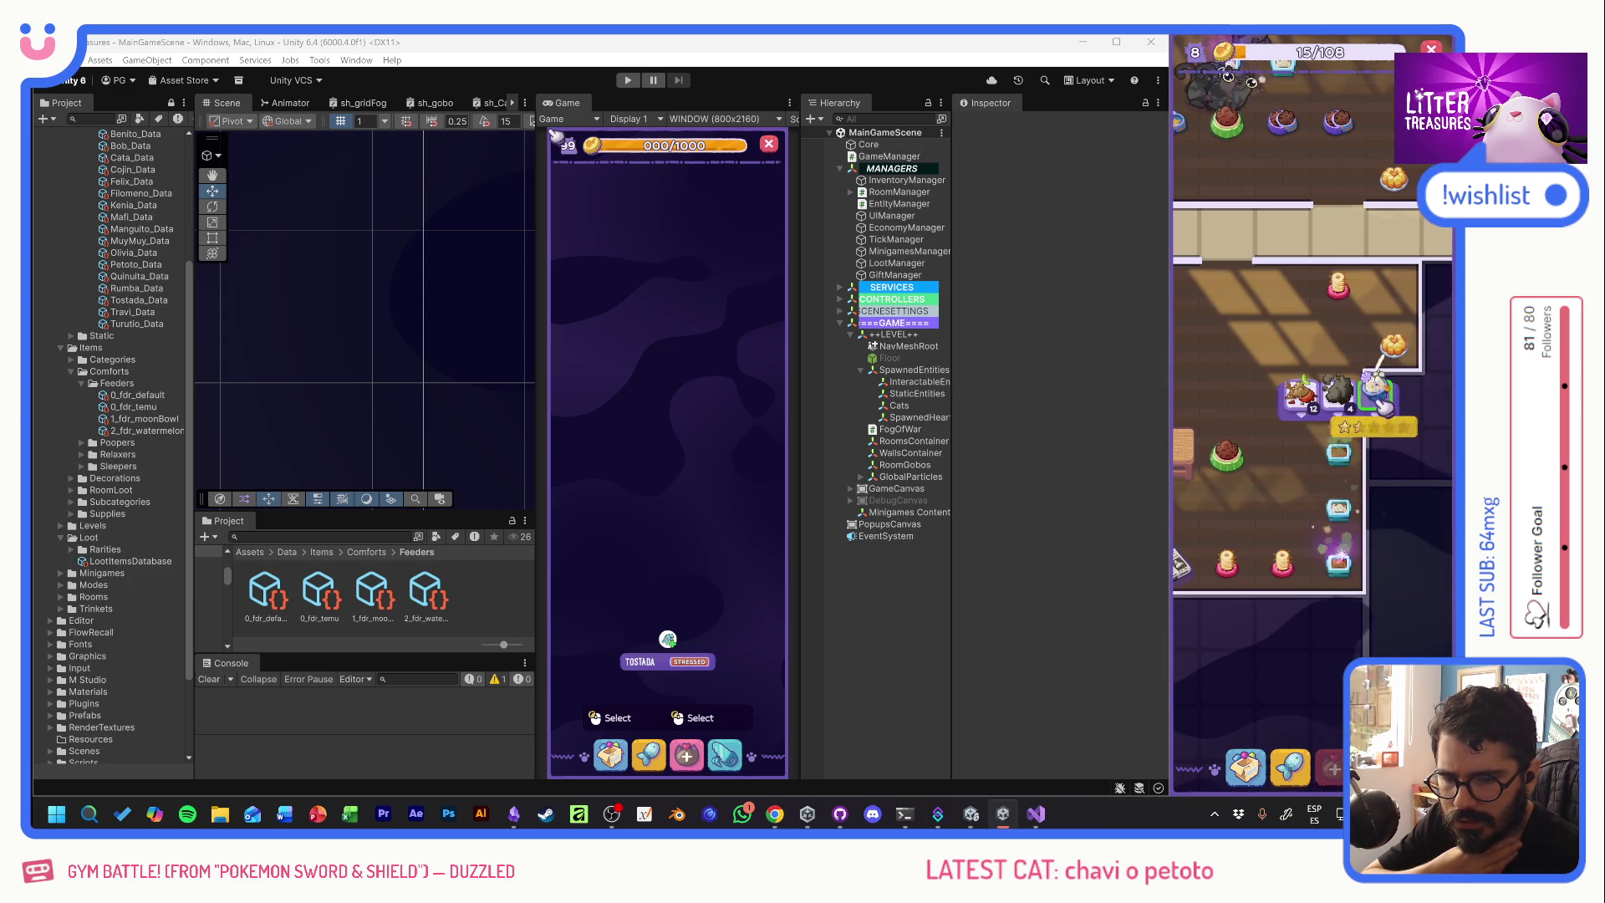
pyautogui.click(1344, 567)
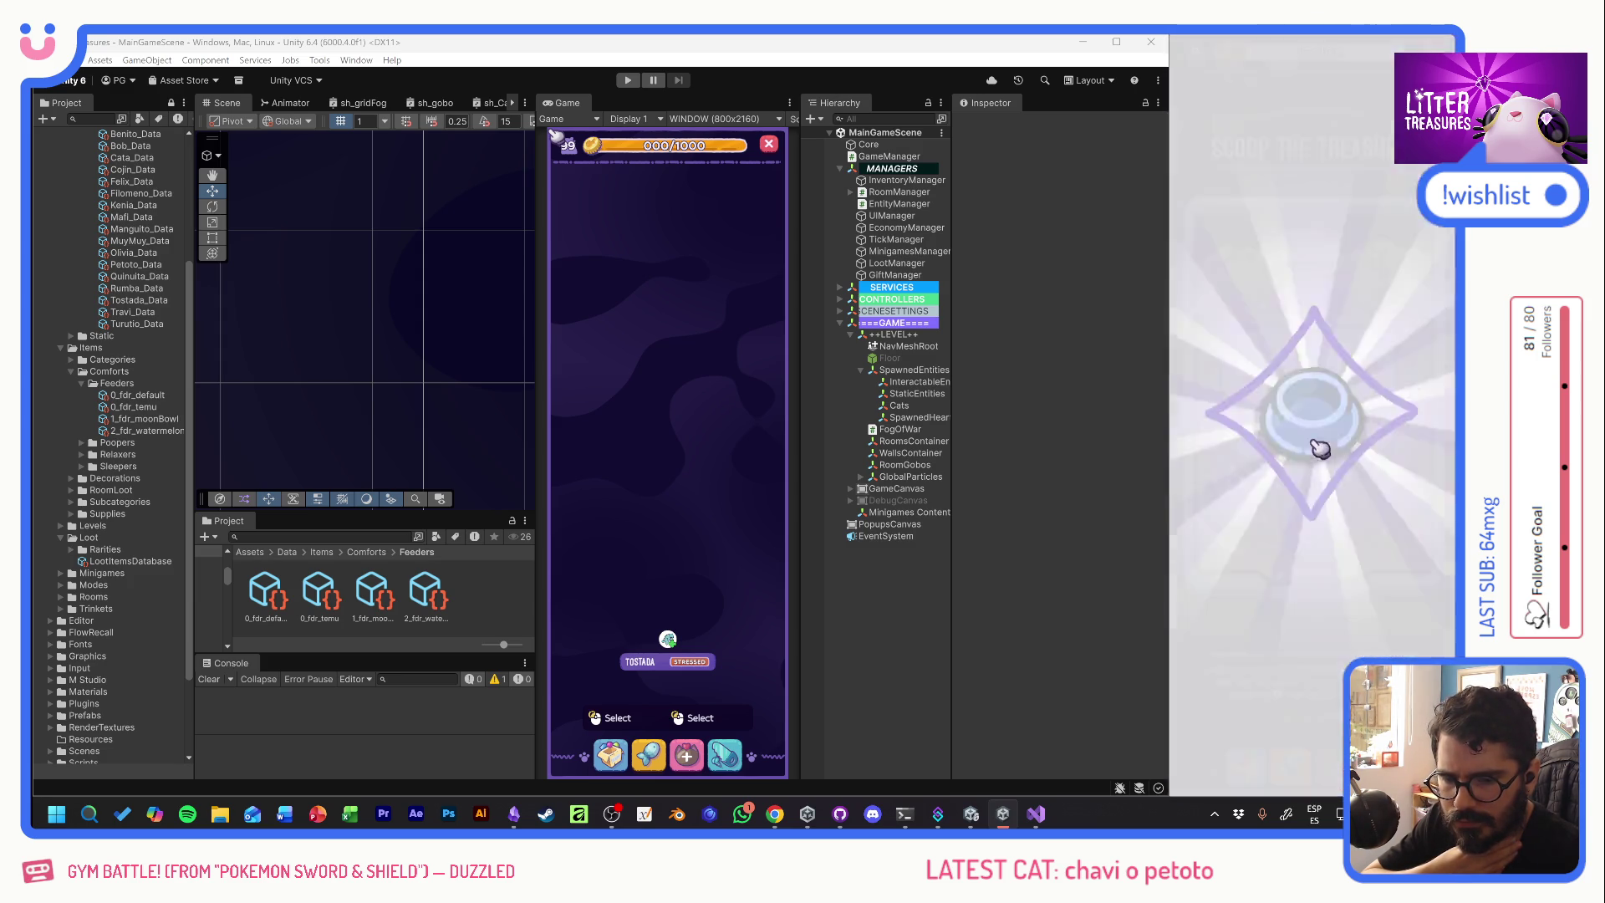
pyautogui.moveTo(1219, 483); pyautogui.dragTo(1384, 477)
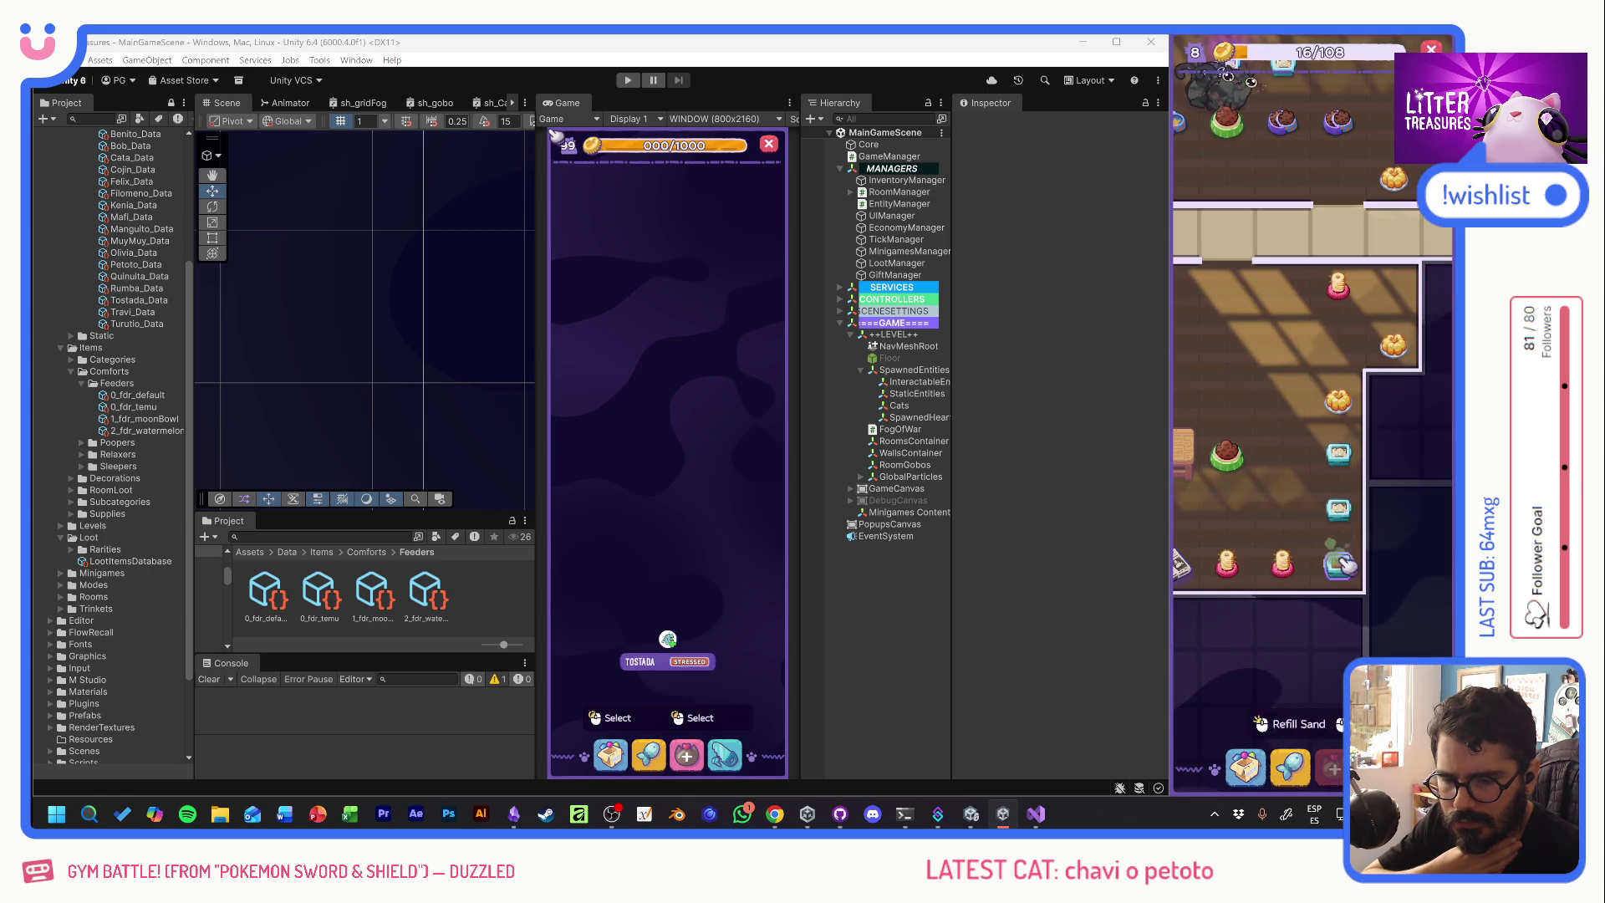
pyautogui.moveTo(1275, 361)
pyautogui.mouseDown()
pyautogui.moveTo(1284, 516)
pyautogui.moveTo(1297, 475)
pyautogui.mouseUp()
# - Scoop the glowing litter box, collect the Crystal Gels sand, and complete another gem run
pyautogui.click(1257, 483)
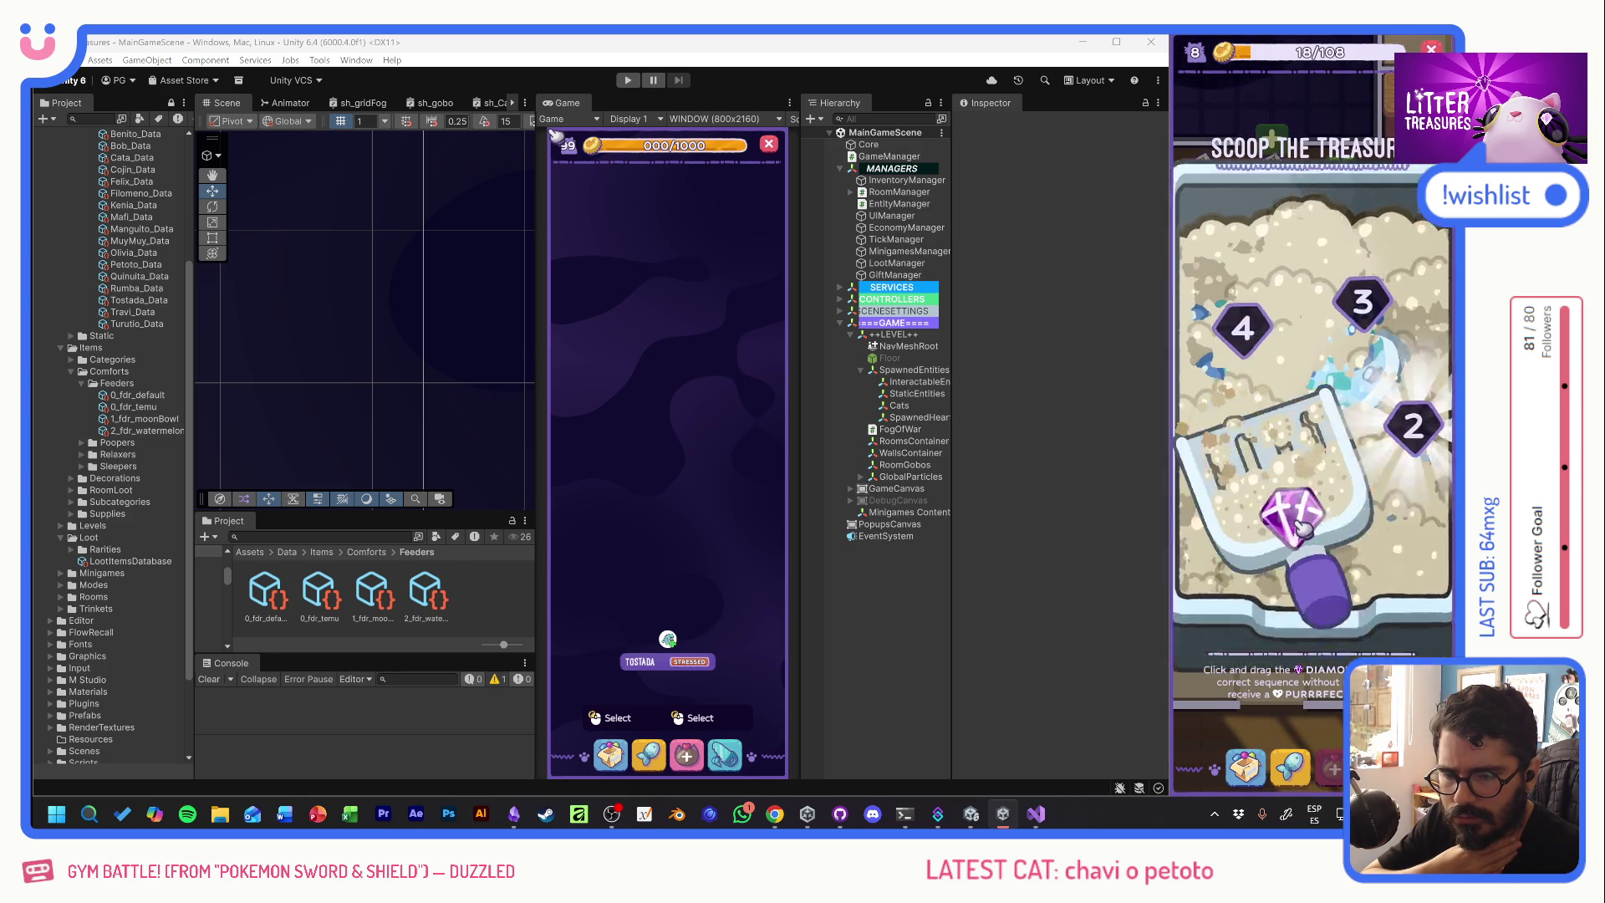
pyautogui.moveTo(1375, 355); pyautogui.dragTo(1358, 397)
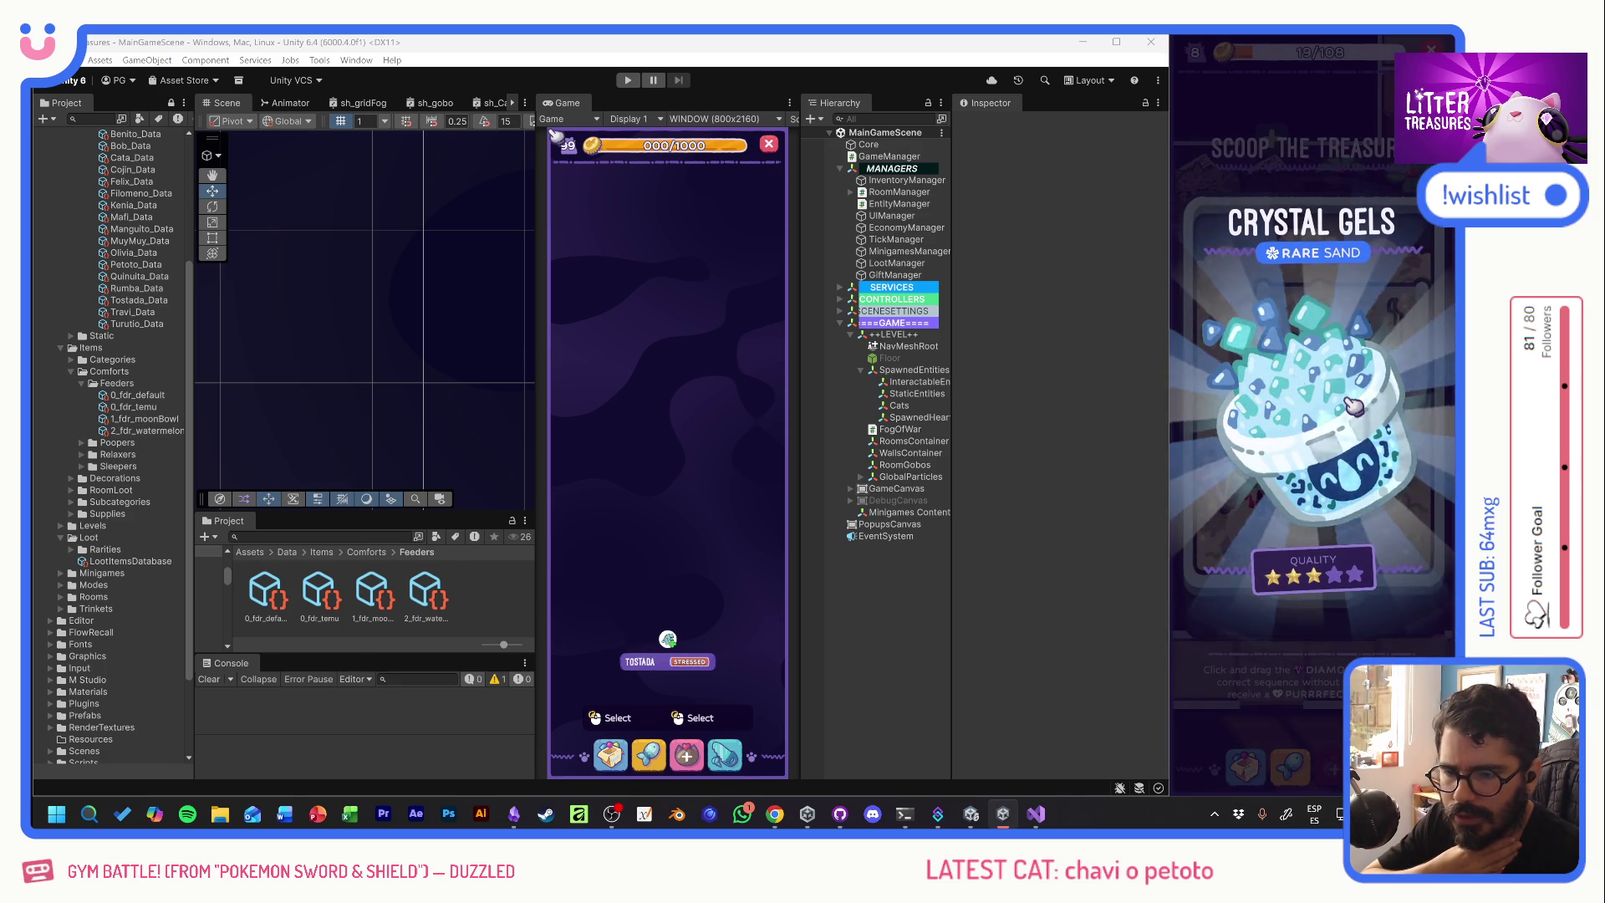
pyautogui.click(1338, 416)
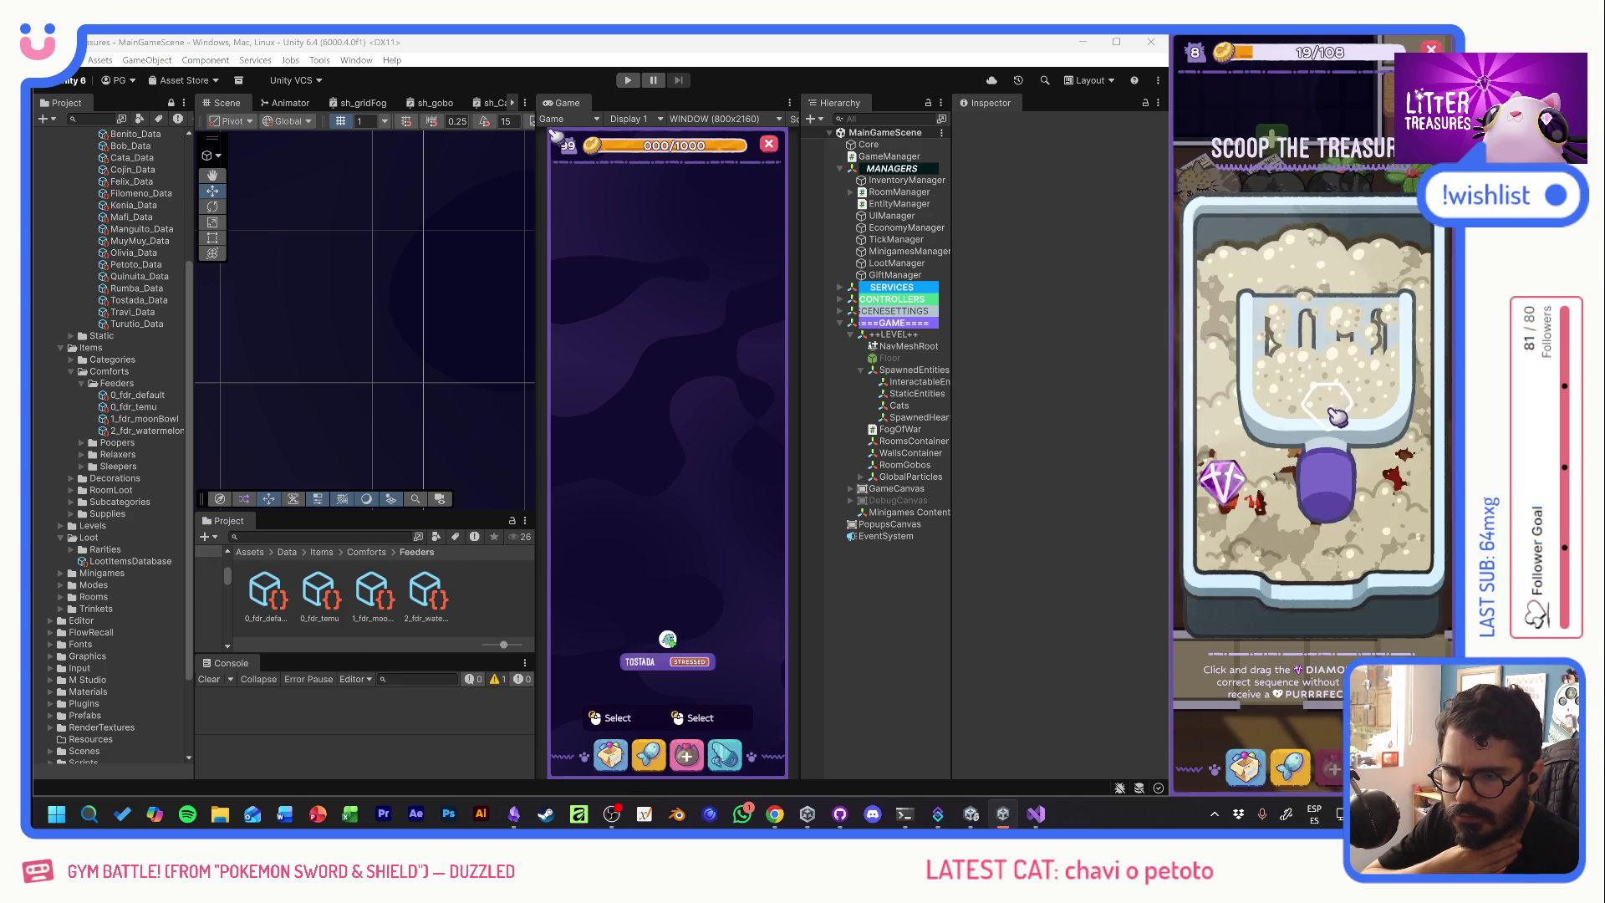
pyautogui.moveTo(1344, 395); pyautogui.dragTo(1346, 418)
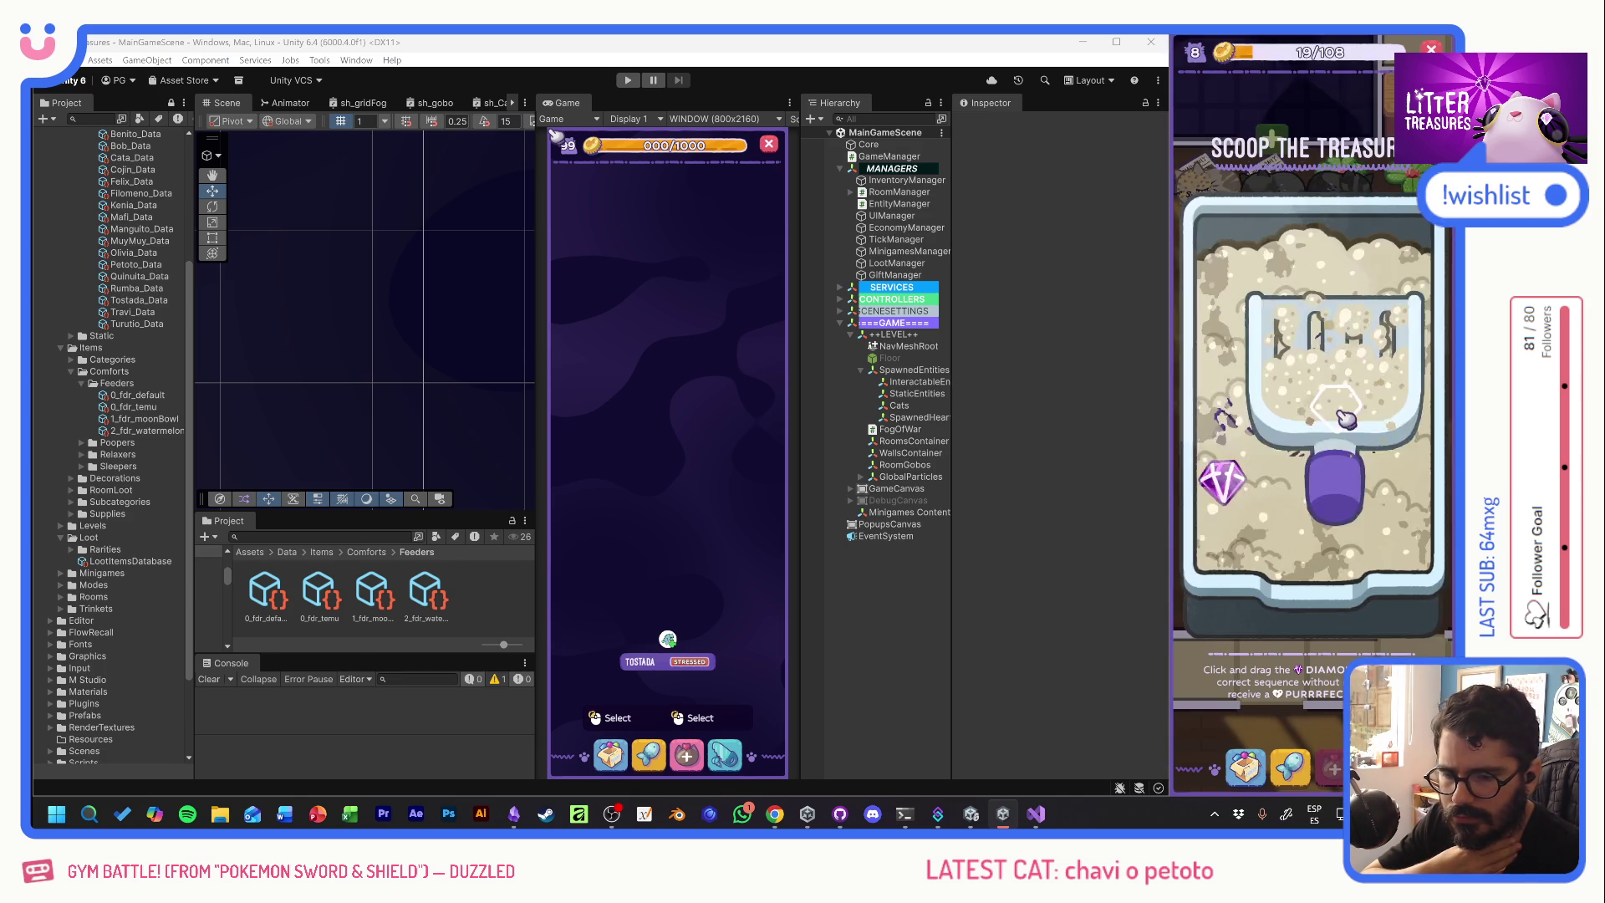
pyautogui.moveTo(1223, 478); pyautogui.dragTo(1312, 339)
# - Play the next round to win Kitty Kibbles food, then start scooping another glowing box
pyautogui.click(1266, 334)
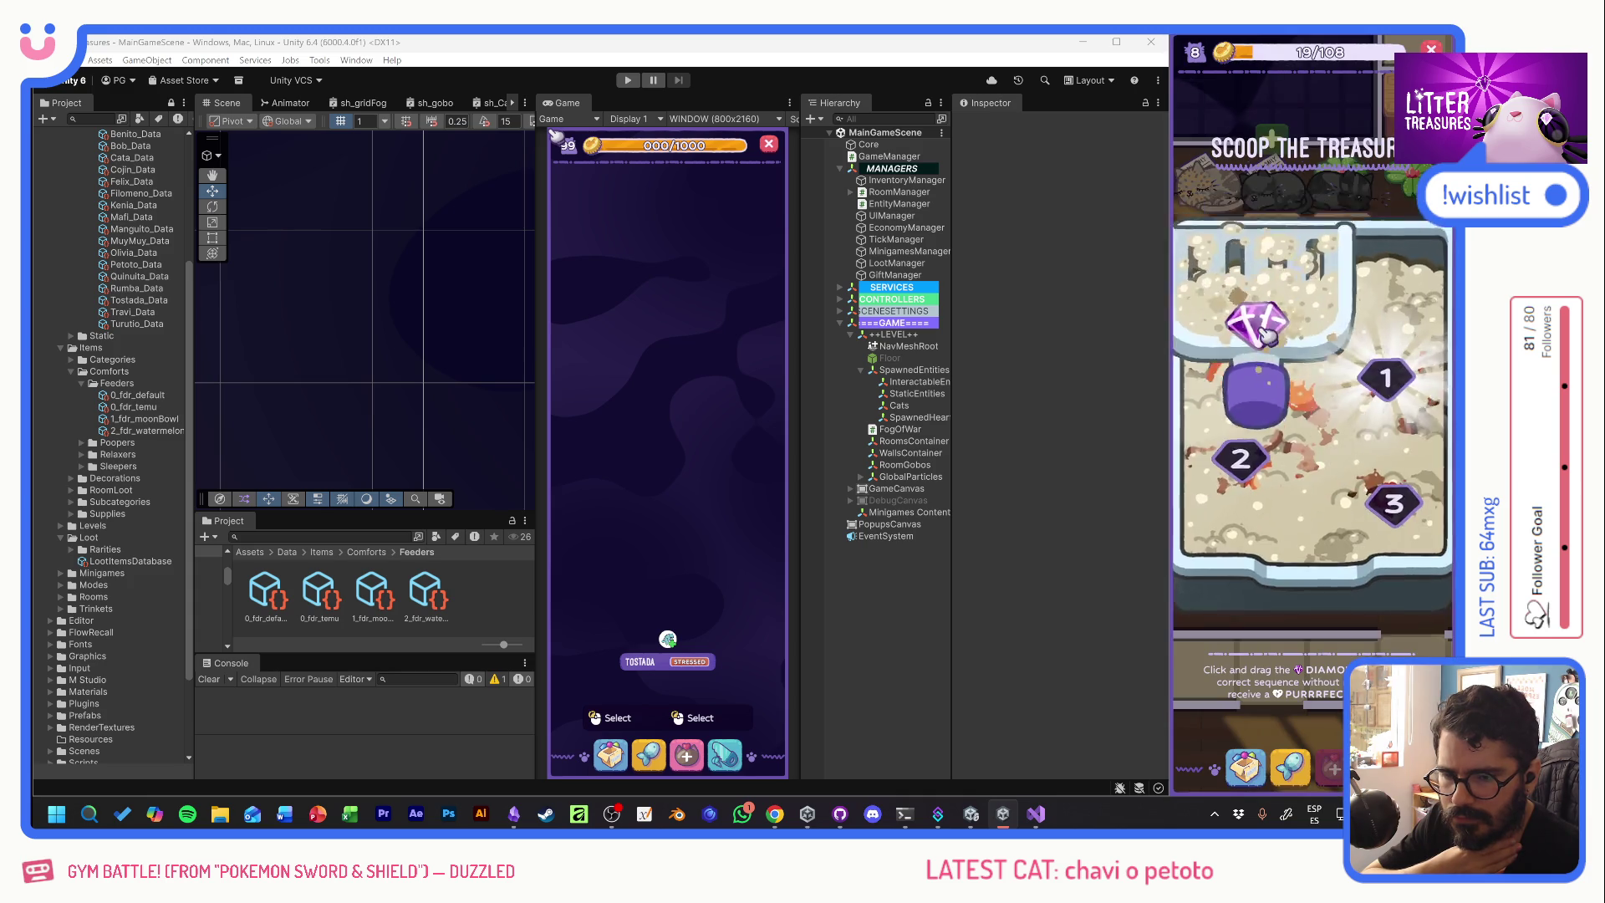
pyautogui.moveTo(1252, 484); pyautogui.dragTo(1372, 520)
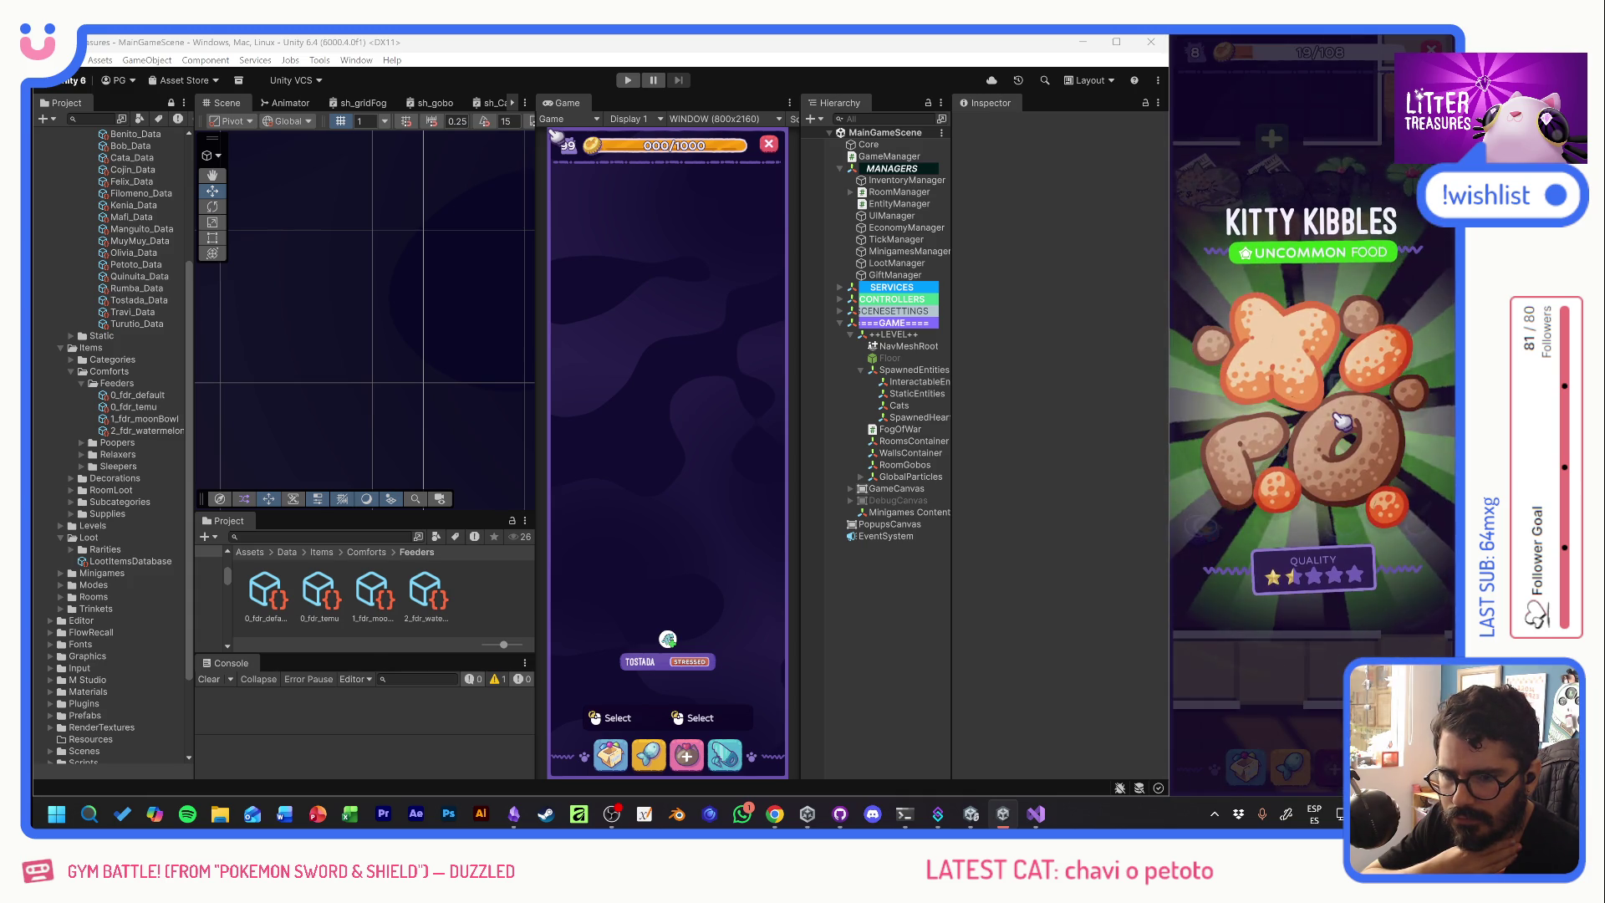
pyautogui.click(1341, 420)
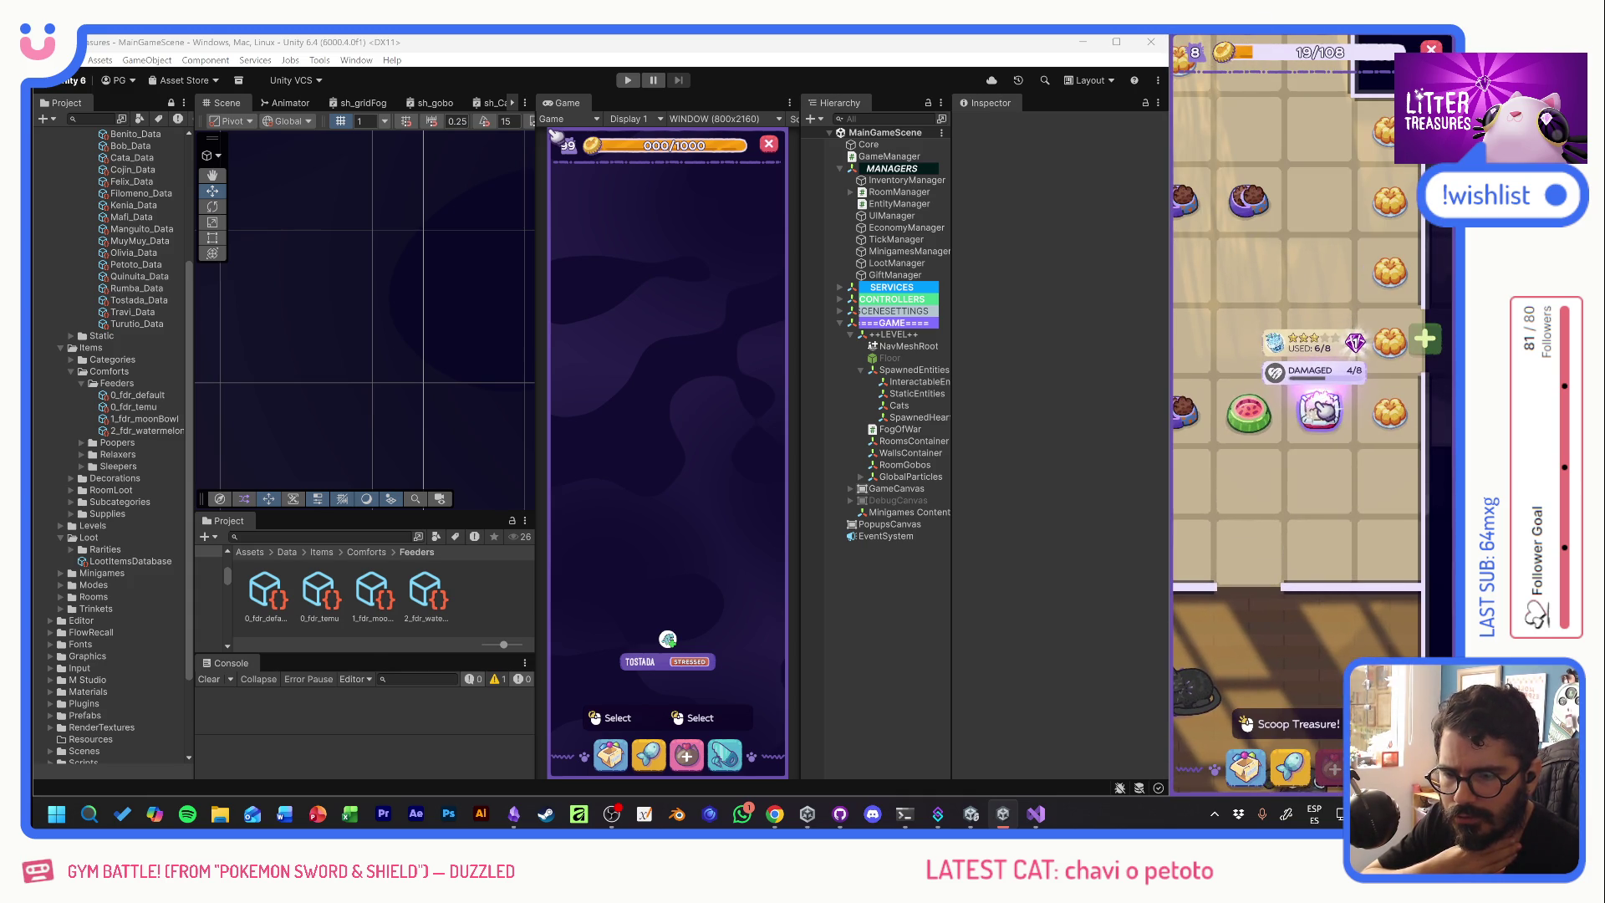
pyautogui.click(1319, 412)
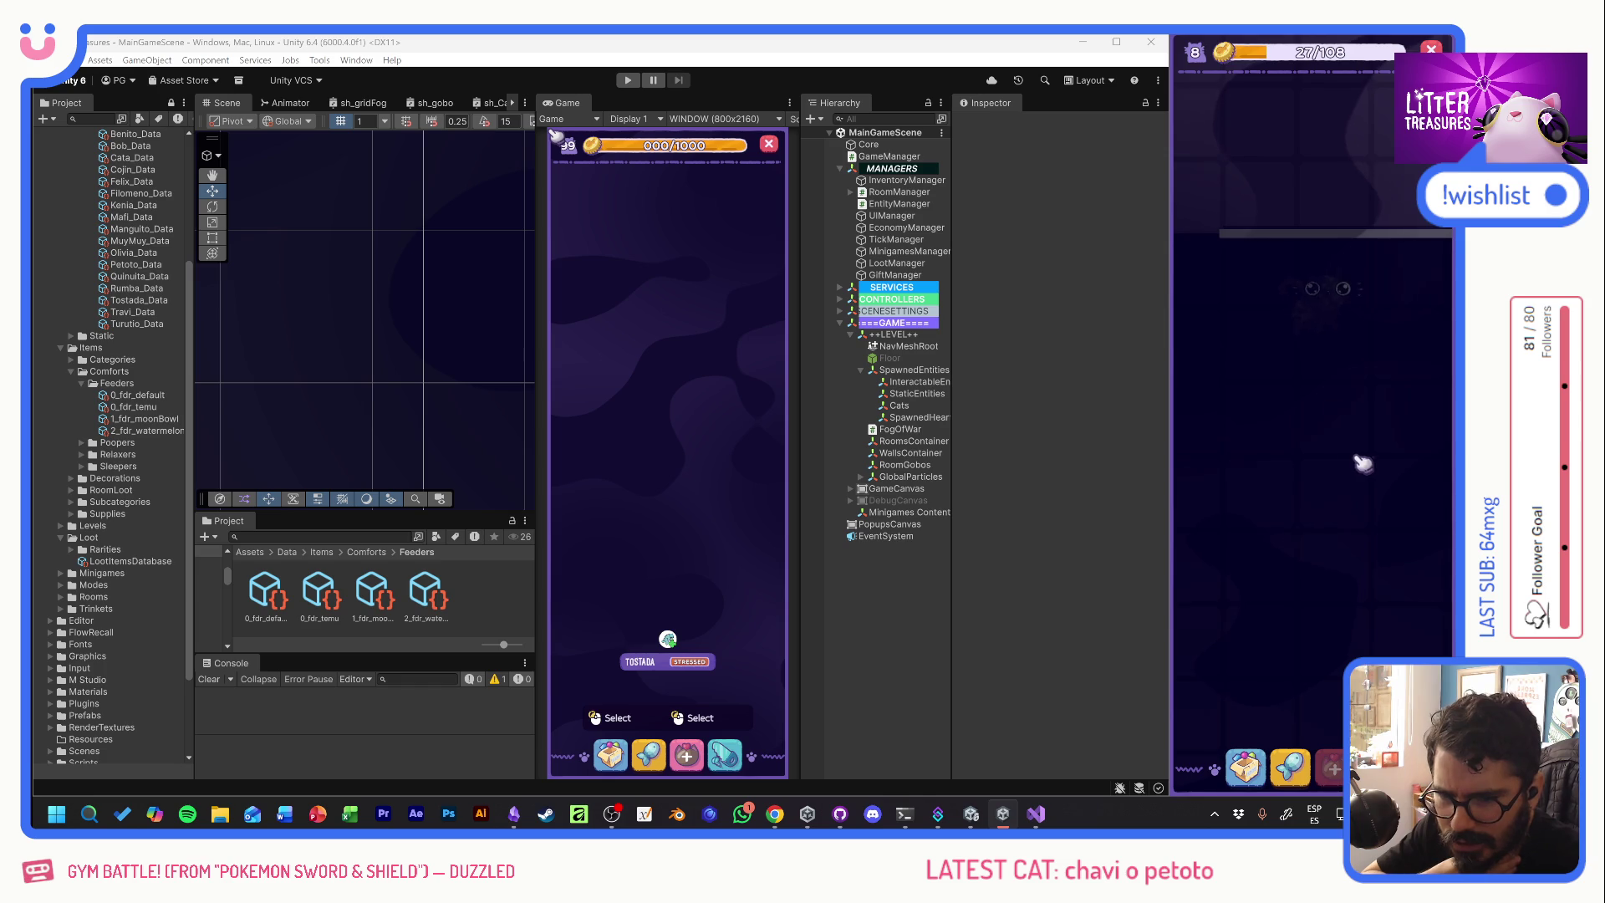
# - Pan to the black cat, focus it to give love, then pan toward the fogged rooms
pyautogui.moveTo(1379, 502)
pyautogui.mouseDown()
pyautogui.moveTo(1301, 420)
pyautogui.moveTo(1221, 415)
pyautogui.moveTo(1246, 470)
pyautogui.mouseUp()
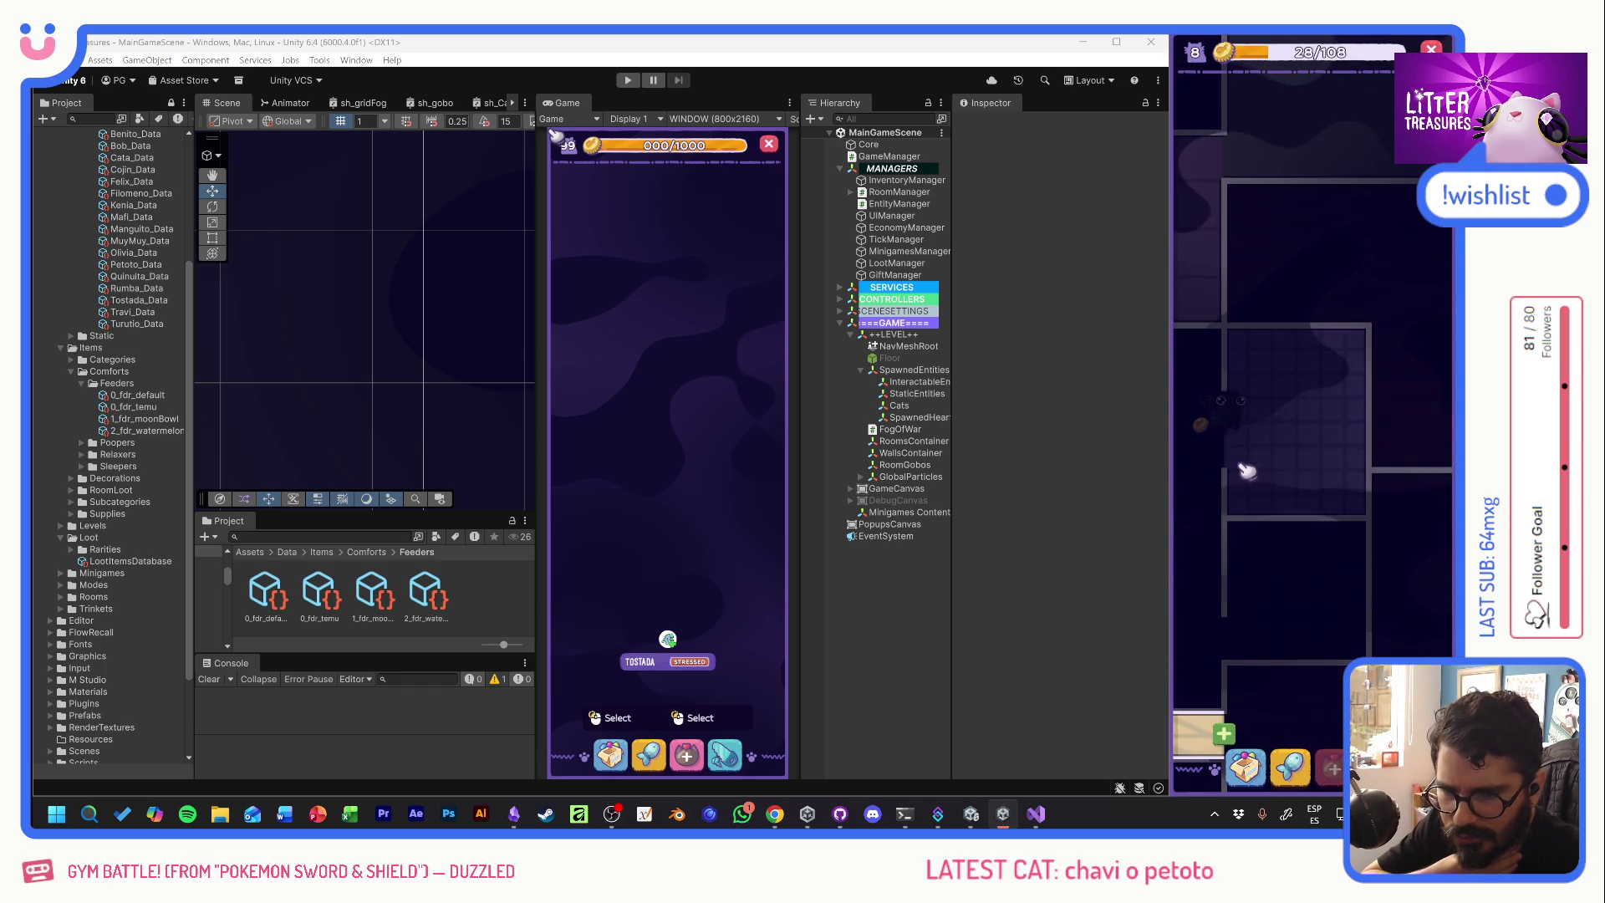
pyautogui.click(1344, 416)
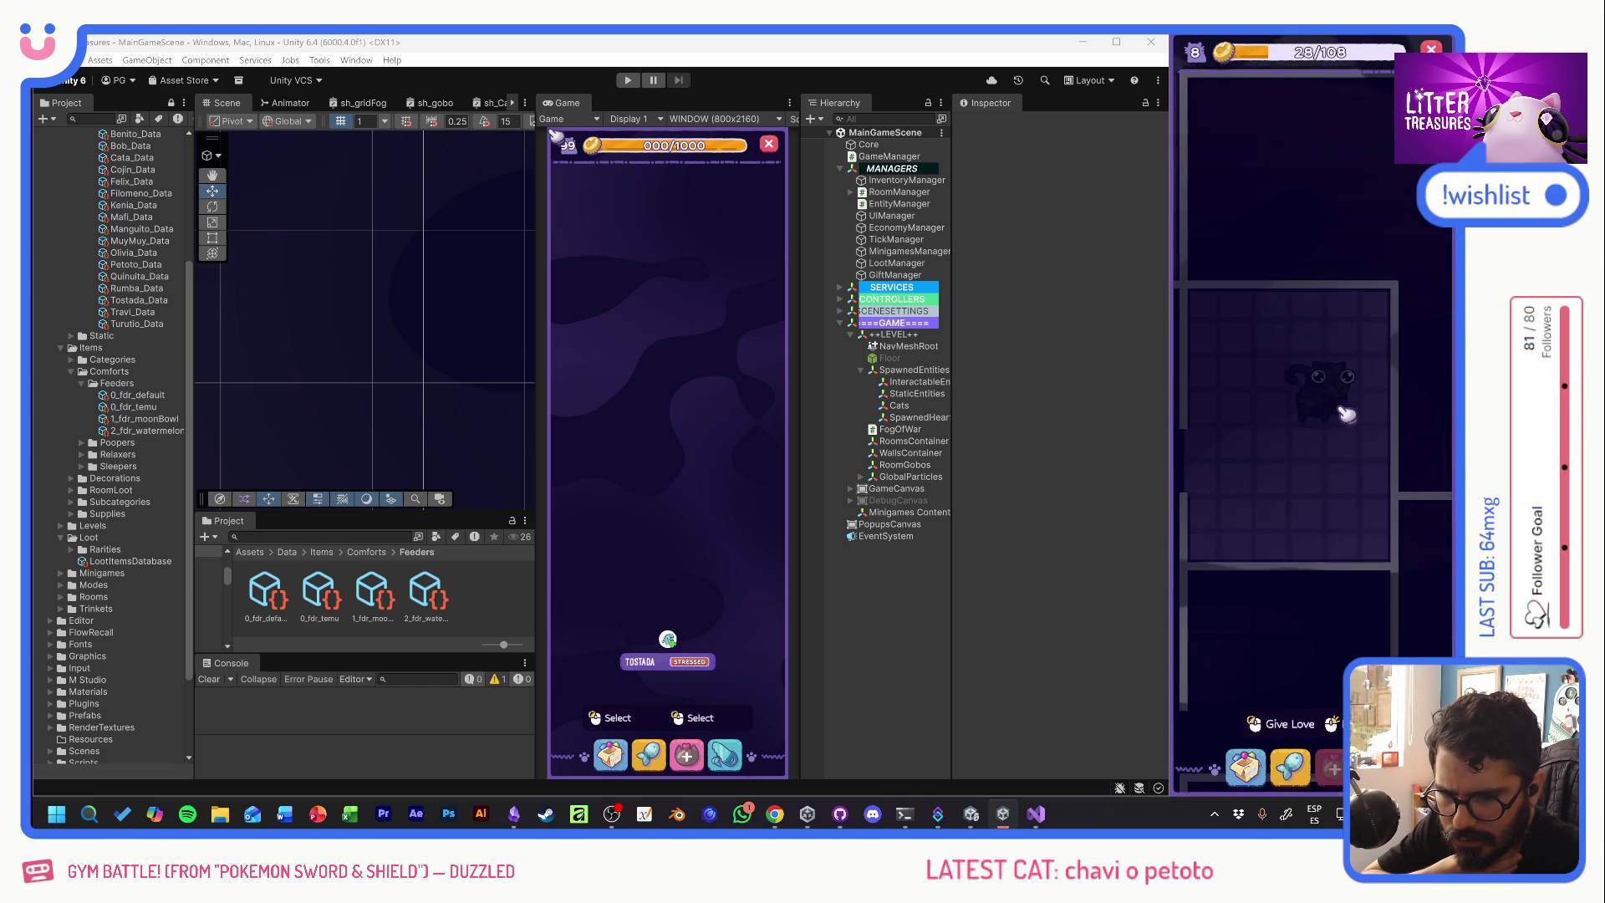
pyautogui.moveTo(1365, 477)
pyautogui.mouseDown()
pyautogui.moveTo(1269, 398)
pyautogui.moveTo(1309, 444)
pyautogui.moveTo(1260, 497)
pyautogui.mouseUp()
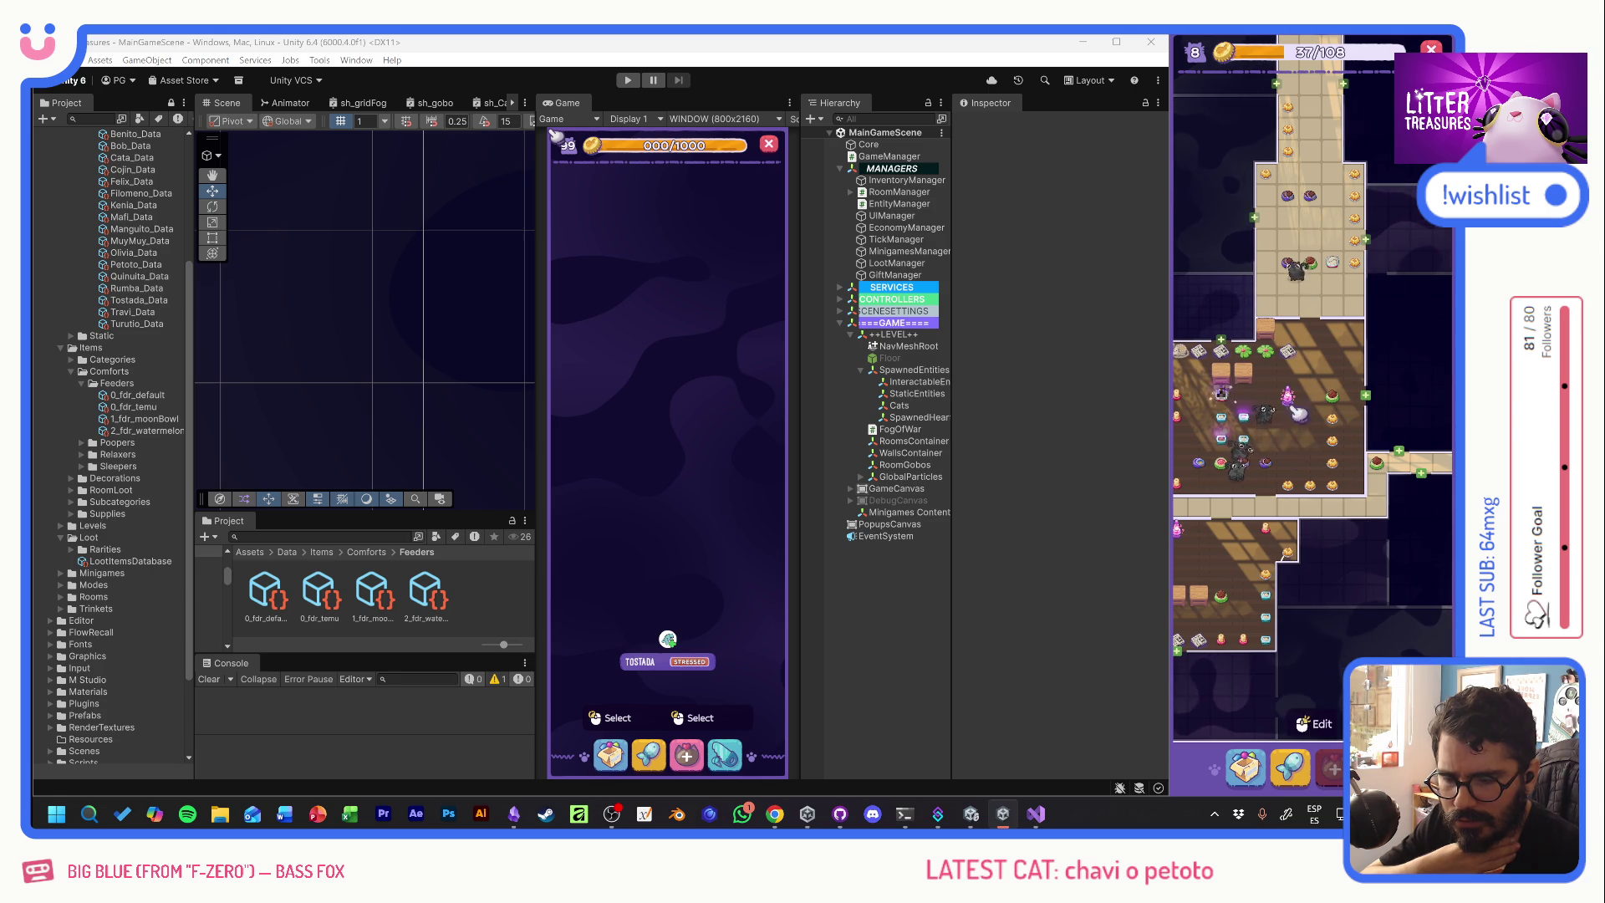
# - Zoom into the cat room and play scoop rounds for Crystal Gels and Rainbow Mellows
pyautogui.scroll(5, 1357, 452)
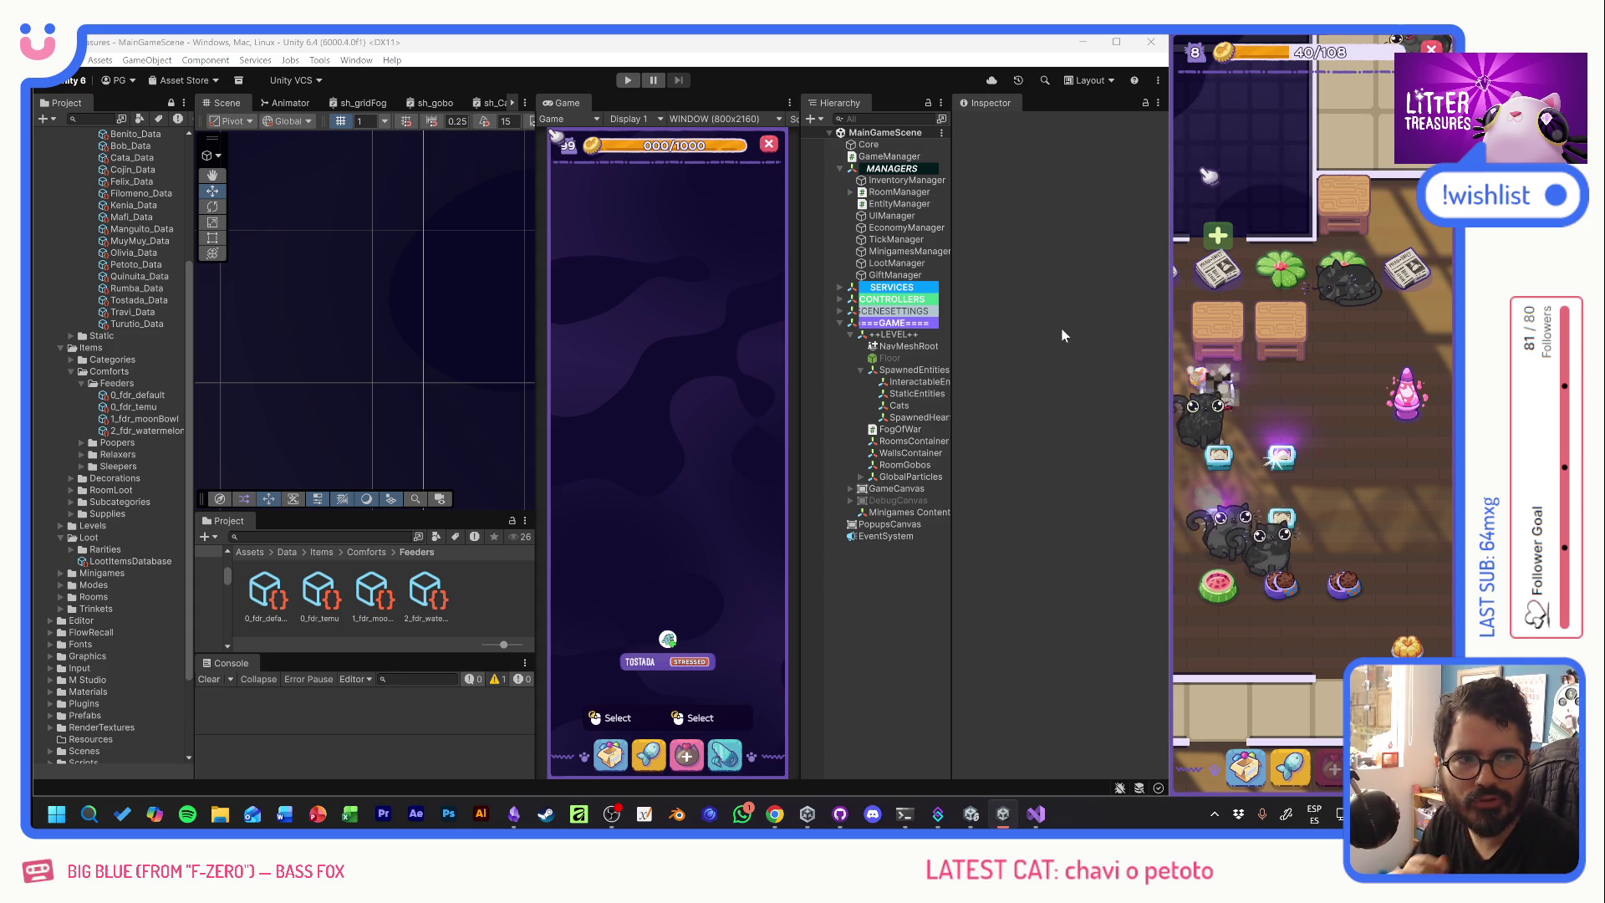
pyautogui.click(1218, 516)
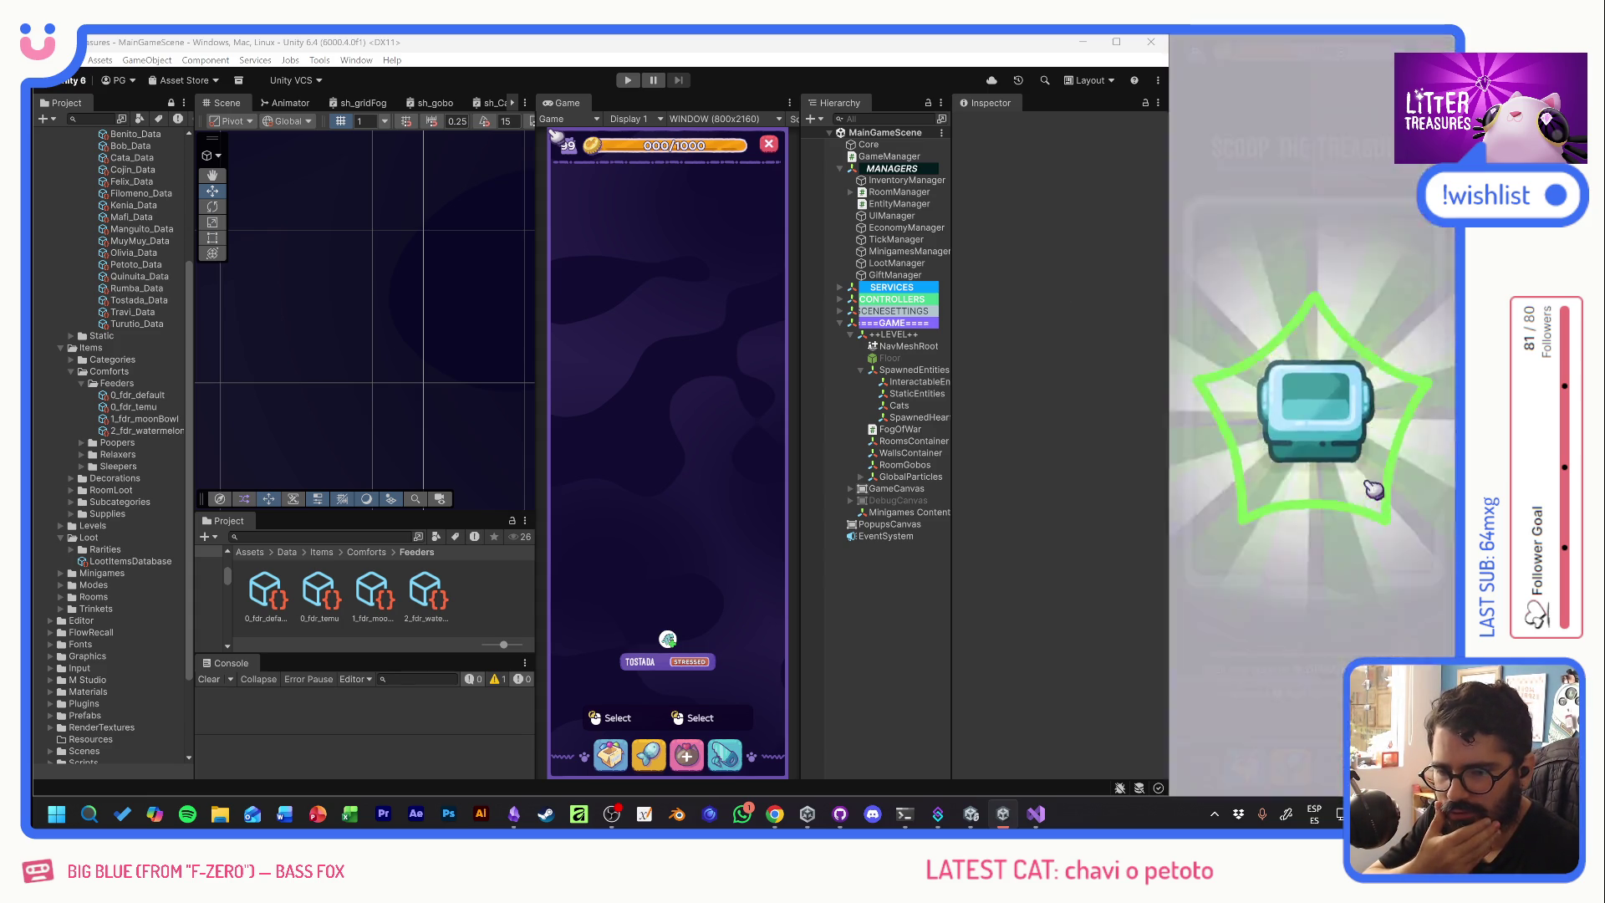
pyautogui.moveTo(1223, 460)
pyautogui.mouseDown()
pyautogui.moveTo(1348, 529)
pyautogui.moveTo(1322, 318)
pyautogui.moveTo(1252, 340)
pyautogui.moveTo(1391, 489)
pyautogui.mouseUp()
pyautogui.click(1308, 440)
pyautogui.click(1303, 565)
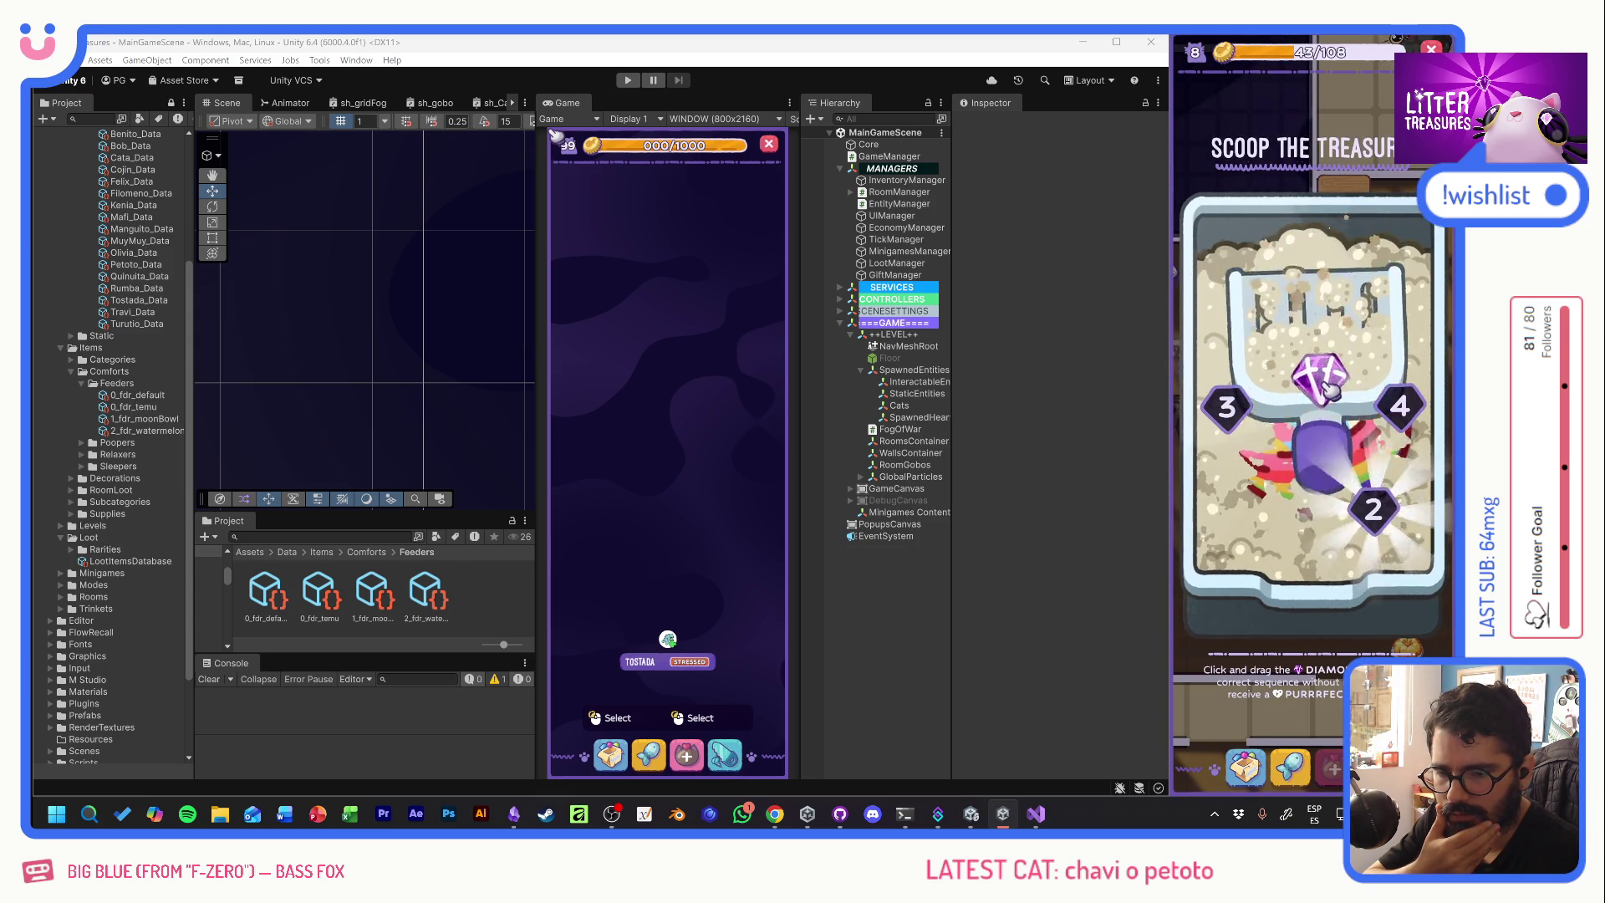
pyautogui.moveTo(1238, 435); pyautogui.dragTo(1398, 431)
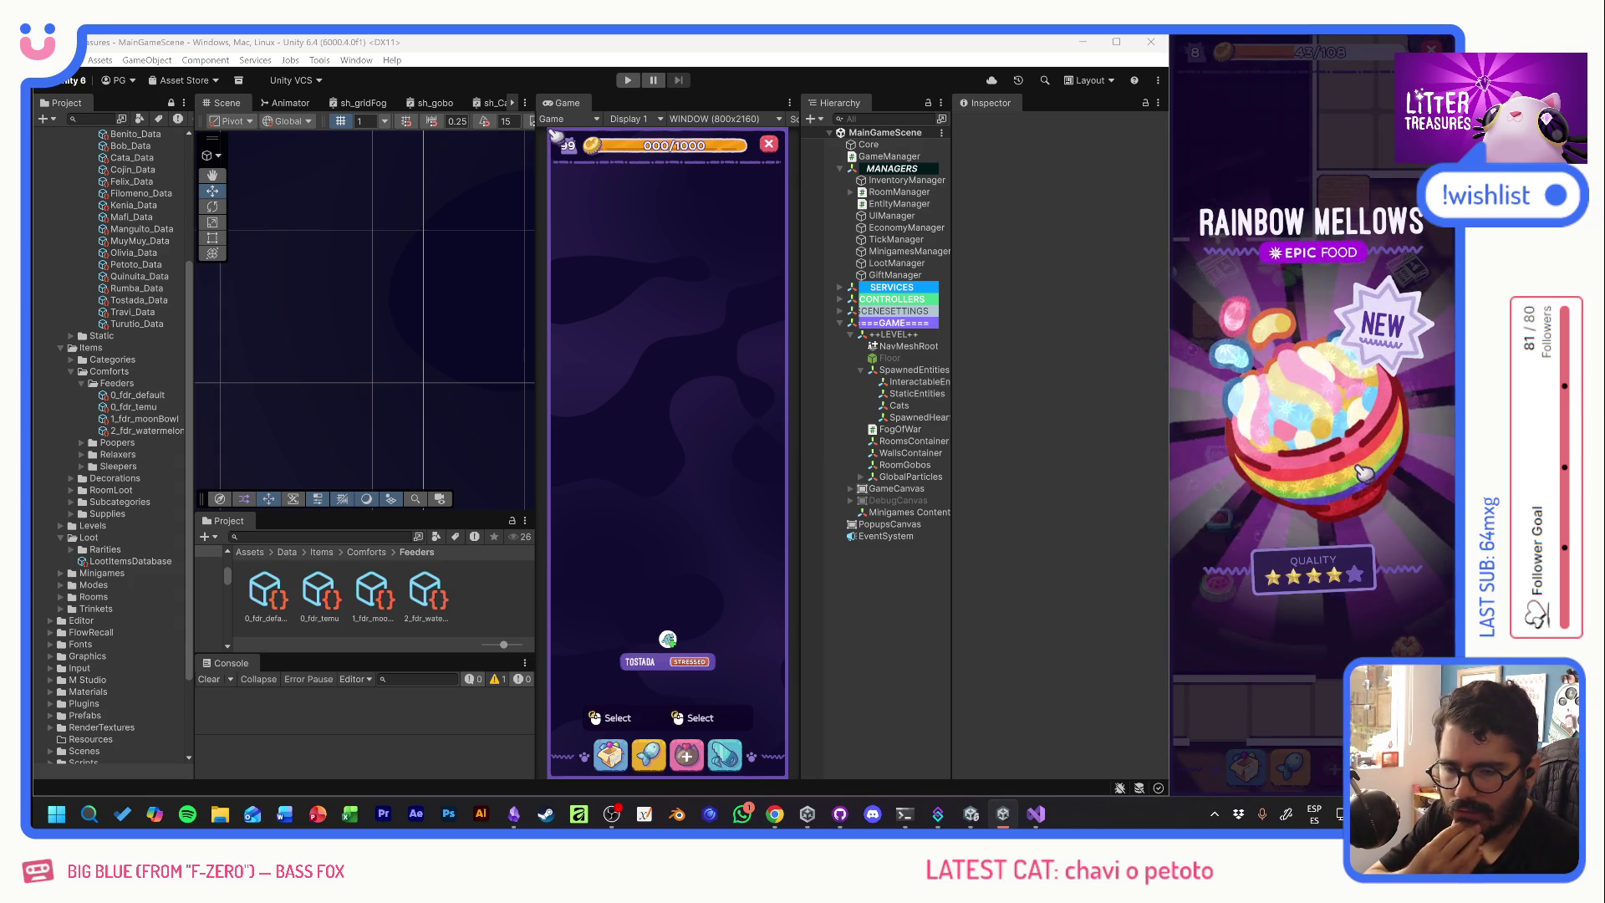
pyautogui.click(1338, 439)
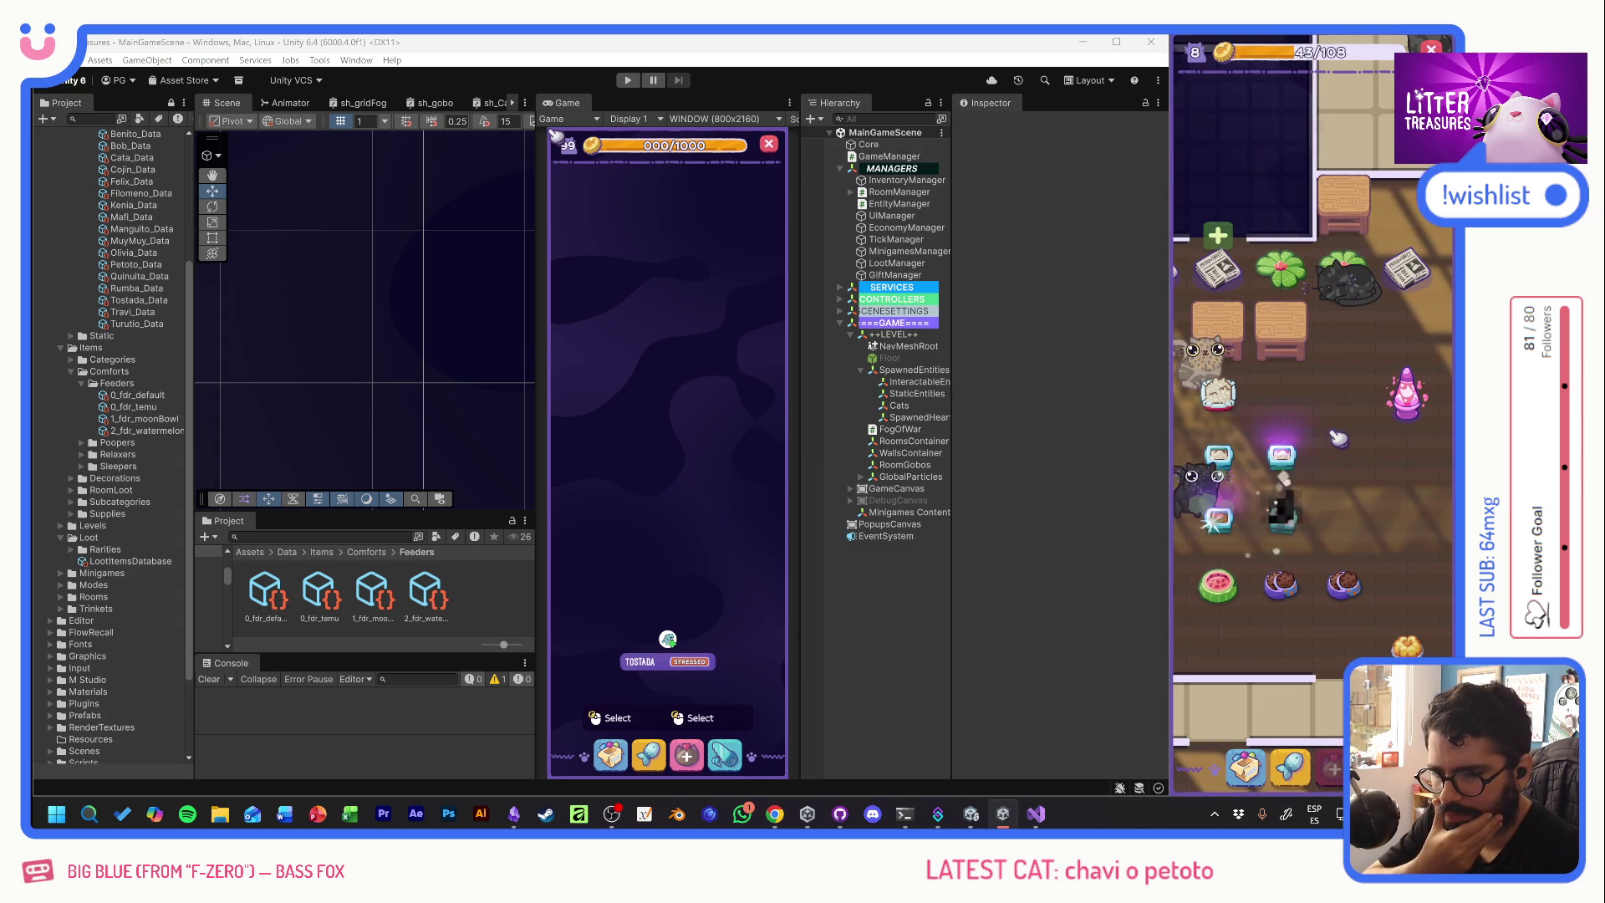
# - Play two more scoop boards for Caviar and Beach Sand, then pan the view up-right
pyautogui.click(1237, 455)
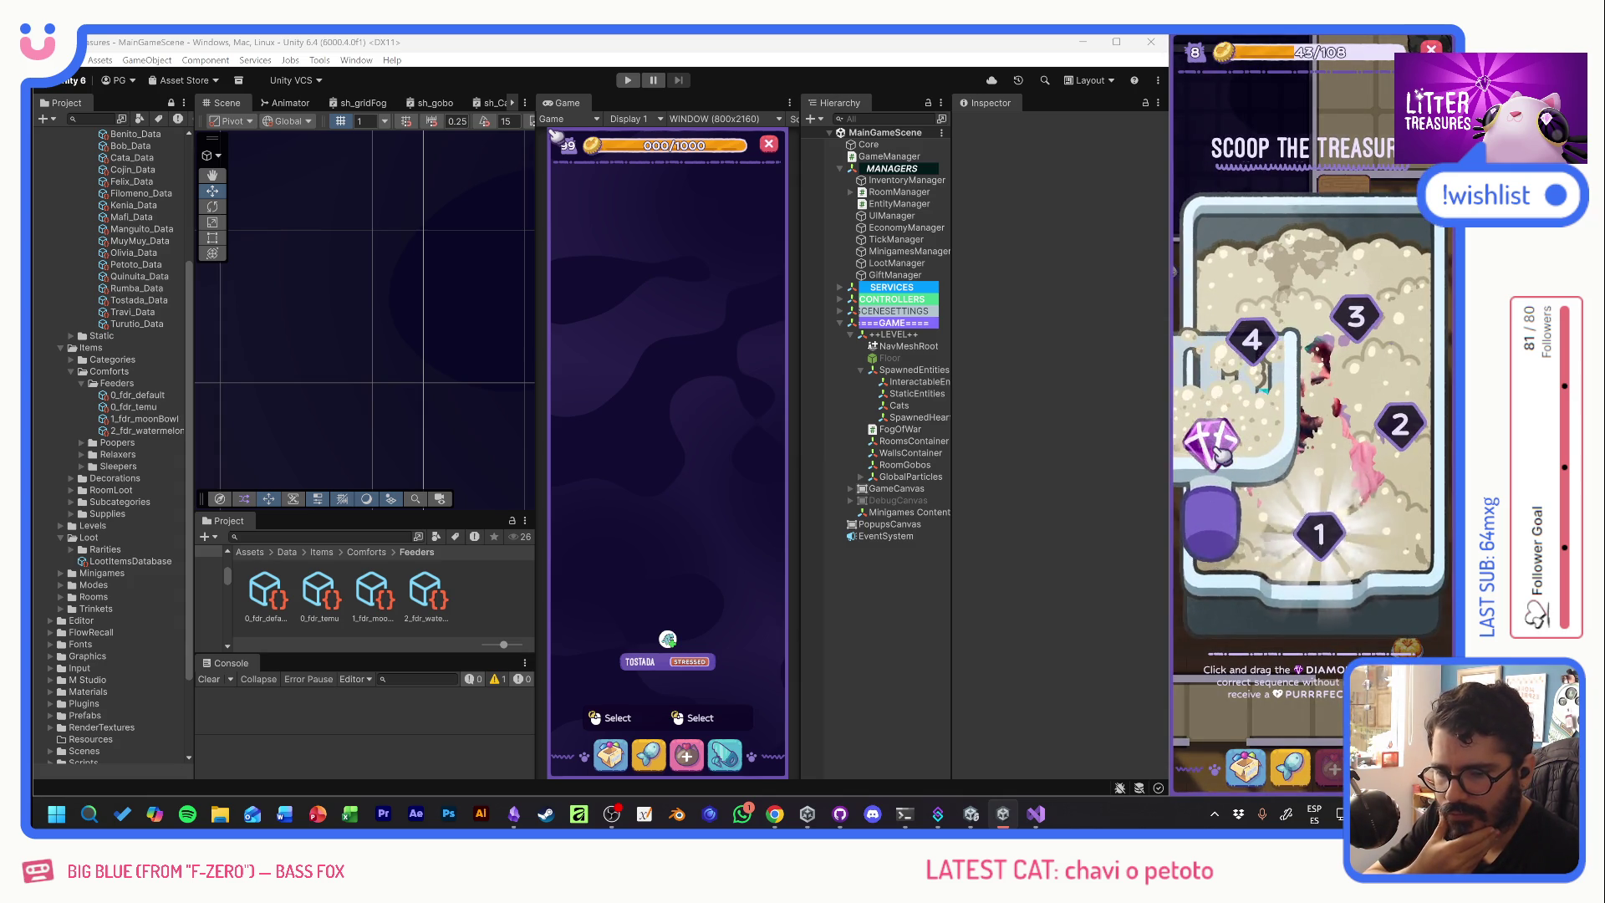
pyautogui.moveTo(1402, 444); pyautogui.dragTo(1392, 431)
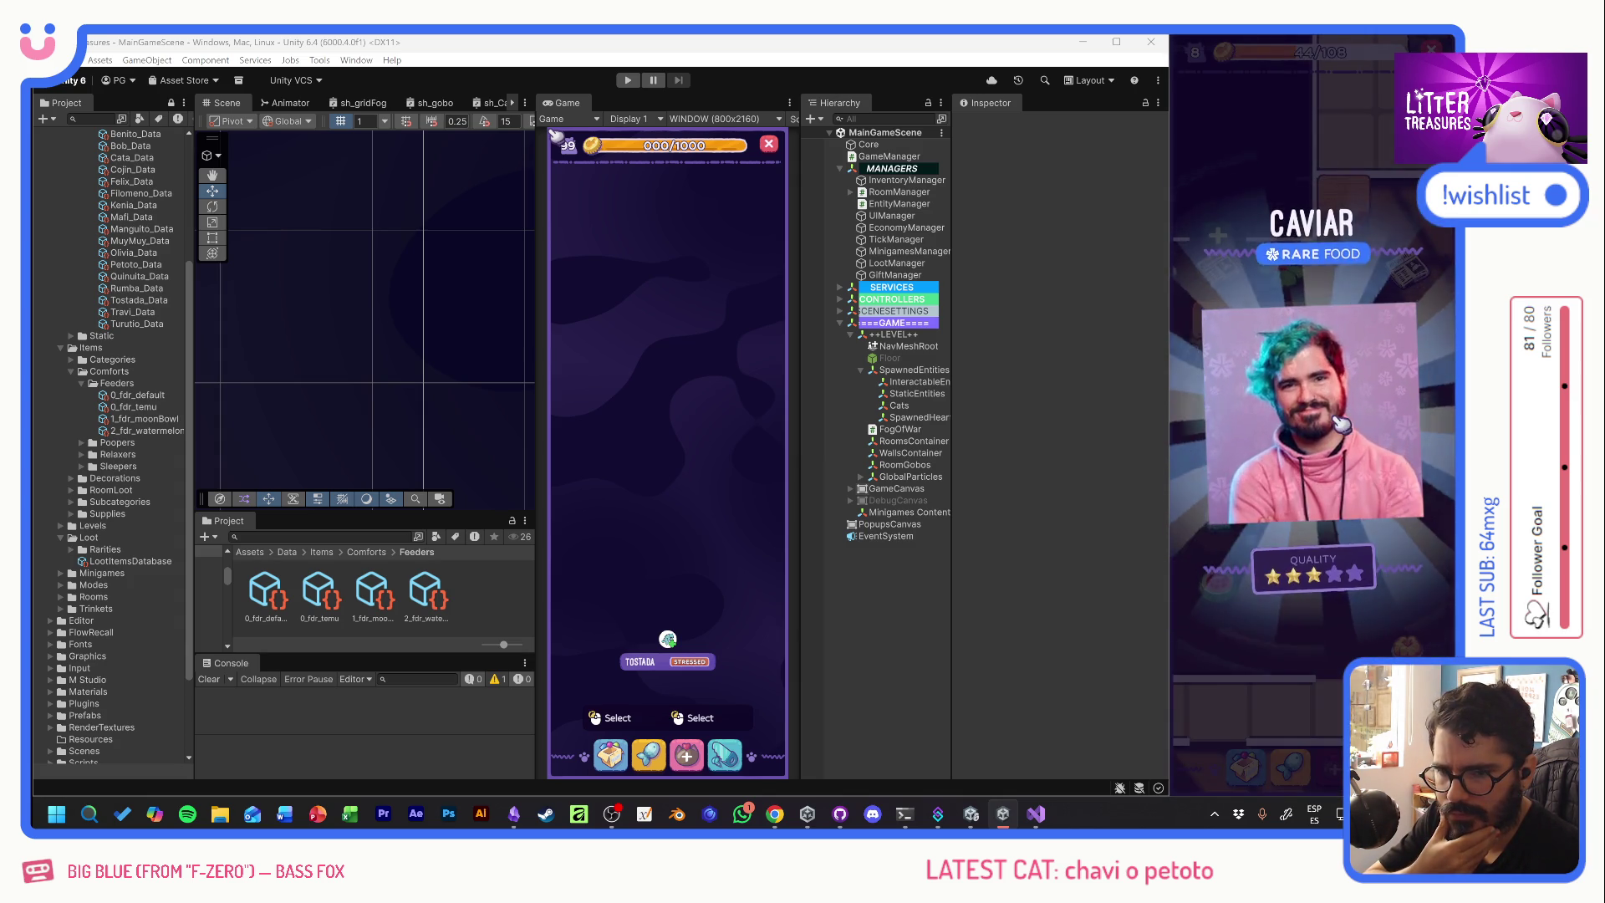
pyautogui.click(1339, 436)
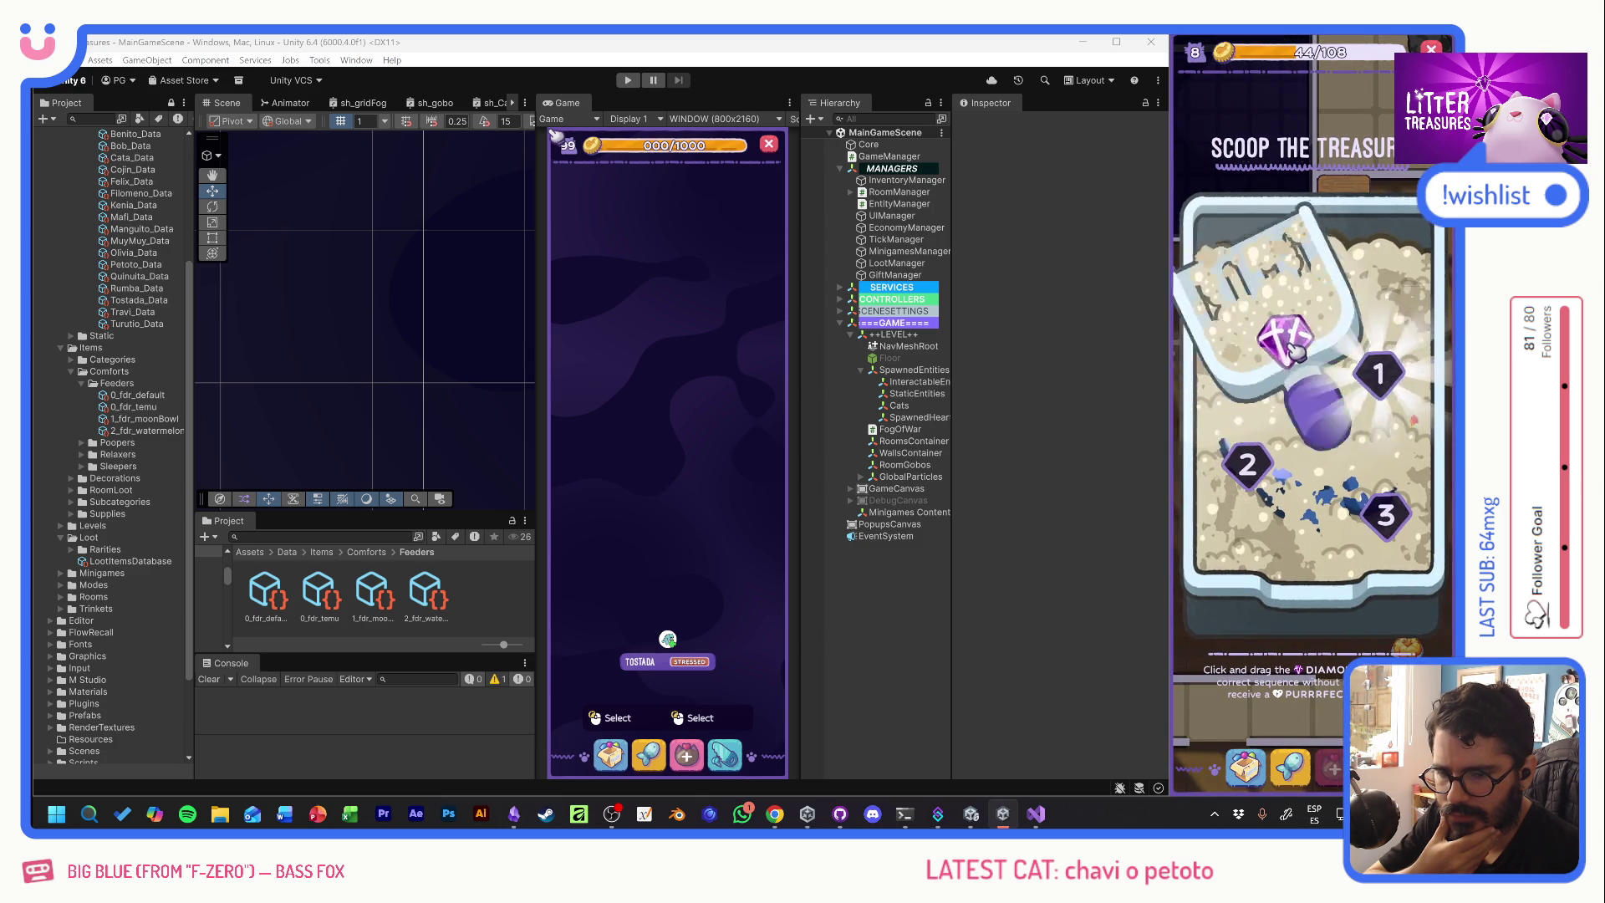
pyautogui.moveTo(1268, 456); pyautogui.dragTo(1330, 487)
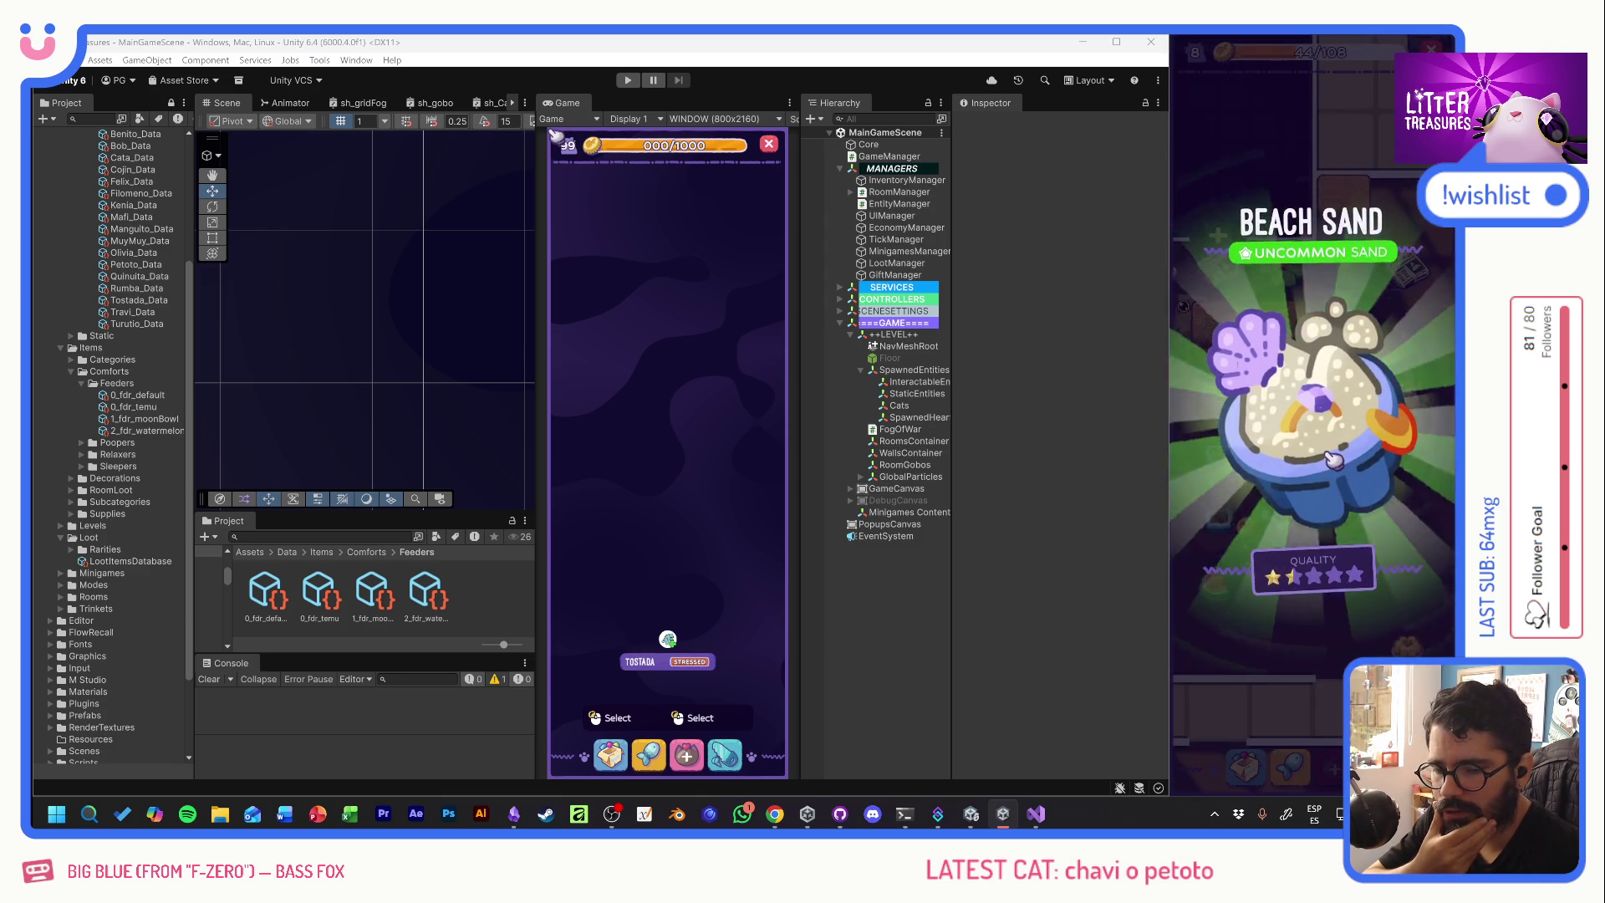
pyautogui.click(1333, 459)
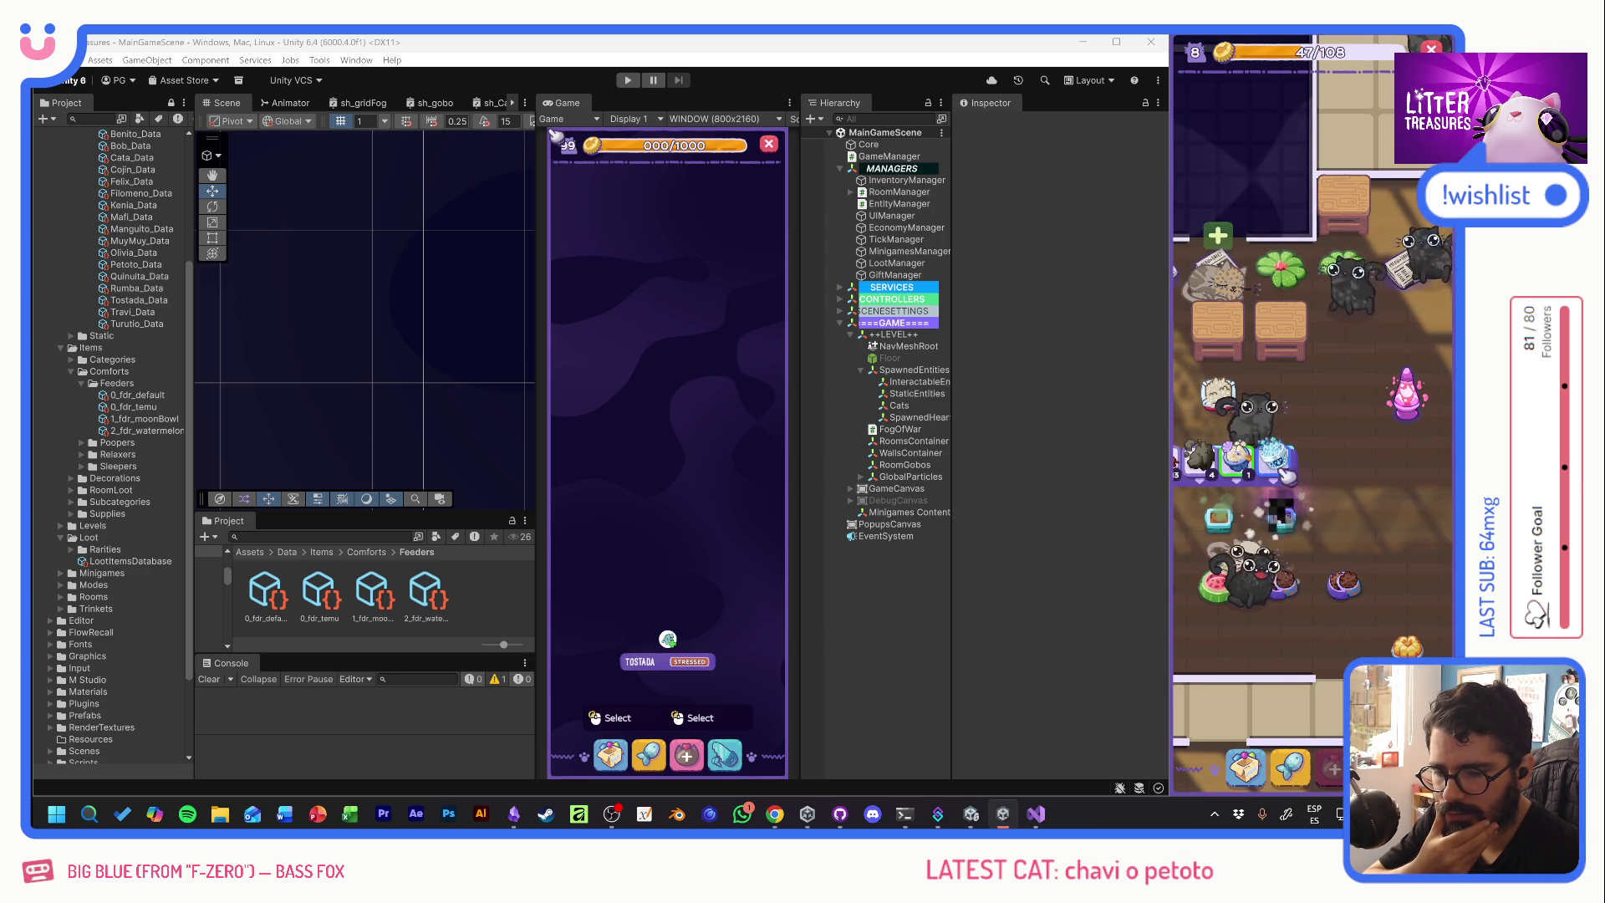
pyautogui.moveTo(1348, 471)
pyautogui.mouseDown()
pyautogui.moveTo(1377, 438)
pyautogui.moveTo(1290, 305)
pyautogui.mouseUp()
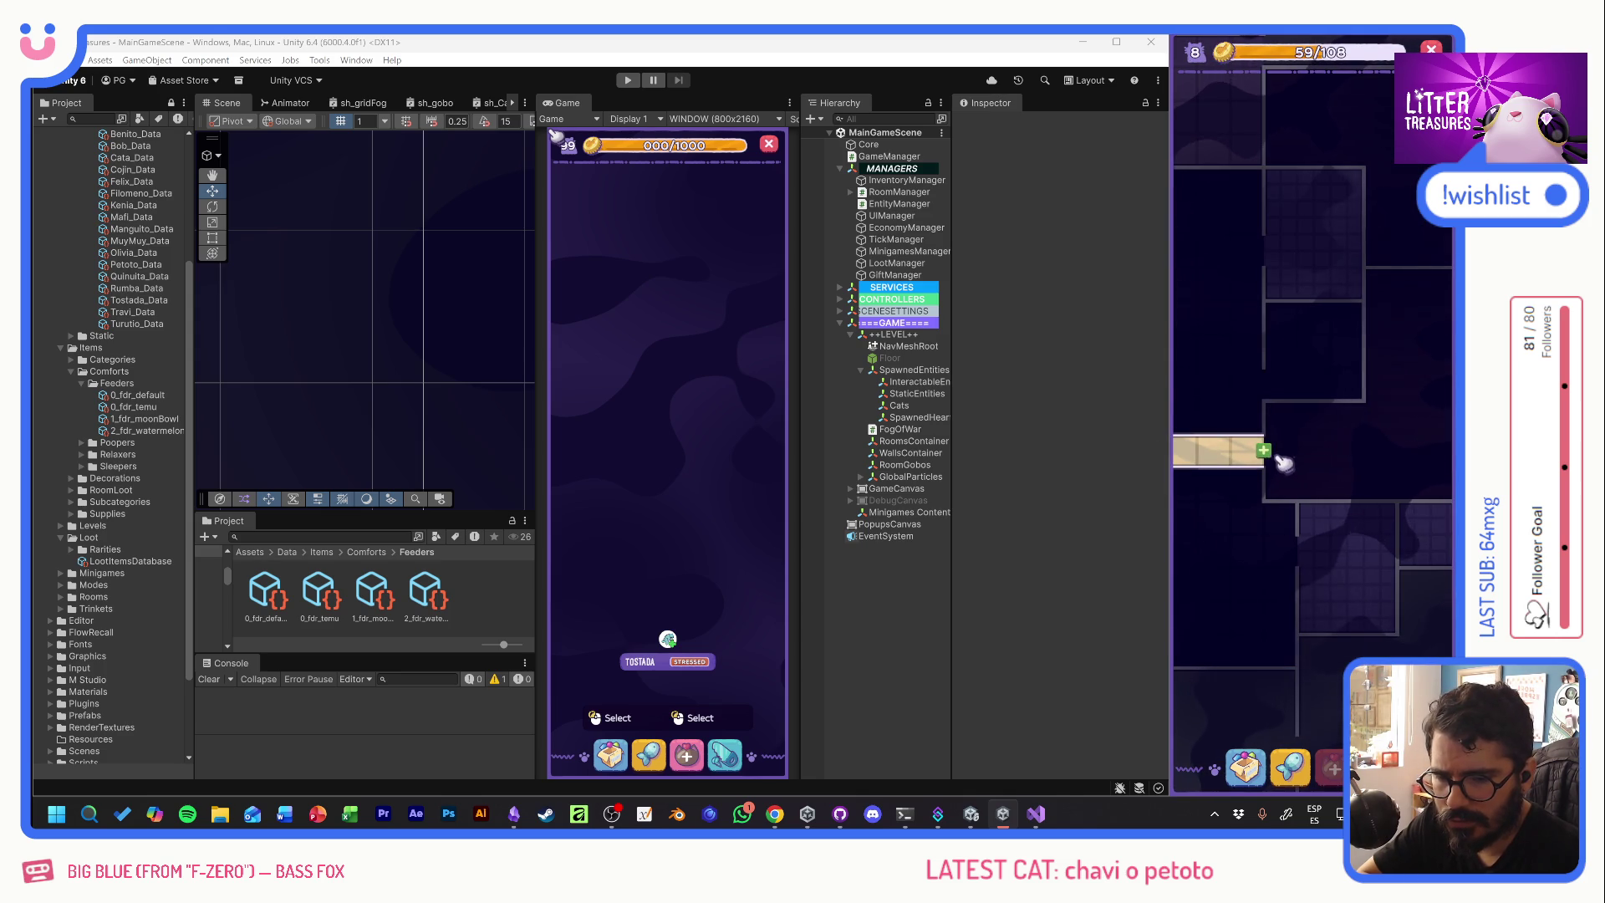
# - Unlock the Office, Library and Main Bedroom rooms
pyautogui.click(1265, 452)
pyautogui.click(1319, 507)
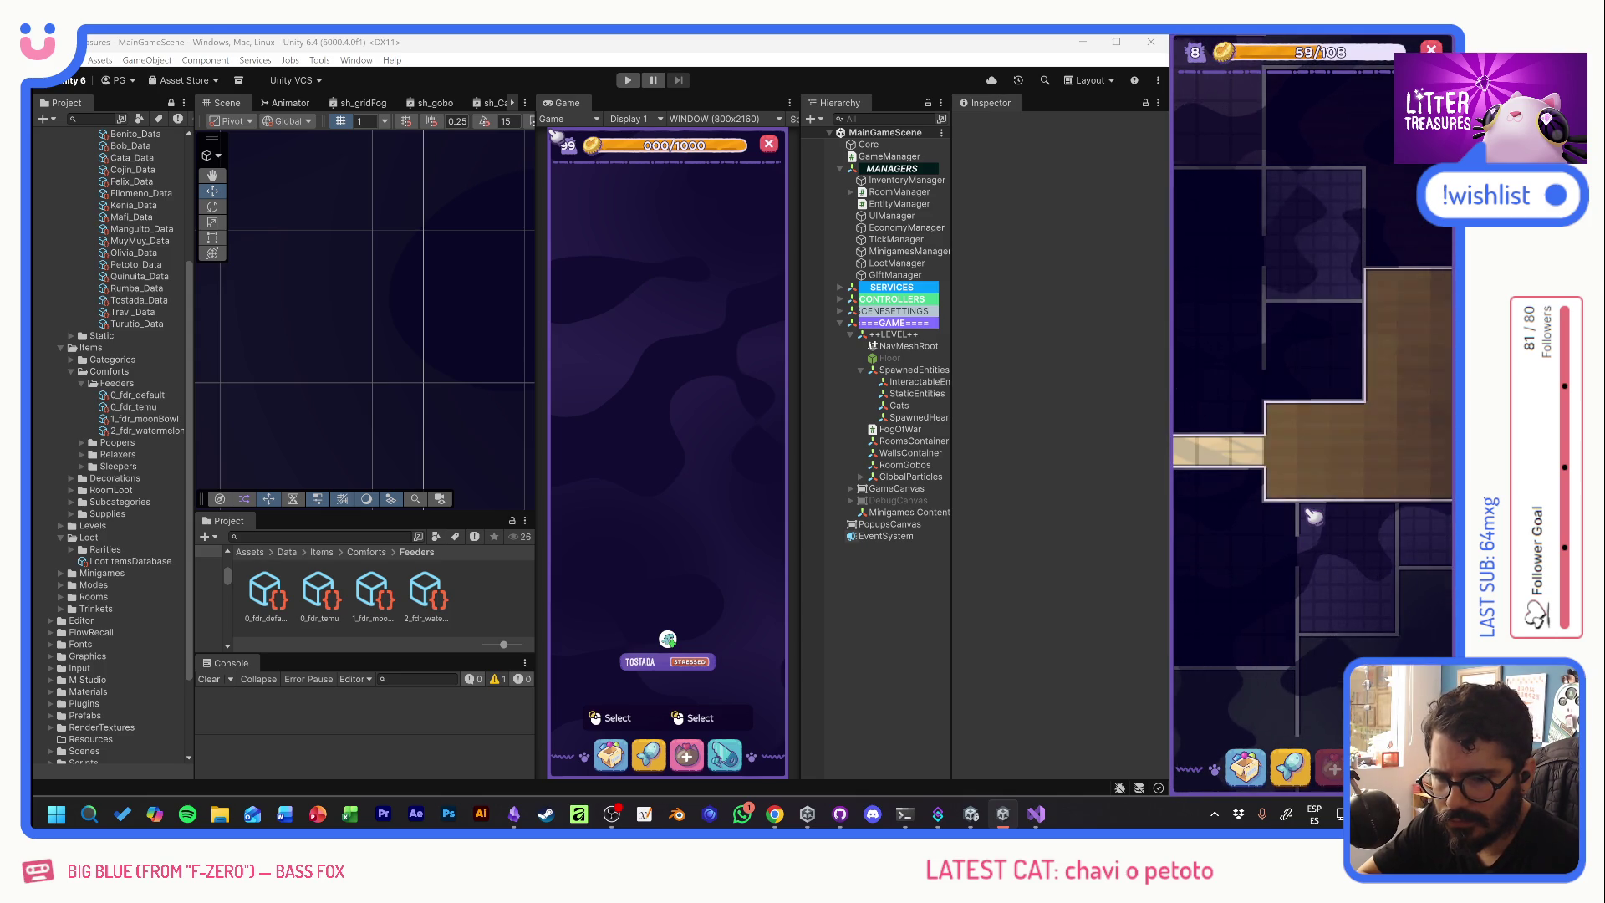
pyautogui.moveTo(1395, 423)
pyautogui.mouseDown()
pyautogui.moveTo(1219, 455)
pyautogui.moveTo(1229, 583)
pyautogui.mouseUp()
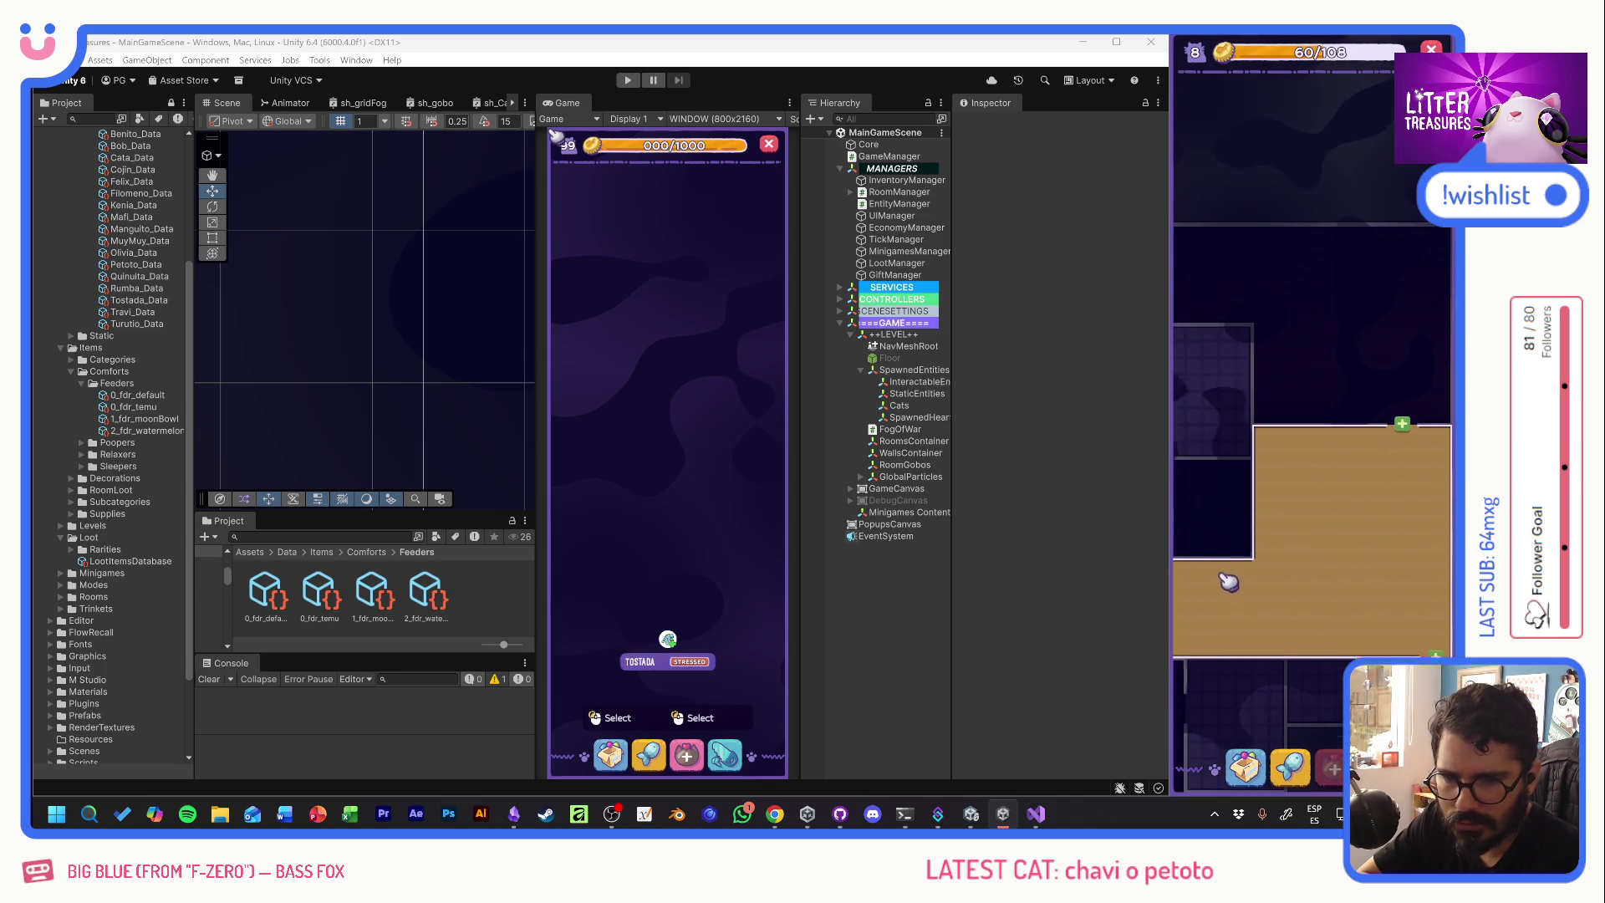
pyautogui.click(1393, 419)
pyautogui.click(1295, 525)
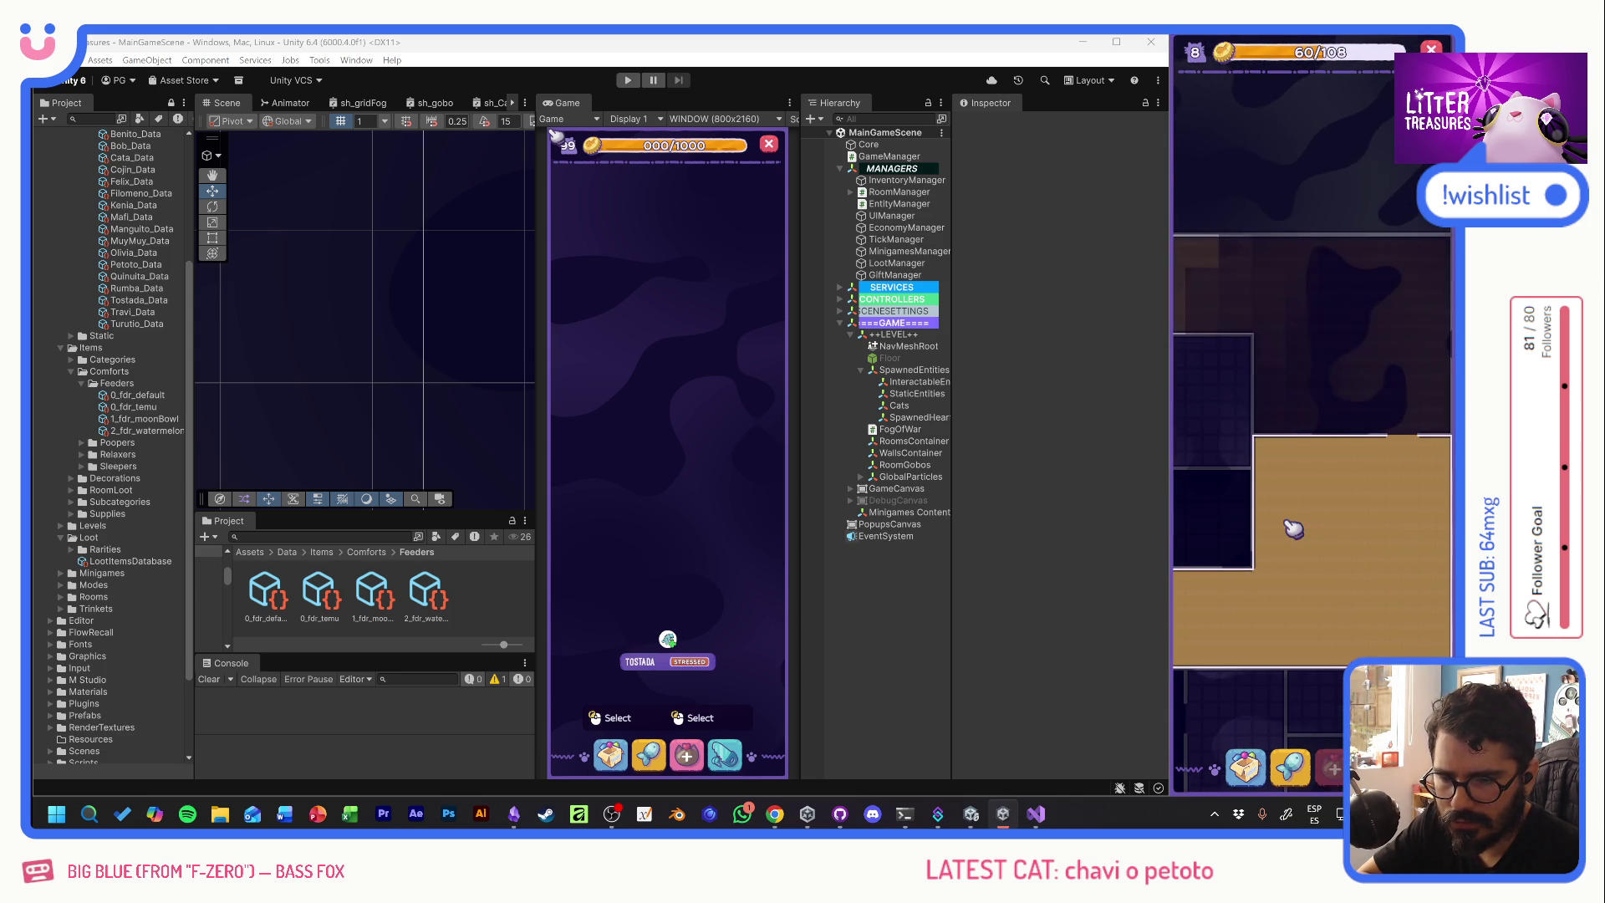
pyautogui.moveTo(1355, 530)
pyautogui.mouseDown()
pyautogui.moveTo(1322, 293)
pyautogui.moveTo(1201, 215)
pyautogui.moveTo(1307, 197)
pyautogui.moveTo(1318, 412)
pyautogui.moveTo(1427, 425)
pyautogui.mouseUp()
pyautogui.click(1427, 425)
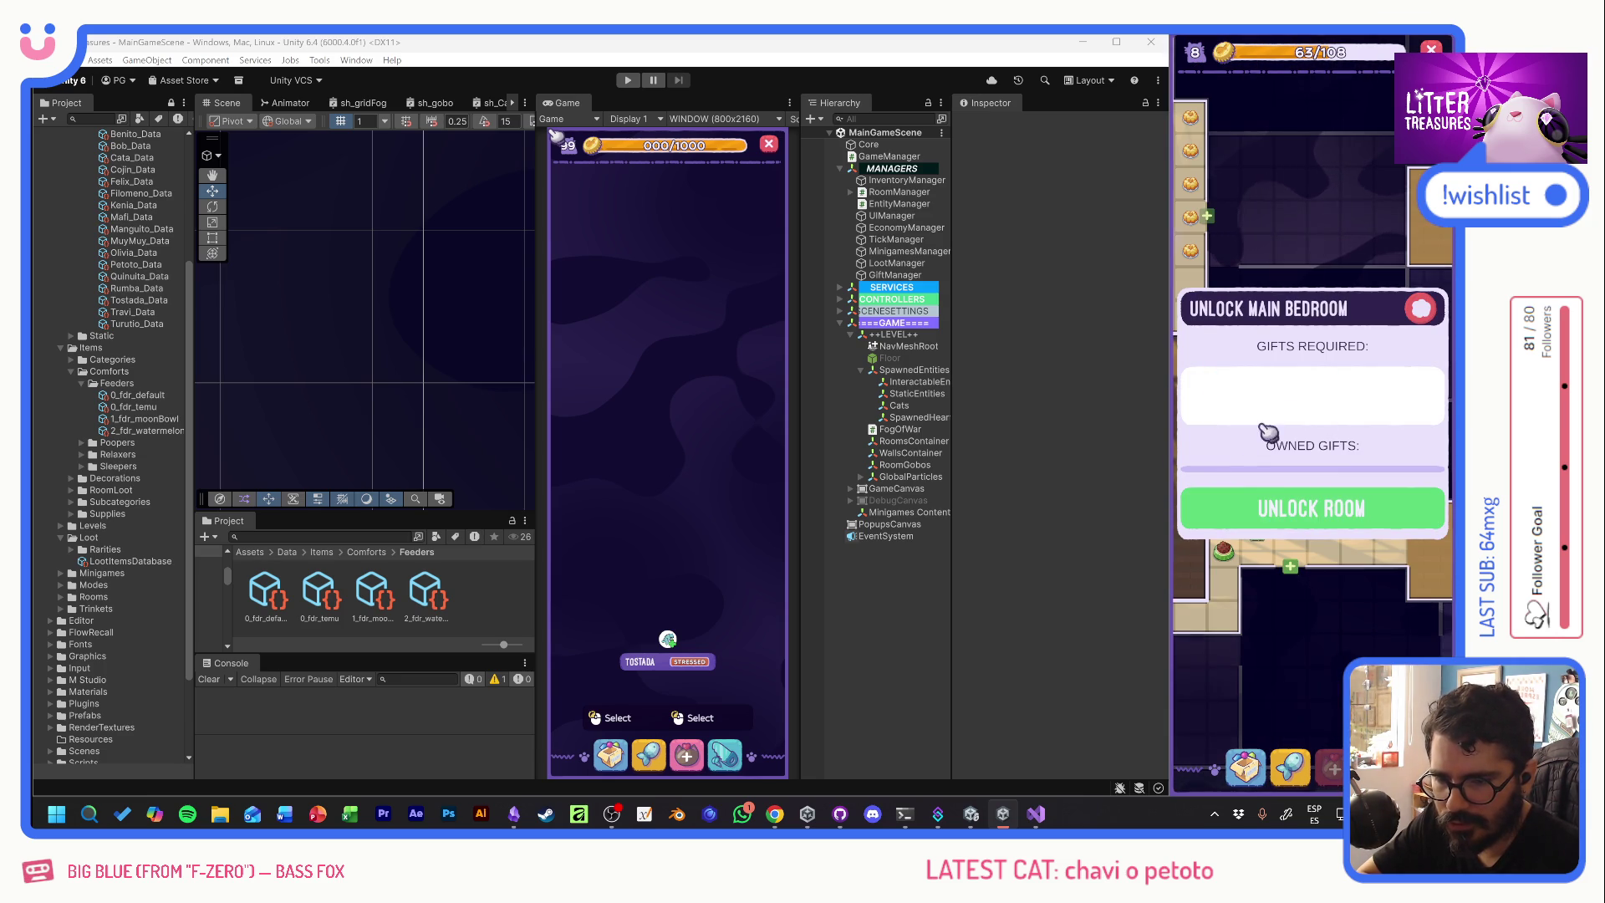
pyautogui.click(1319, 506)
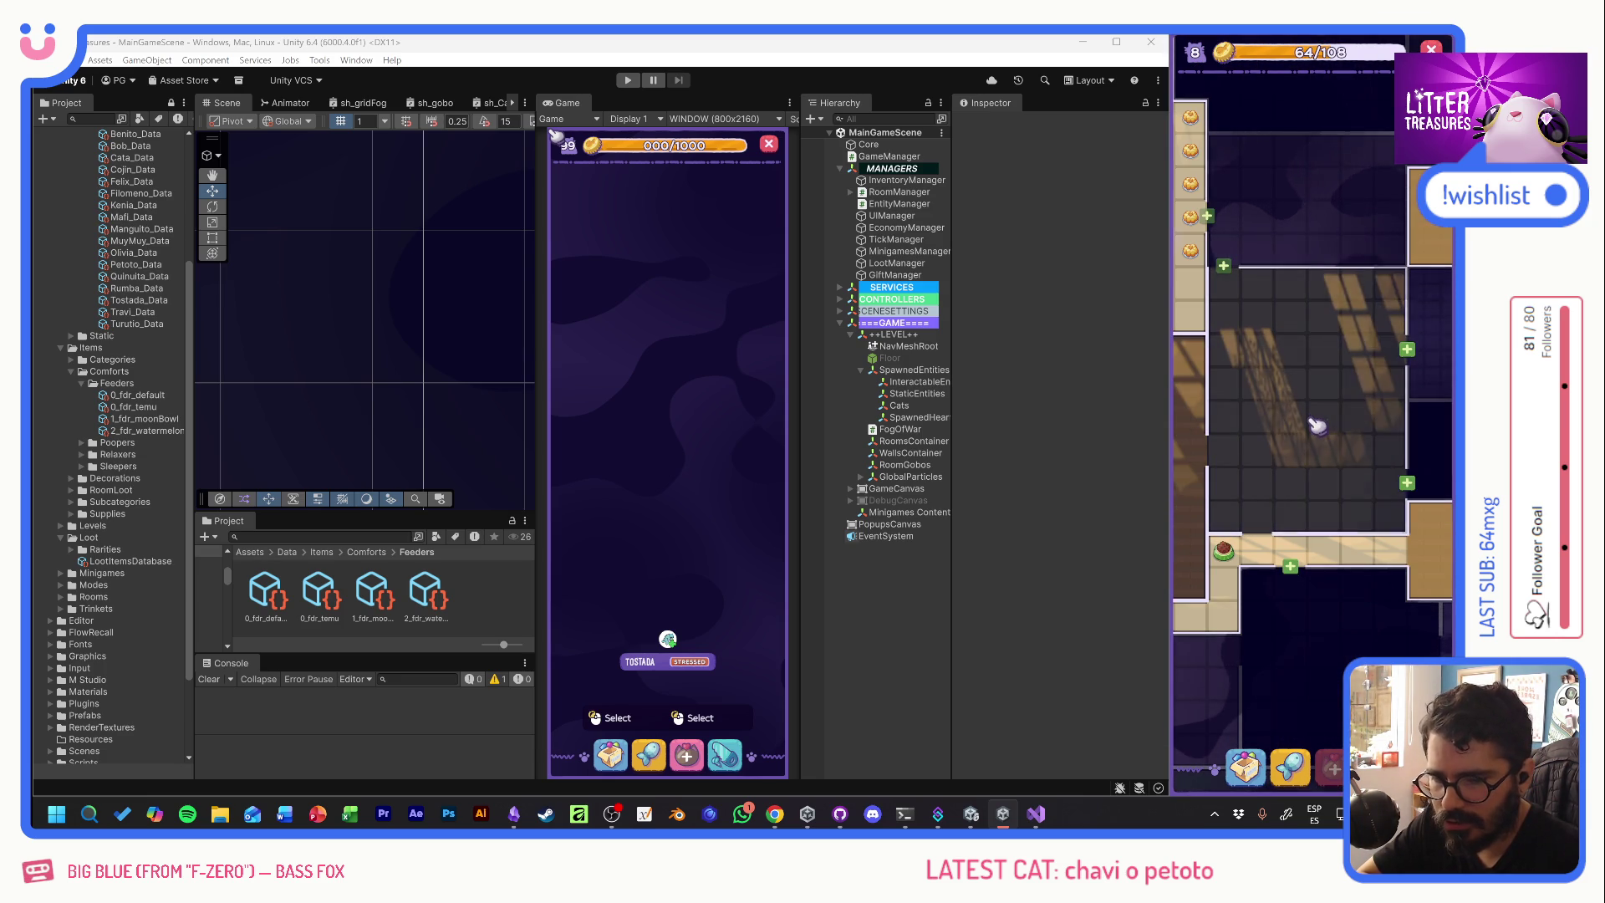
# - Scoop the glowing item in the feeder room to win a Ceramic Watermelon, then view the inventory
pyautogui.moveTo(1261, 430); pyautogui.dragTo(1377, 429)
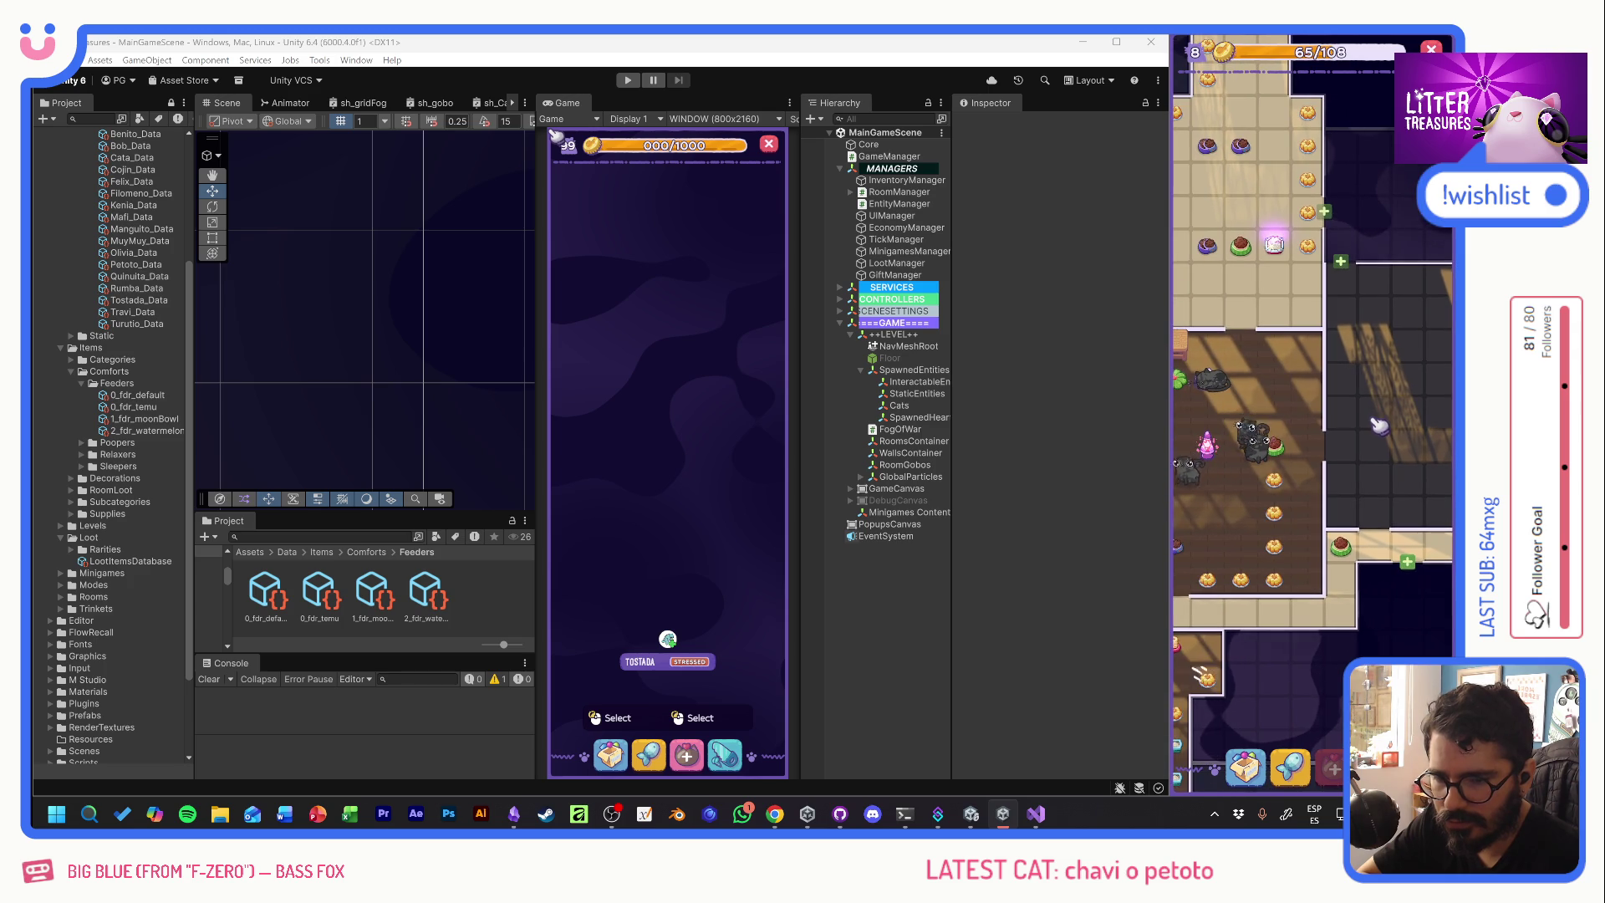
pyautogui.click(1276, 247)
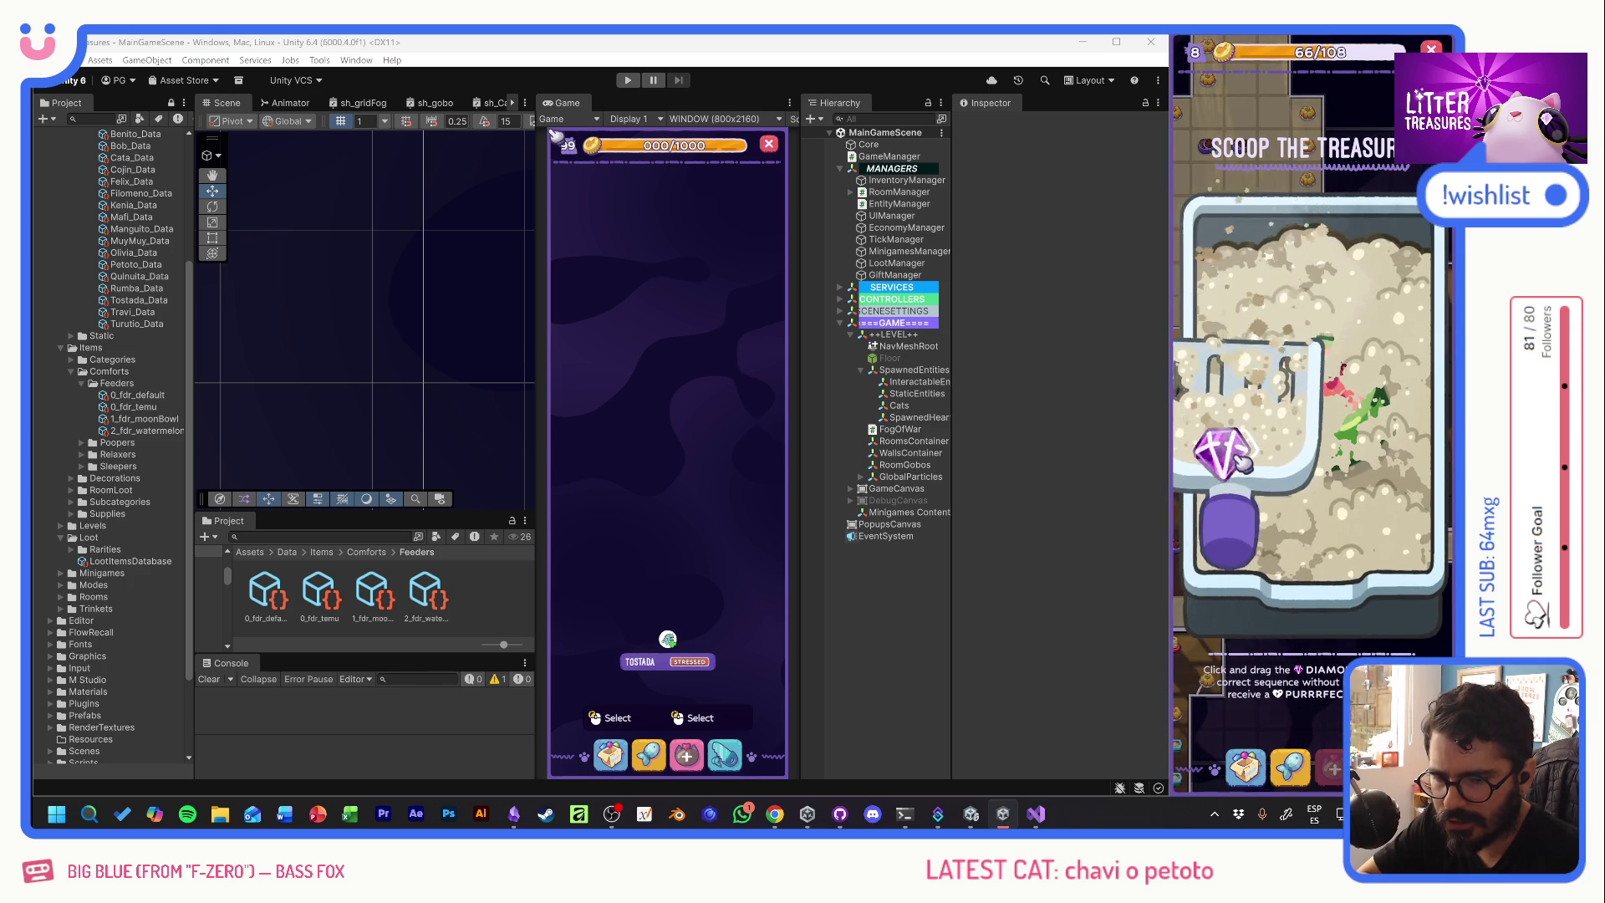
pyautogui.moveTo(1411, 423); pyautogui.dragTo(1404, 493)
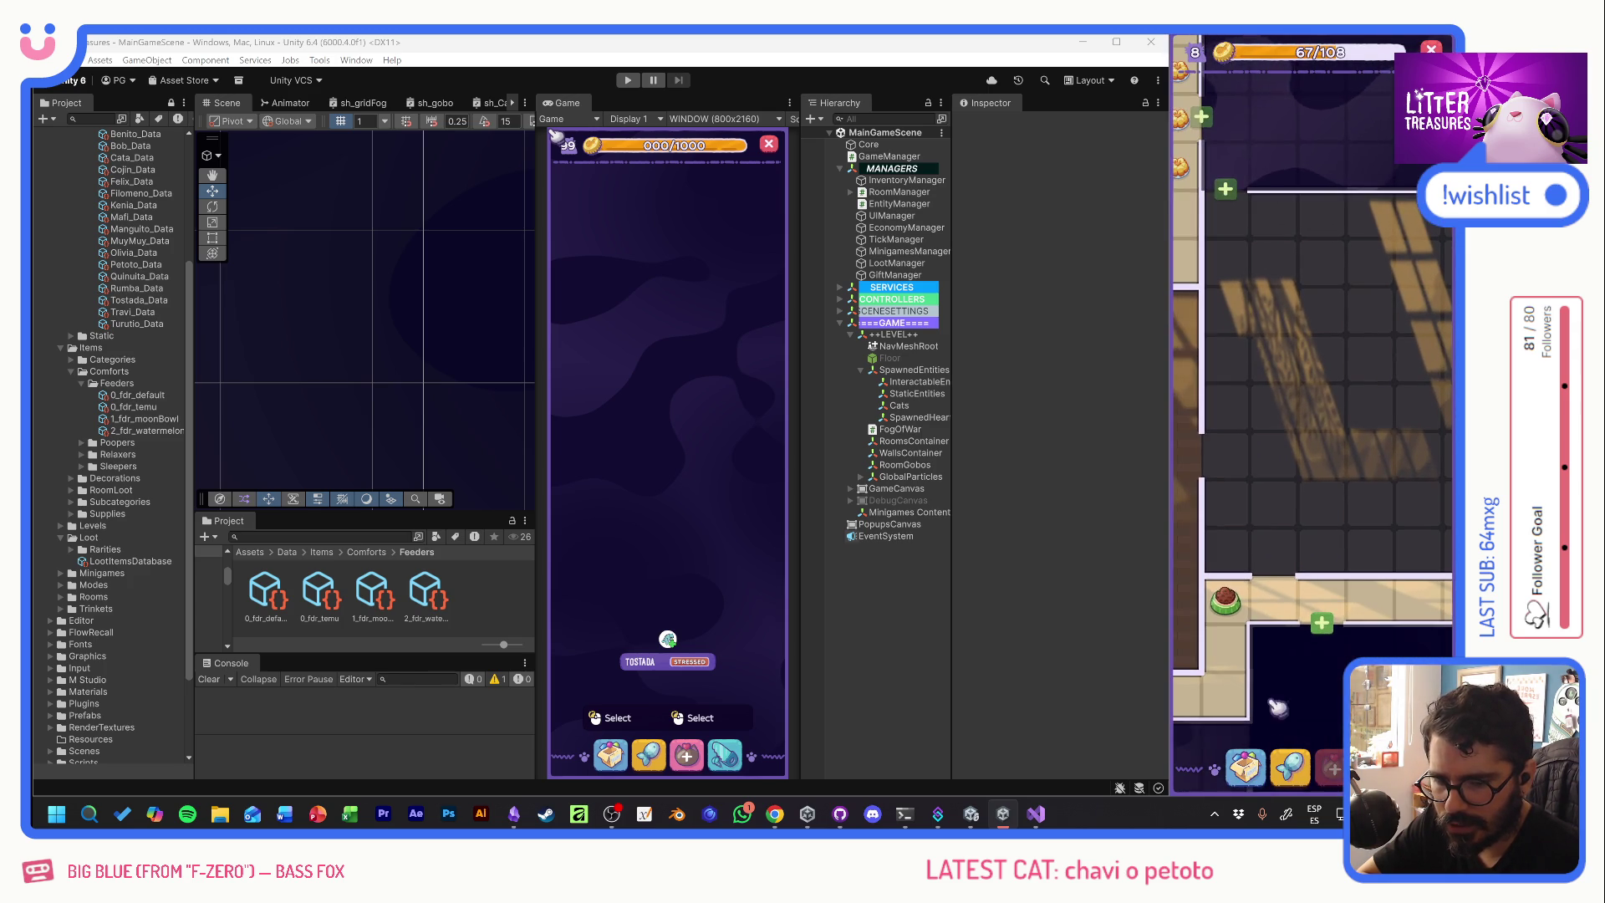
pyautogui.click(1245, 765)
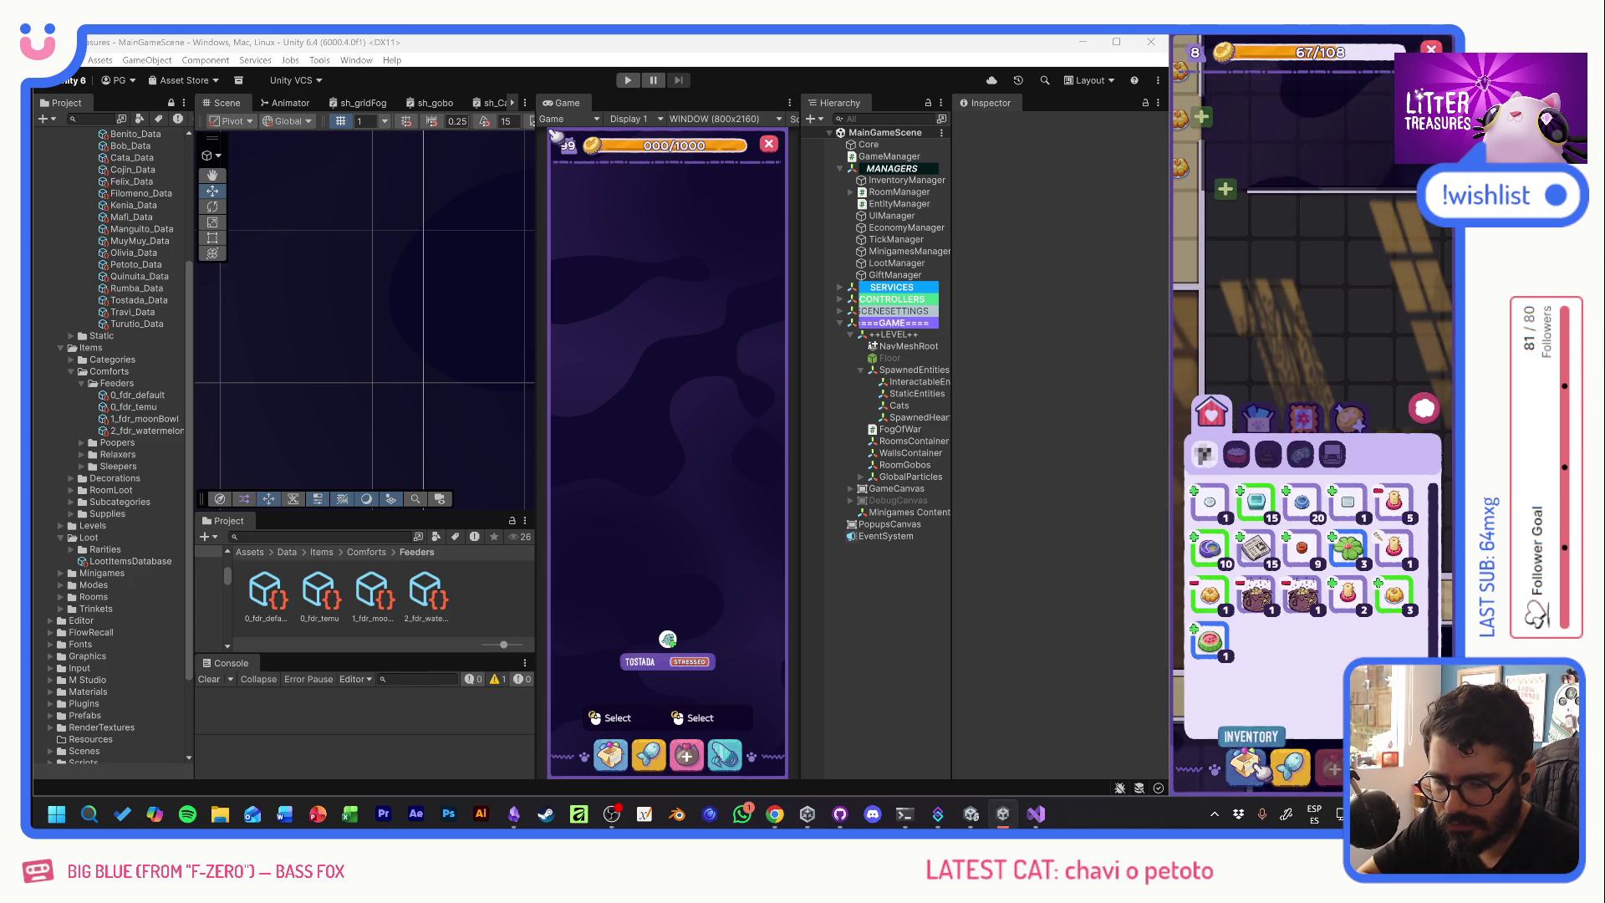
# - Place the Ceramic Watermelon from the inventory on the room floor
pyautogui.click(1226, 648)
pyautogui.click(1233, 332)
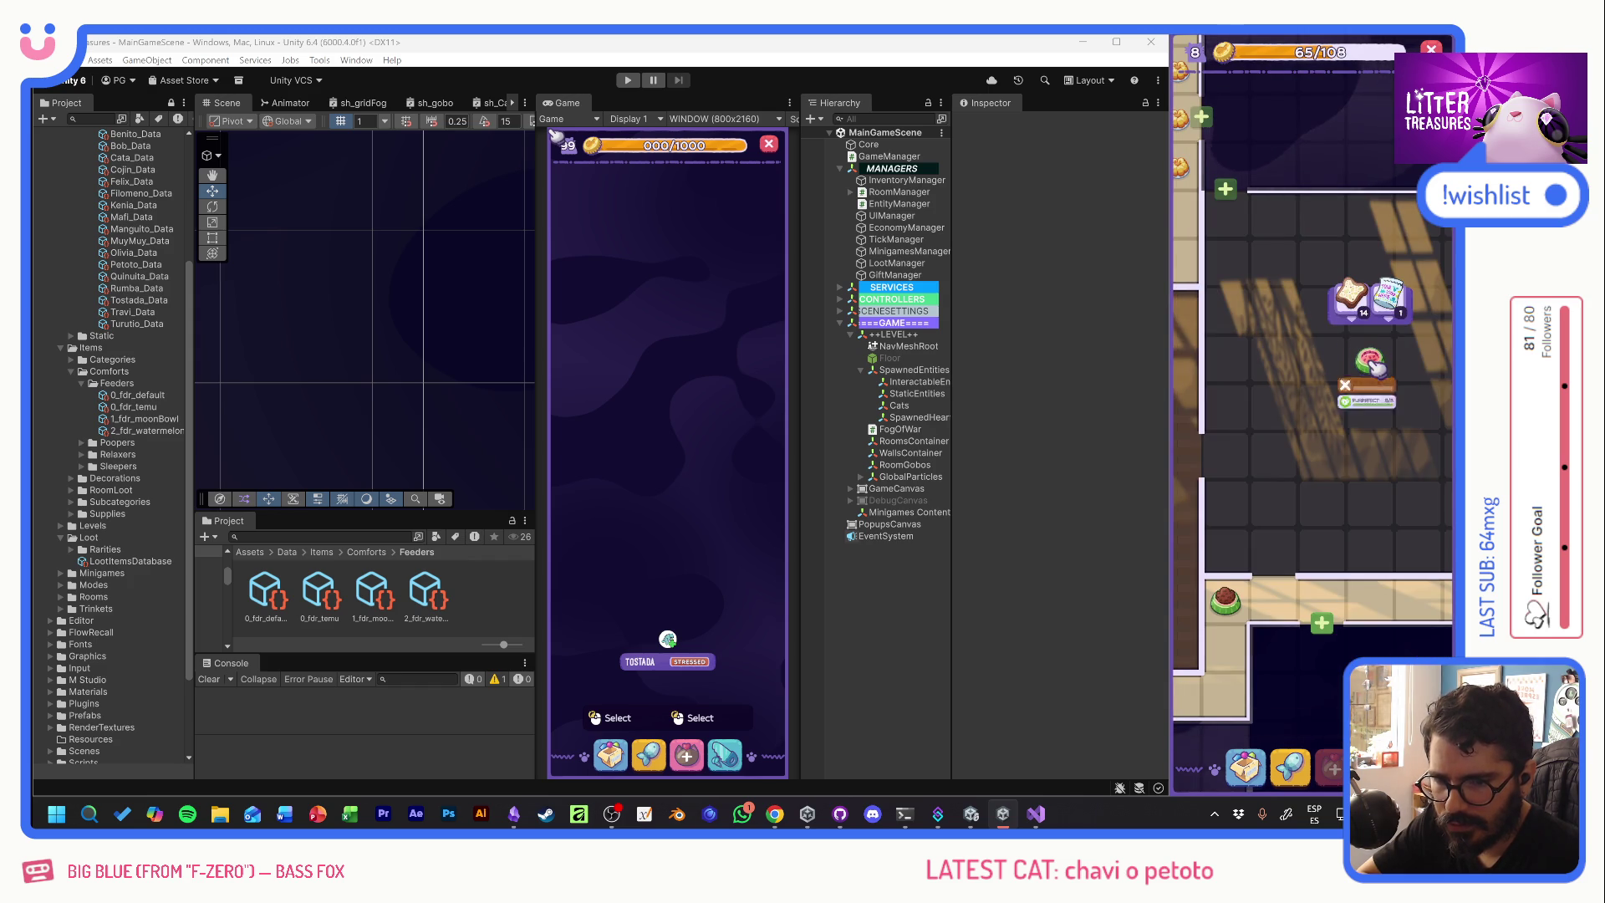
pyautogui.click(1383, 363)
# - Buy the 65-coin donut food from the Supply Shop
pyautogui.click(1292, 765)
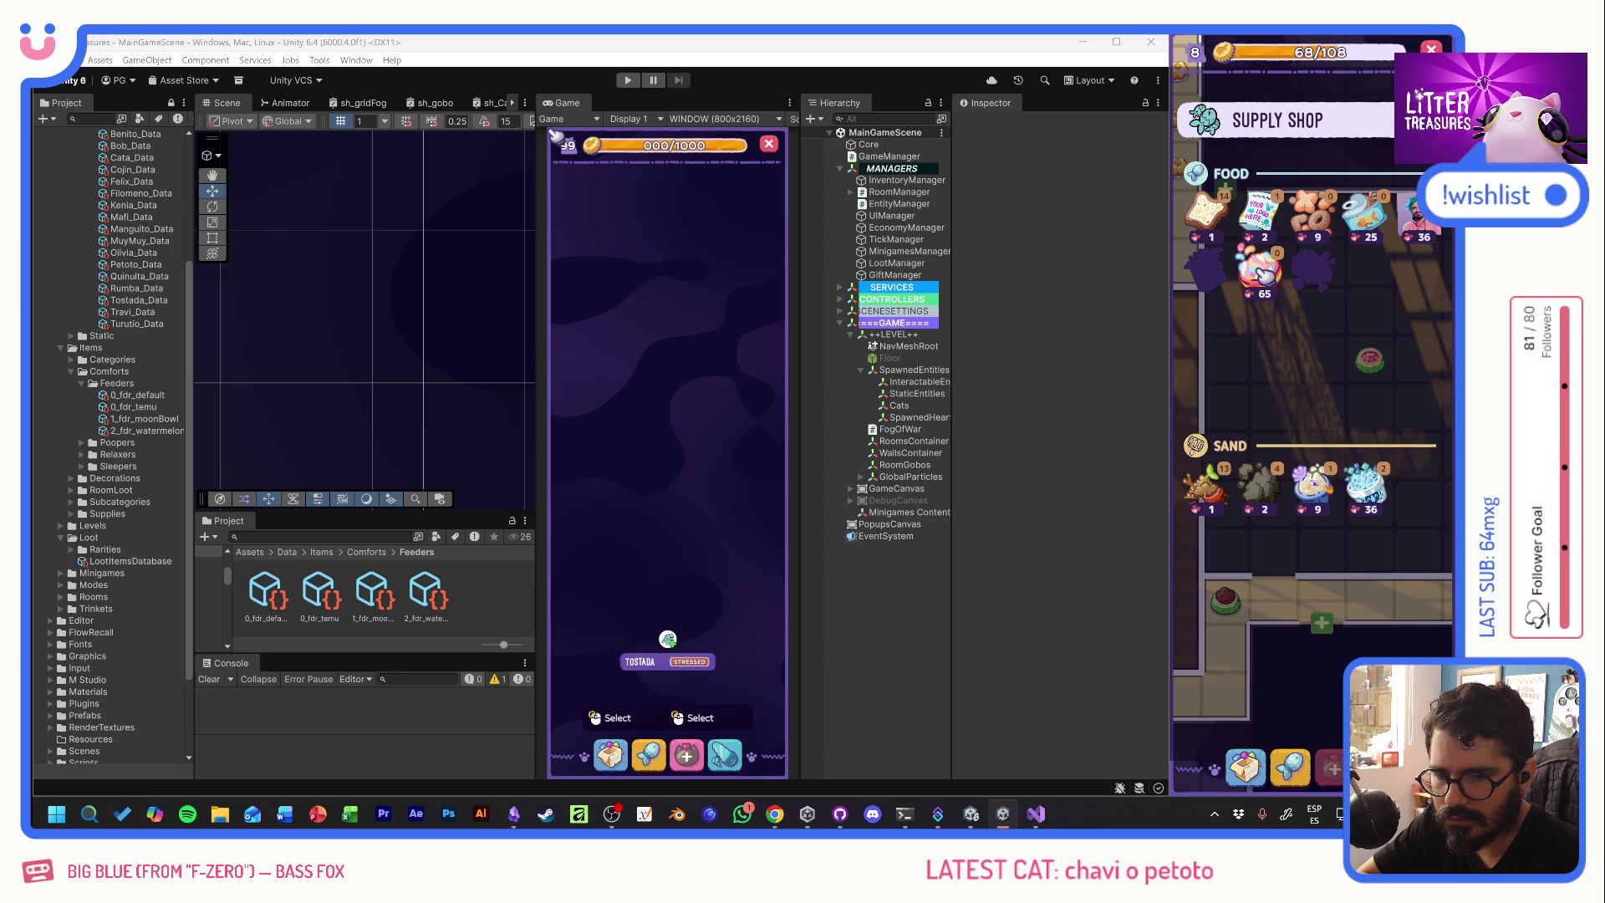
pyautogui.click(1262, 273)
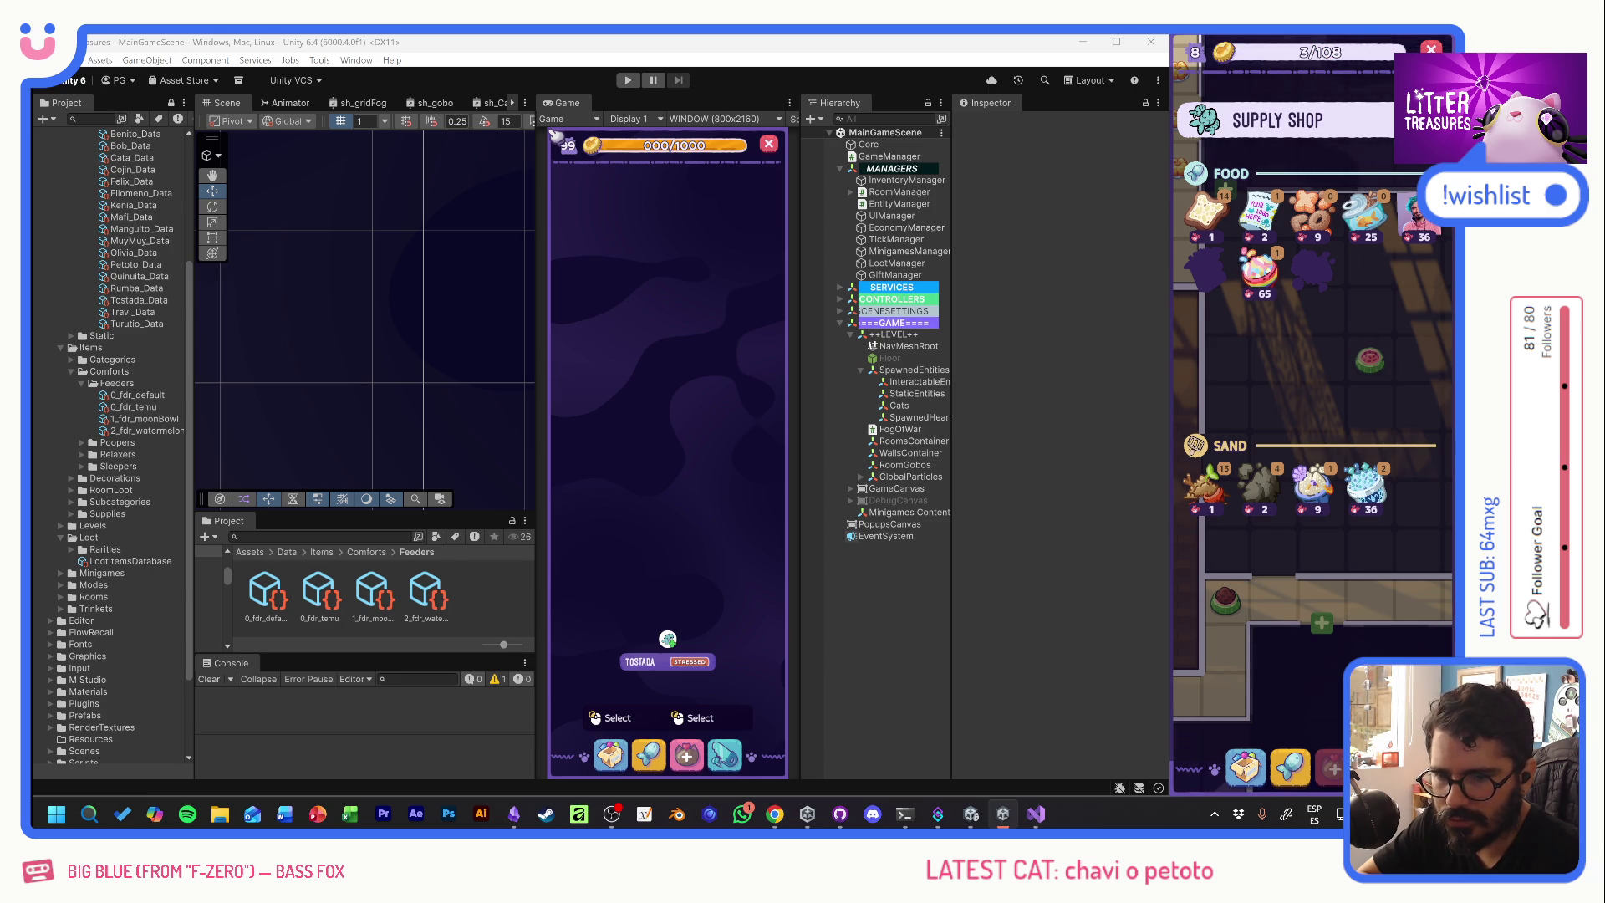
pyautogui.click(1408, 218)
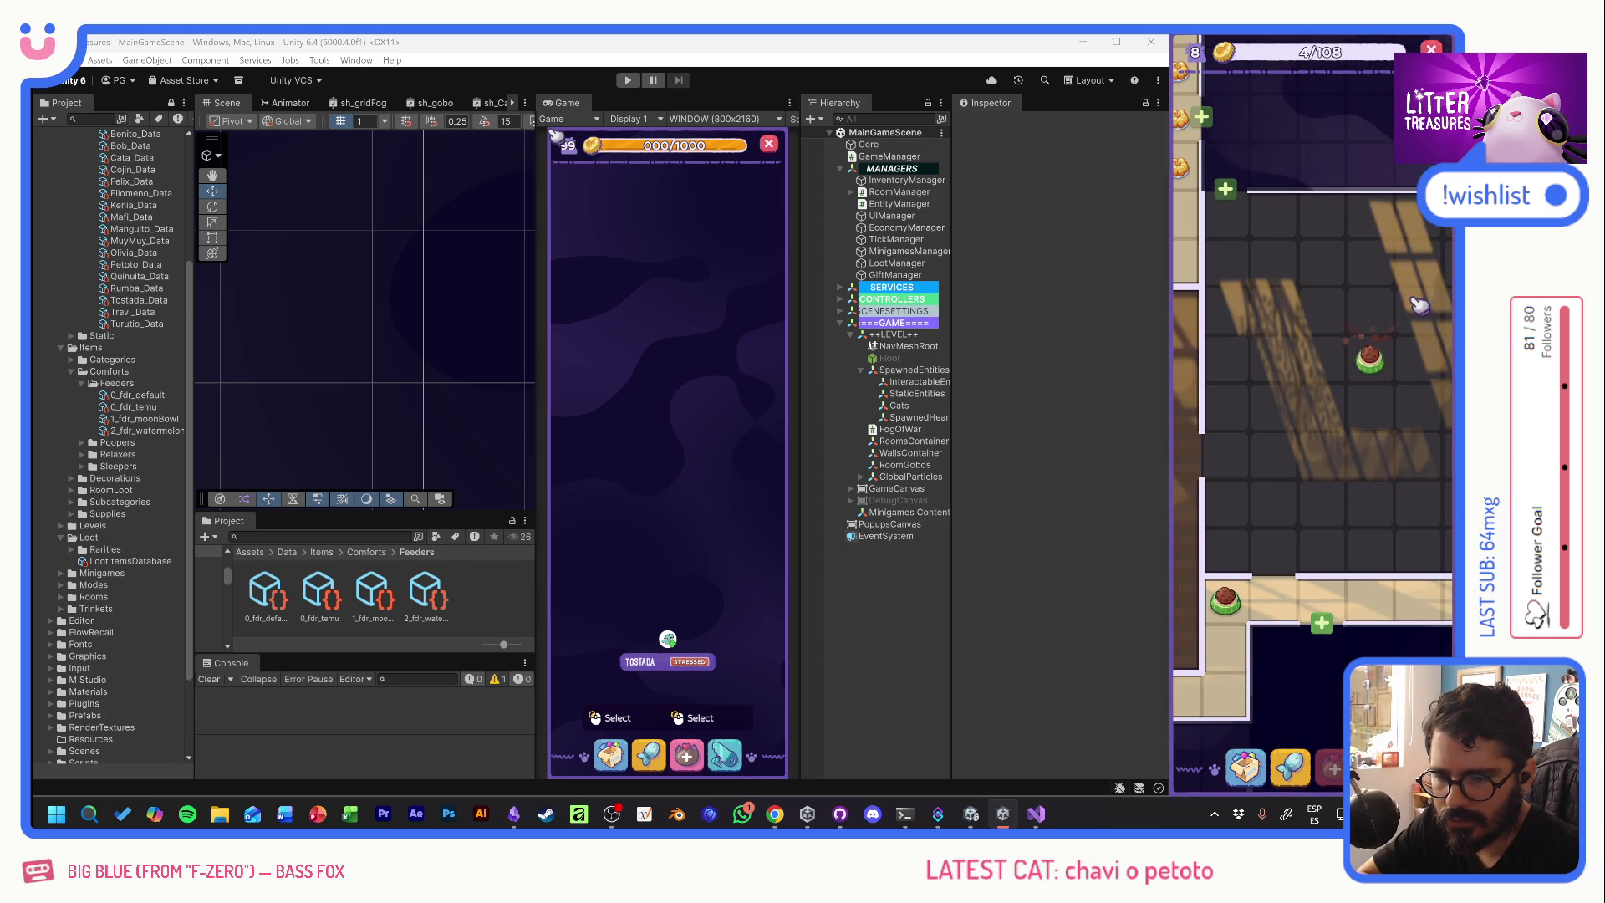
pyautogui.scroll(-5, 1288, 418)
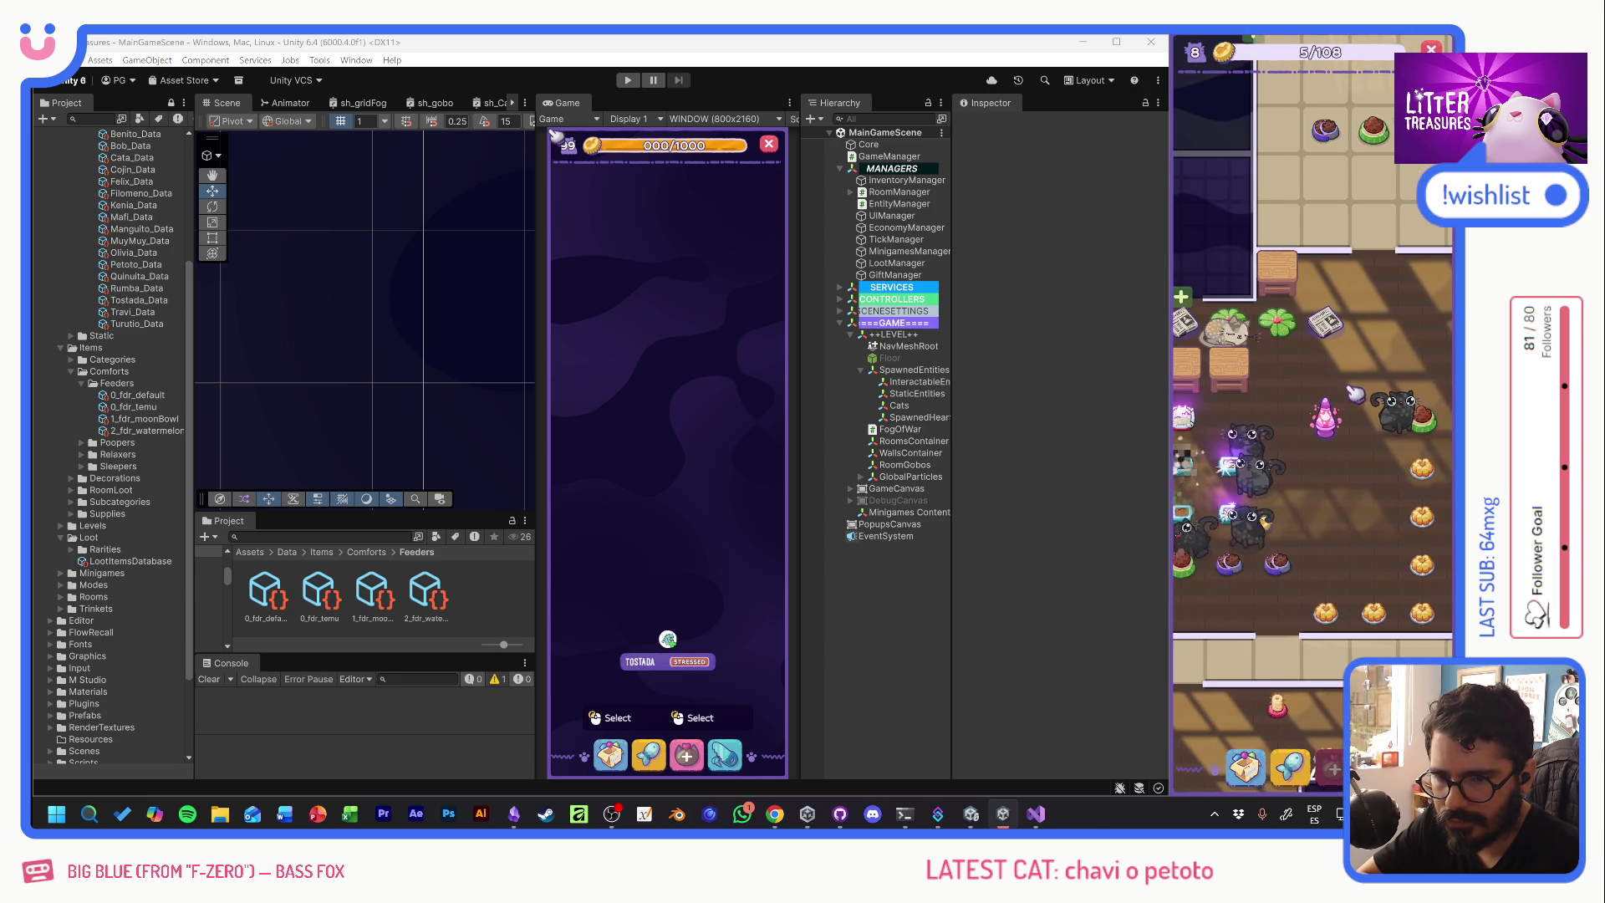
# - Play Scoop the Treasure, landing the diamond scoop on spot 4 to win the epic Tiger Food
pyautogui.click(1291, 724)
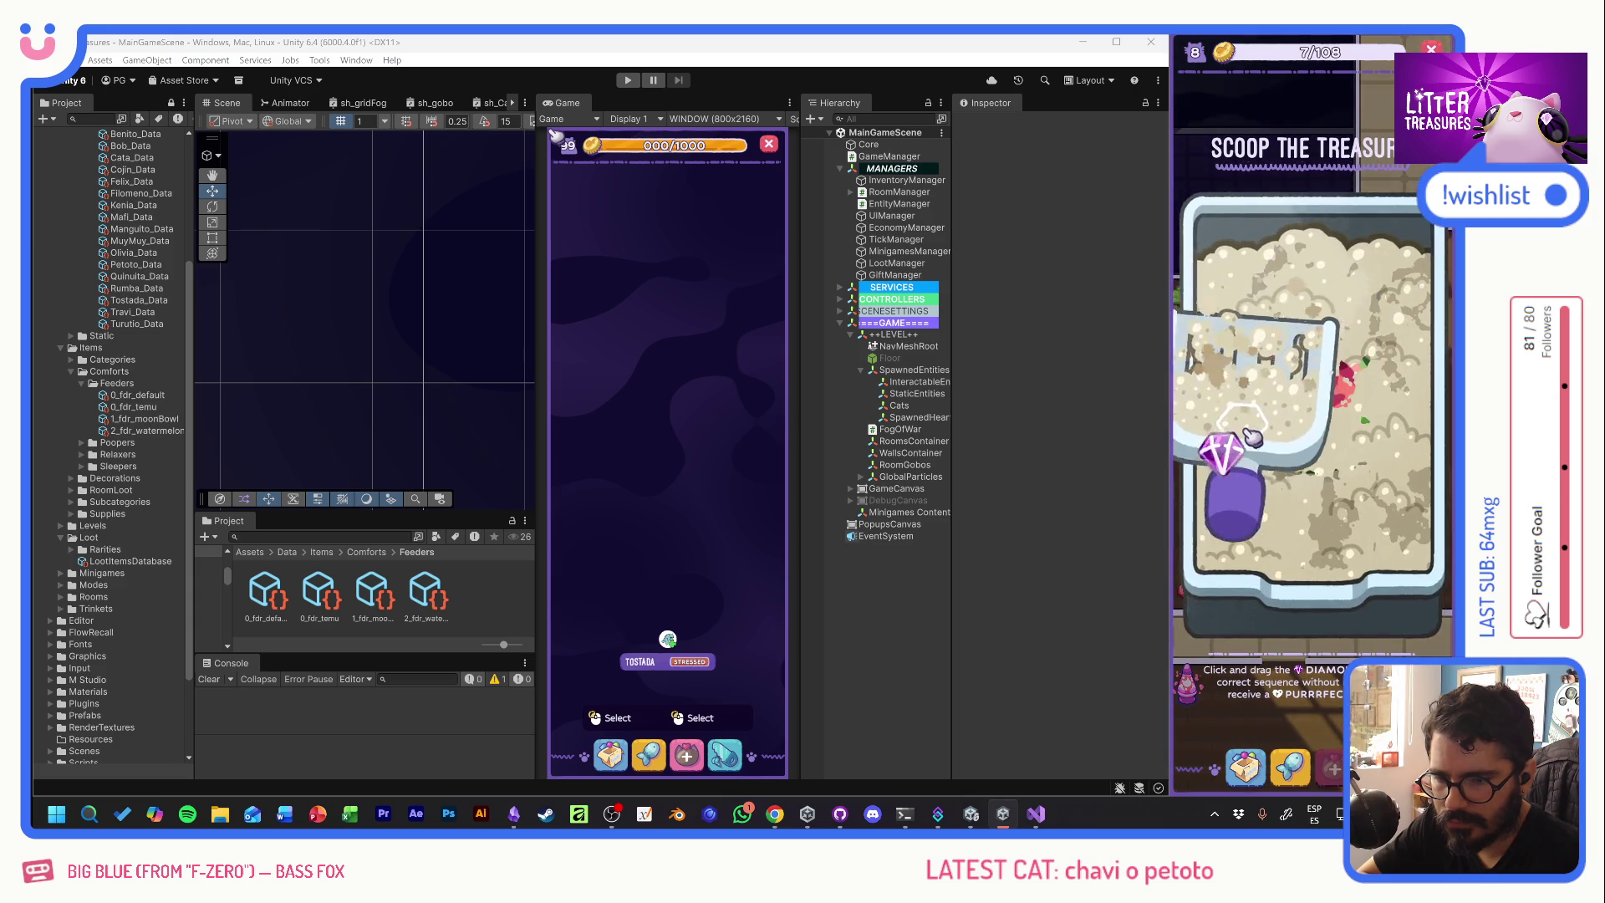
pyautogui.moveTo(1264, 421); pyautogui.dragTo(1326, 502)
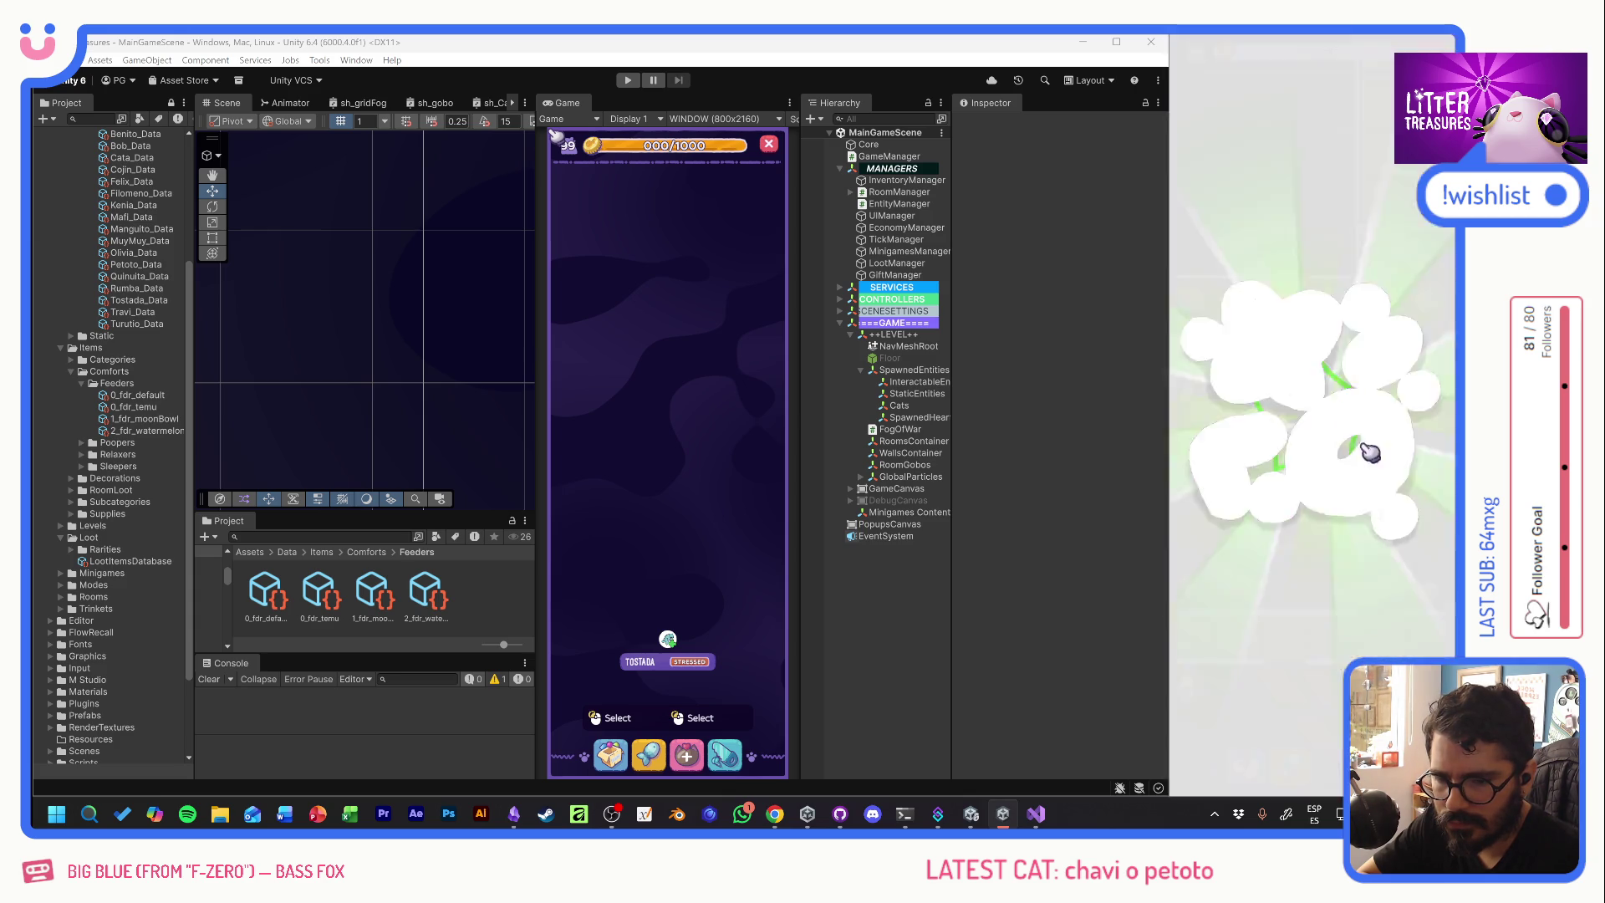
pyautogui.moveTo(1336, 458)
pyautogui.mouseDown()
pyautogui.moveTo(1243, 475)
pyautogui.moveTo(1379, 473)
pyautogui.moveTo(1276, 365)
pyautogui.mouseUp()
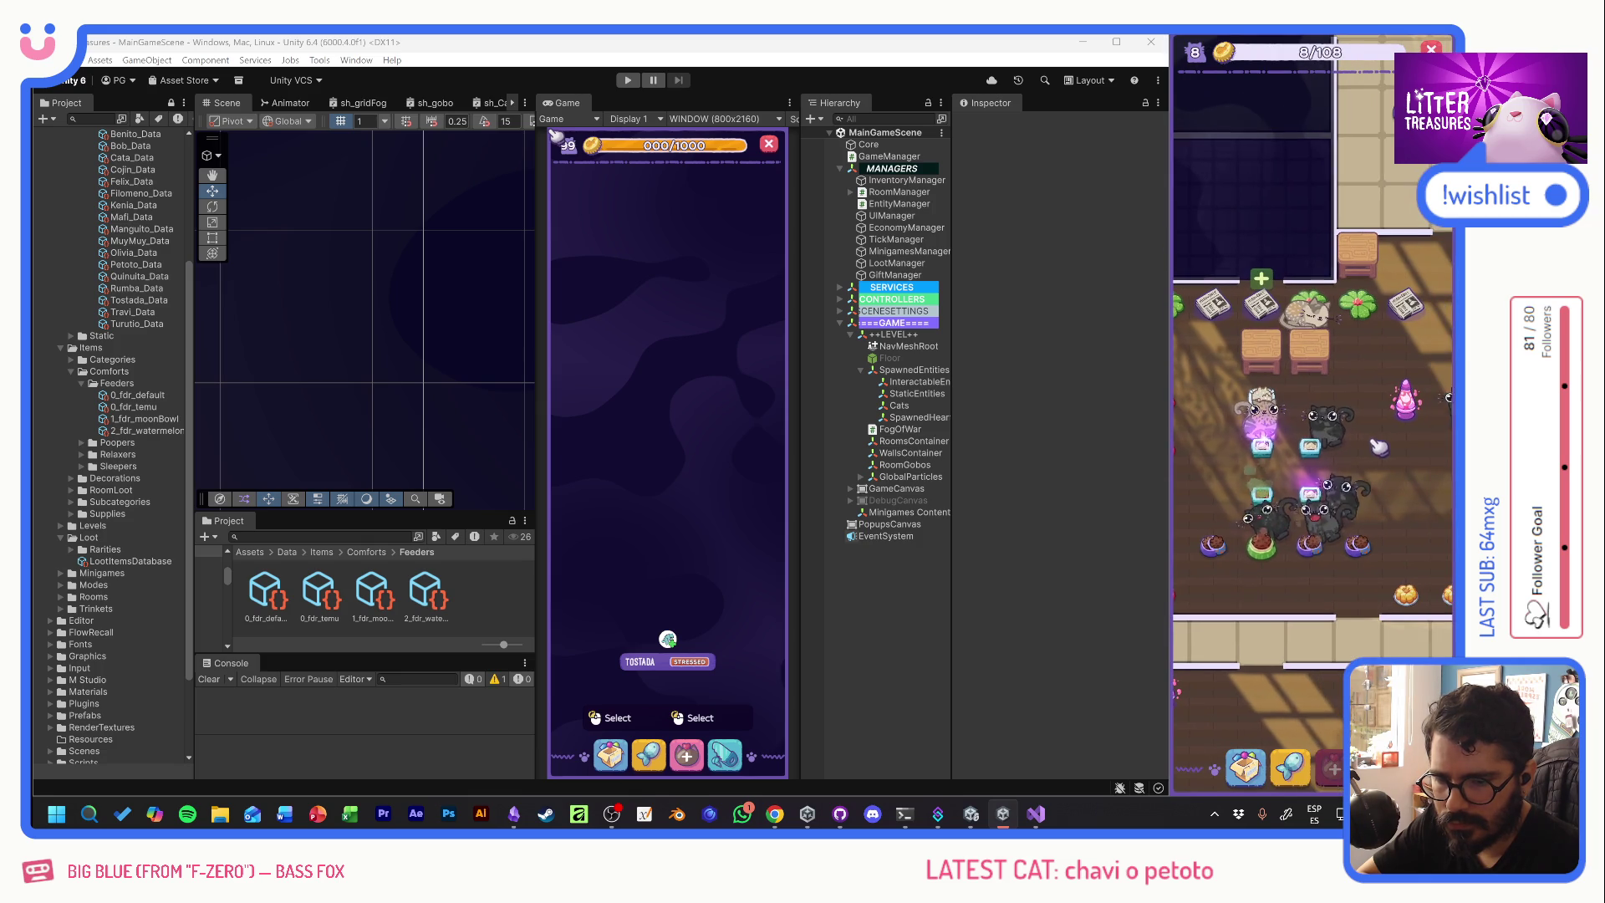
pyautogui.click(1257, 500)
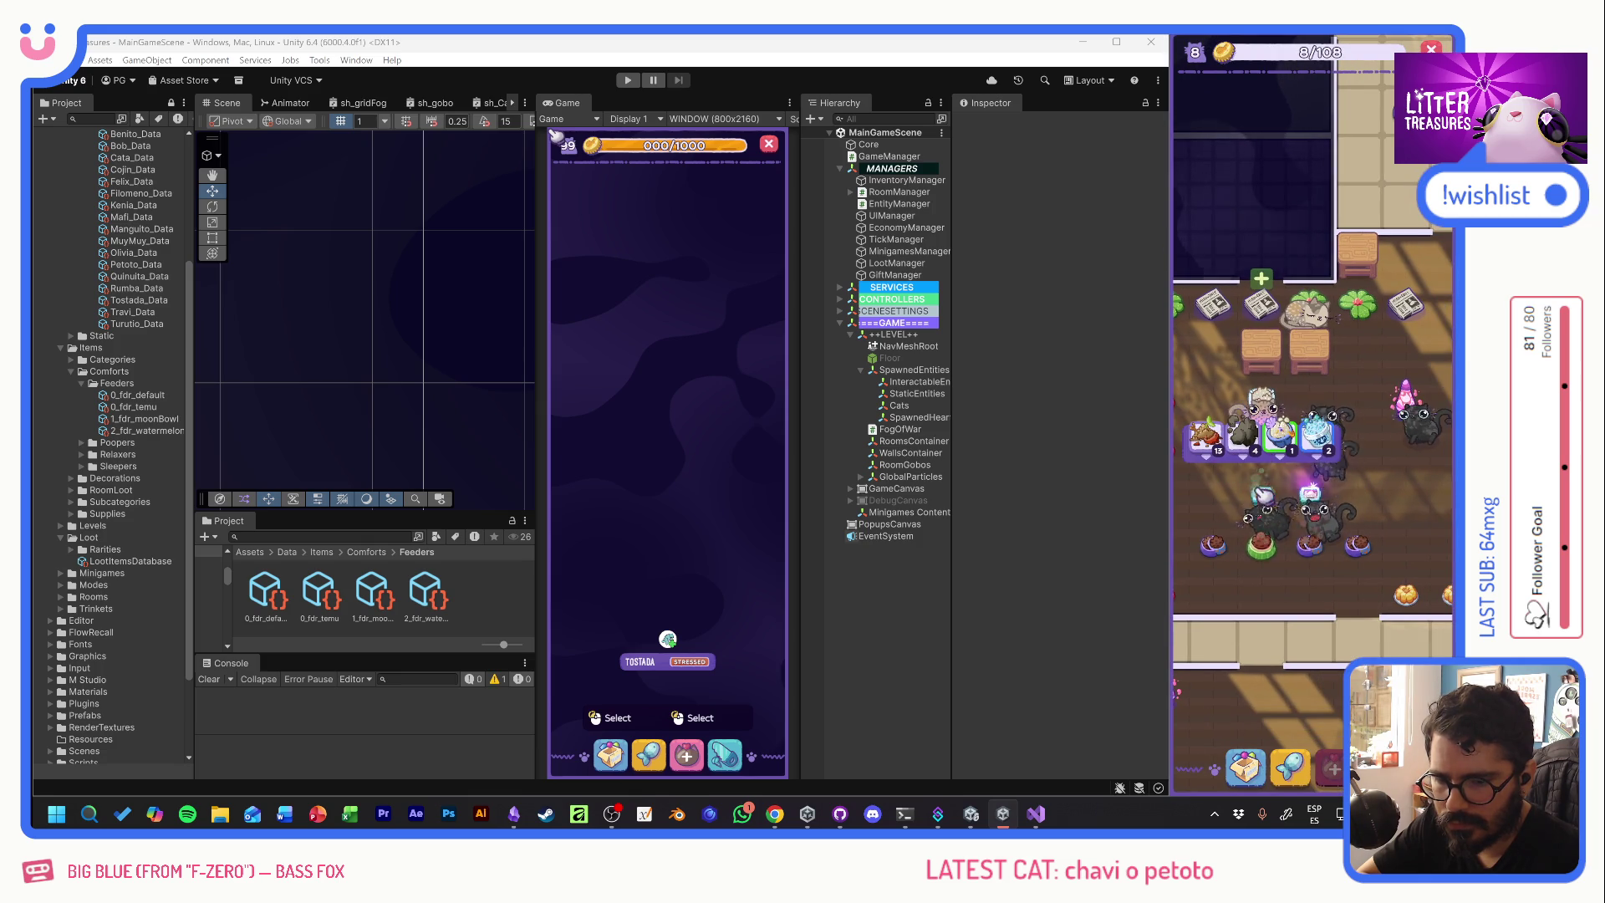
pyautogui.click(1379, 380)
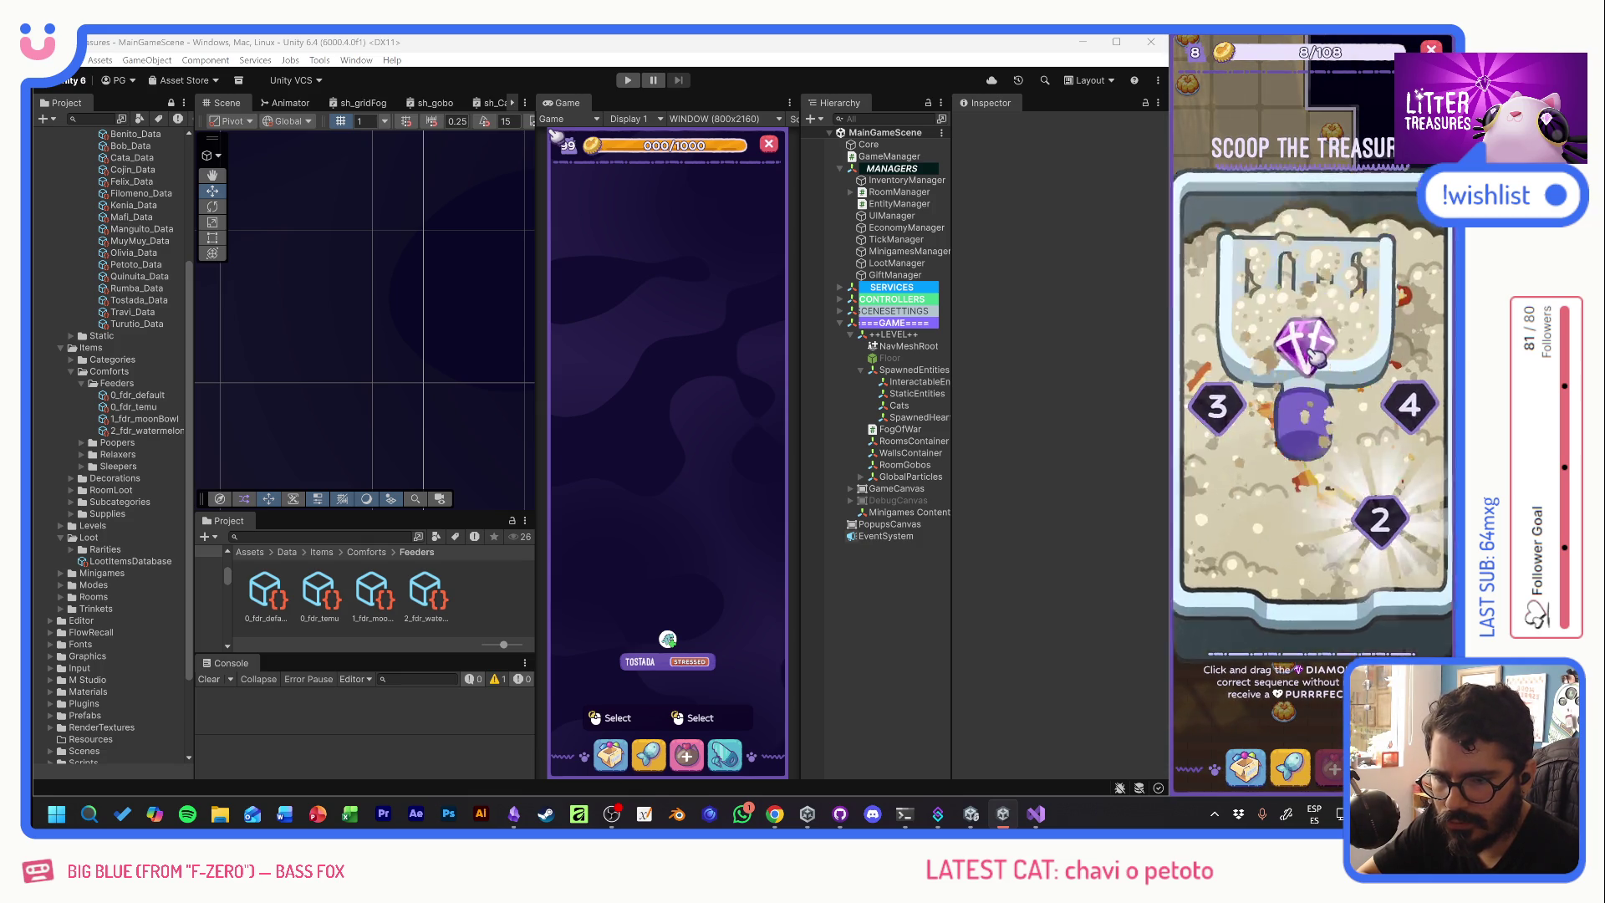
pyautogui.moveTo(1252, 432); pyautogui.dragTo(1413, 419)
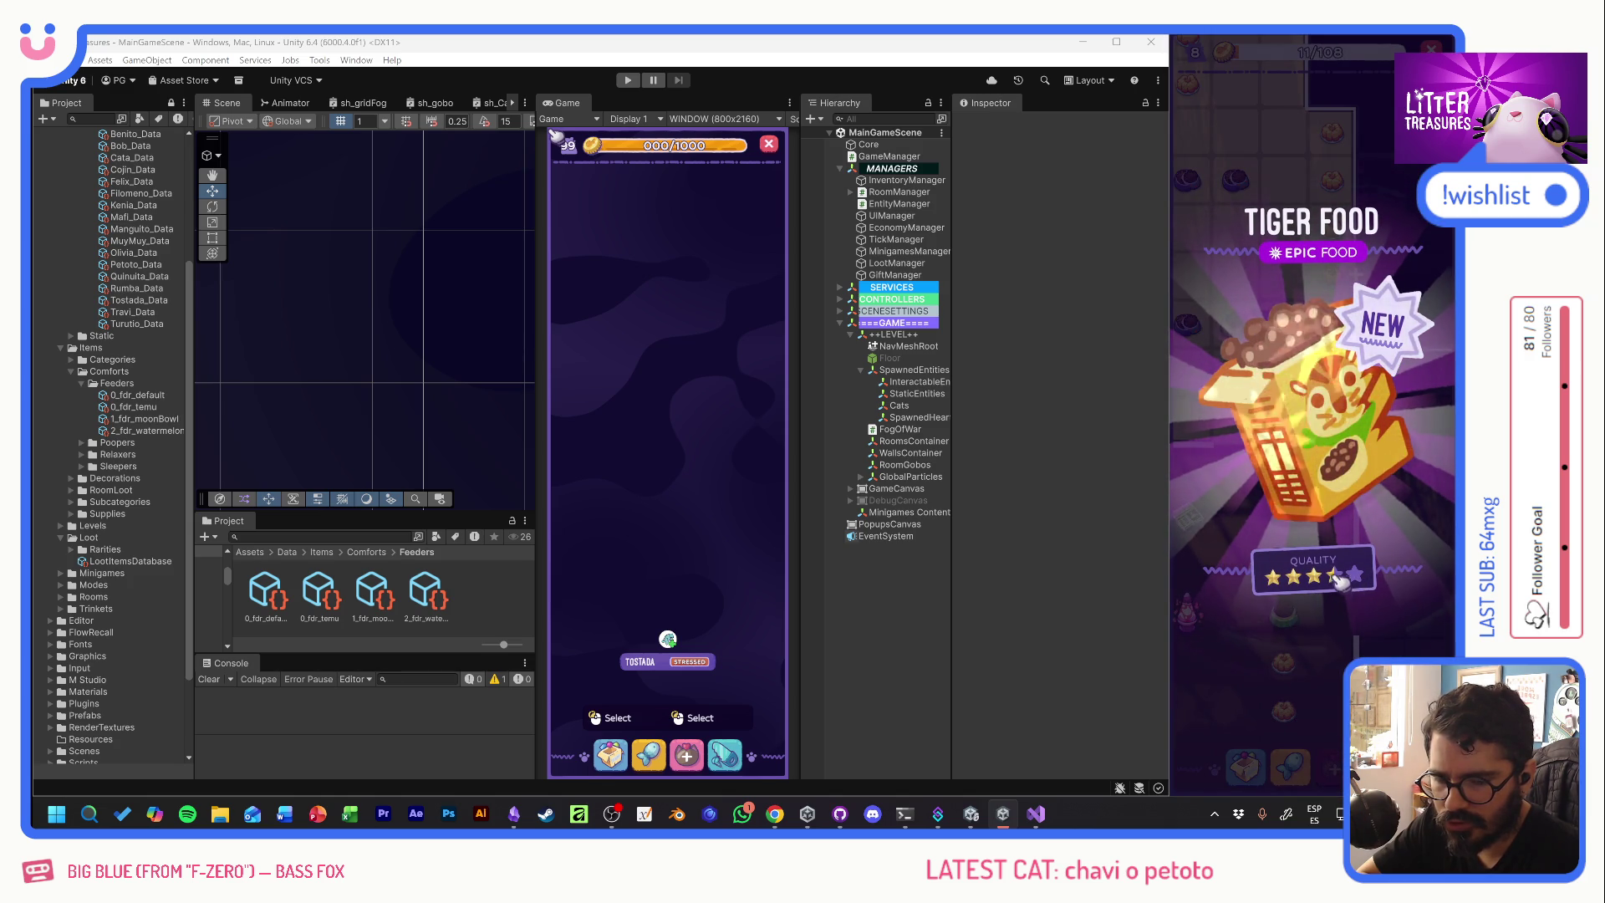
pyautogui.click(1286, 503)
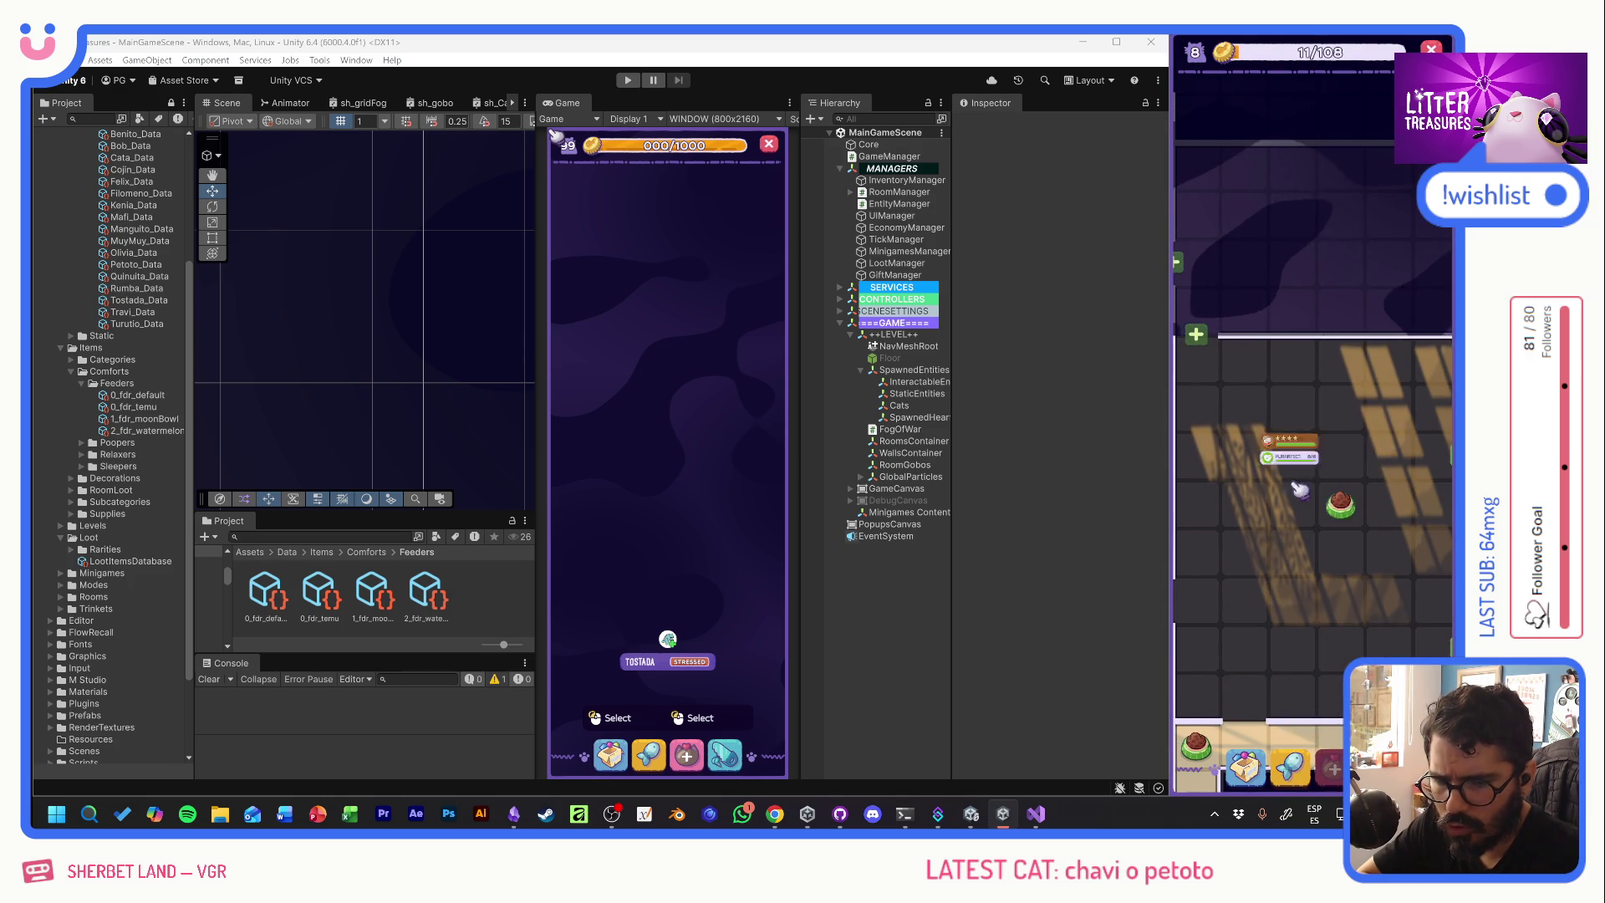
# - Place the Ceramic Watermelon bowl in the room and fill it with food
pyautogui.click(1292, 767)
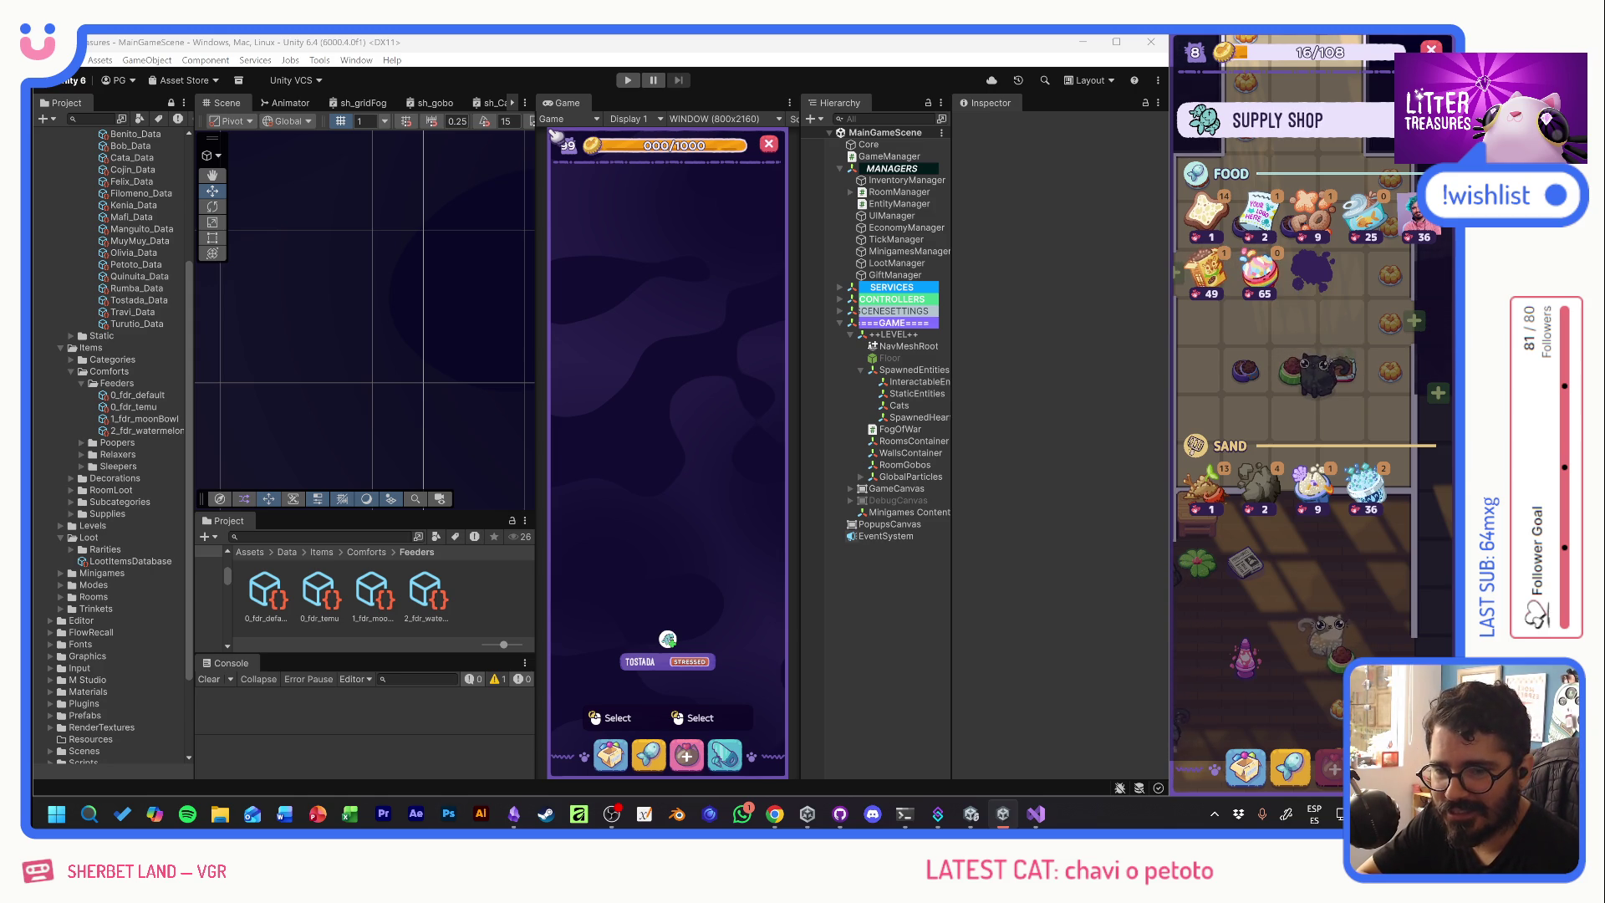
pyautogui.click(1352, 334)
pyautogui.click(1245, 765)
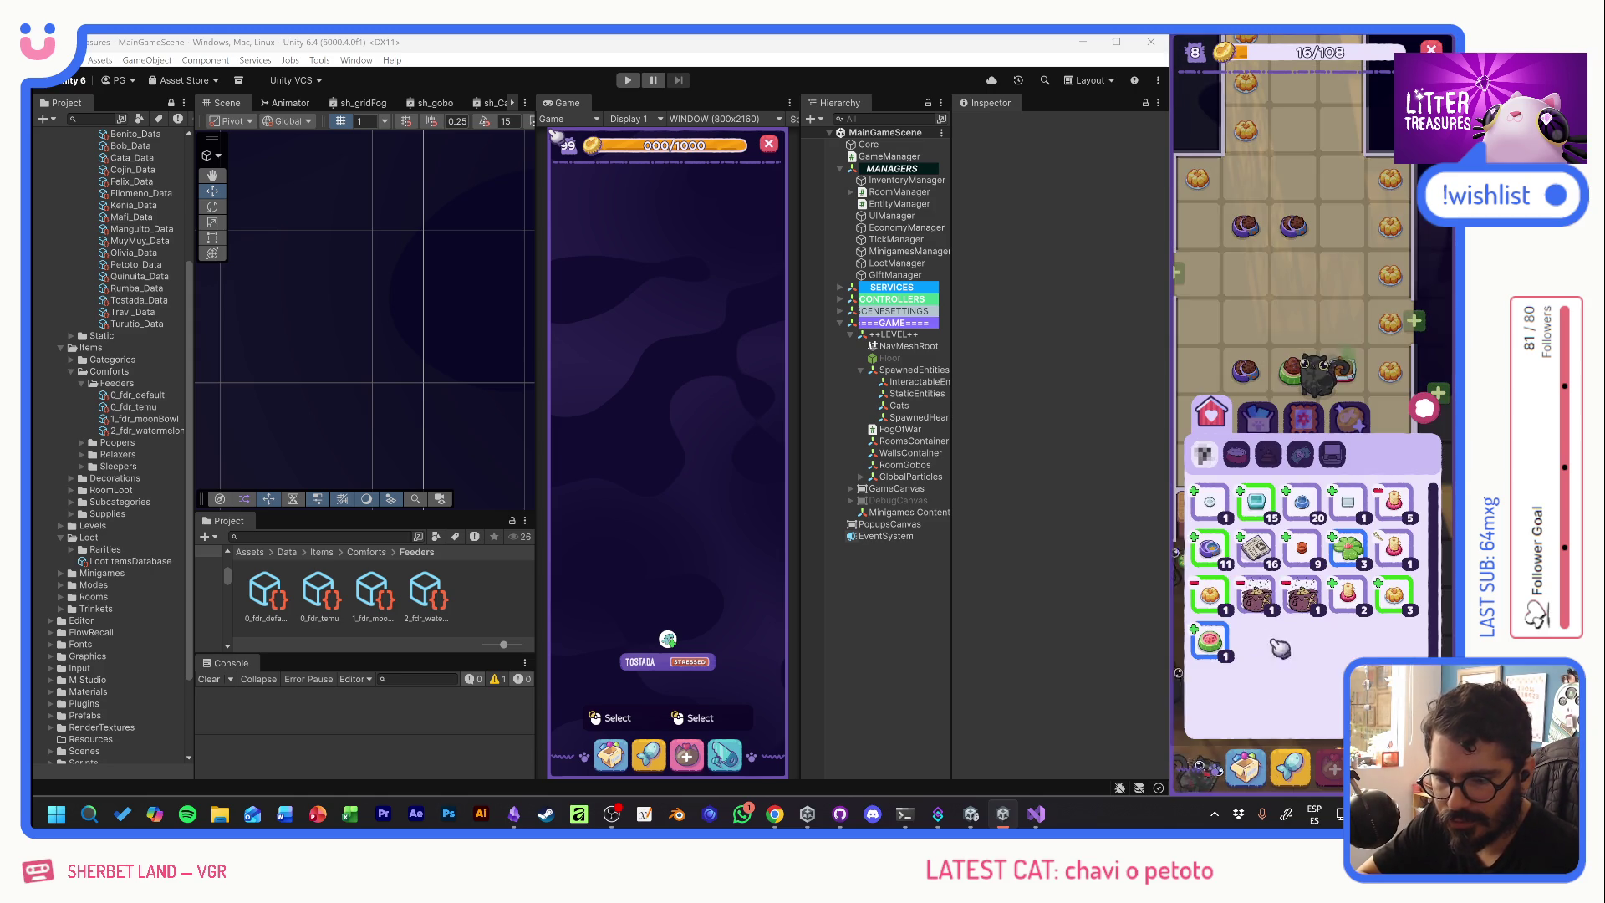
pyautogui.click(1213, 644)
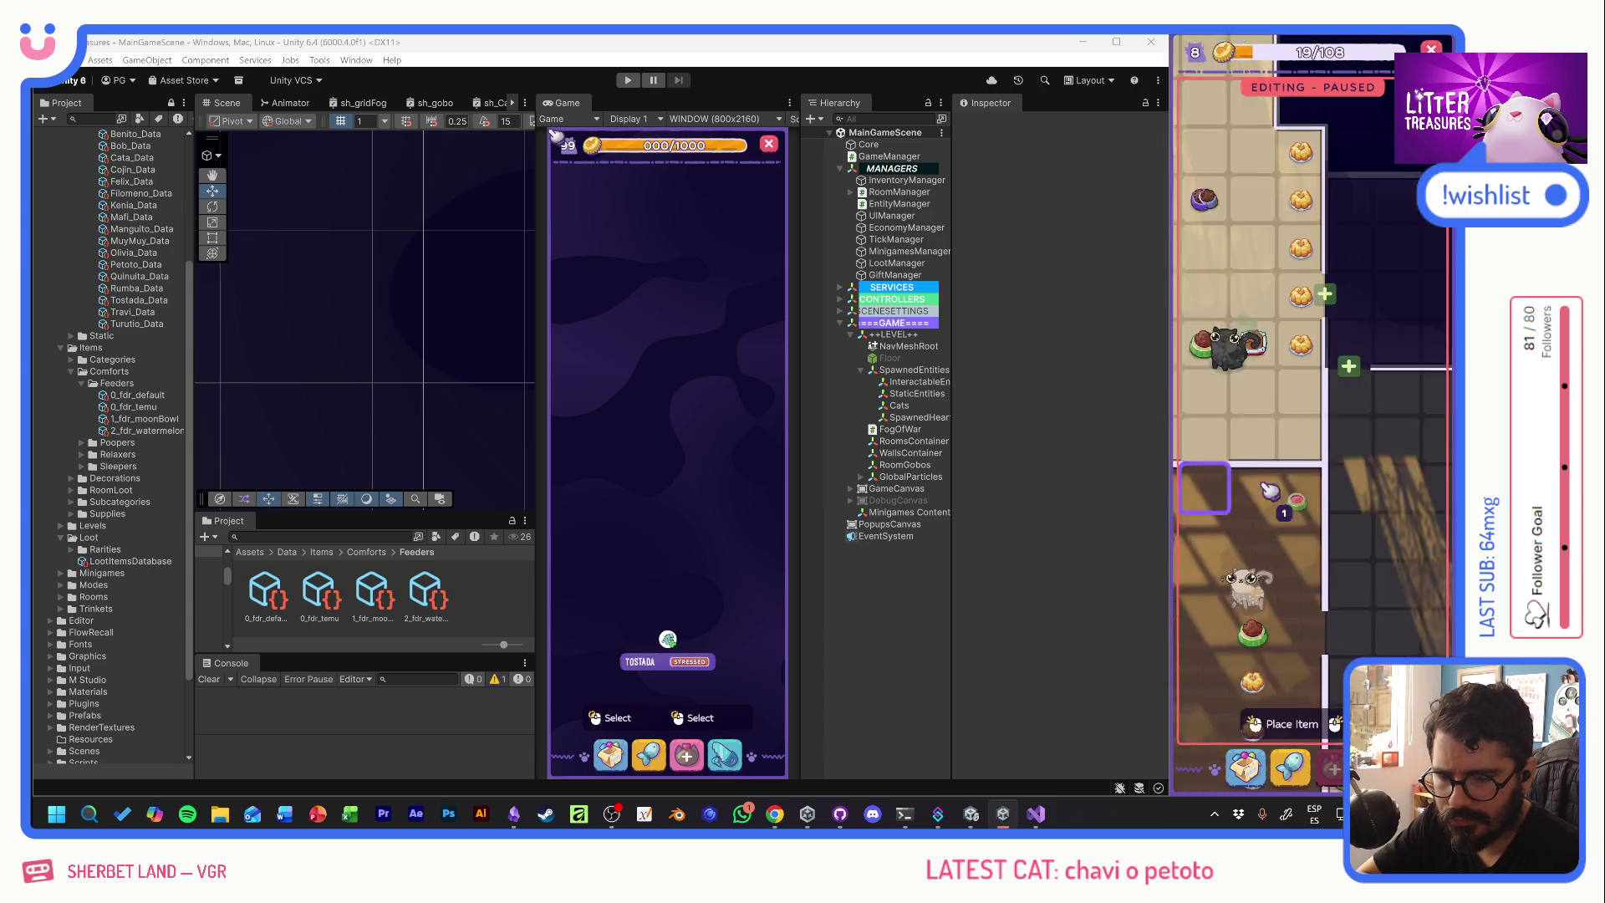
pyautogui.click(1297, 596)
pyautogui.click(1296, 598)
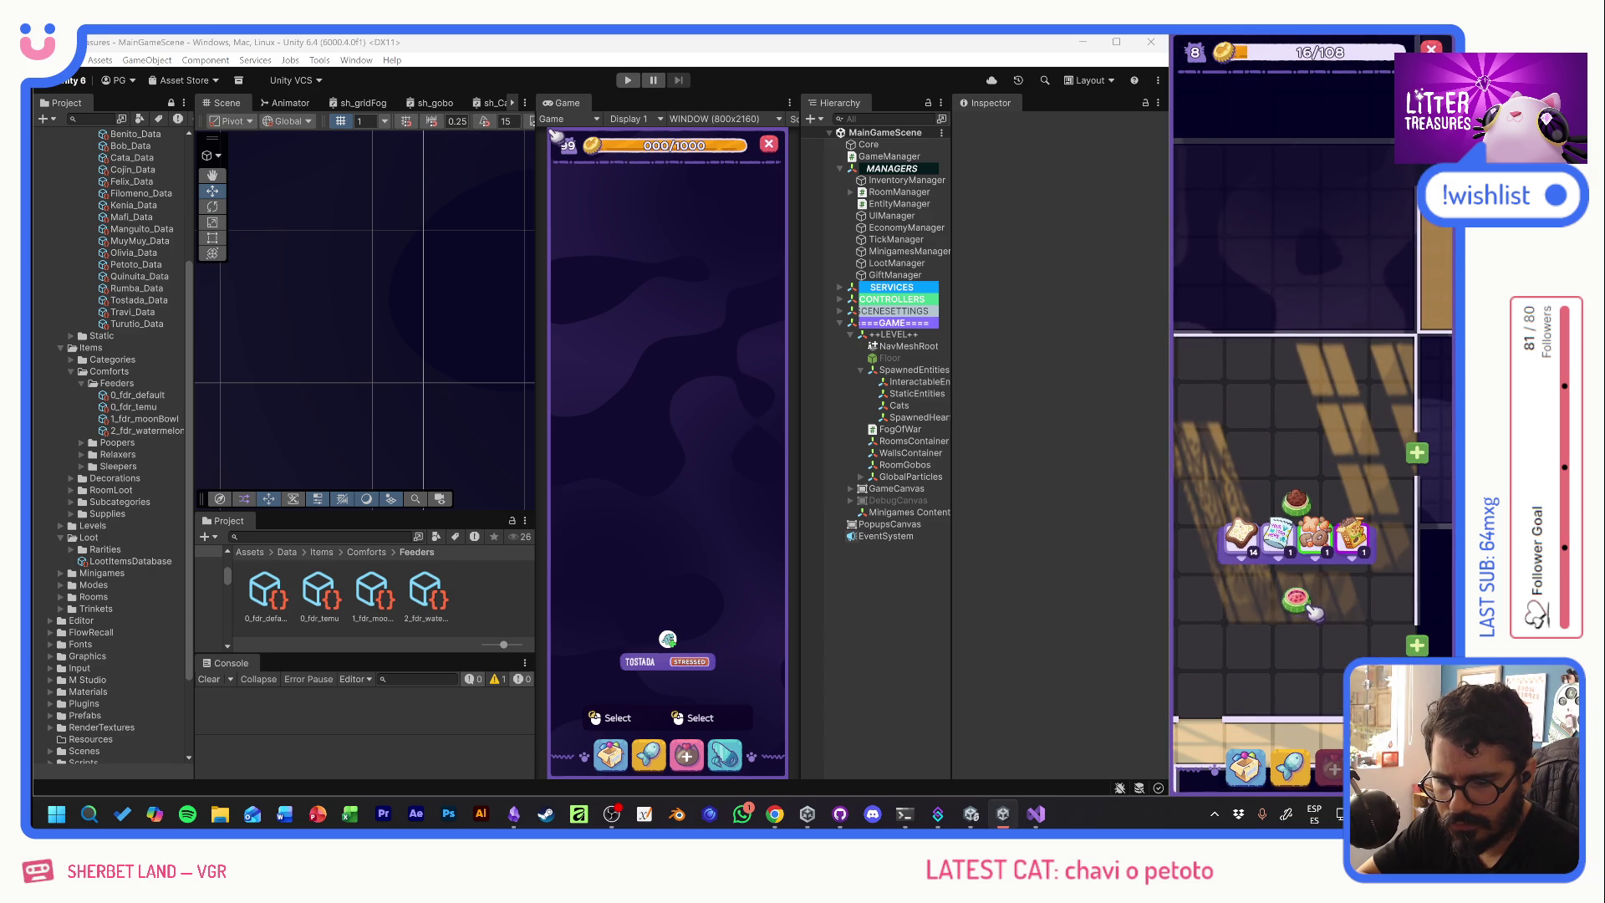
pyautogui.click(1356, 553)
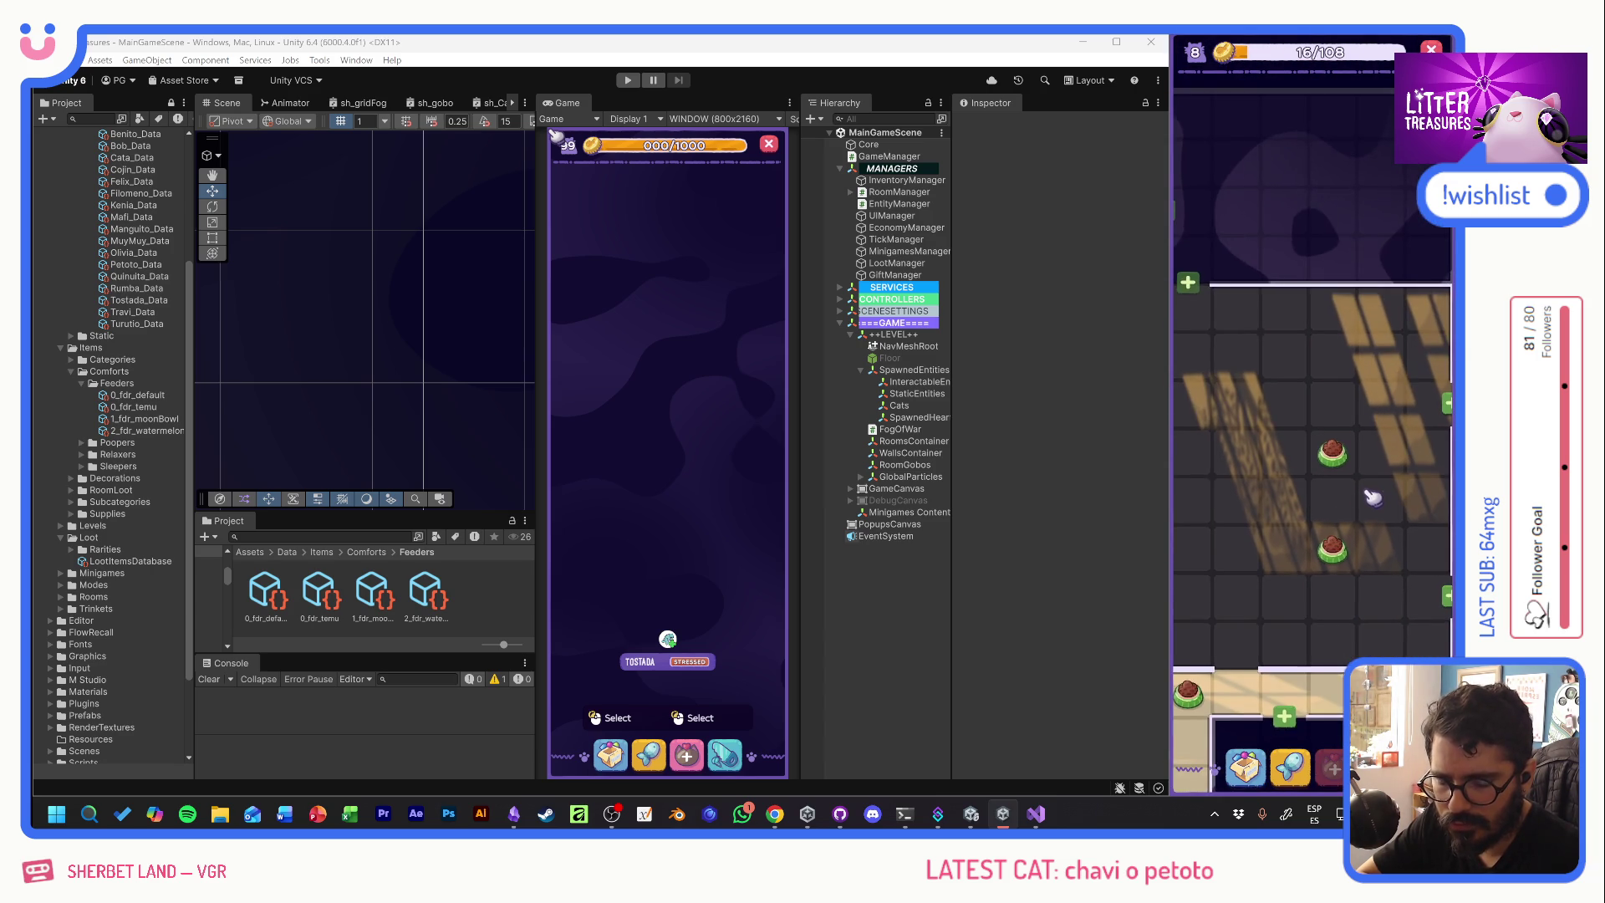
# - Move the food bowl beside the cat to a new spot and fill it with blue food
pyautogui.click(1212, 326)
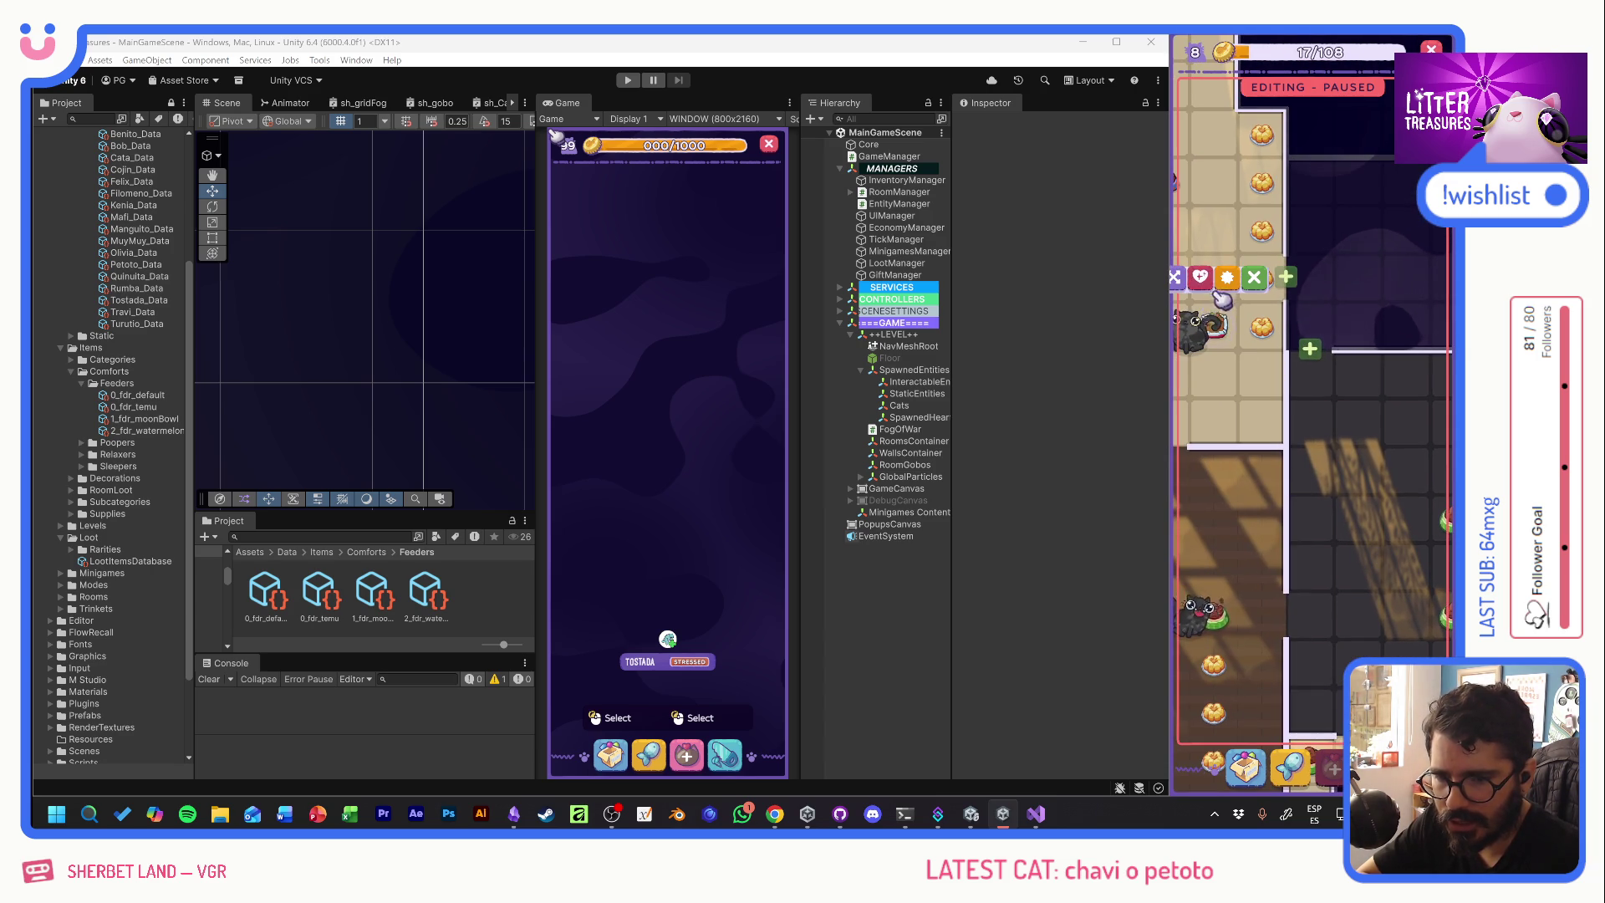
pyautogui.click(1182, 285)
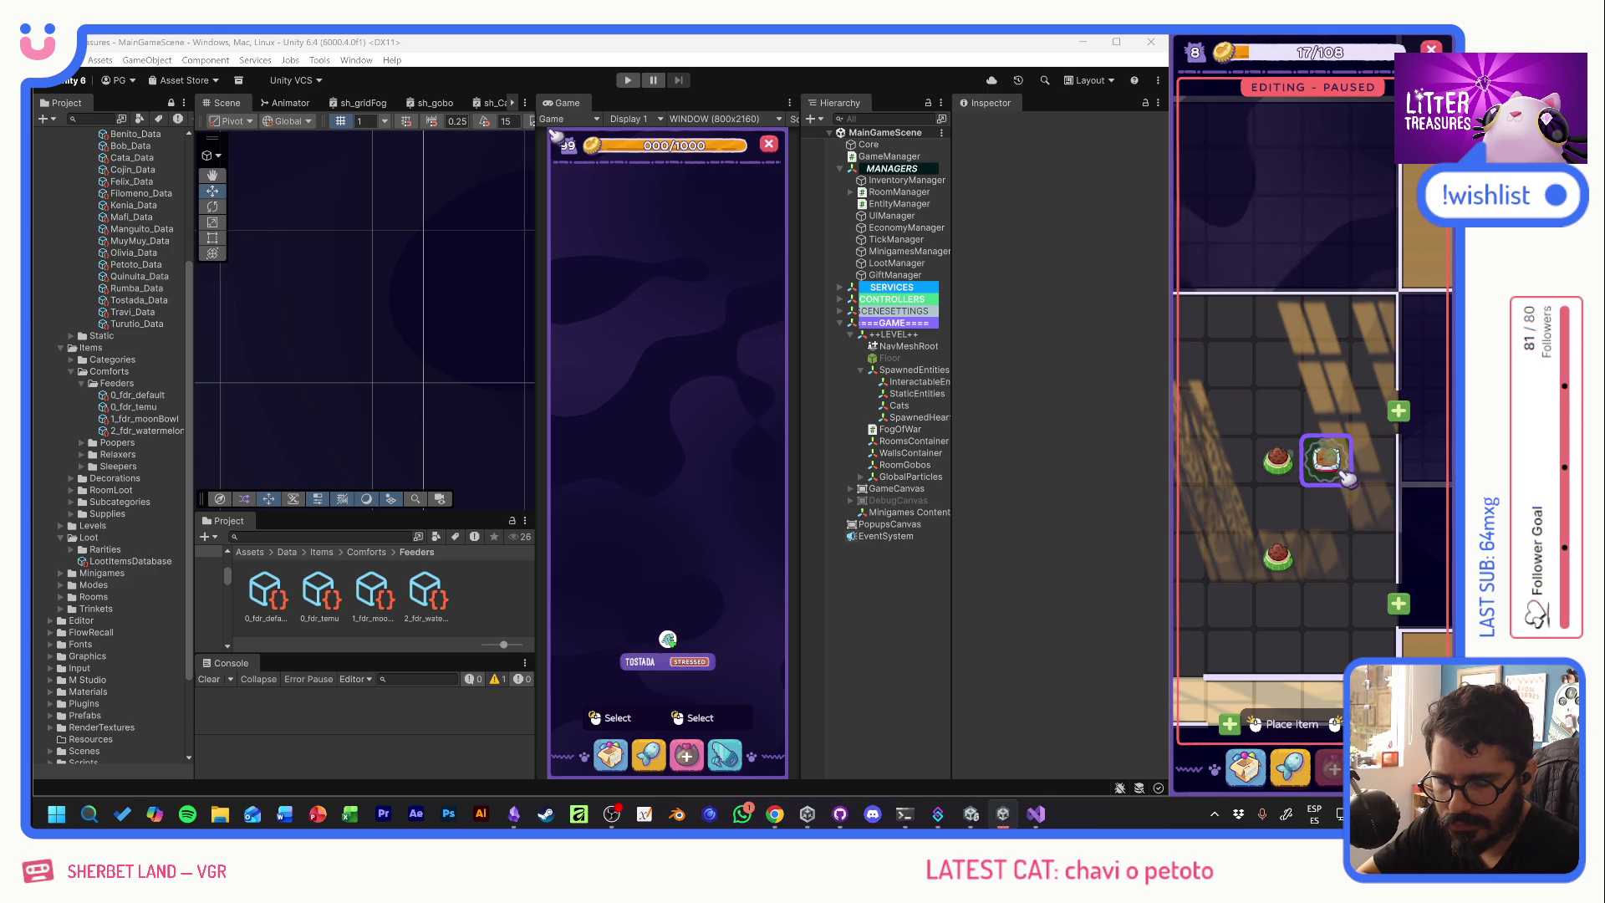
pyautogui.click(1394, 524)
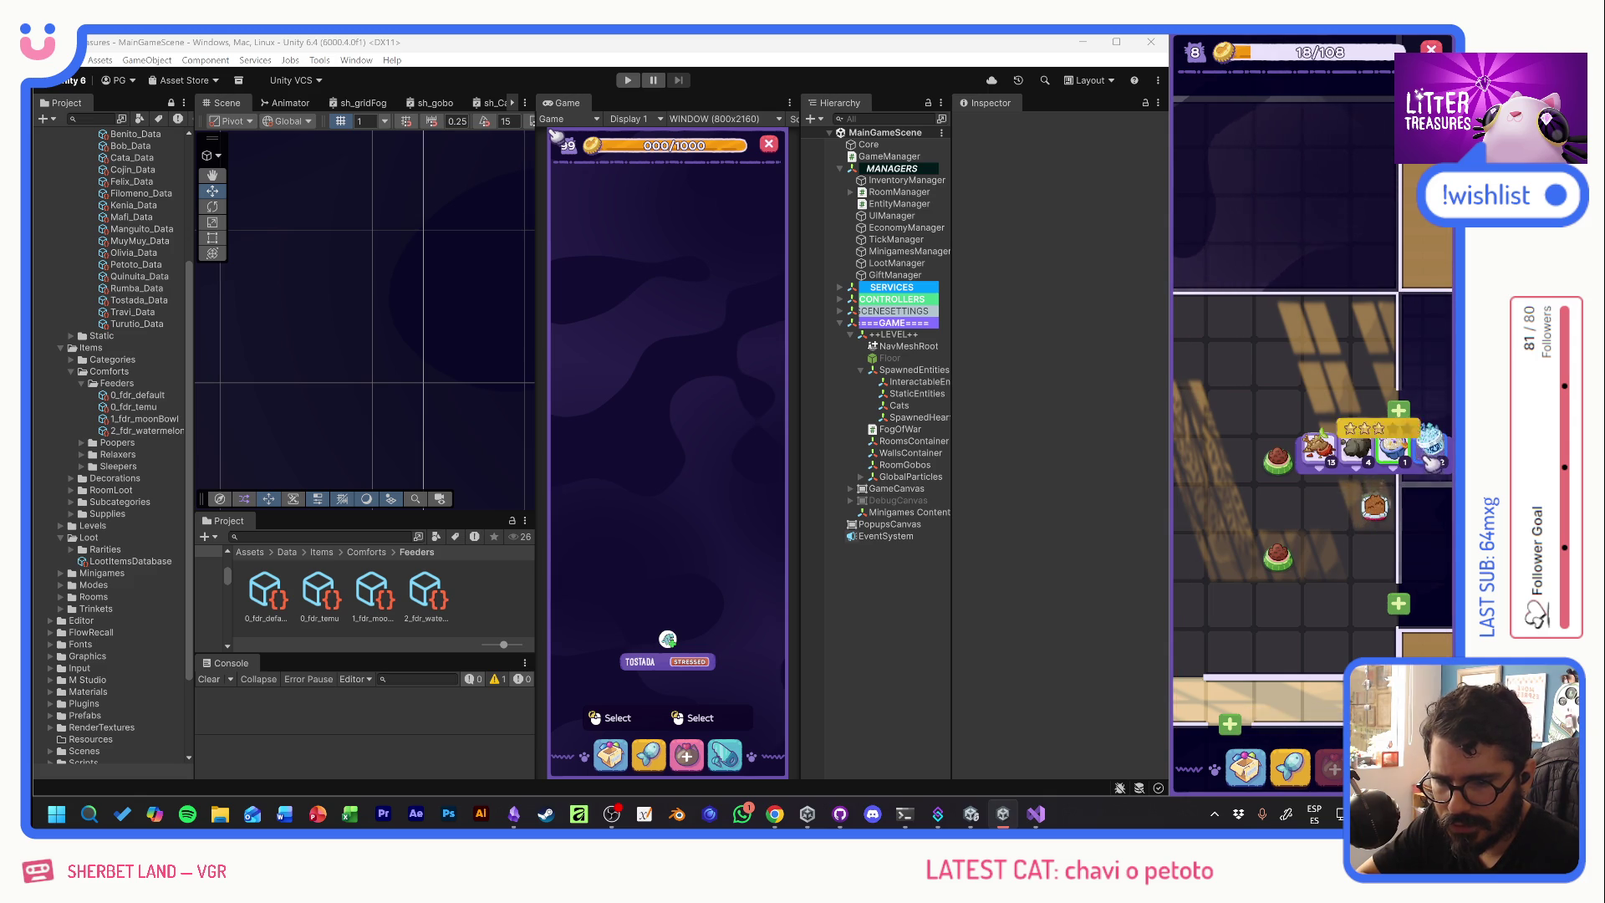
pyautogui.click(1429, 454)
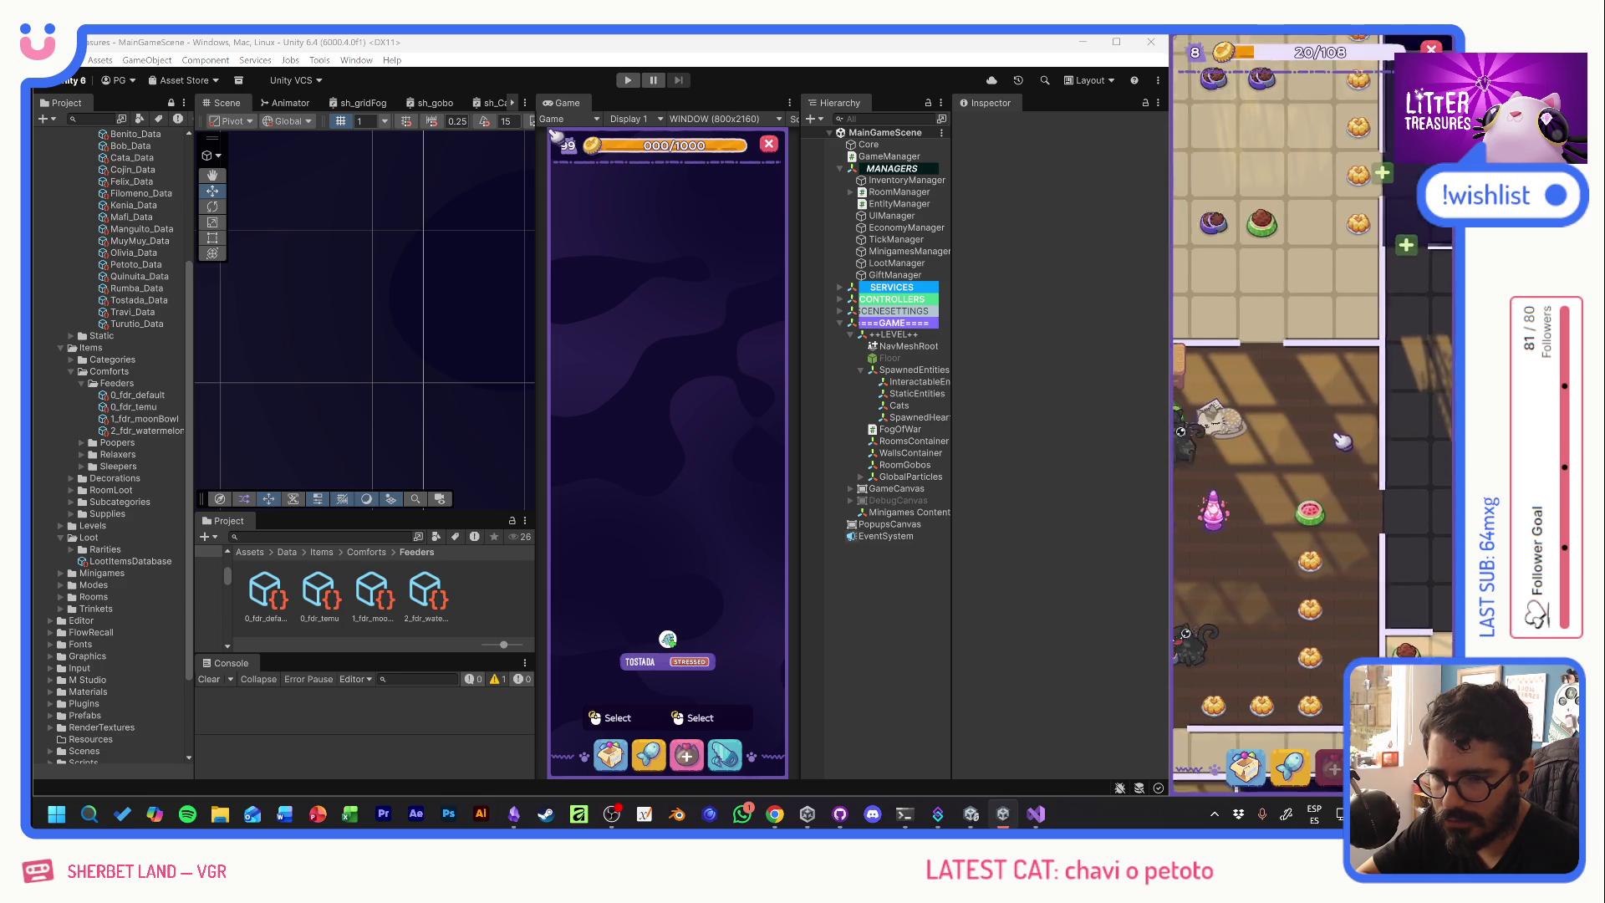
# - Place the Tupperware item from the inventory into the room next to the food bowls
pyautogui.click(1245, 763)
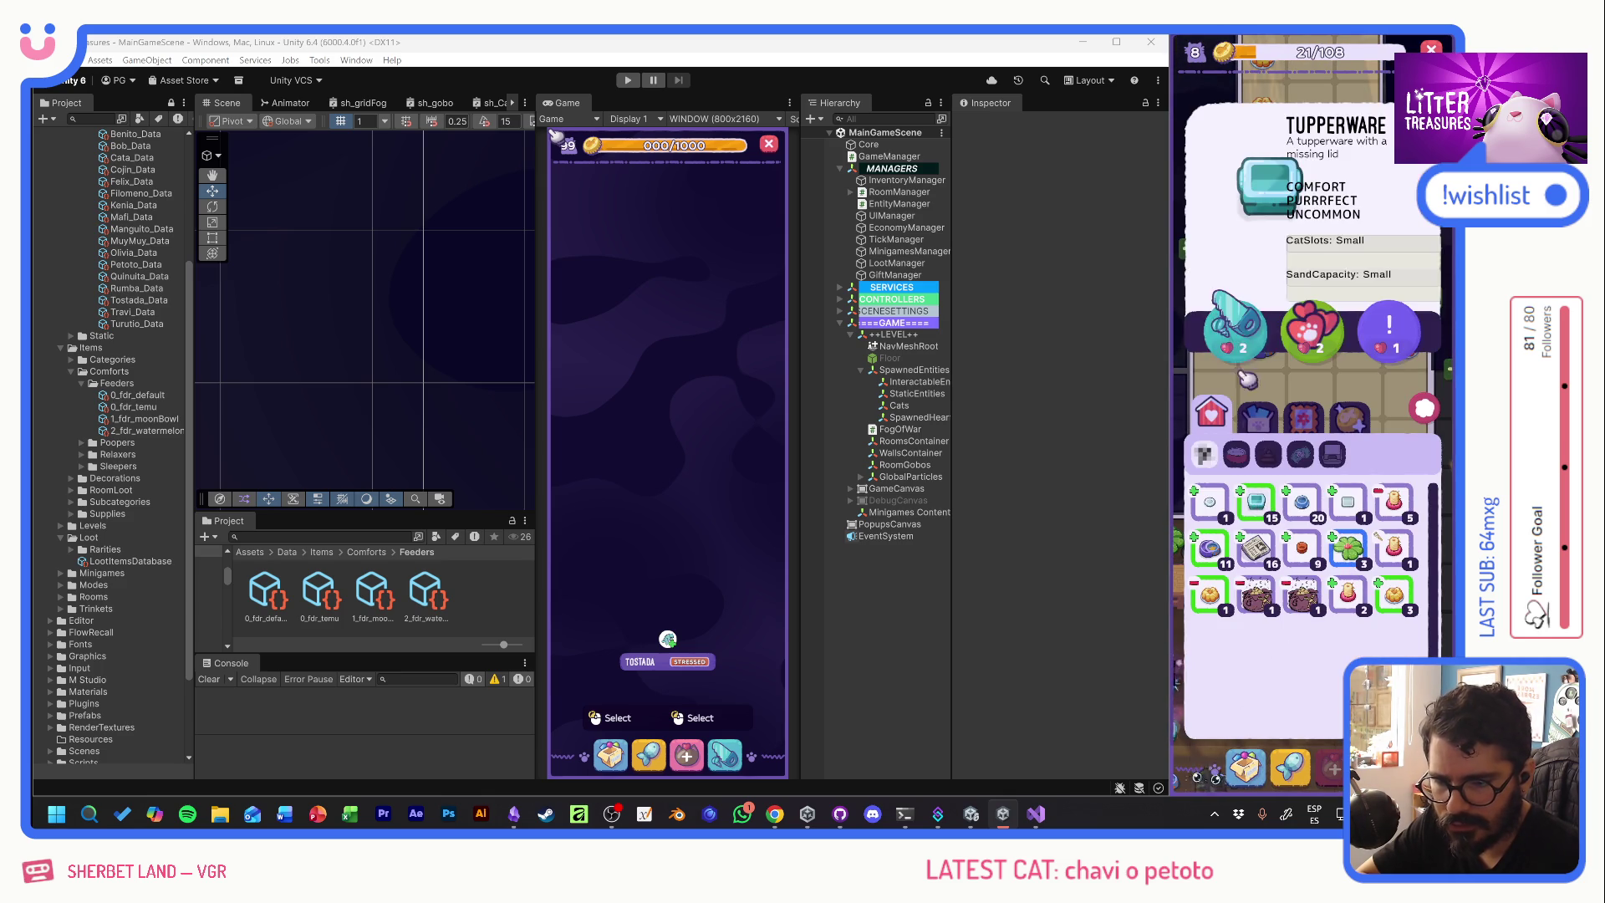
pyautogui.click(1261, 506)
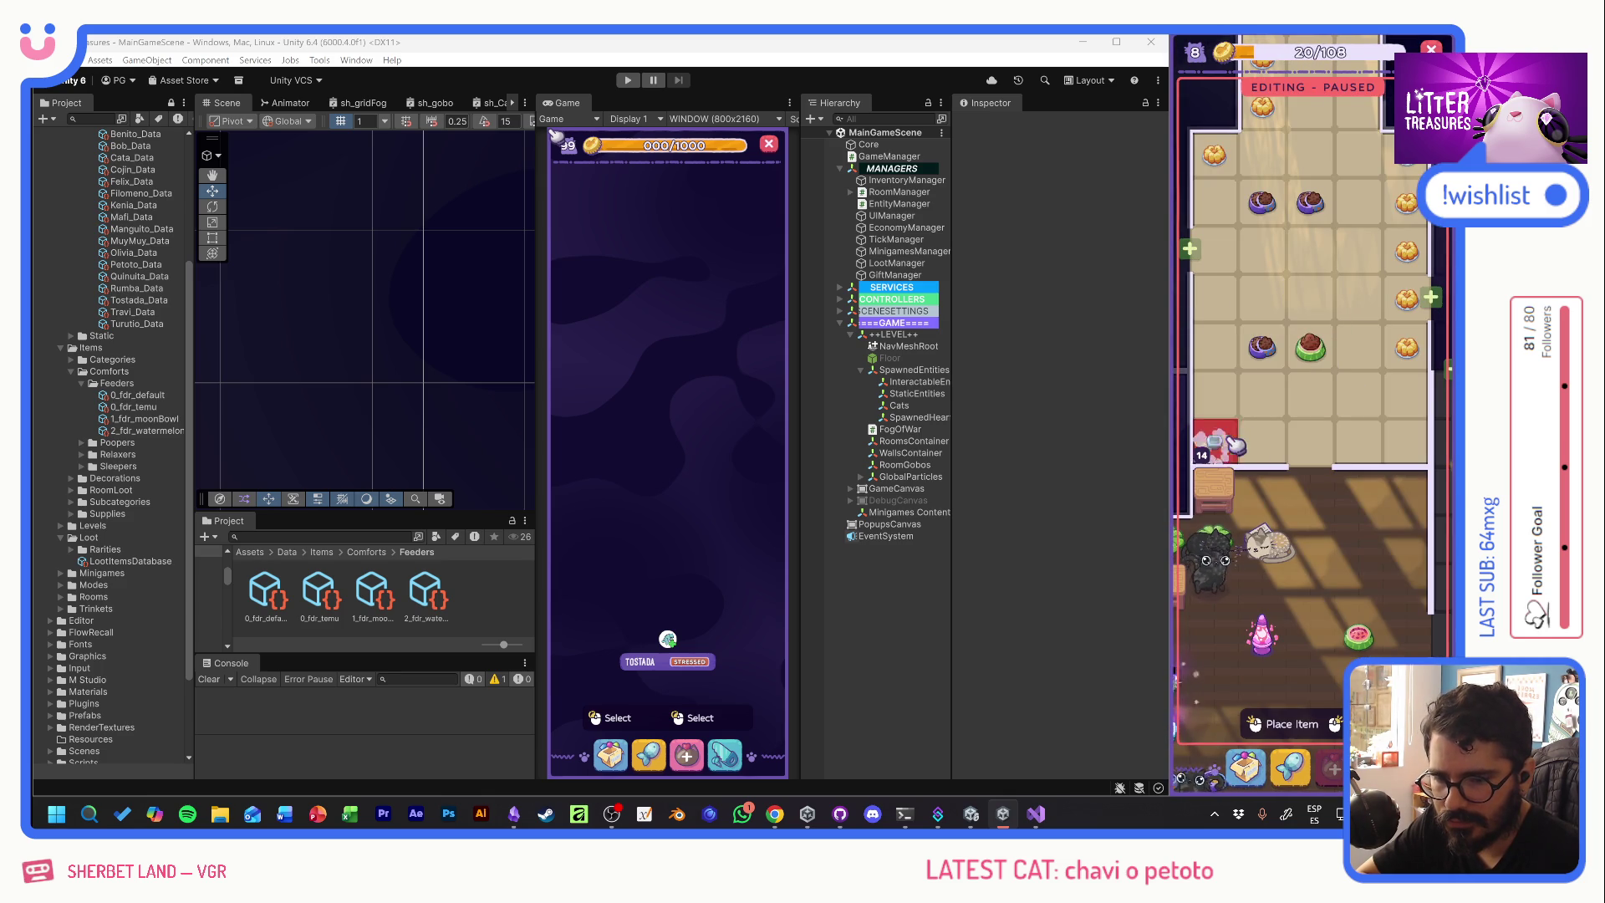
pyautogui.click(1241, 407)
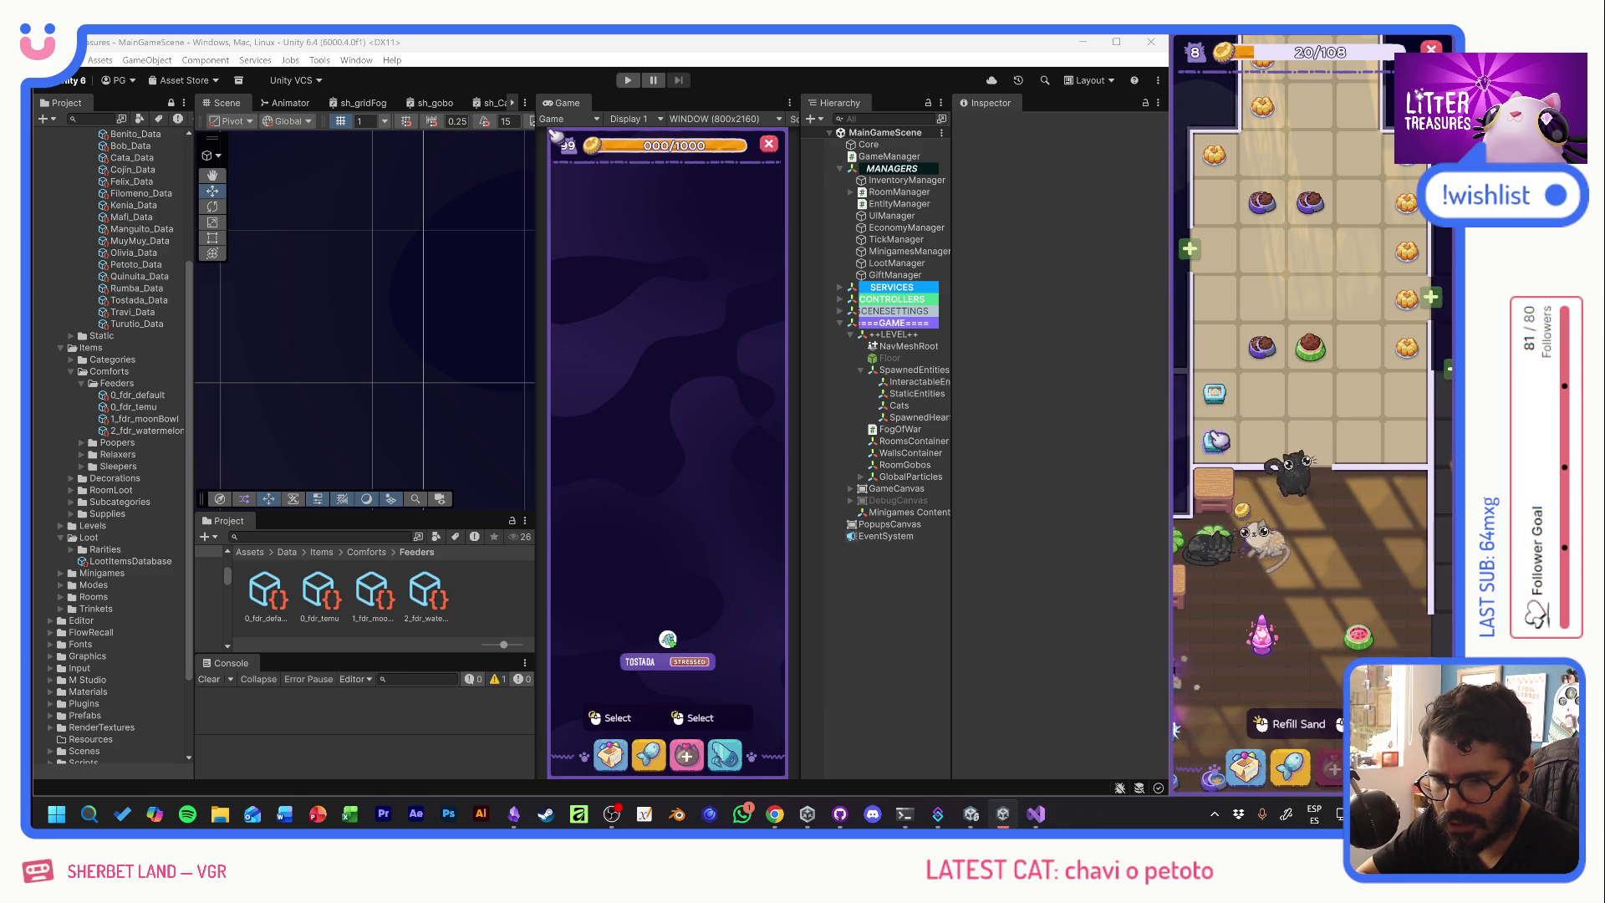
pyautogui.scroll(-5, 1215, 452)
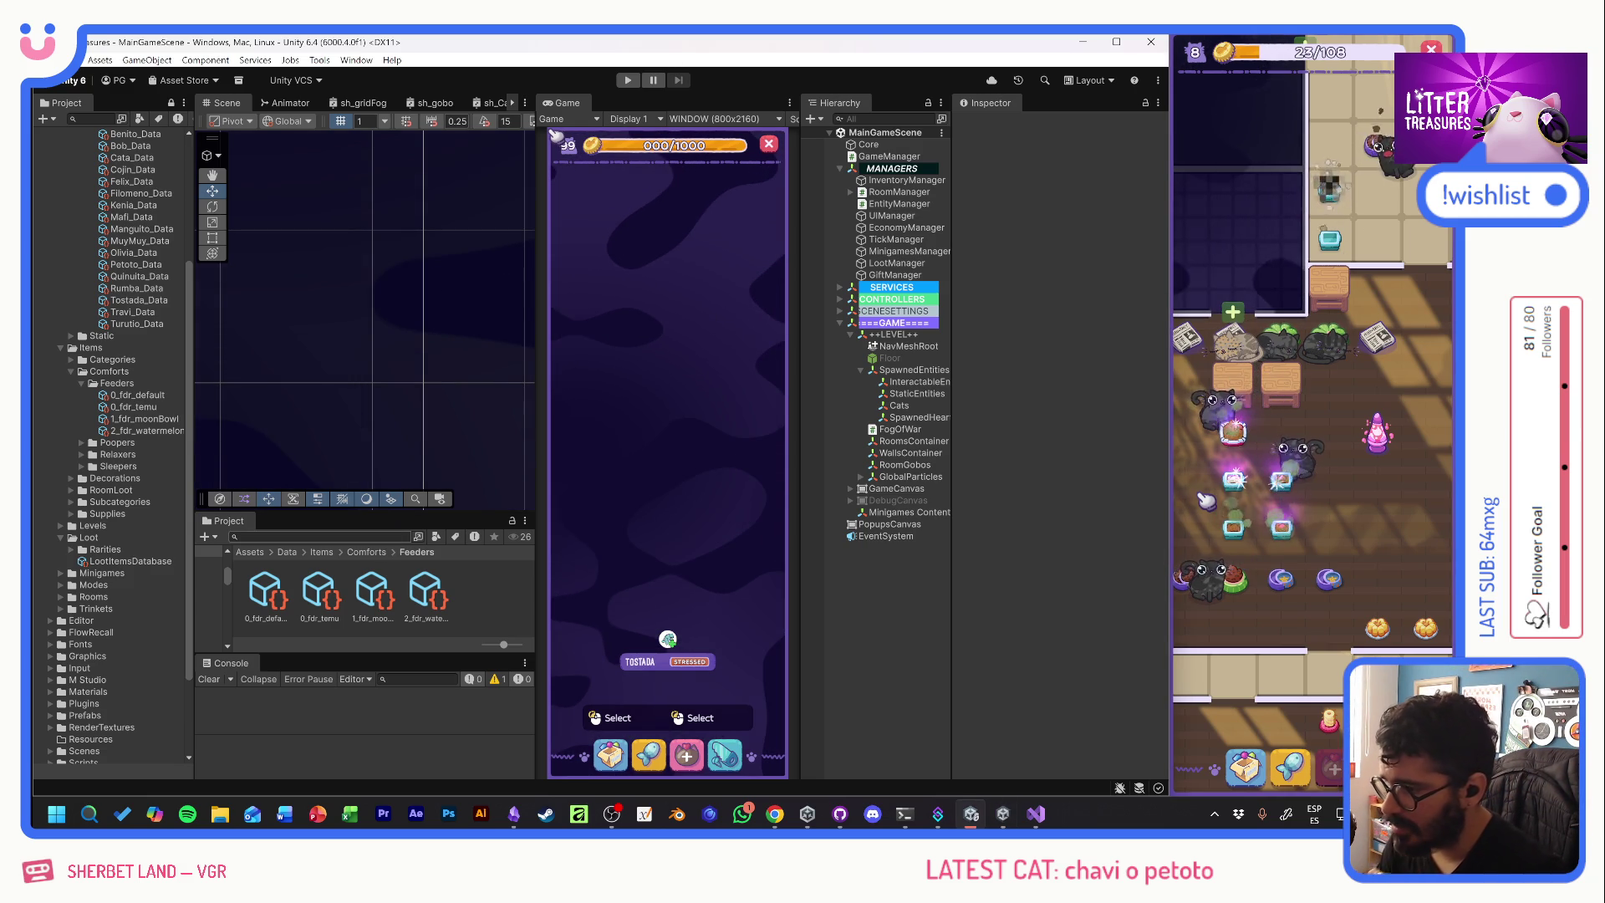
# - Search 'pooperpf', open the PooperPF prefab, and bring up BoxImage's sprite choices
pyautogui.click(81, 383)
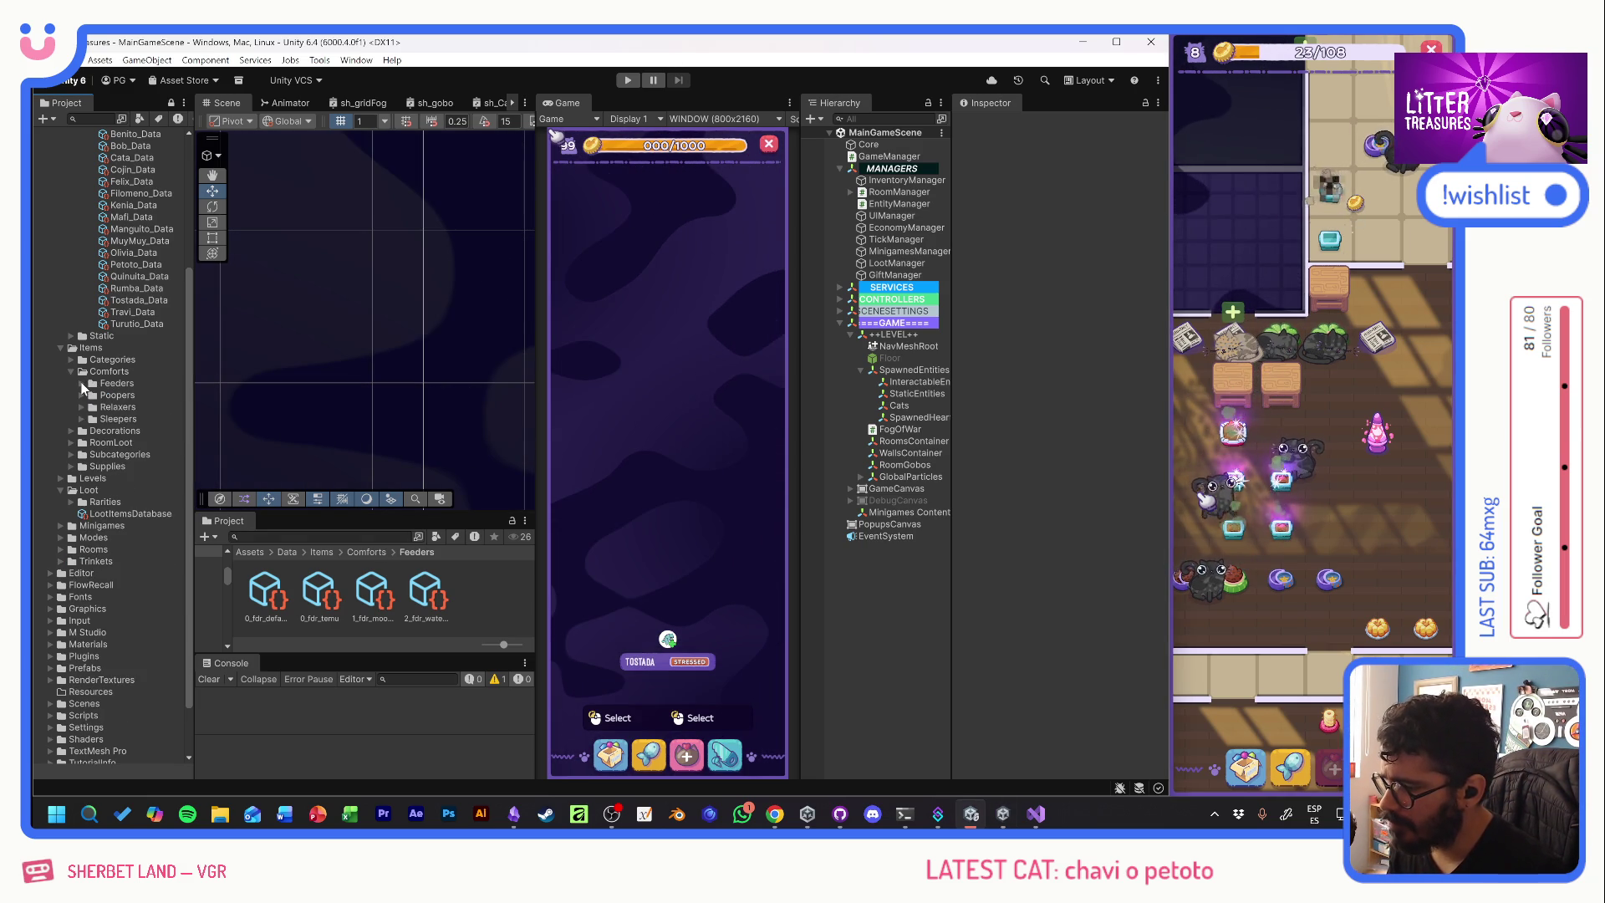
pyautogui.click(82, 395)
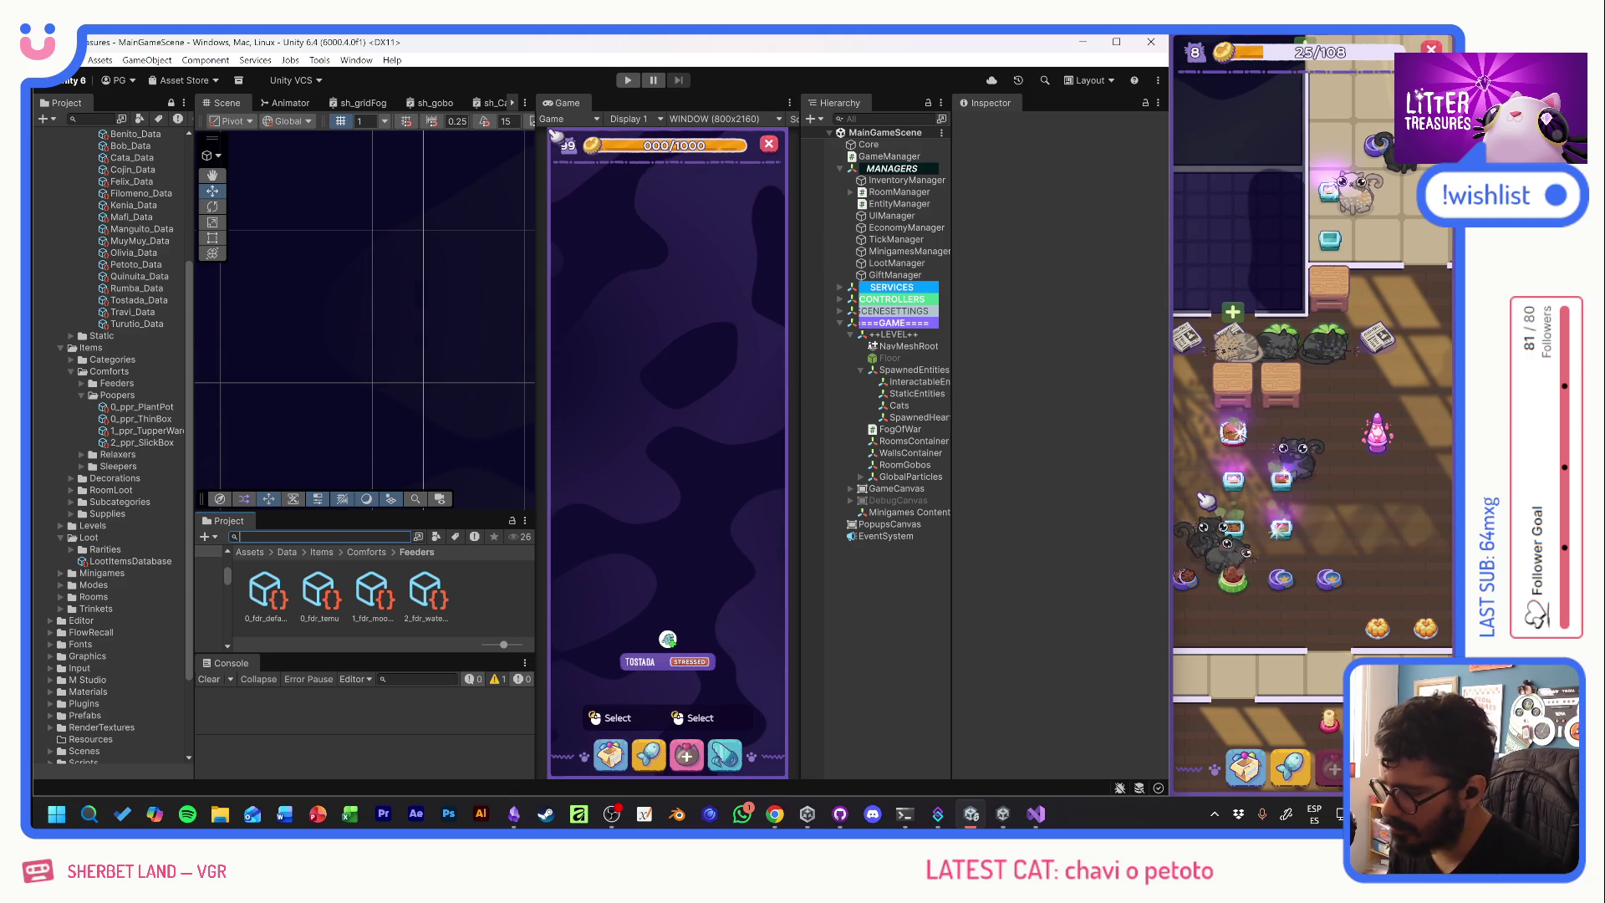
pyautogui.write('pooperpf')
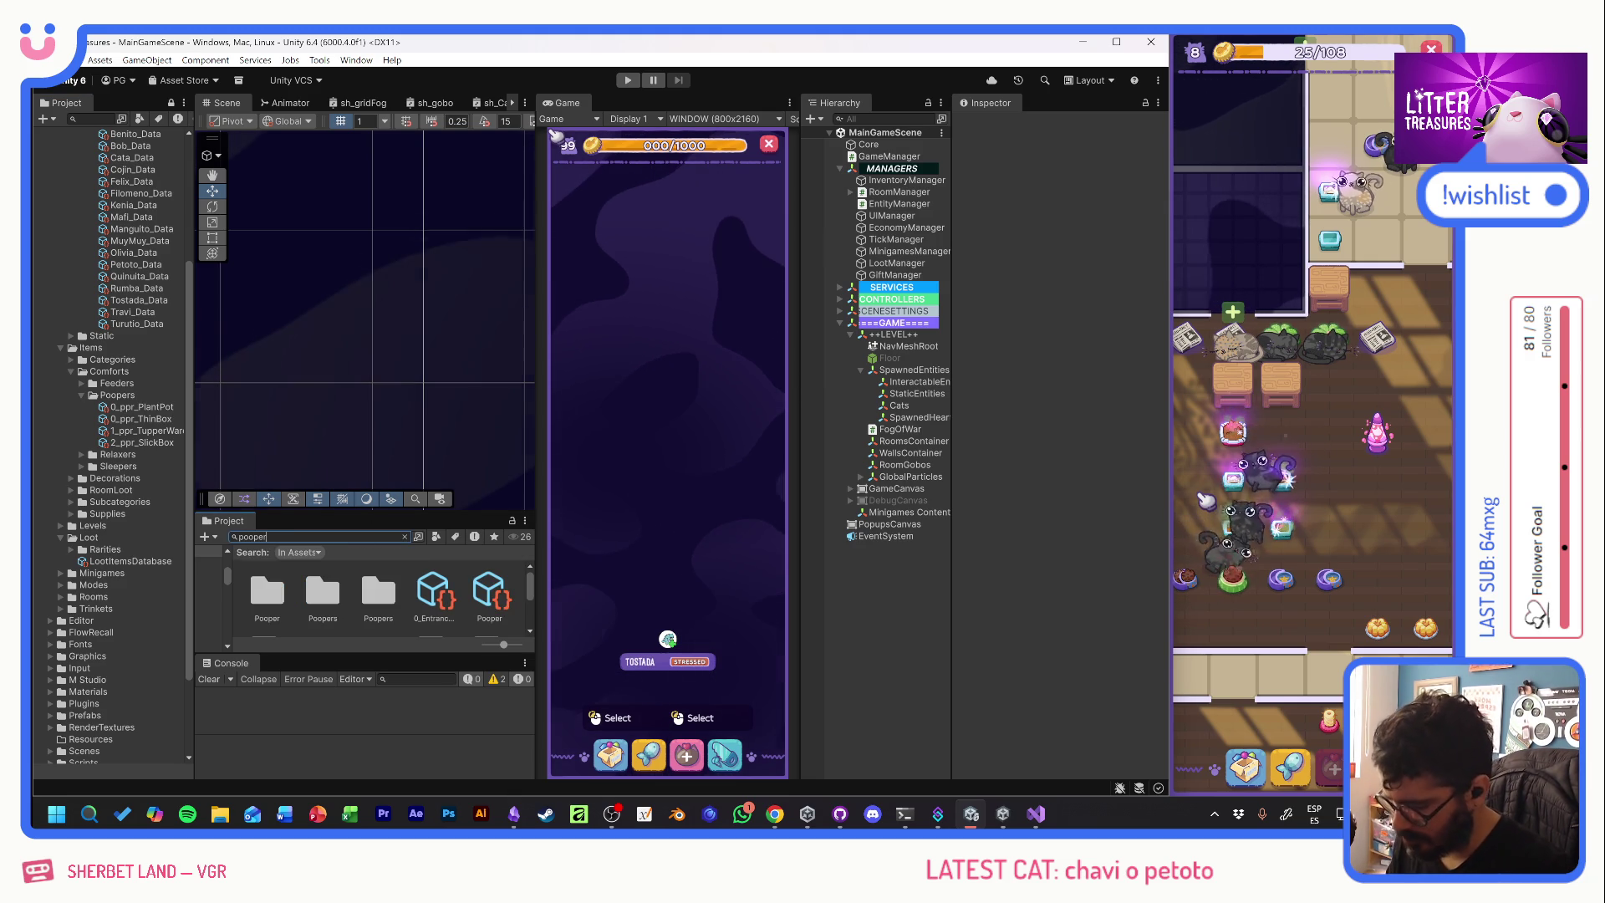
pyautogui.doubleClick(277, 588)
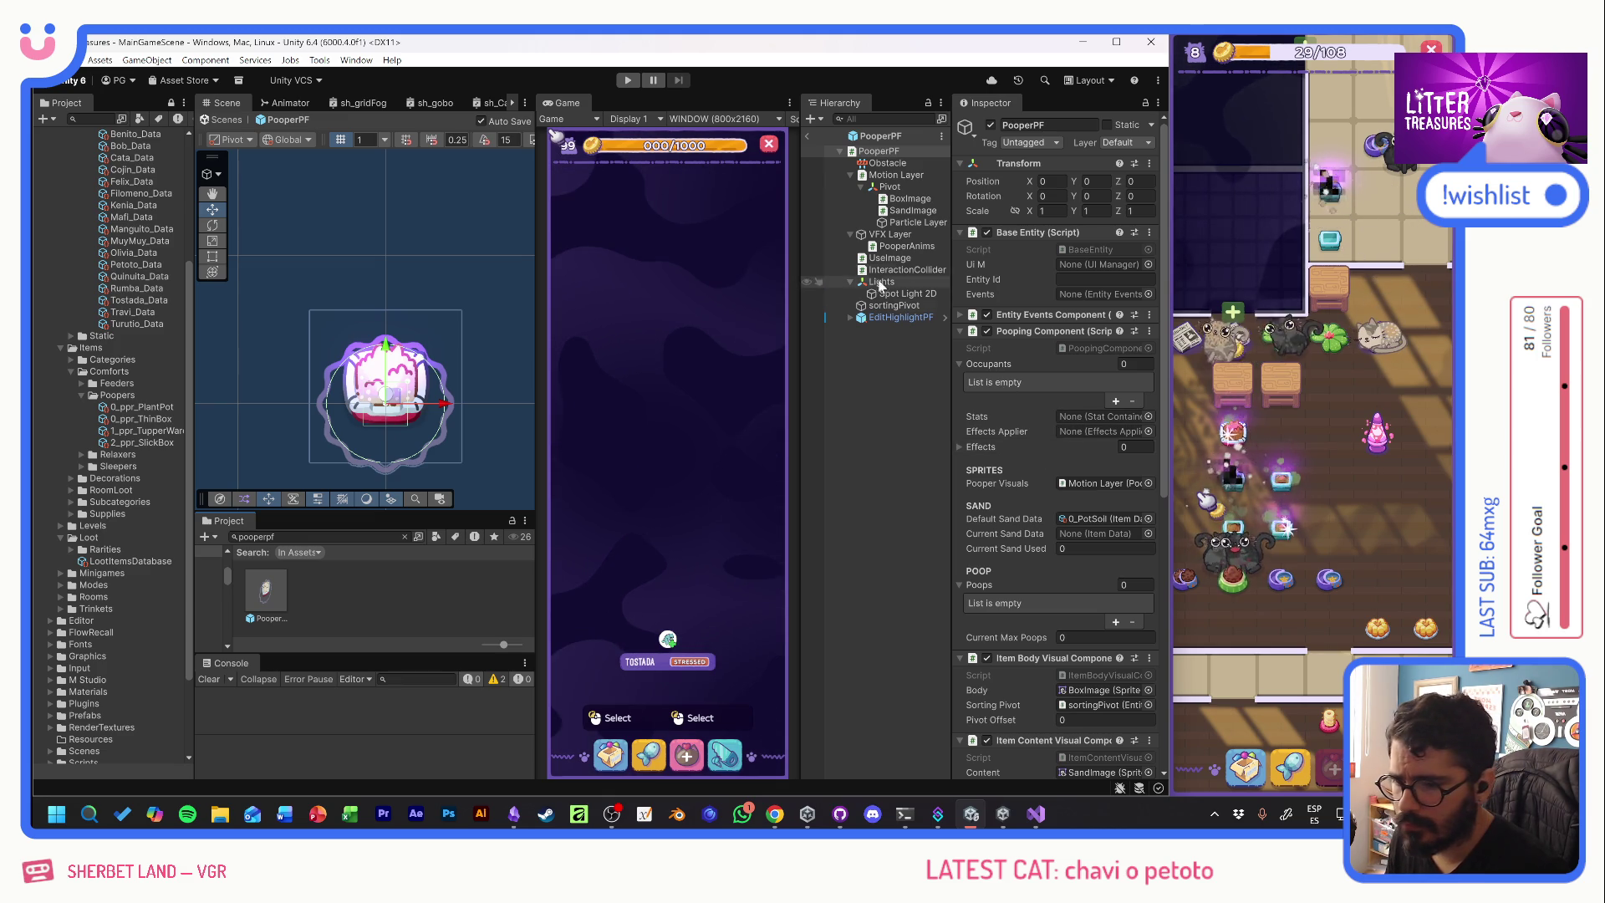
pyautogui.click(907, 198)
pyautogui.click(1157, 251)
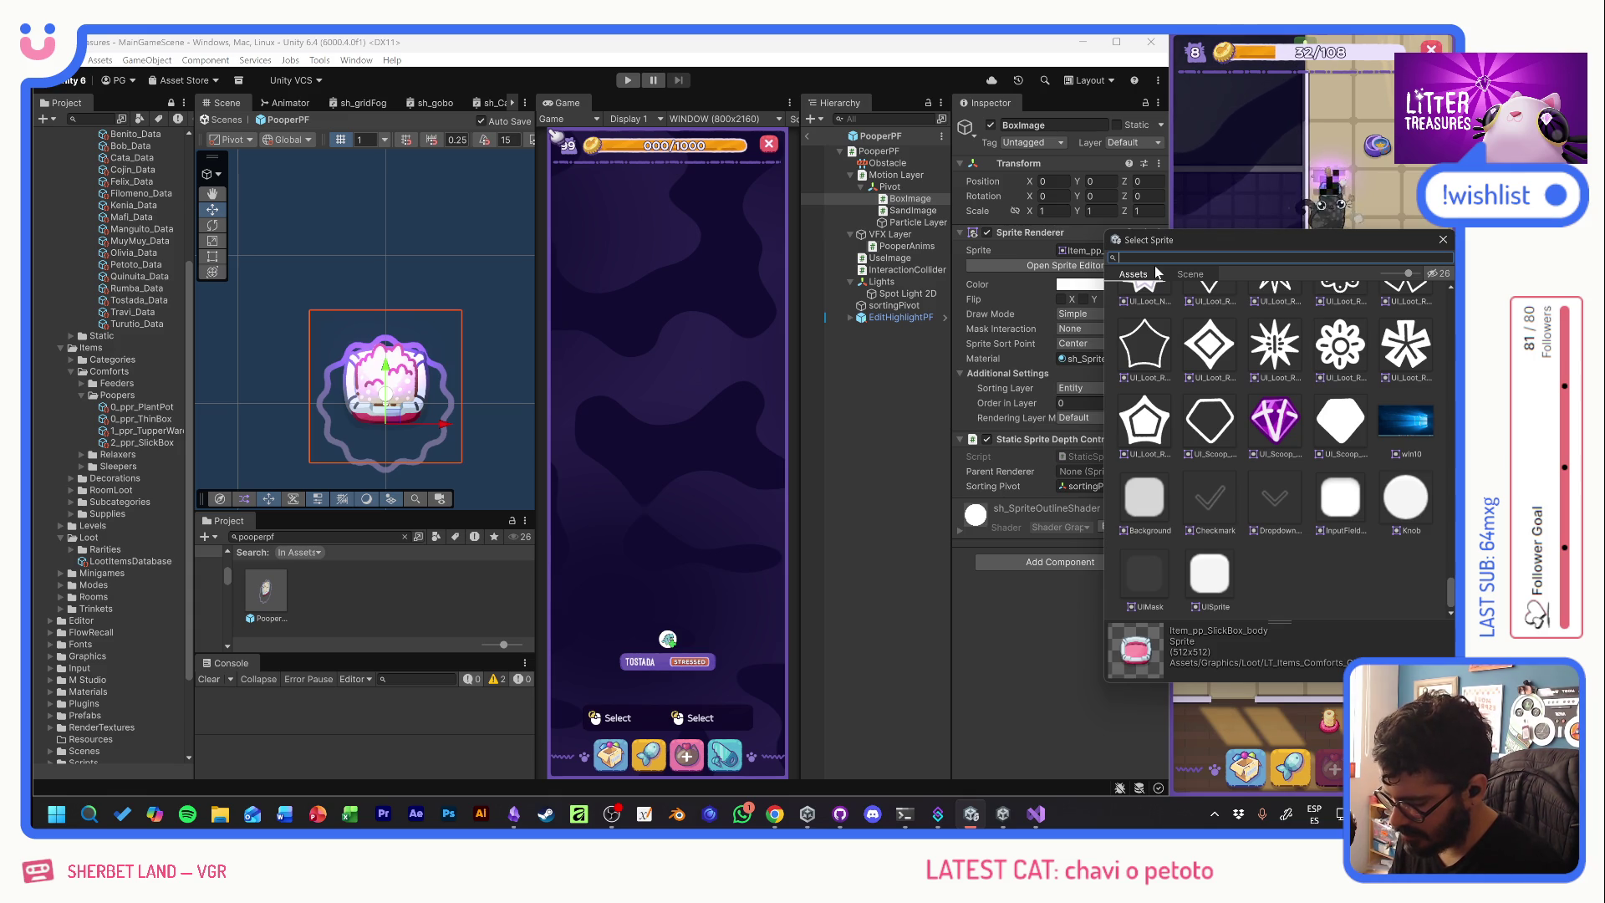
# - Try the ThinBox body and plant pot sprites on BoxImage, settling on the Tupperware sprite
pyautogui.write('ppr')
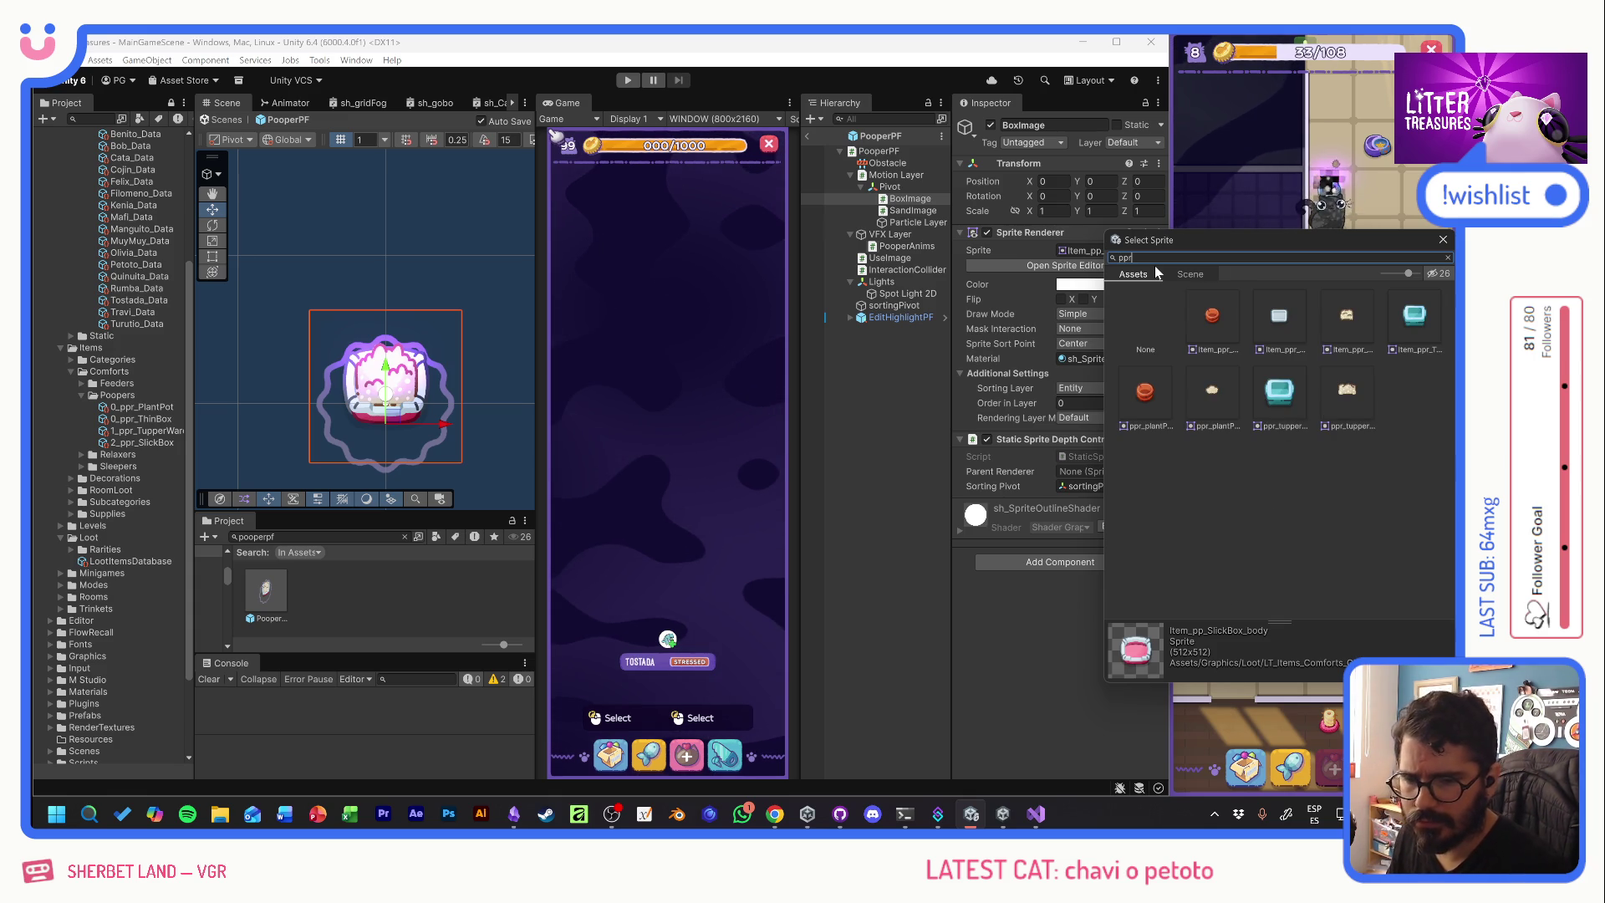
pyautogui.click(1279, 316)
pyautogui.click(555, 134)
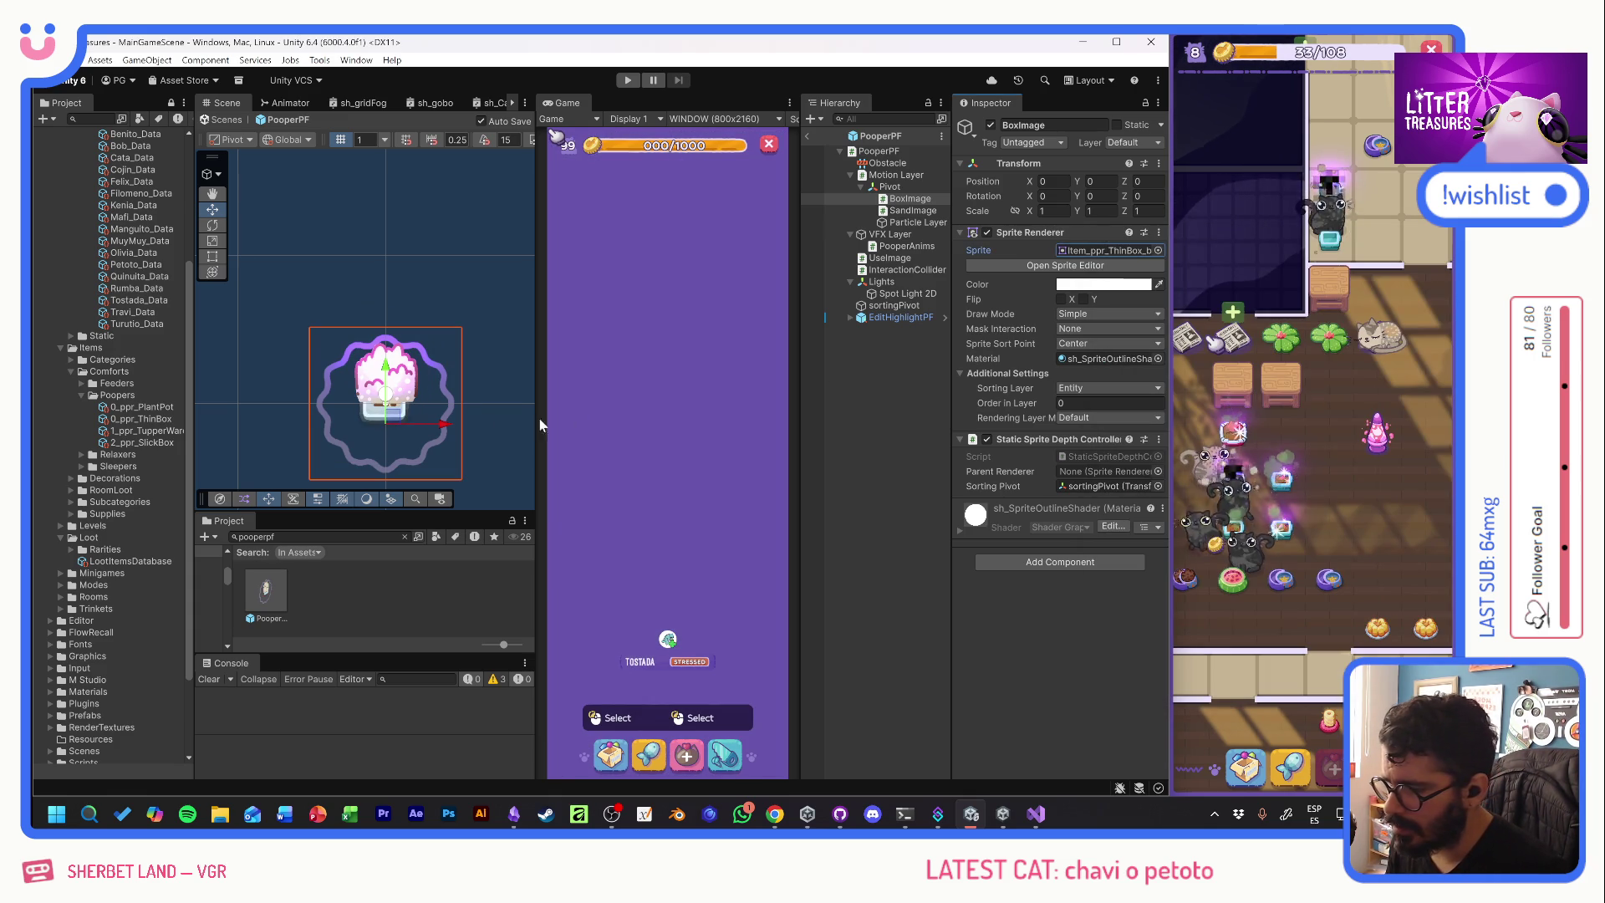
pyautogui.click(1158, 250)
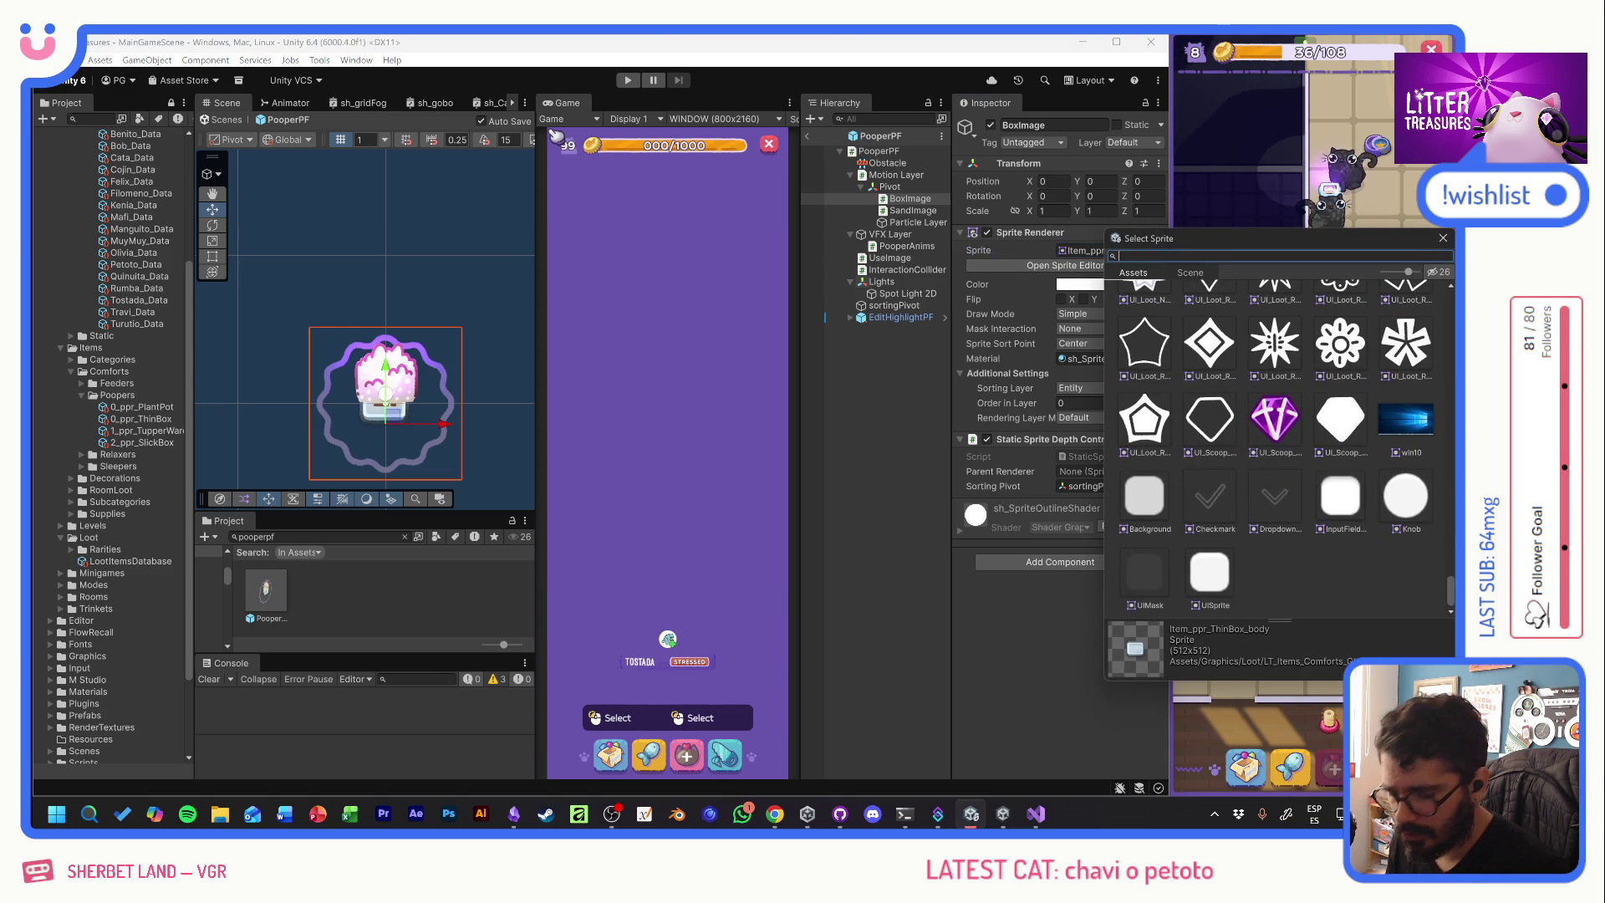
pyautogui.write('pot')
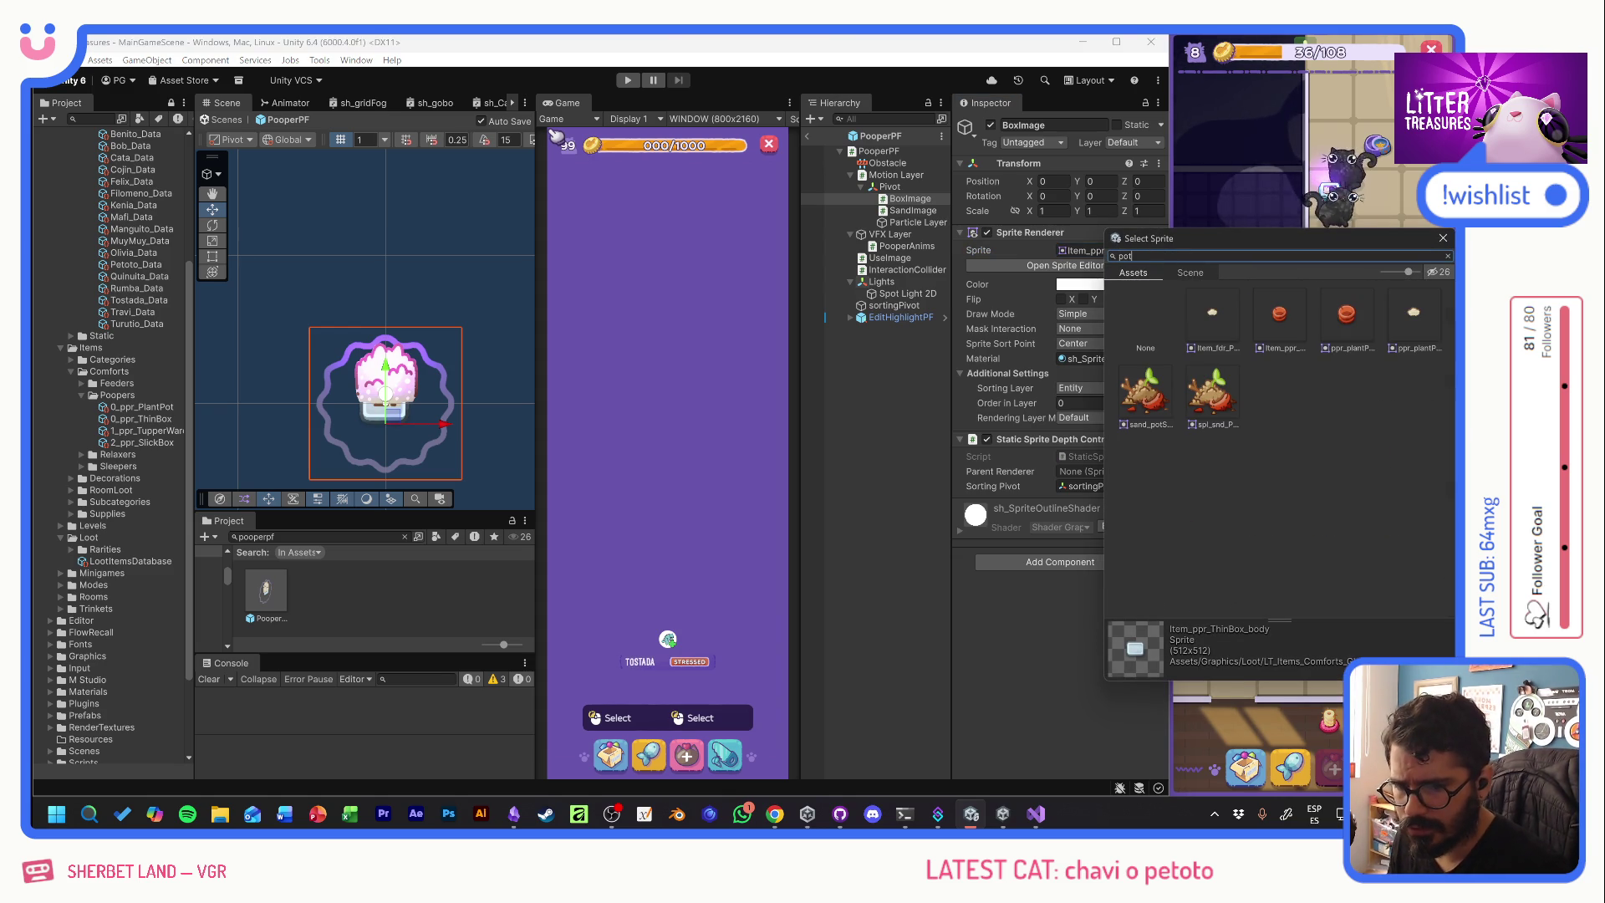
pyautogui.doubleClick(1279, 316)
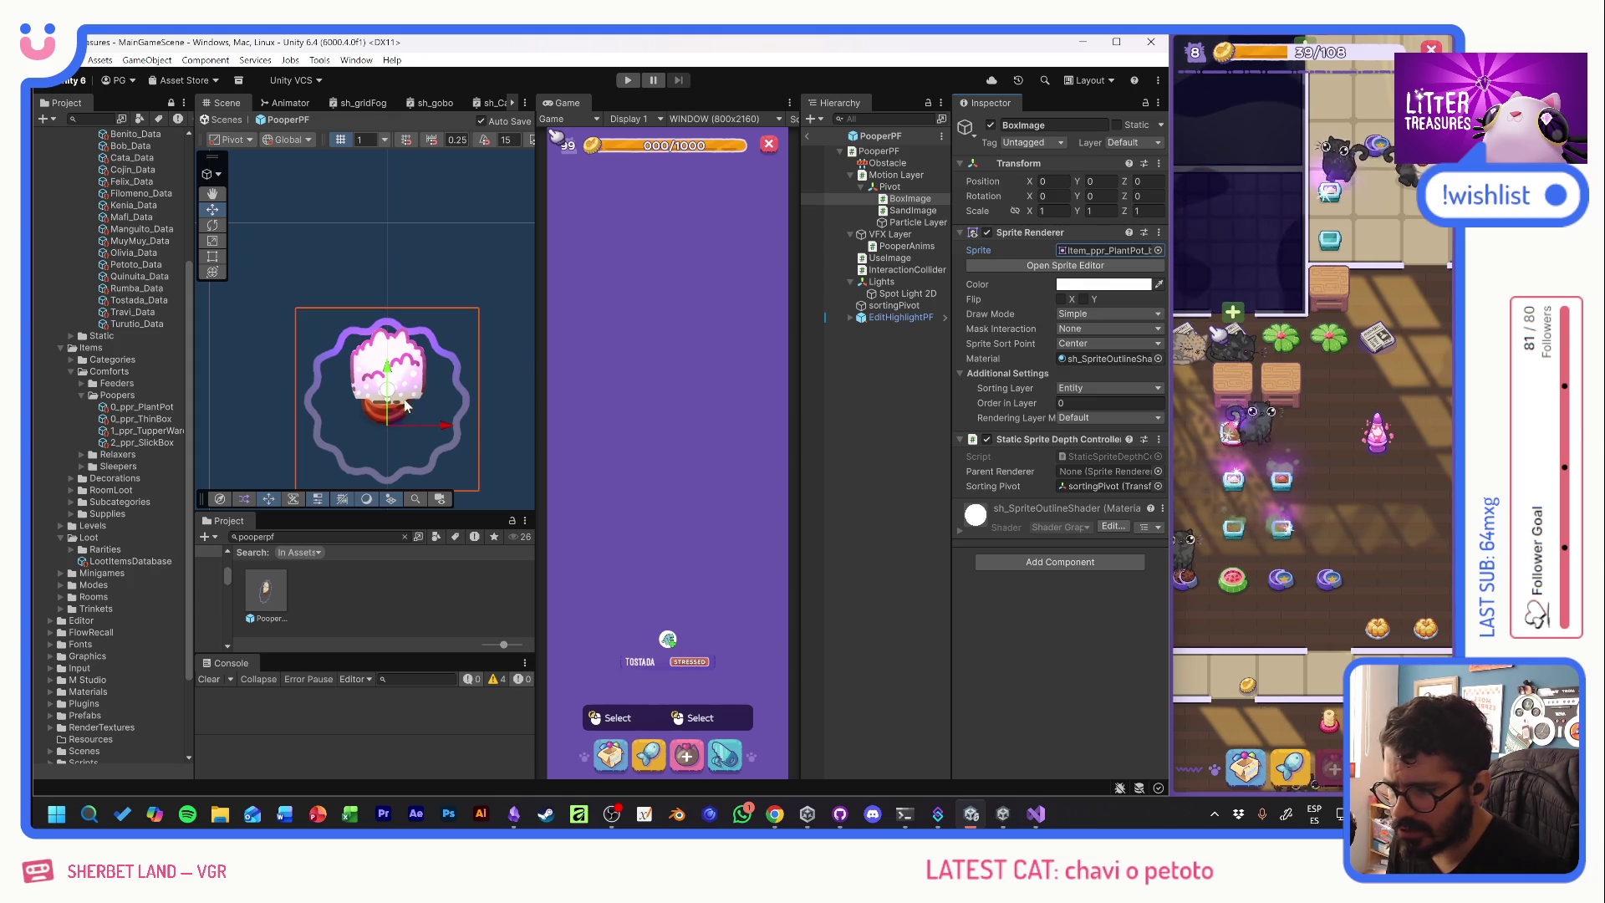
pyautogui.click(1158, 250)
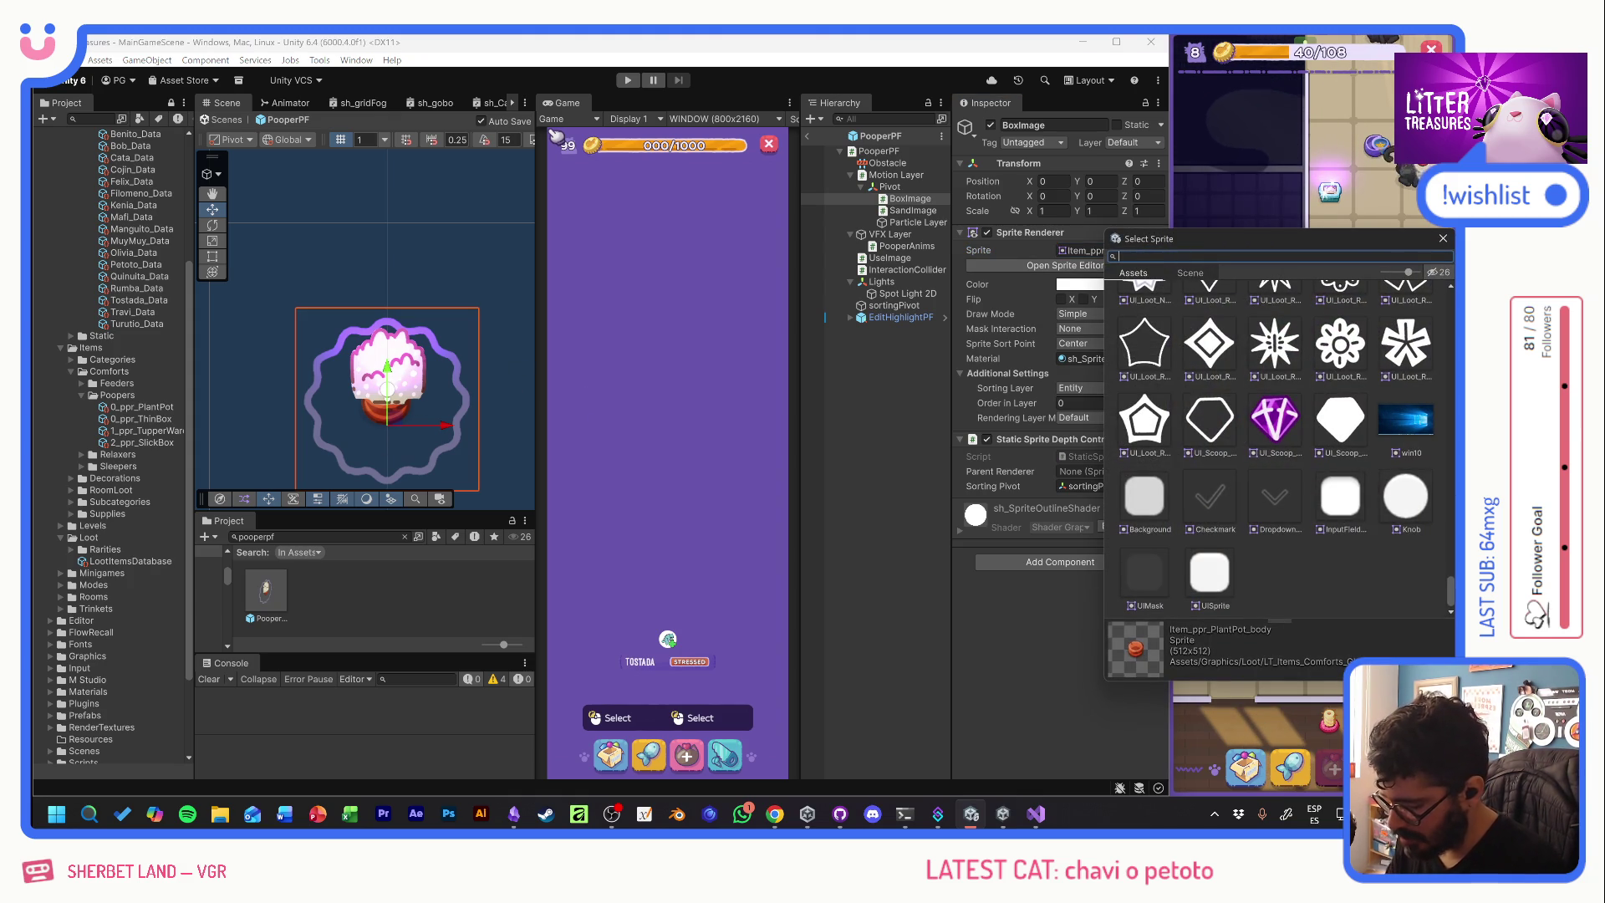
pyautogui.write('tupp')
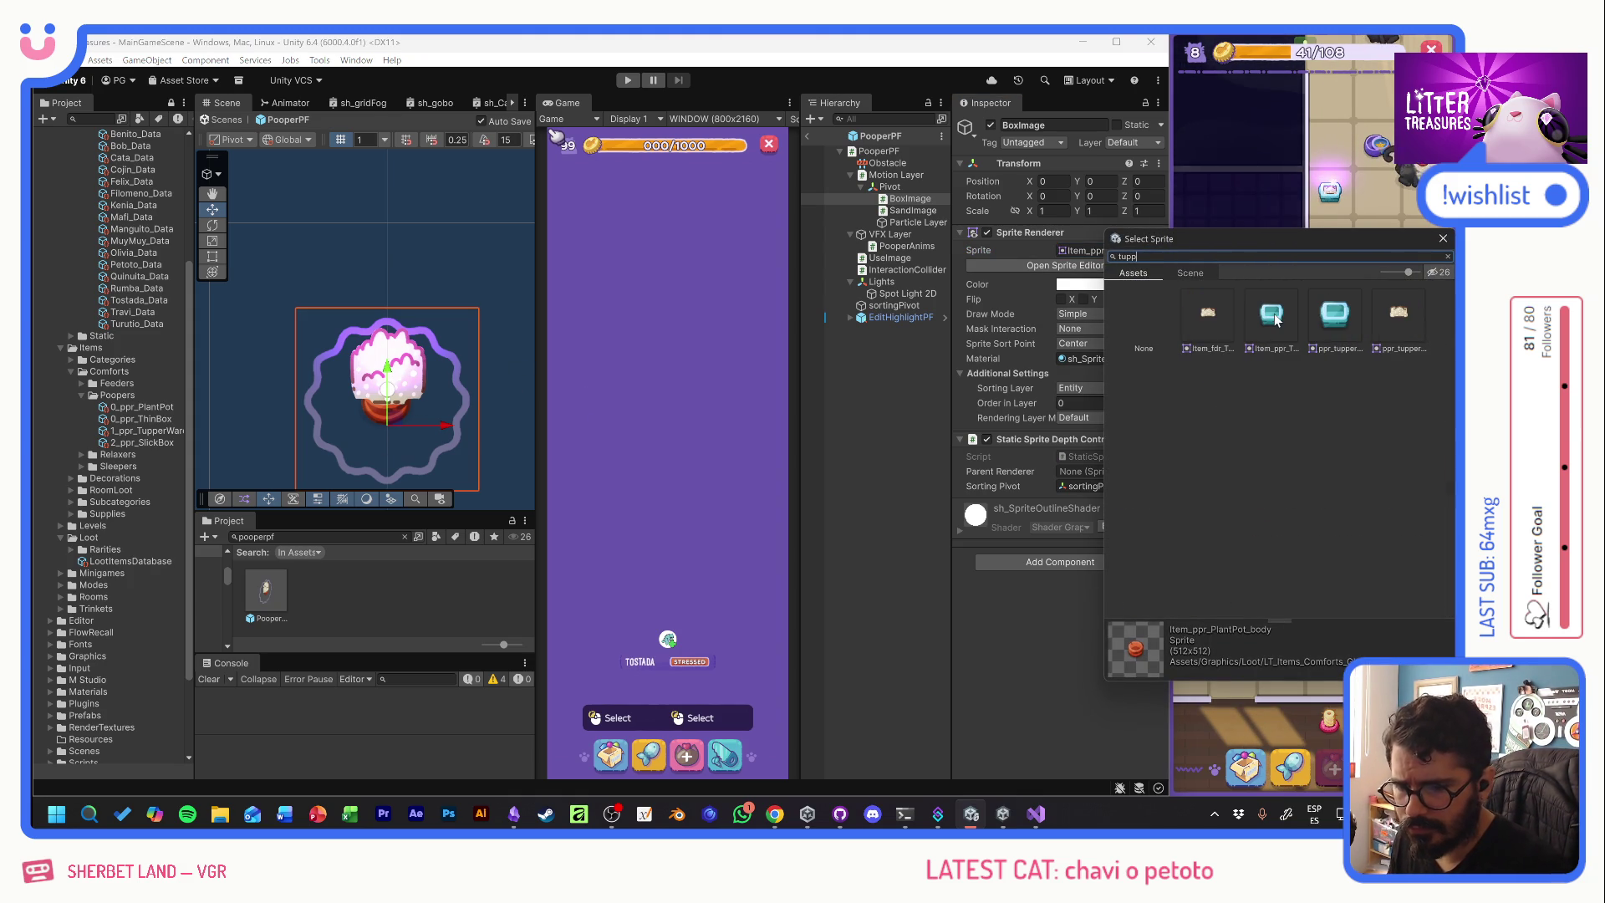
pyautogui.doubleClick(1273, 316)
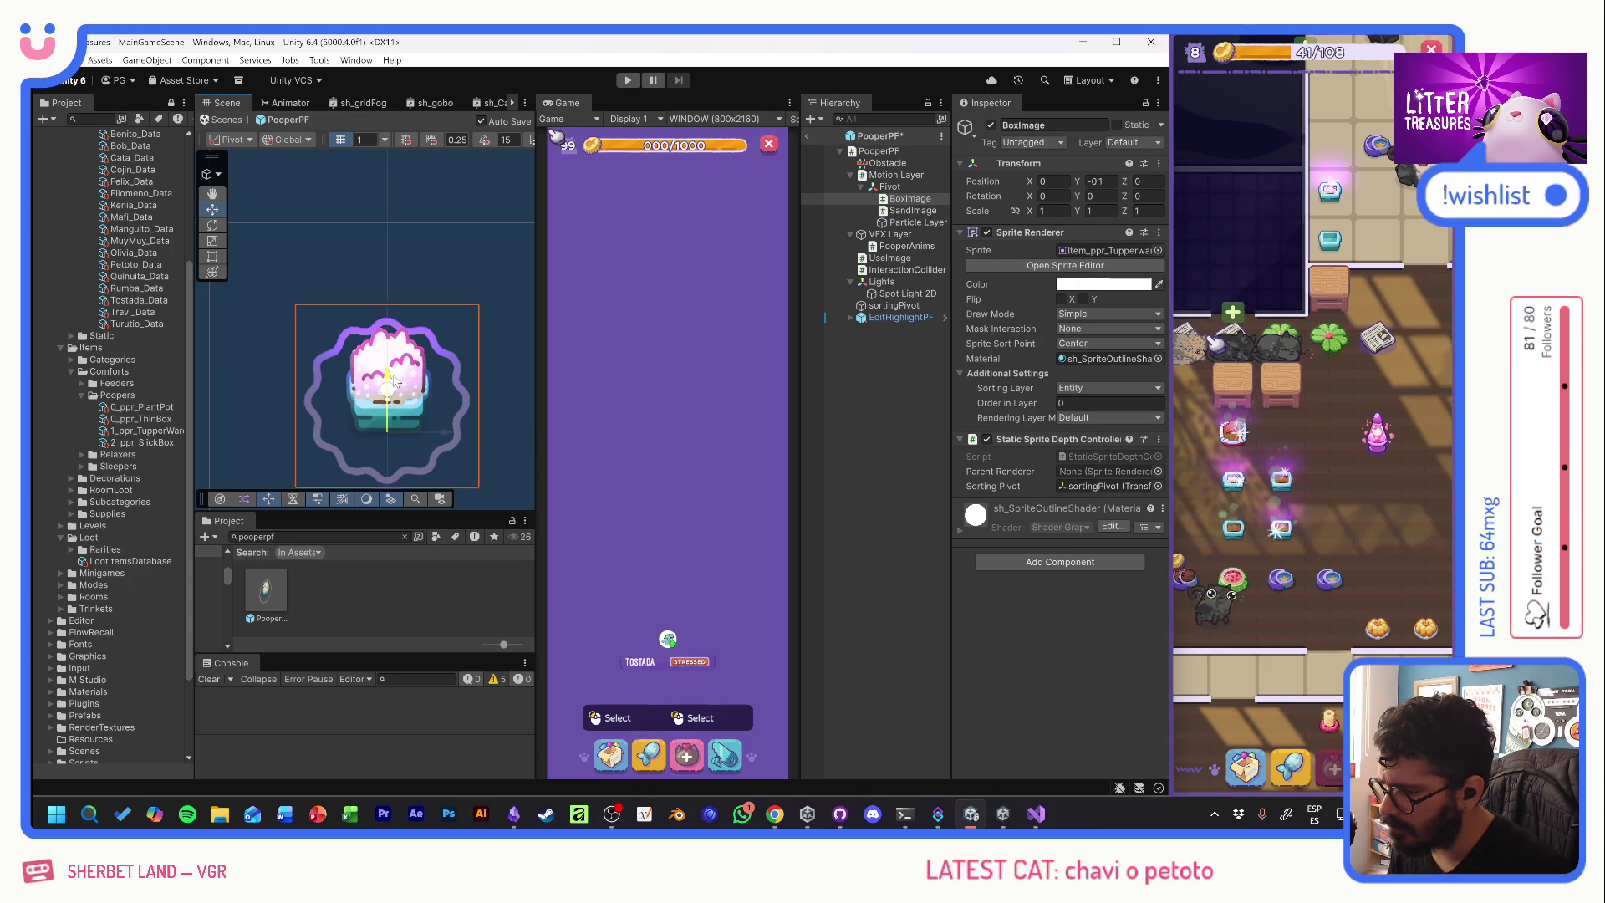
# - Lower the box image to about Y -0.29 and give 1_ppr_TupperWare a -0.3 pivot offset
pyautogui.moveTo(389, 378); pyautogui.dragTo(402, 384)
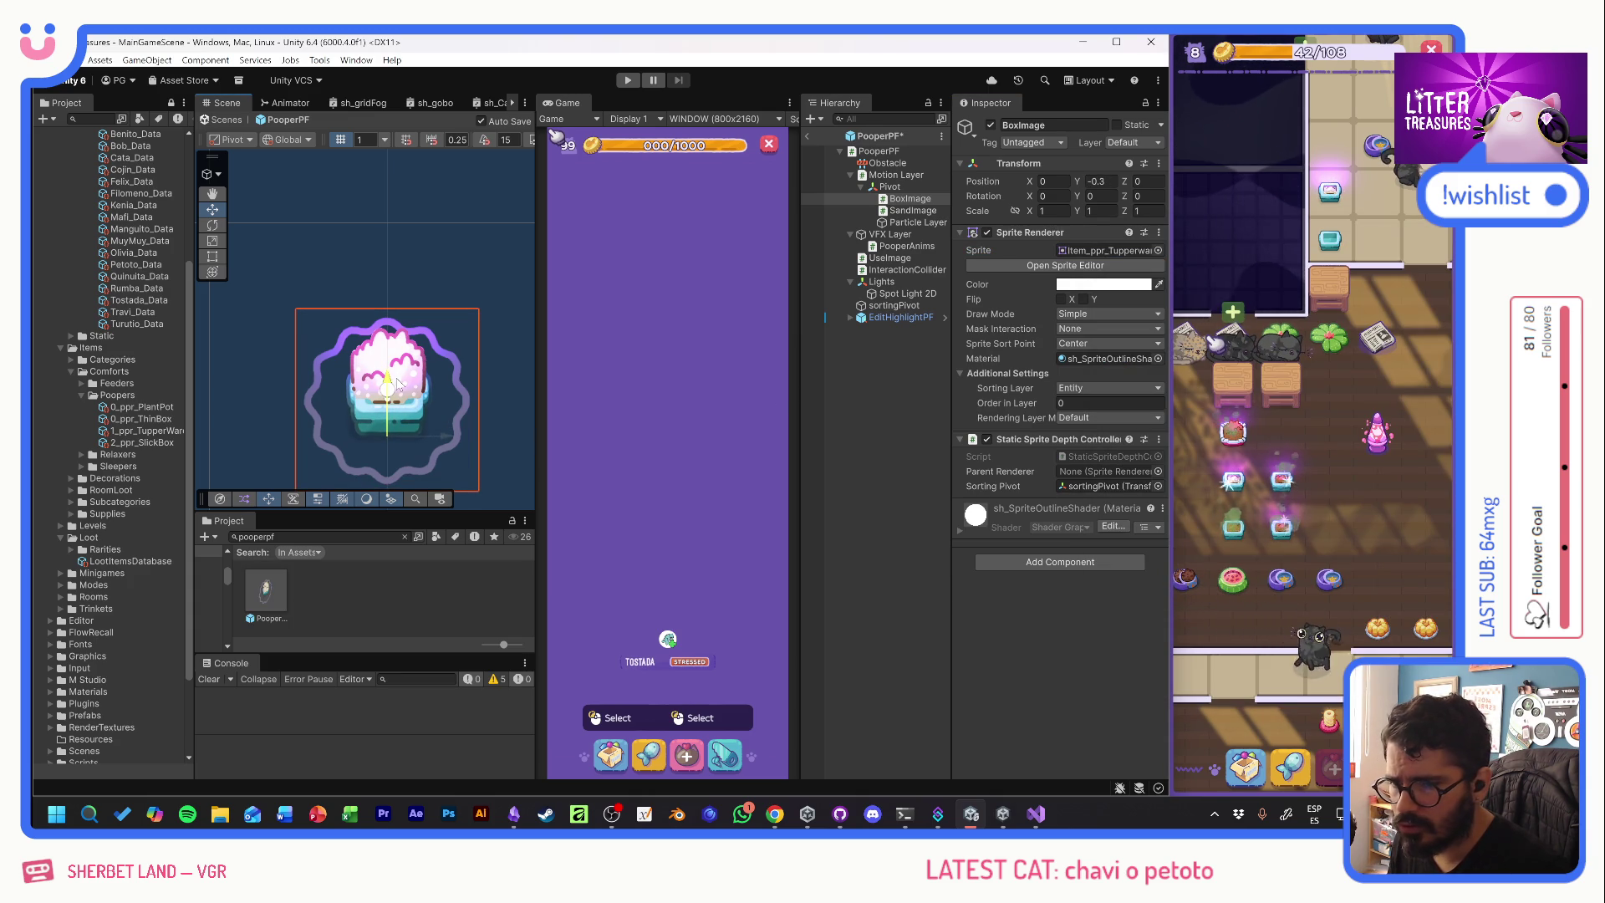
pyautogui.click(137, 428)
pyautogui.write('-0.3')
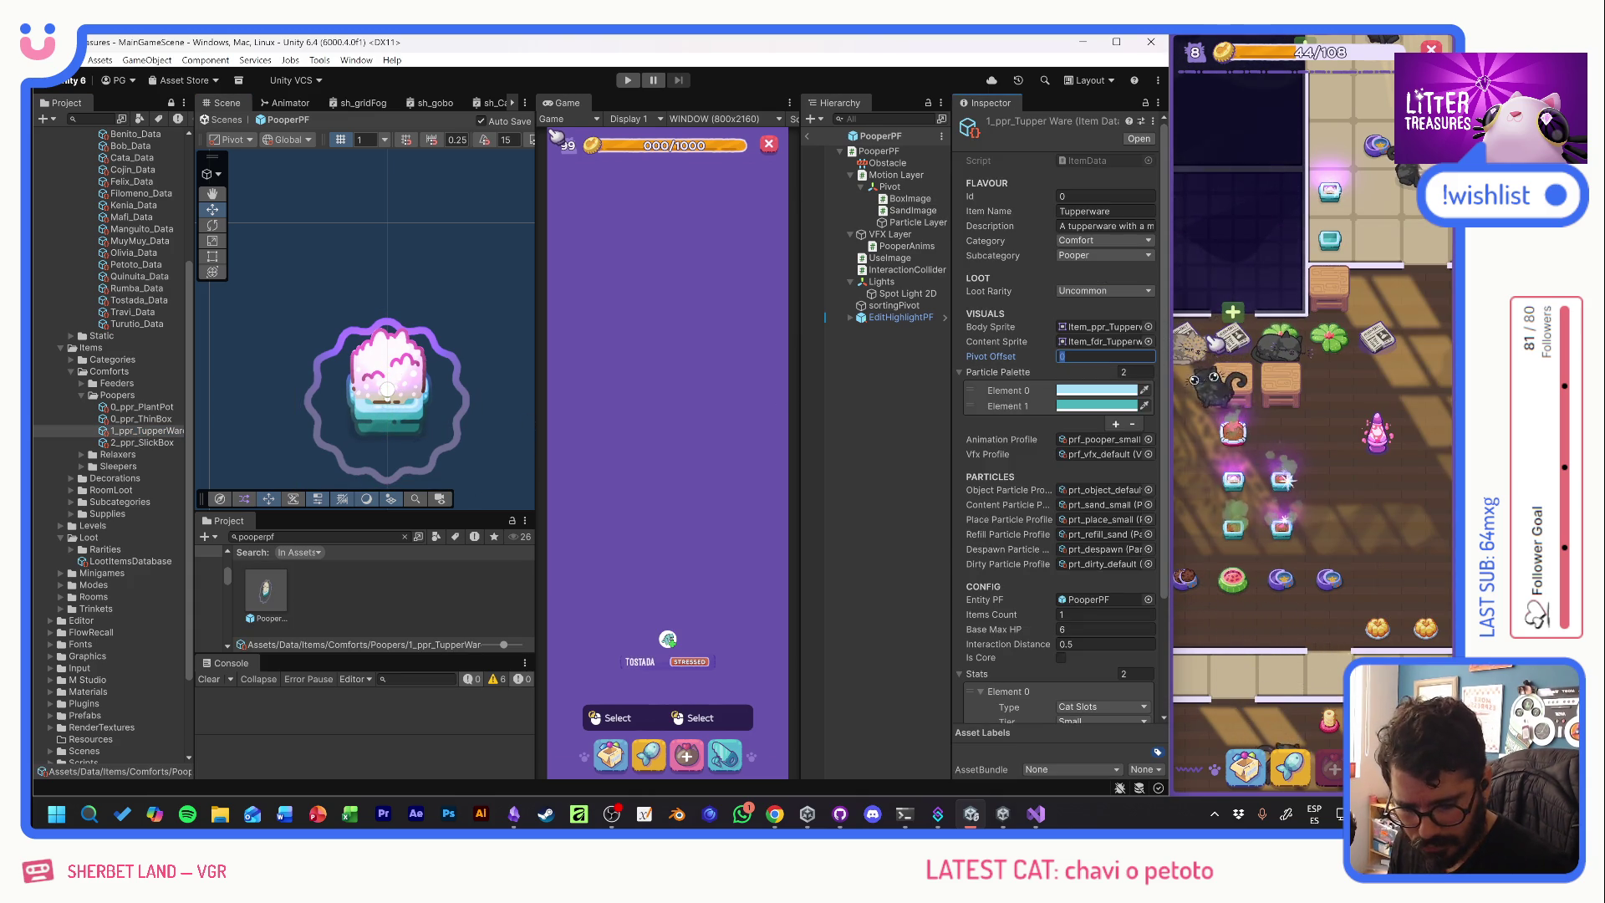
pyautogui.press('Return')
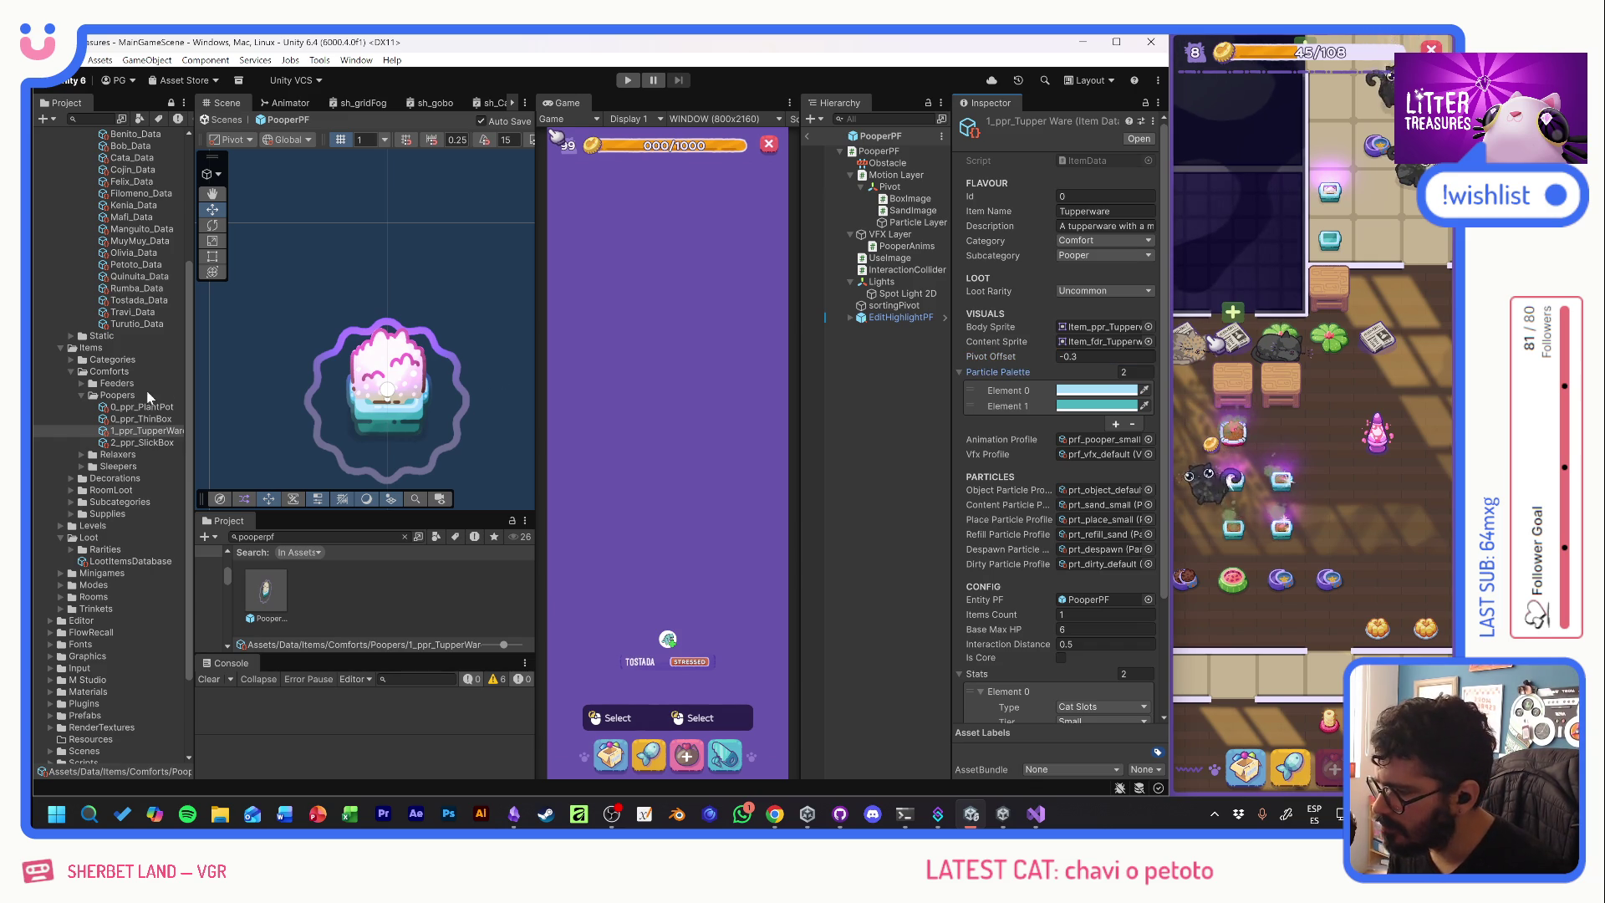
# - Swap BoxImage to the Slick Box sprite, lower it to about -0.6, and check 2_ppr_SlickBox's pivot offset
pyautogui.click(383, 428)
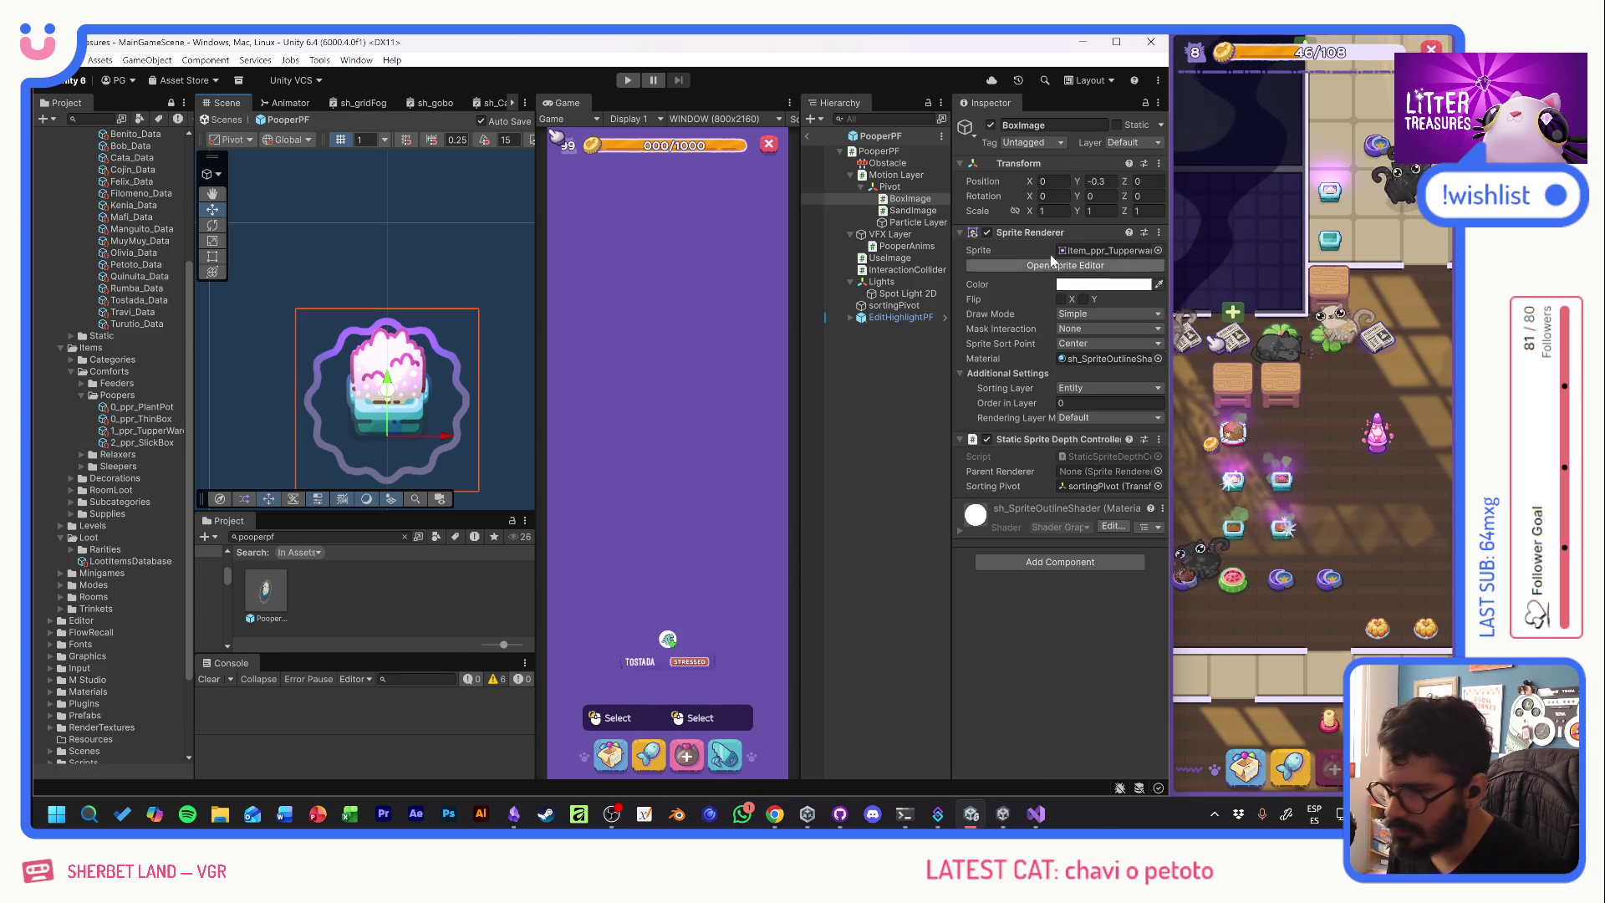
pyautogui.click(1159, 250)
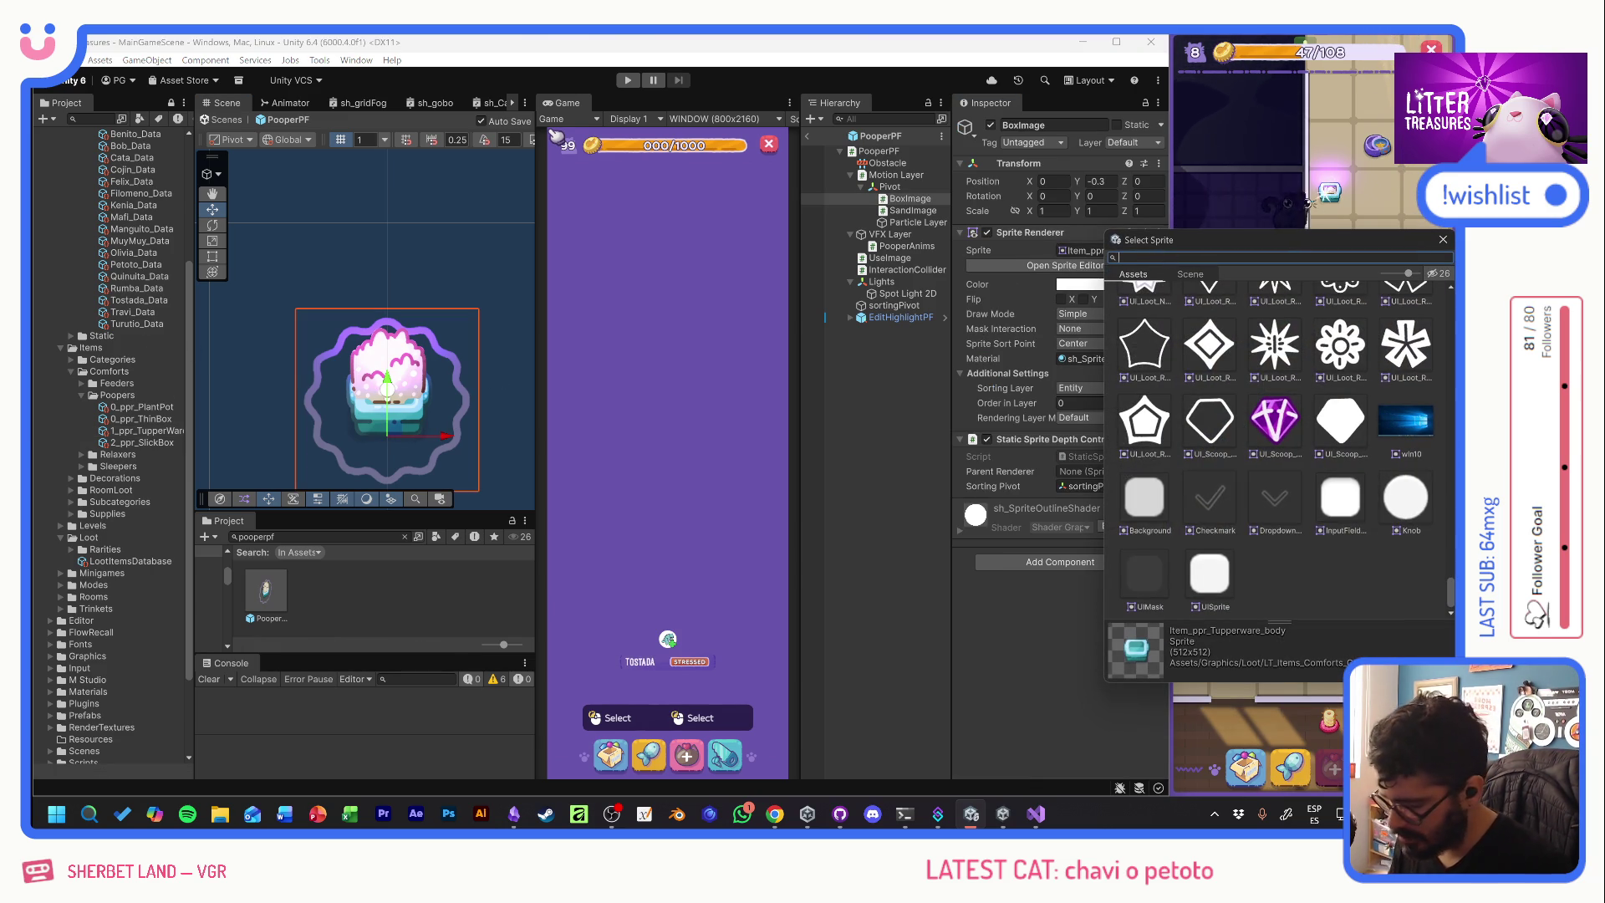
pyautogui.write('sl')
pyautogui.doubleClick(1195, 322)
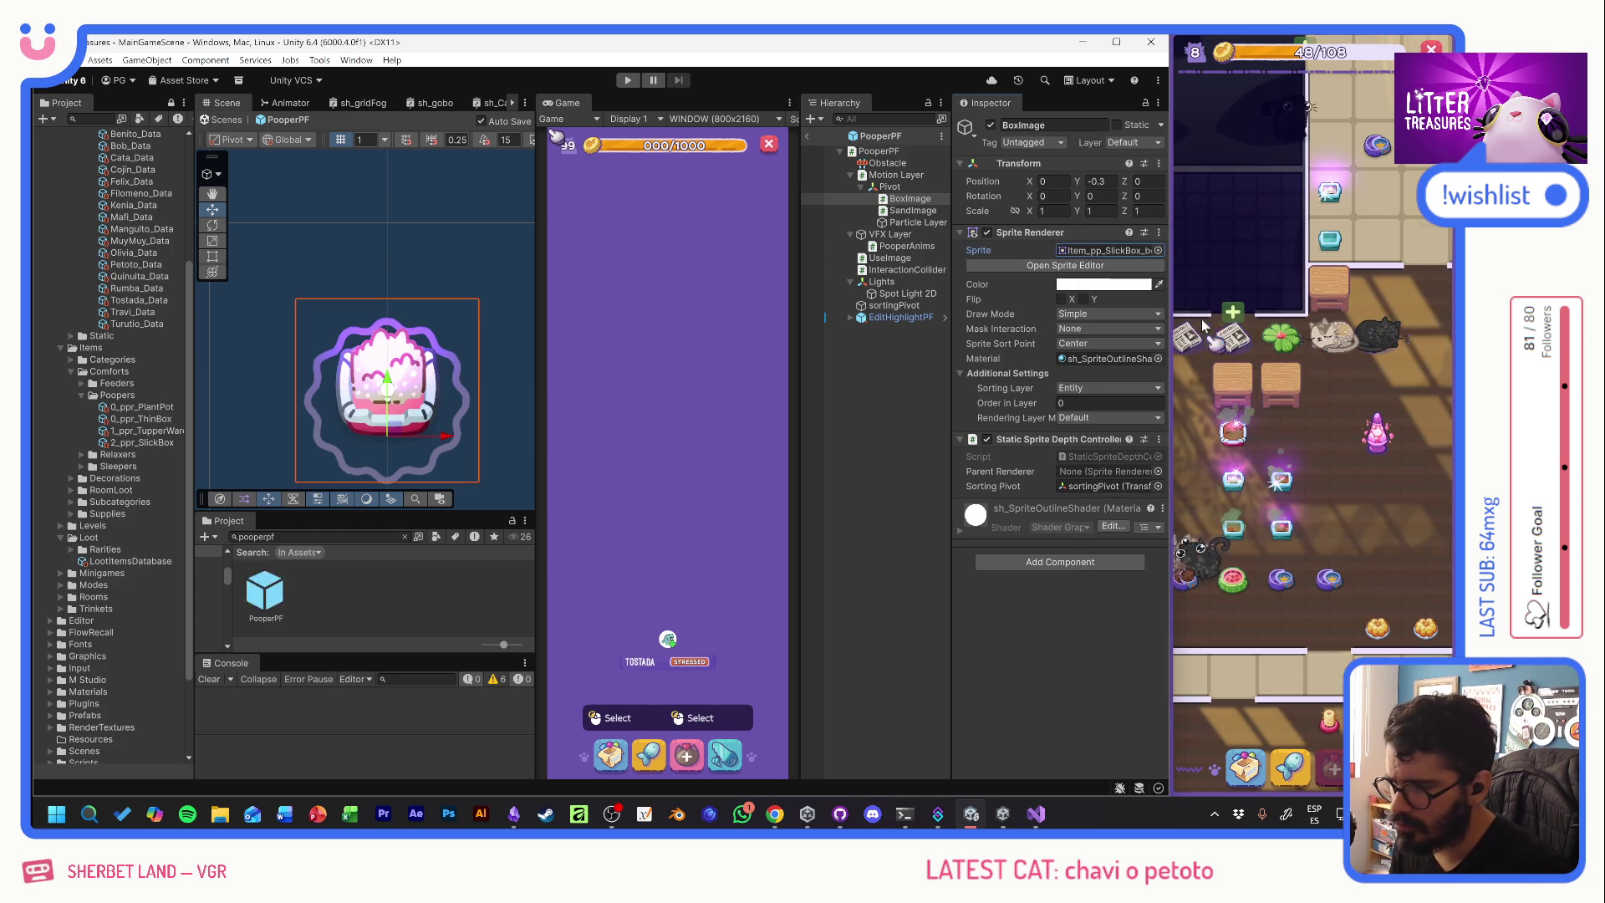
pyautogui.moveTo(388, 389); pyautogui.dragTo(393, 394)
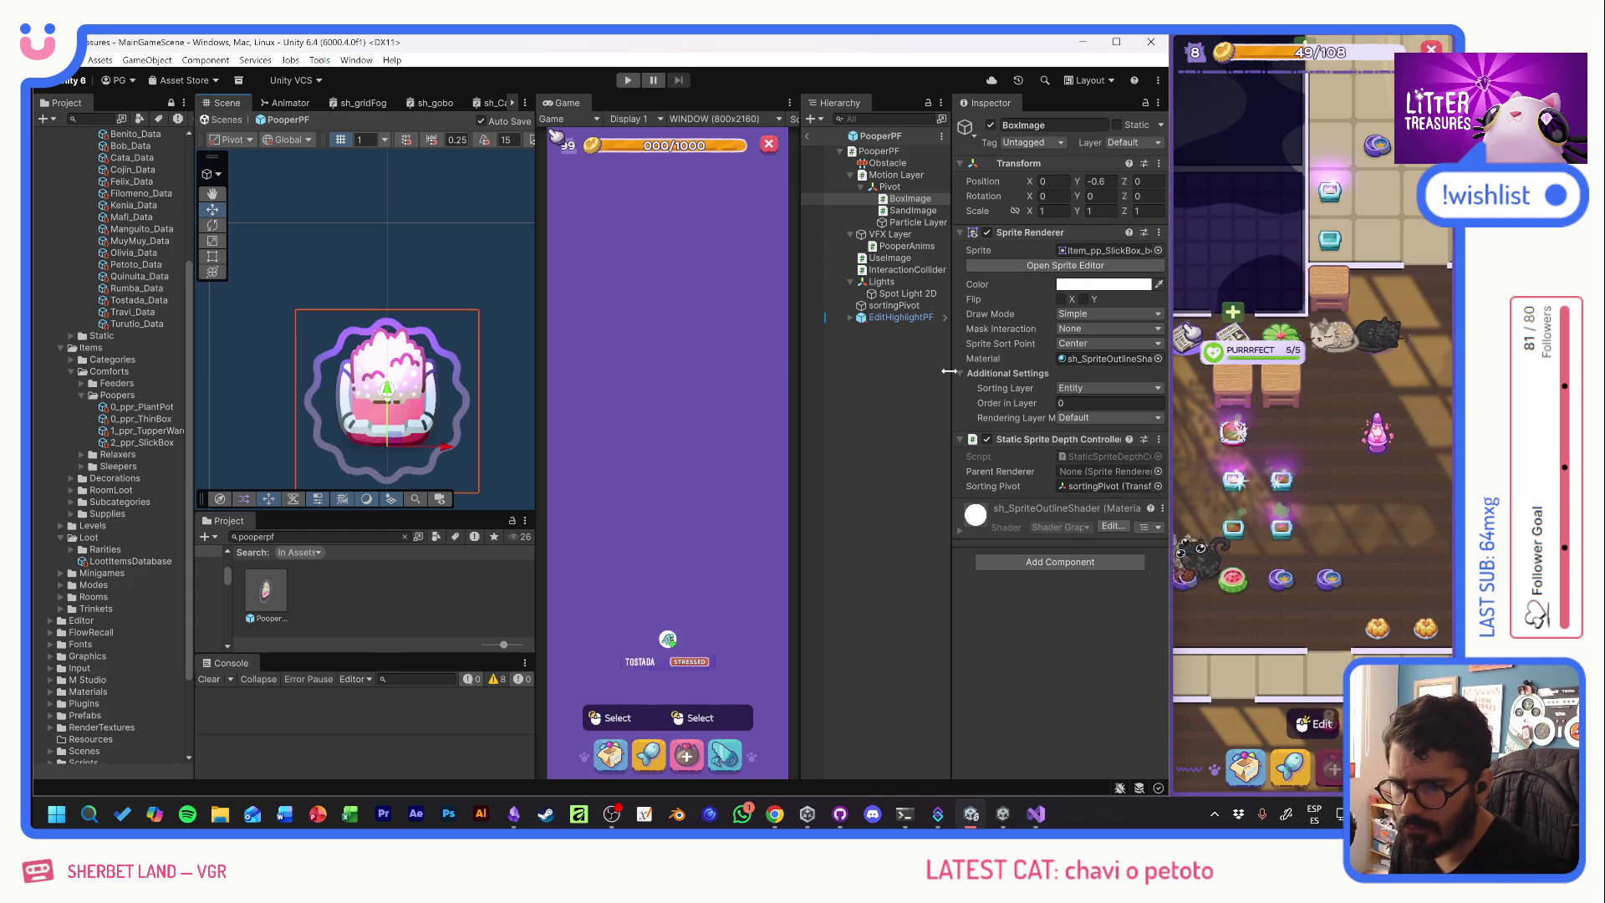
pyautogui.click(138, 443)
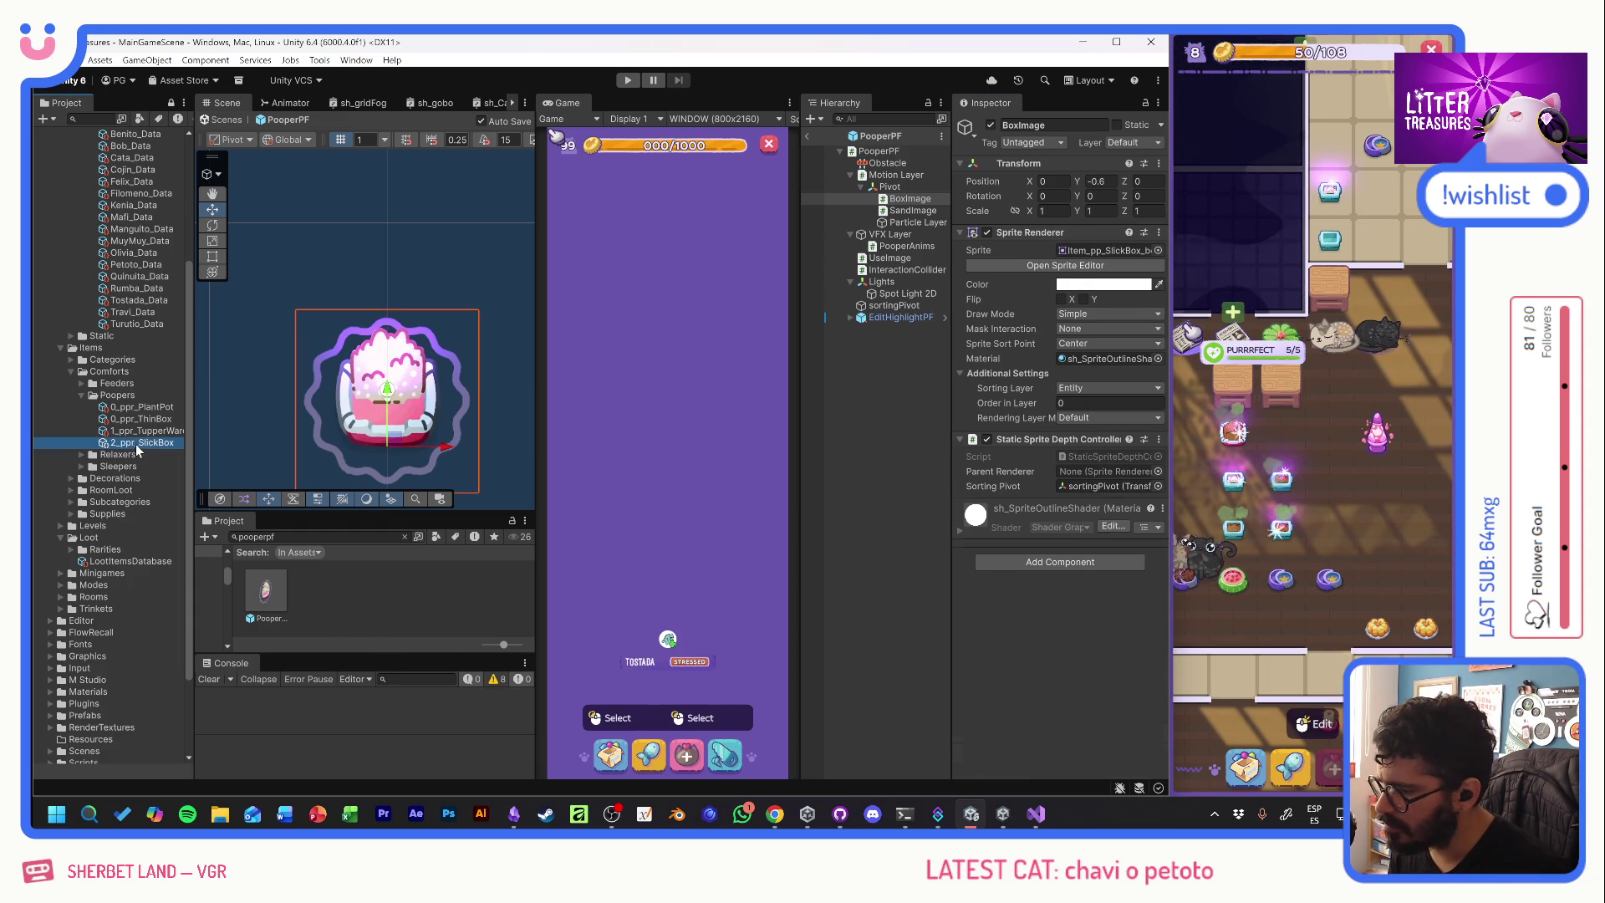
pyautogui.click(1064, 356)
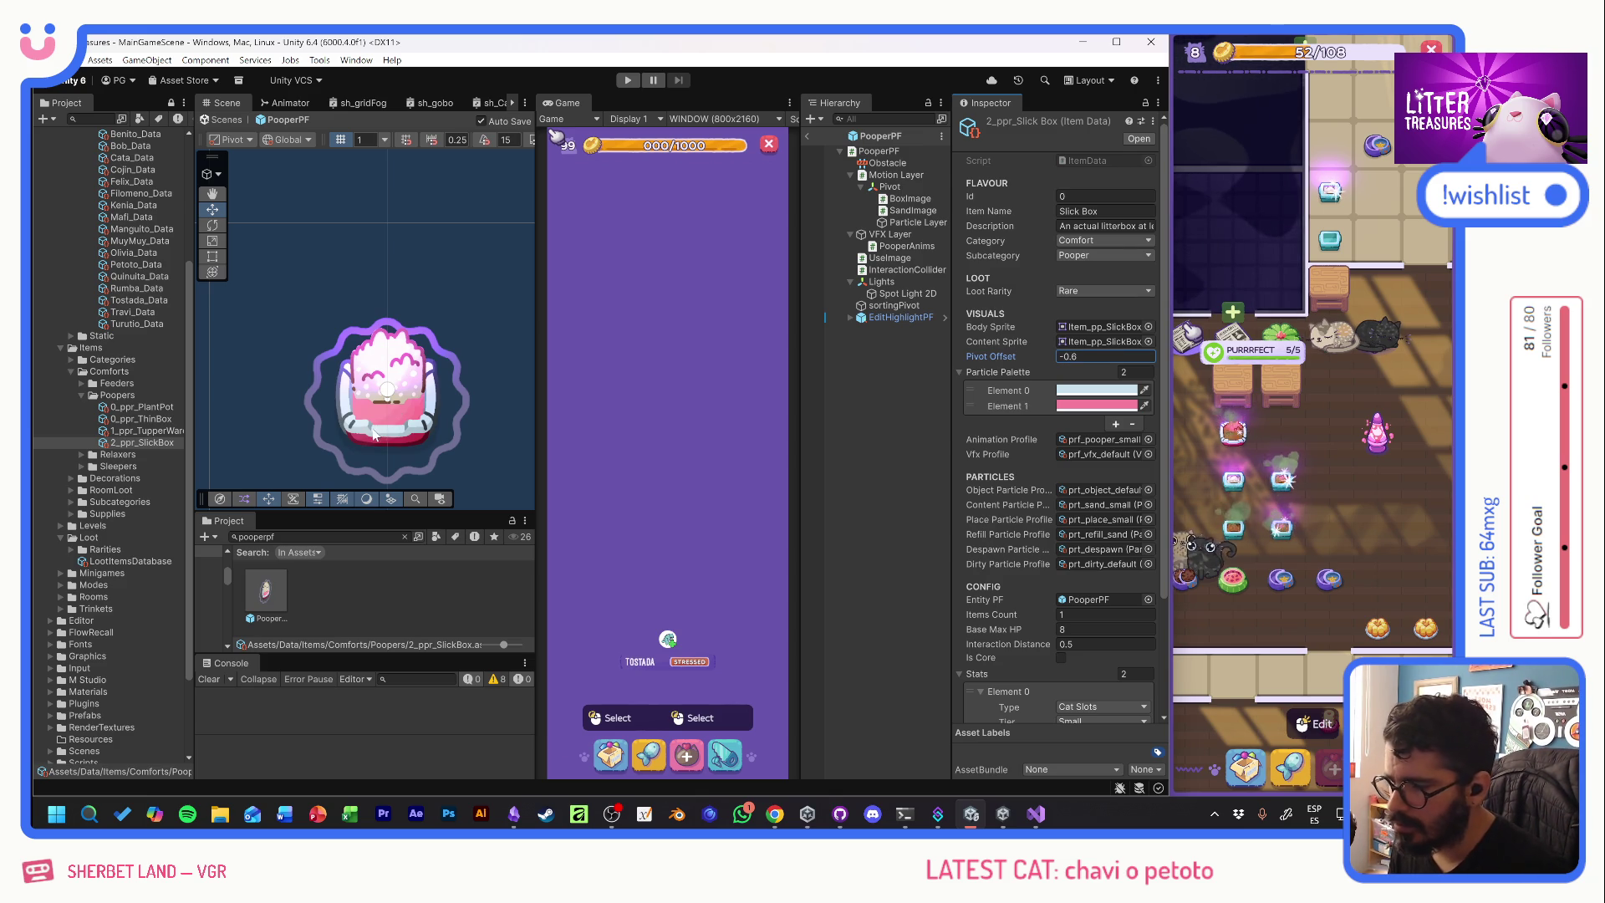
# - Reset BoxImage's Y position to 0 and switch the Project view to the Relaxers folder
pyautogui.click(435, 423)
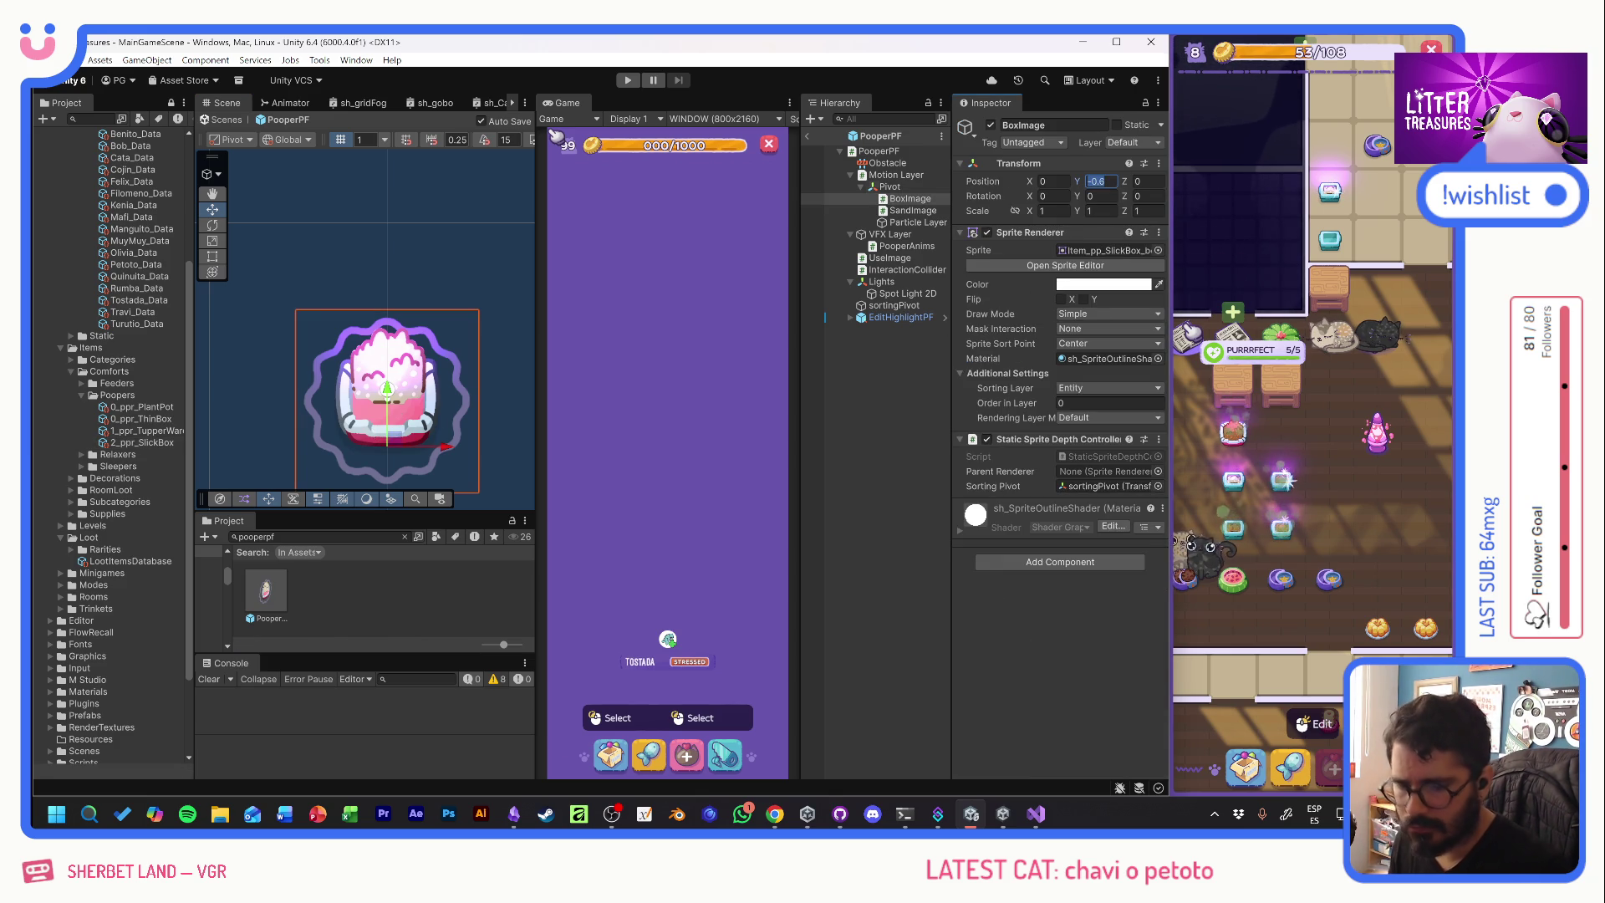
pyautogui.write('0')
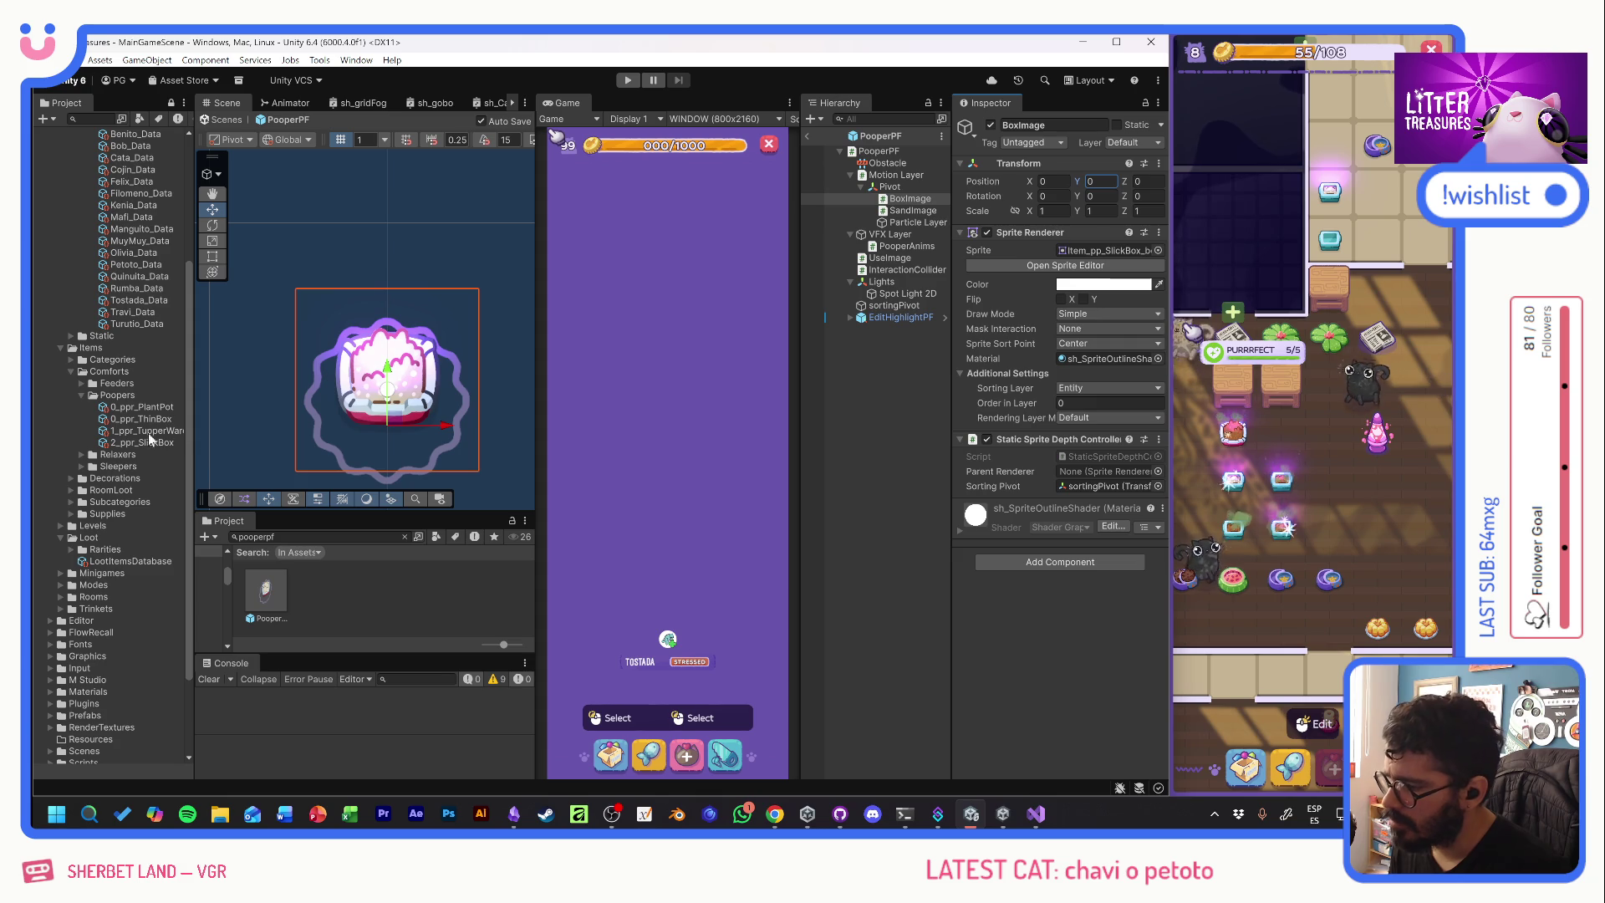
pyautogui.click(82, 395)
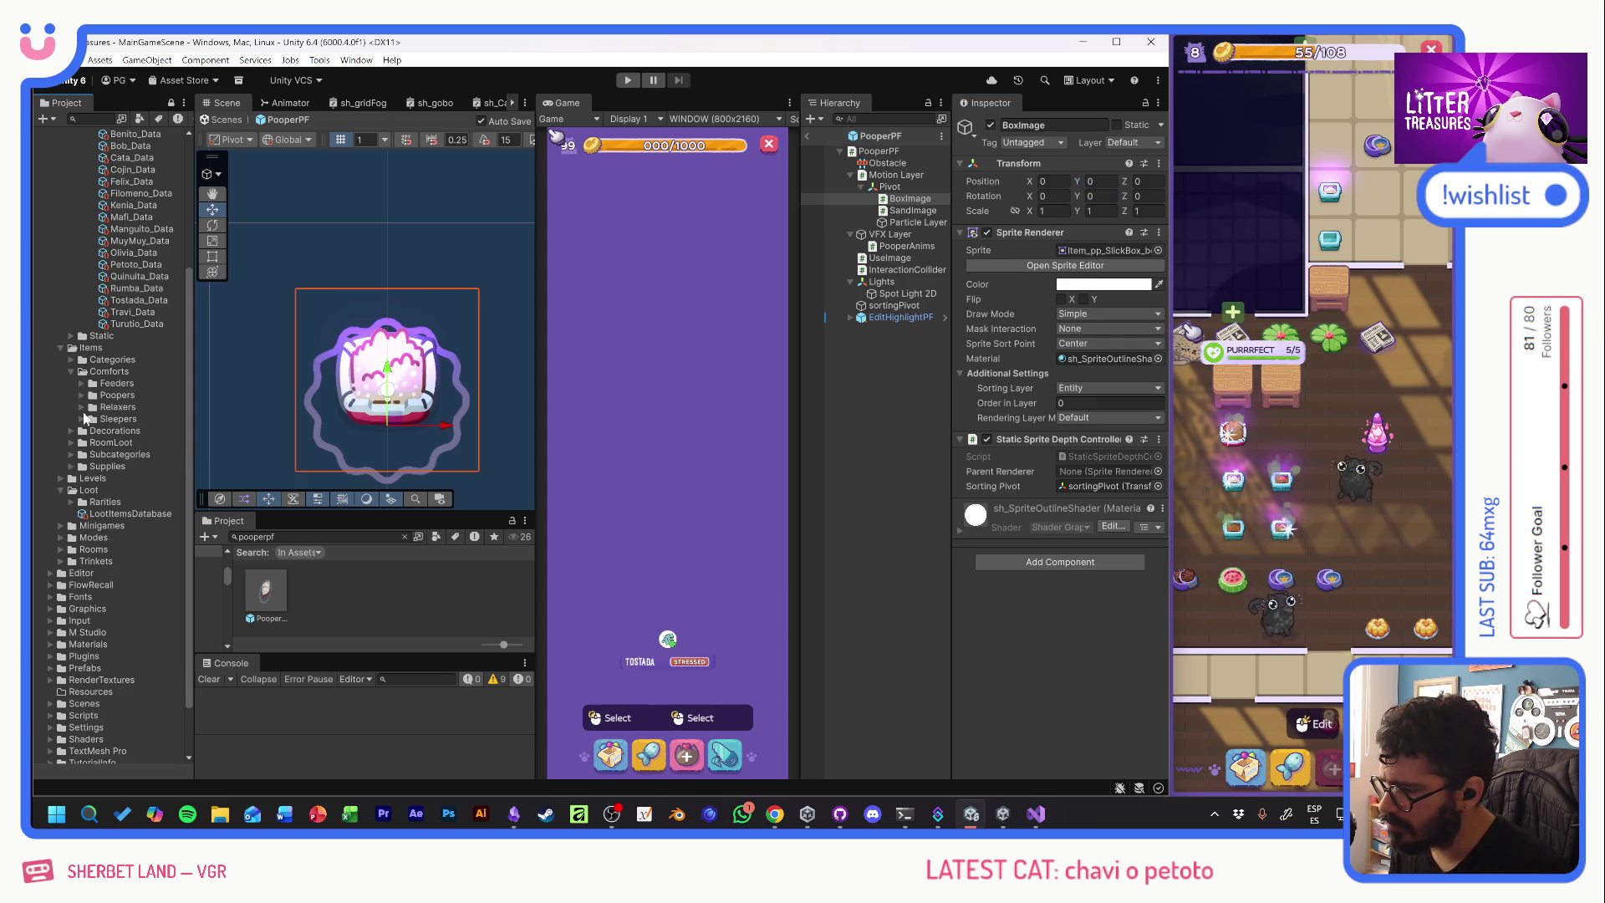
pyautogui.click(81, 407)
pyautogui.hotkey('ctrl', 'f')
# - Open the RelaxerPF prefab and give the Scratch Pole item a -0.5 pivot offset
pyautogui.write('re')
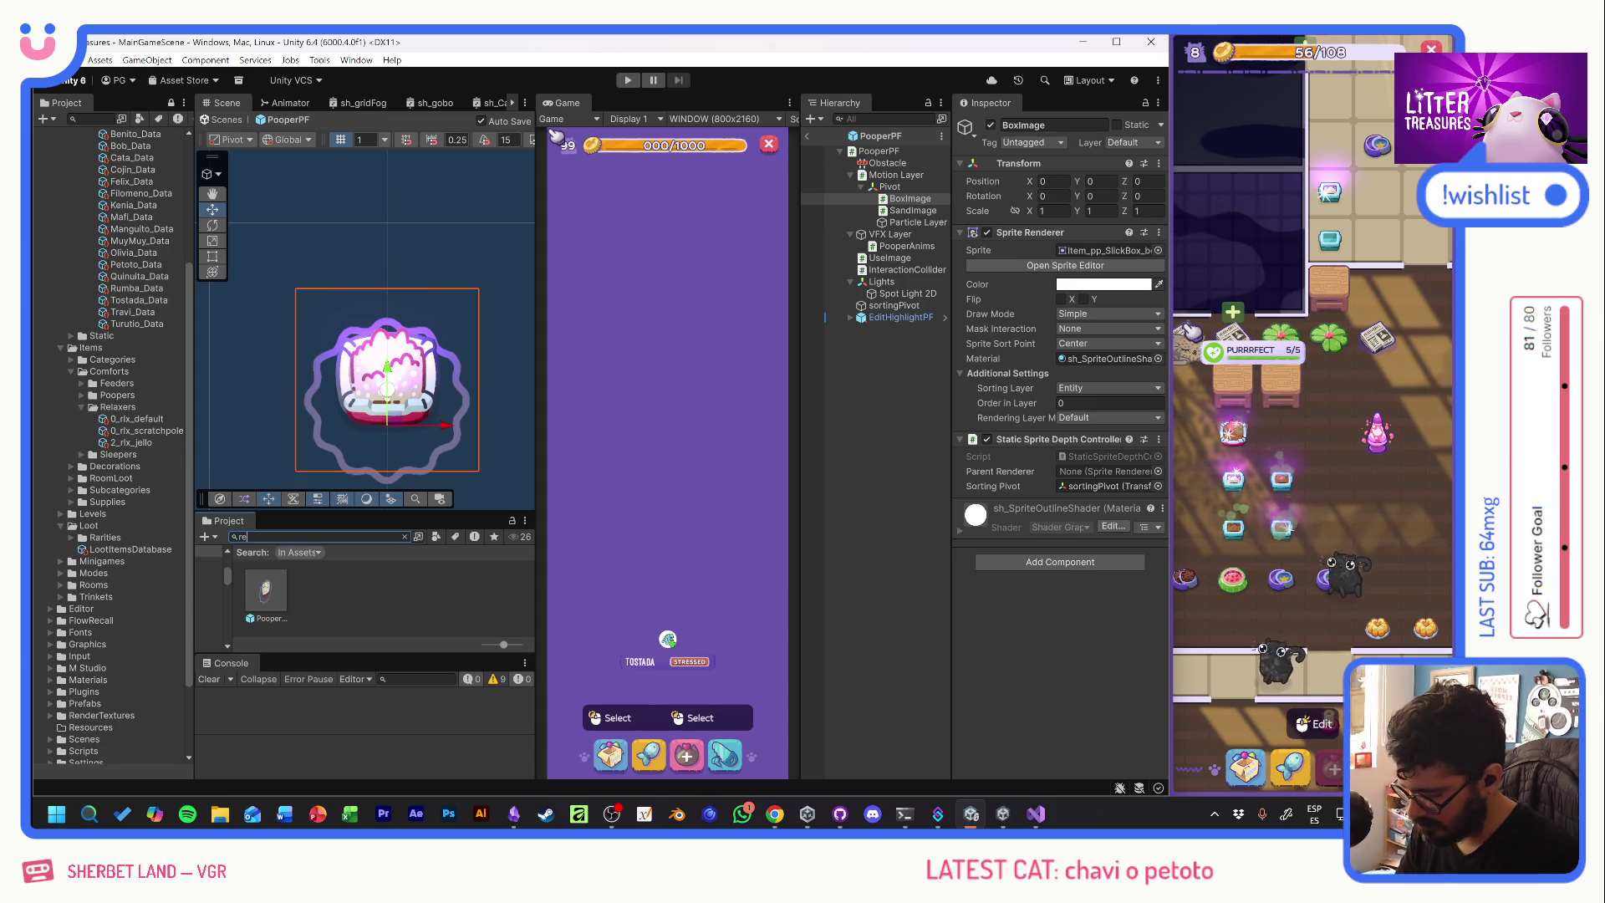
pyautogui.write('laxerp')
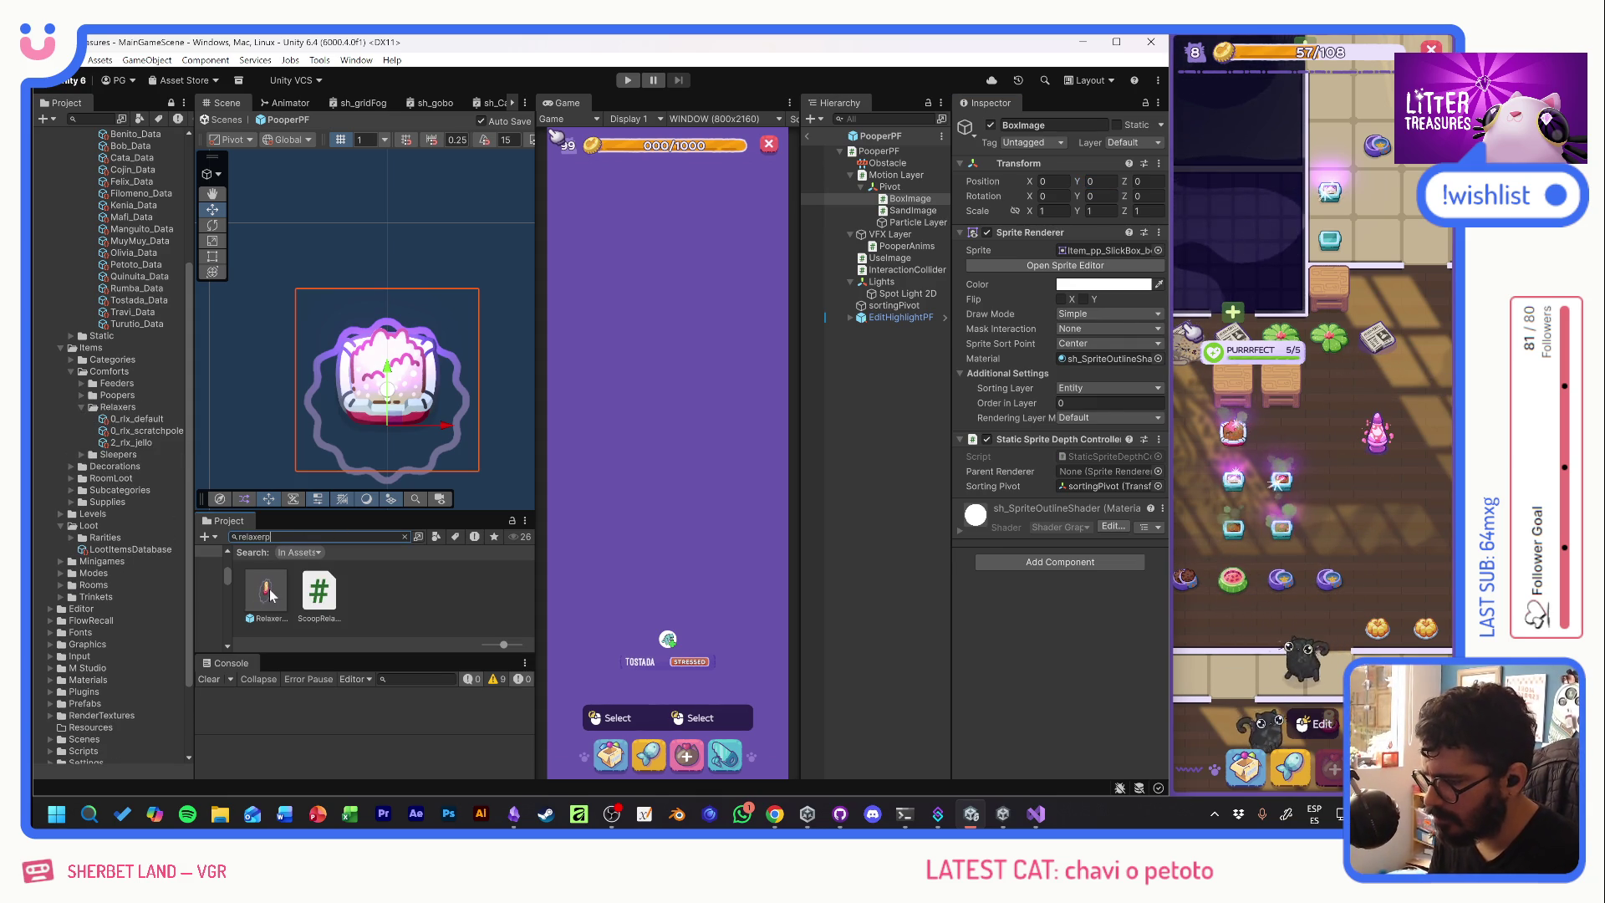
pyautogui.doubleClick(268, 593)
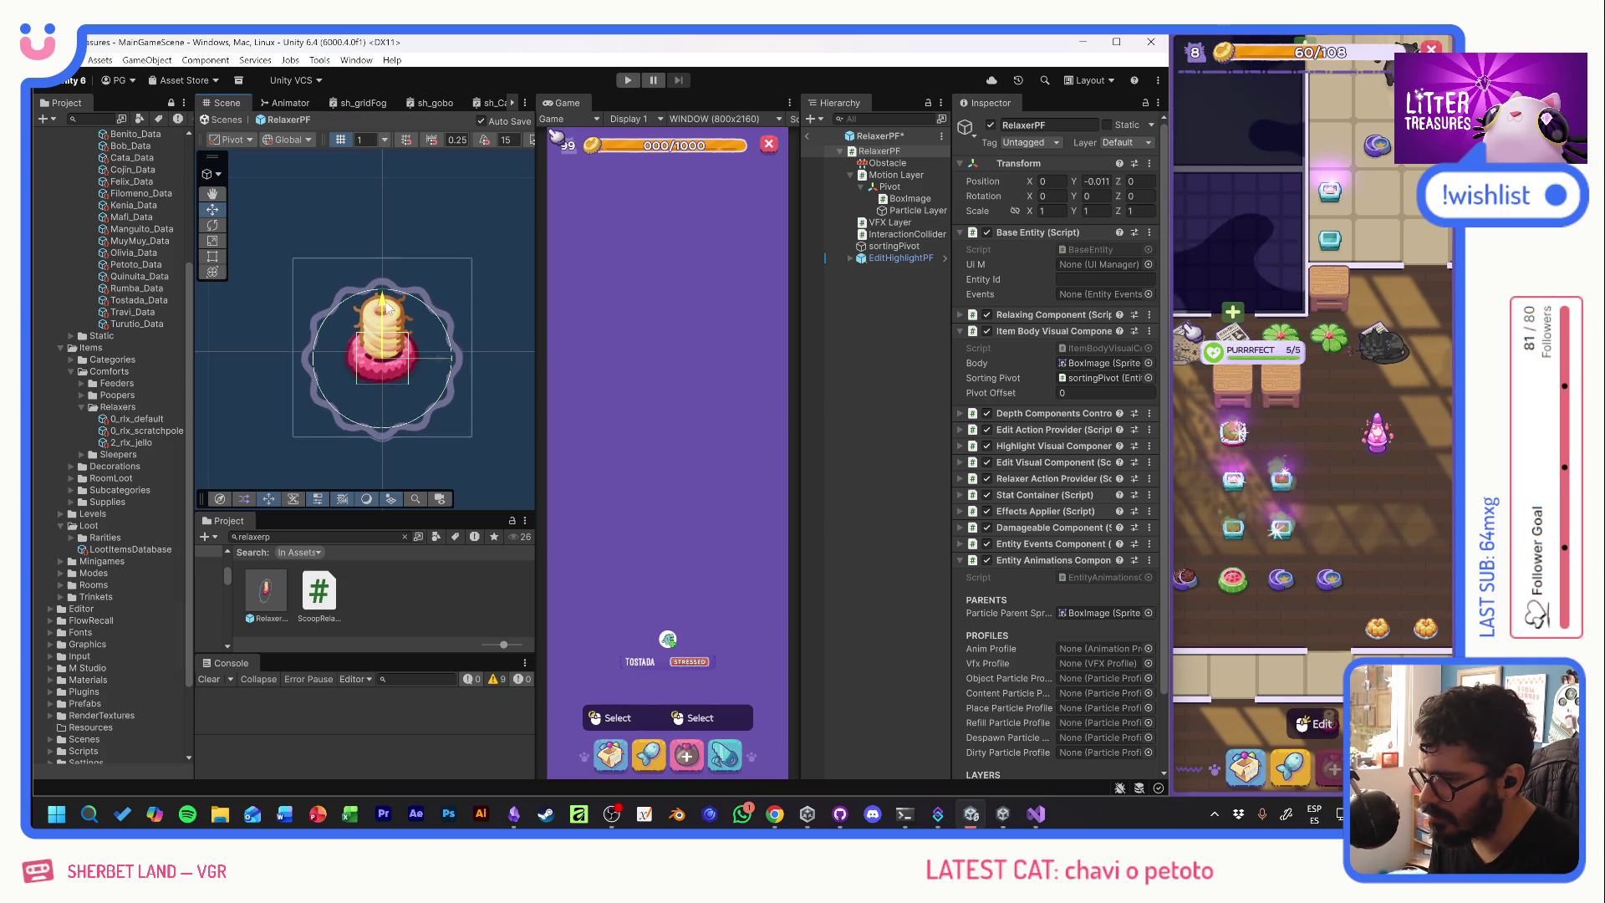
pyautogui.click(911, 201)
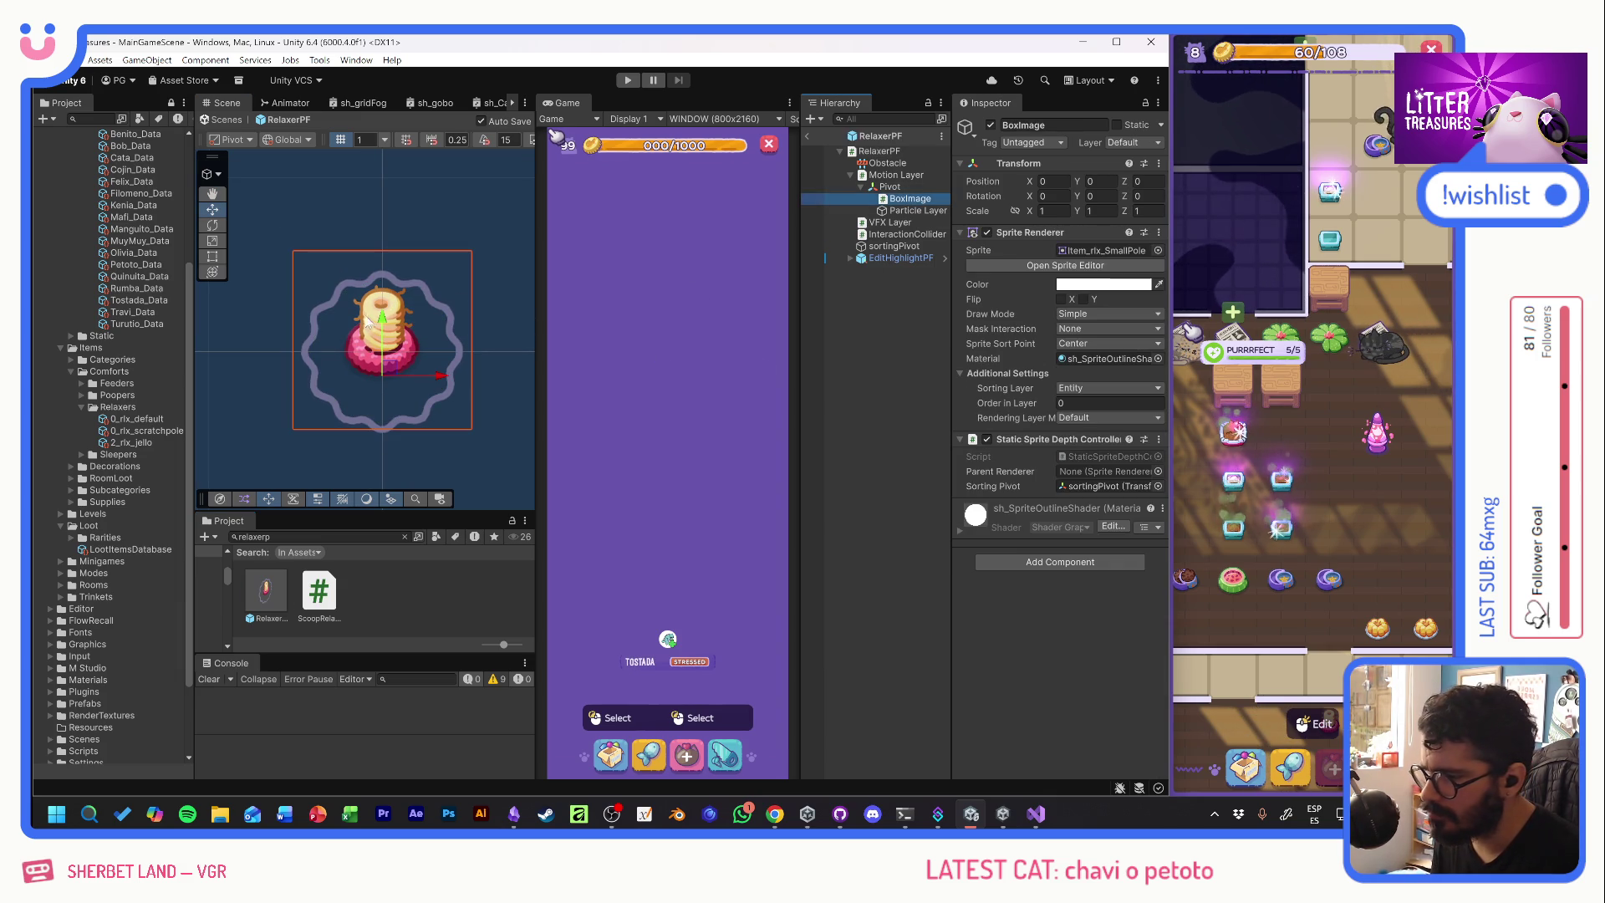
pyautogui.moveTo(386, 330); pyautogui.dragTo(387, 343)
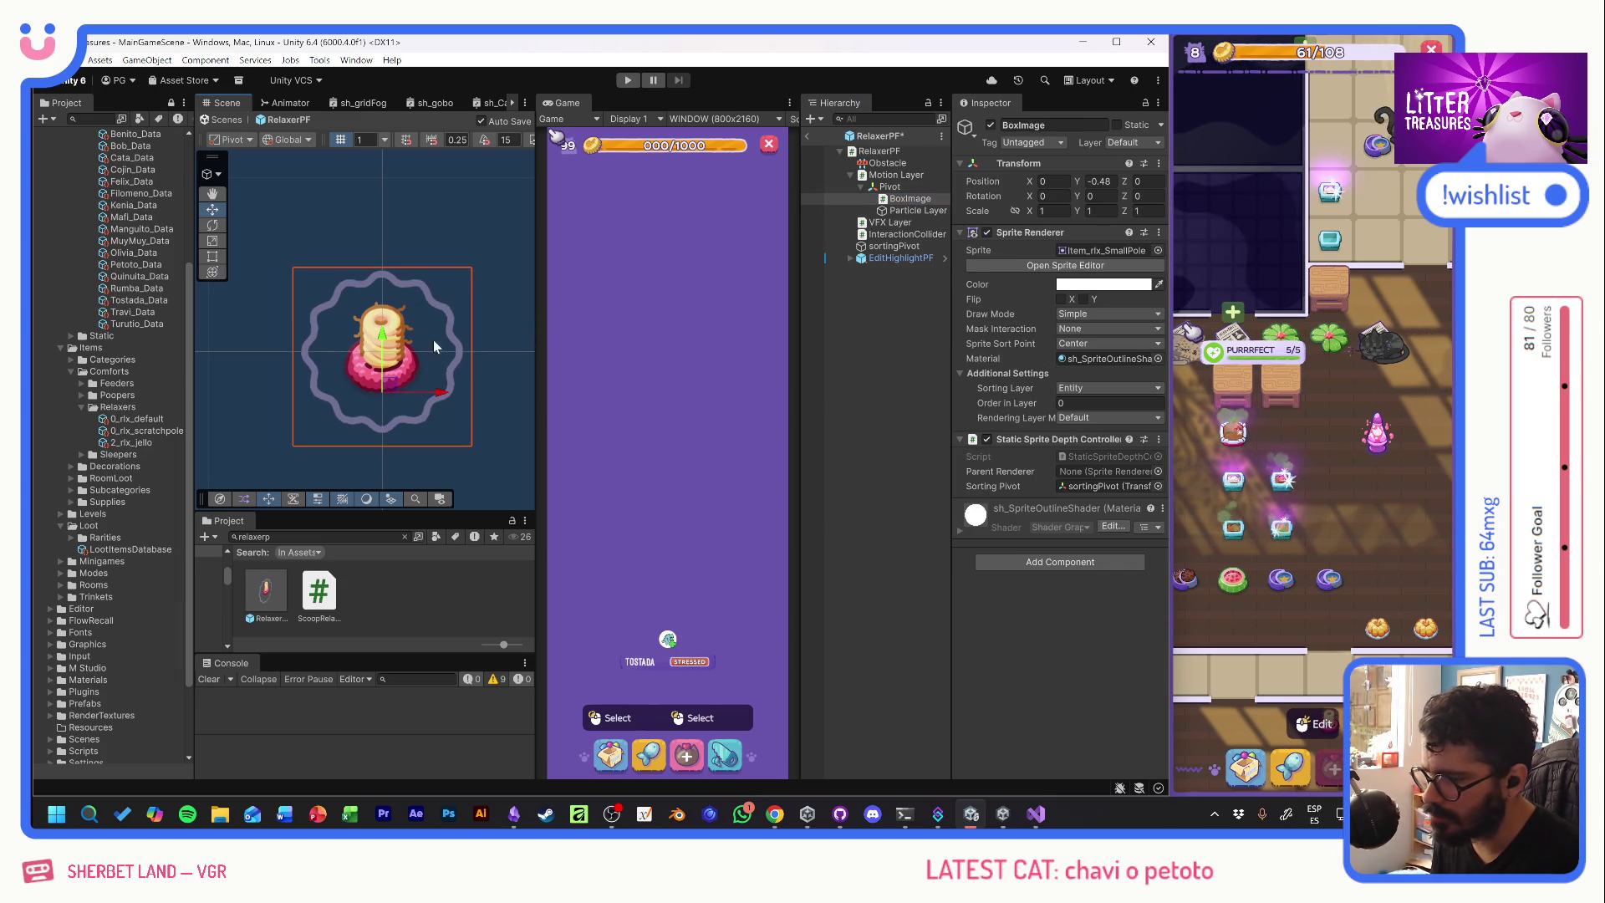
pyautogui.click(143, 432)
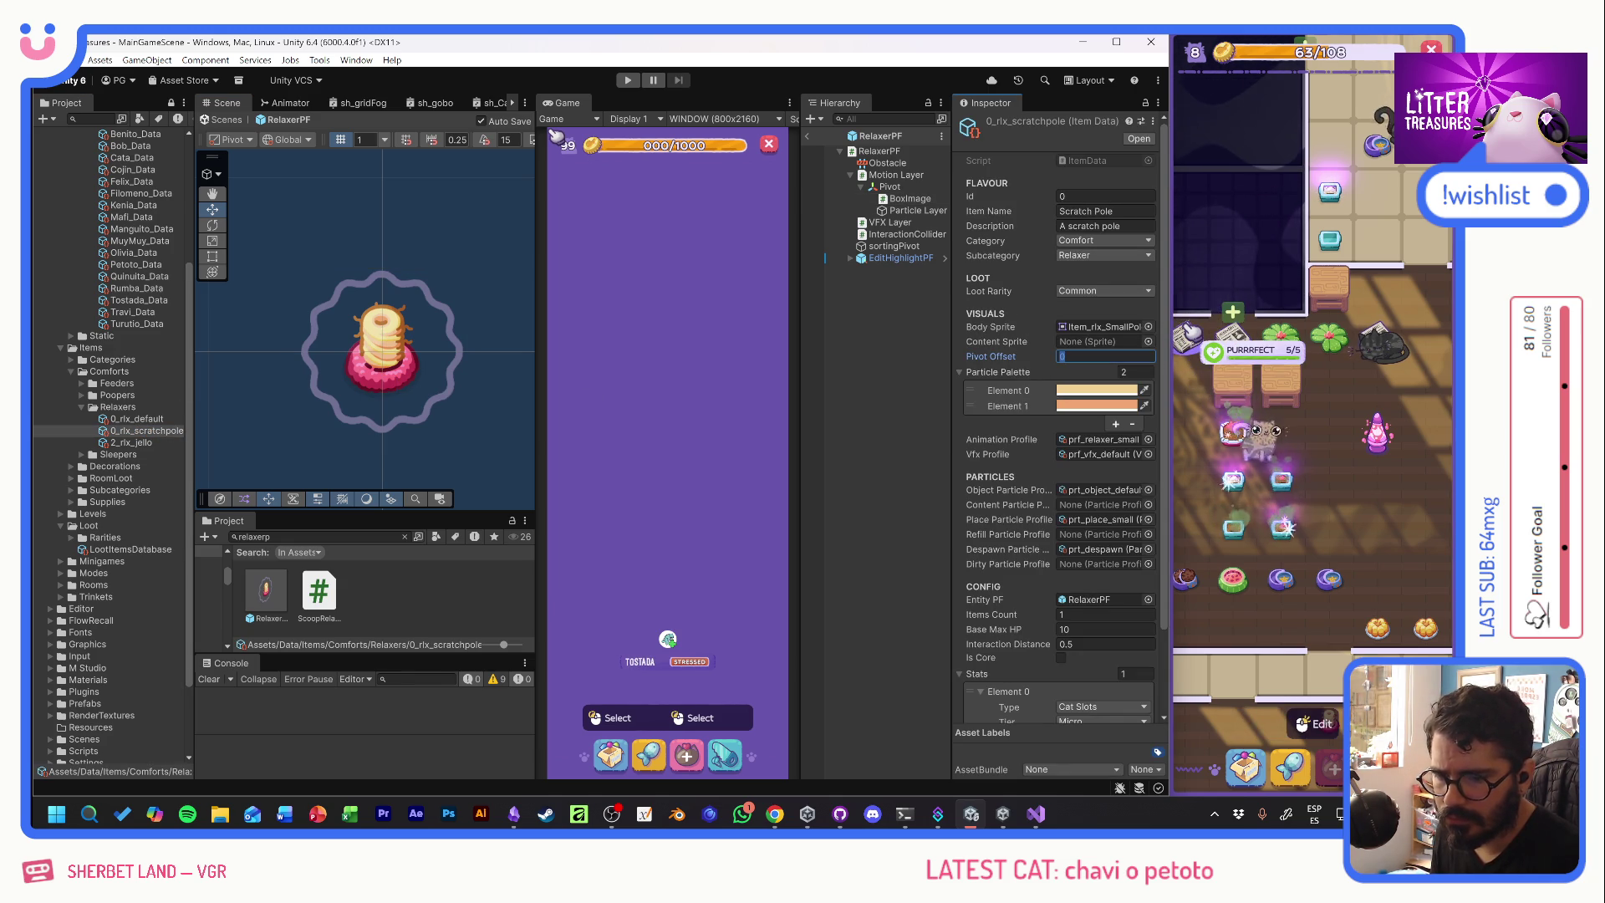
pyautogui.write('-0.5')
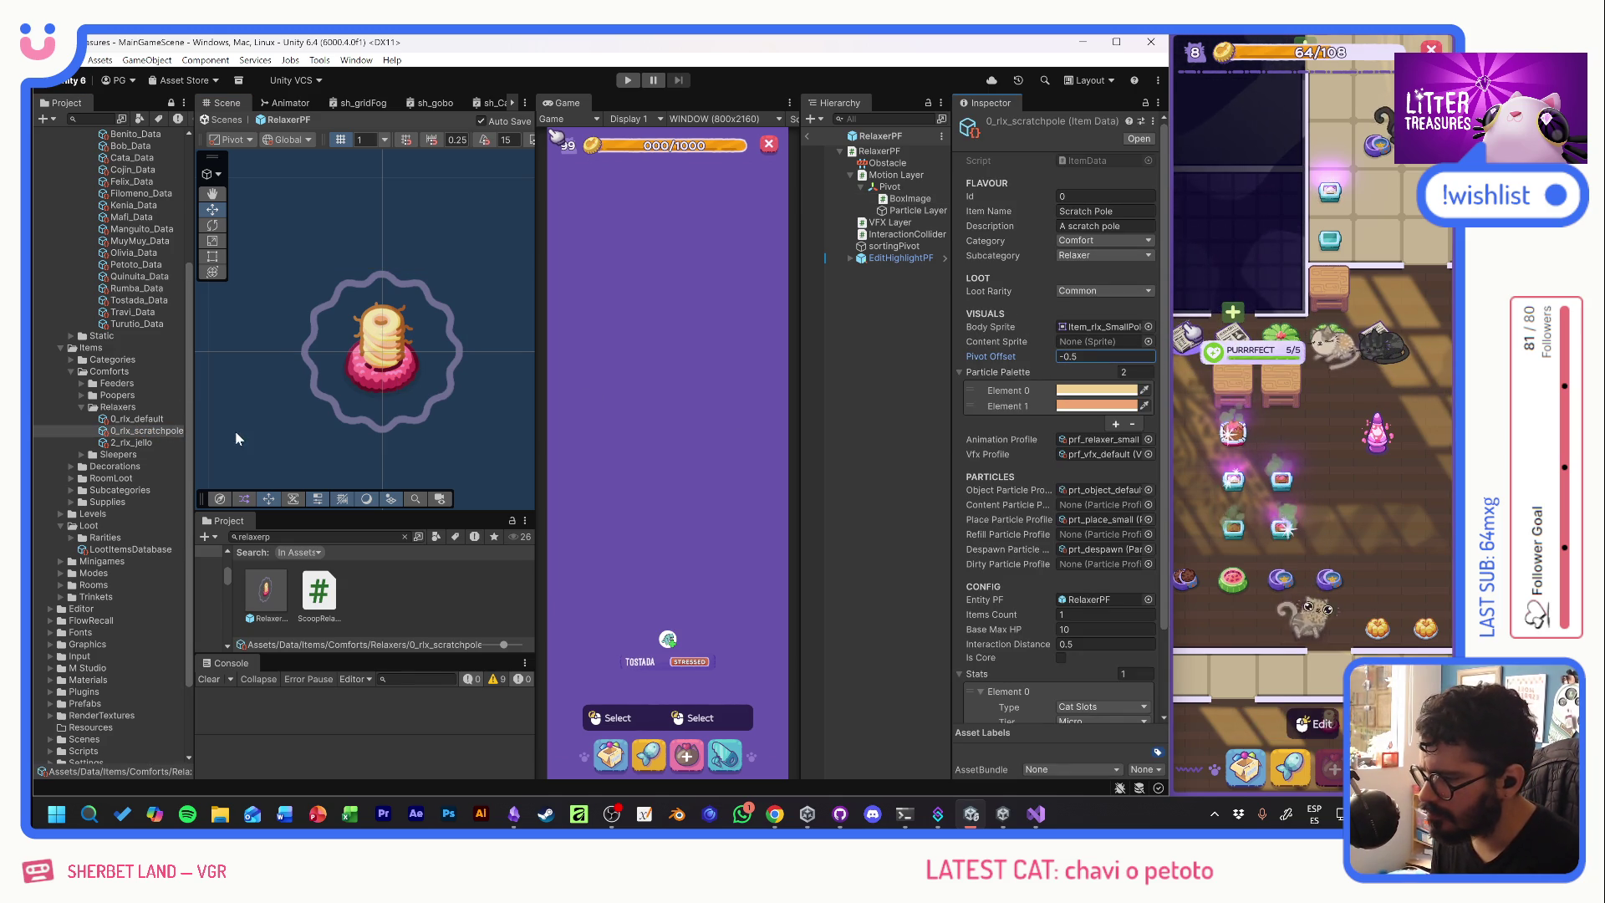
# - Rename the default relaxer item data to 0_rlx_SodaCap
pyautogui.click(143, 419)
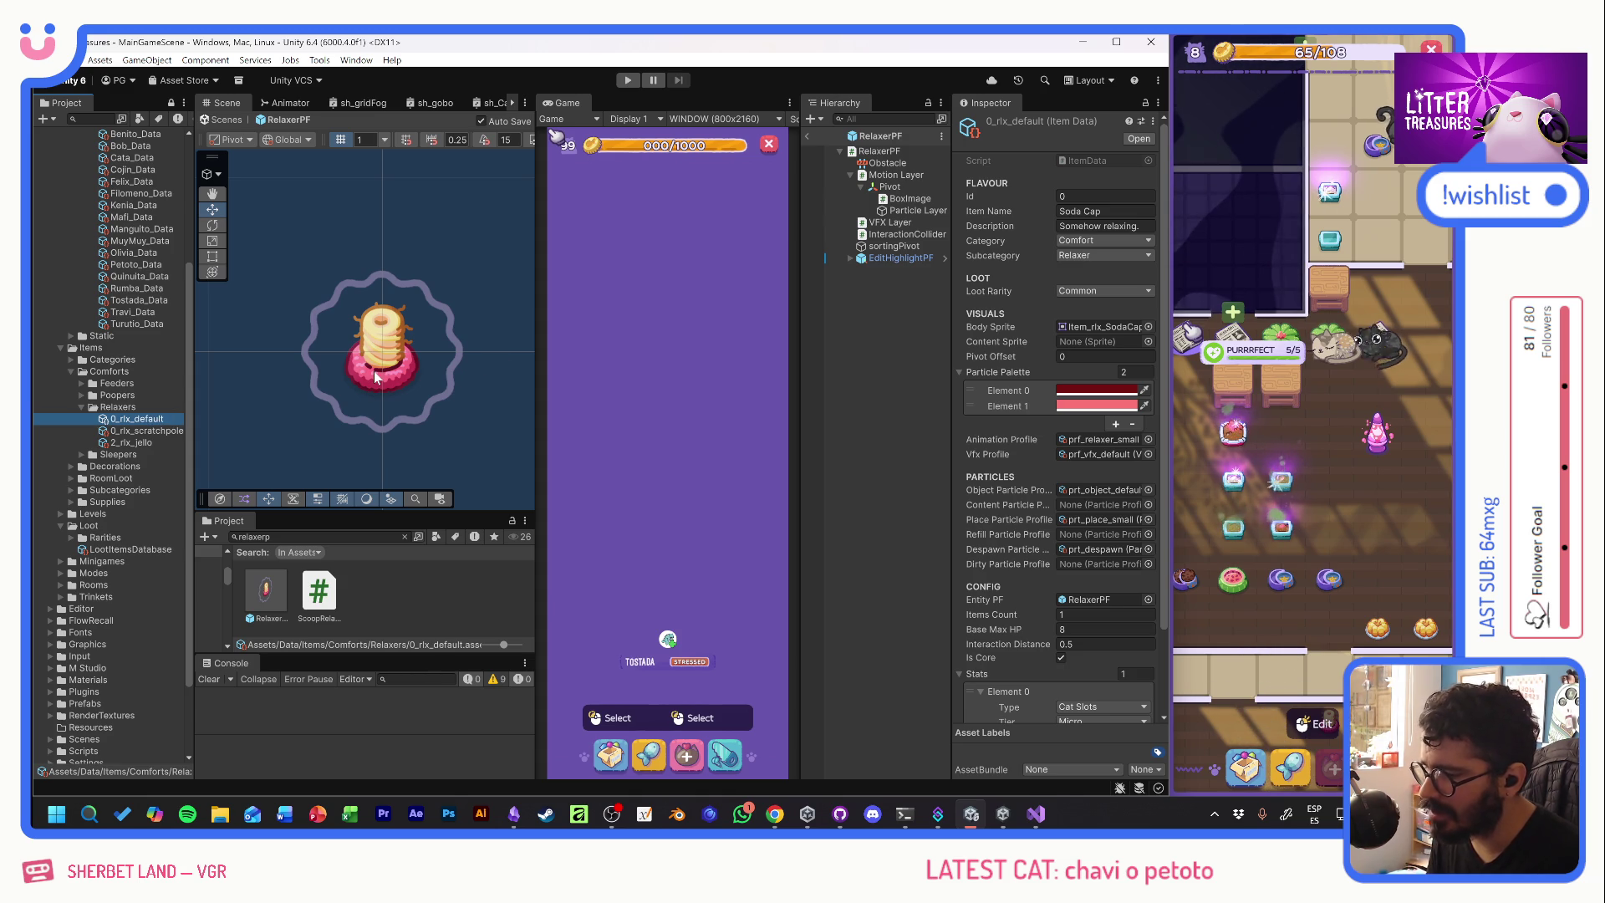
pyautogui.click(157, 423)
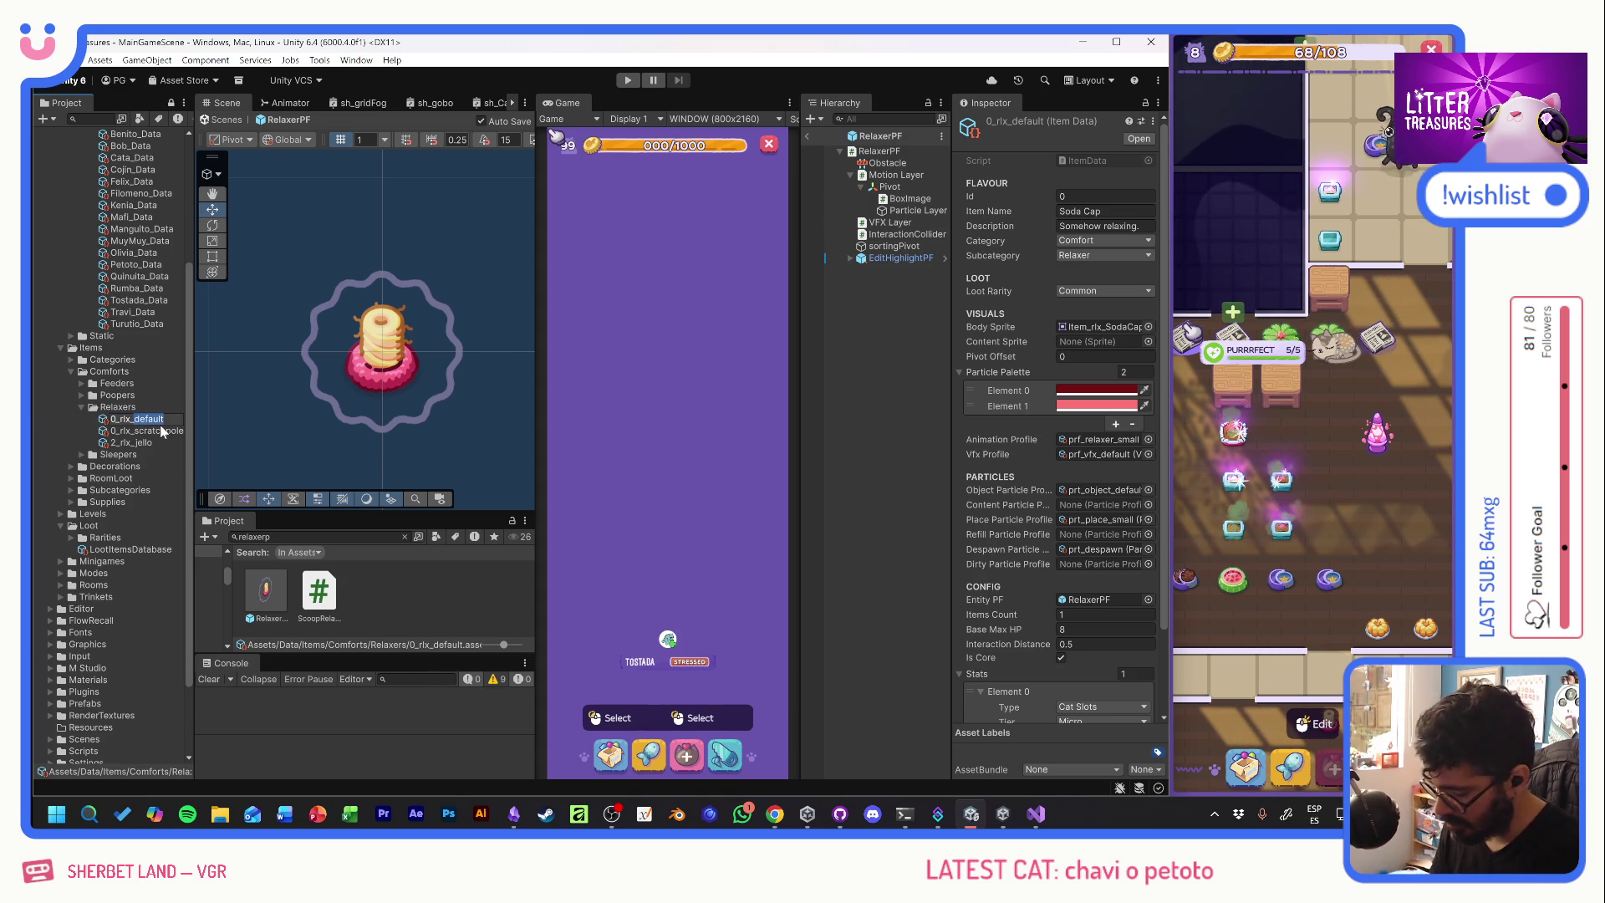
pyautogui.write('SodaCap')
pyautogui.press('Return')
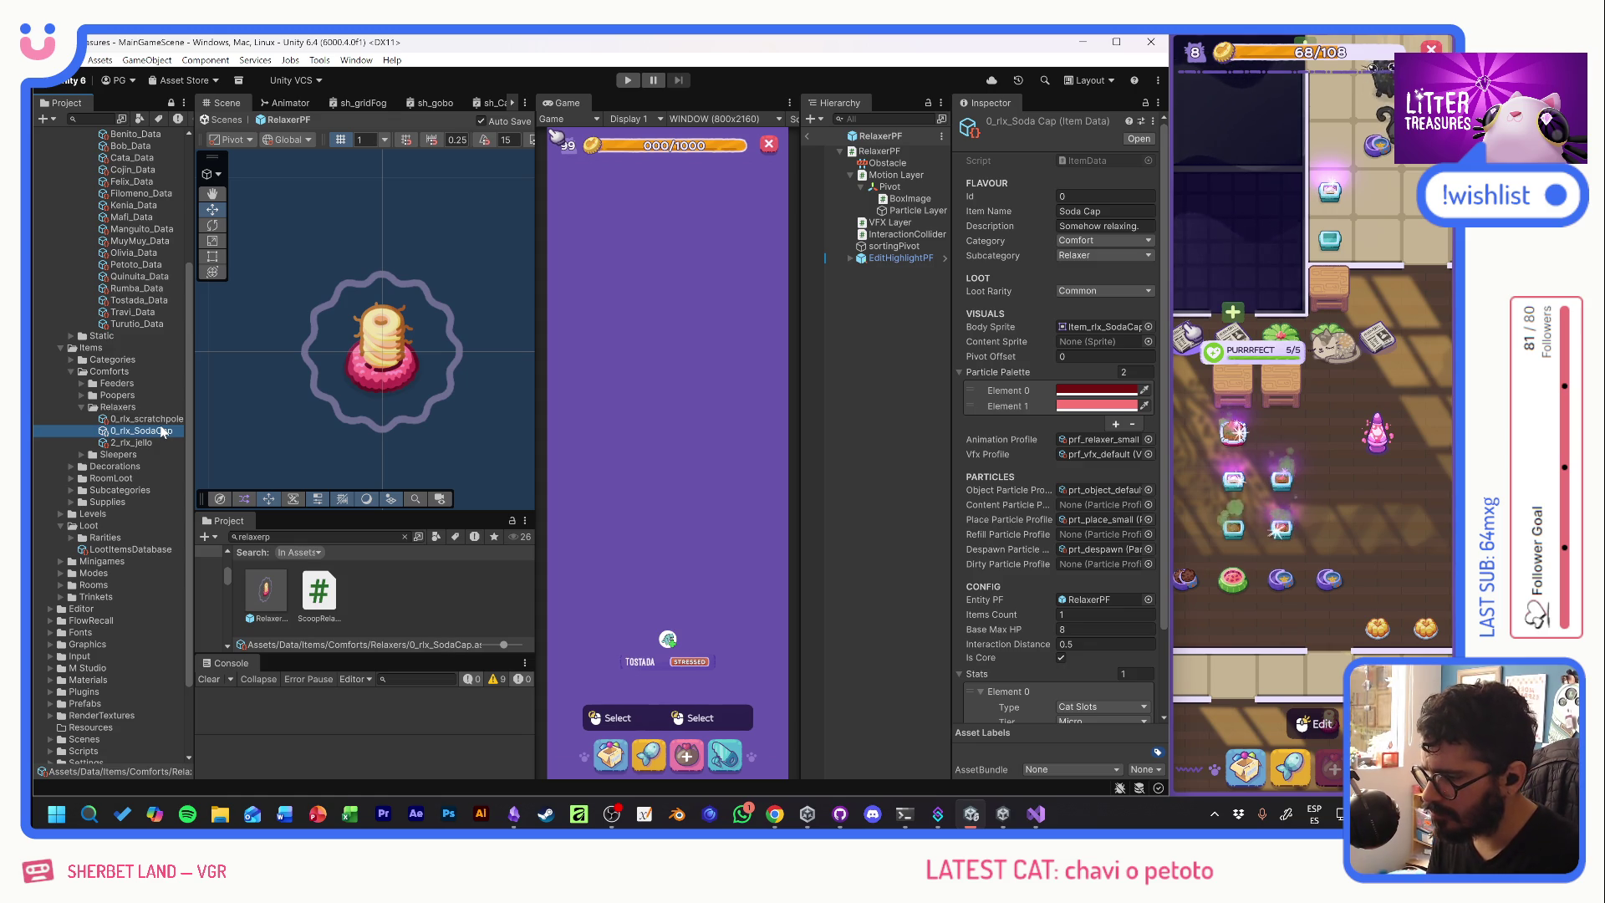
pyautogui.click(154, 420)
pyautogui.click(154, 423)
pyautogui.write('Single')
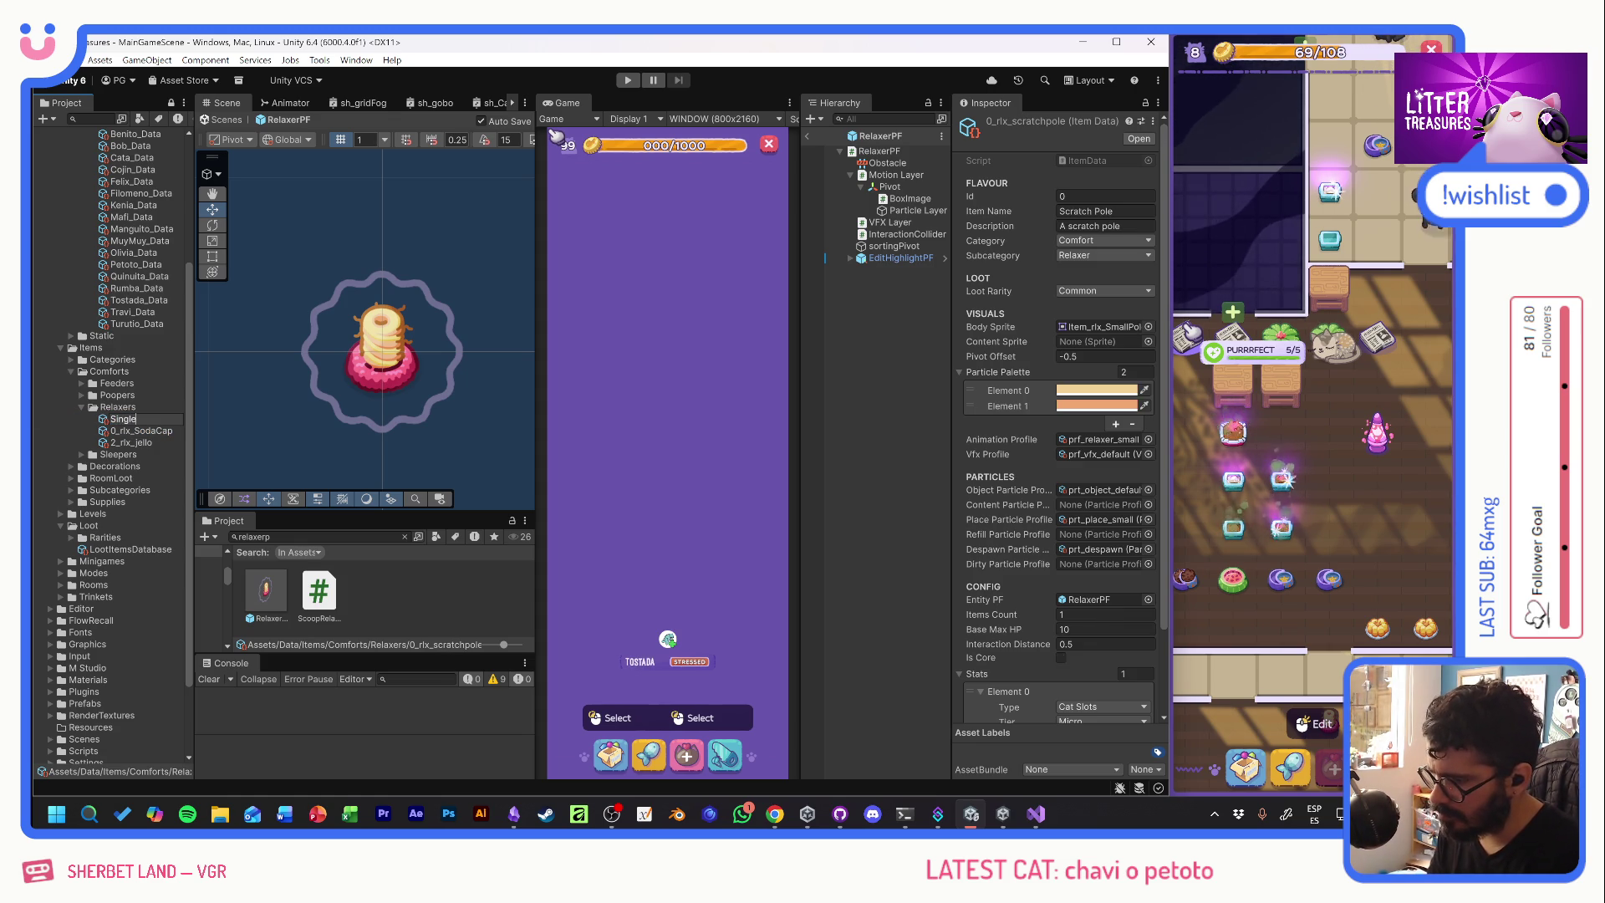
pyautogui.press('Escape')
pyautogui.click(161, 428)
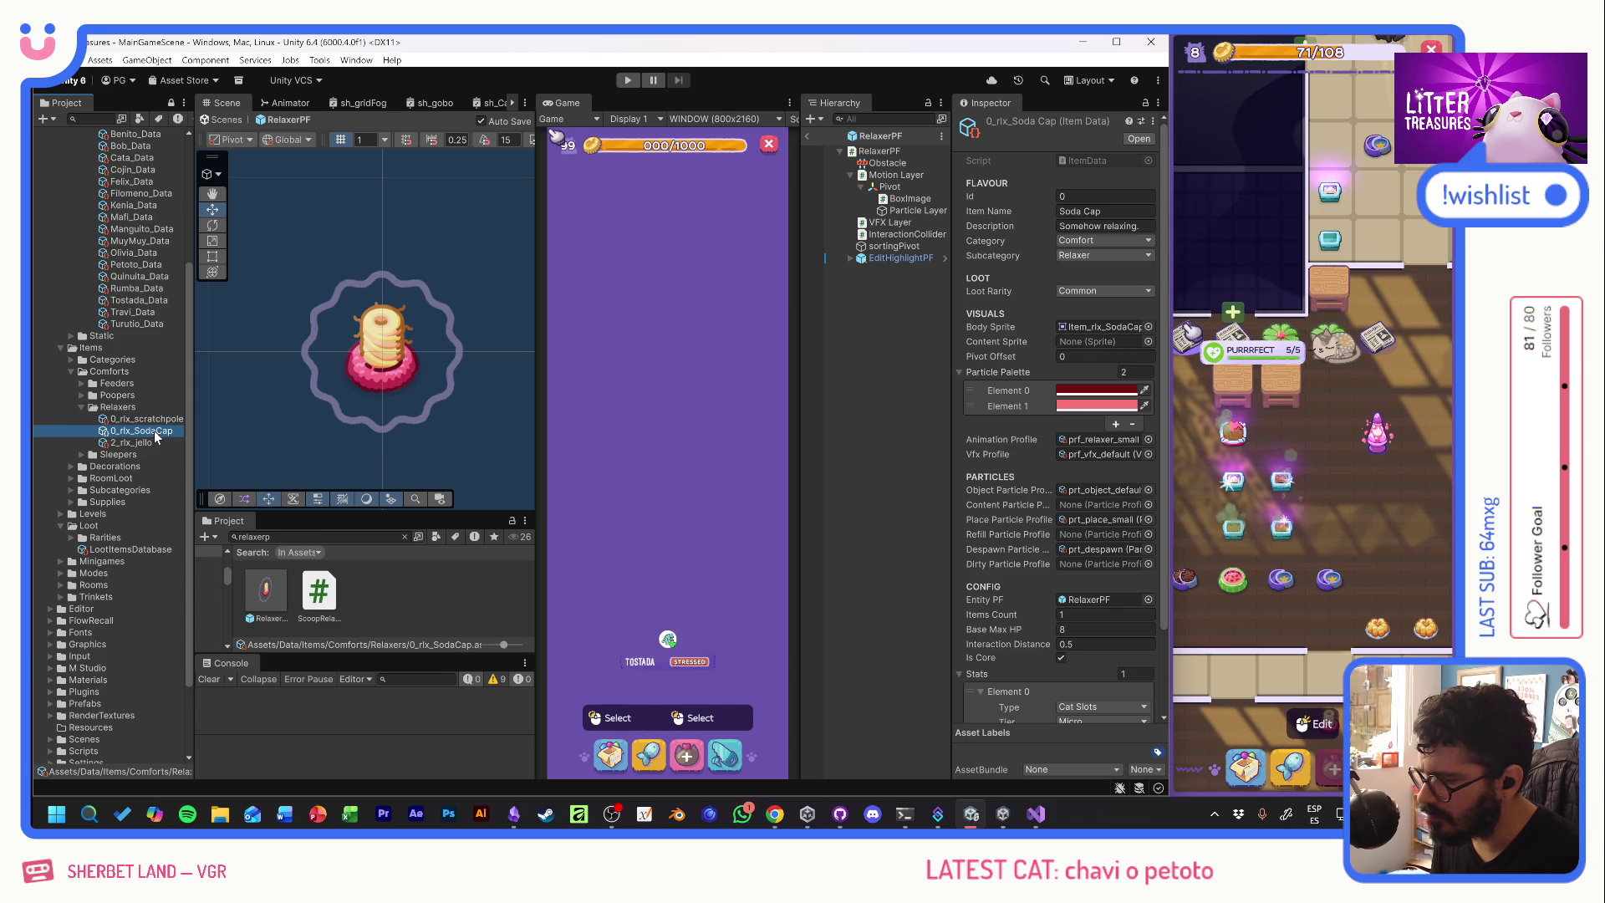
# - Zero the box image's Y, swap it to the jello sprite, and lower it to about -0.39
pyautogui.click(396, 327)
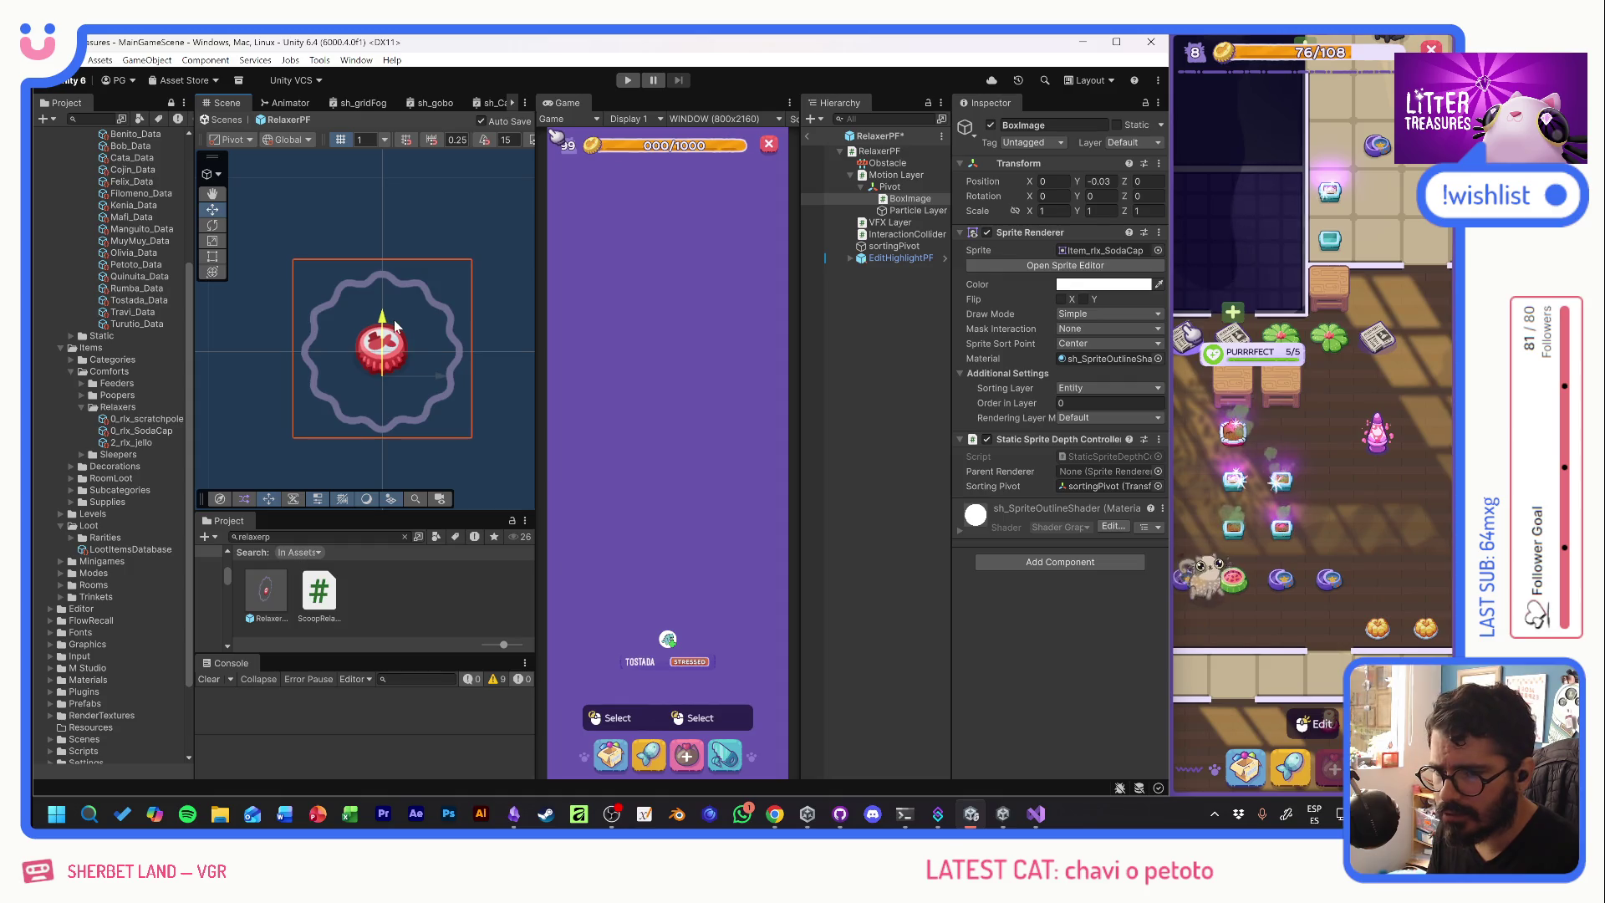
pyautogui.click(1099, 181)
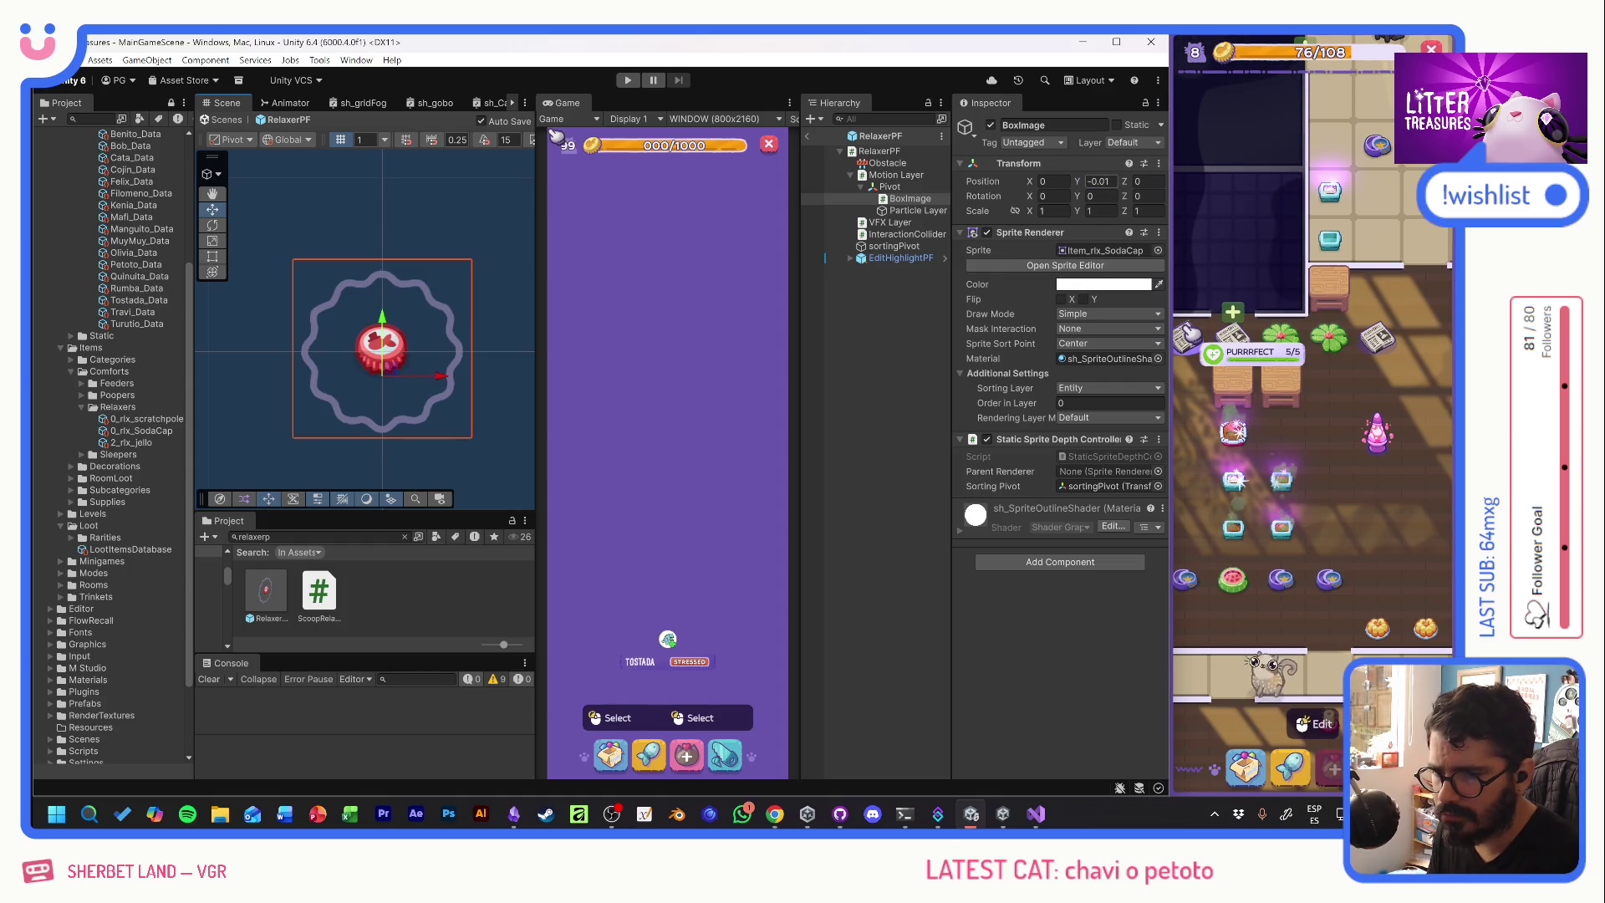
pyautogui.write('0')
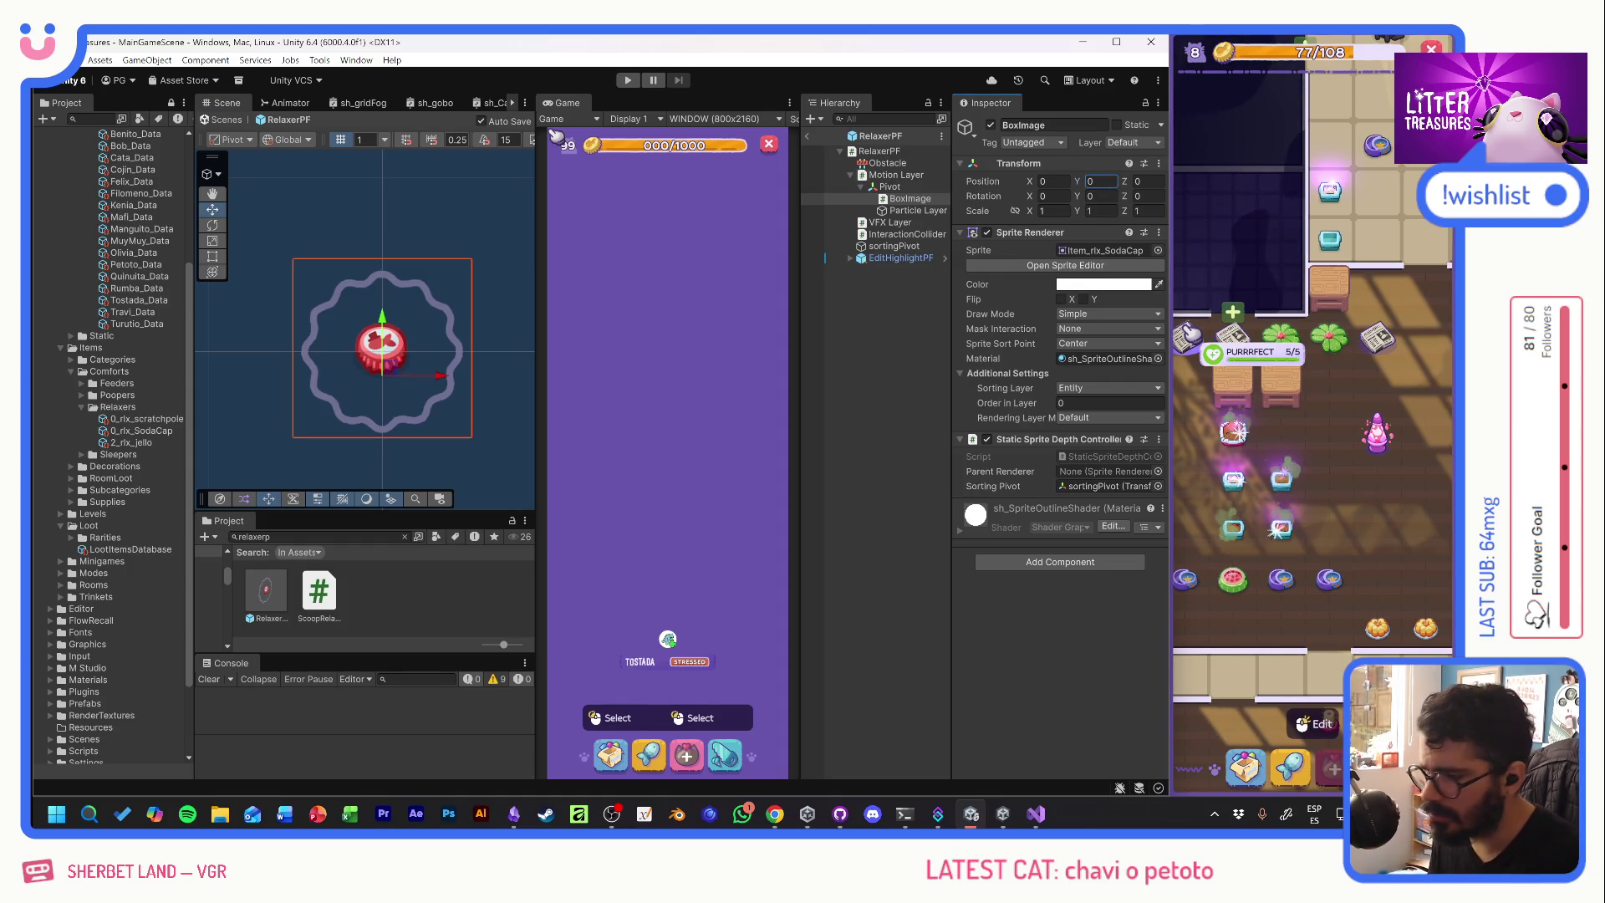
pyautogui.click(1154, 250)
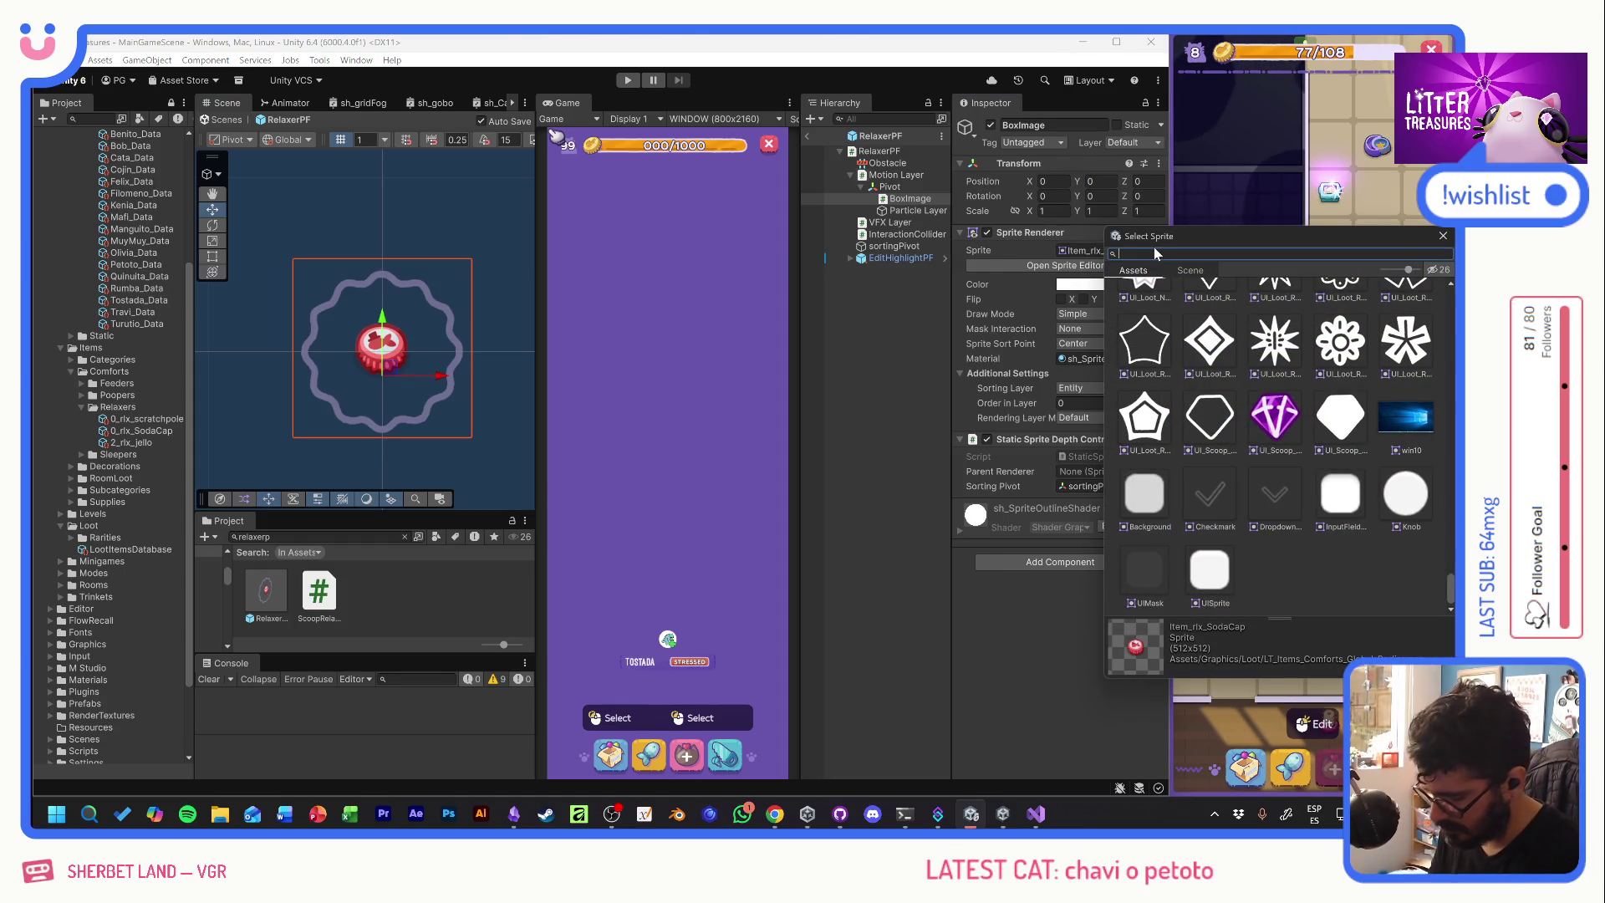
pyautogui.write('jell')
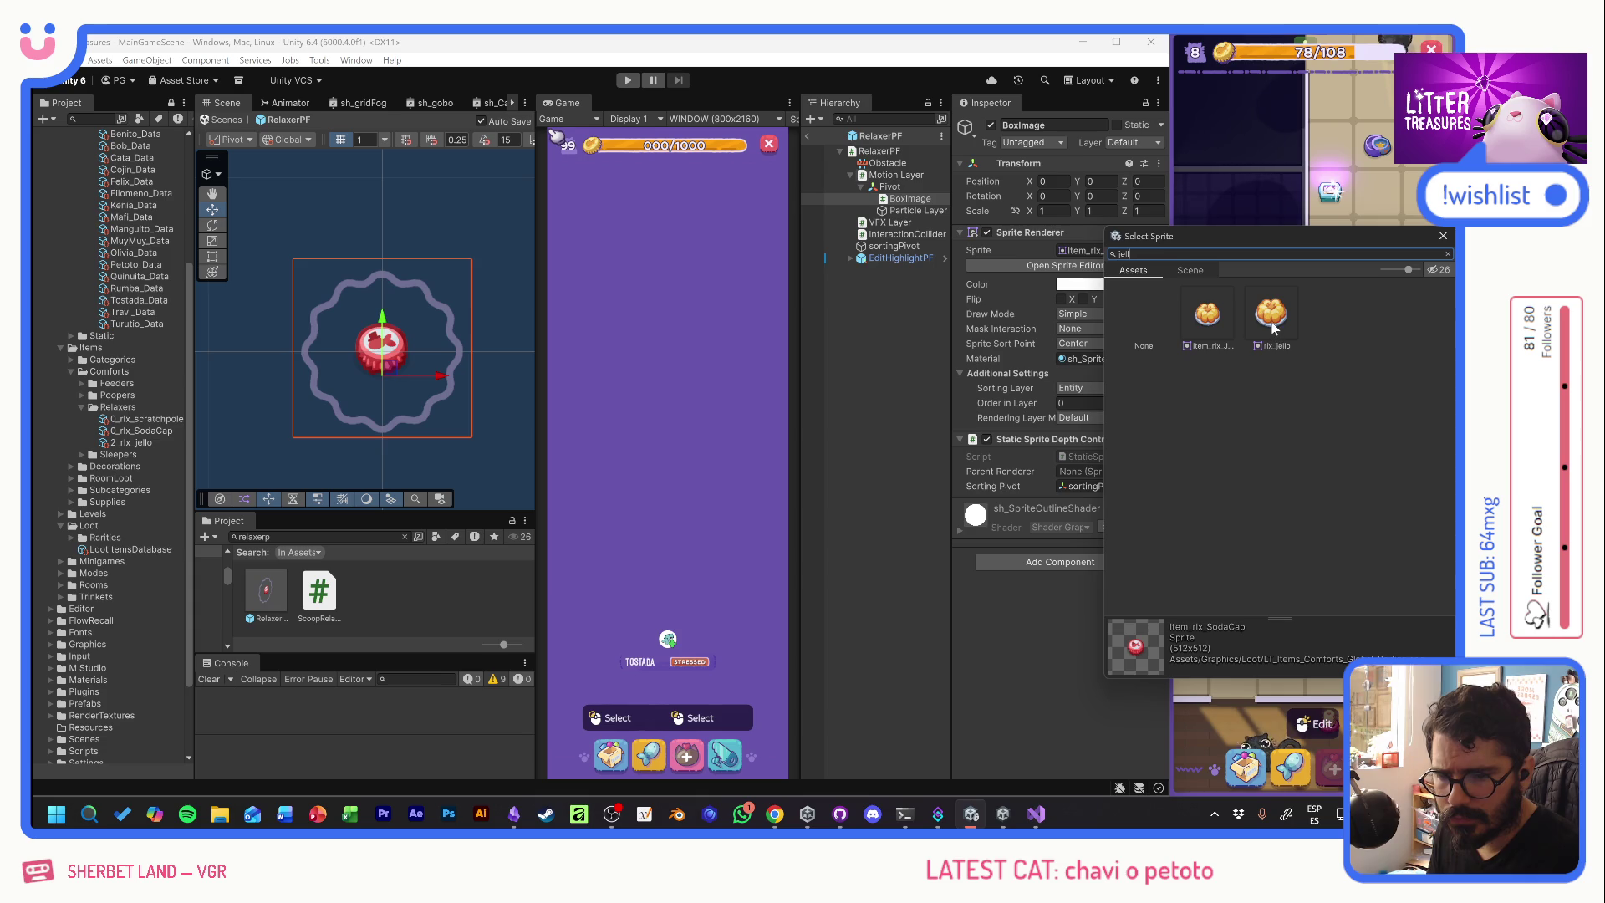
pyautogui.doubleClick(1207, 314)
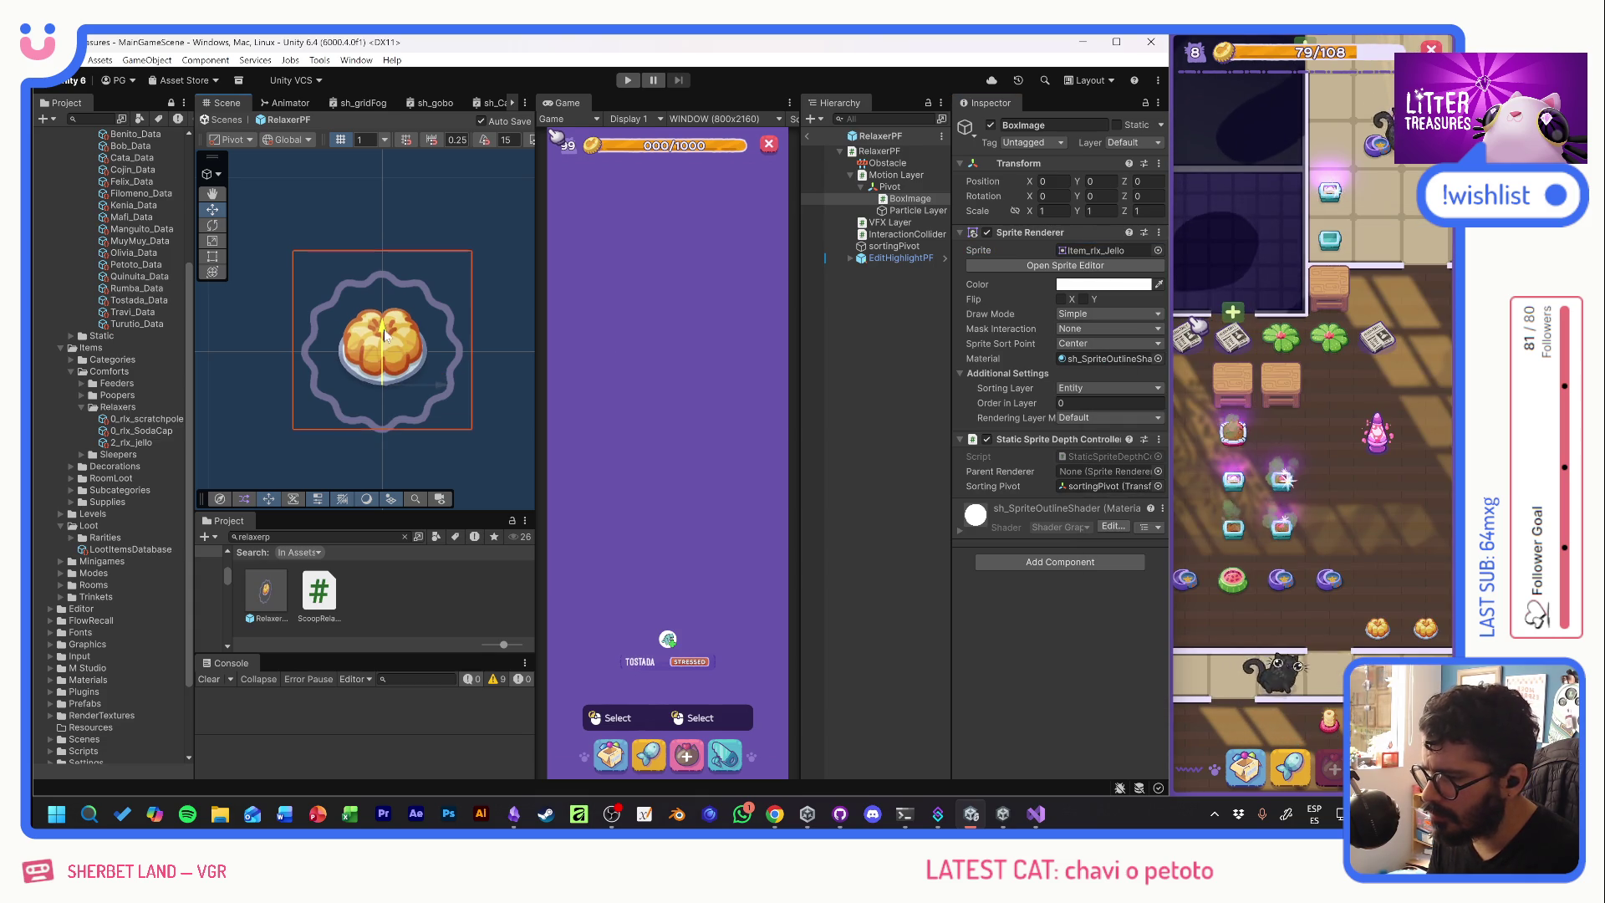
pyautogui.moveTo(385, 334); pyautogui.dragTo(384, 338)
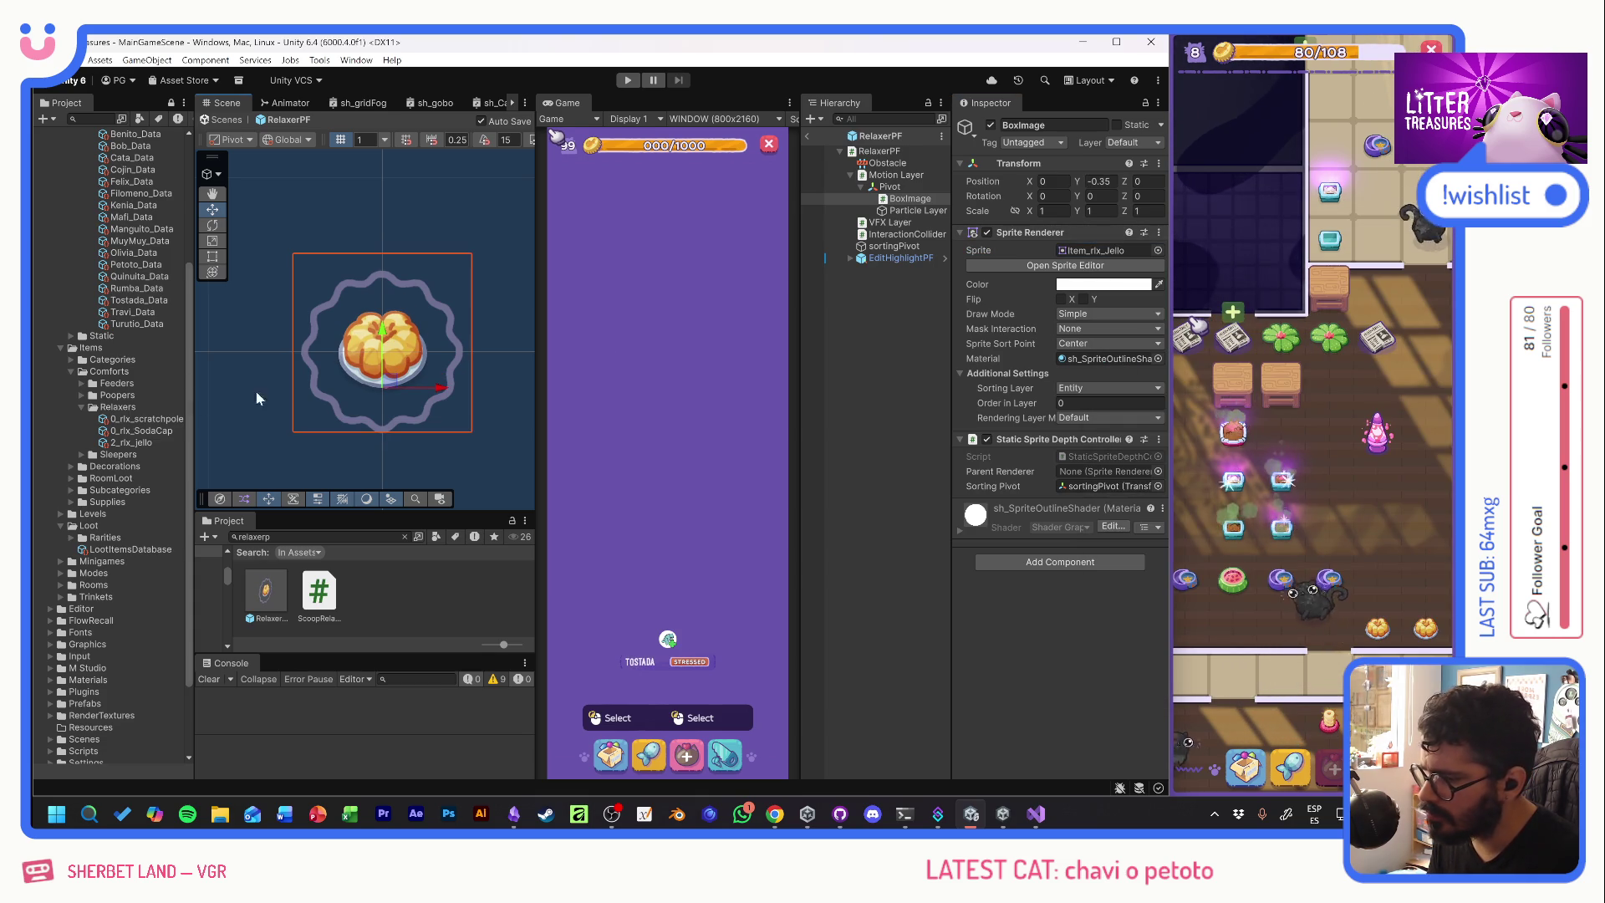
pyautogui.moveTo(386, 331); pyautogui.dragTo(386, 334)
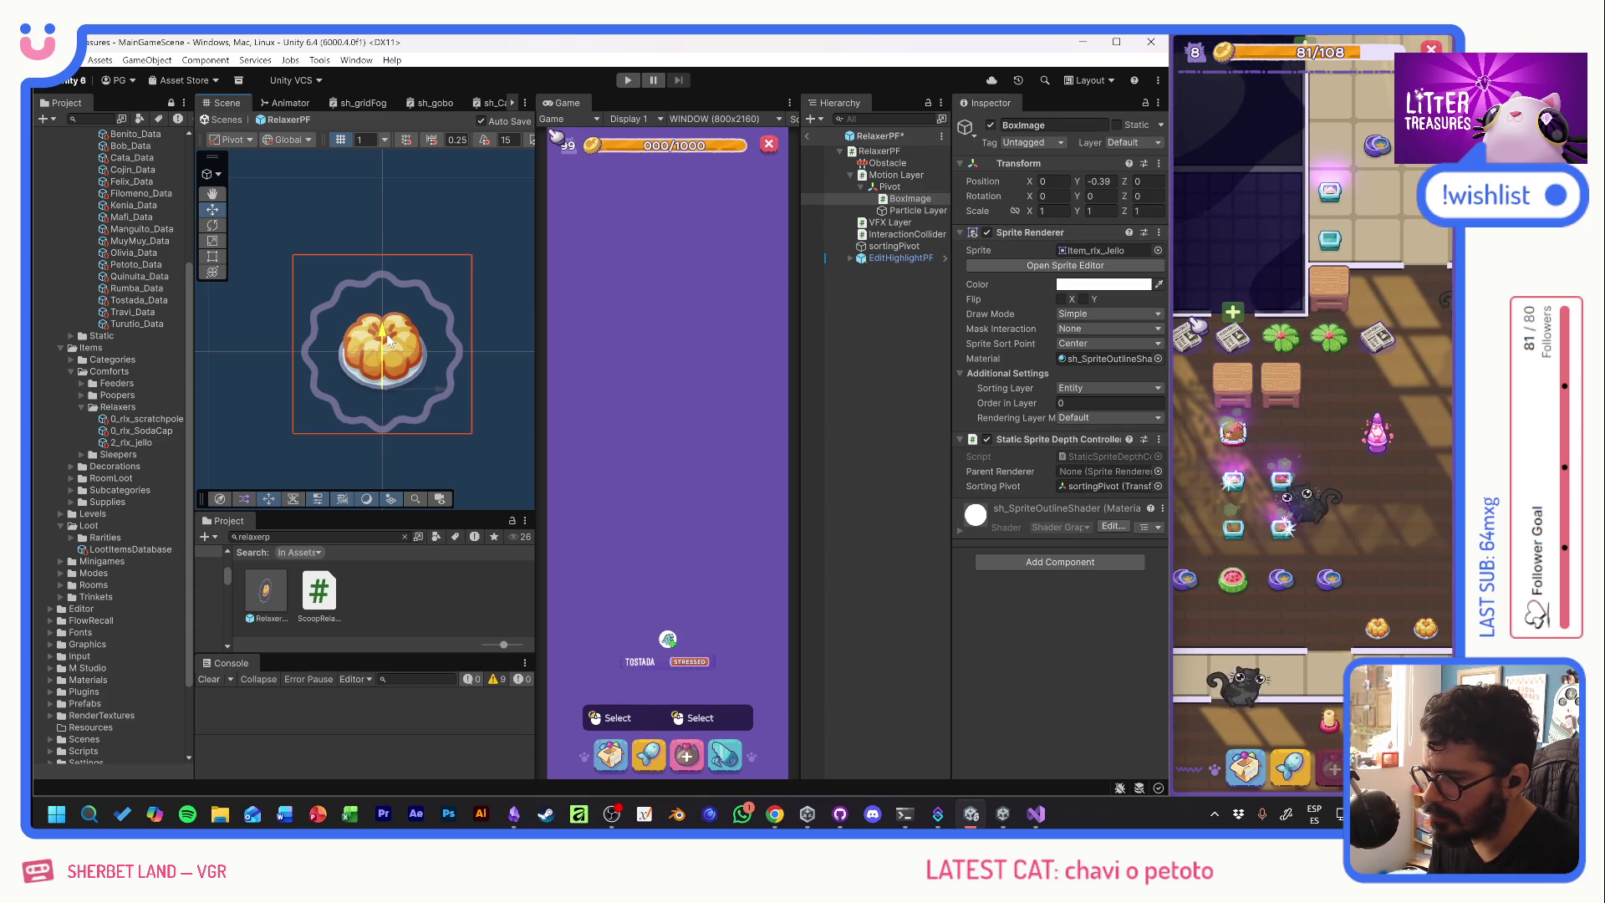
# - Set the Yellow Jello pivot offset to -0.4, reset BoxImage Y to 0, and open Sleepers
pyautogui.click(144, 443)
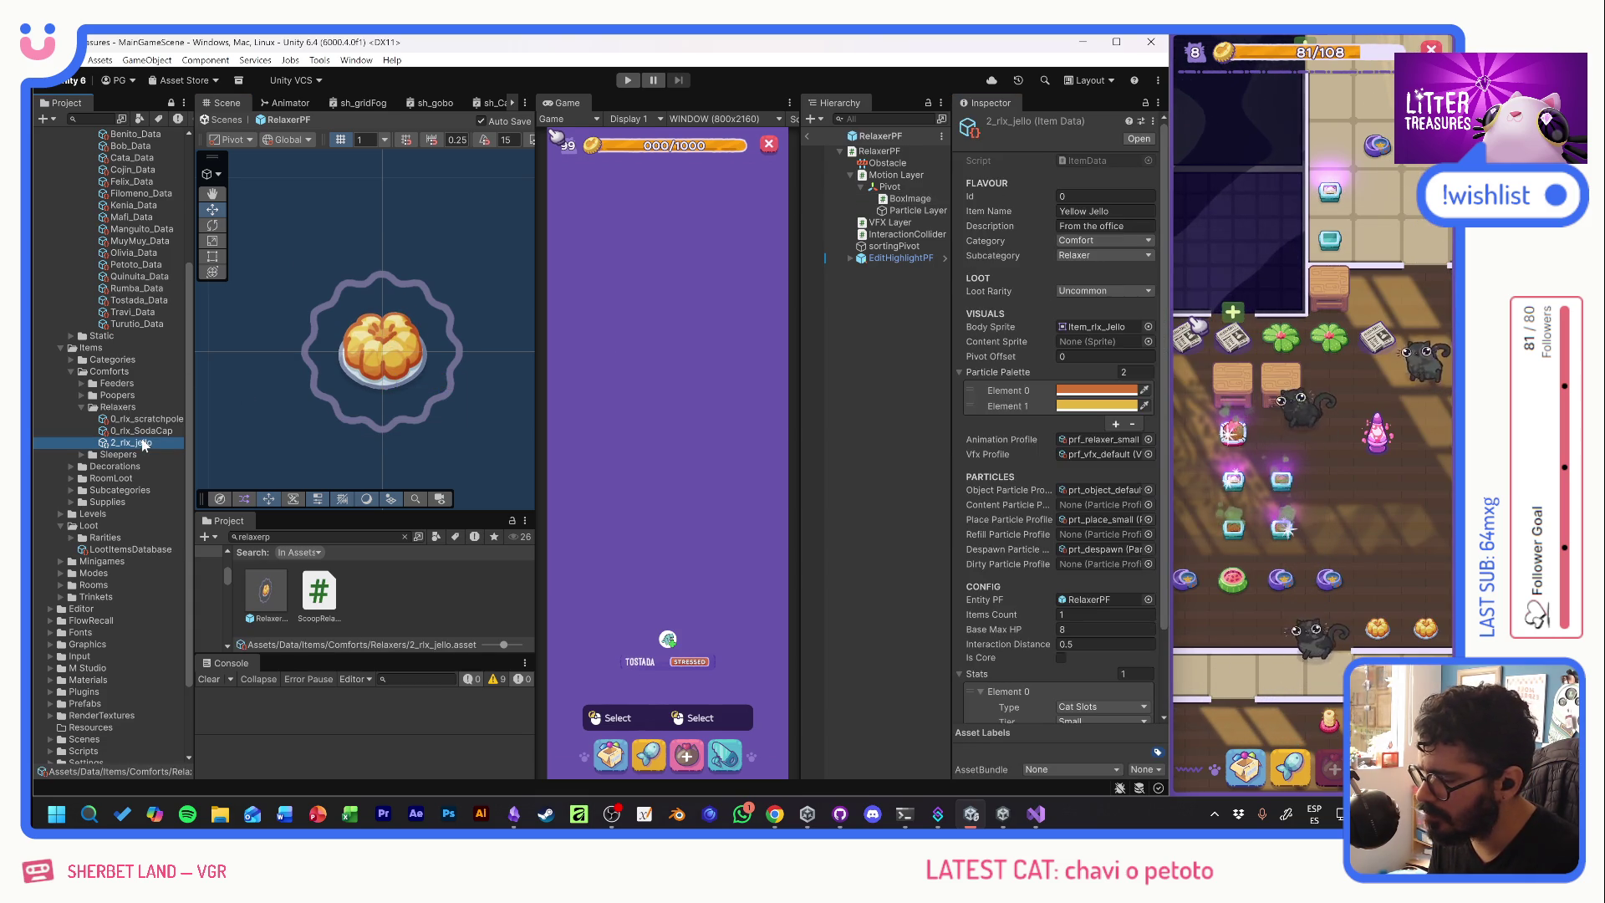
pyautogui.click(1103, 356)
pyautogui.write('-0.4')
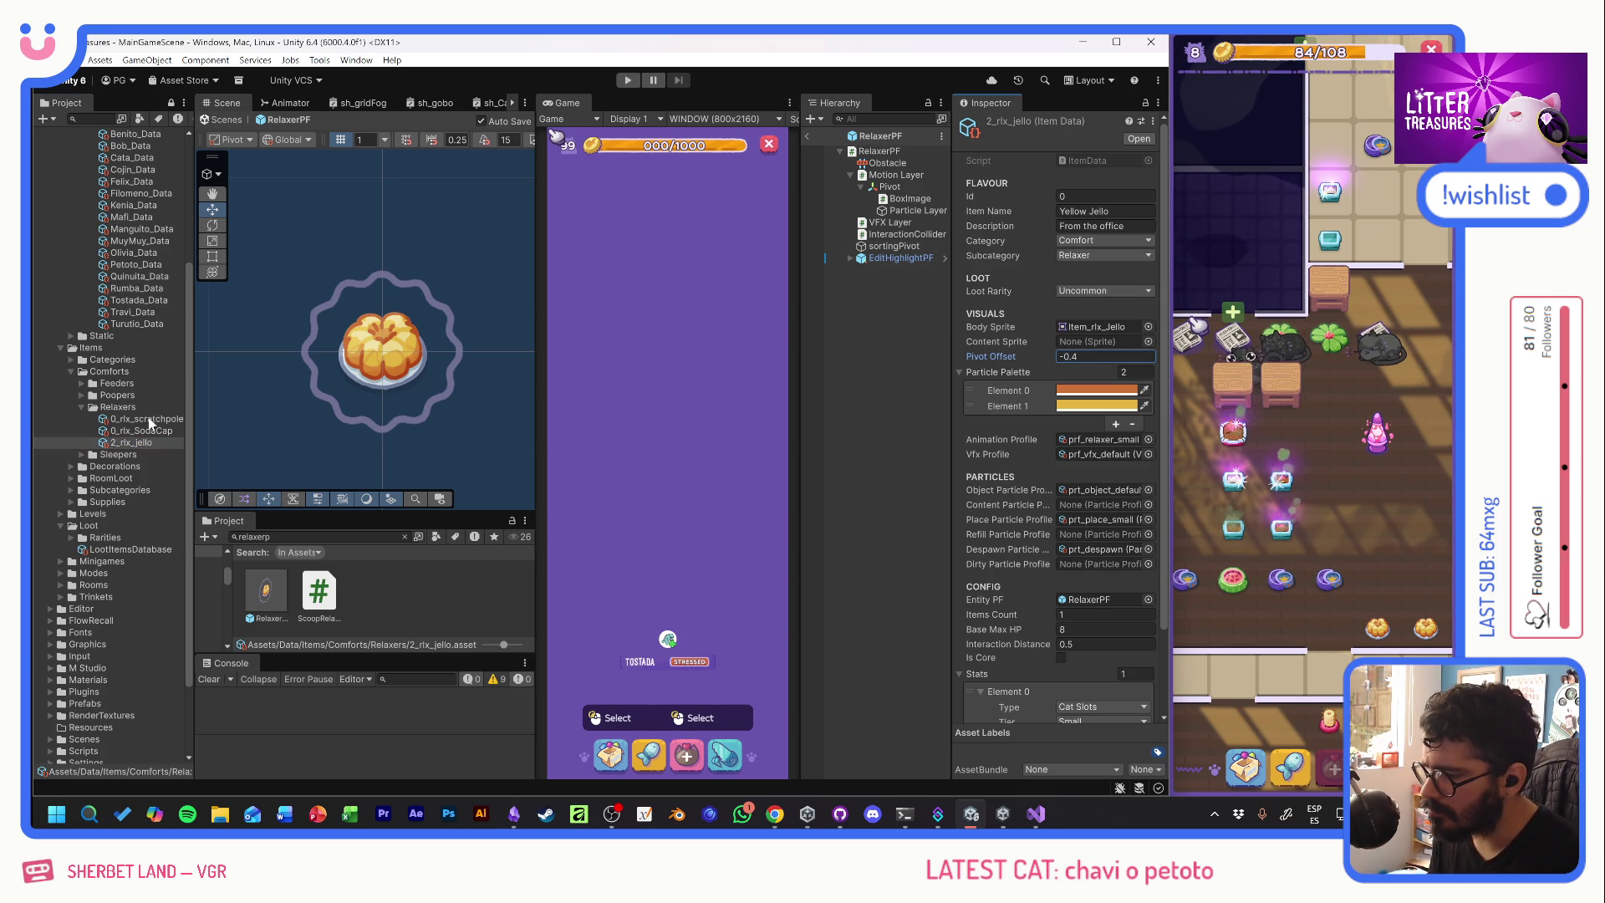
pyautogui.click(410, 354)
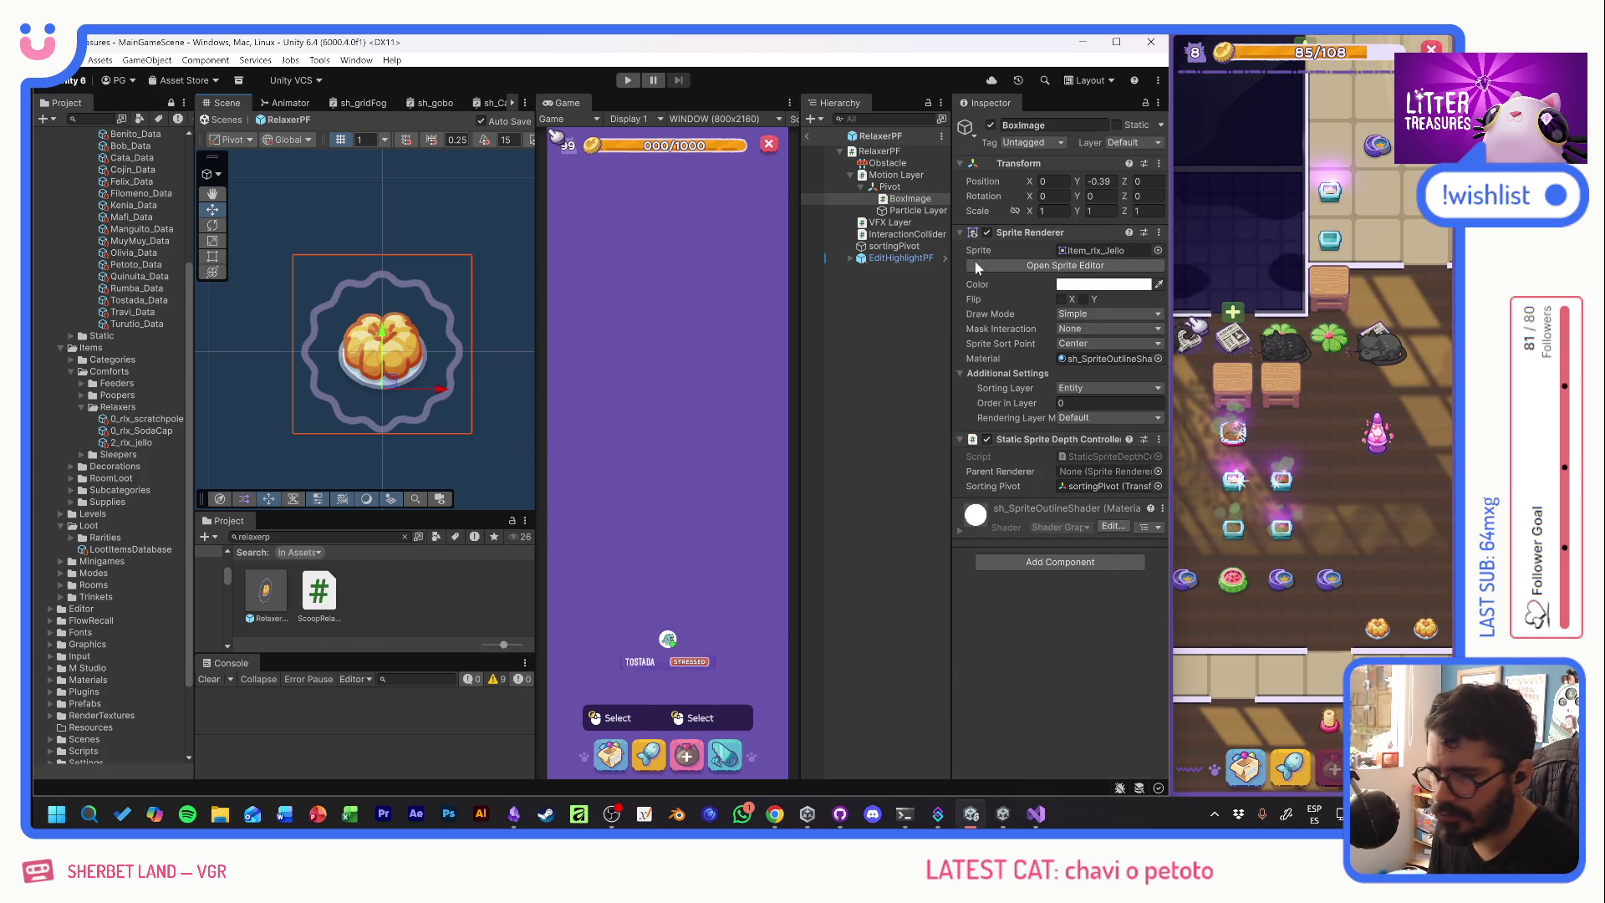
pyautogui.click(1100, 180)
pyautogui.write('0')
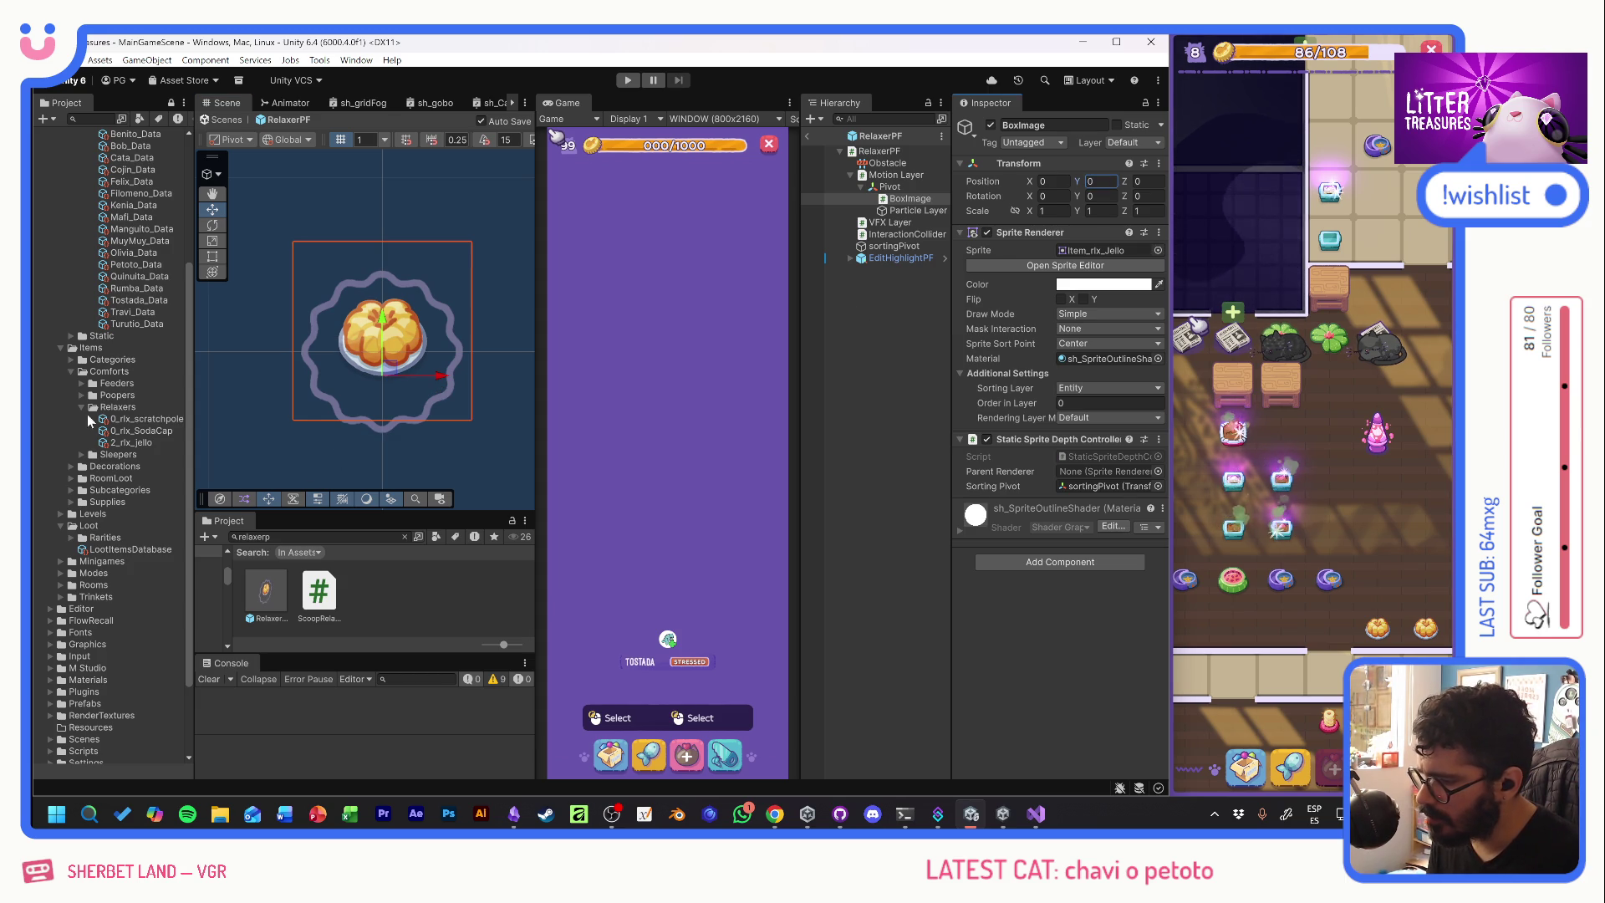
pyautogui.click(82, 407)
pyautogui.click(82, 419)
pyautogui.hotkey('ctrl', 'f')
pyautogui.write('sleeper')
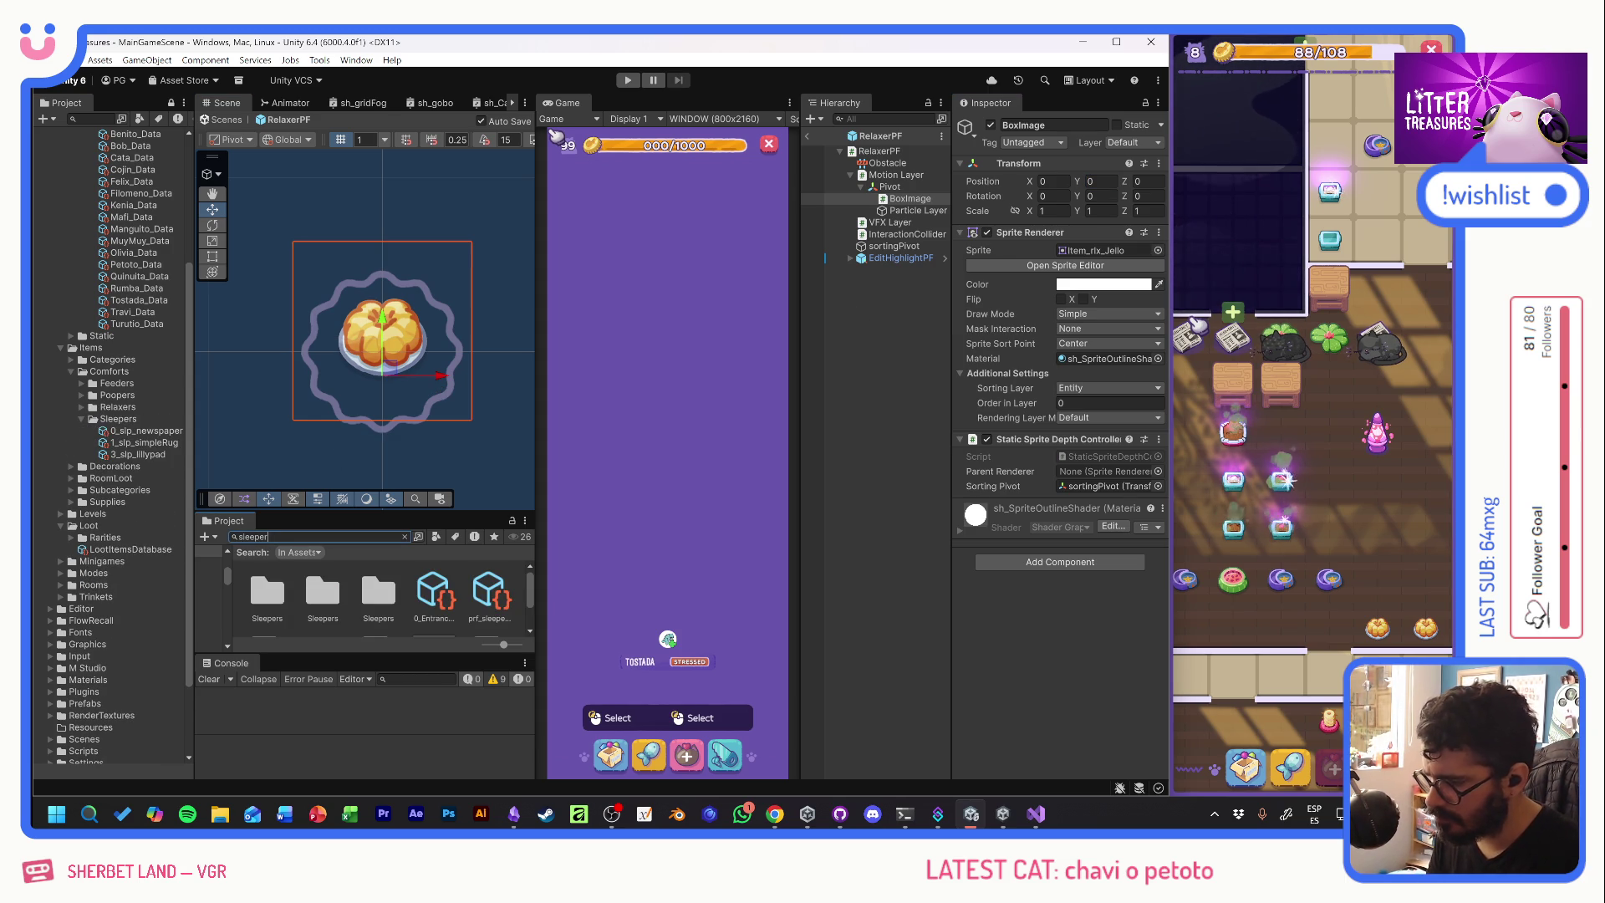
# - Open the SleeperPF prefab, nudge the bed image, and inspect the Simple Rug and Miau Daily item data
pyautogui.write('p')
pyautogui.doubleClick(330, 598)
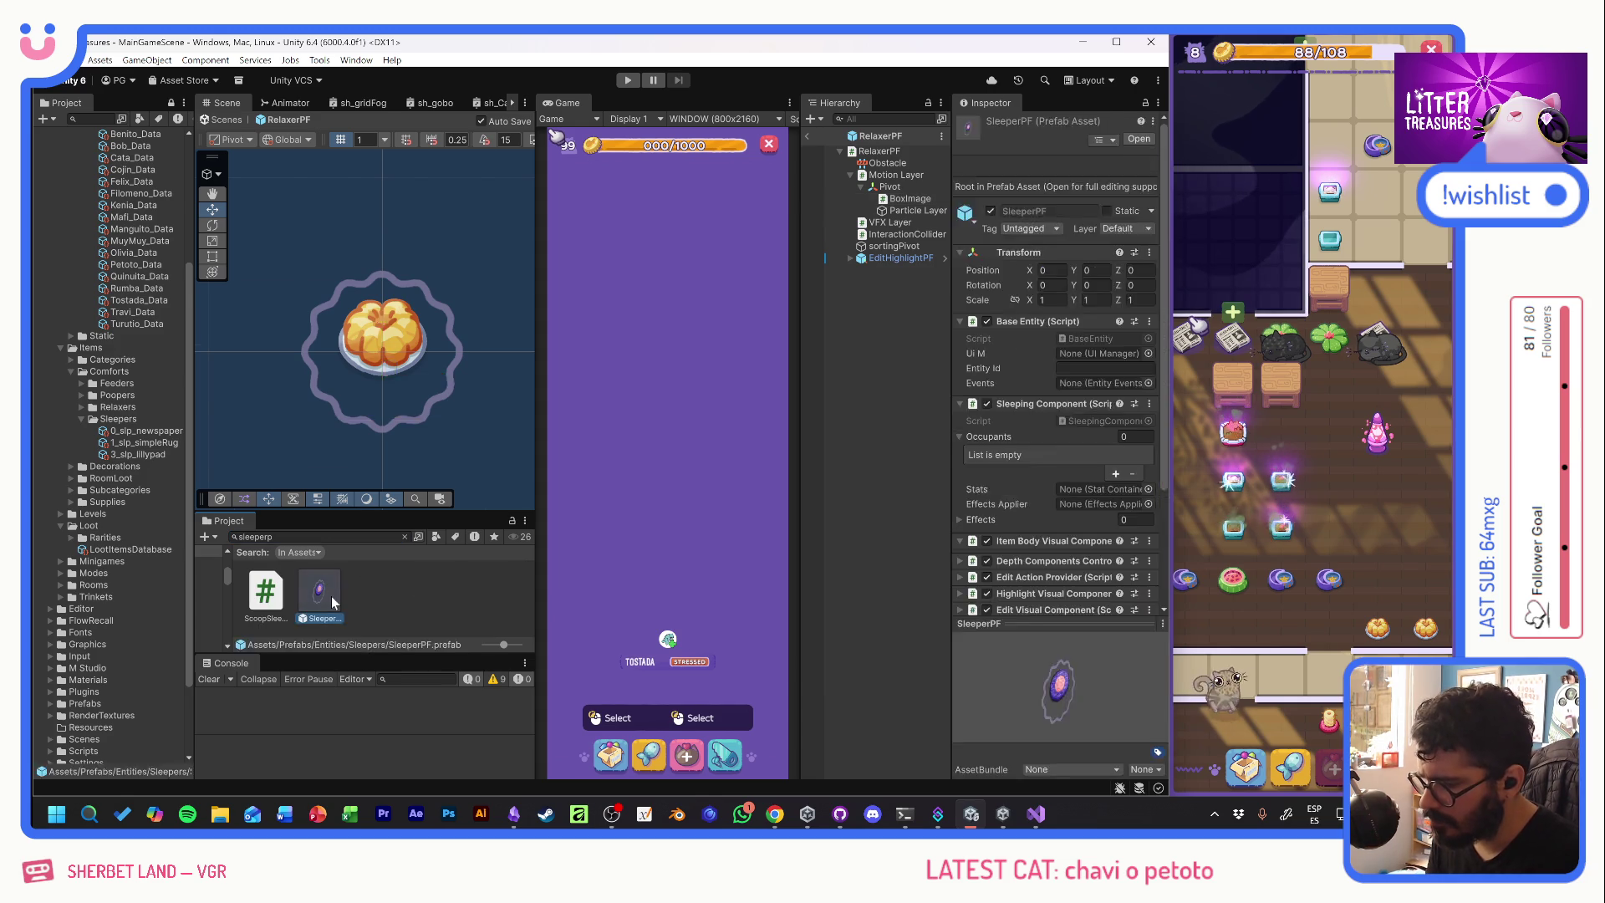
pyautogui.press('f')
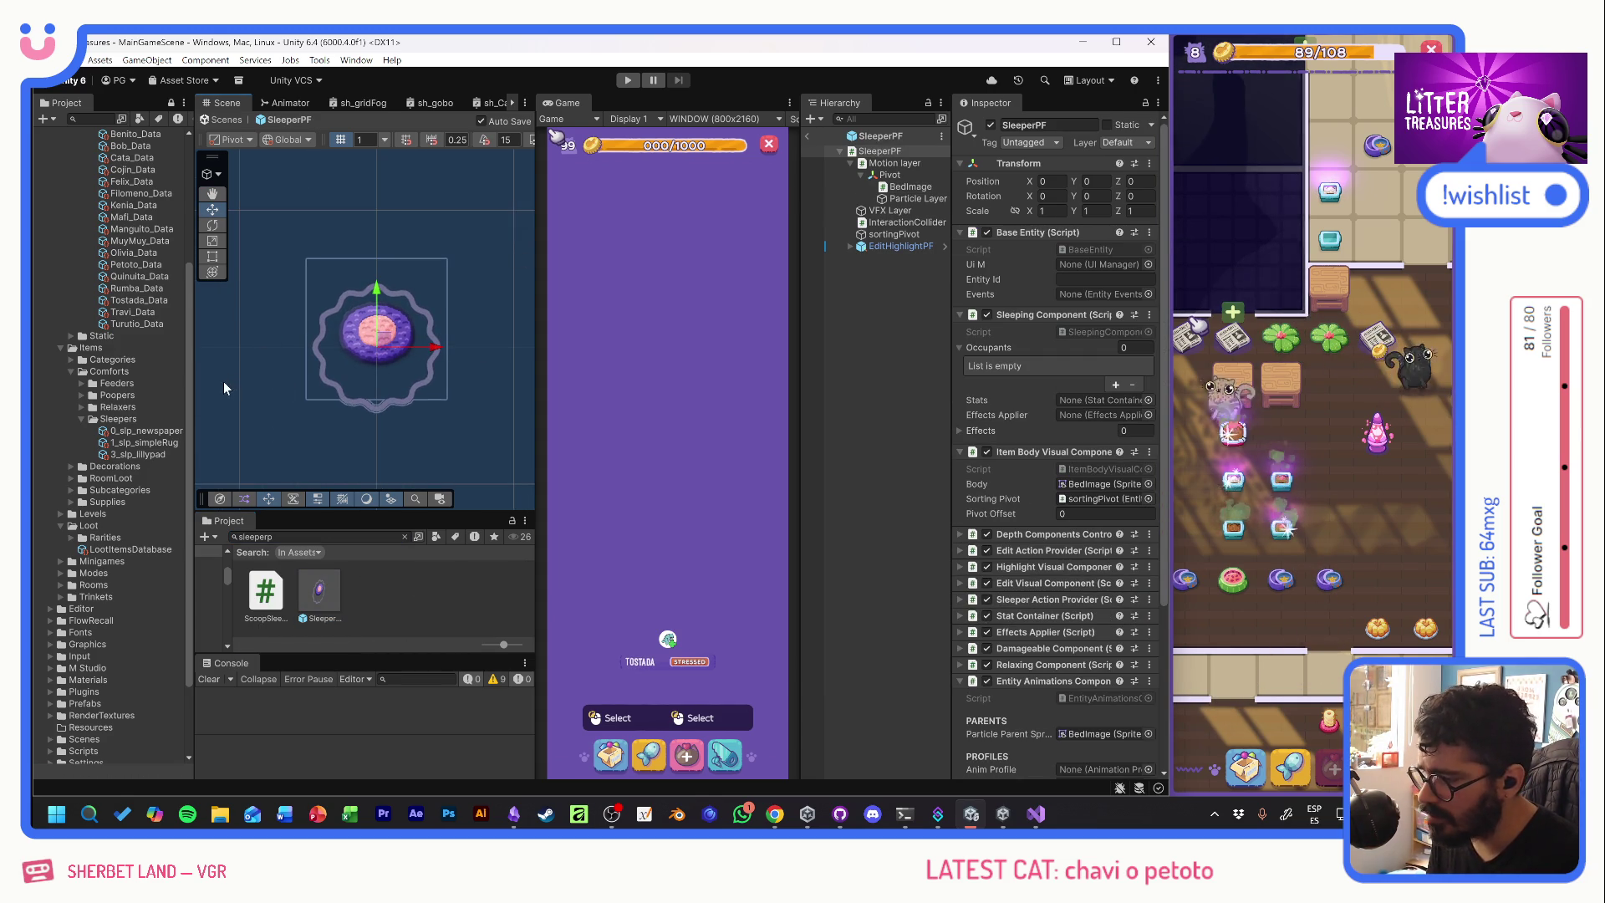
pyautogui.click(909, 186)
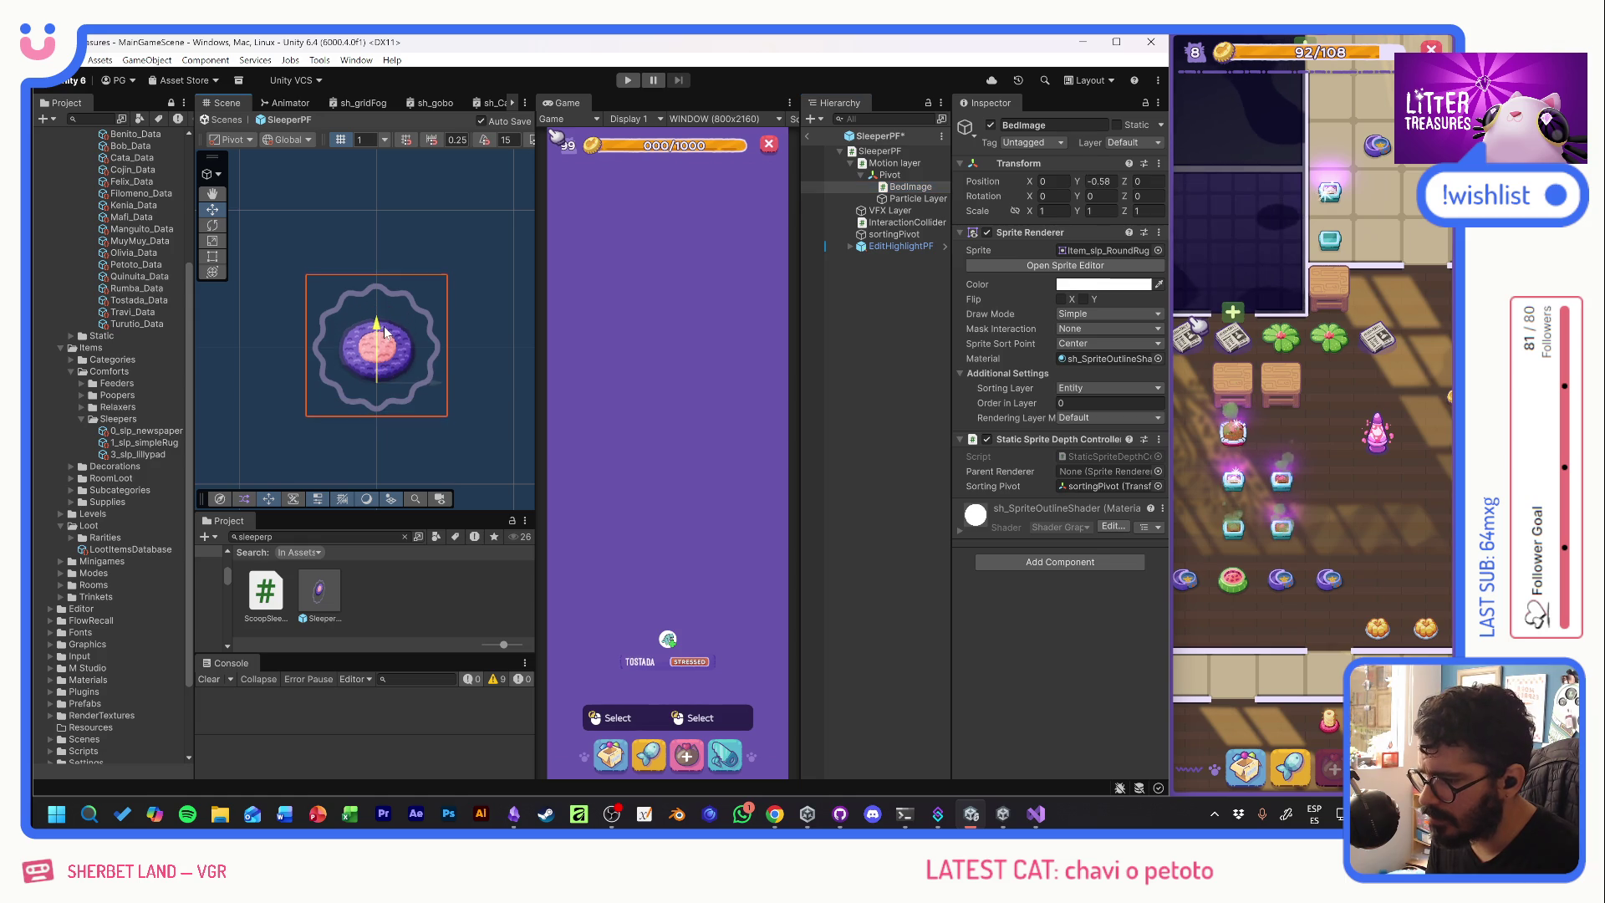
pyautogui.moveTo(385, 332); pyautogui.dragTo(389, 330)
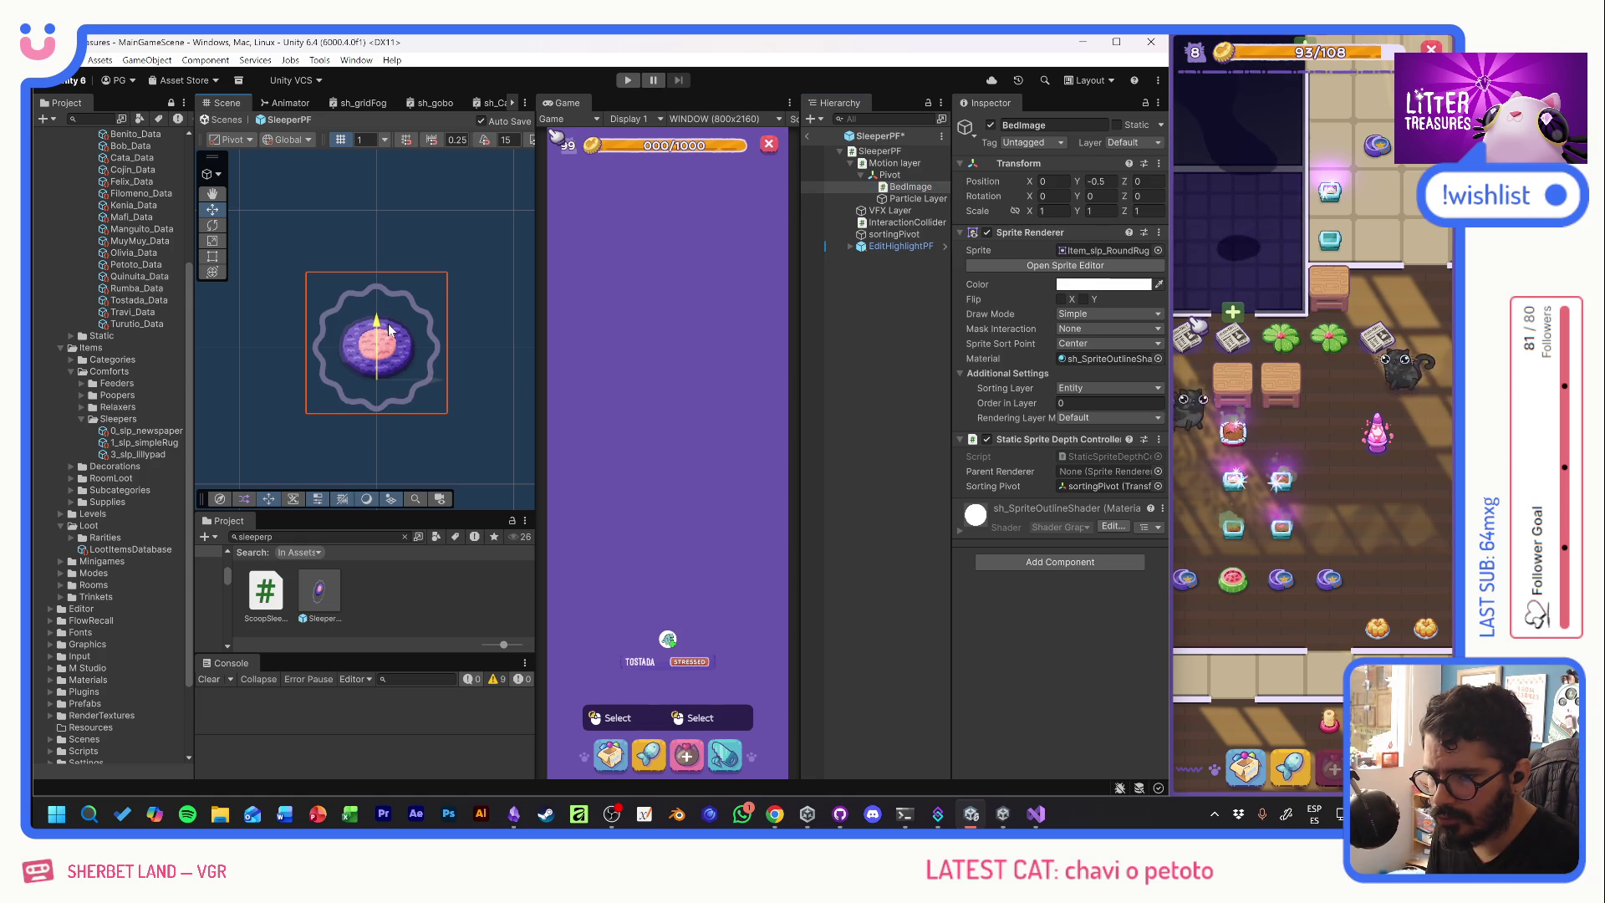
pyautogui.click(154, 441)
pyautogui.click(1087, 356)
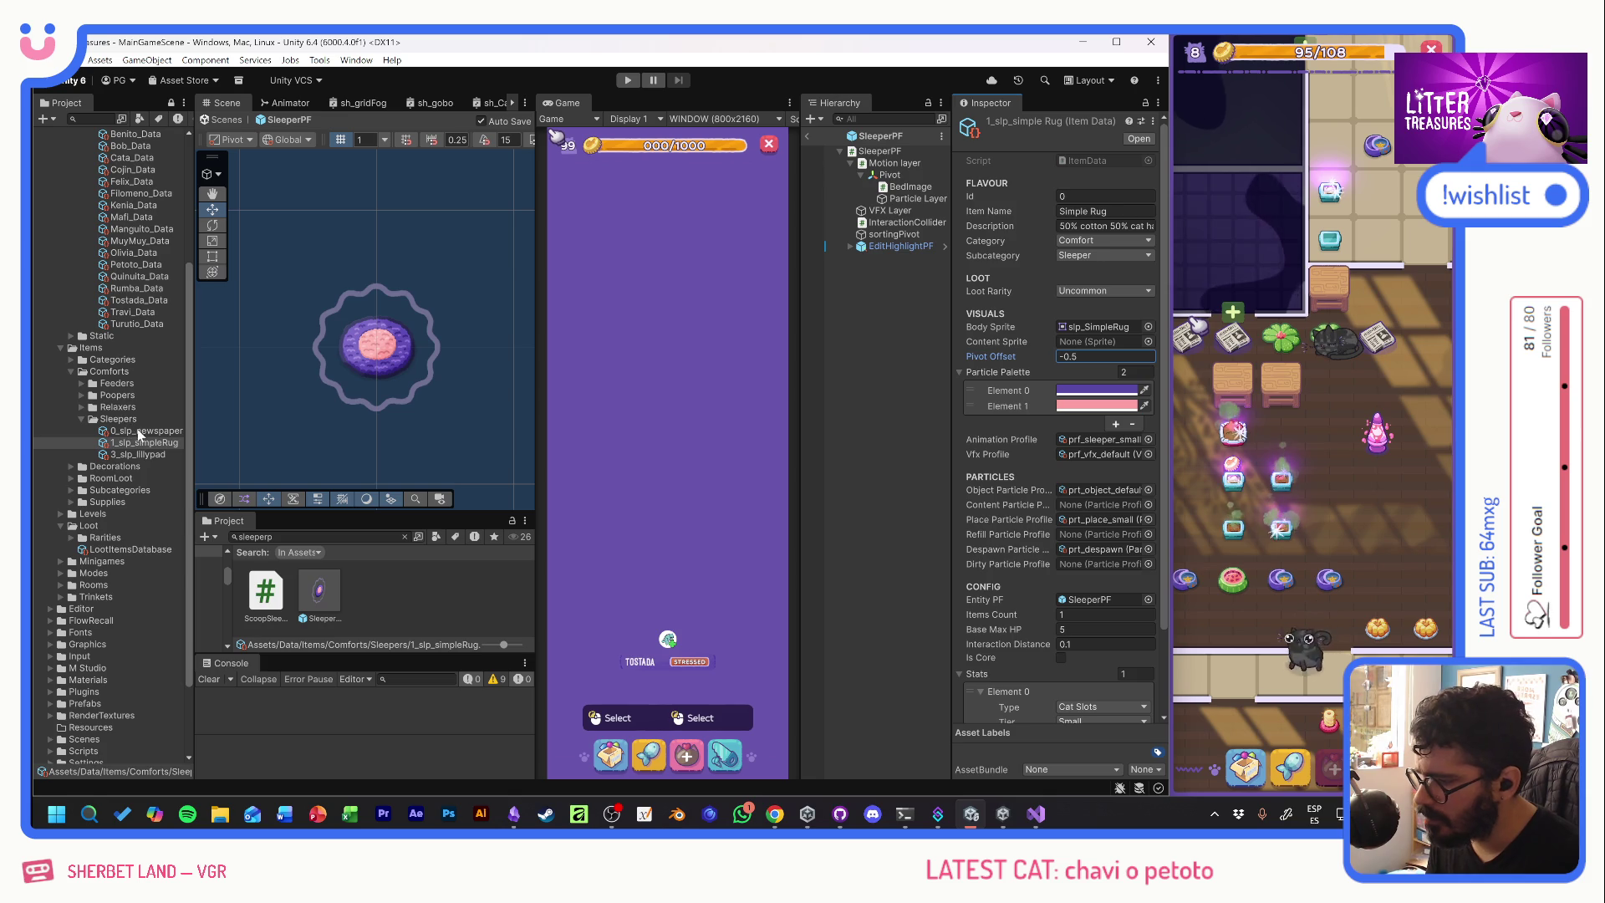
pyautogui.click(175, 434)
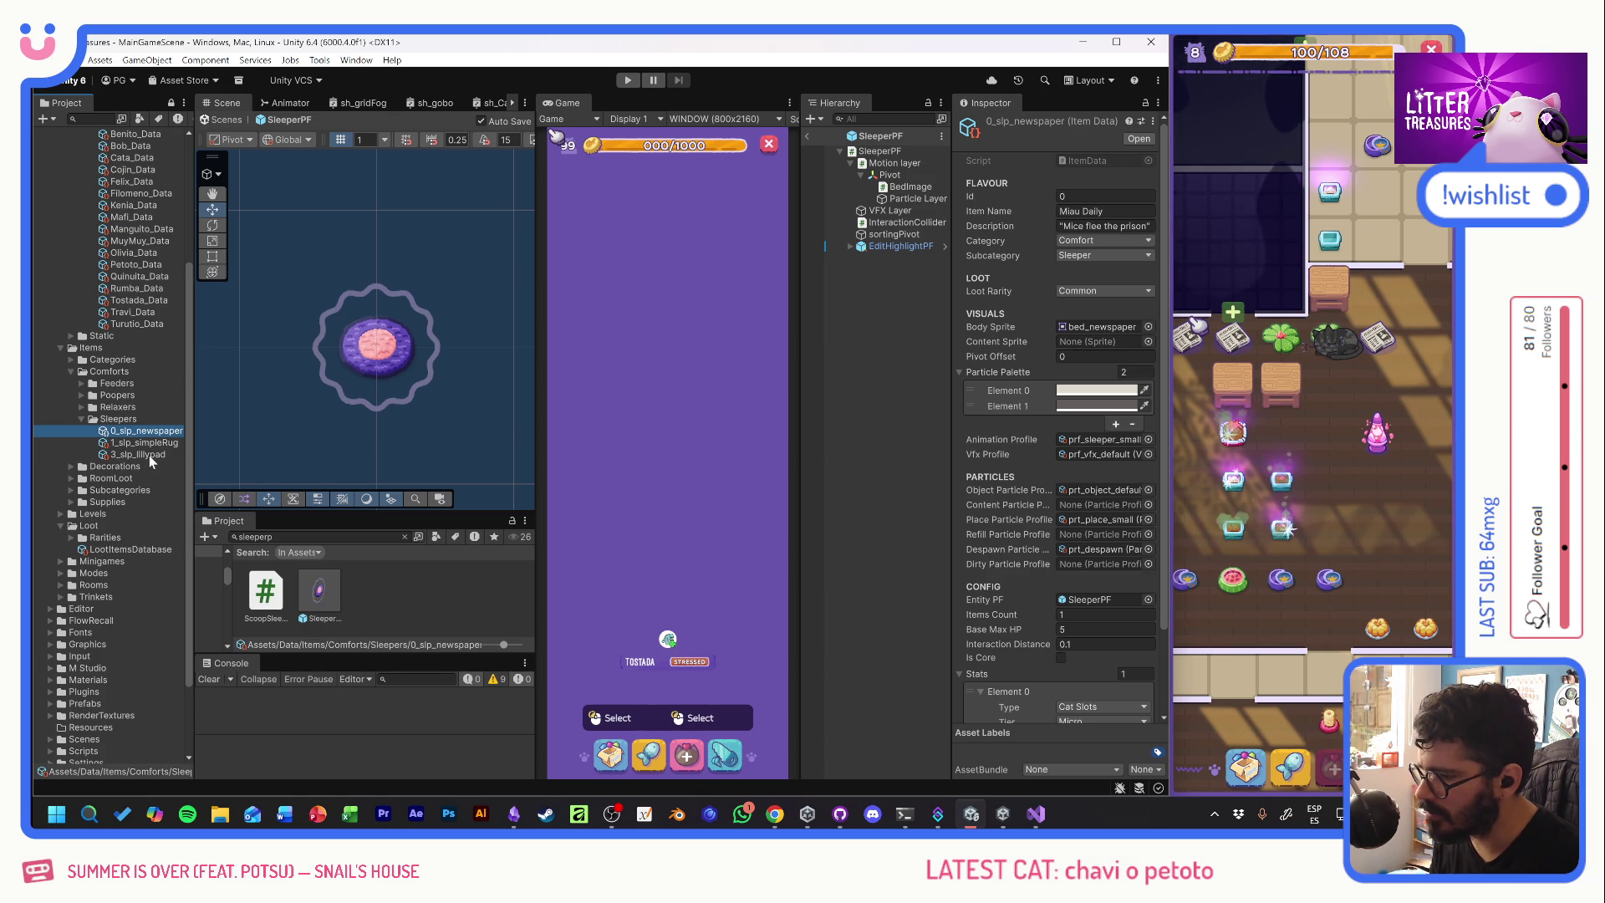
# - Swap the bed image to the bed_newspaper sprite and raise it to Y 0.88
pyautogui.click(380, 361)
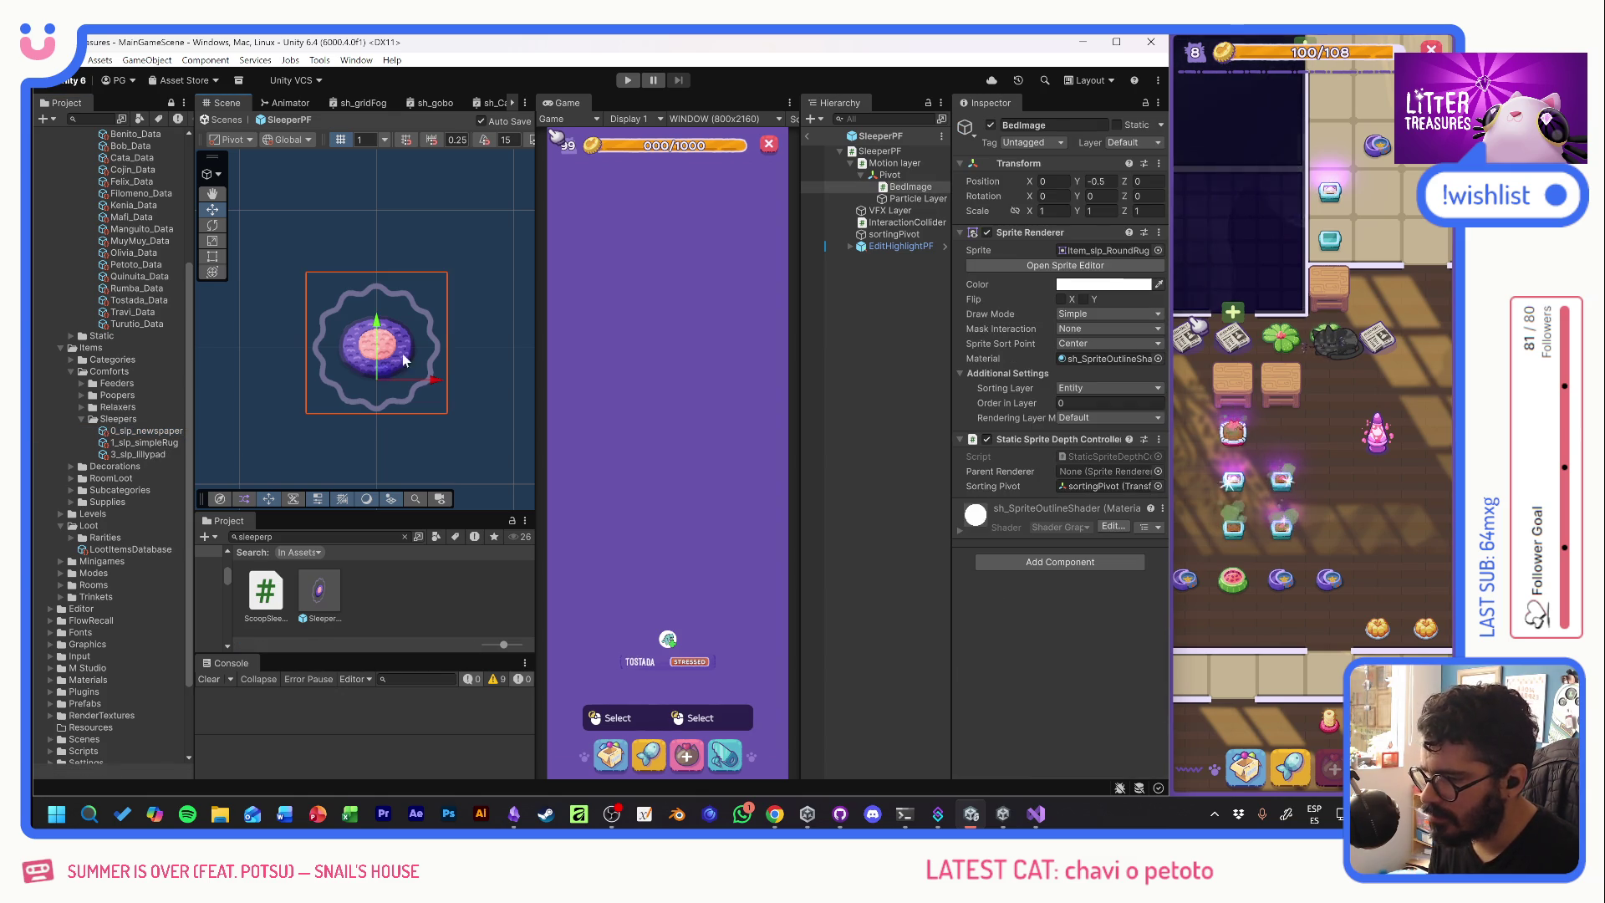
pyautogui.click(1153, 250)
pyautogui.write('new')
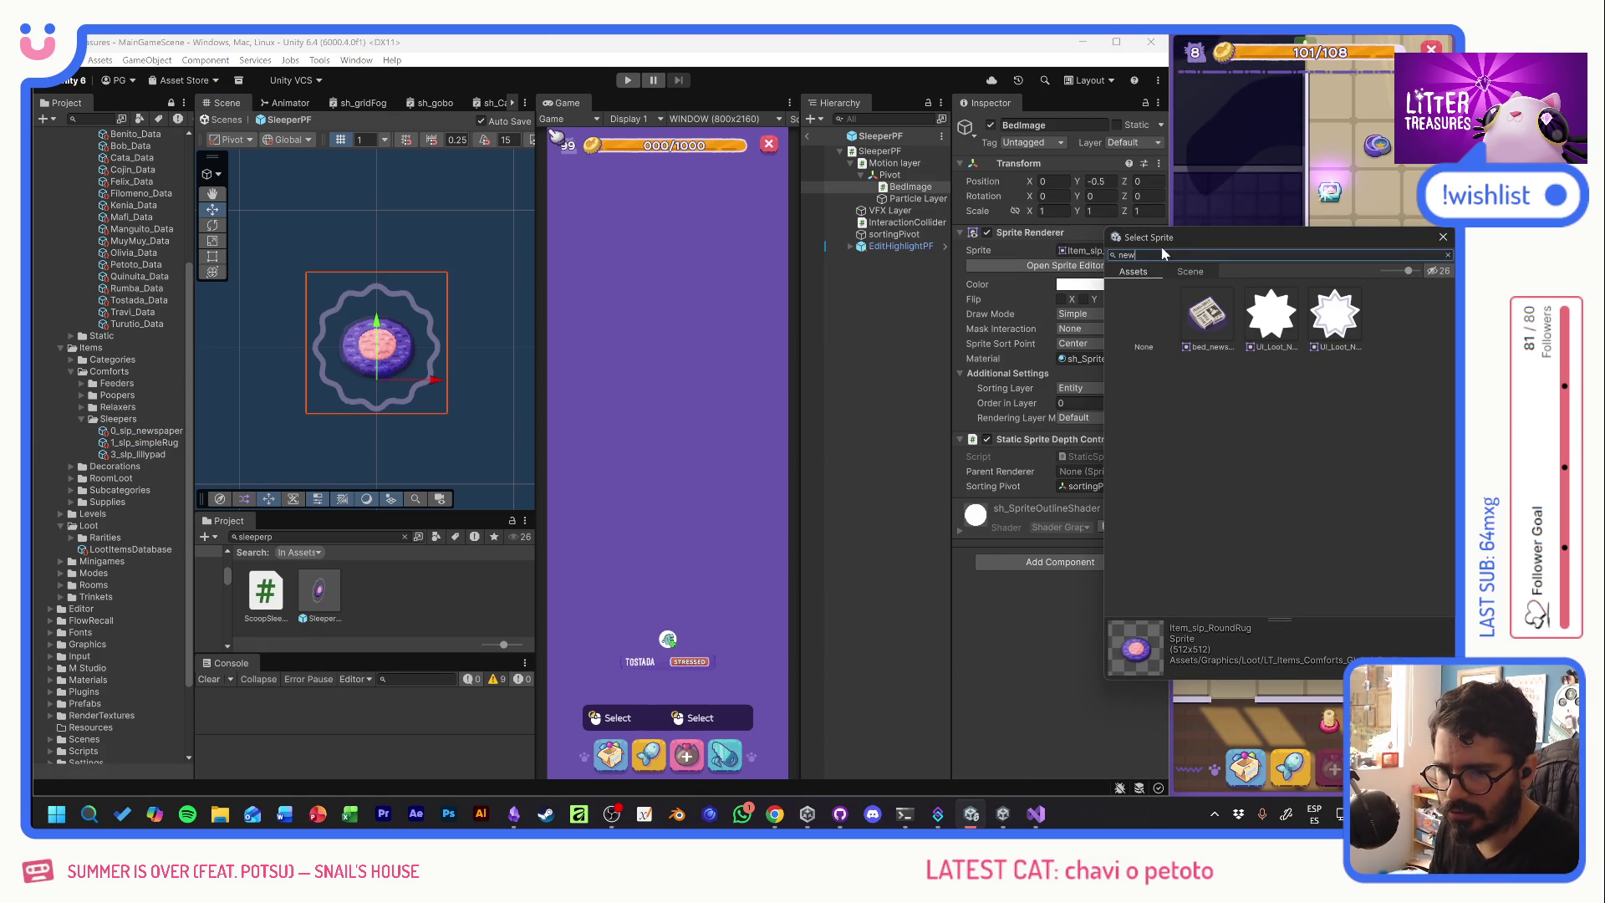
pyautogui.doubleClick(1207, 314)
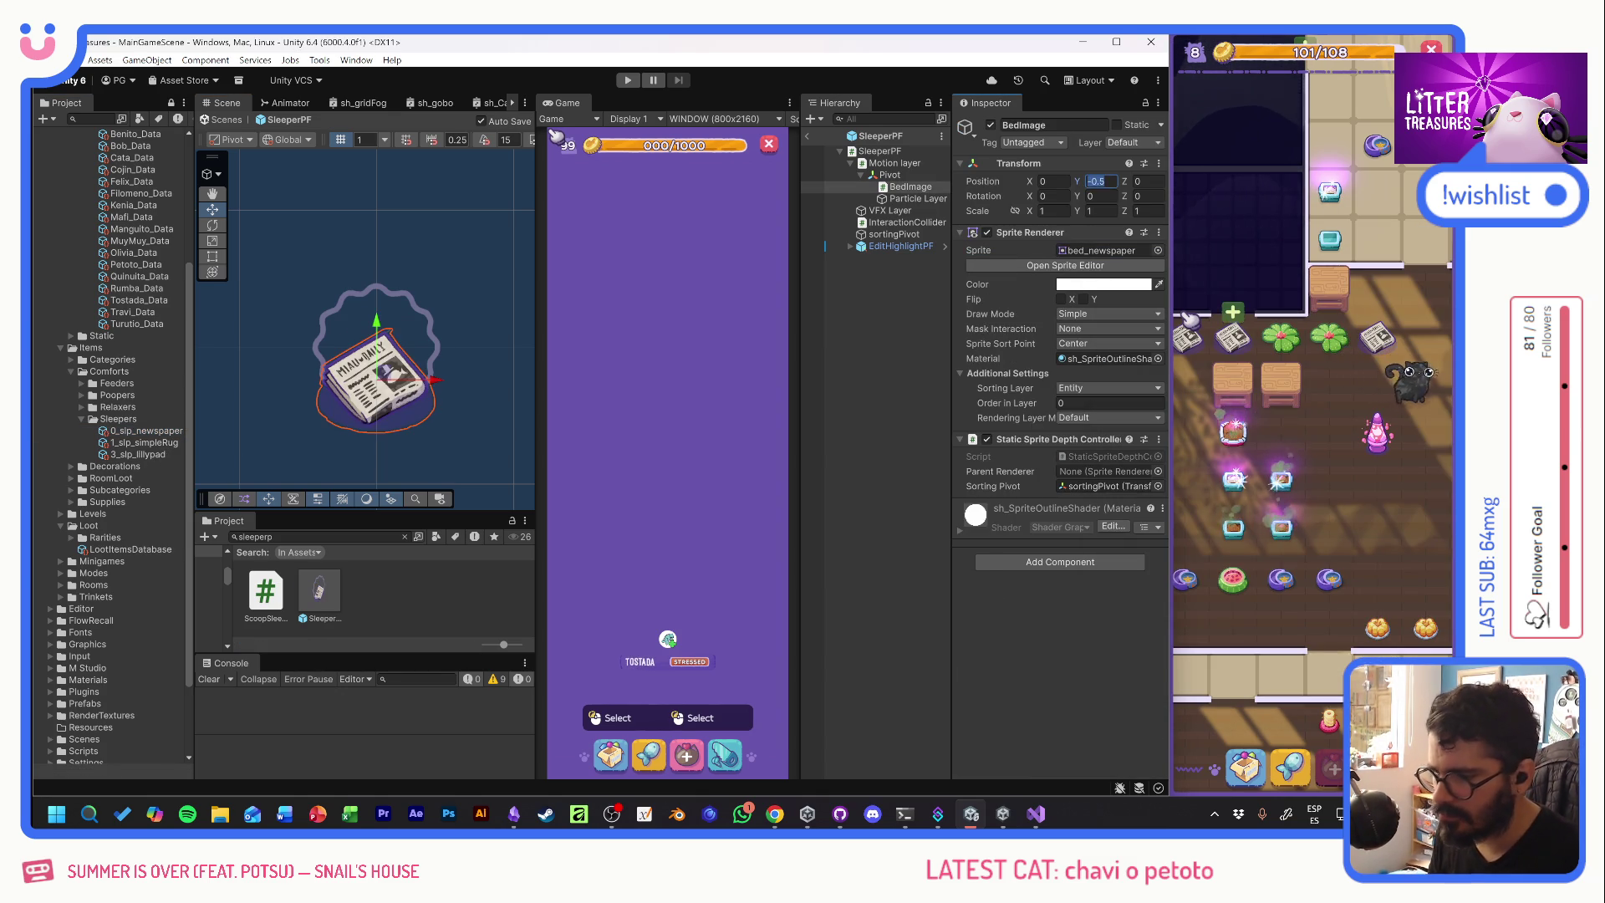
pyautogui.doubleClick(1100, 180)
pyautogui.write('0')
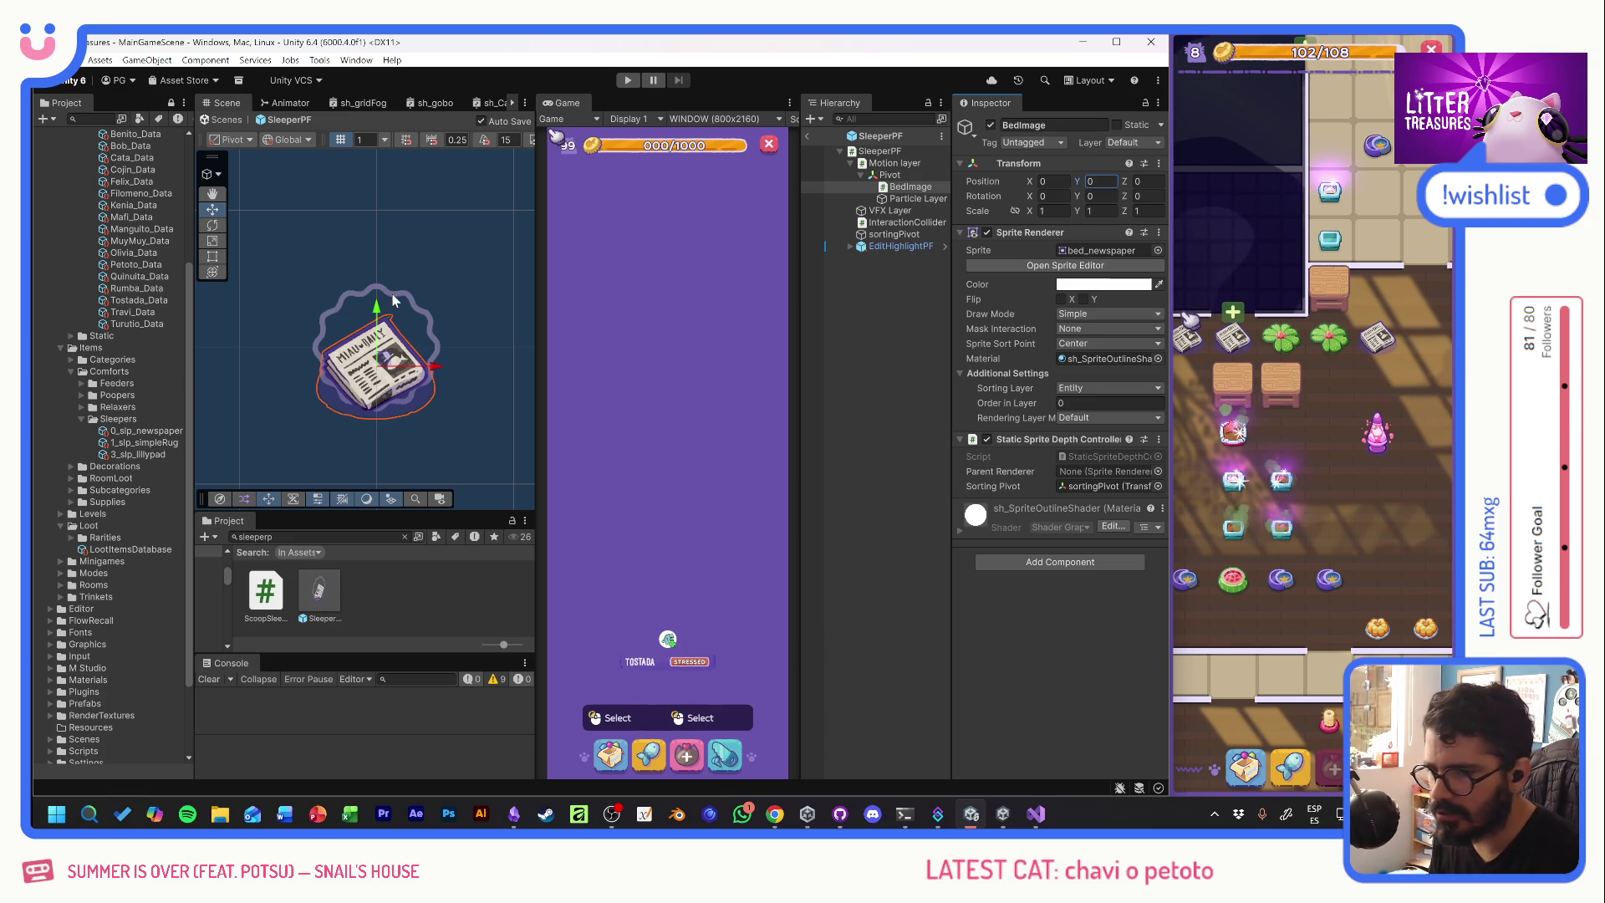
pyautogui.moveTo(378, 305); pyautogui.dragTo(384, 280)
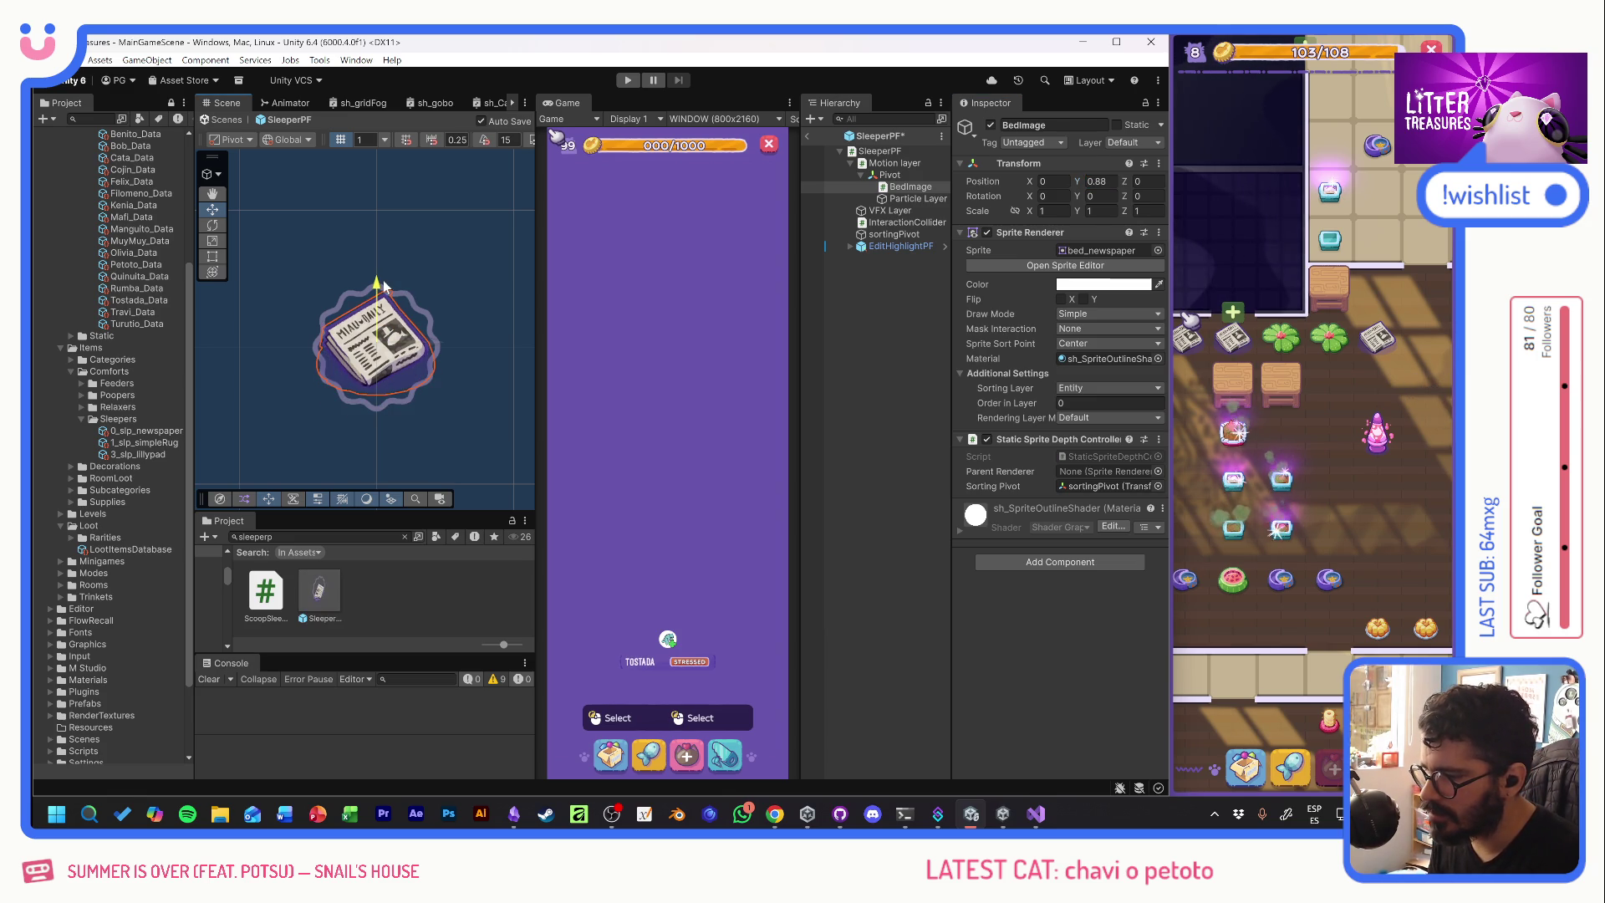
# - Give the Miau Daily newspaper item a 0.88 pivot offset, then open the bed's sprite choices for Lillypad
pyautogui.click(156, 434)
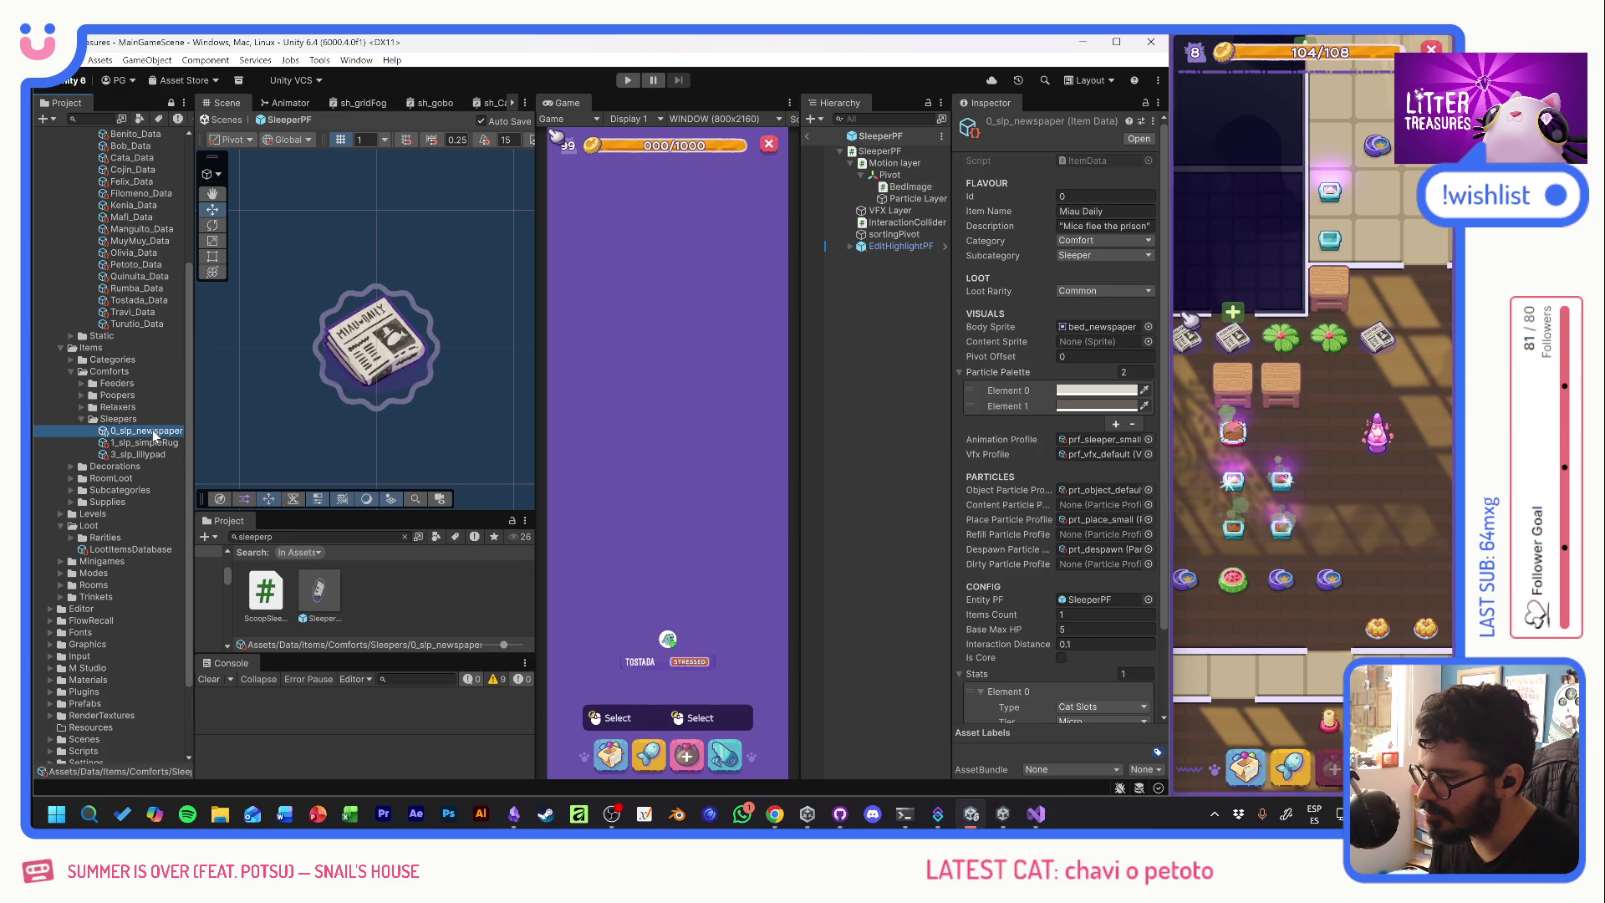
pyautogui.click(1095, 356)
pyautogui.write('0.88')
pyautogui.press('Tab')
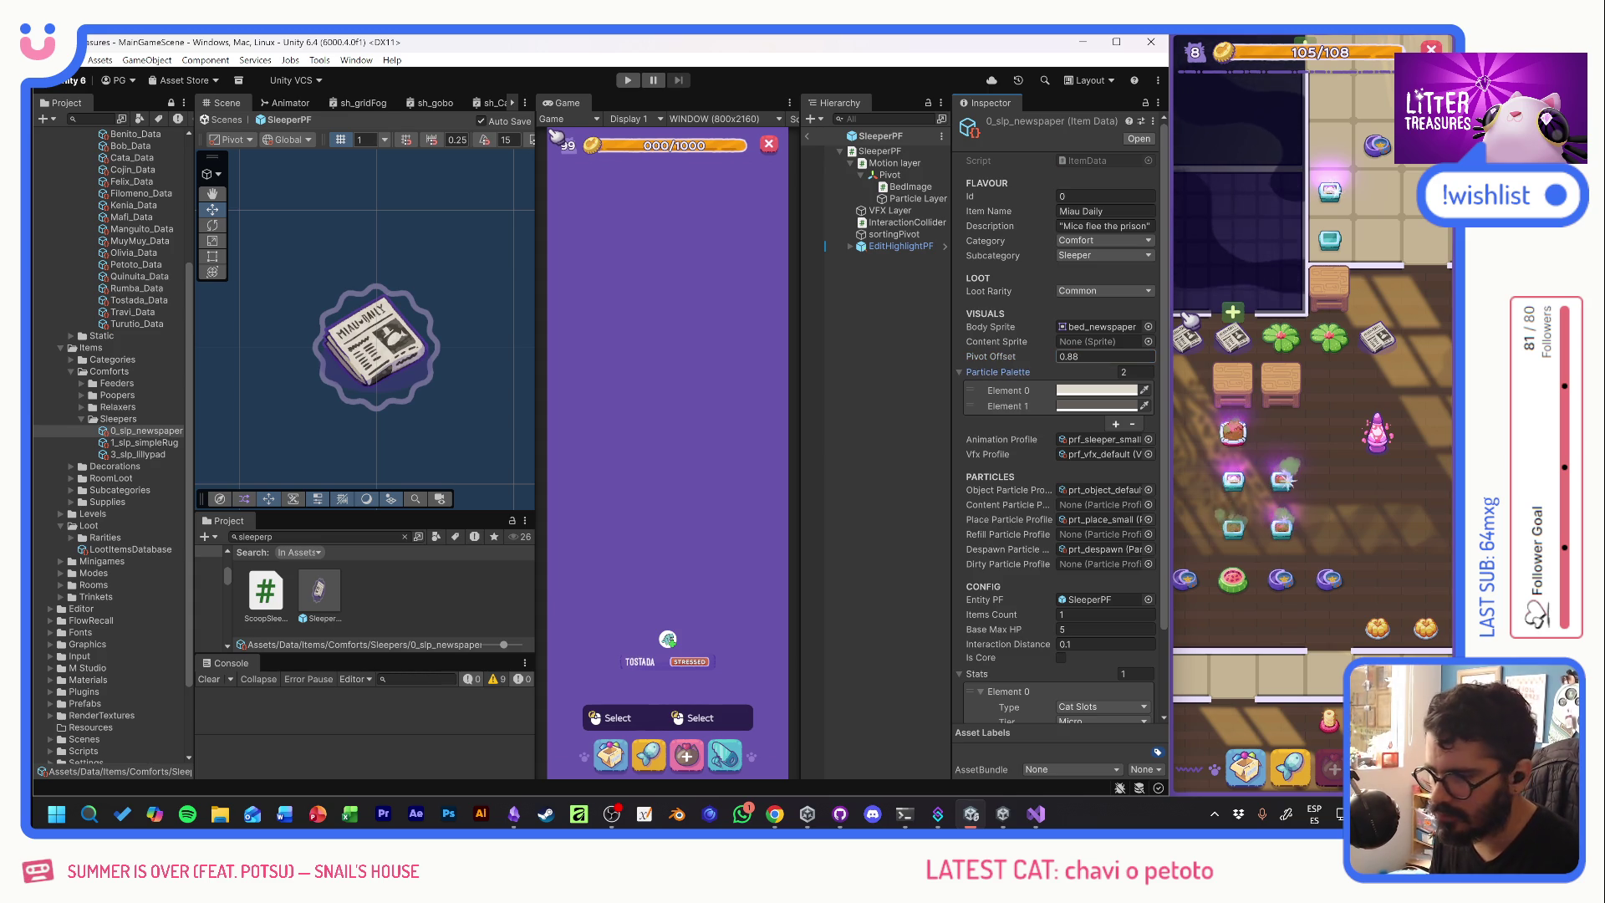
pyautogui.click(156, 454)
pyautogui.click(394, 325)
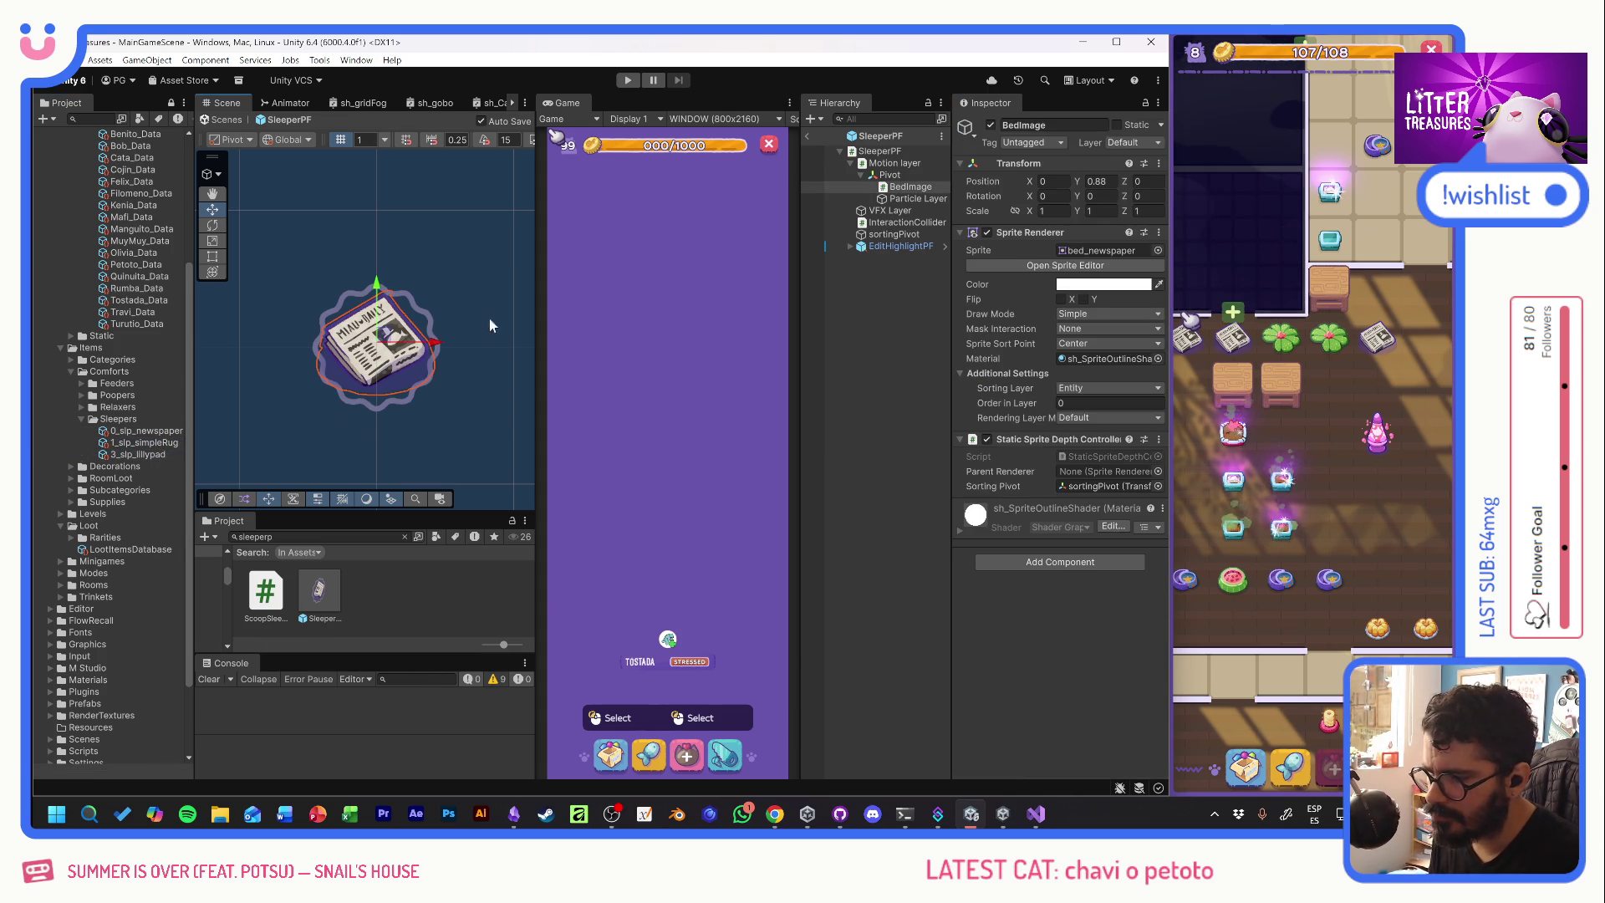
pyautogui.click(1159, 250)
# - Put the Item_slp_Lillypad sprite on the bed image and lower it
pyautogui.write('lilly')
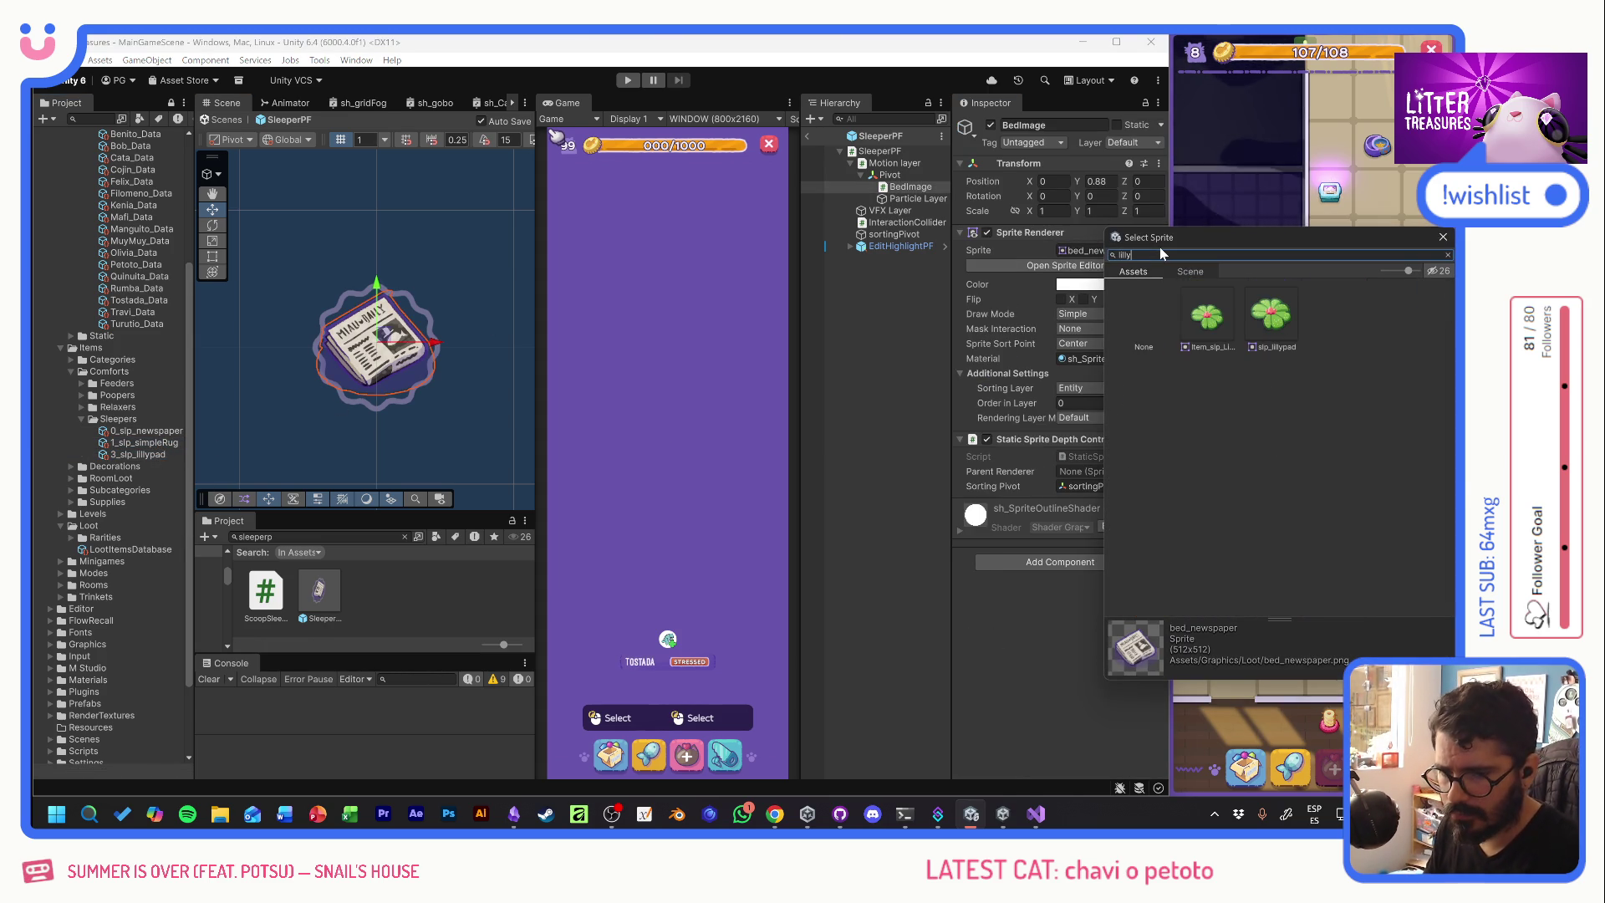
pyautogui.doubleClick(1204, 321)
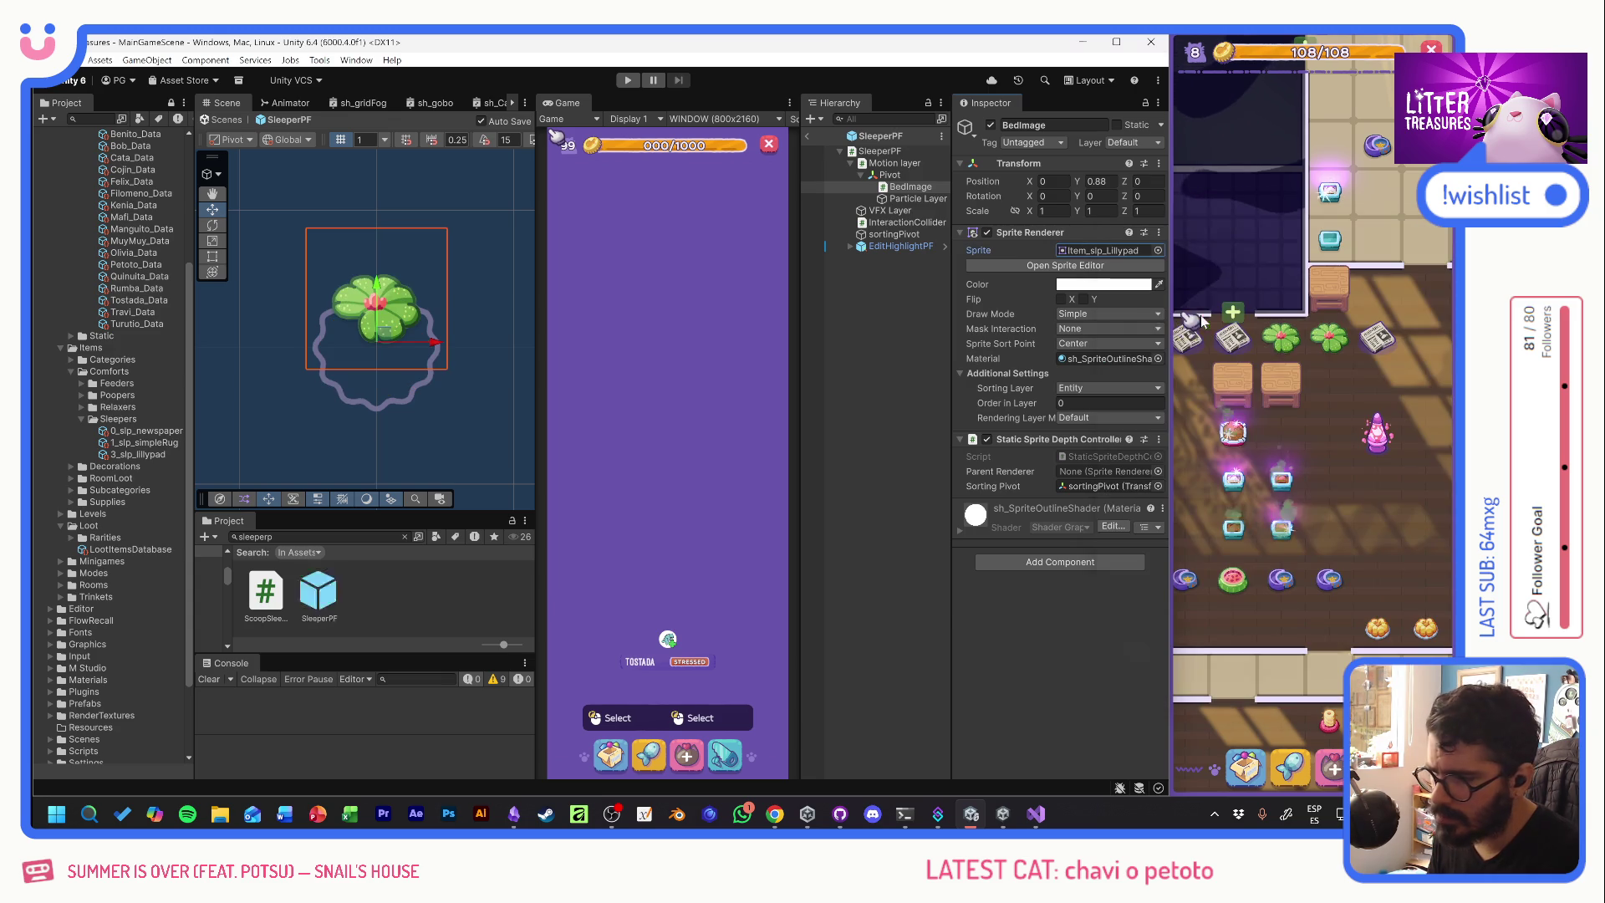
pyautogui.moveTo(380, 290); pyautogui.dragTo(381, 329)
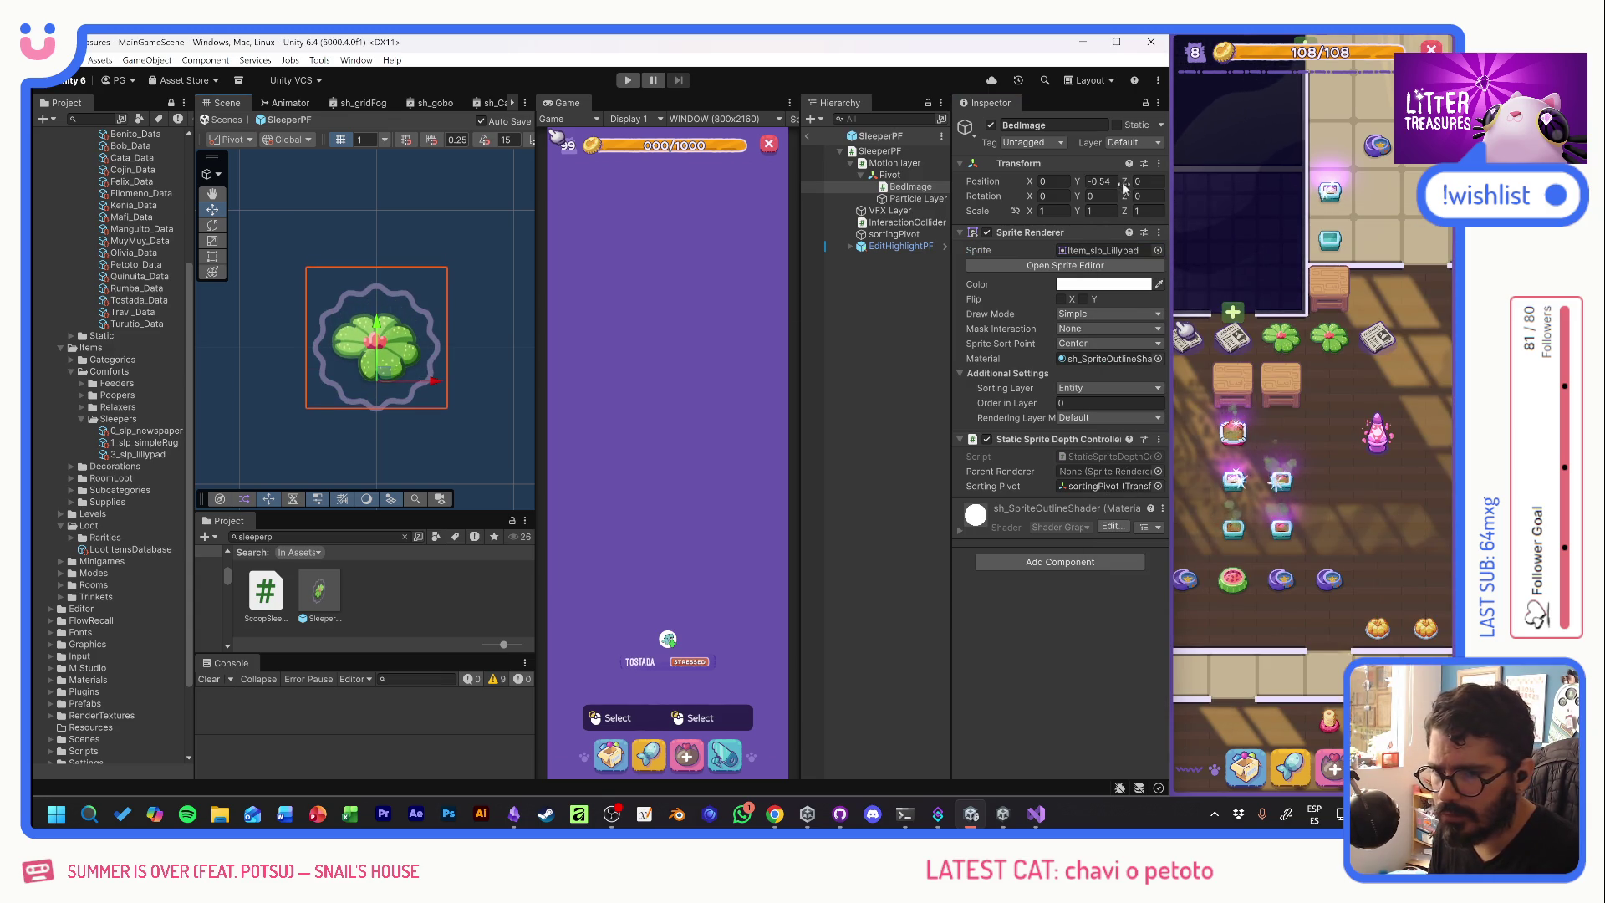
# - Give the Lillypad item a -0.5 pivot offset, zero the bed image's Y, and open Decorations
pyautogui.click(136, 455)
pyautogui.click(1105, 690)
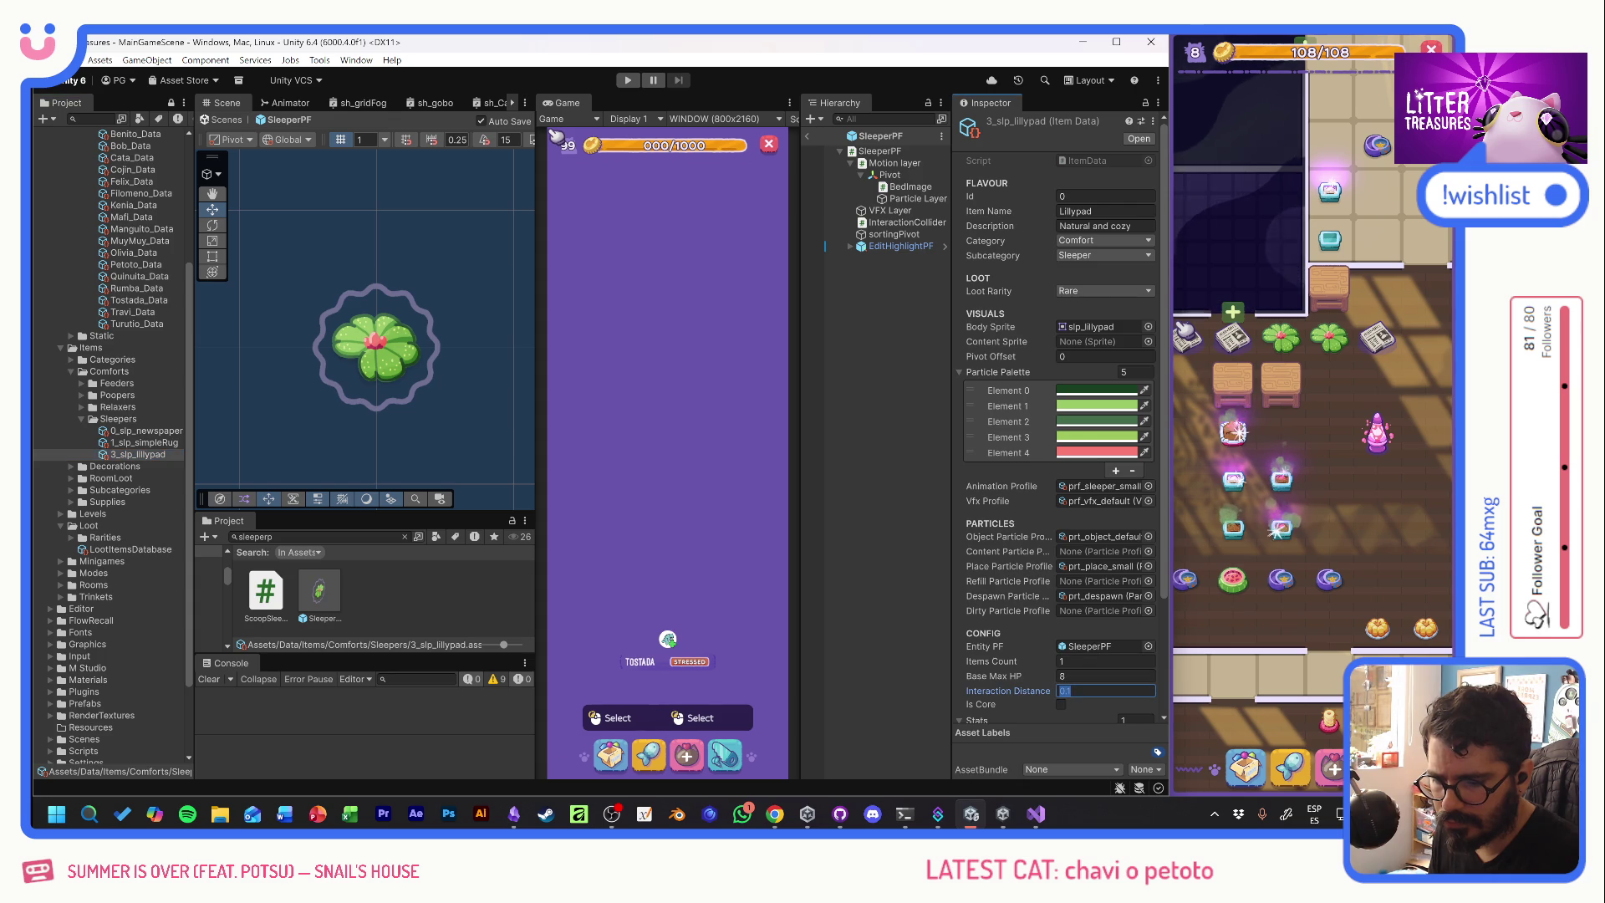
pyautogui.click(1105, 356)
pyautogui.write('-0.5')
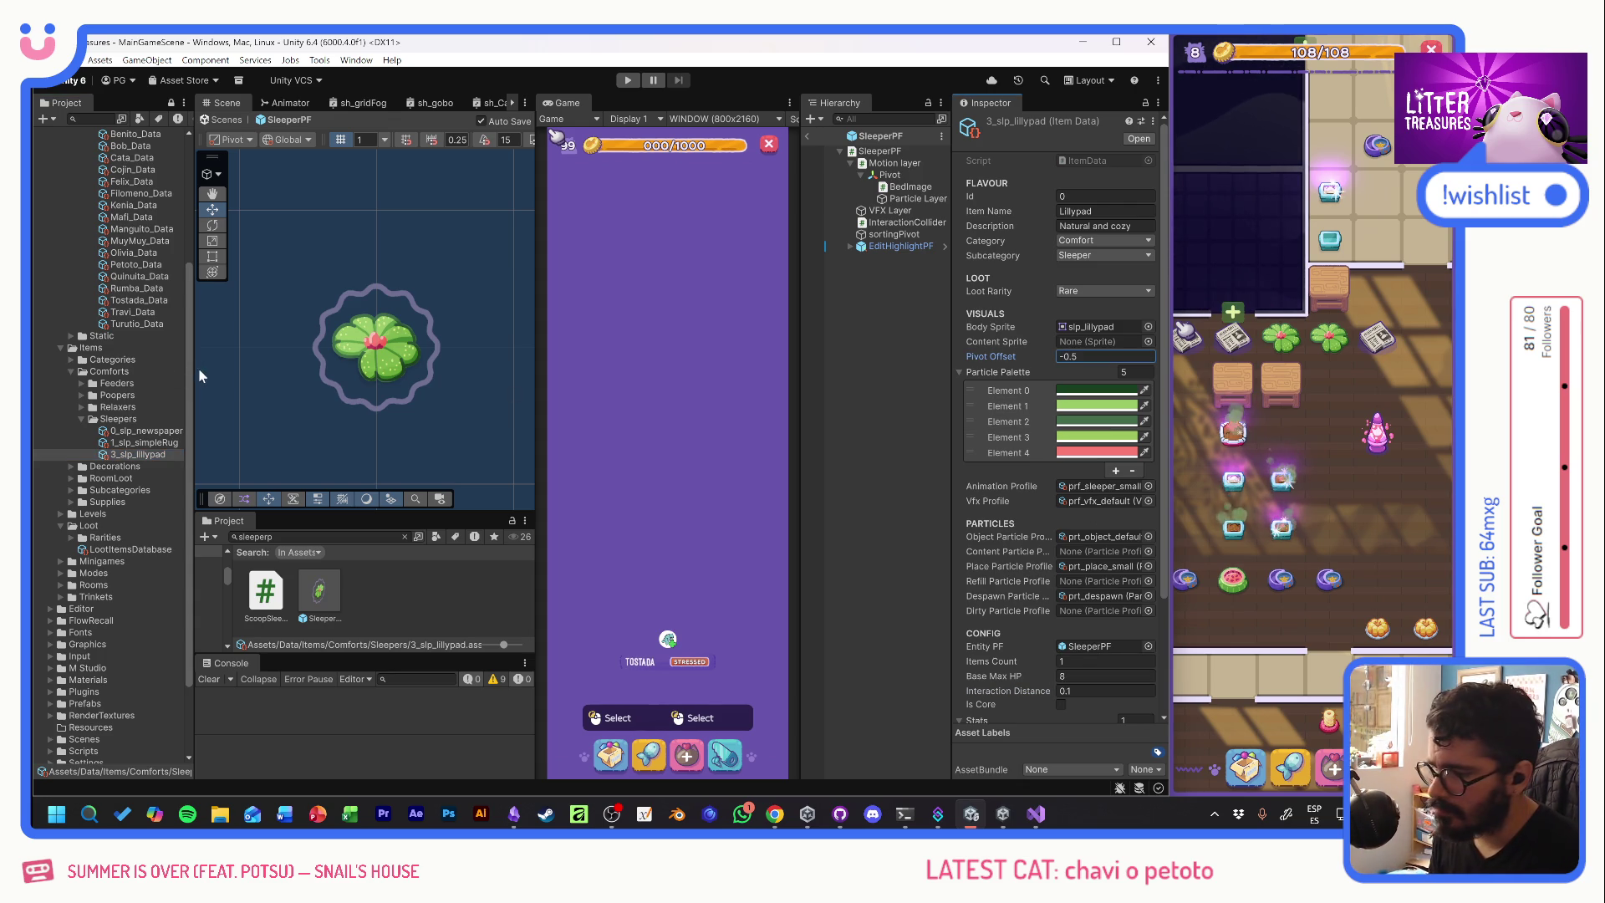
pyautogui.click(378, 378)
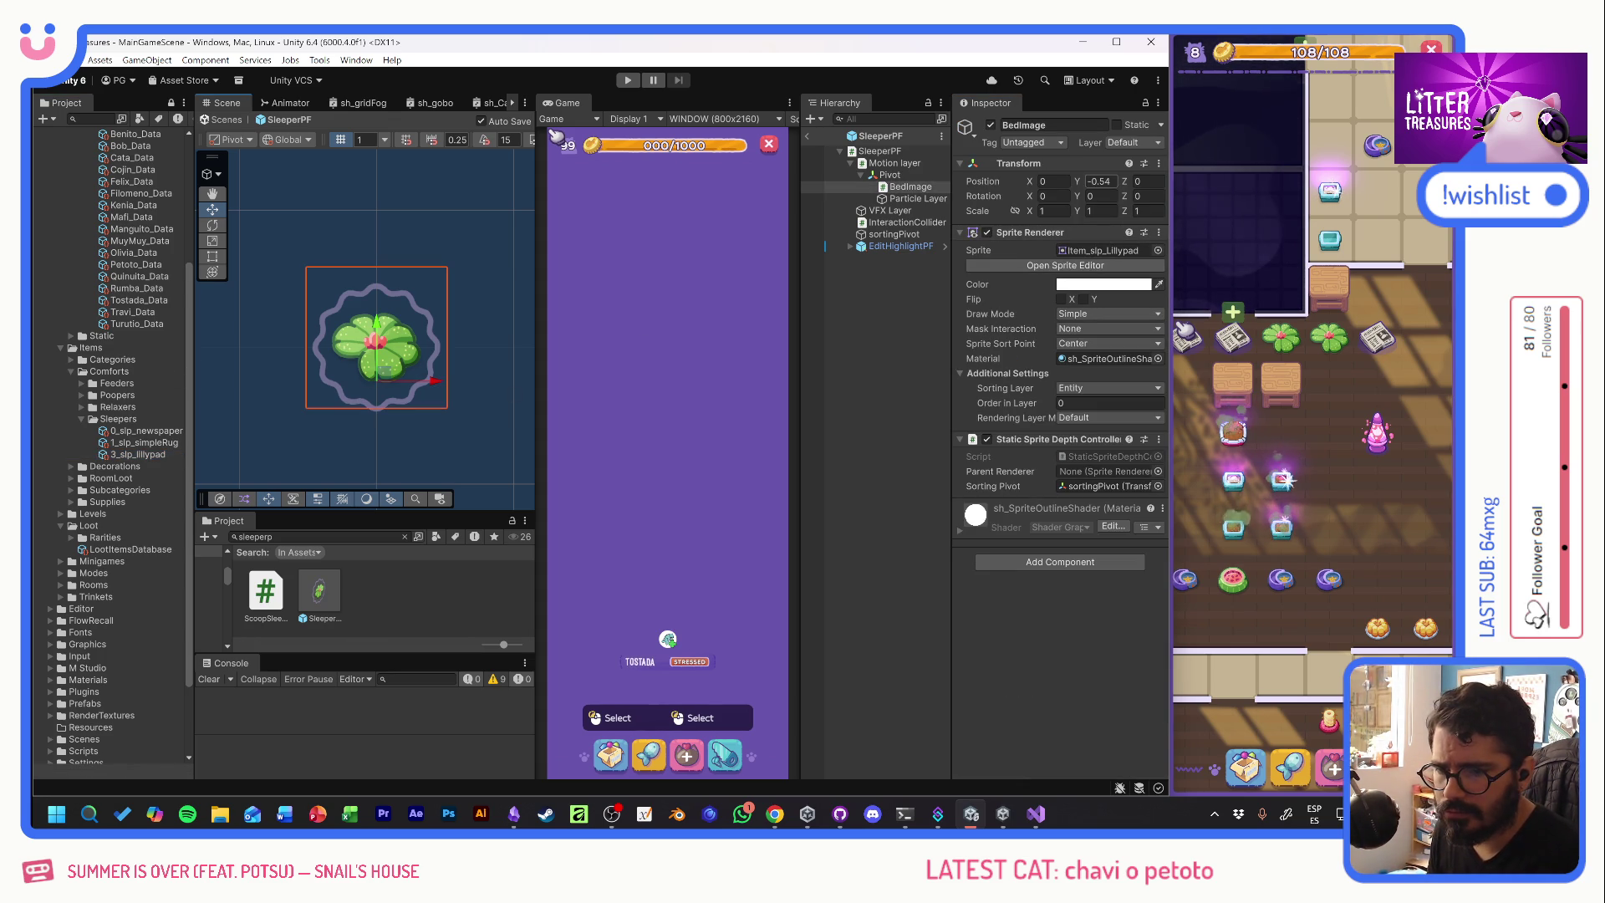
pyautogui.write('0')
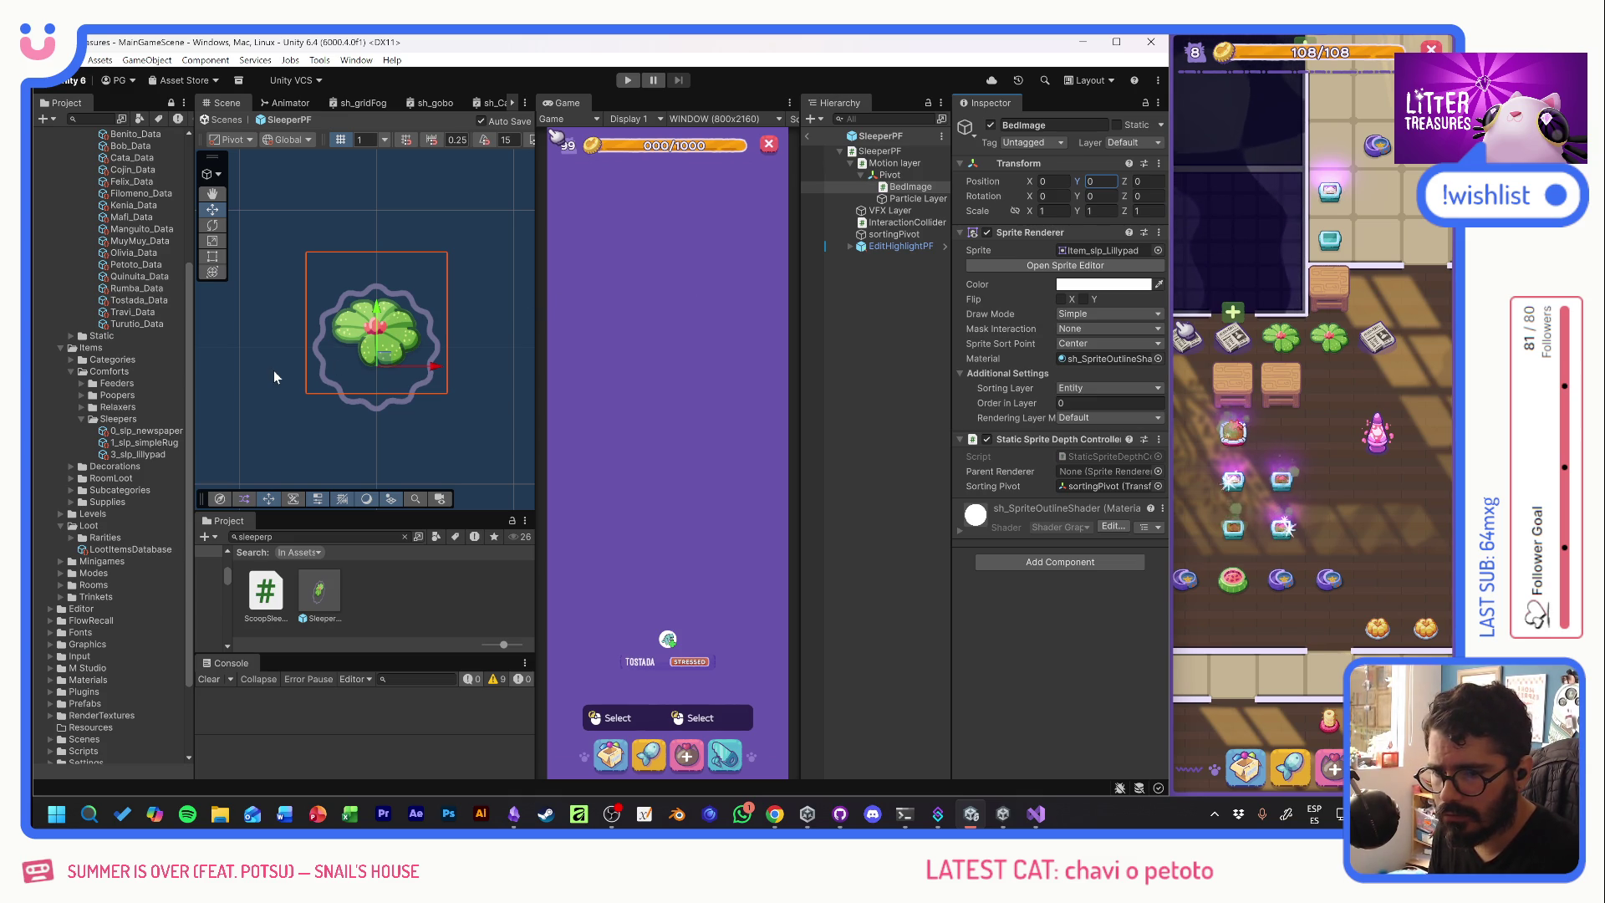
pyautogui.click(82, 418)
pyautogui.click(72, 430)
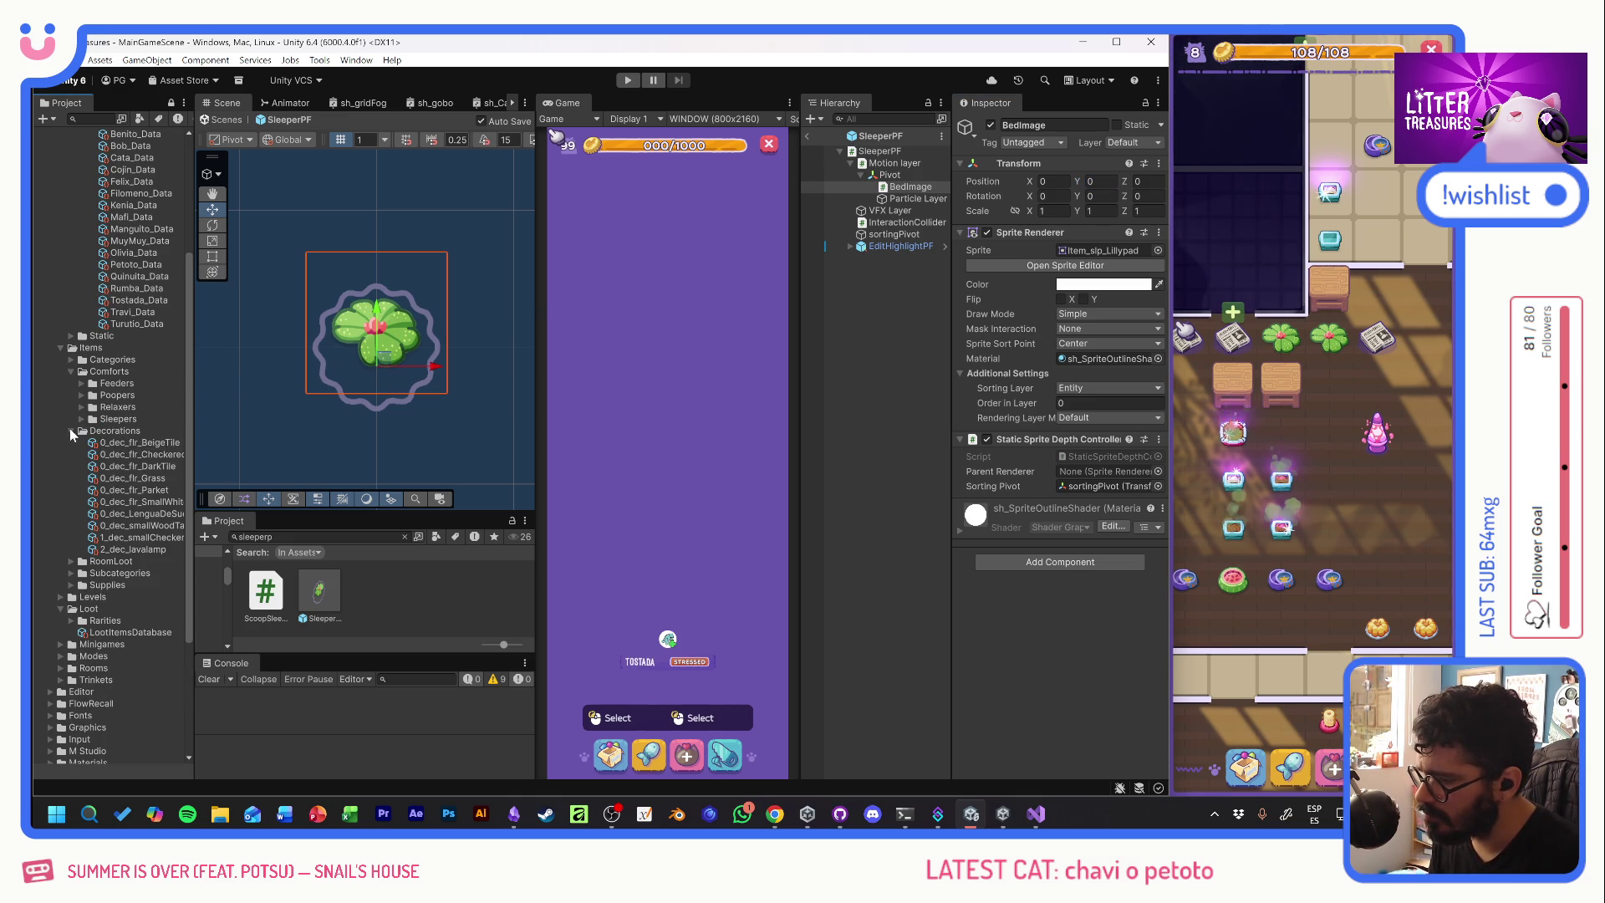
# - Clear the old project search and open the DecoPF prefab for editing
pyautogui.click(97, 515)
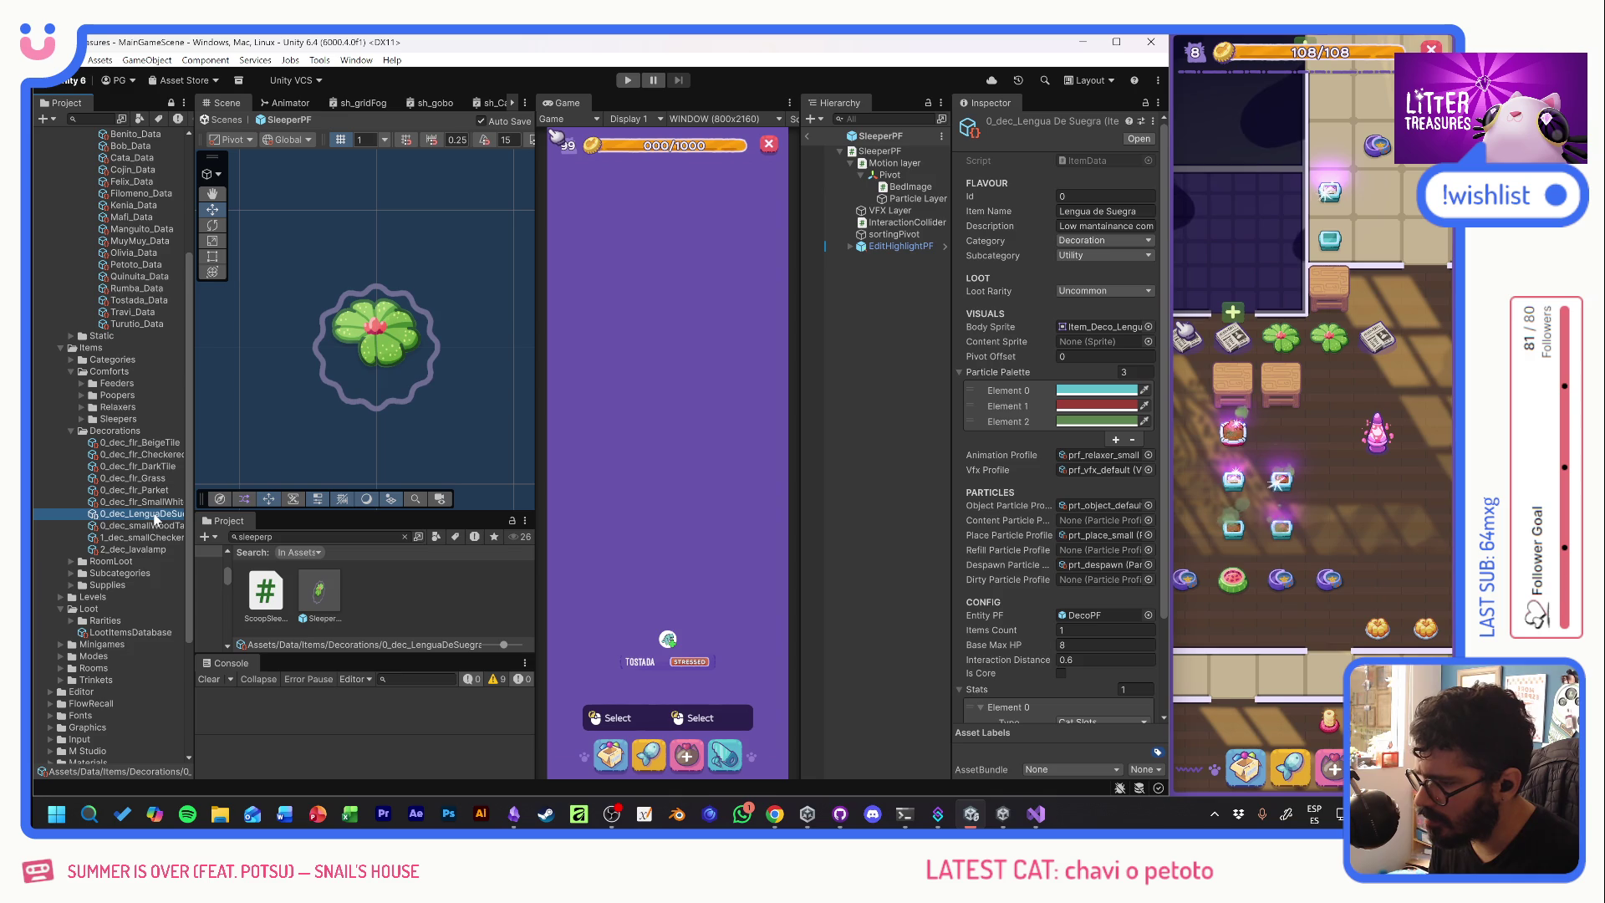
pyautogui.click(337, 535)
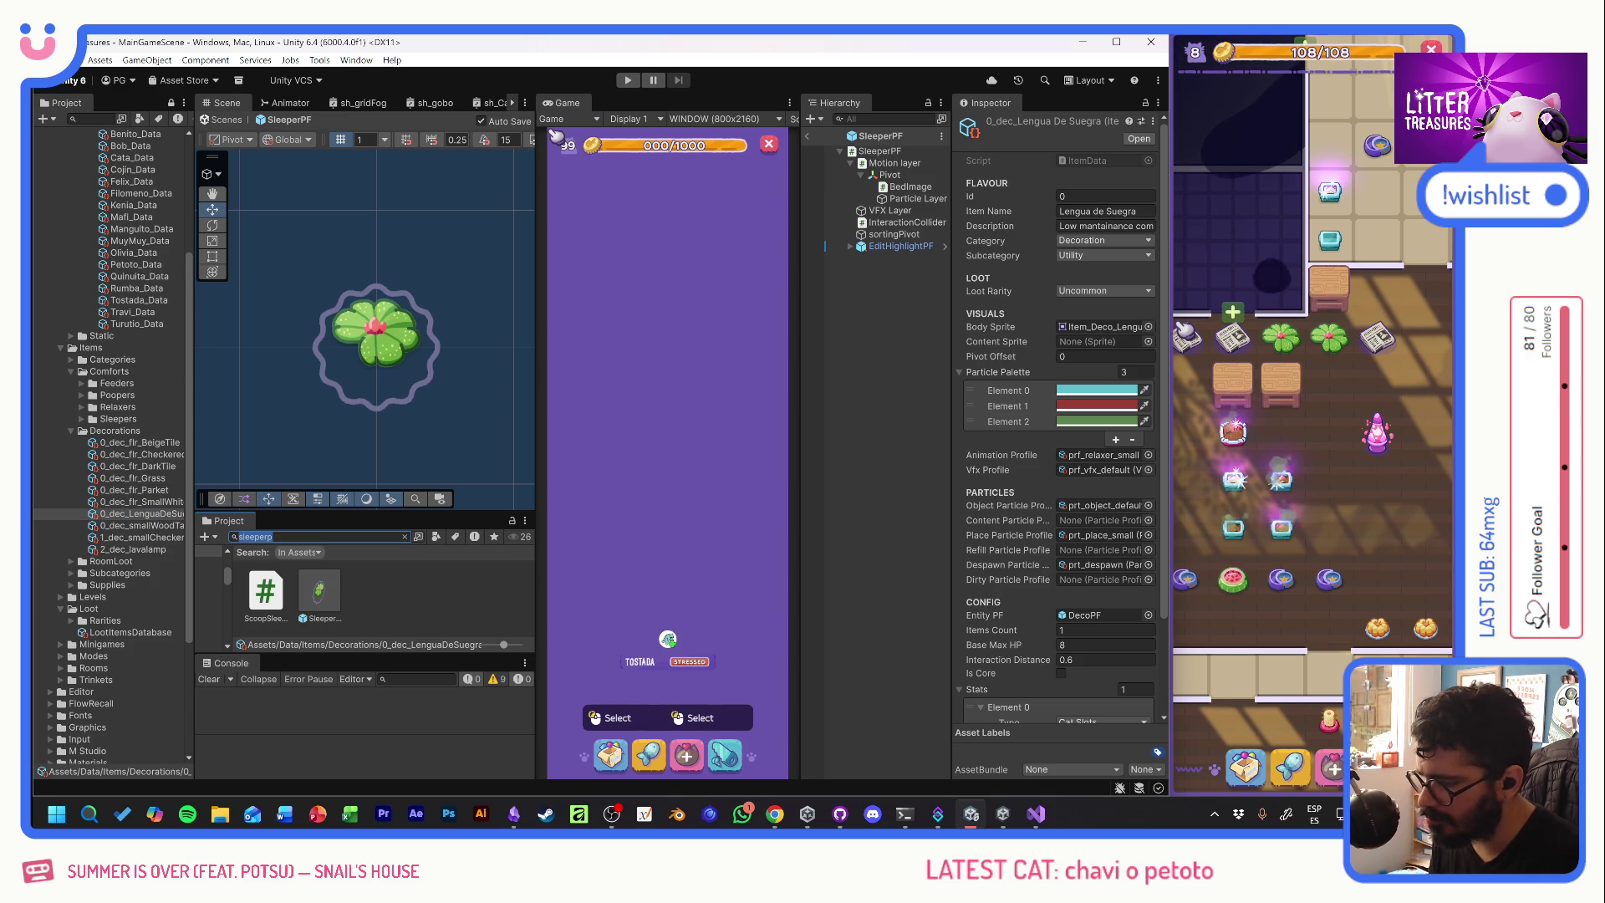
pyautogui.press('Escape')
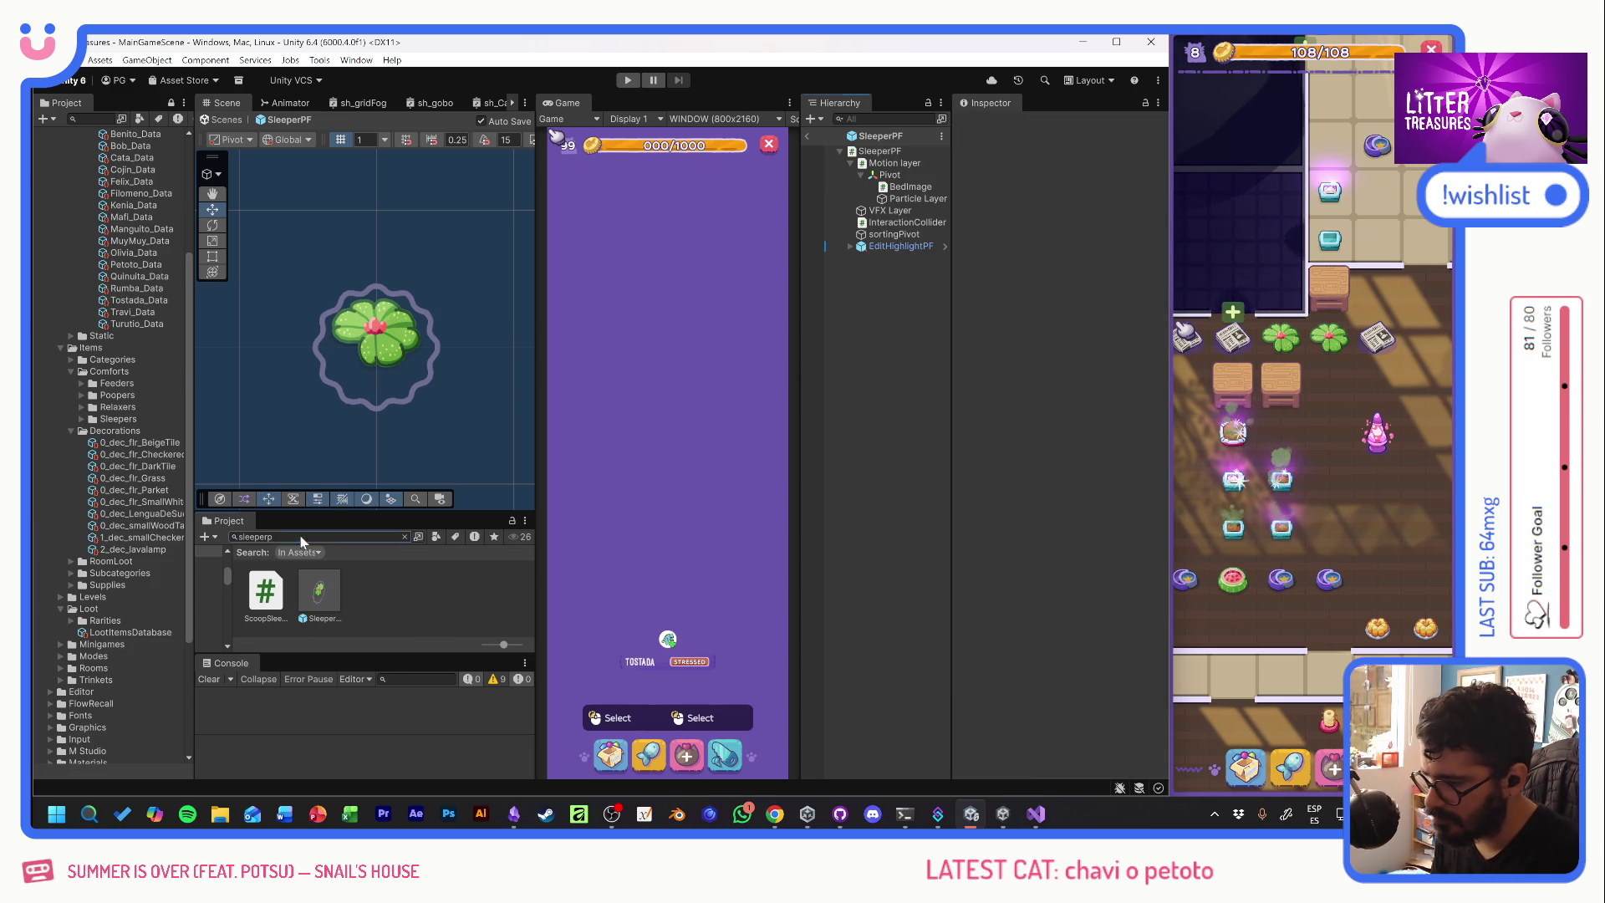
pyautogui.write('decop')
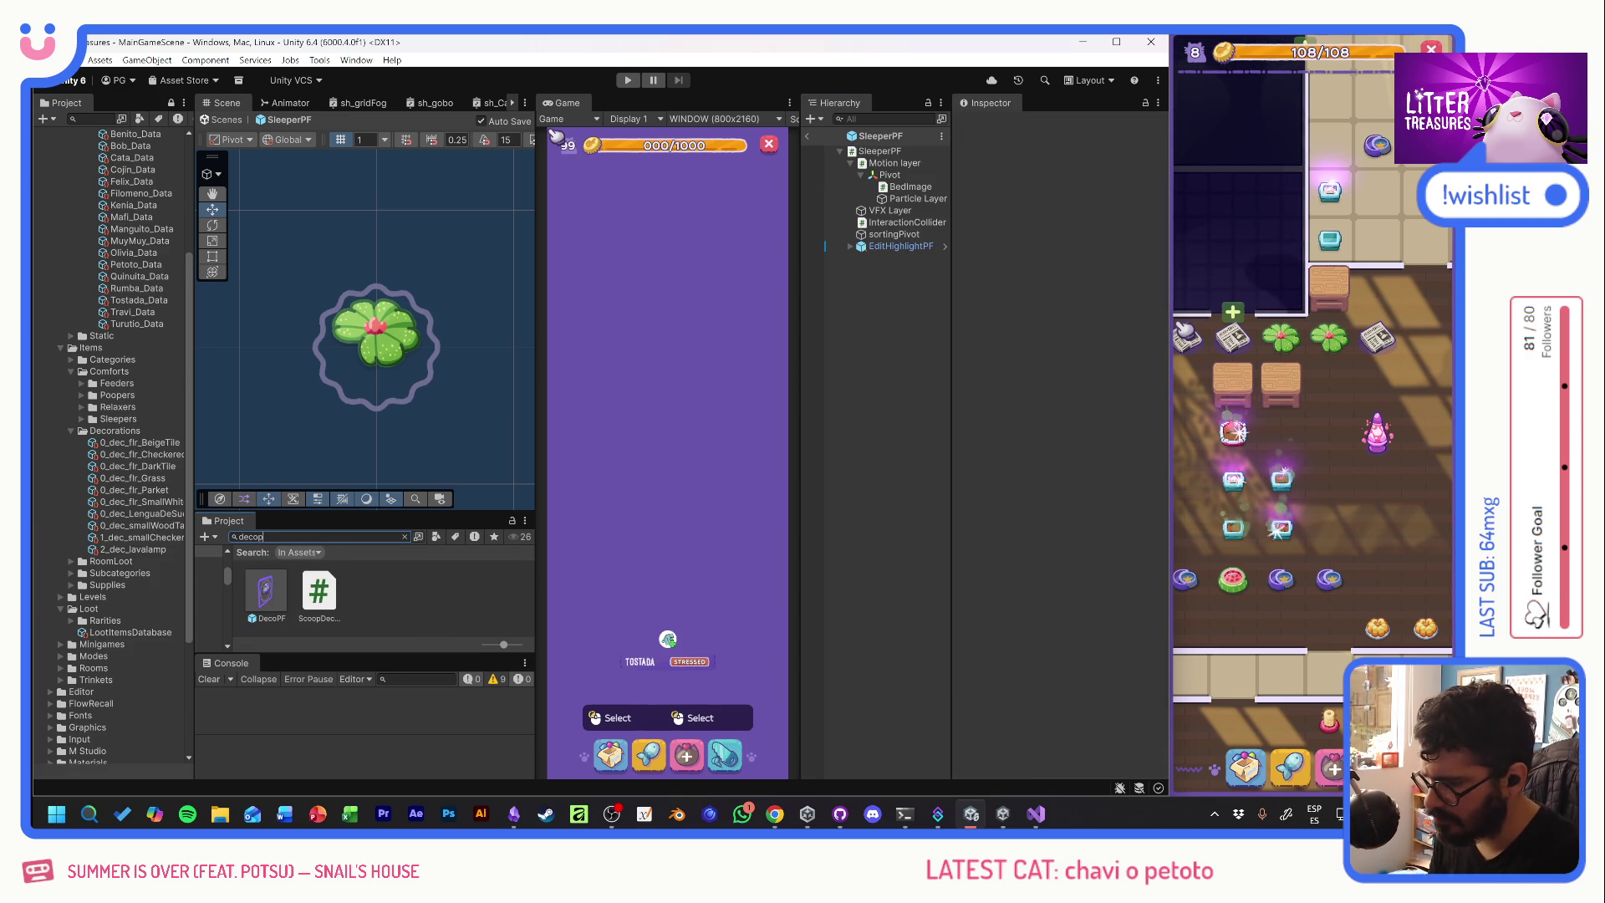
pyautogui.doubleClick(265, 594)
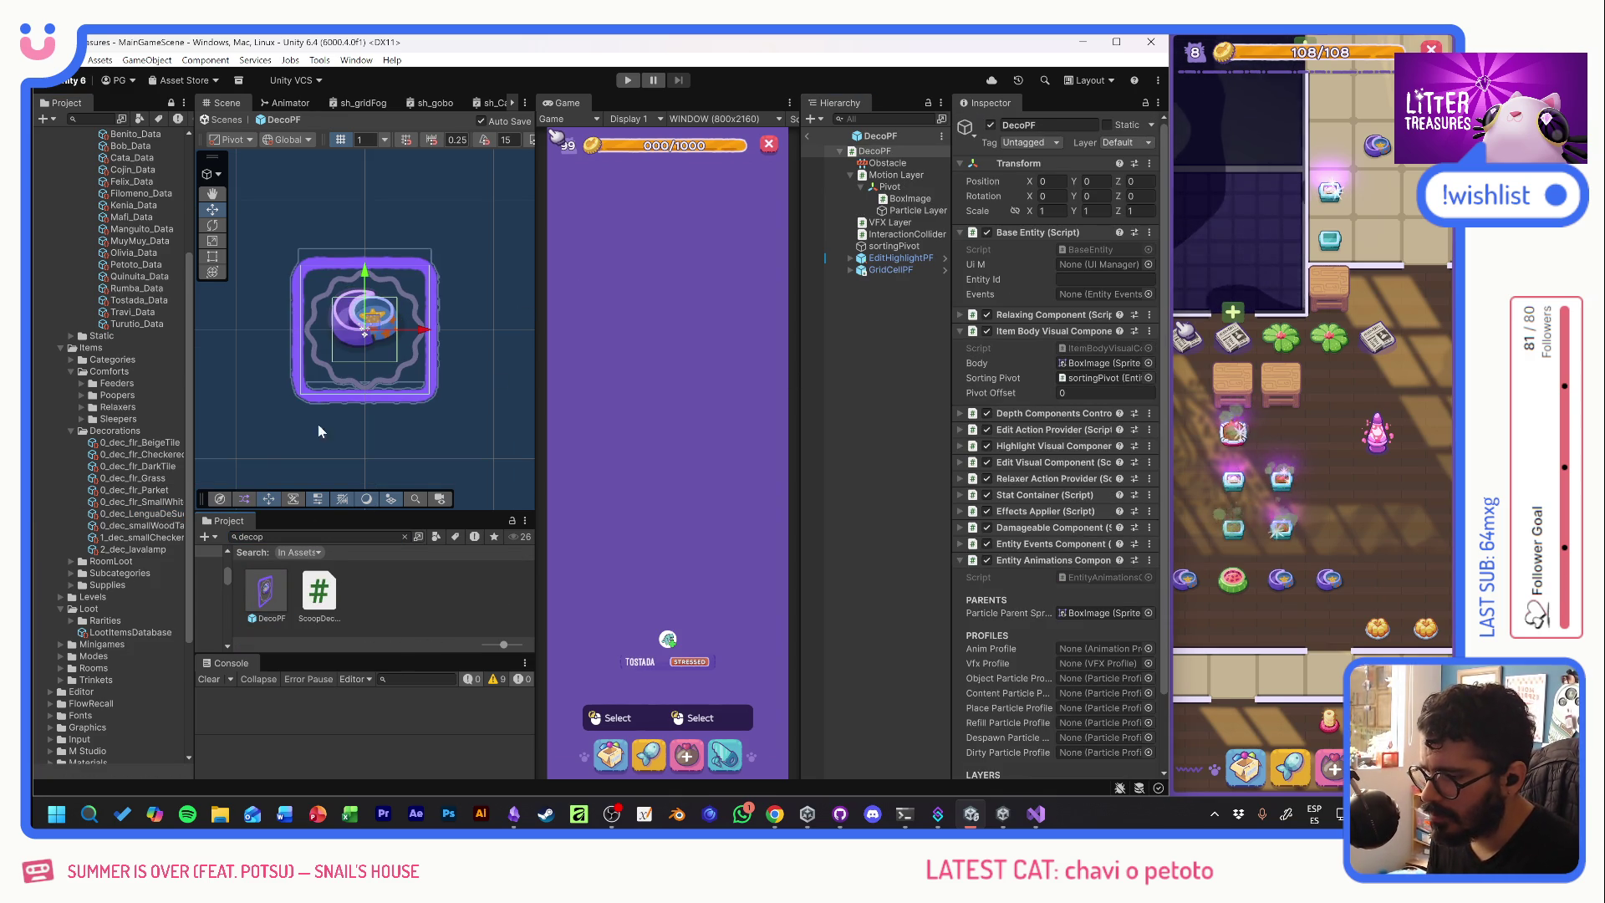
# - Put the Lengua plant sprite on BoxImage and lower it onto the tile base
pyautogui.click(153, 514)
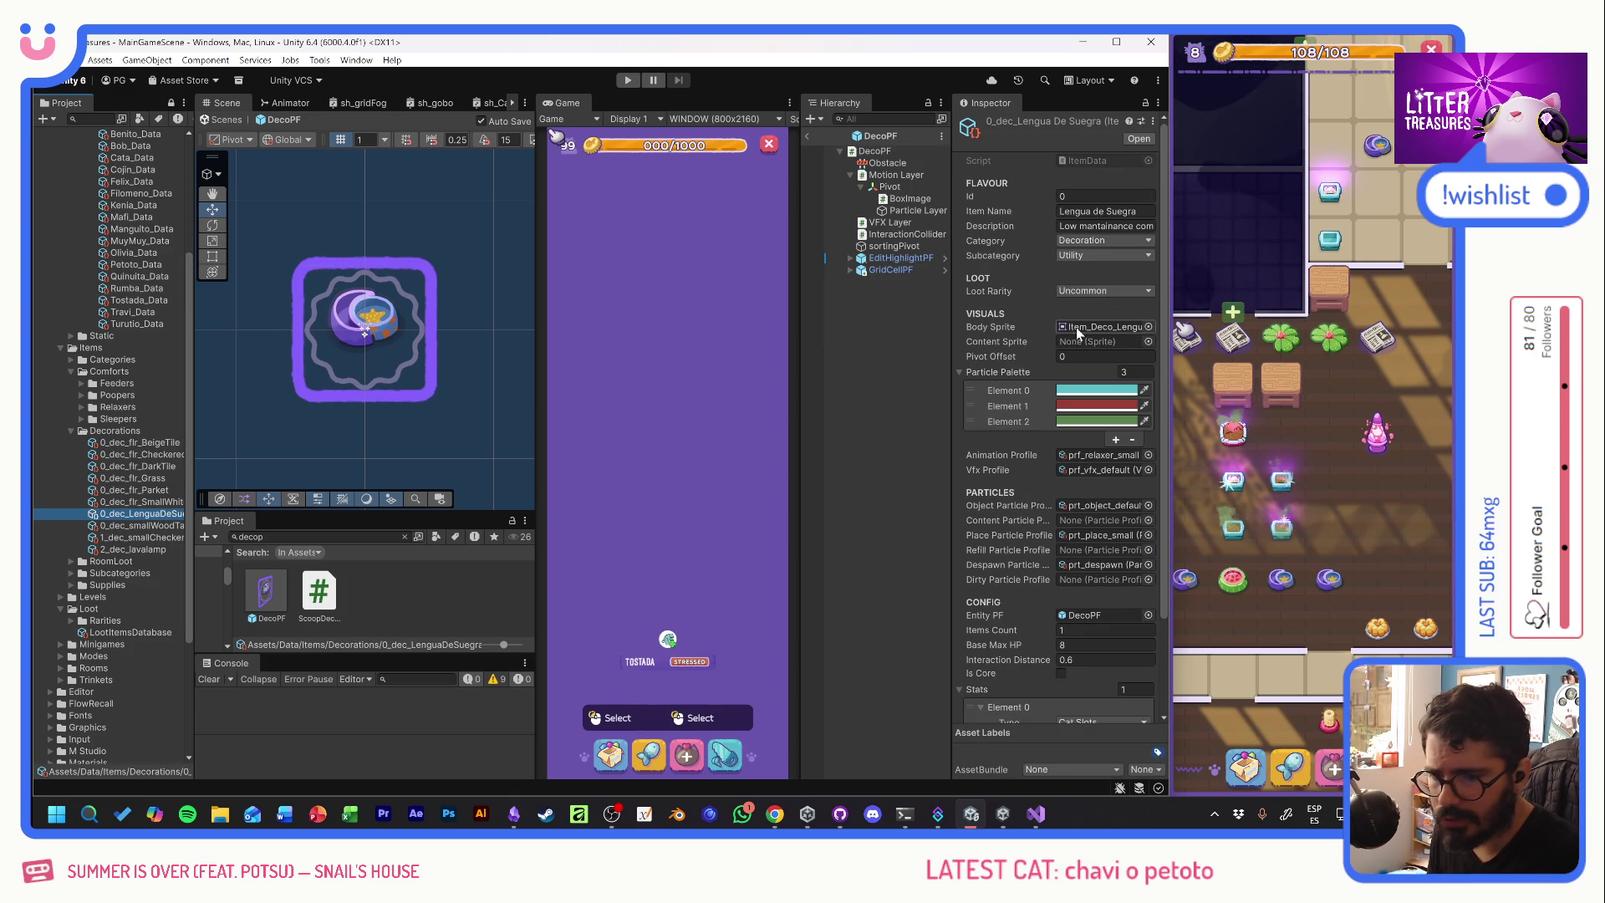
pyautogui.click(375, 335)
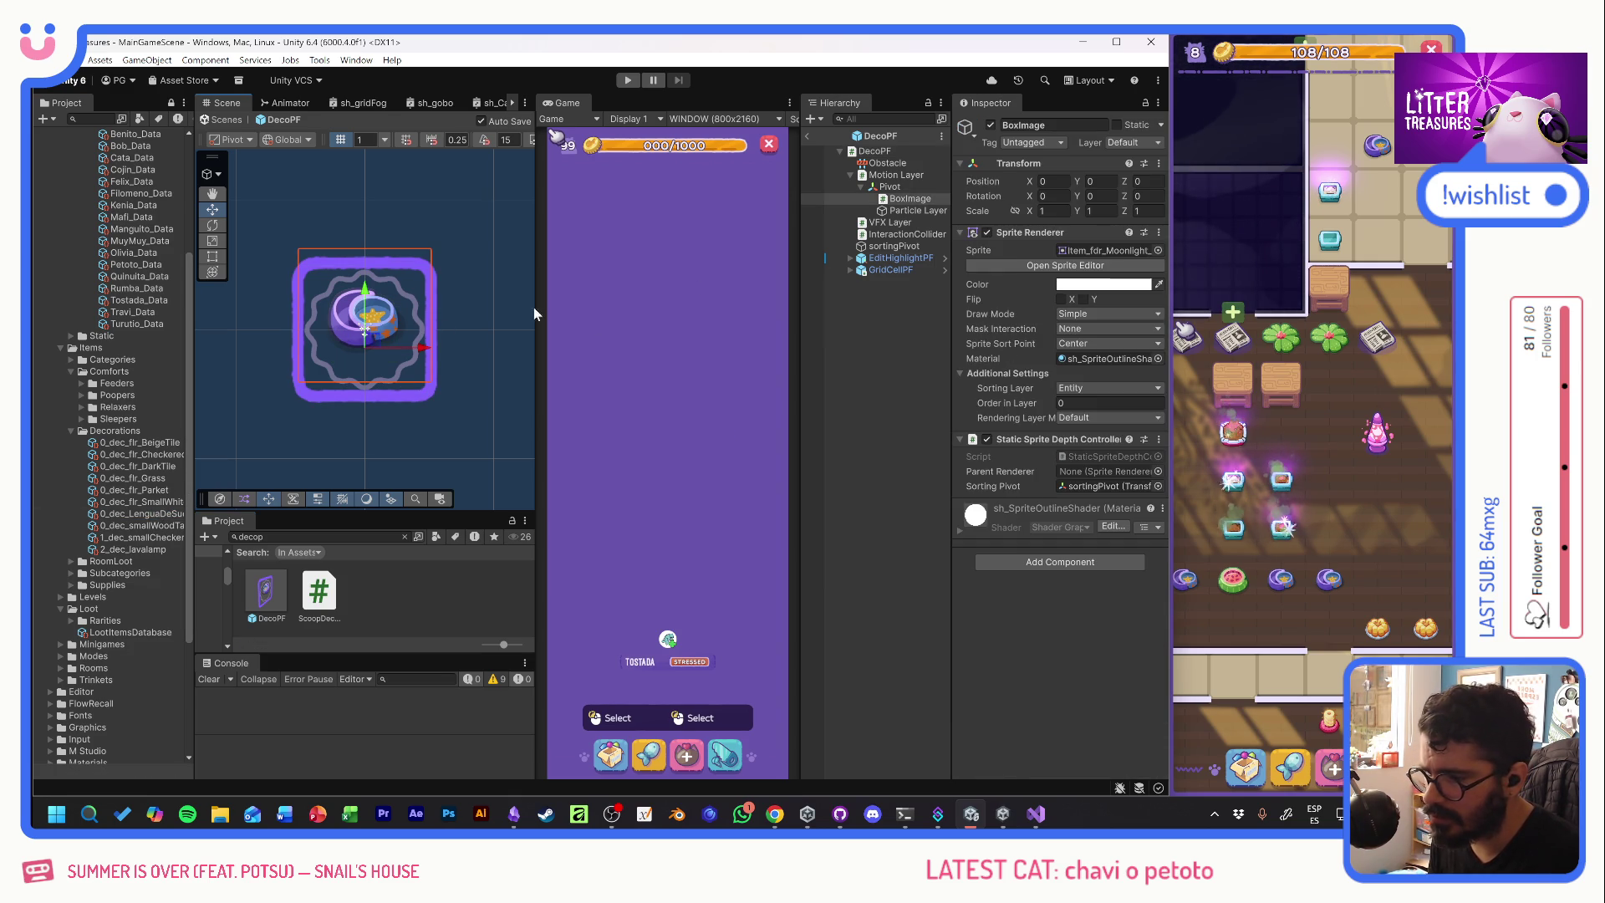
pyautogui.click(1158, 250)
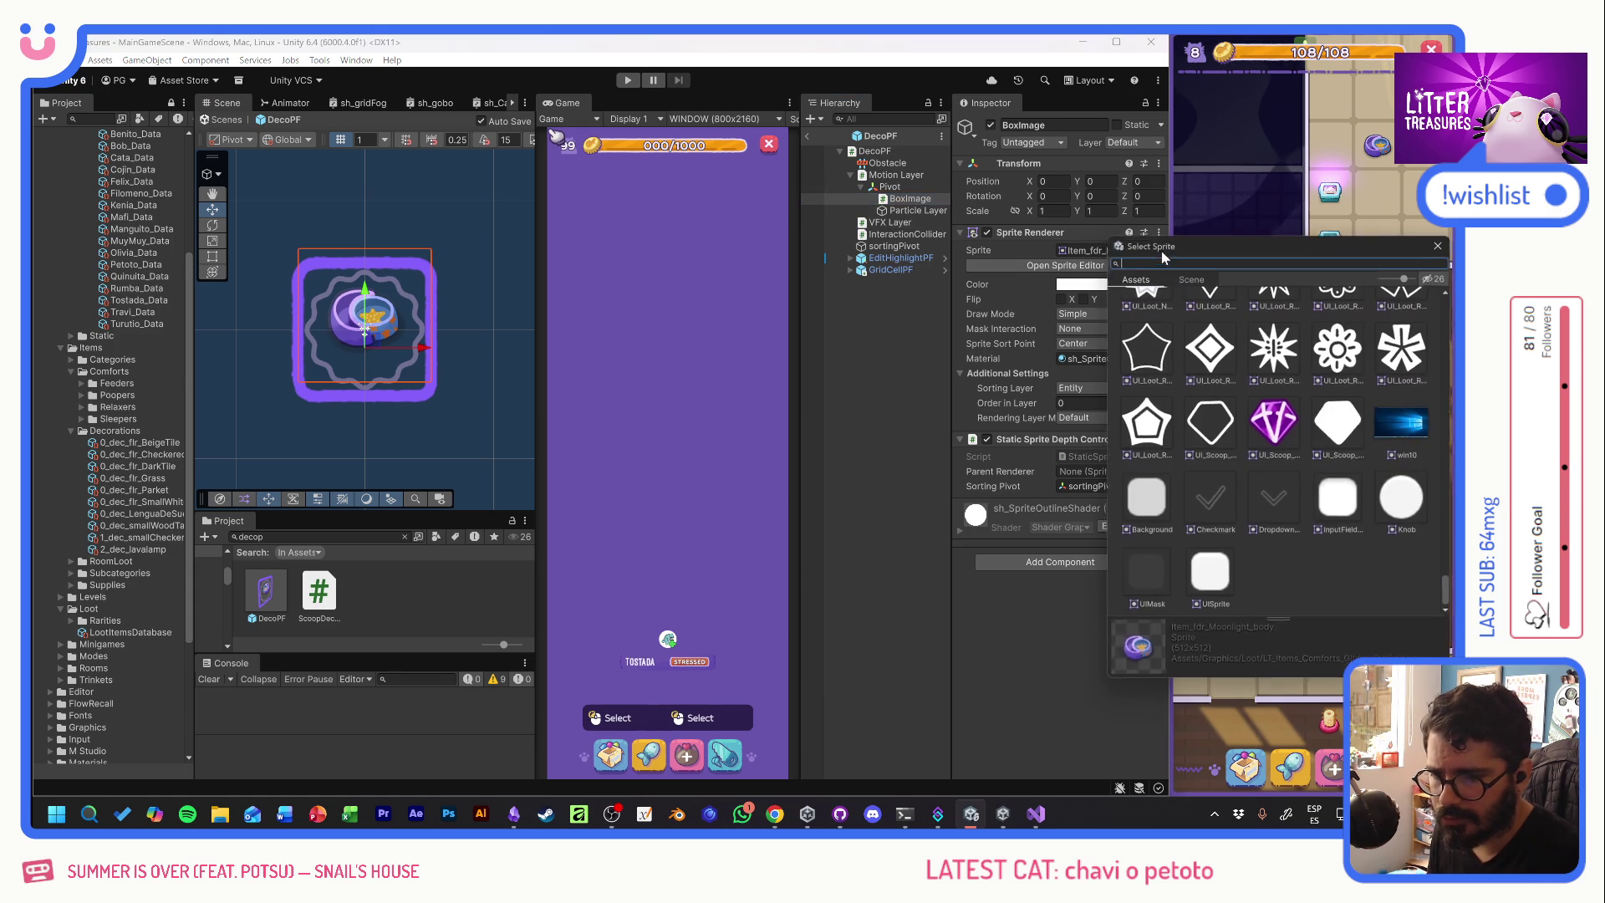
pyautogui.write('itemlengu')
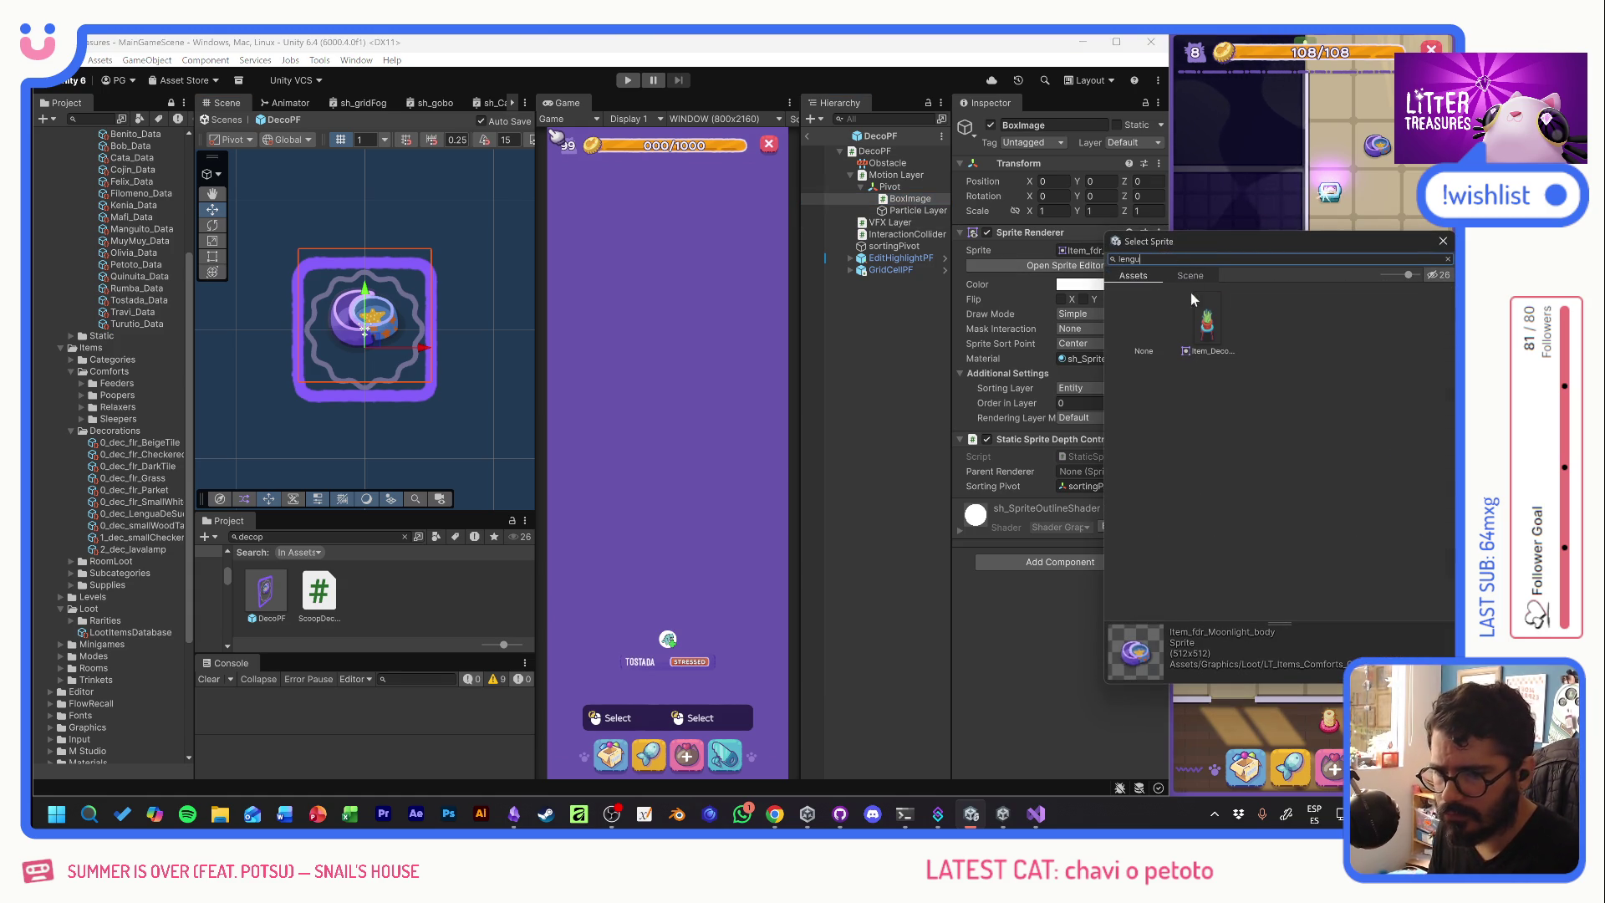
pyautogui.doubleClick(1207, 322)
pyautogui.moveTo(374, 265); pyautogui.dragTo(374, 315)
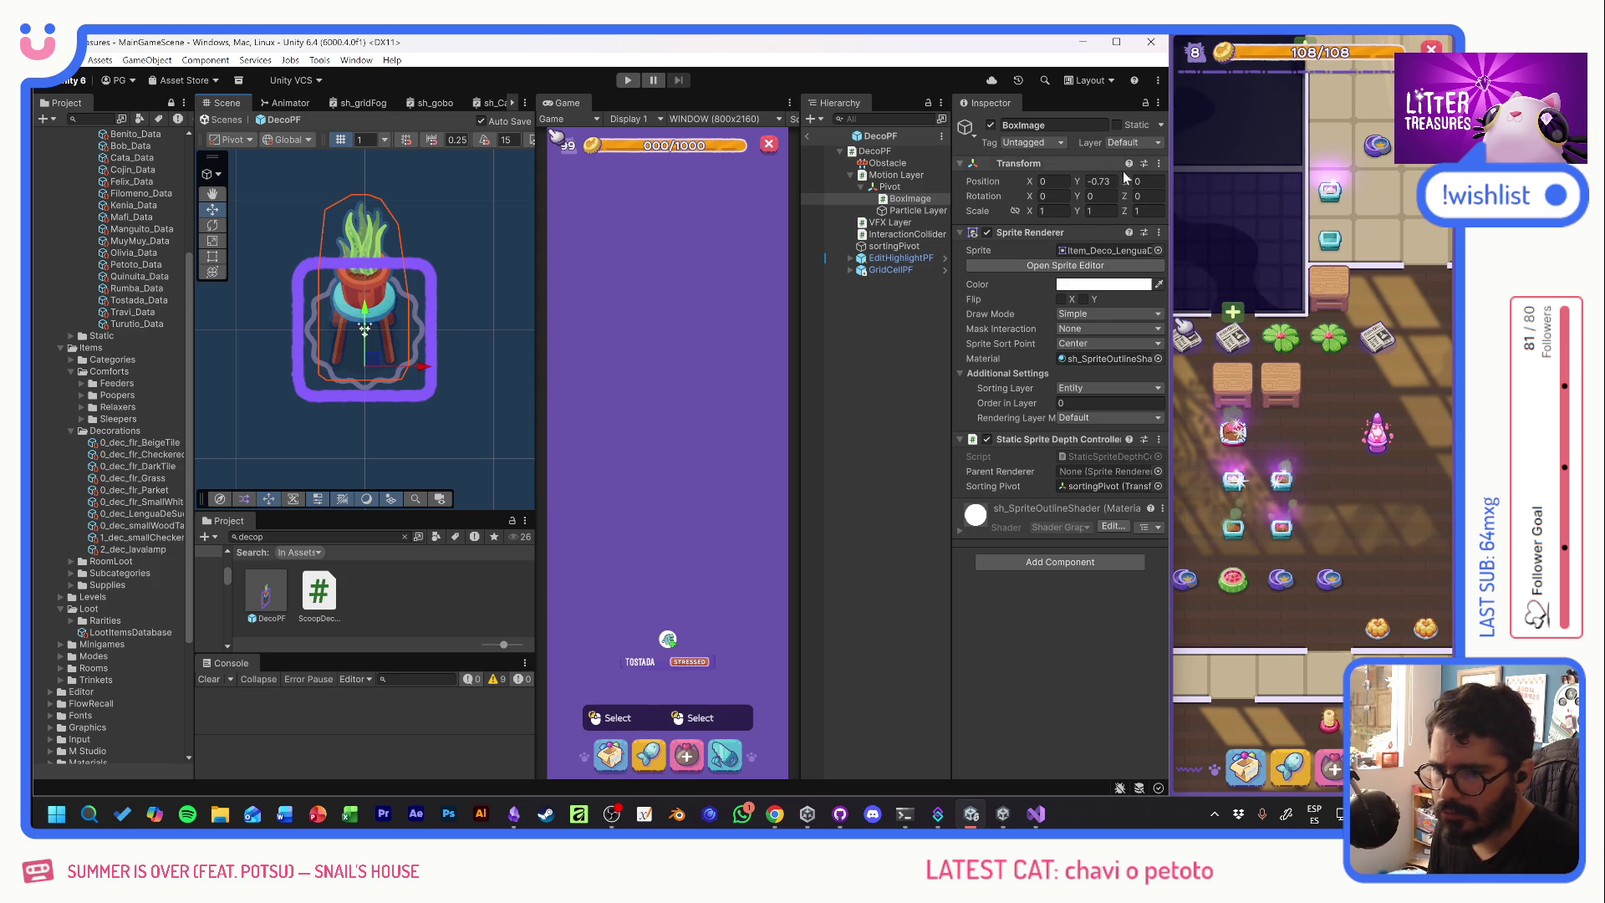
# - Set the Lengua De Suegra item's pivot offset to -0.7
pyautogui.click(138, 514)
pyautogui.click(1103, 357)
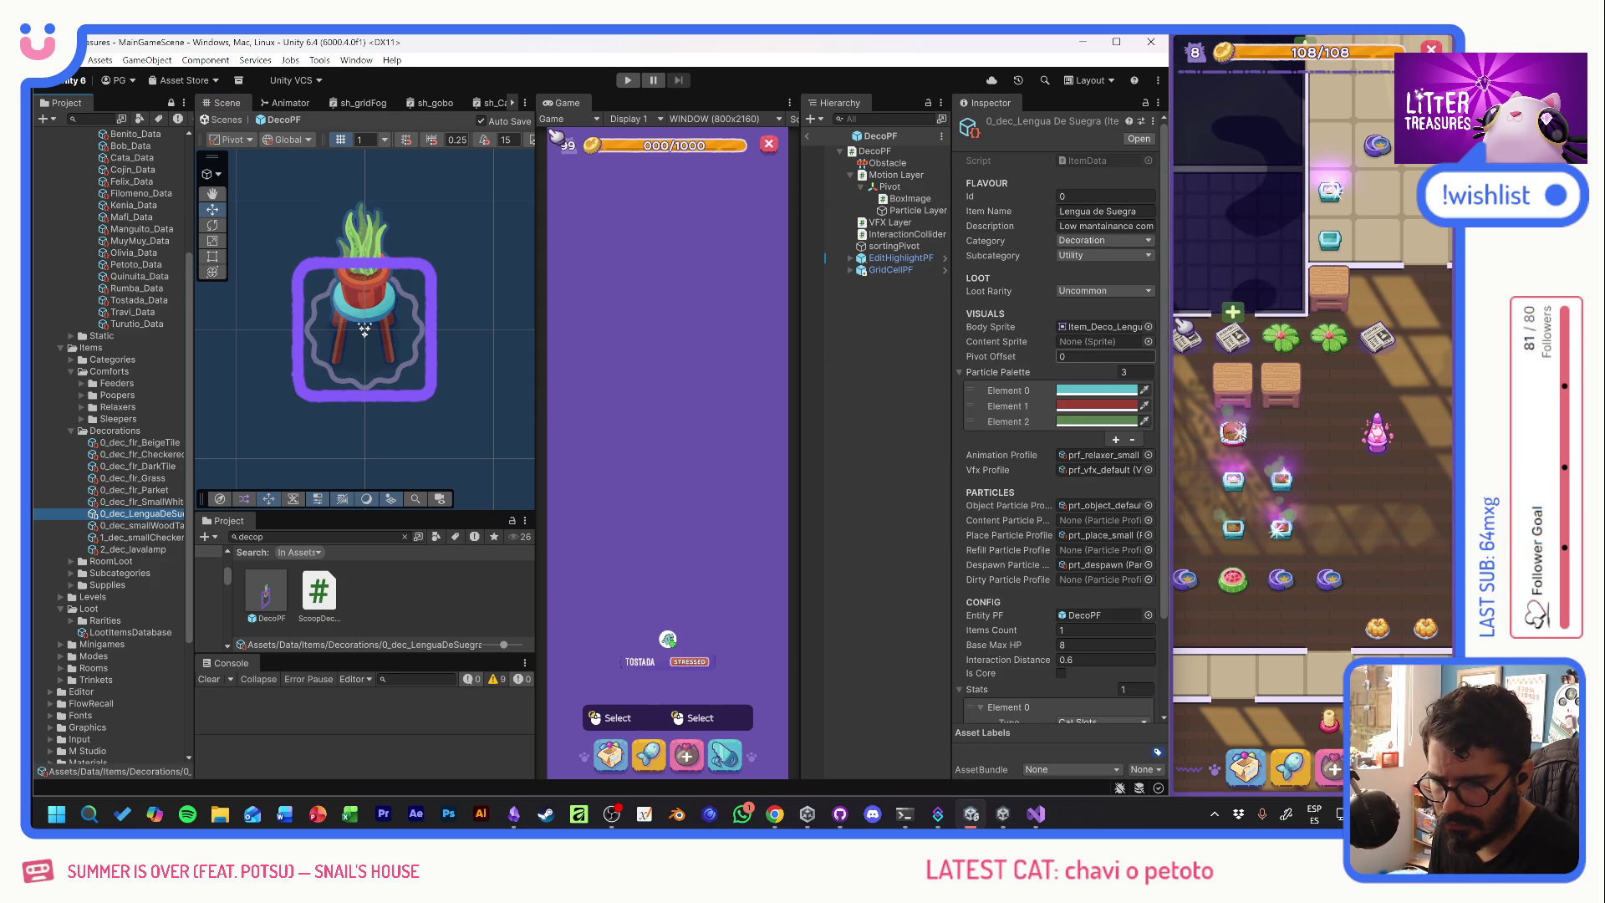
pyautogui.write('-0.7')
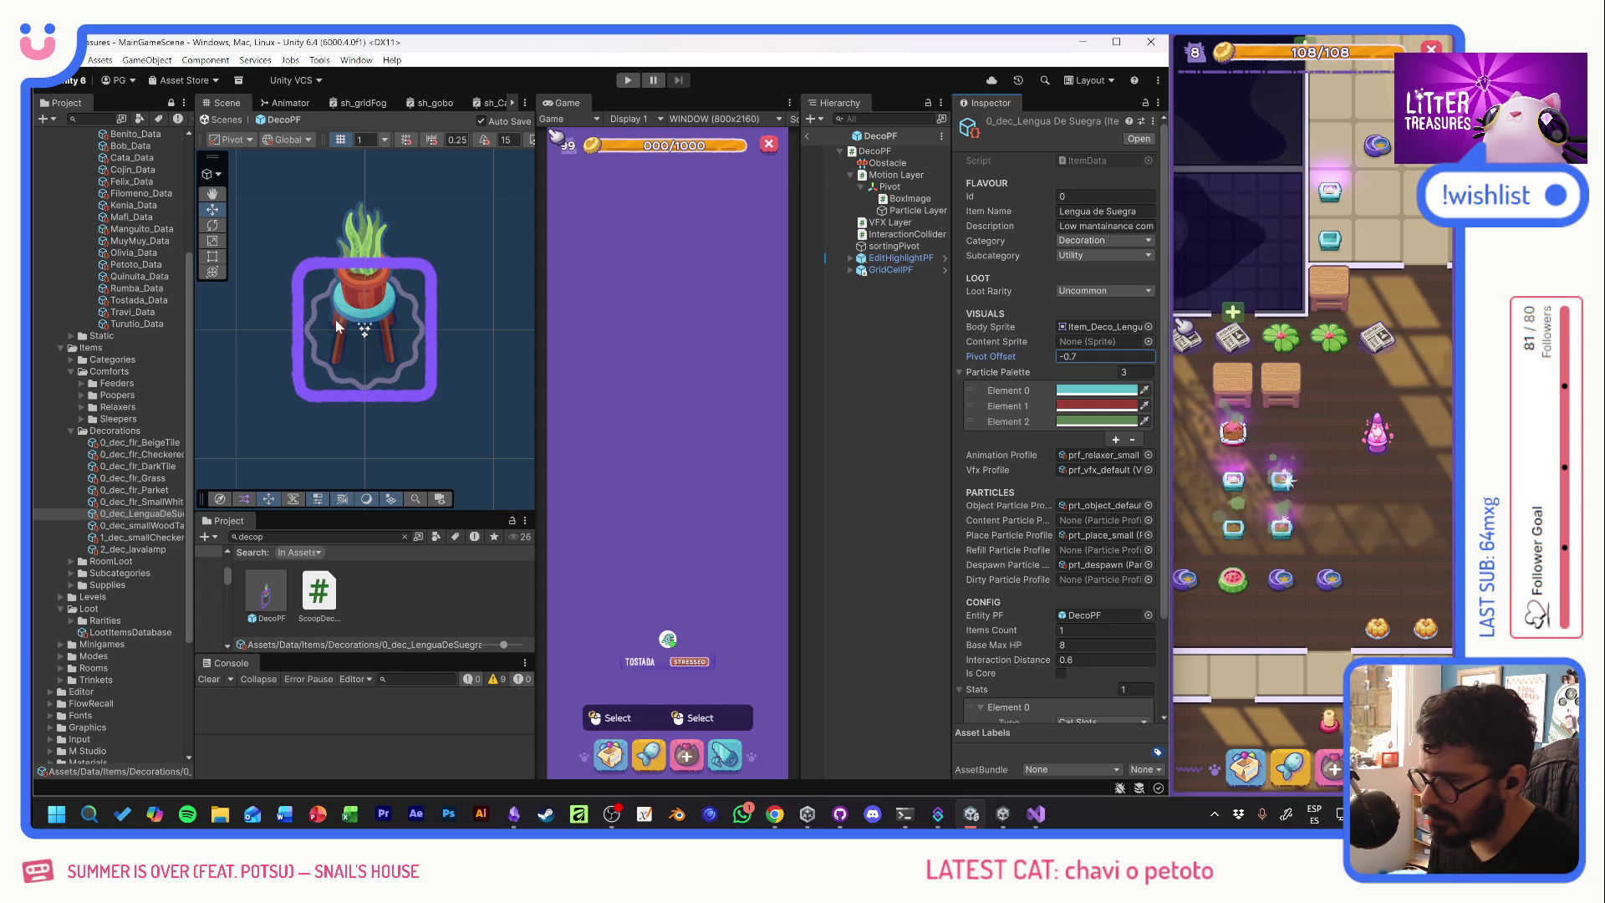
pyautogui.click(910, 198)
# - Preview the lava lamp sprite lowered, save the prefab, and set Lava Lamp pivot offset 1.4
pyautogui.click(1158, 250)
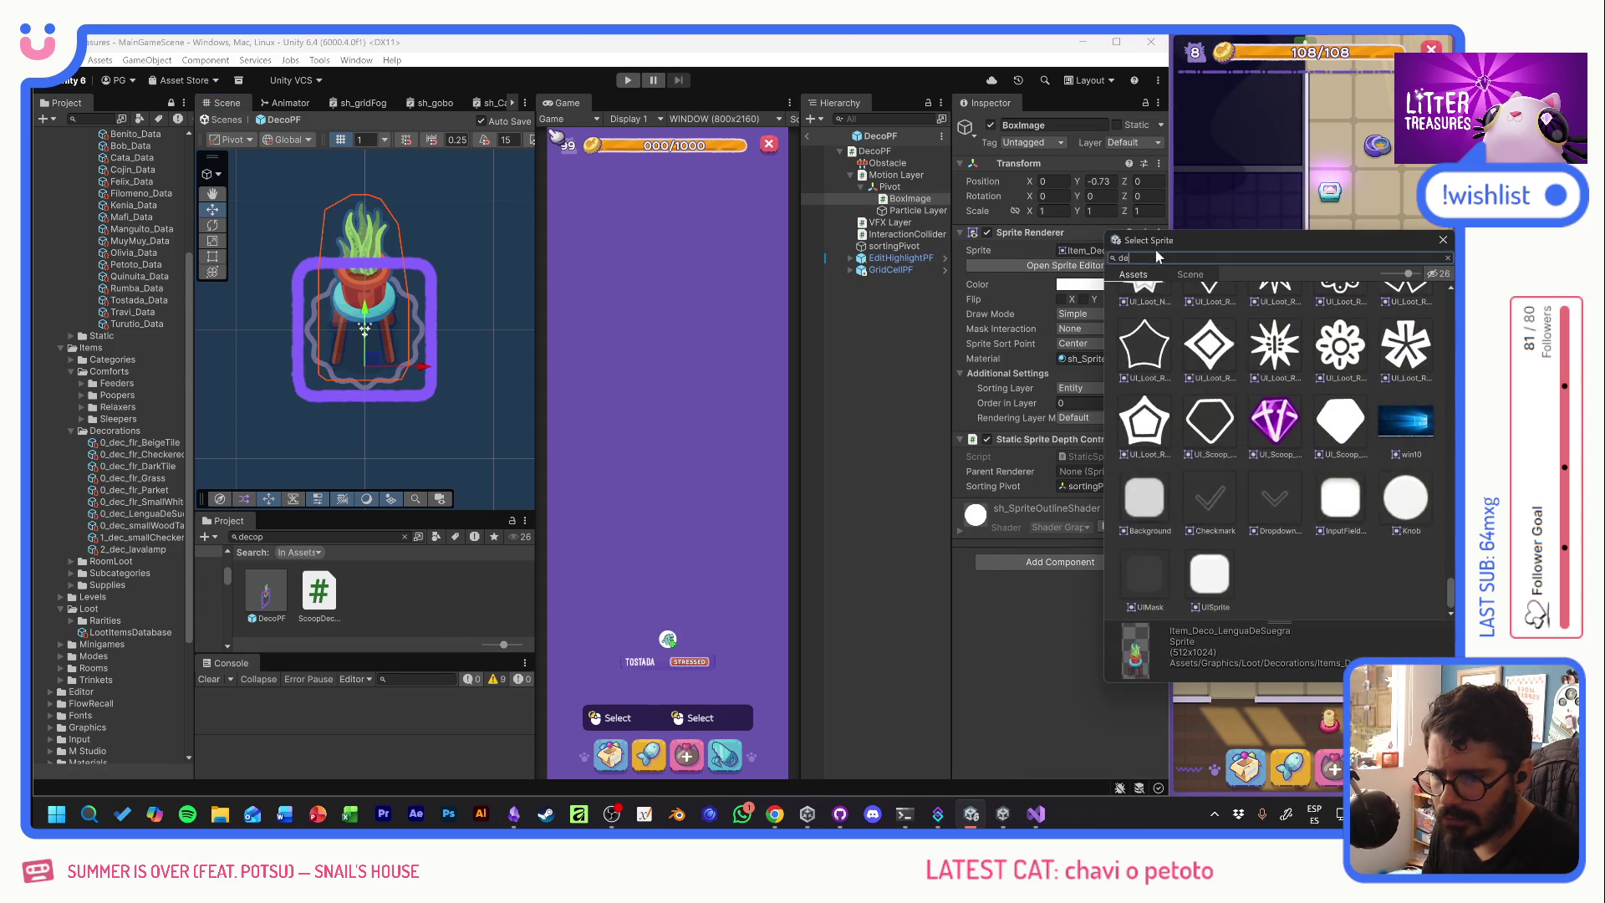
pyautogui.write('dec')
pyautogui.doubleClick(1212, 318)
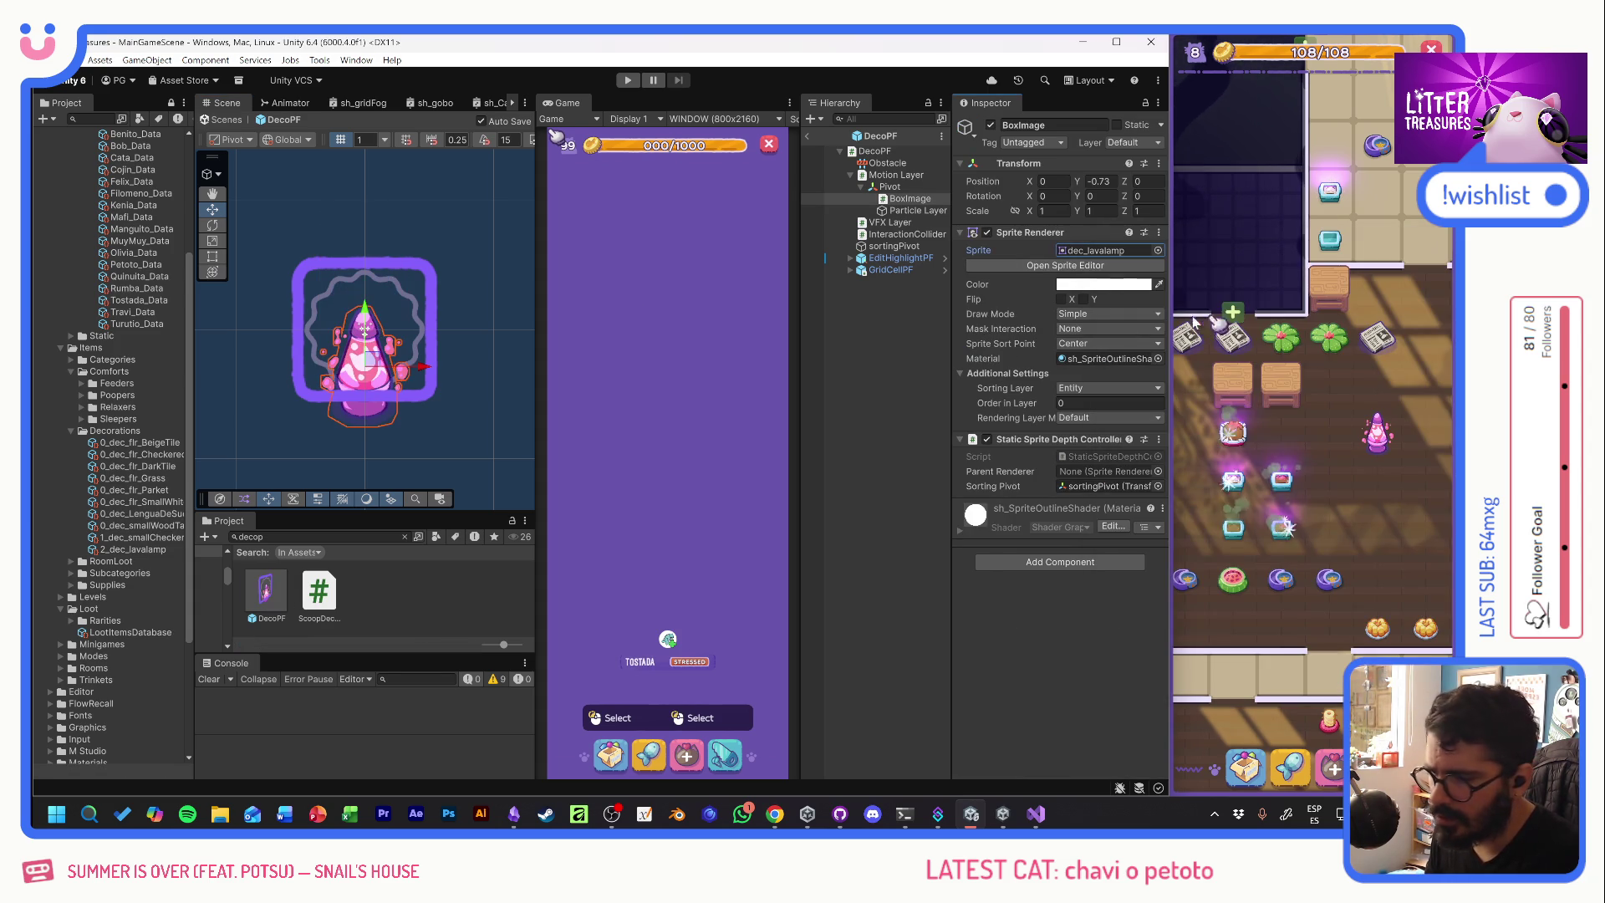
pyautogui.moveTo(379, 244); pyautogui.dragTo(382, 262)
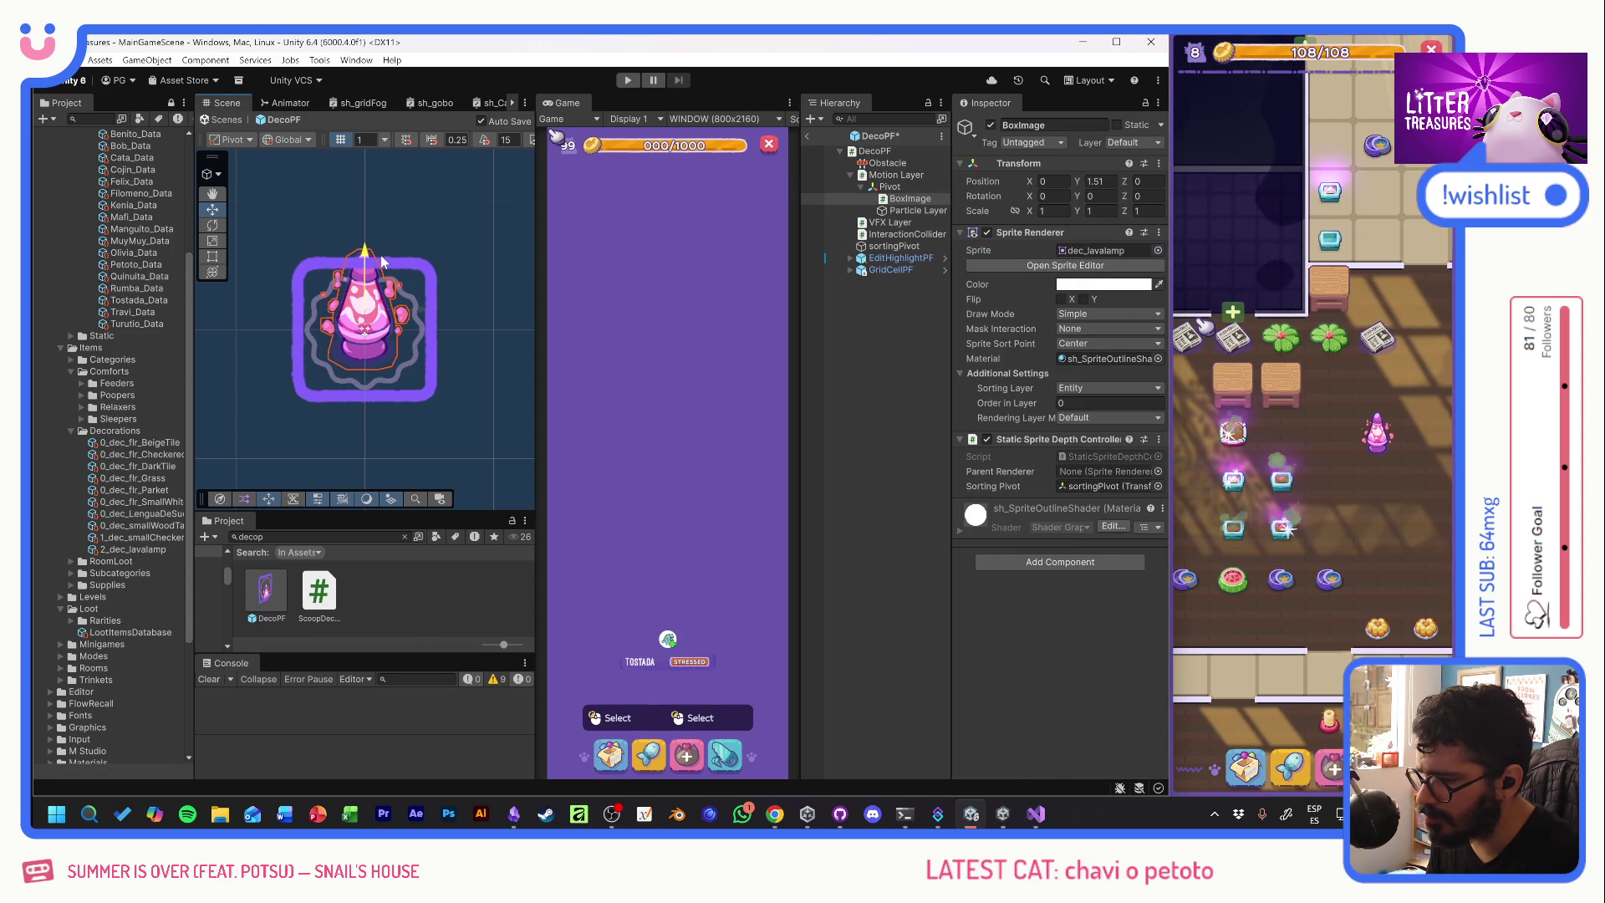
pyautogui.hotkey('ctrl', 's')
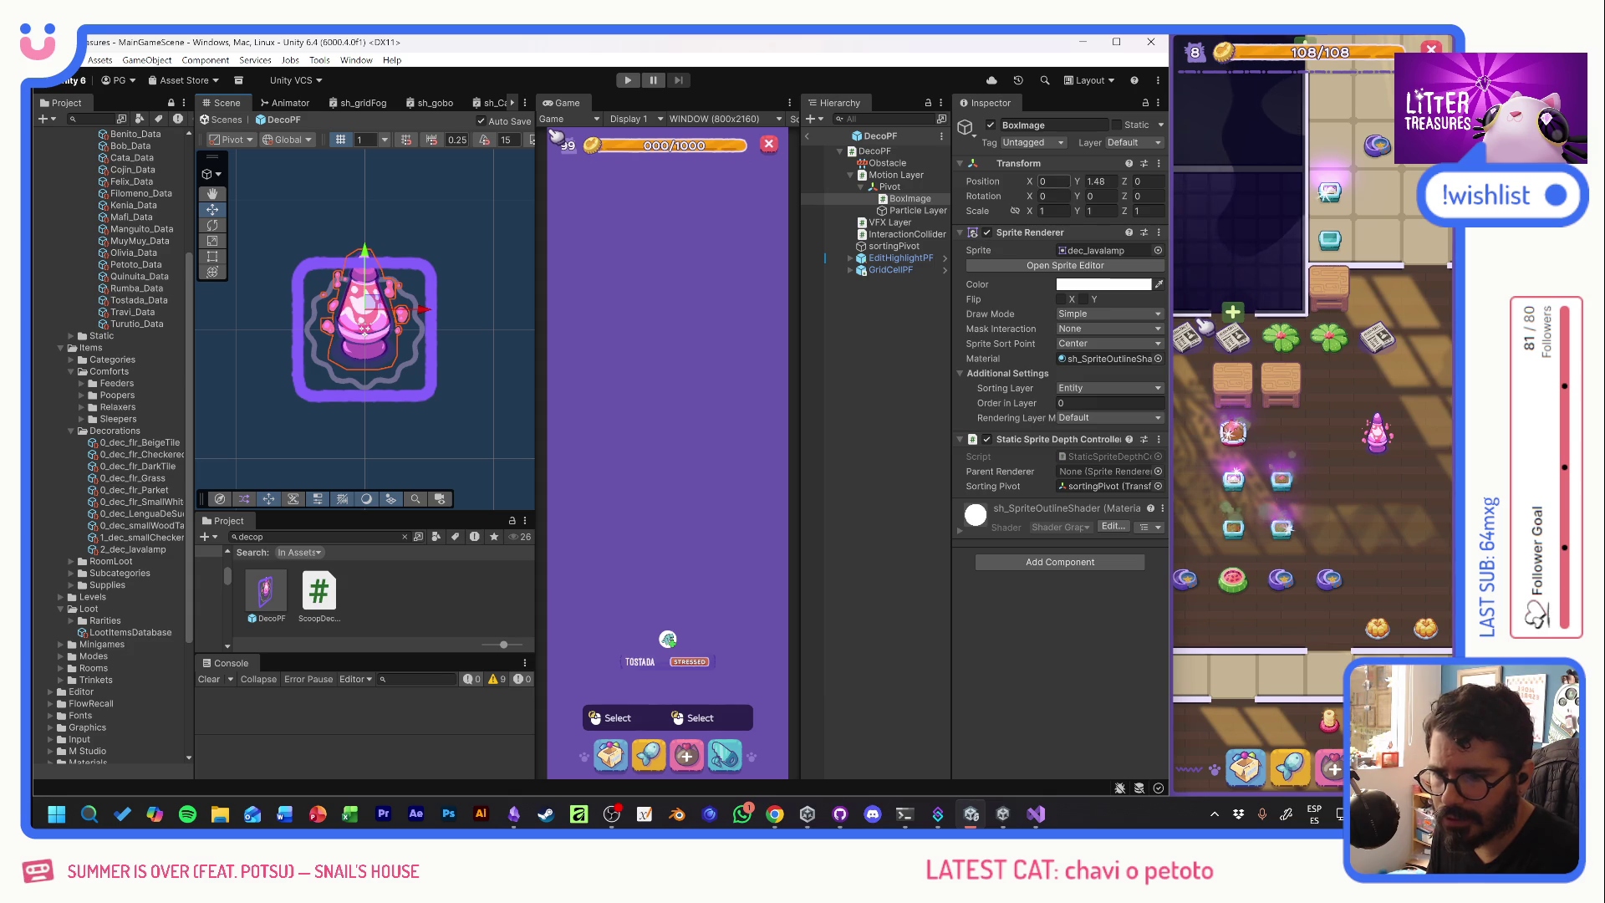
pyautogui.click(142, 549)
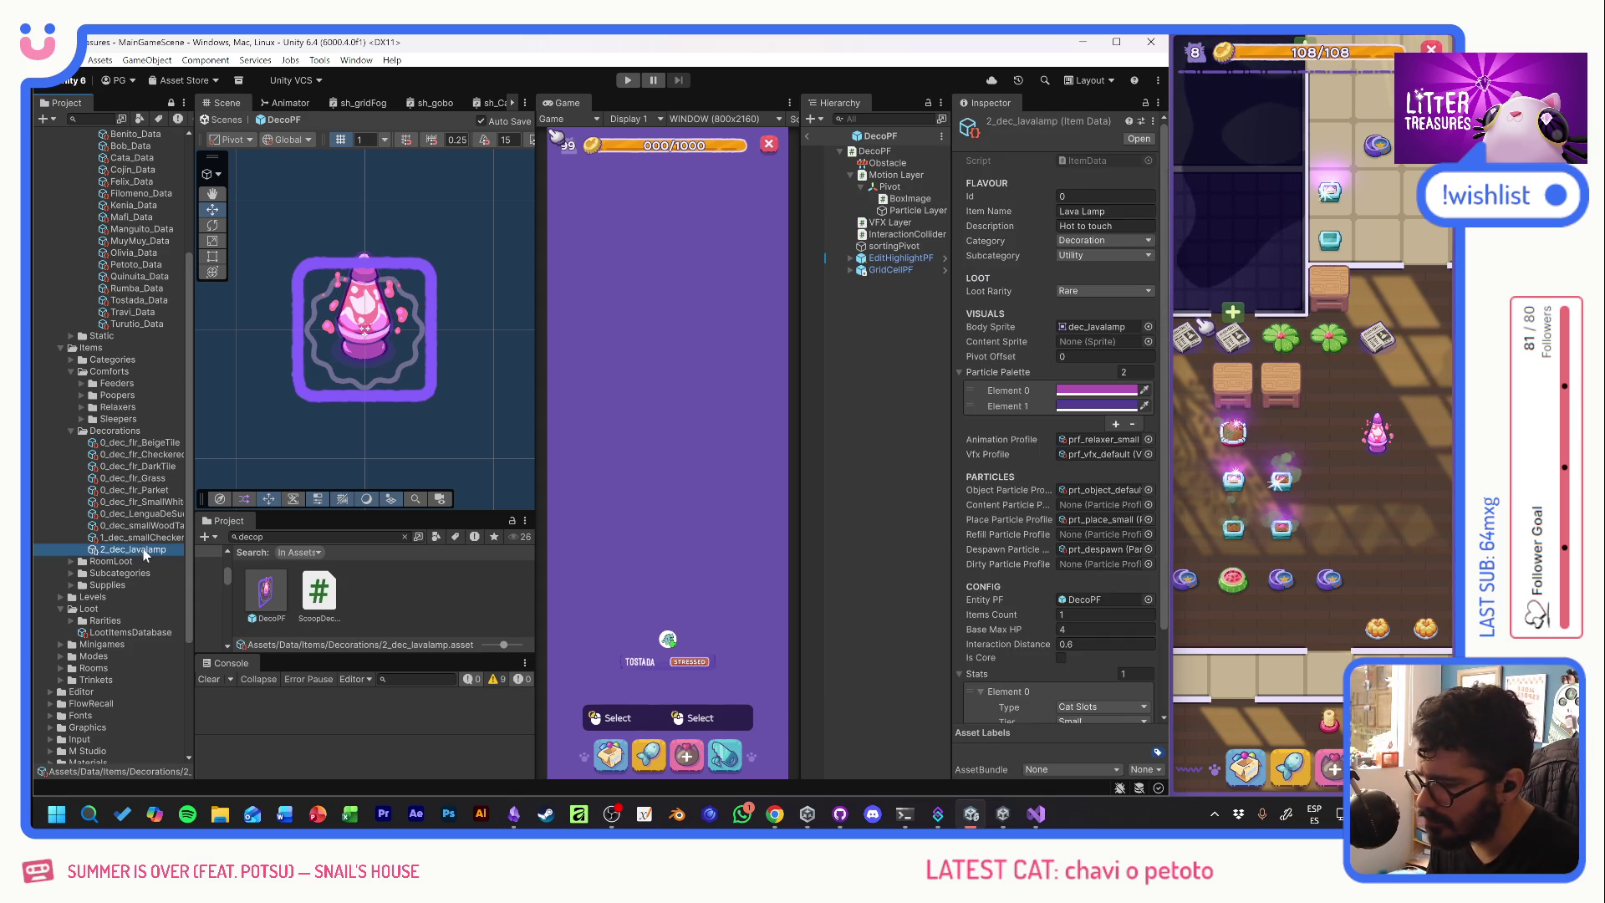
pyautogui.click(1087, 356)
pyautogui.write('1.4')
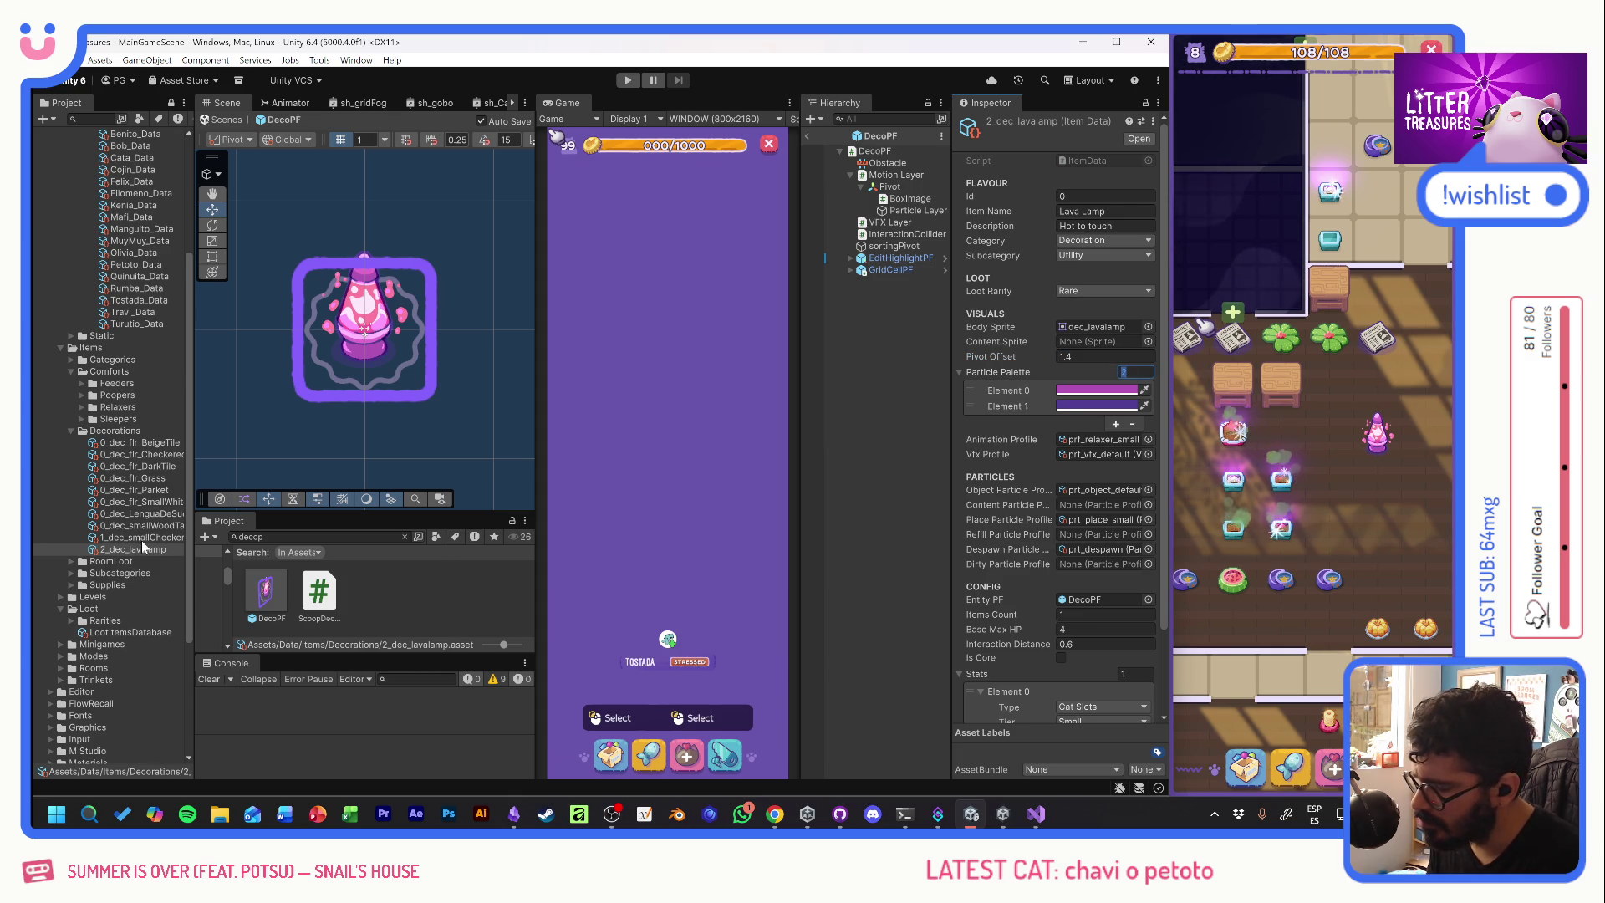
# - Preview the small checkered table sprite lowered and set its pivot offset to -0.8
pyautogui.click(374, 331)
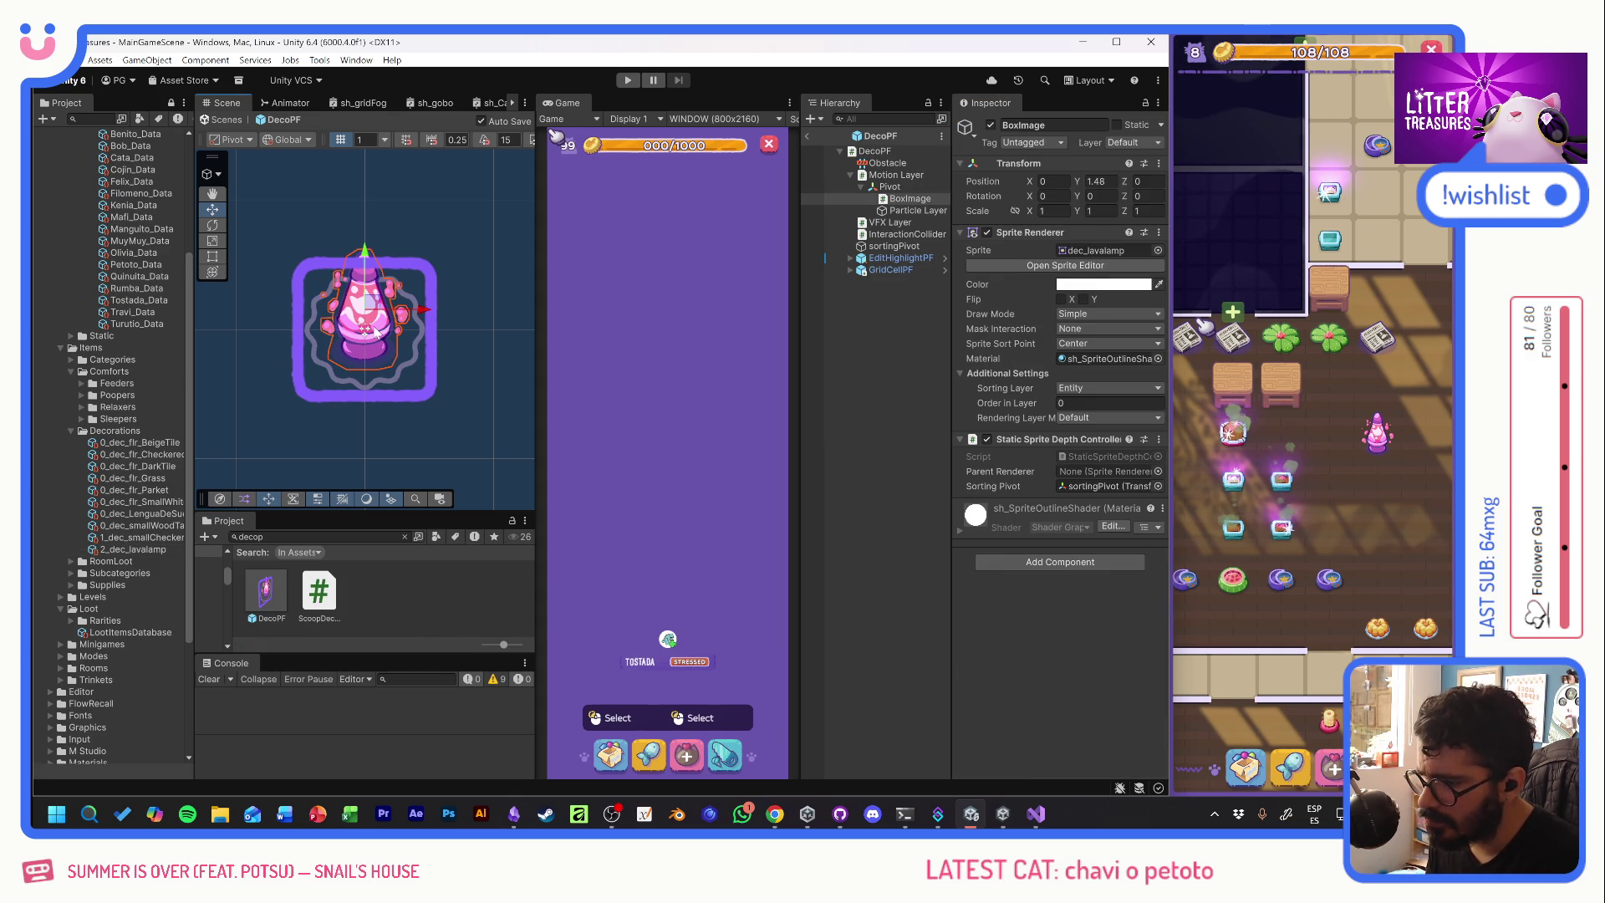
pyautogui.click(1158, 250)
pyautogui.write('chec')
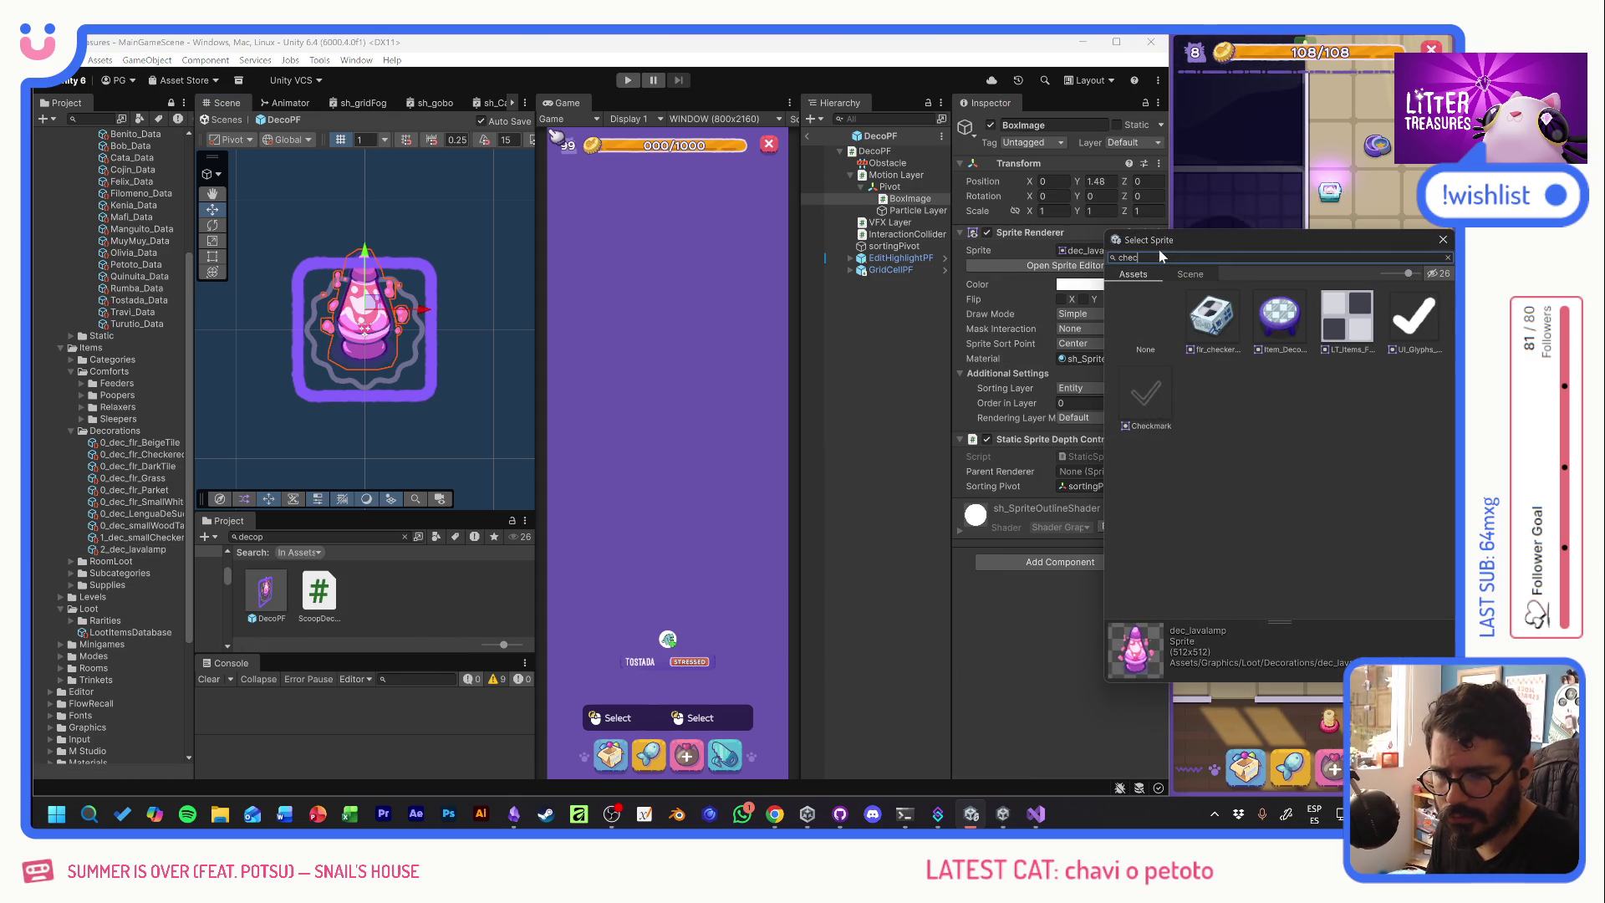
pyautogui.doubleClick(1280, 316)
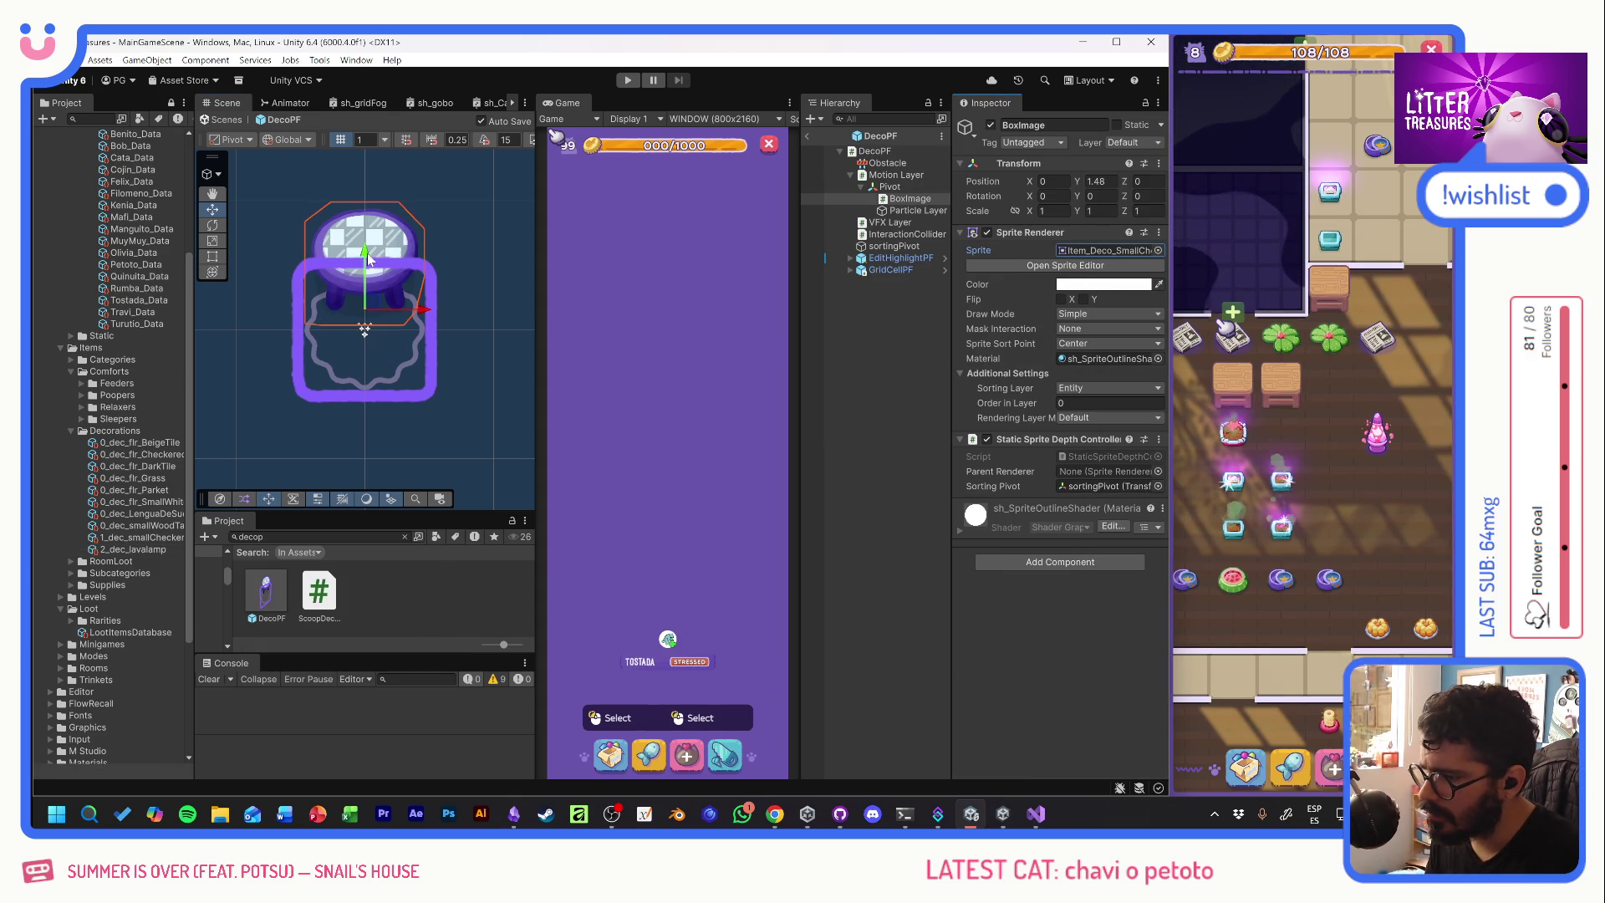
pyautogui.moveTo(368, 259); pyautogui.dragTo(363, 316)
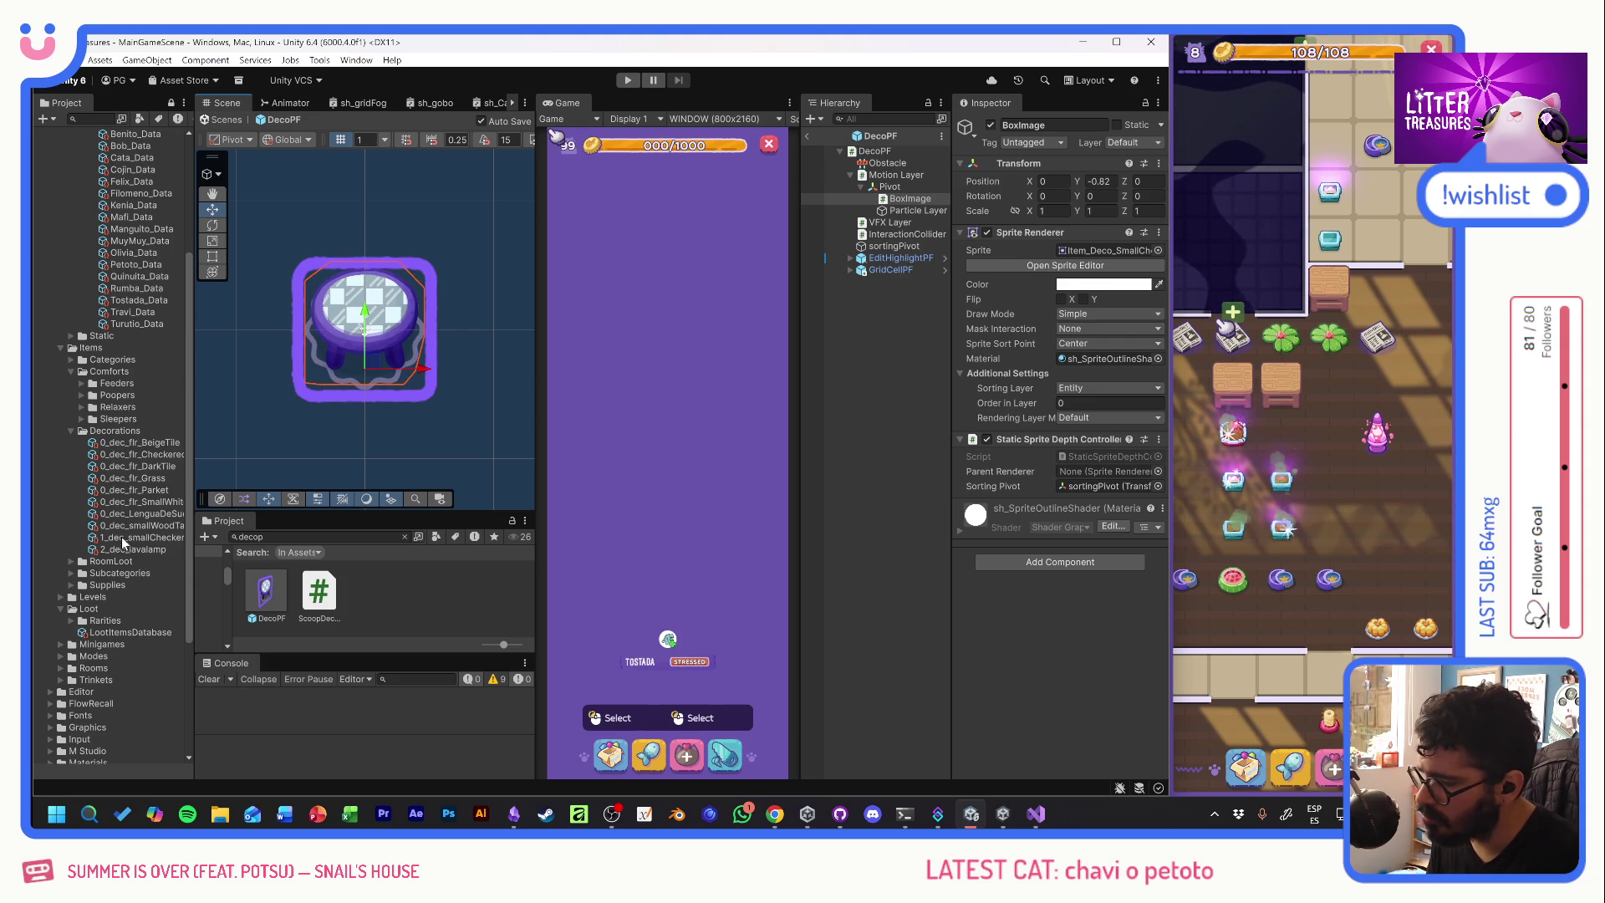
pyautogui.click(143, 537)
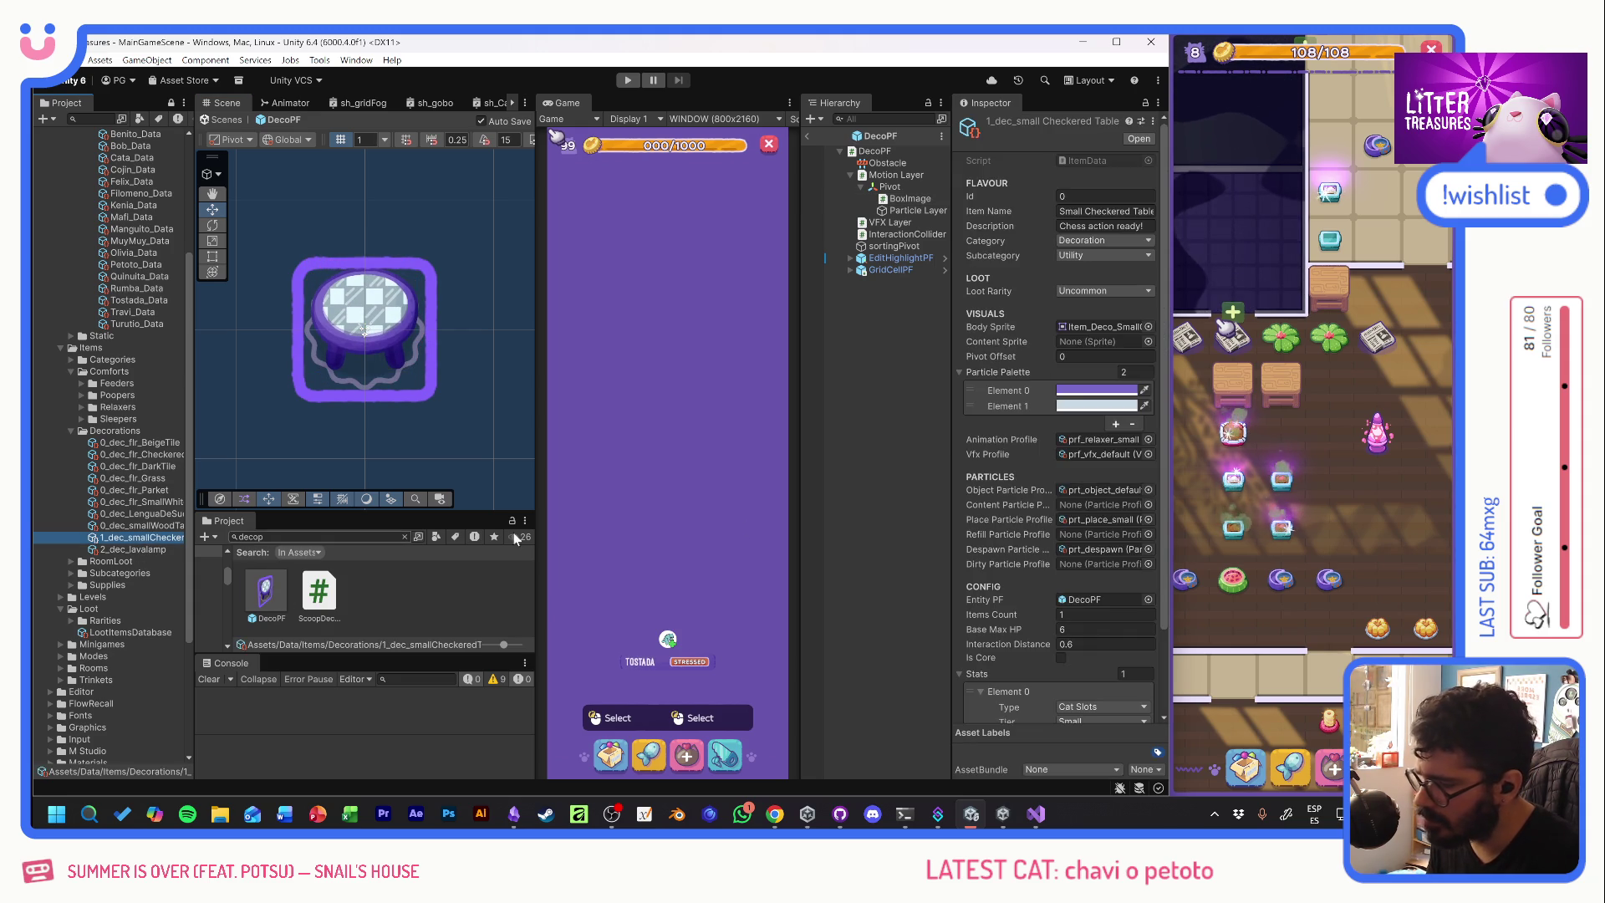
pyautogui.click(1104, 356)
pyautogui.write('-.8')
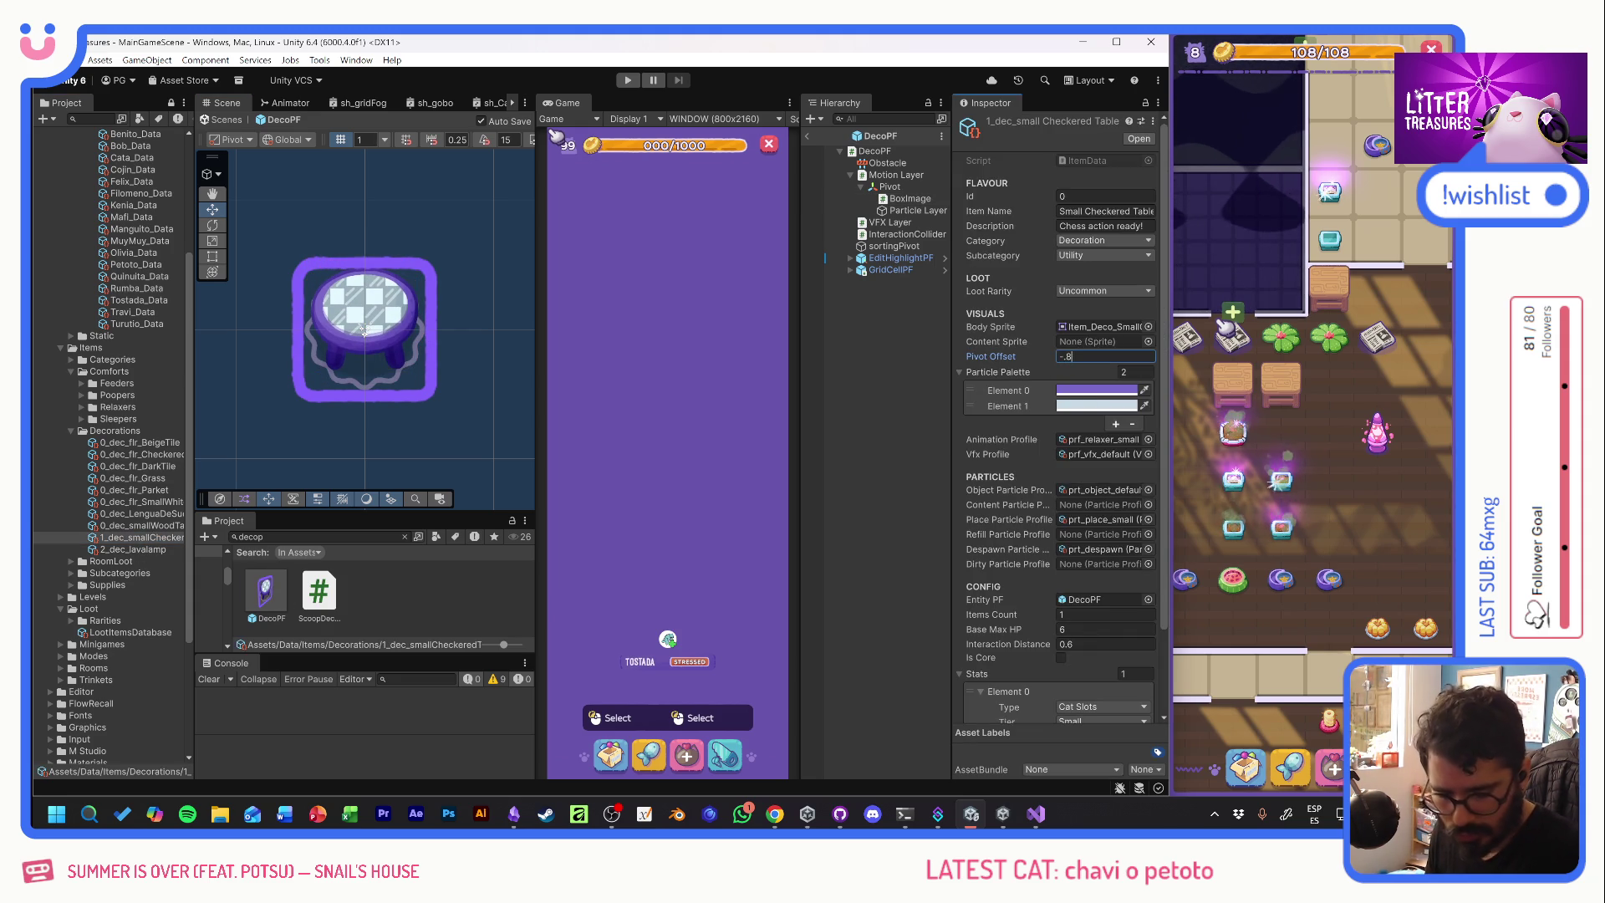
pyautogui.press('Return')
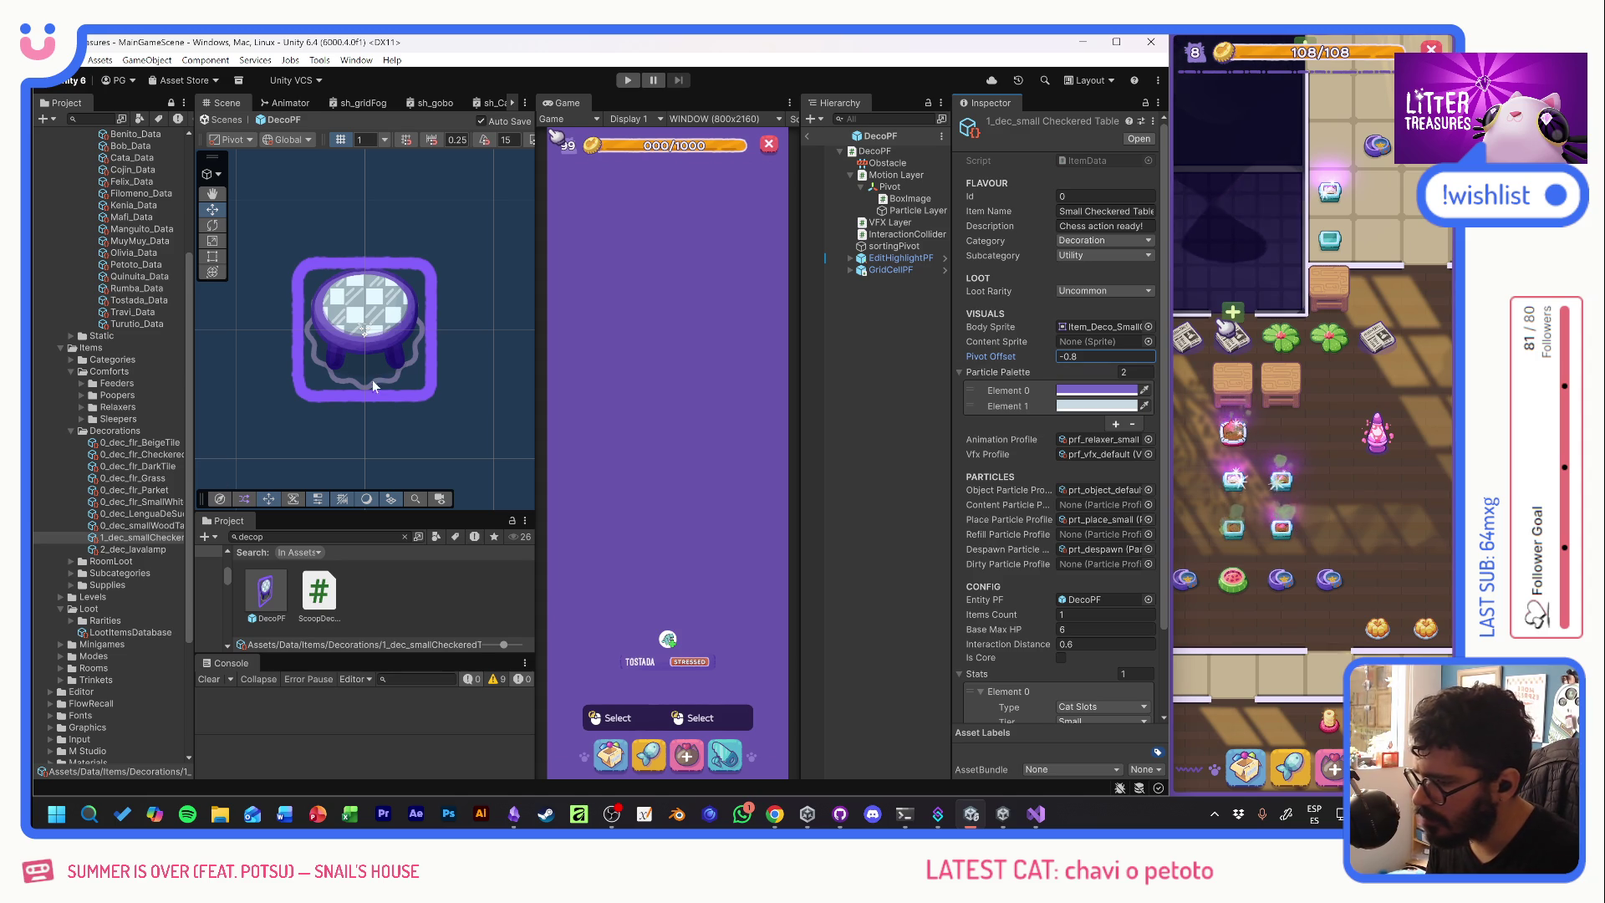
# - Swap BoxImage to the small wooden table sprite and lower it onto the tile
pyautogui.click(373, 381)
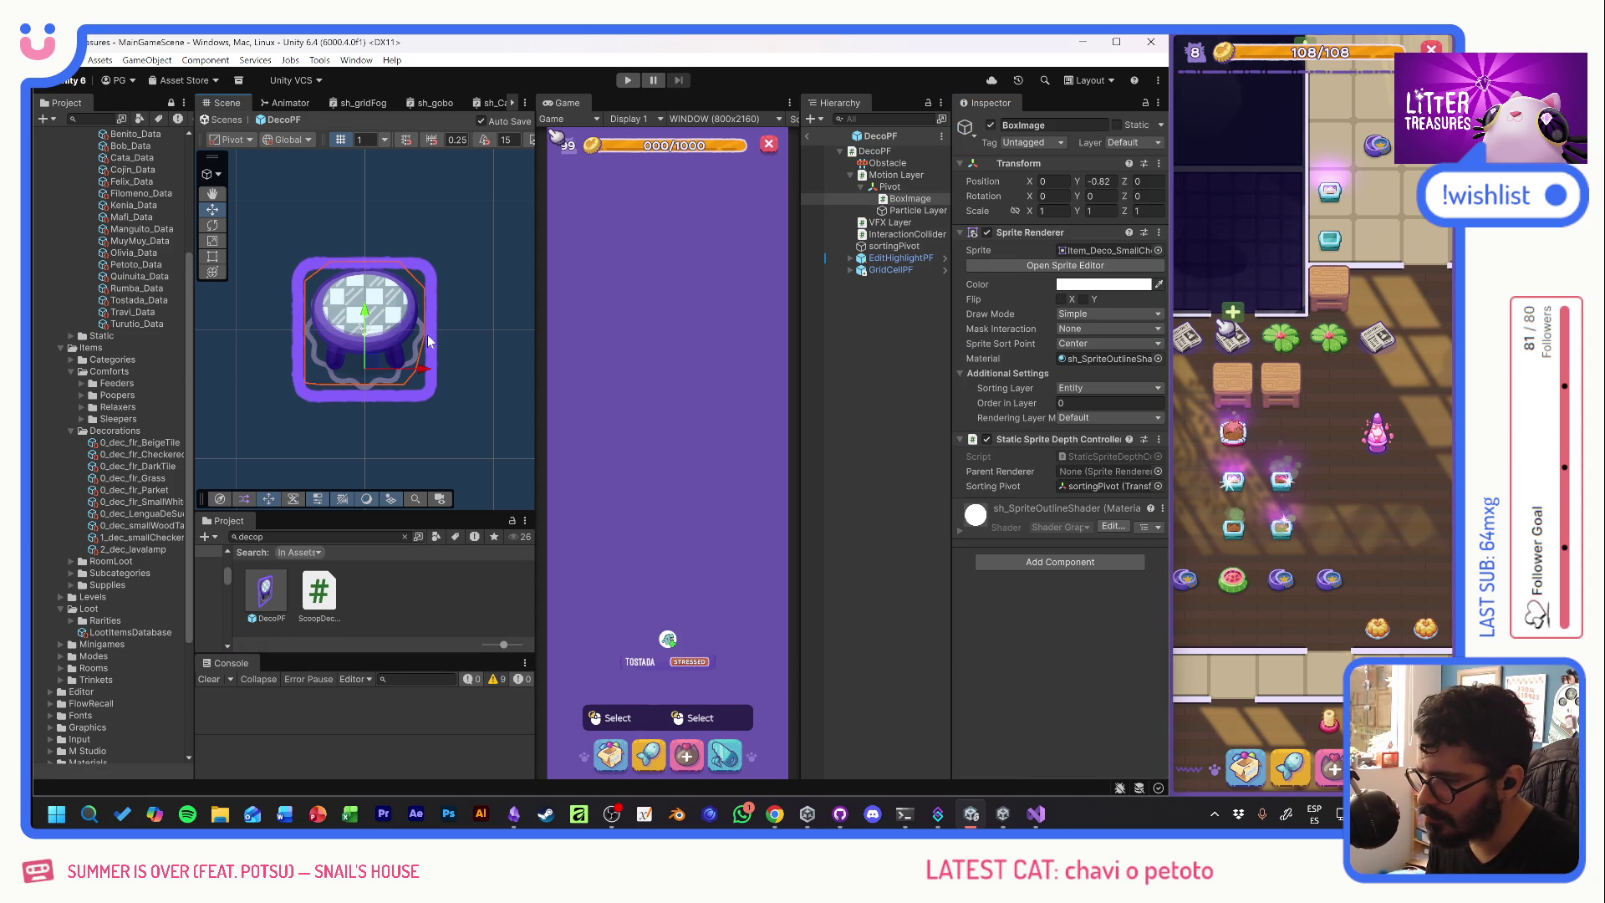
pyautogui.click(1158, 251)
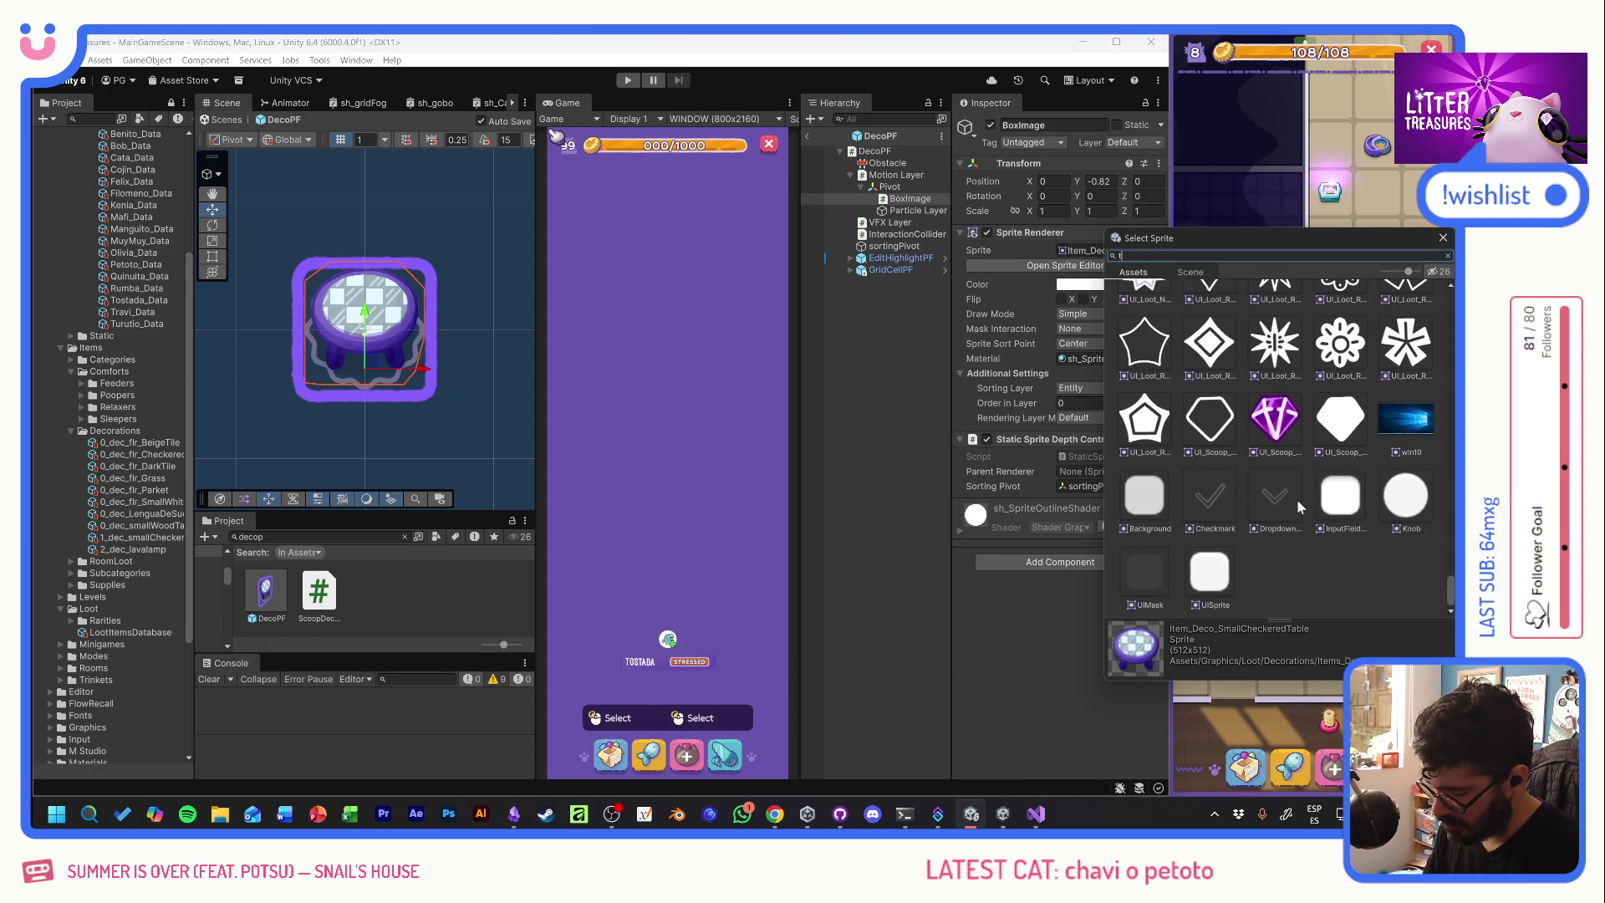
pyautogui.write('tabl')
pyautogui.doubleClick(1270, 293)
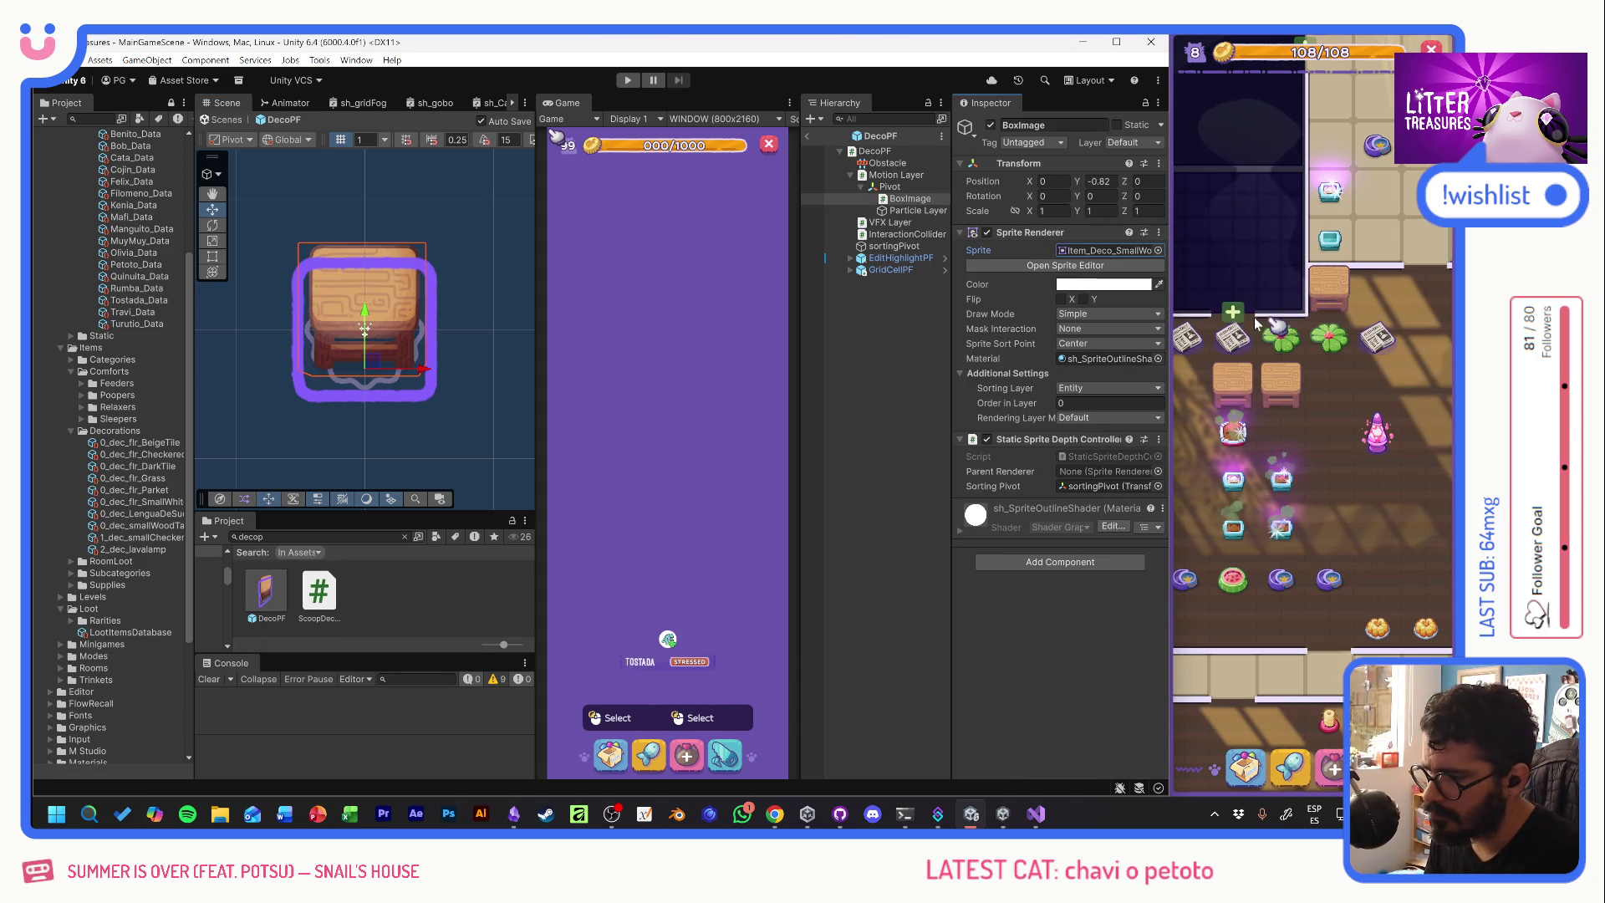
pyautogui.moveTo(368, 303); pyautogui.dragTo(369, 326)
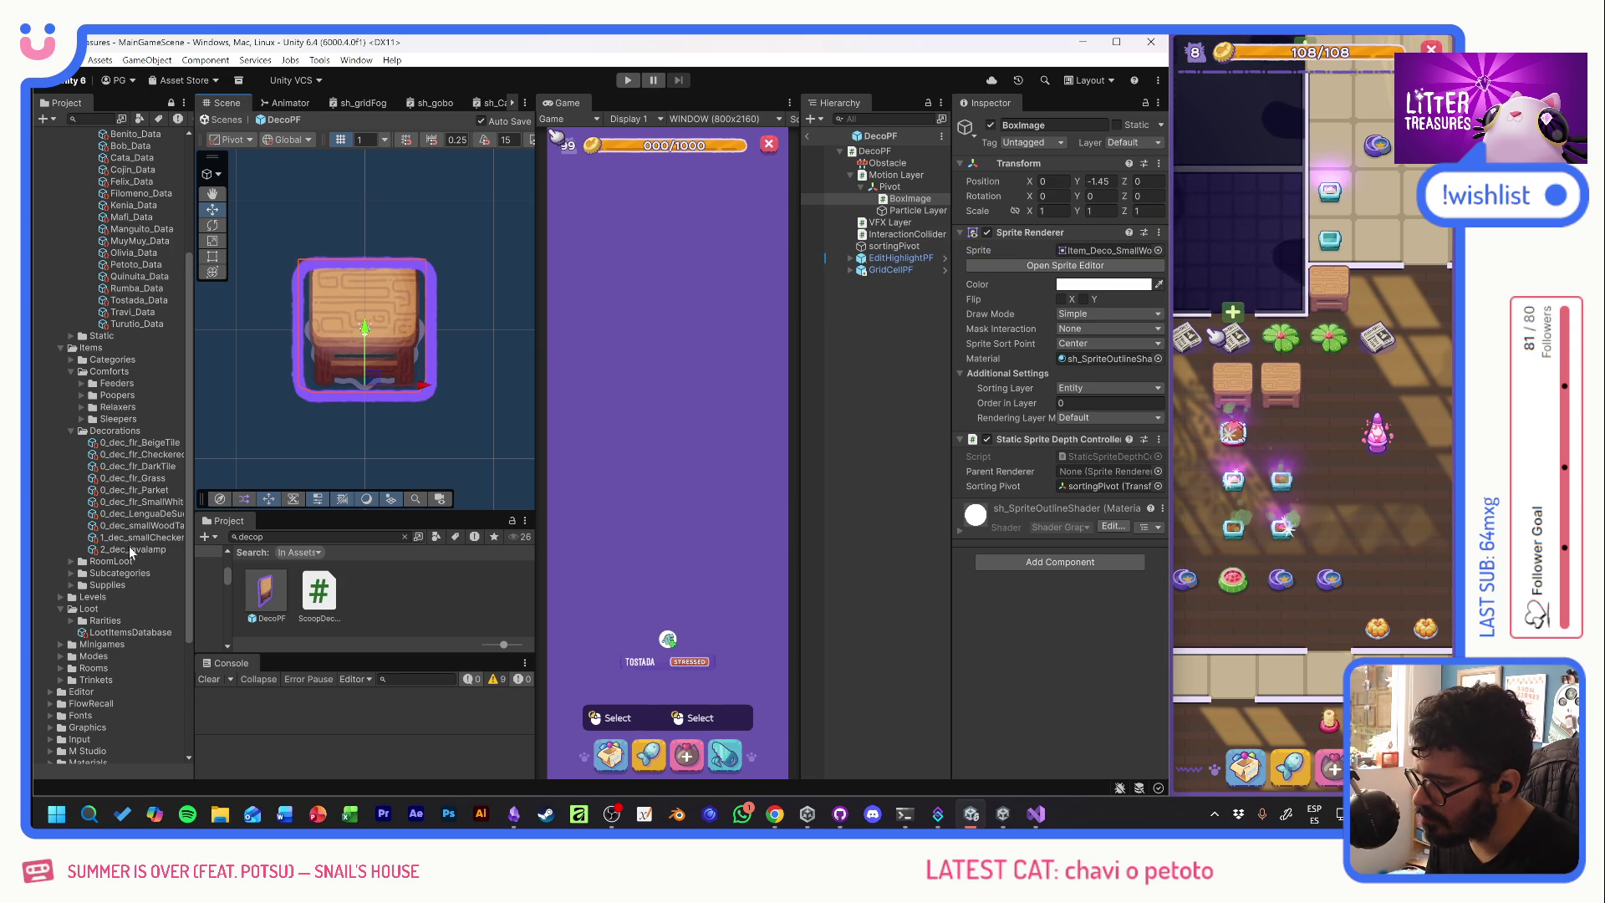
# - Give the 0_dec_smallWoodTable item data a -1.45 pivot offset and return to the game
pyautogui.click(138, 525)
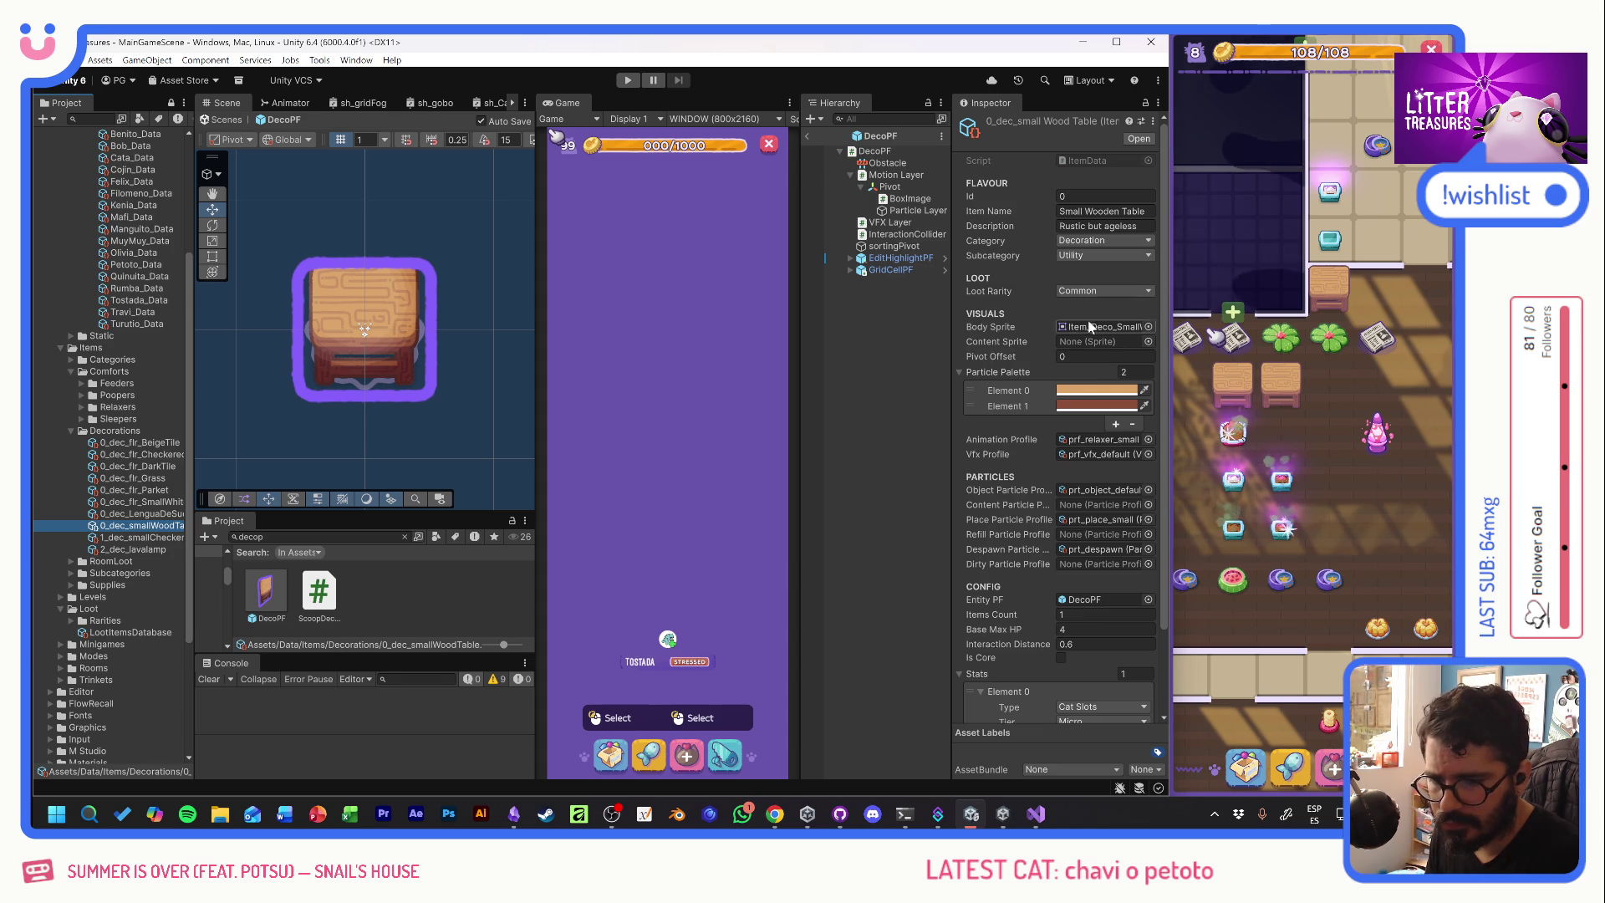
pyautogui.click(1104, 357)
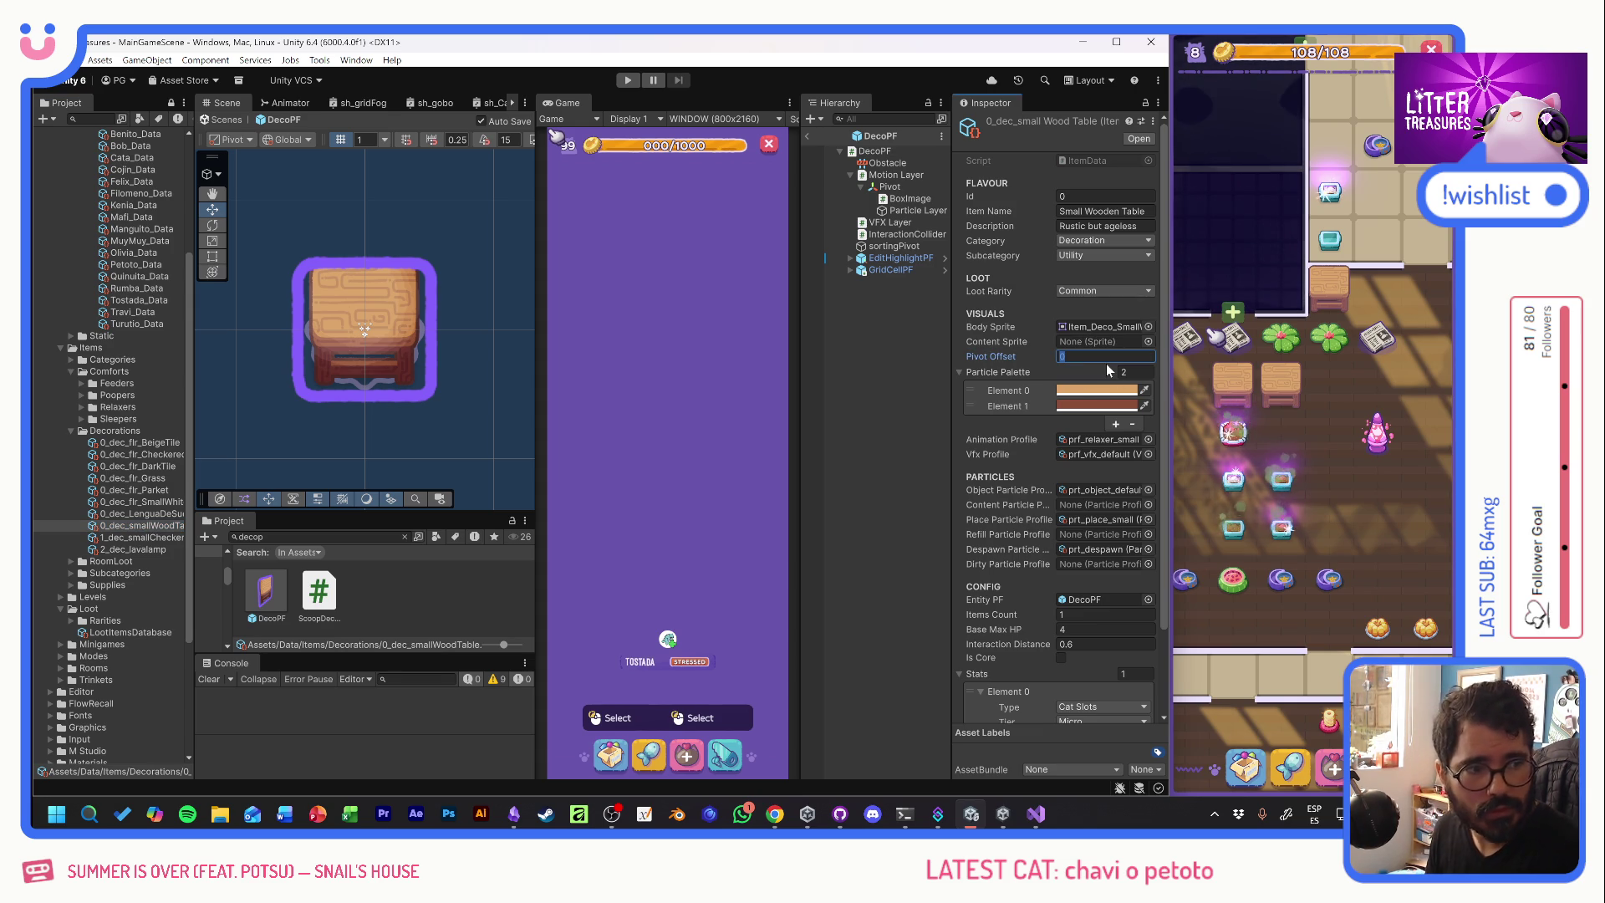
pyautogui.write('-1.45')
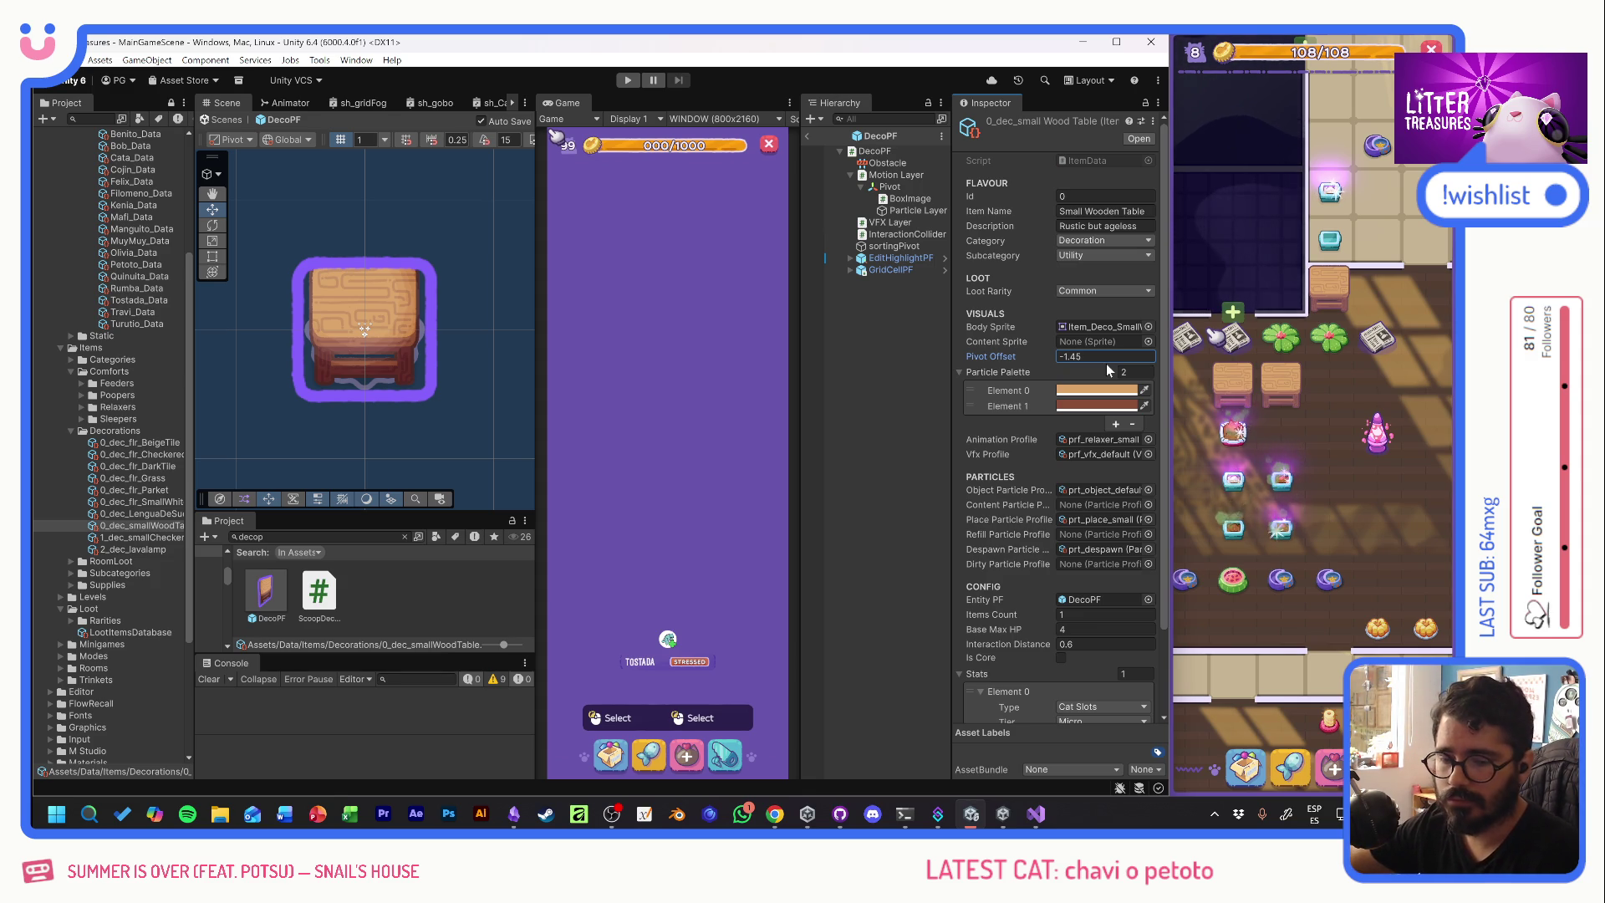
pyautogui.click(1350, 481)
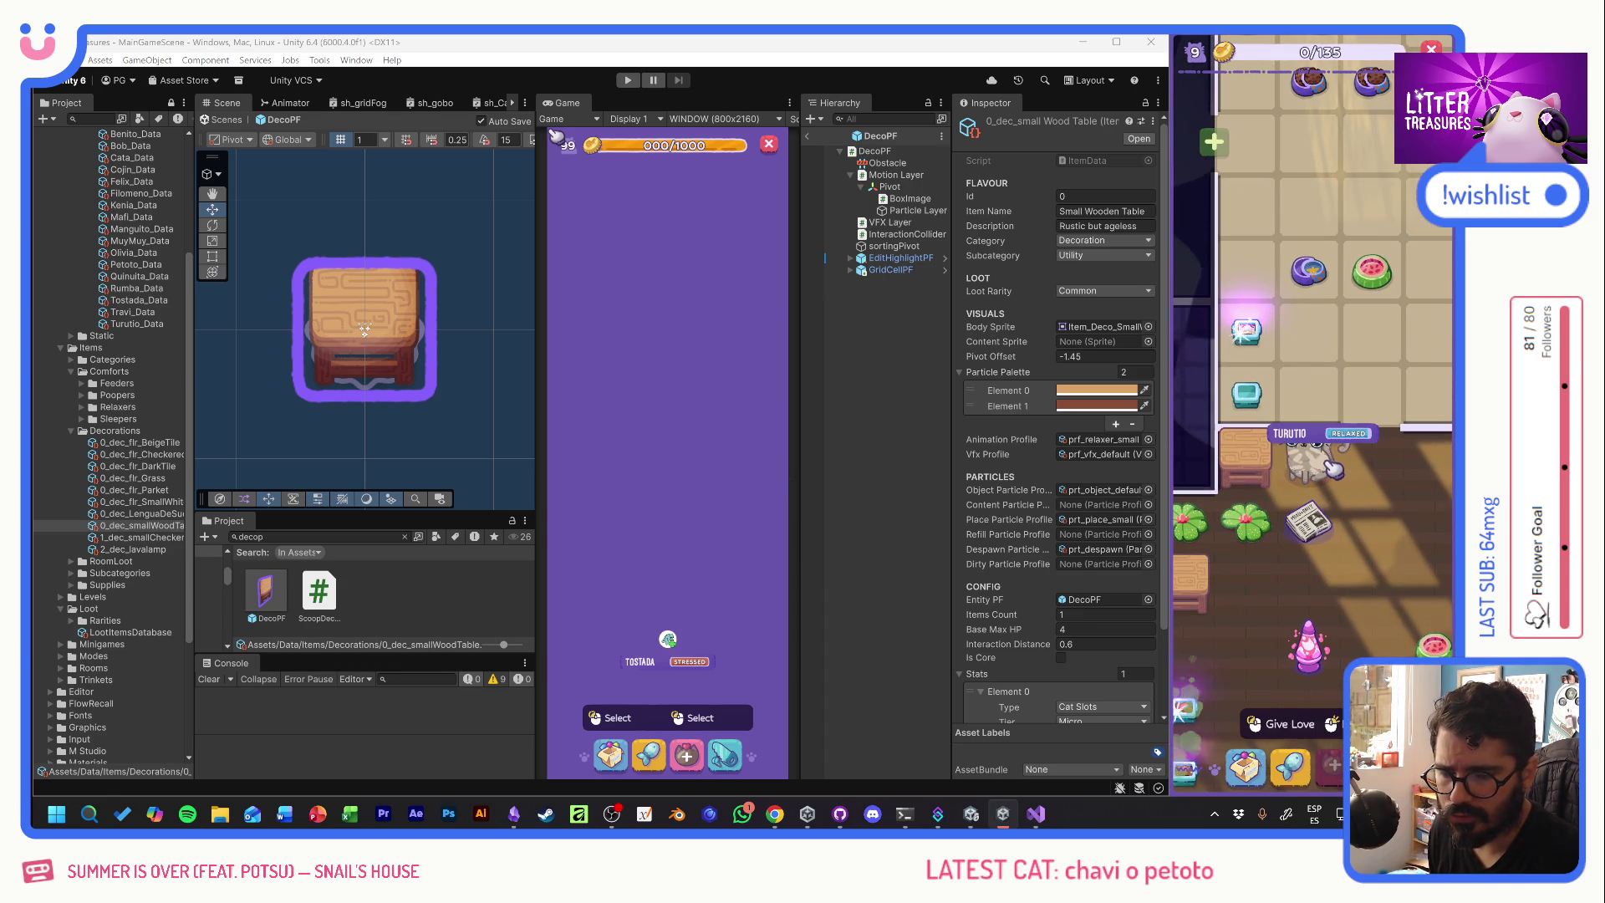
# - Pan around the game's rooms and check two litter boxes' treasure status
pyautogui.scroll(-5, 1335, 471)
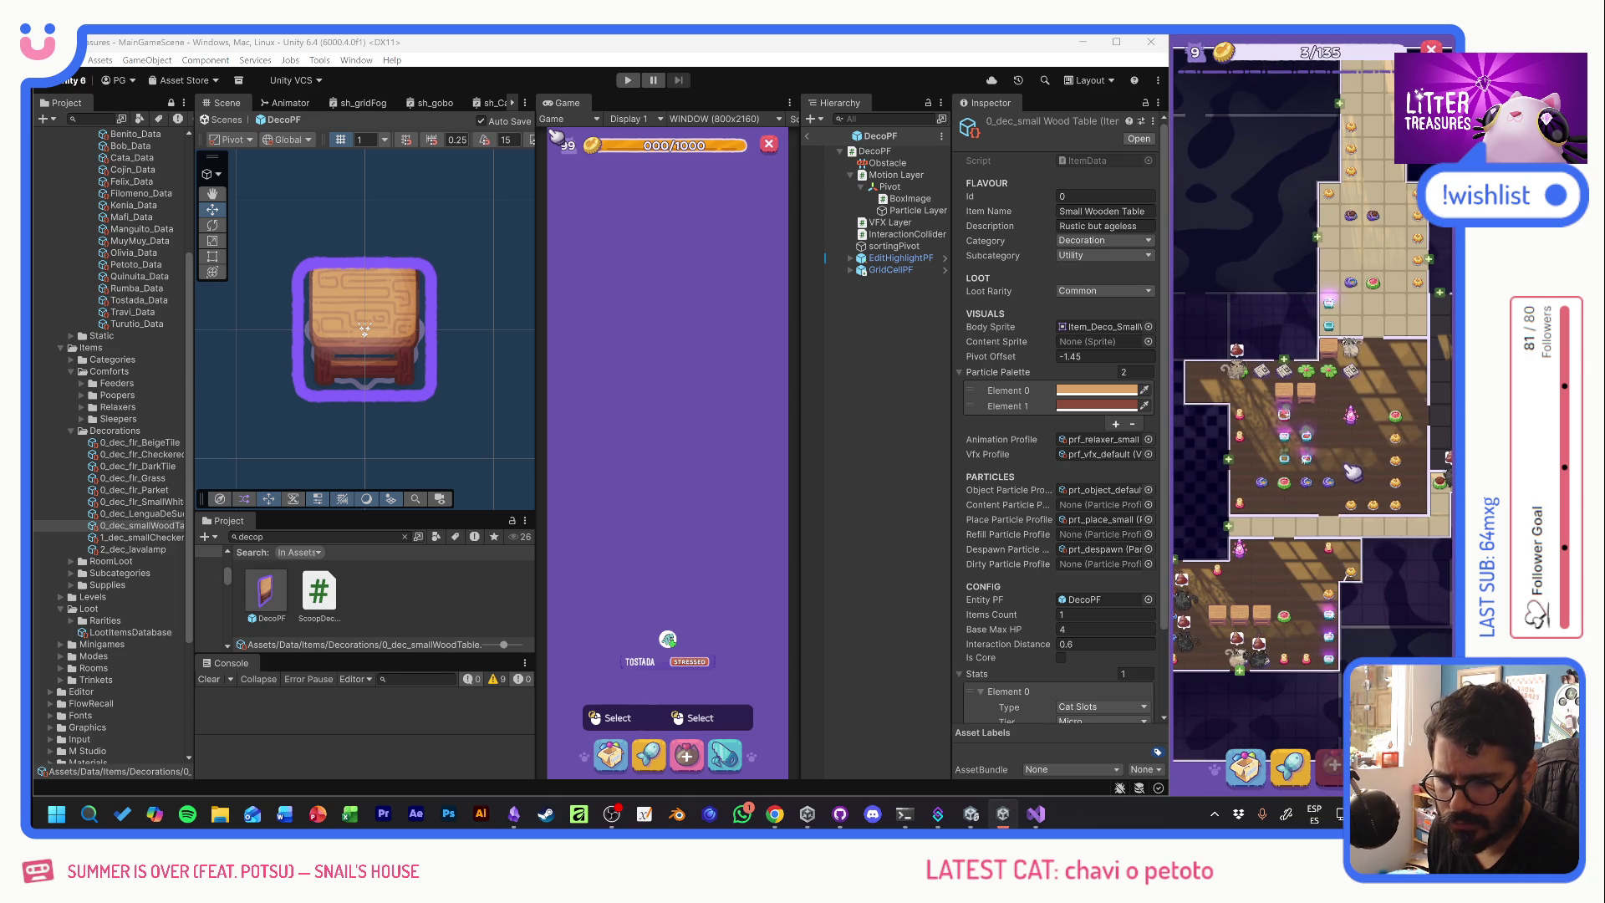
pyautogui.scroll(3, 1306, 587)
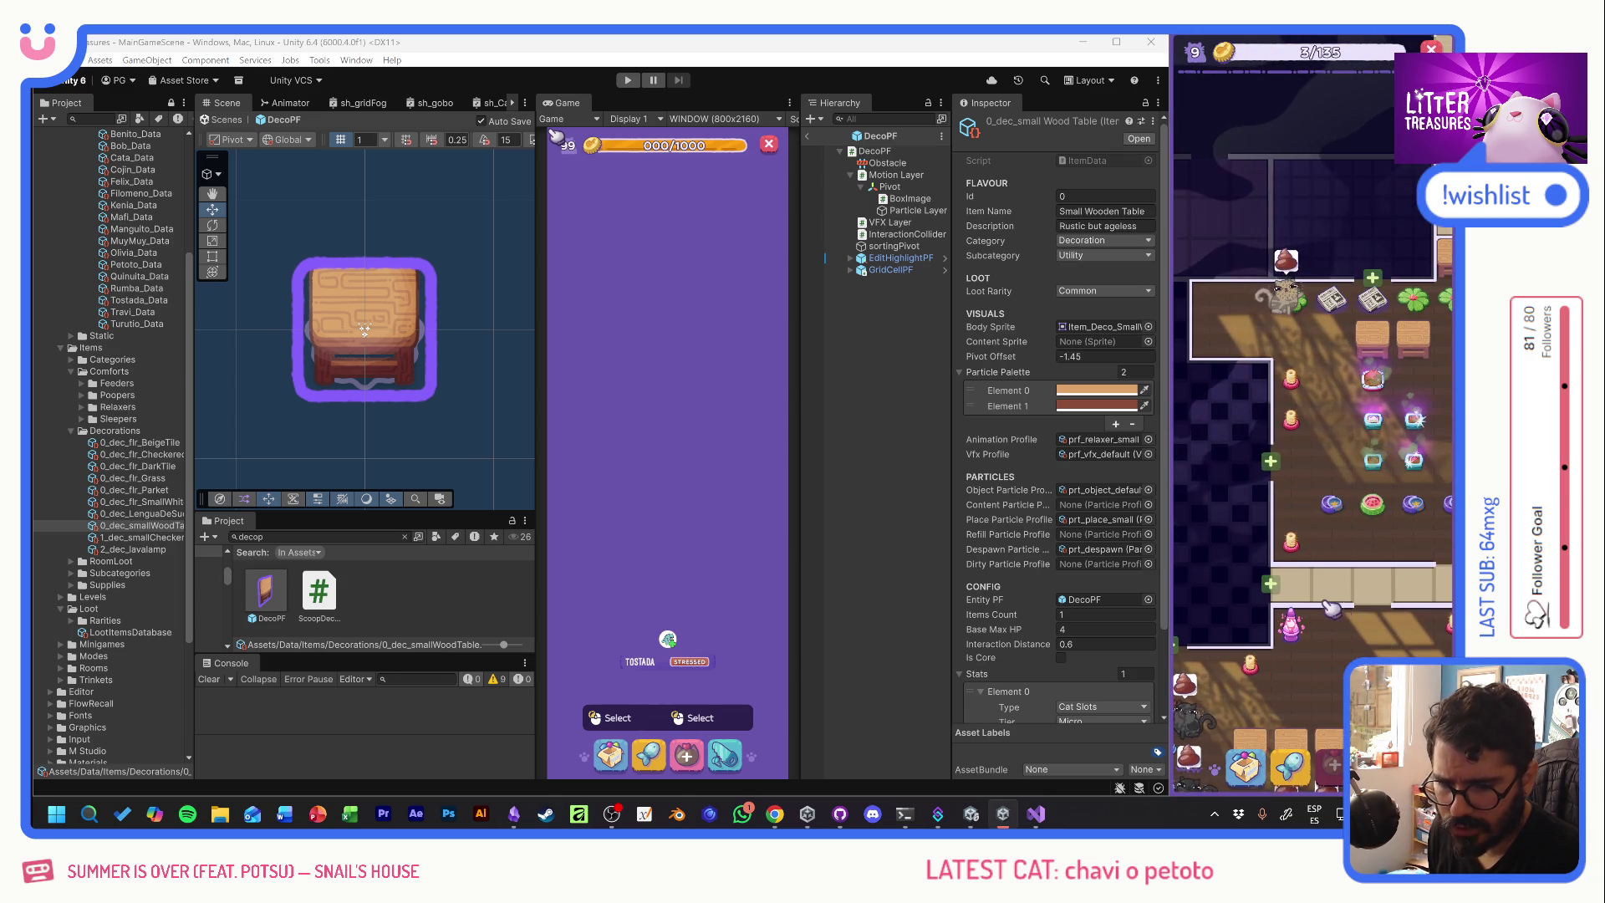
pyautogui.moveTo(1369, 595)
pyautogui.mouseDown()
pyautogui.moveTo(1261, 542)
pyautogui.moveTo(1230, 647)
pyautogui.moveTo(1144, 426)
pyautogui.mouseUp()
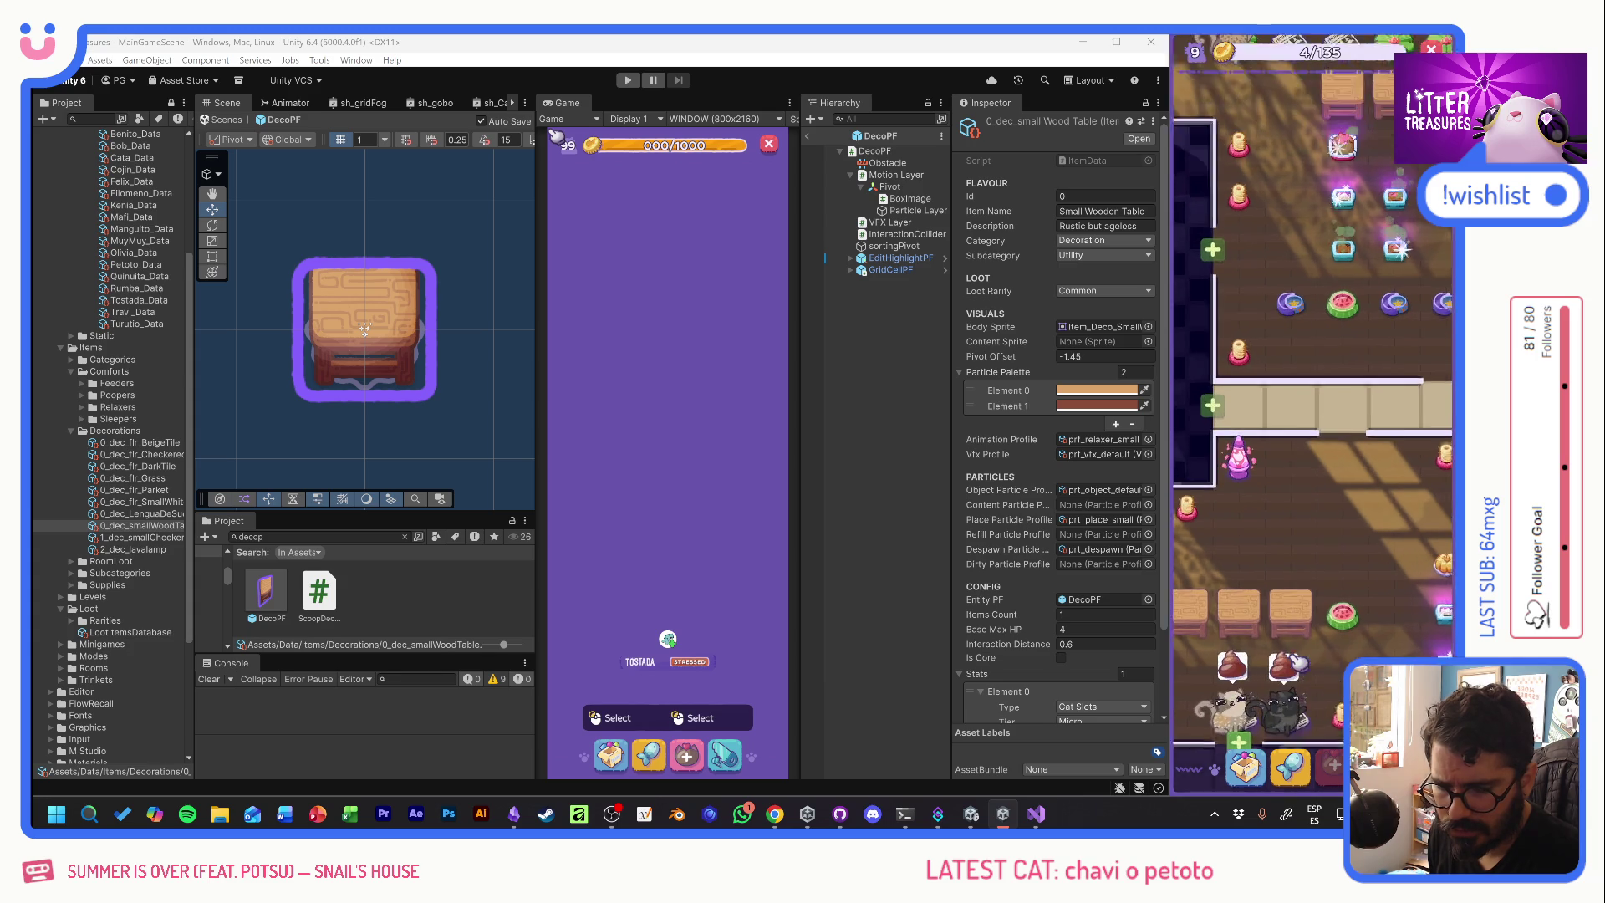
pyautogui.moveTo(1297, 668); pyautogui.dragTo(1272, 551)
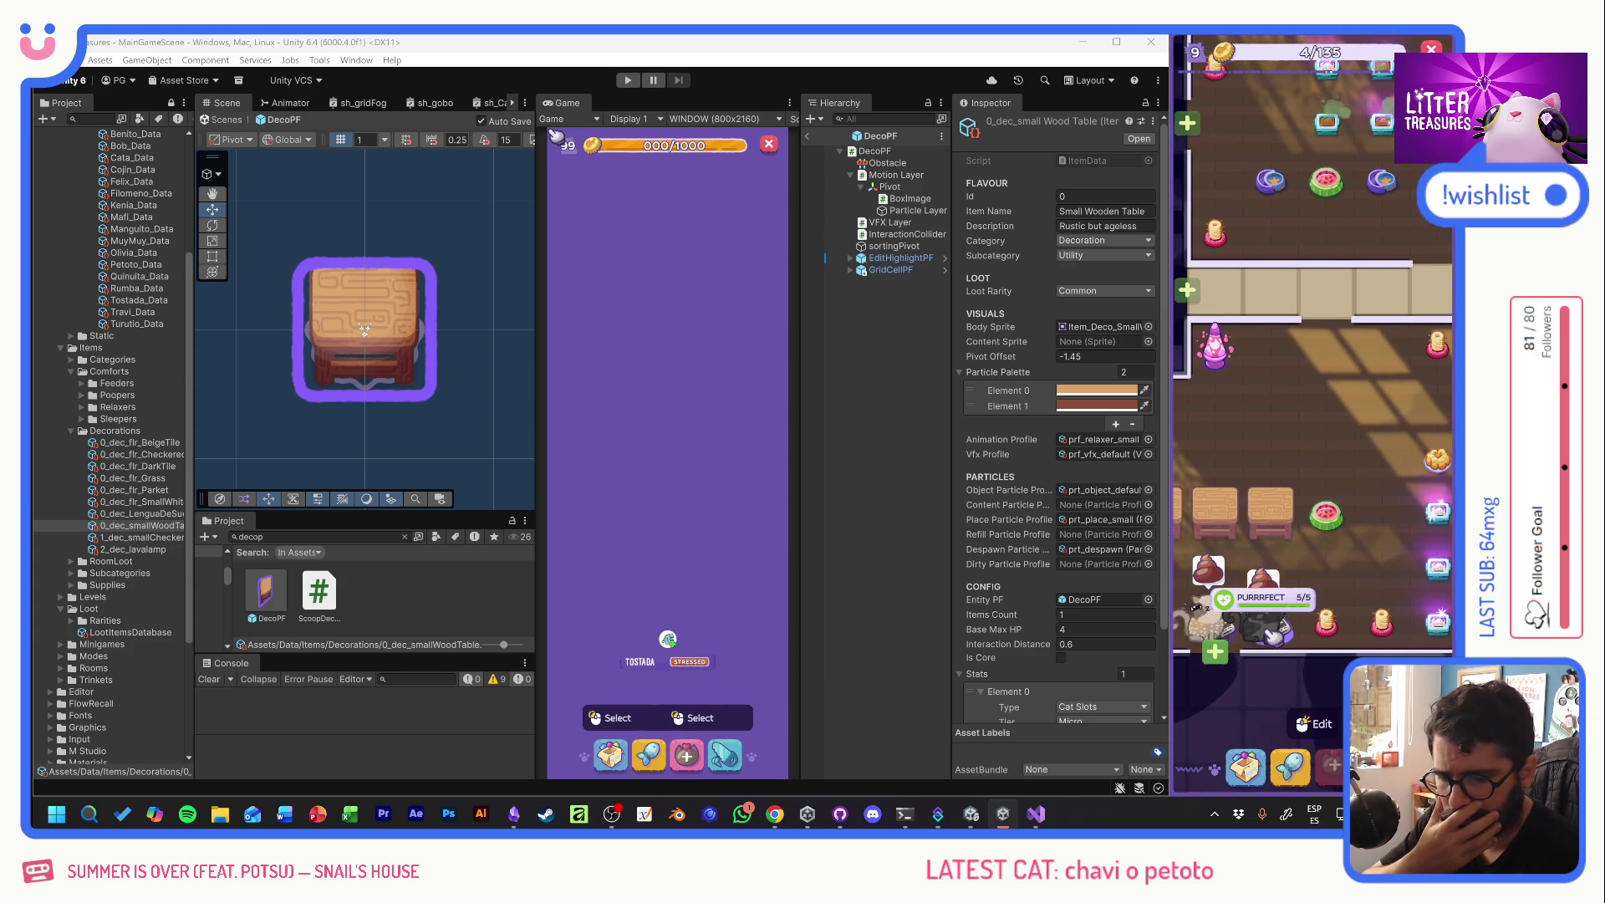
pyautogui.click(1437, 460)
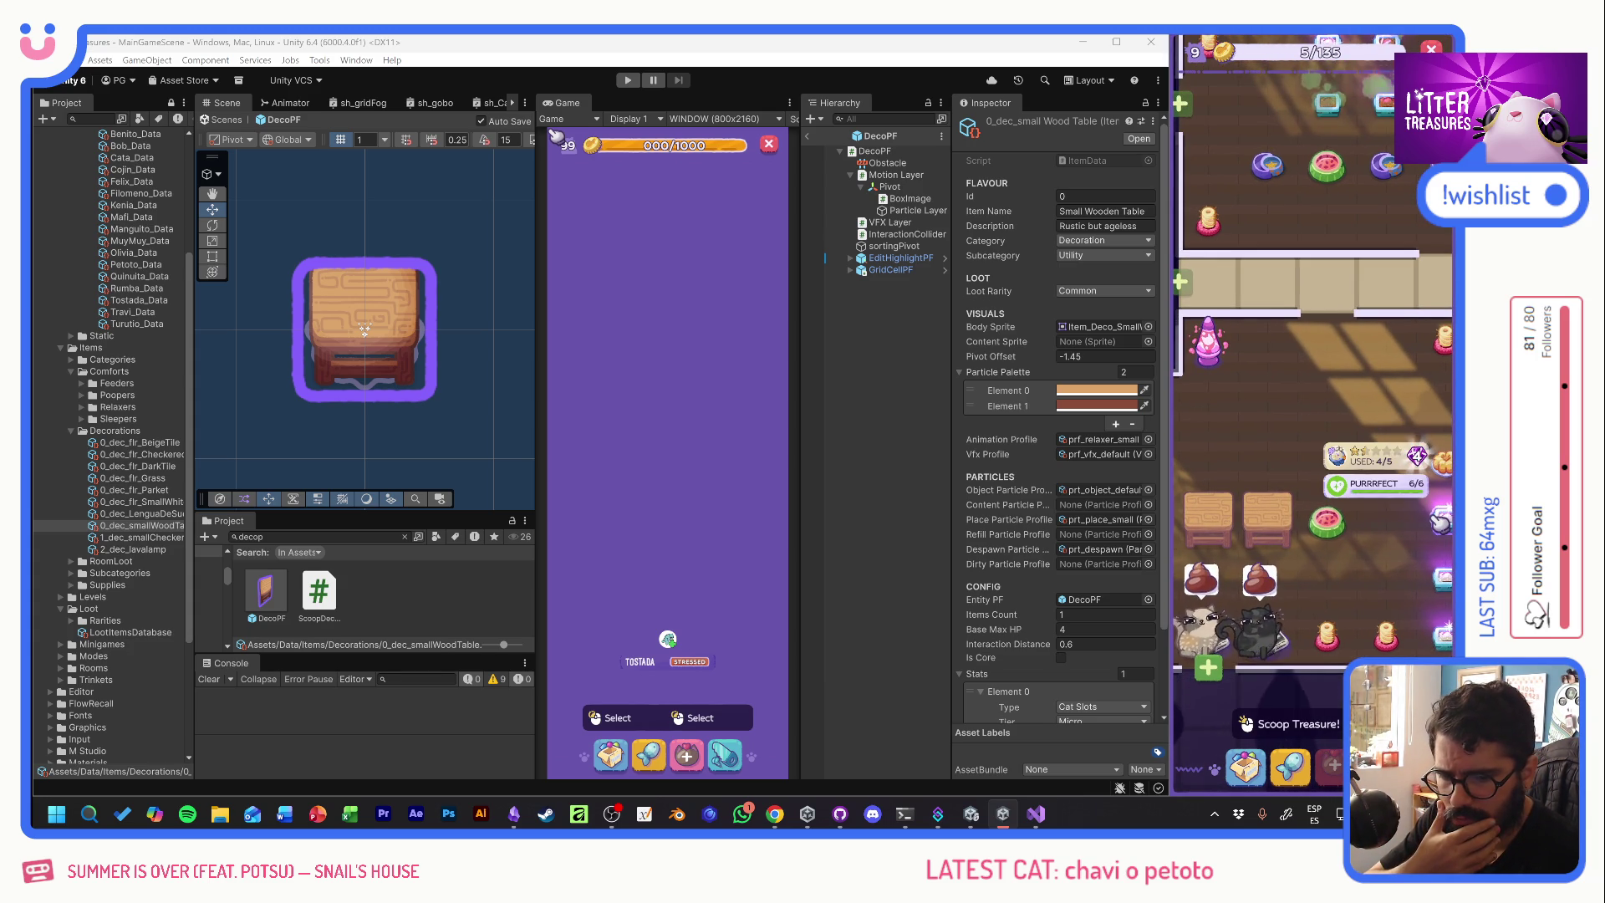
pyautogui.moveTo(1439, 520); pyautogui.dragTo(1350, 436)
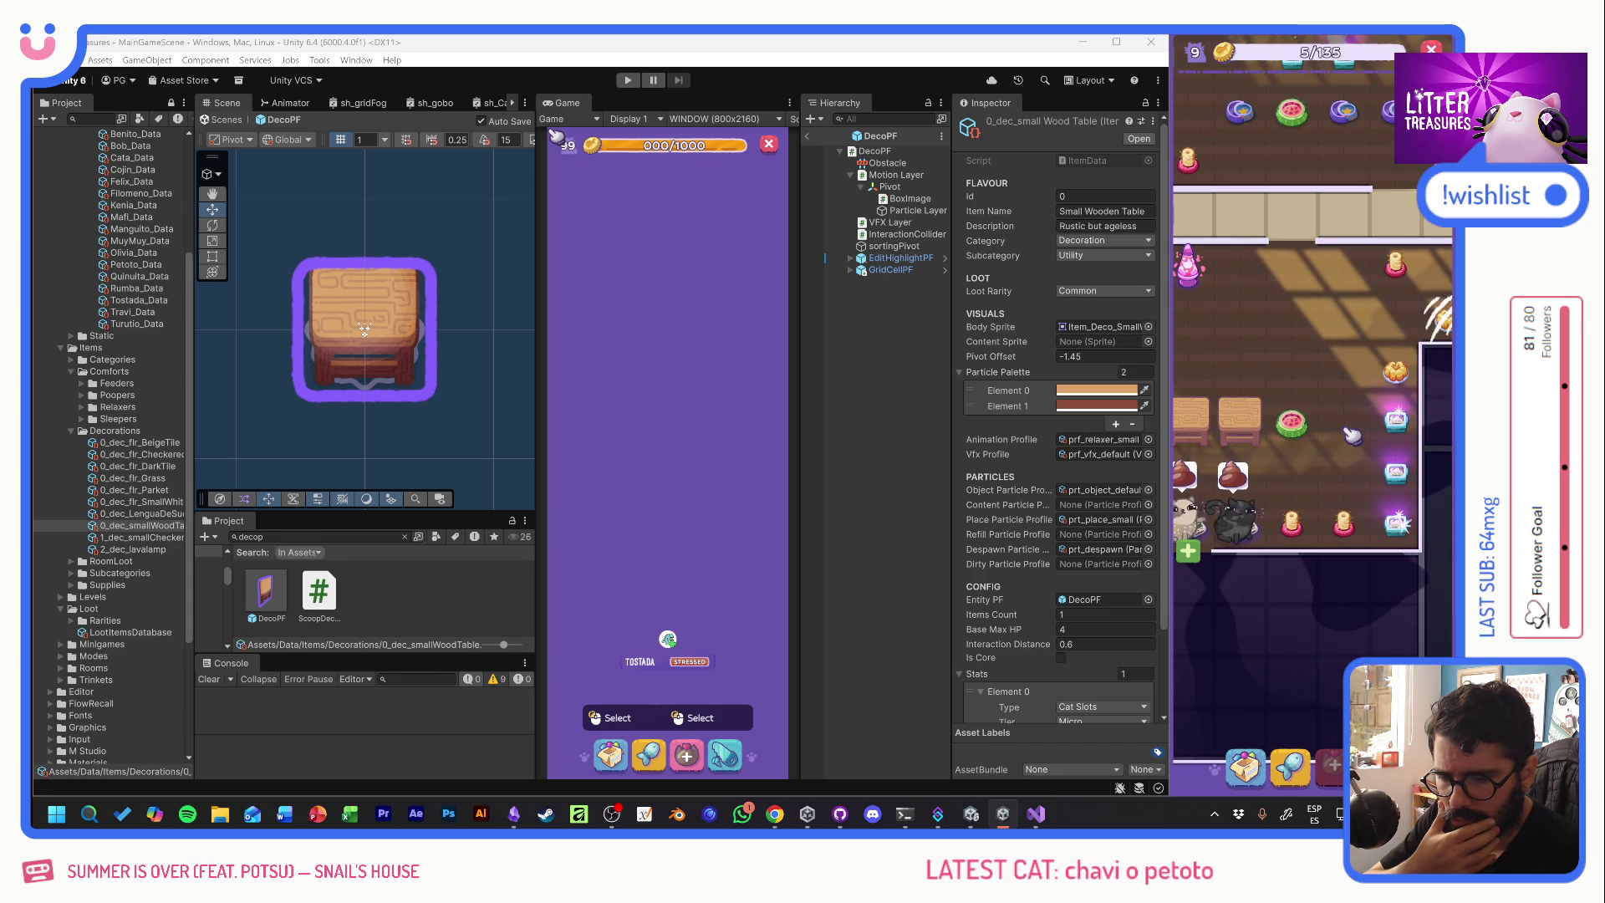
pyautogui.click(1404, 527)
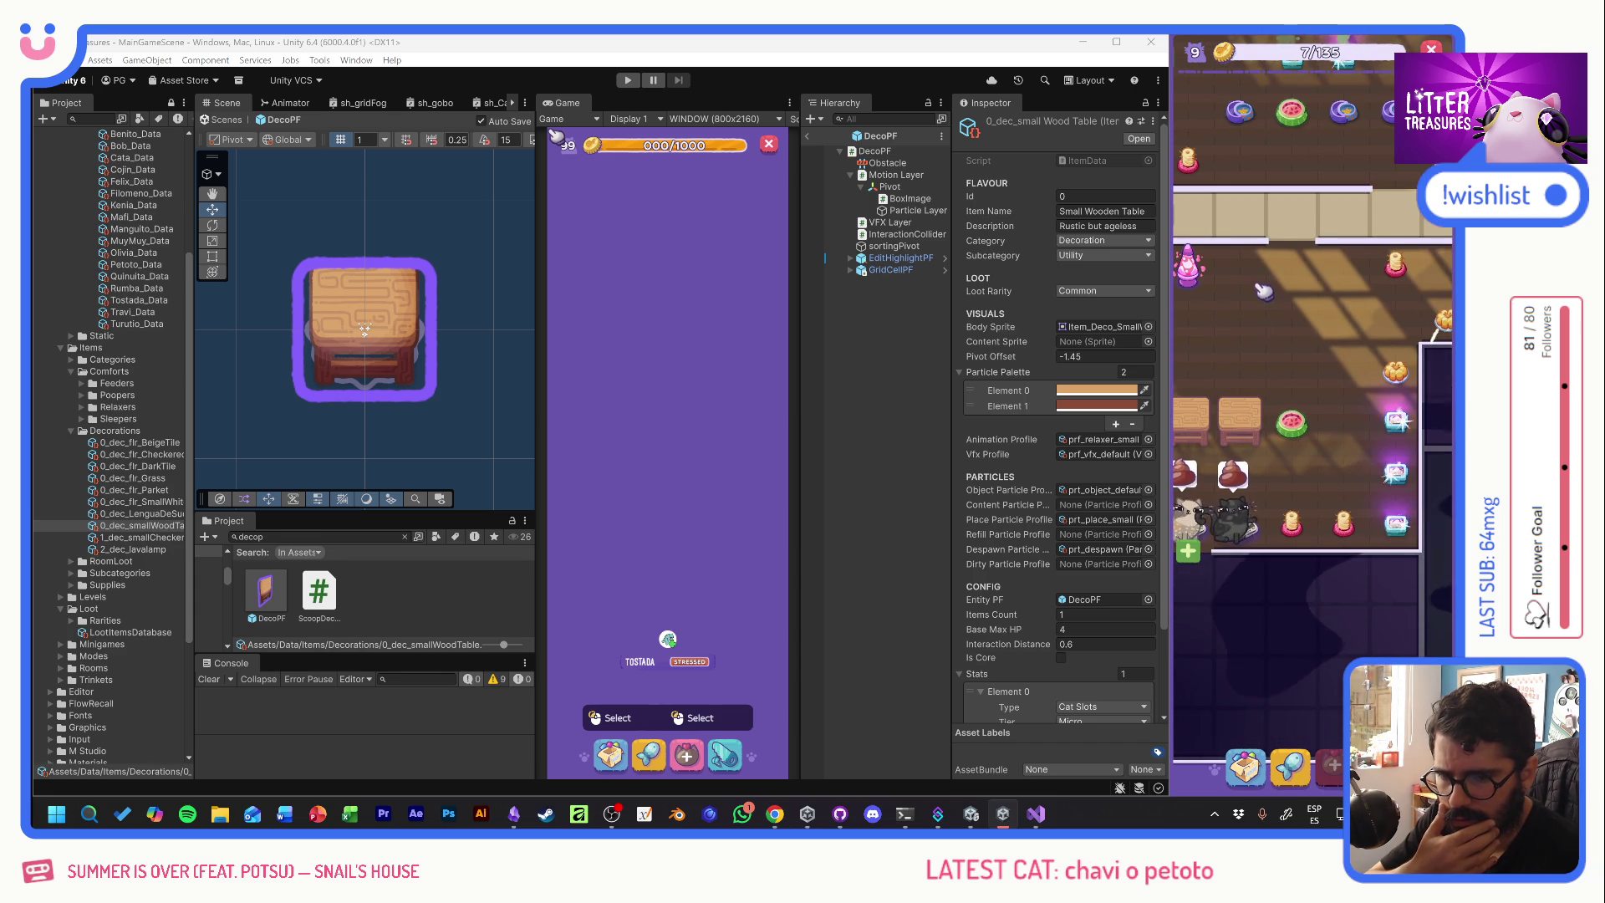
# - Move to a neighbouring room and start scooping treasure from the damaged litter box
pyautogui.scroll(3, 1254, 493)
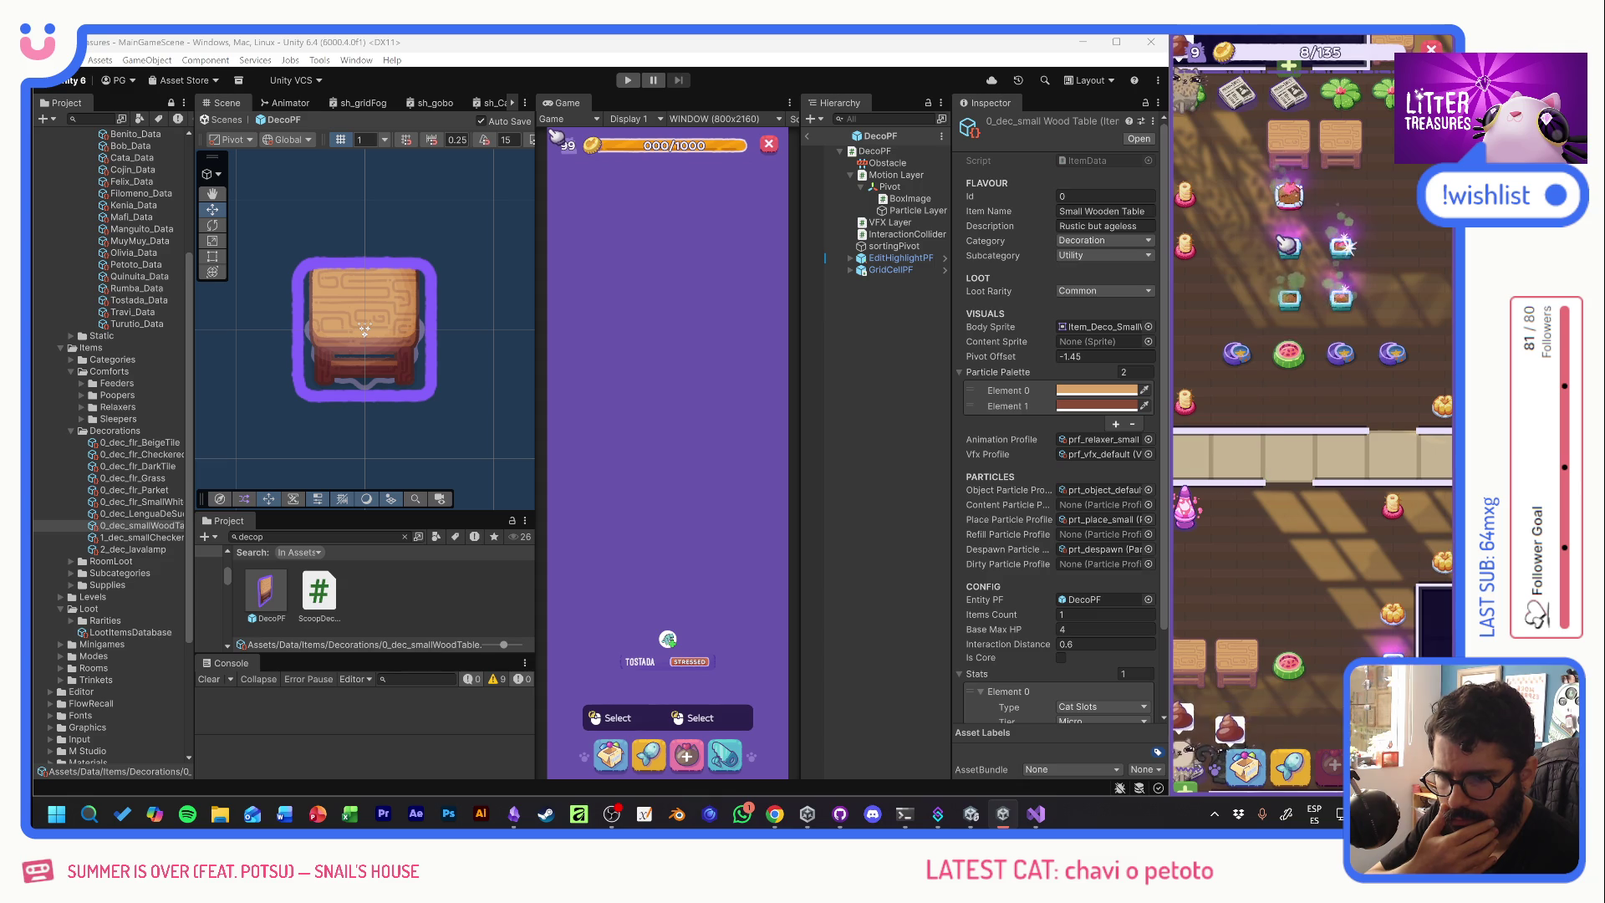
pyautogui.moveTo(1288, 590)
pyautogui.mouseDown()
pyautogui.moveTo(1348, 455)
pyautogui.moveTo(1378, 470)
pyautogui.mouseUp()
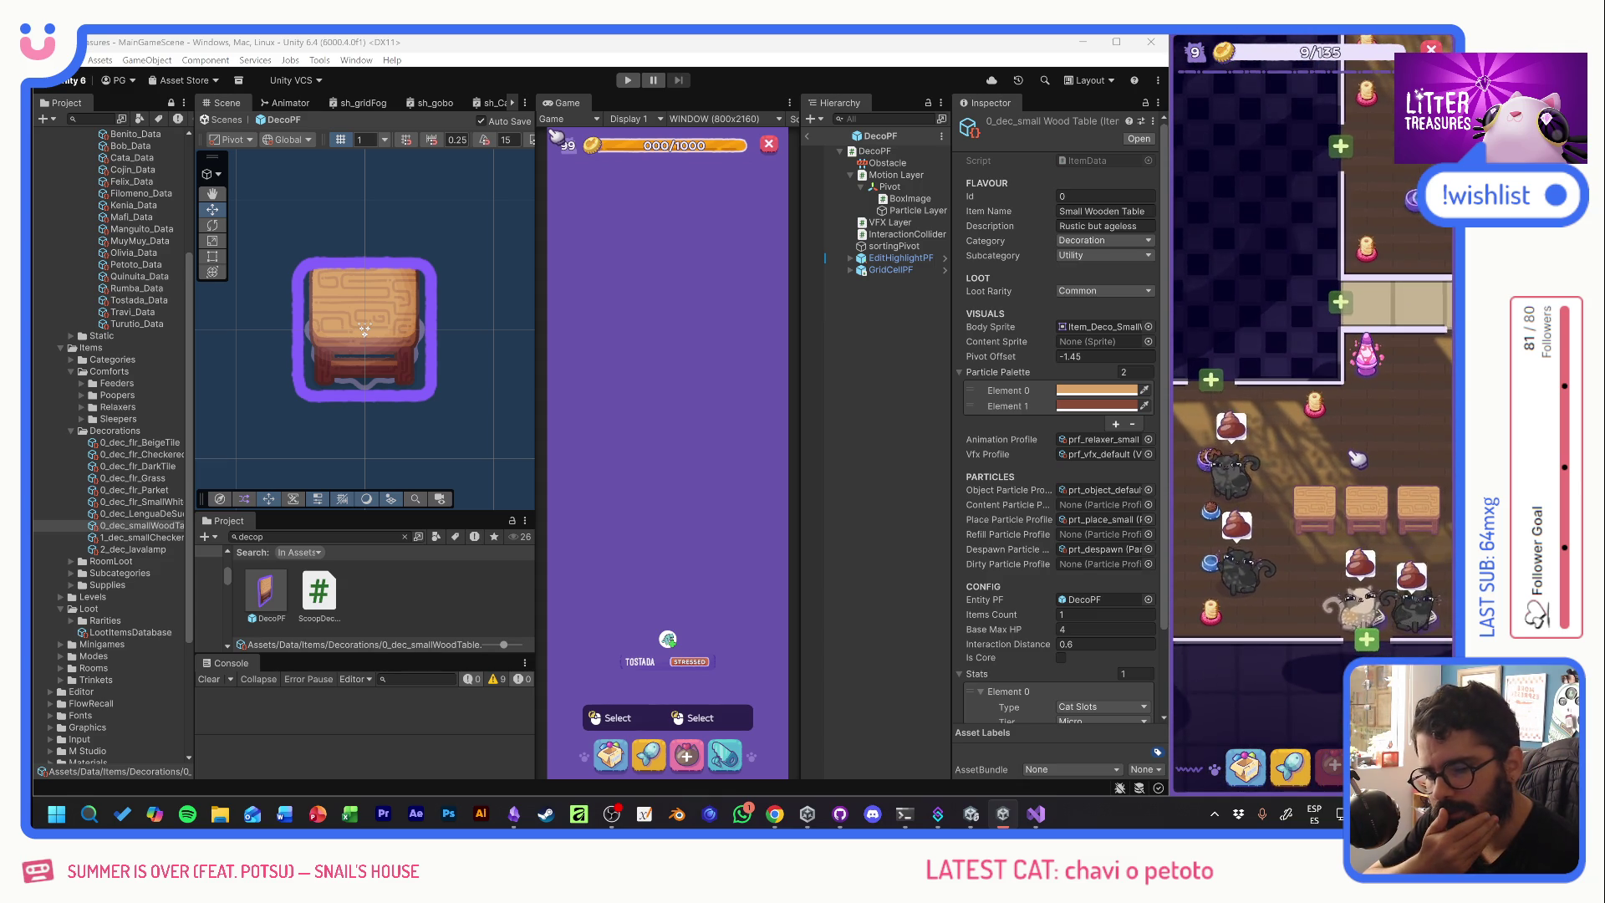
pyautogui.moveTo(1378, 470); pyautogui.dragTo(1270, 443)
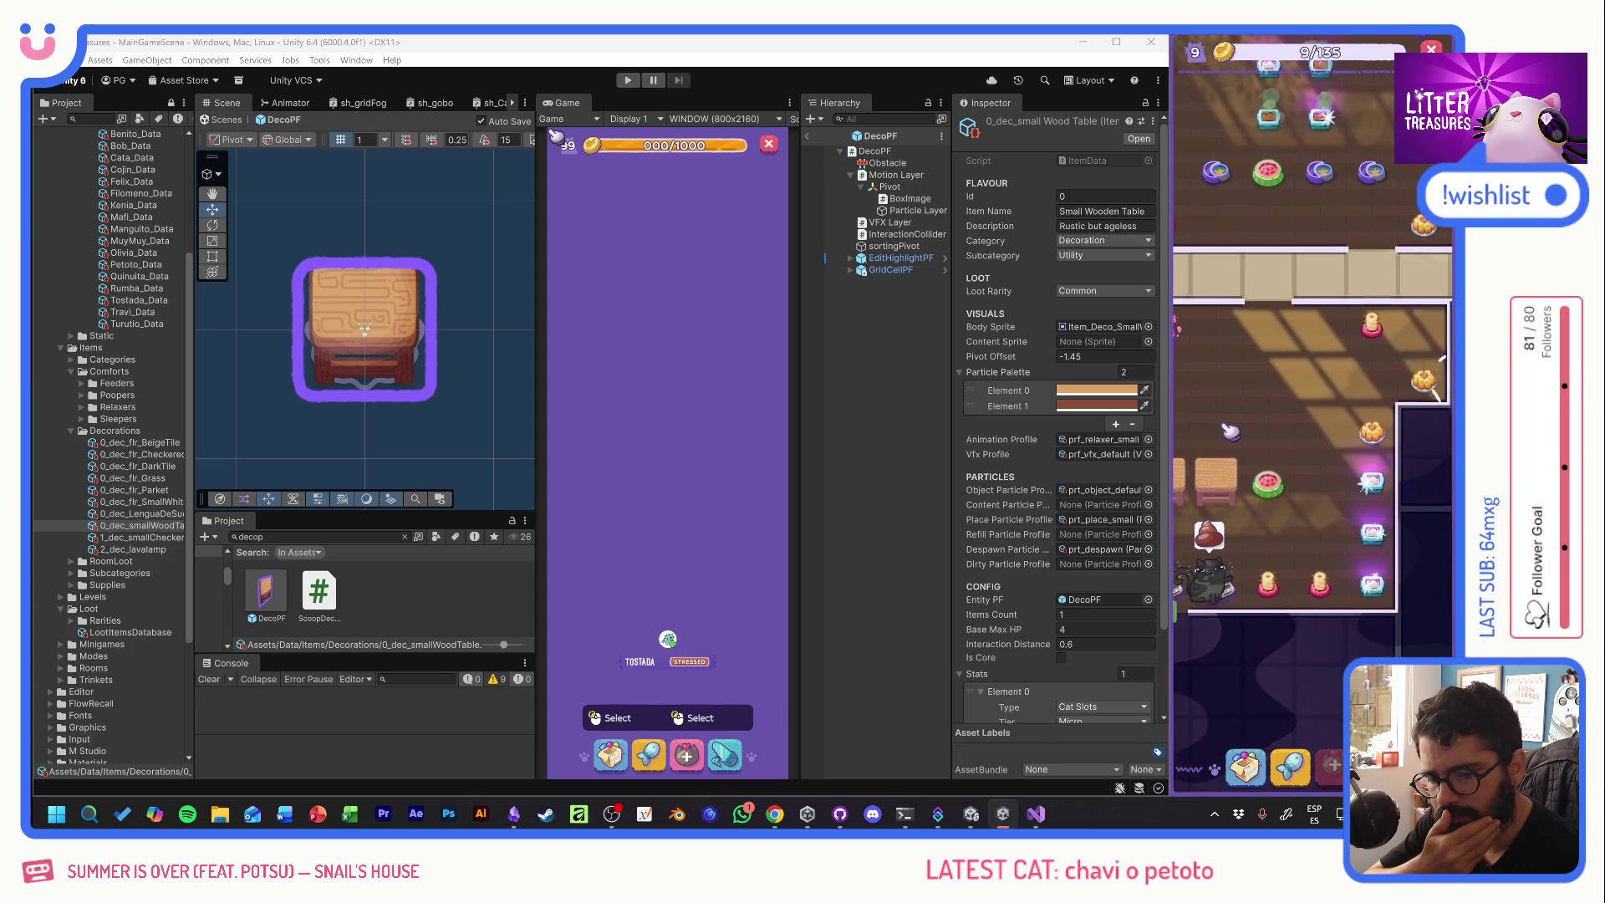
pyautogui.moveTo(1379, 609)
pyautogui.scroll(3, 1304, 568)
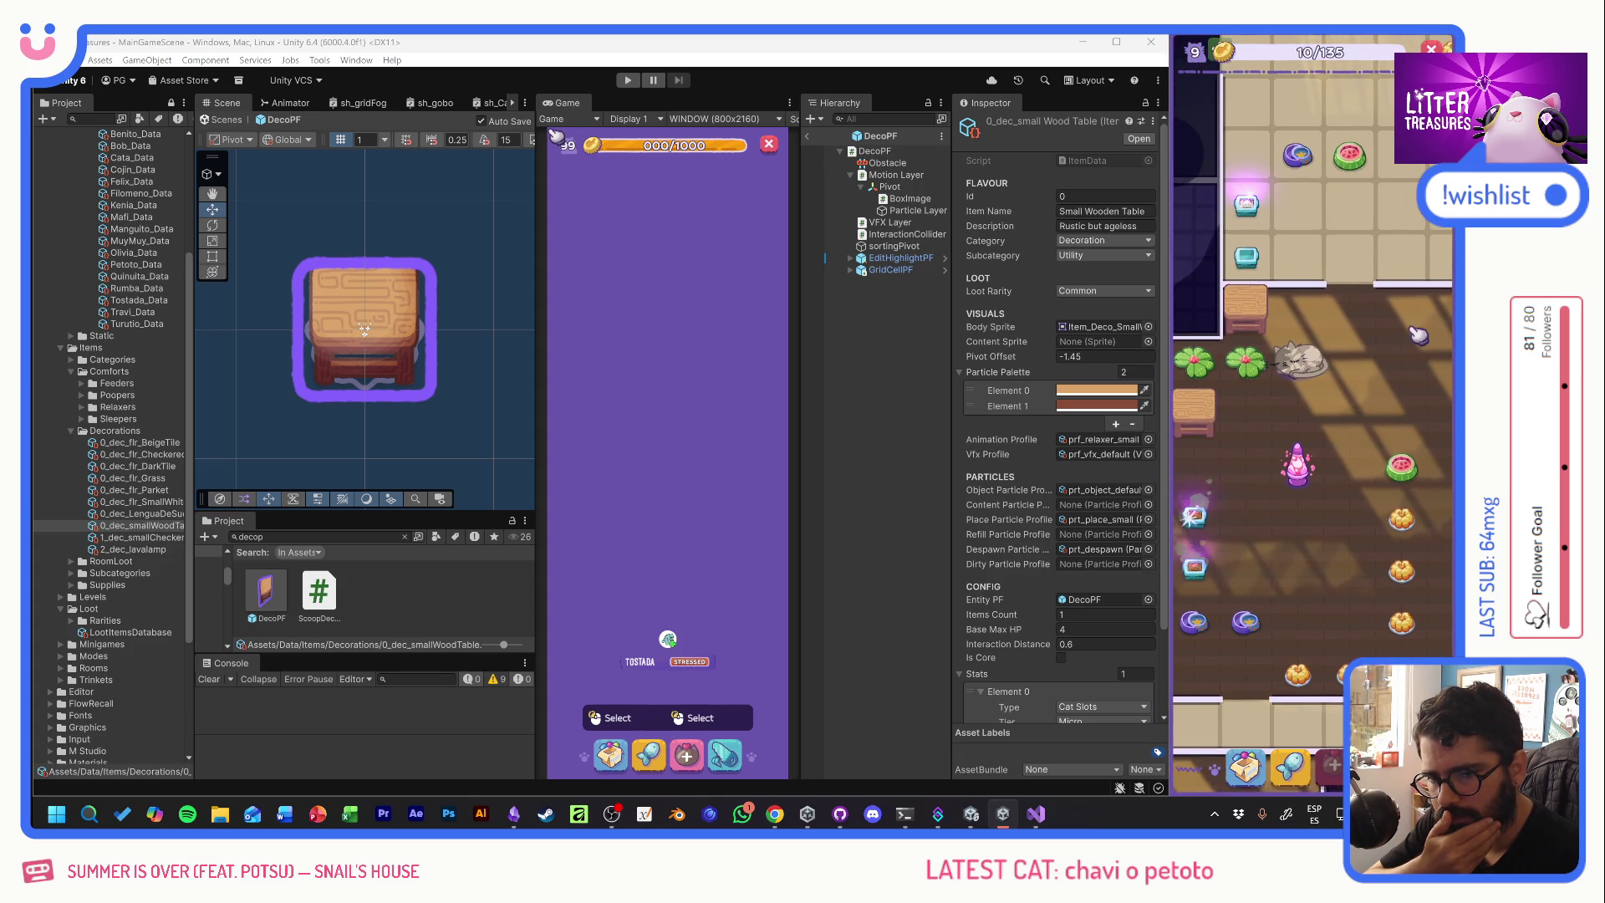
pyautogui.moveTo(1389, 268)
pyautogui.mouseDown()
pyautogui.moveTo(1232, 491)
pyautogui.moveTo(1144, 393)
pyautogui.mouseUp()
pyautogui.moveTo(1349, 456); pyautogui.dragTo(1235, 421)
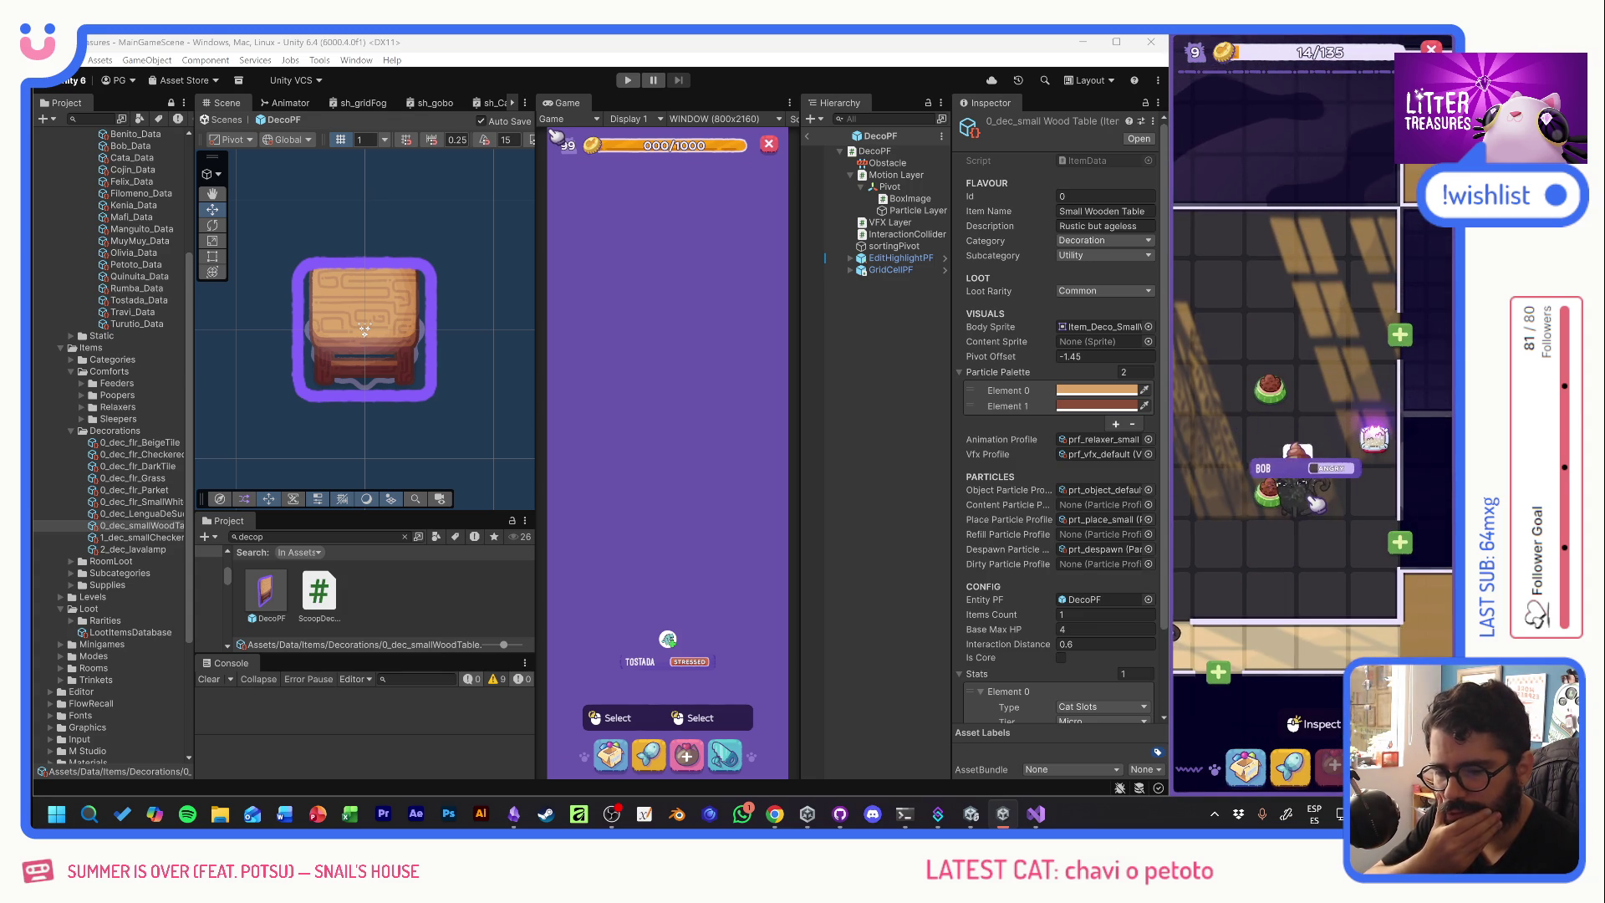
pyautogui.click(1381, 443)
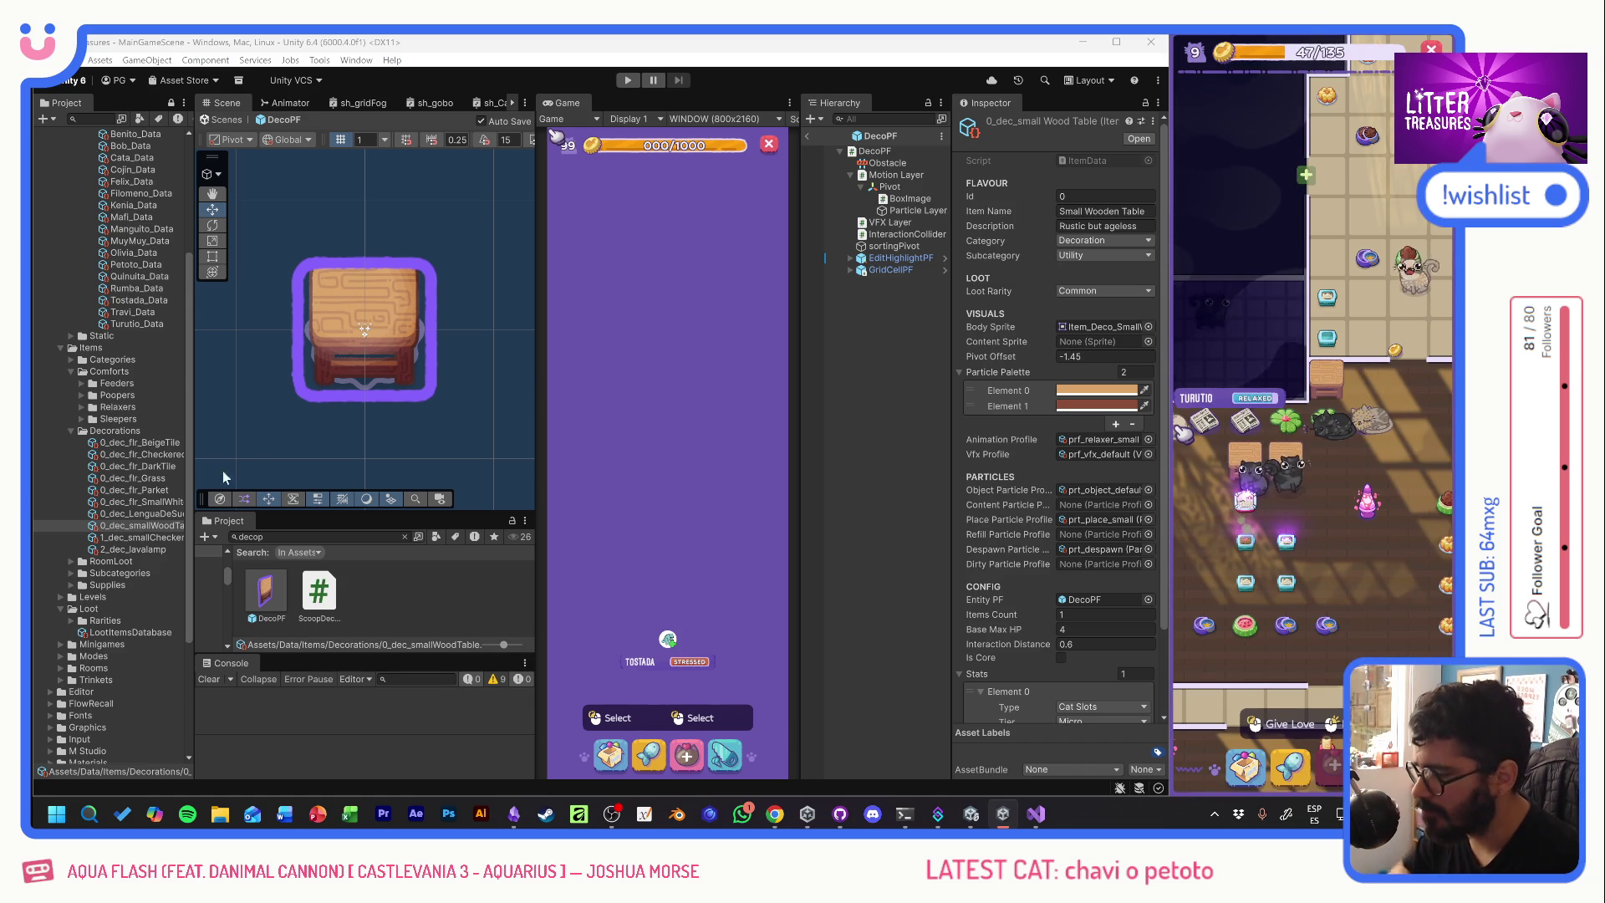
# - Reset the deco prefab's BoxImage Y position to 0 and bring up the 0_ToDo task board
pyautogui.click(158, 514)
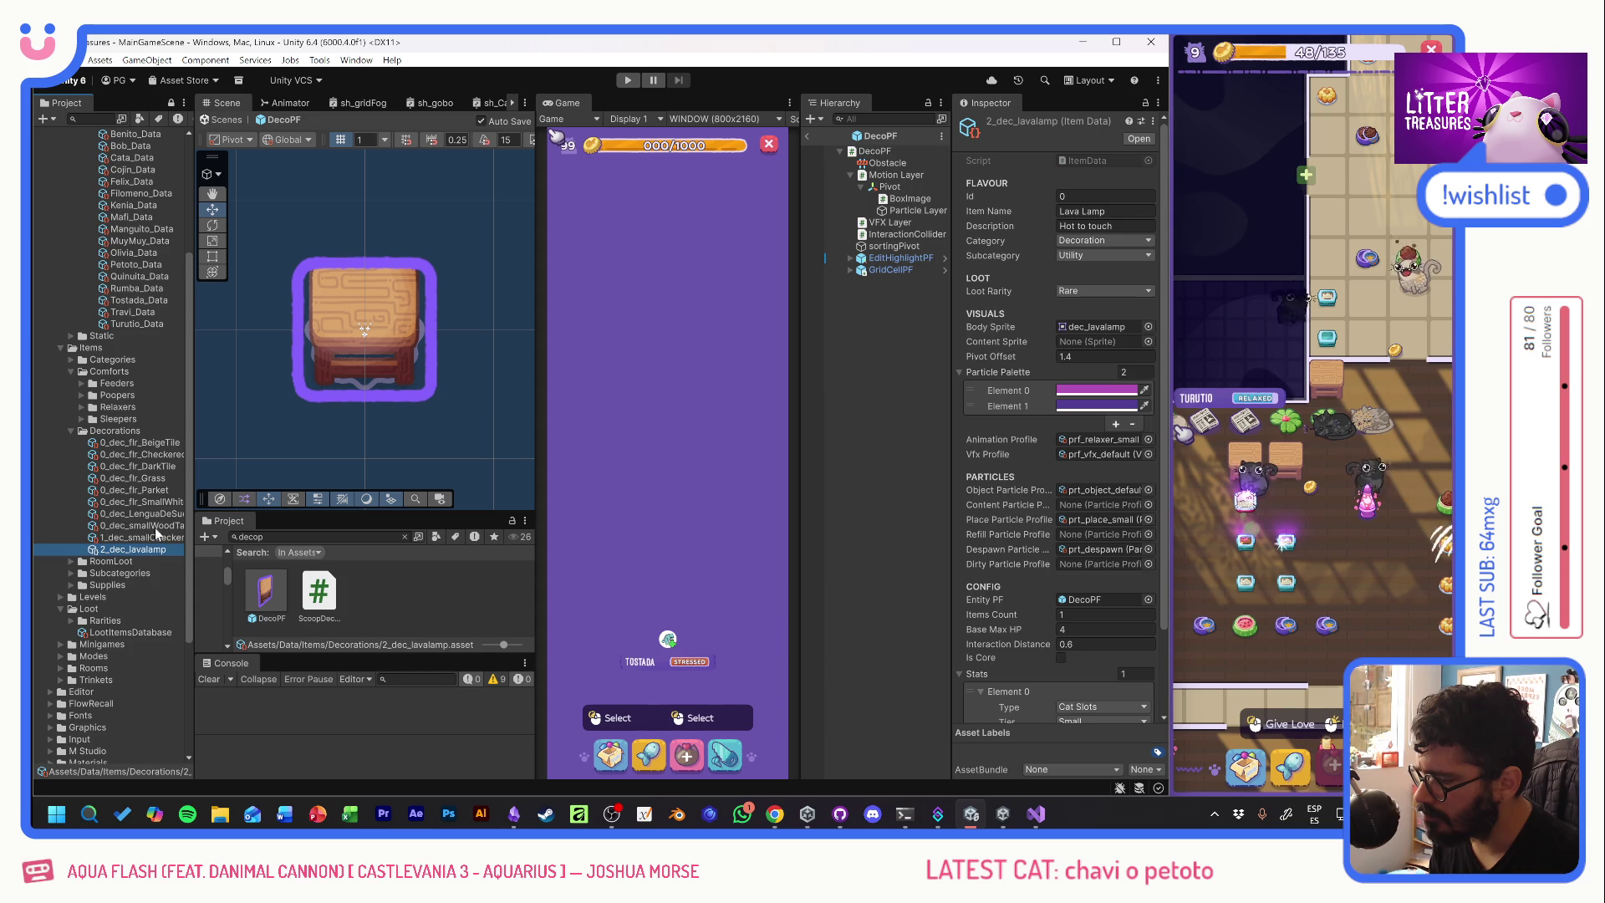
pyautogui.click(909, 198)
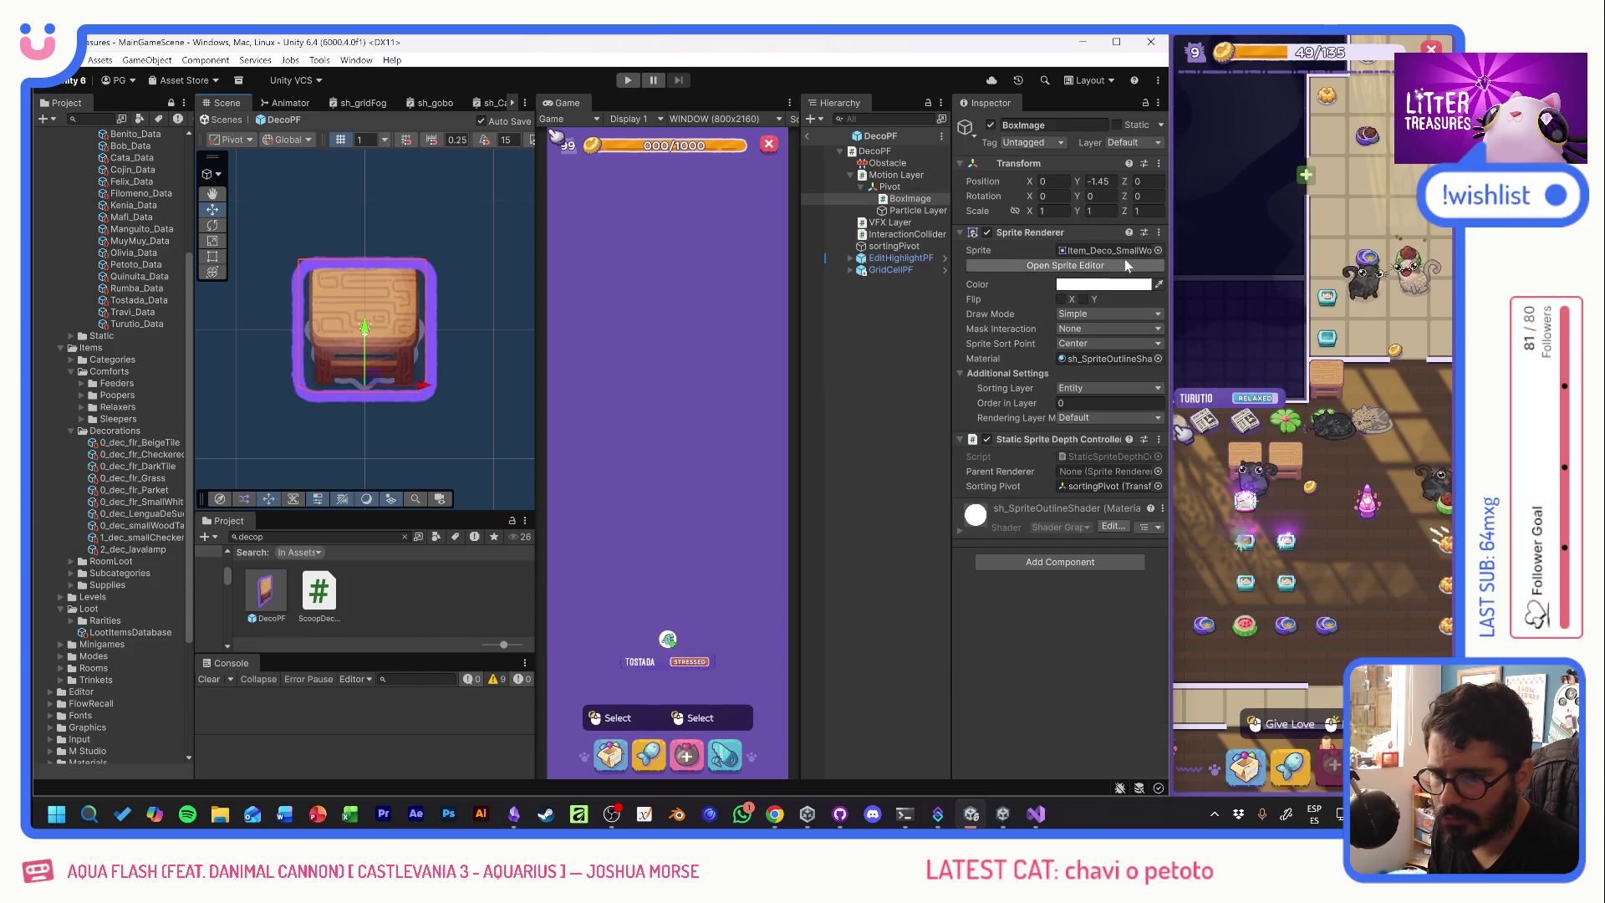
pyautogui.click(1100, 181)
pyautogui.write('0')
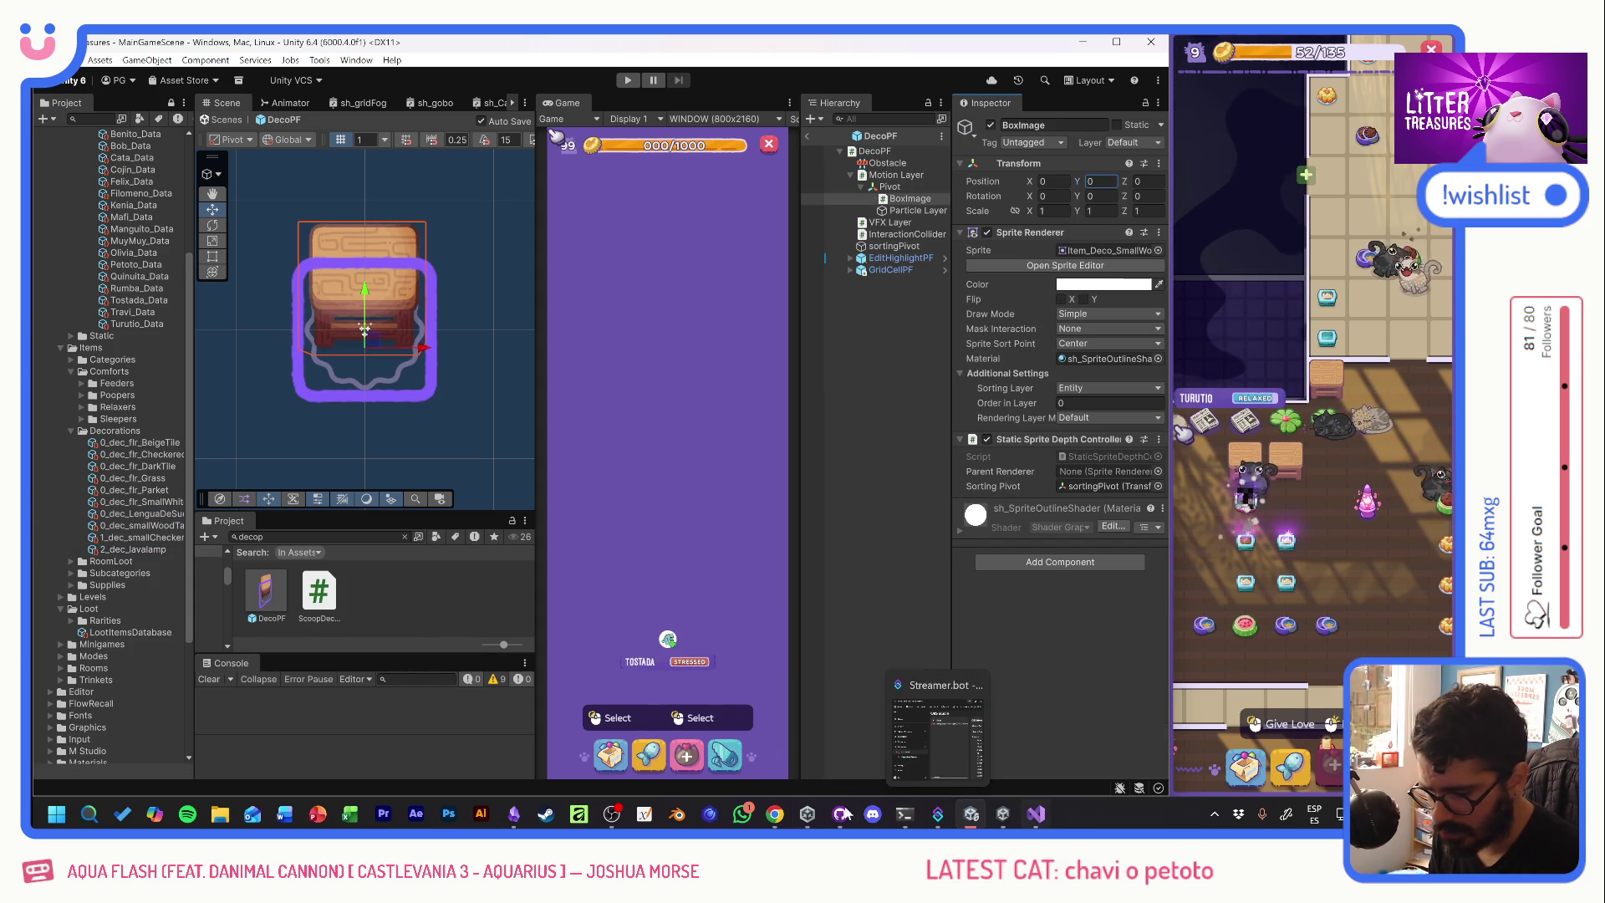
pyautogui.click(516, 818)
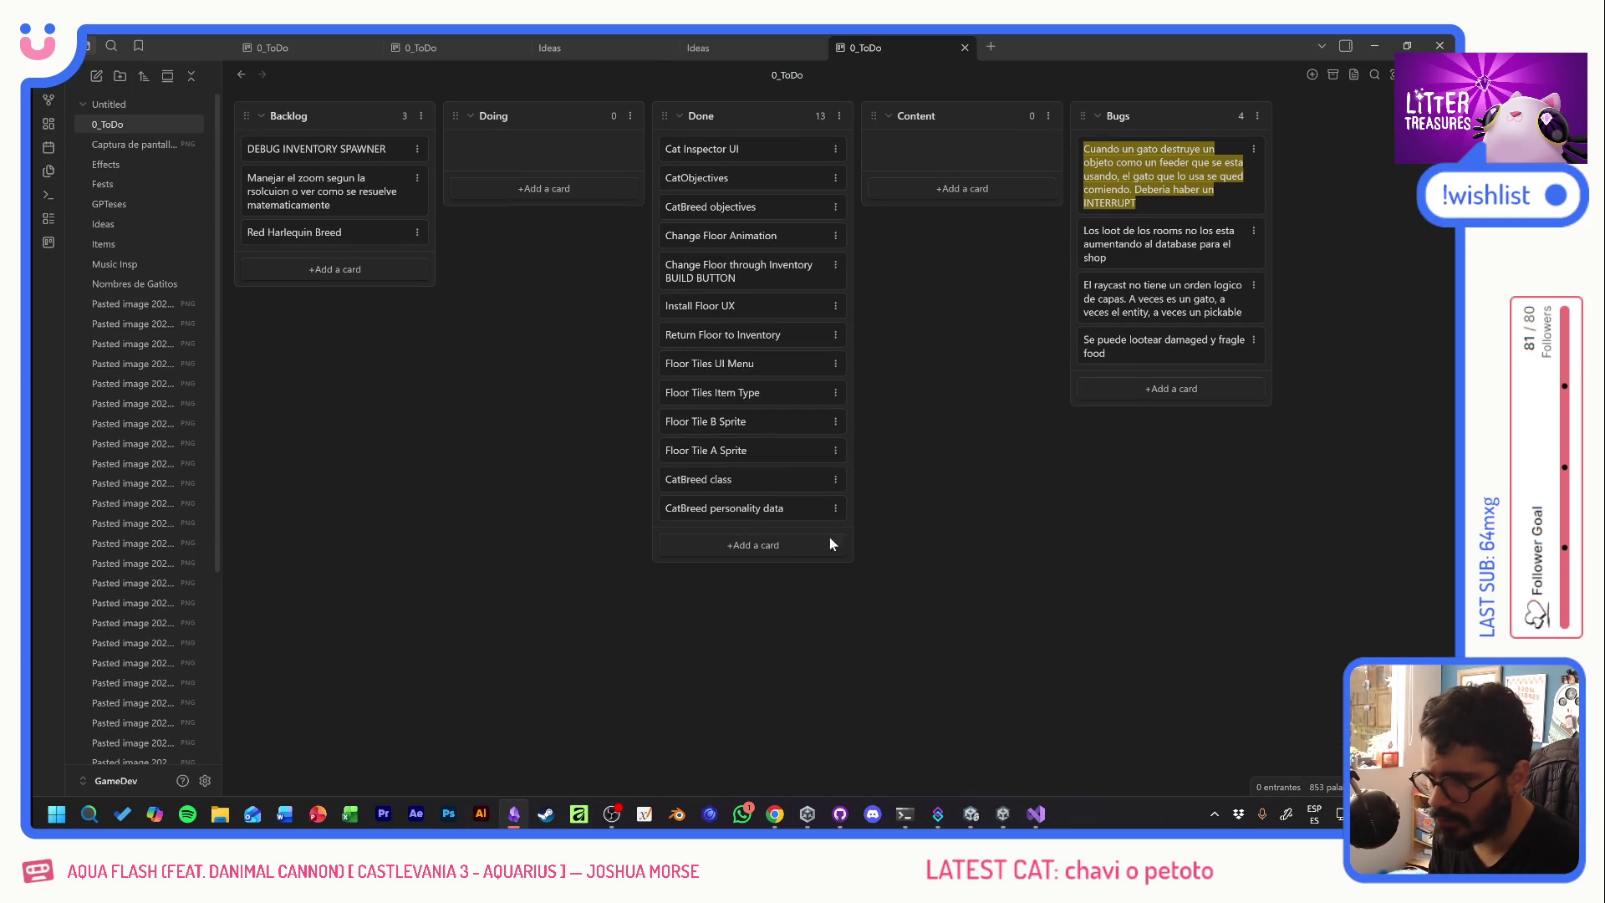
# - Add the Bugs card 'Estan pidiendo poopers cuando si hay limpios y disponibles' and minimize Obsidian
pyautogui.click(1175, 387)
pyautogui.write('Un gato se fue al infinito, wtf')
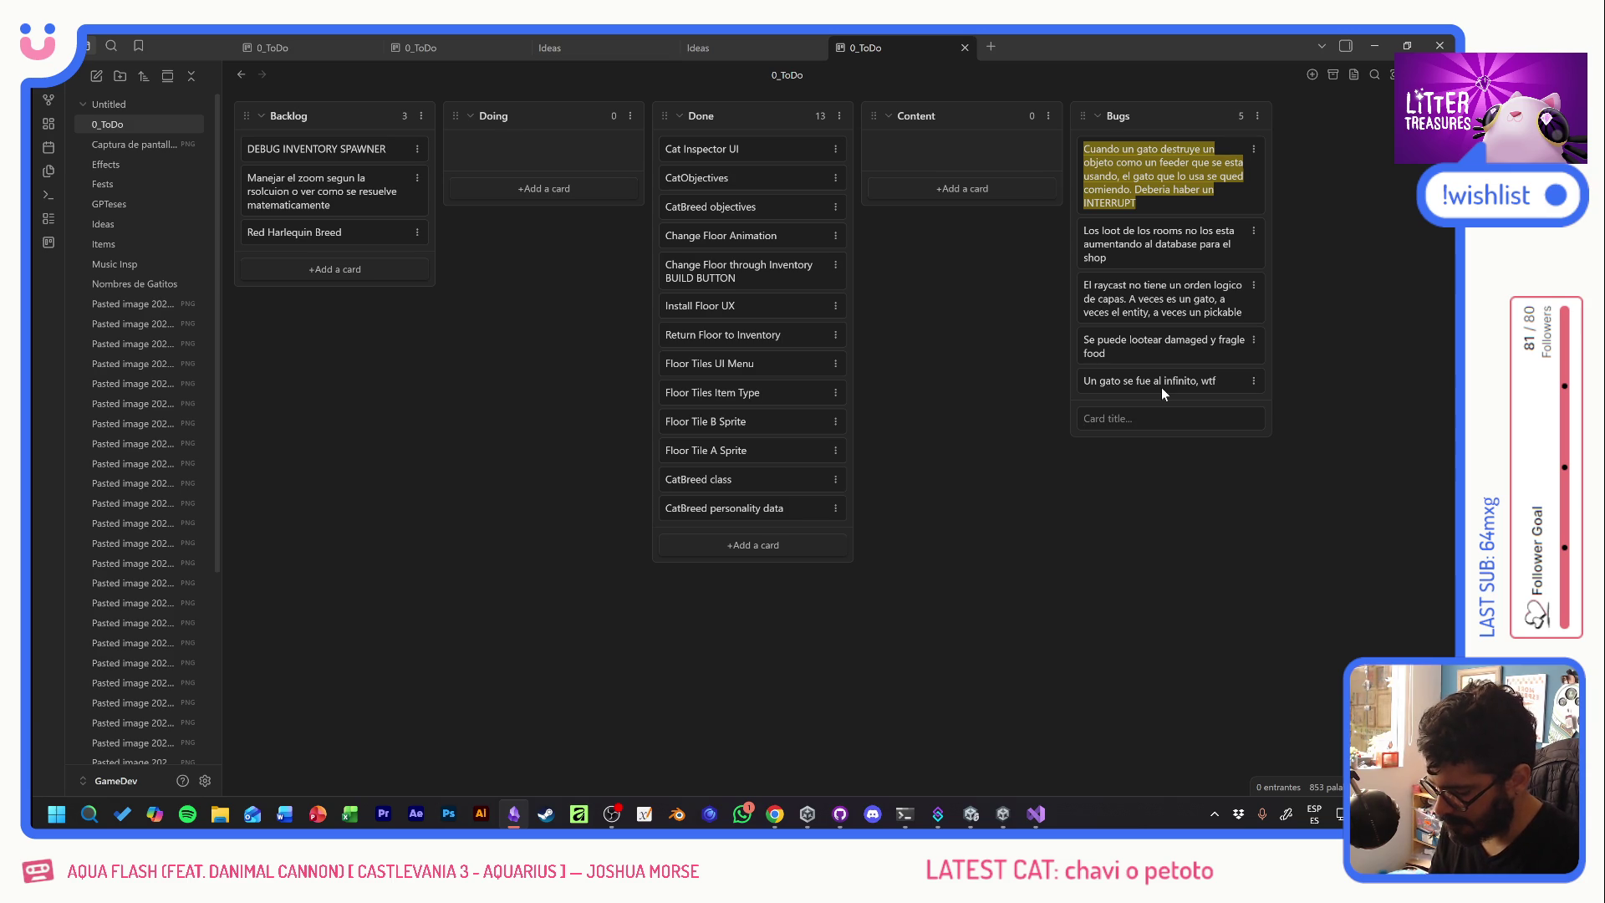
pyautogui.write('Estan pidiendo poopers cua')
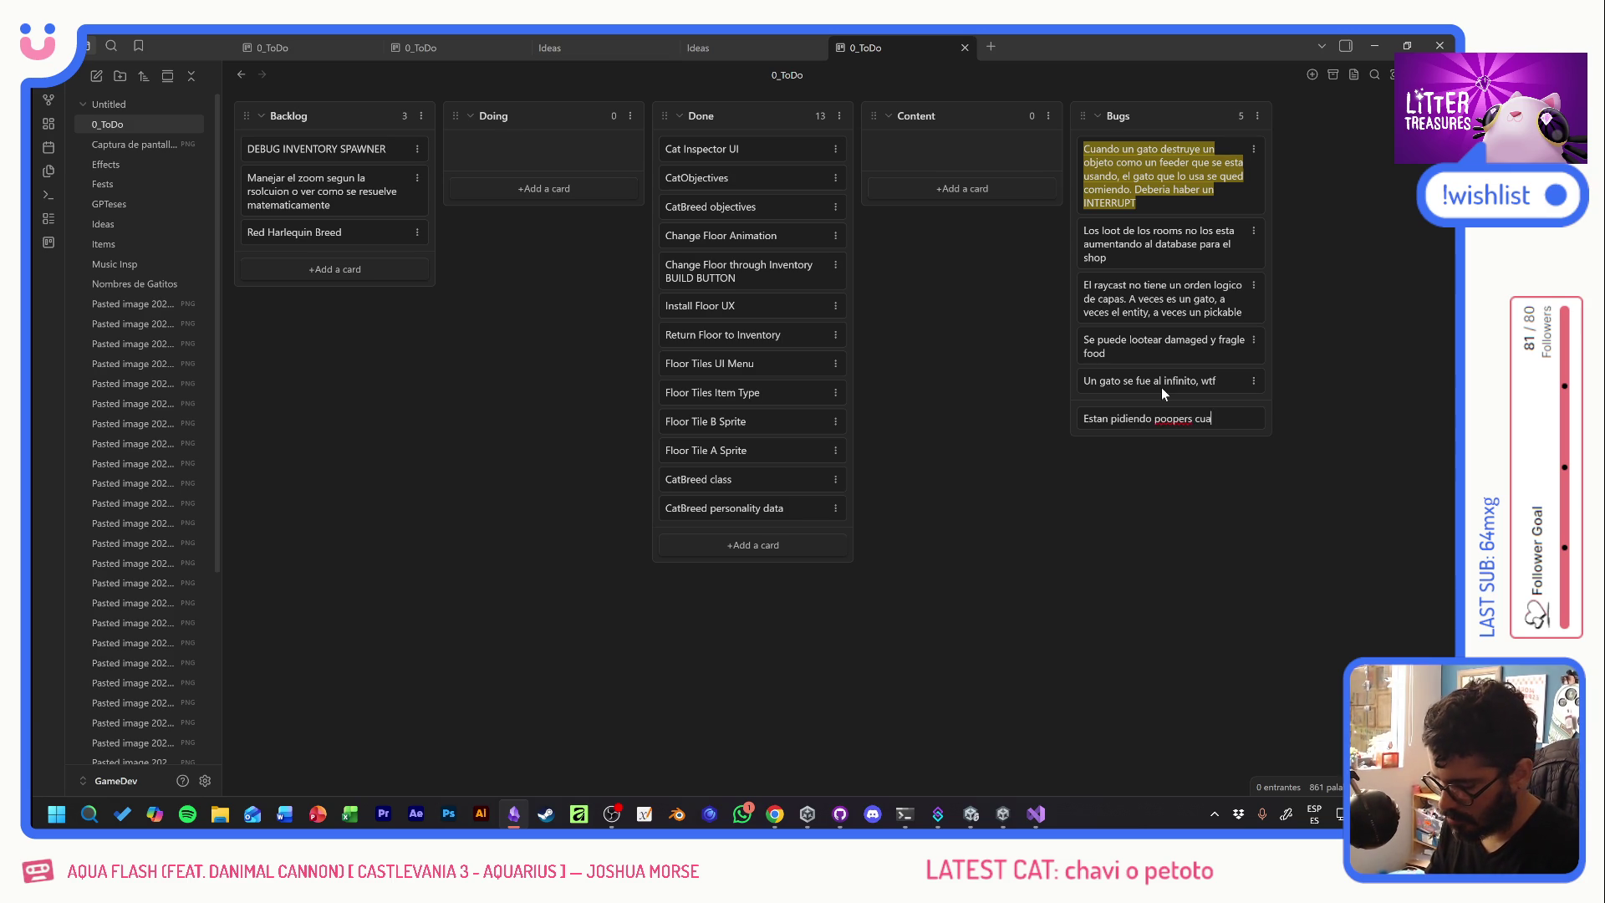
pyautogui.write('ndo sí hay')
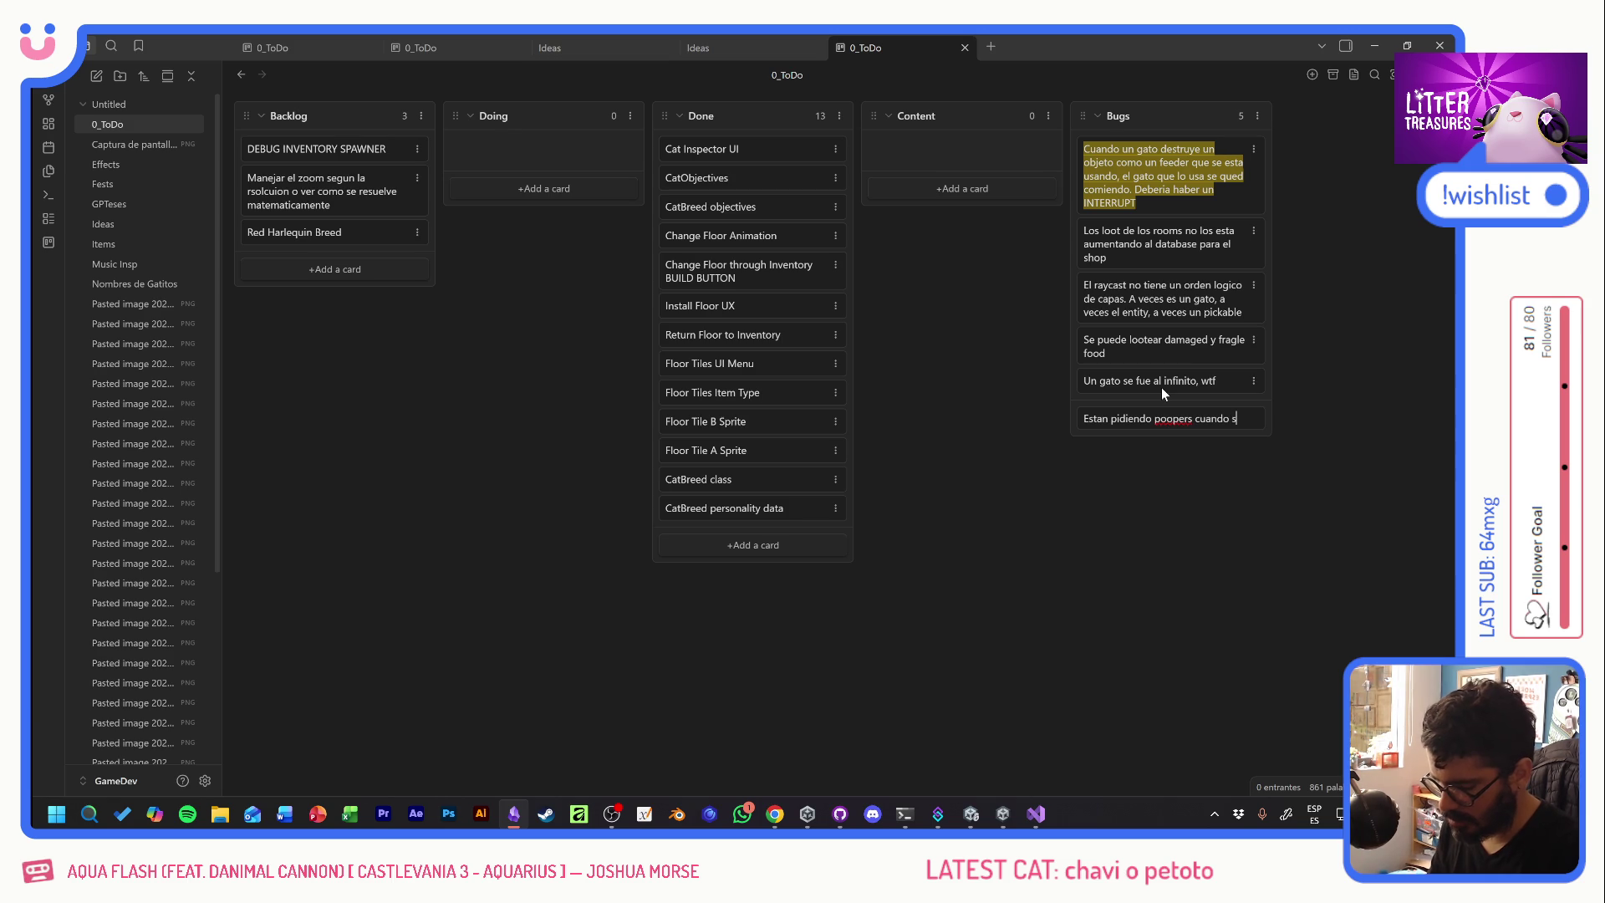
pyautogui.write(' limpios y disponibl')
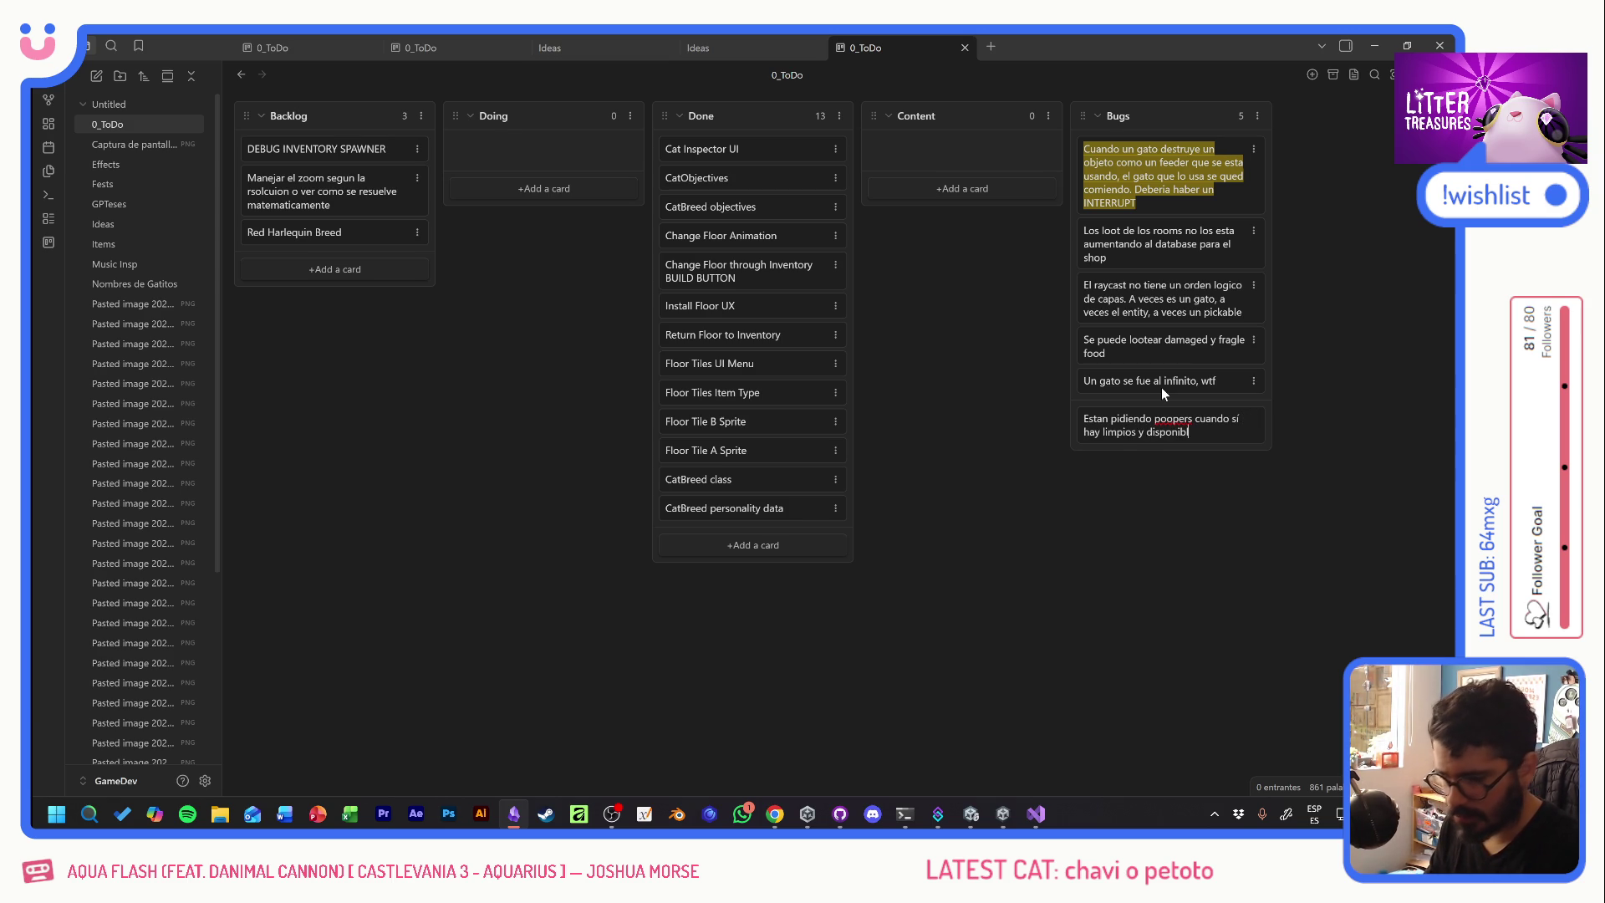
pyautogui.write('es')
pyautogui.press('Return')
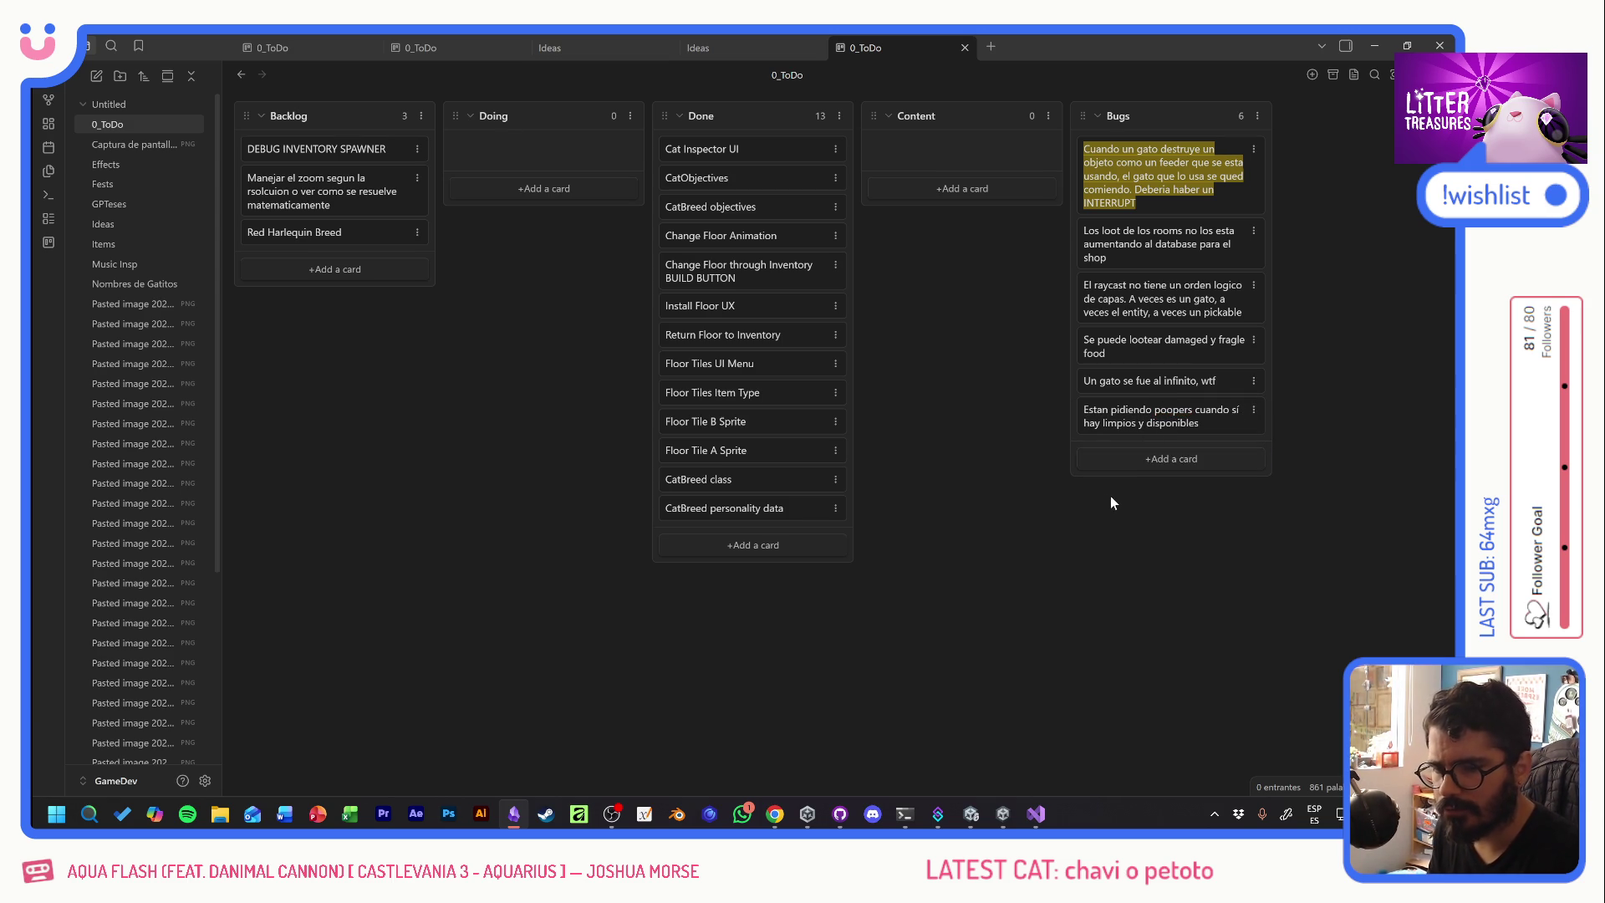
pyautogui.click(1373, 47)
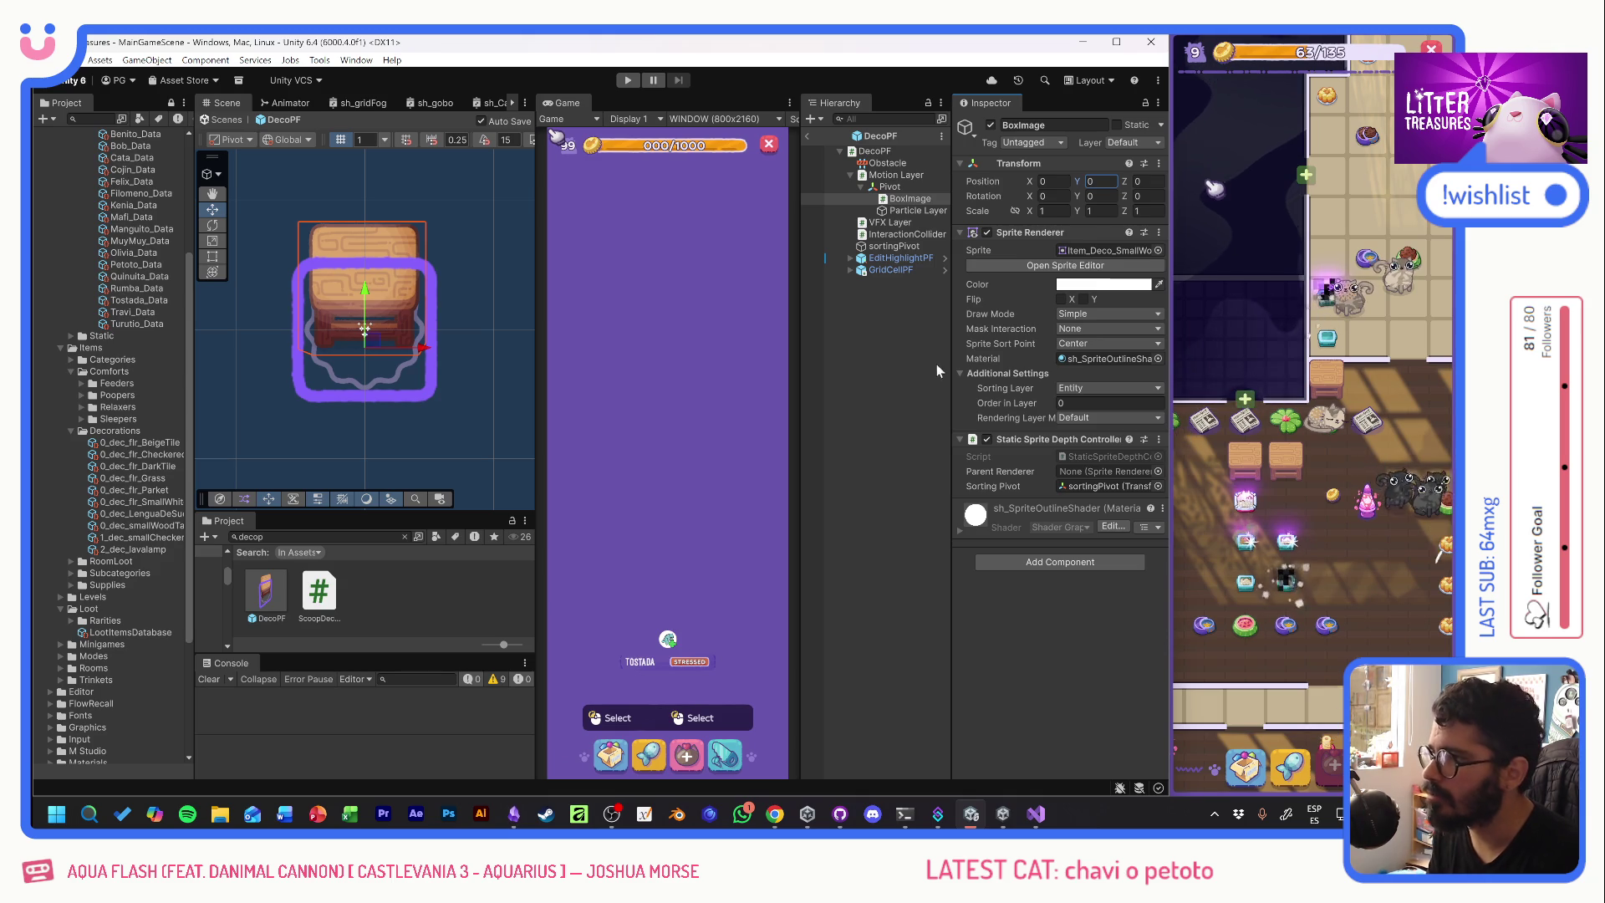
# - Return focus to the running game and pan across the rooms to a litter box
pyautogui.click(1362, 505)
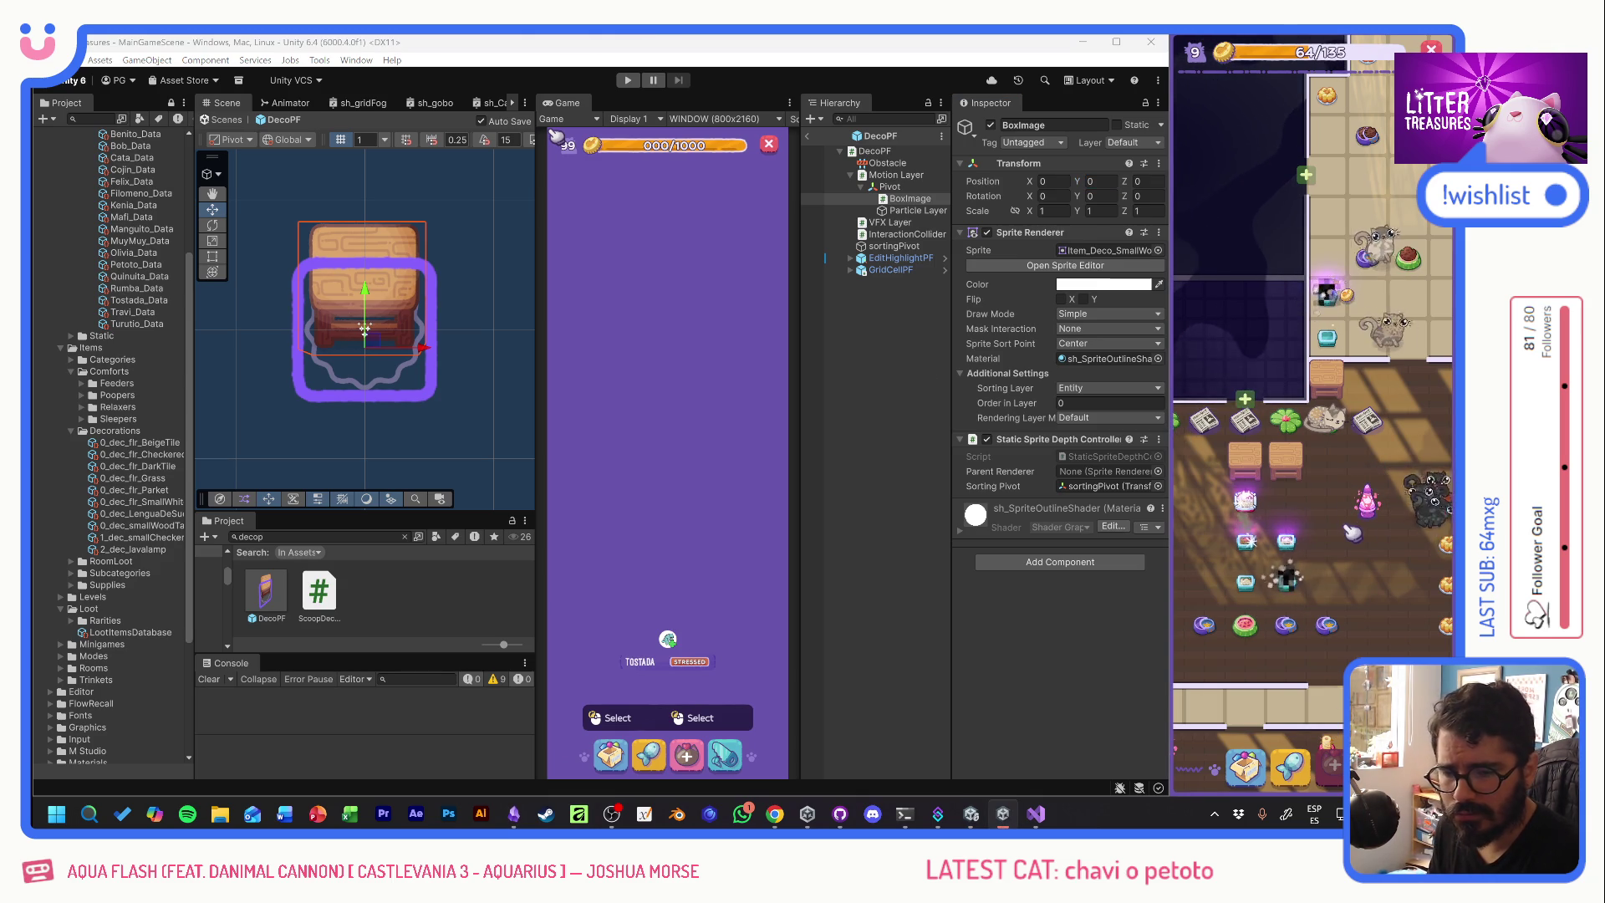
pyautogui.moveTo(1363, 506); pyautogui.dragTo(1319, 435)
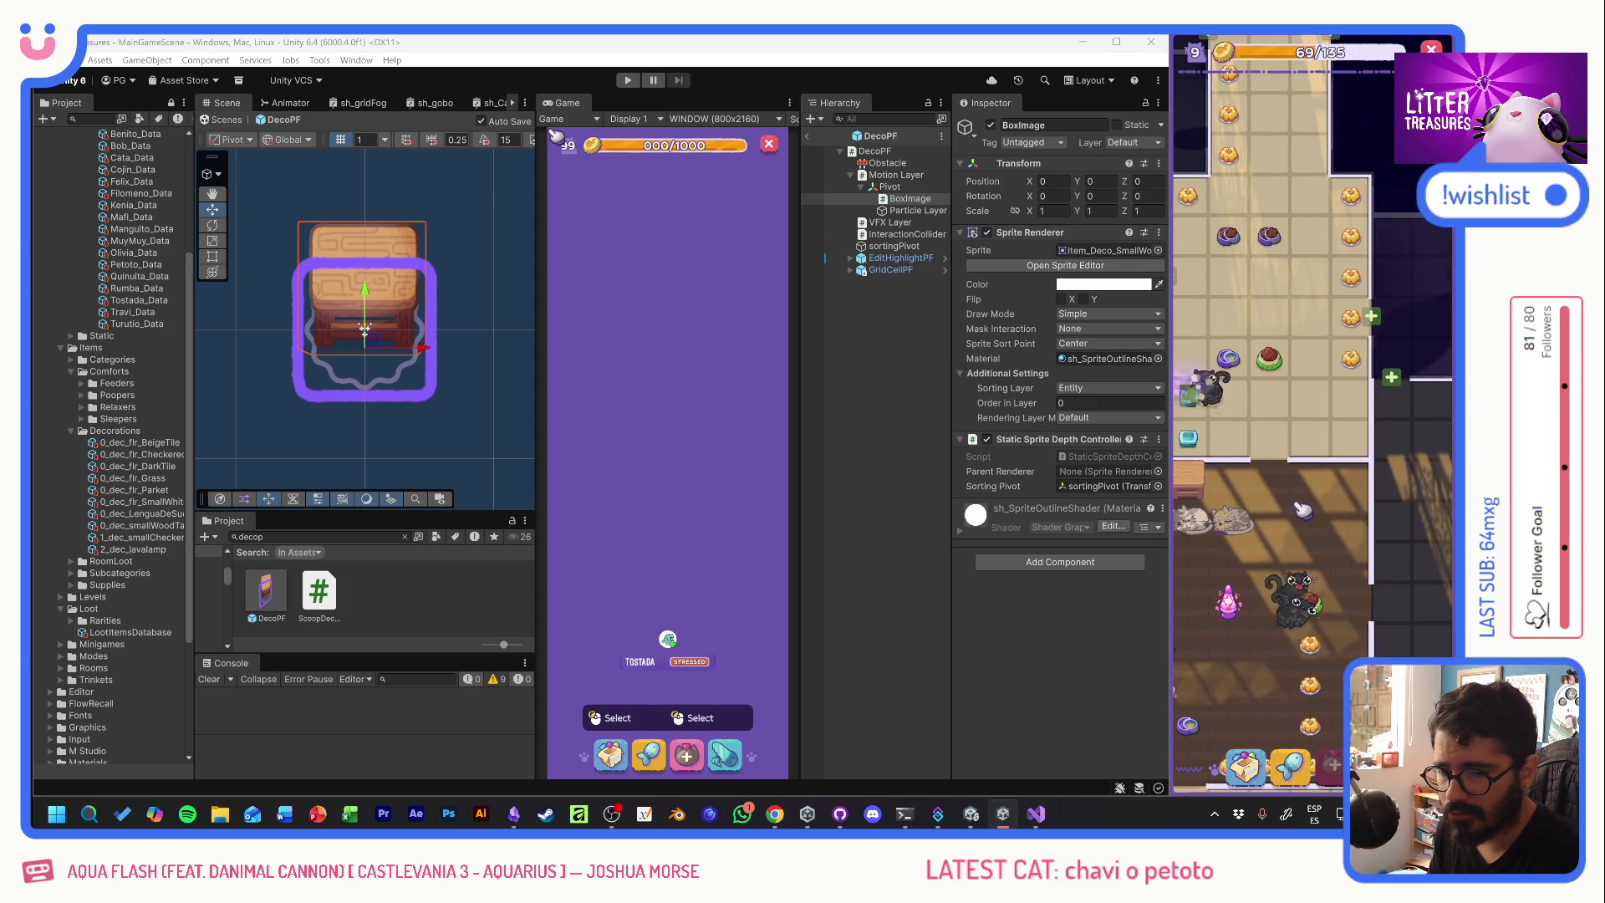
pyautogui.moveTo(1229, 470); pyautogui.dragTo(1395, 405)
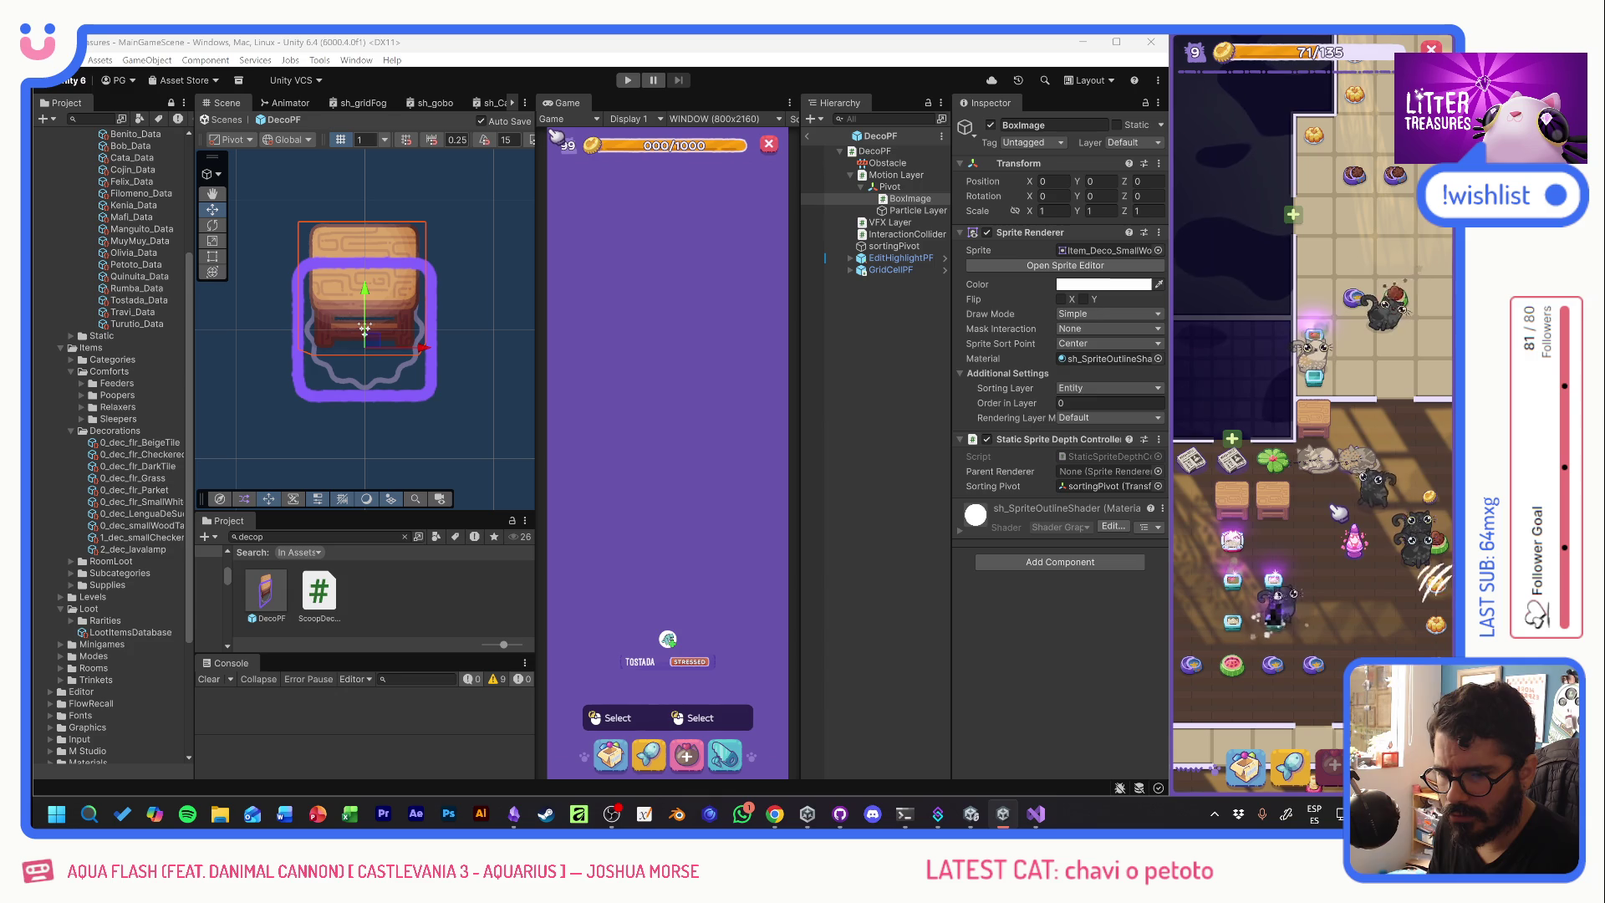
pyautogui.moveTo(1318, 340)
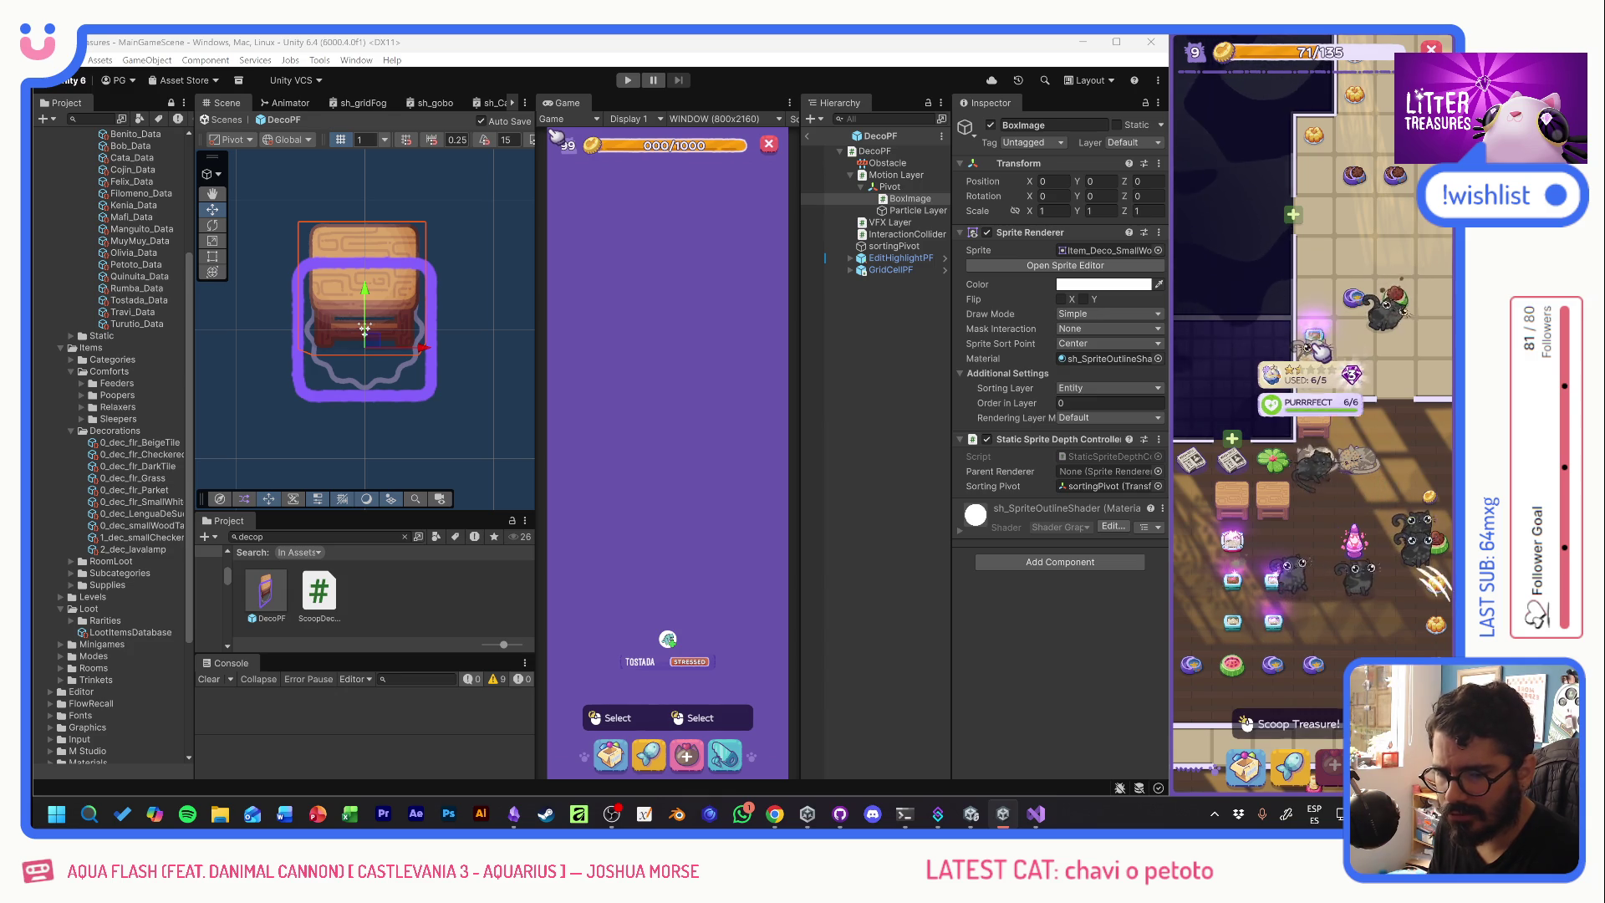
pyautogui.scroll(-5, 1337, 376)
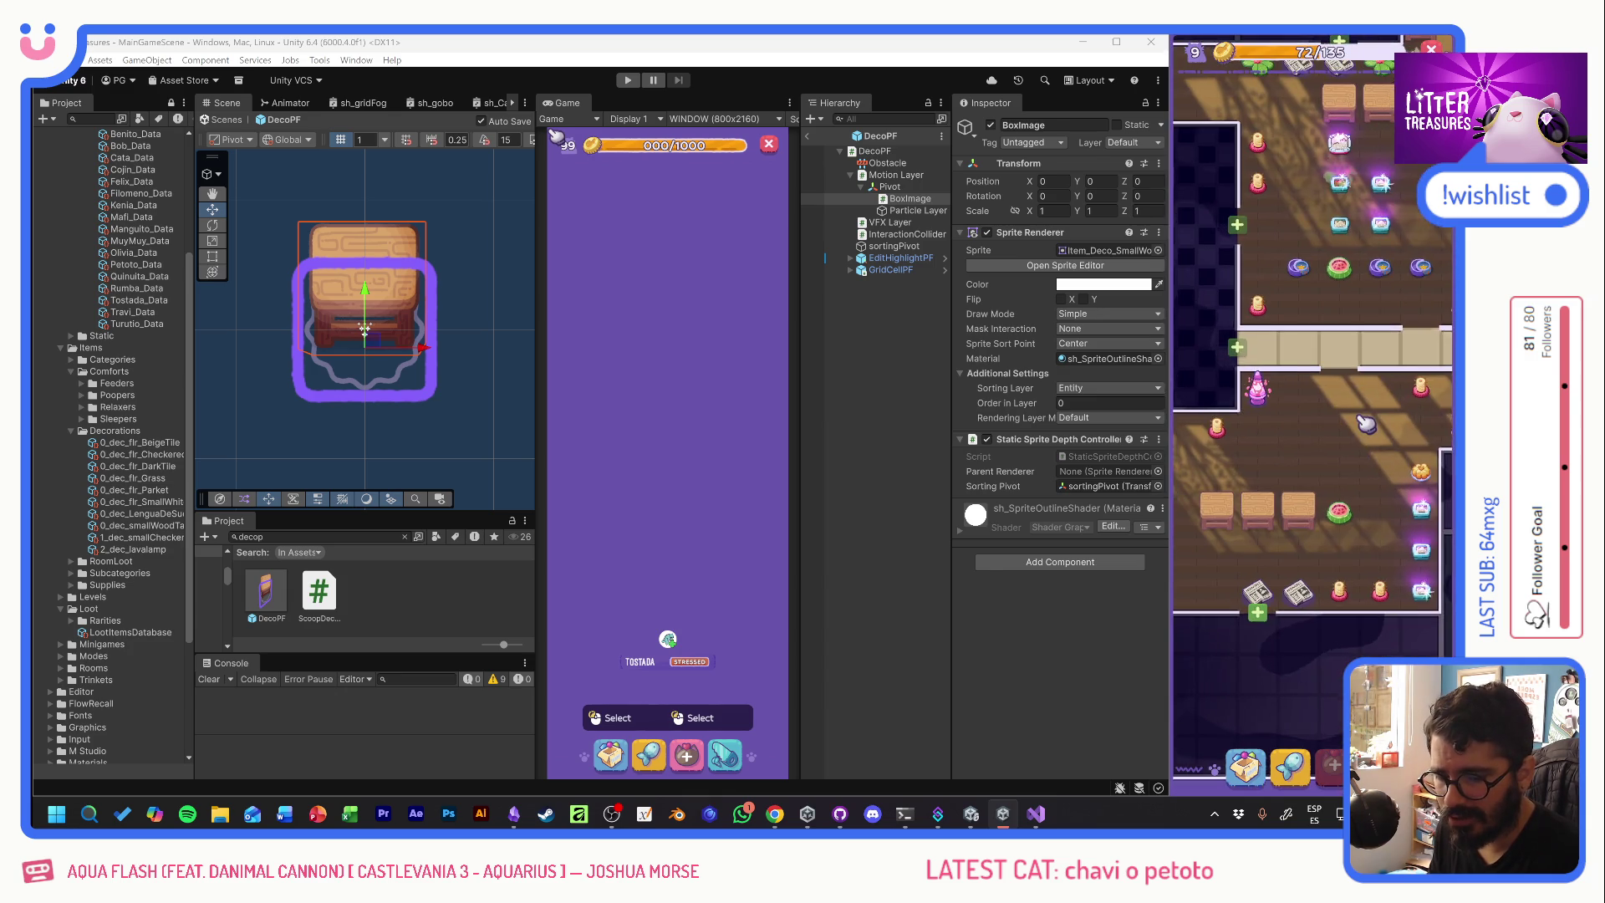
pyautogui.moveTo(1365, 425); pyautogui.dragTo(1306, 451)
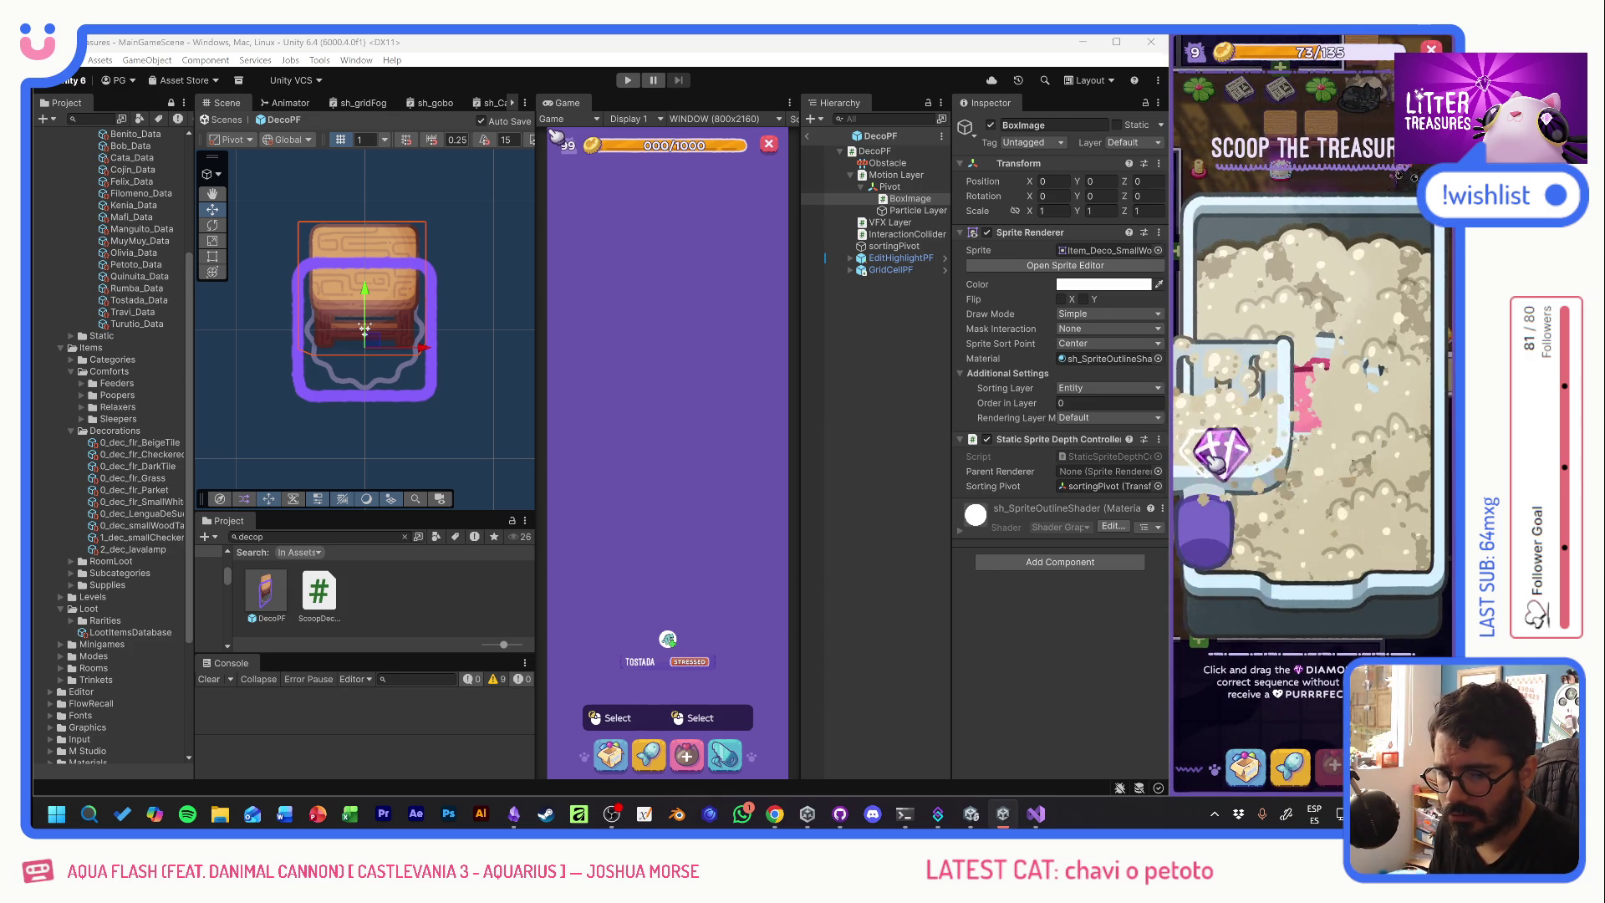
# - Scoop the diamond to win the Moon Bowl feeder, dismiss the reveal, and start another scoop
pyautogui.moveTo(1398, 344)
pyautogui.mouseDown()
pyautogui.moveTo(1261, 359)
pyautogui.moveTo(1242, 473)
pyautogui.mouseUp()
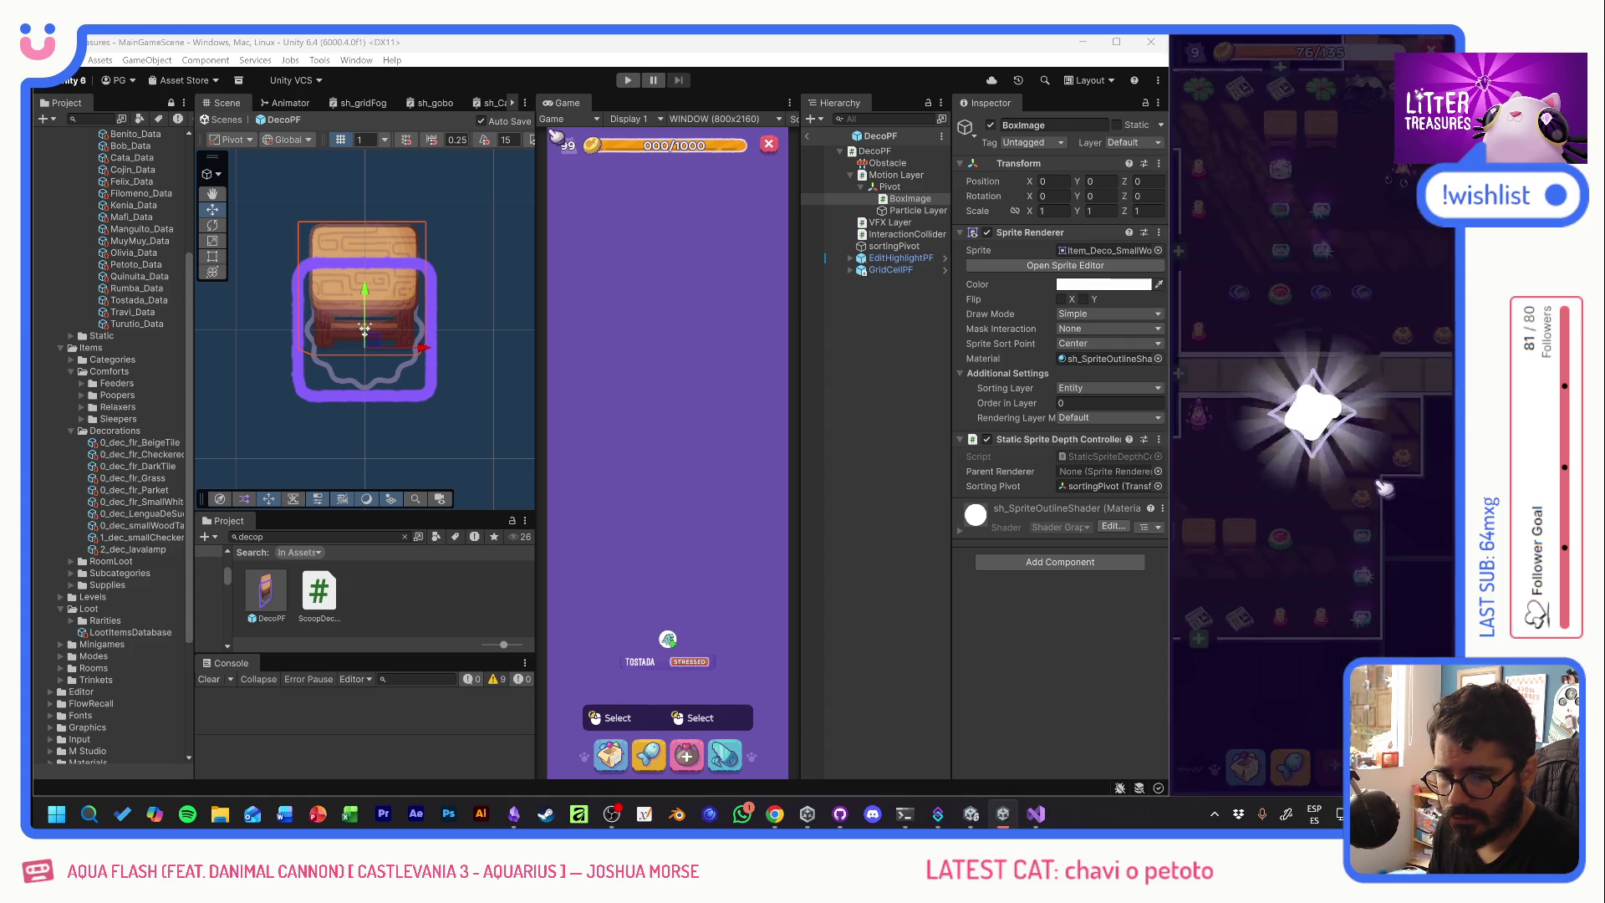
pyautogui.click(1324, 457)
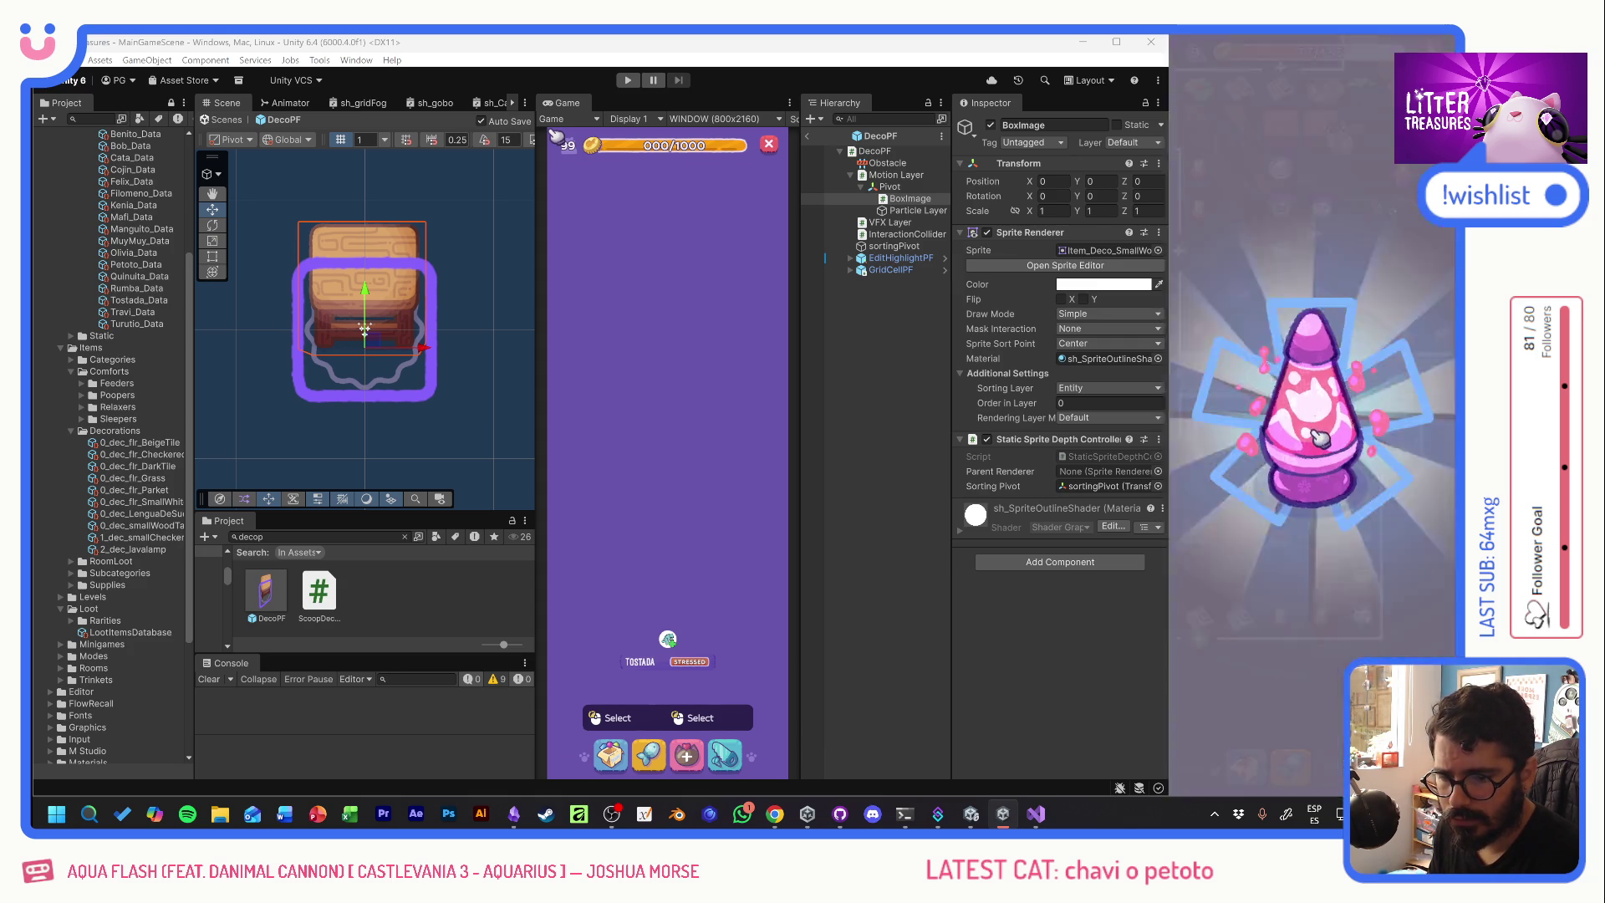
pyautogui.click(1368, 623)
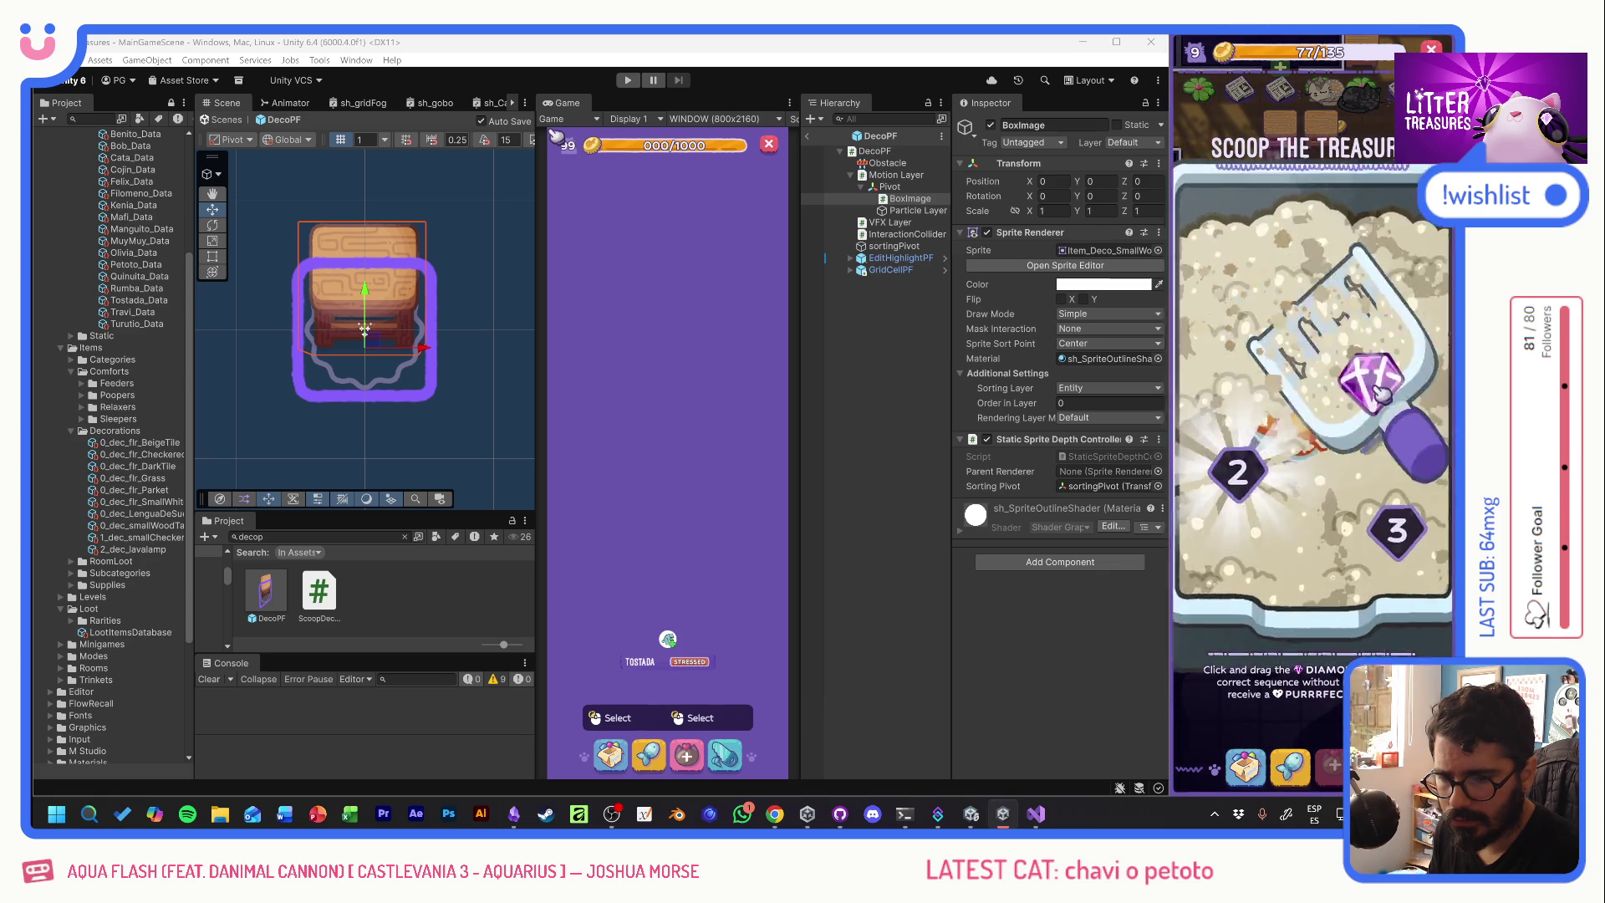
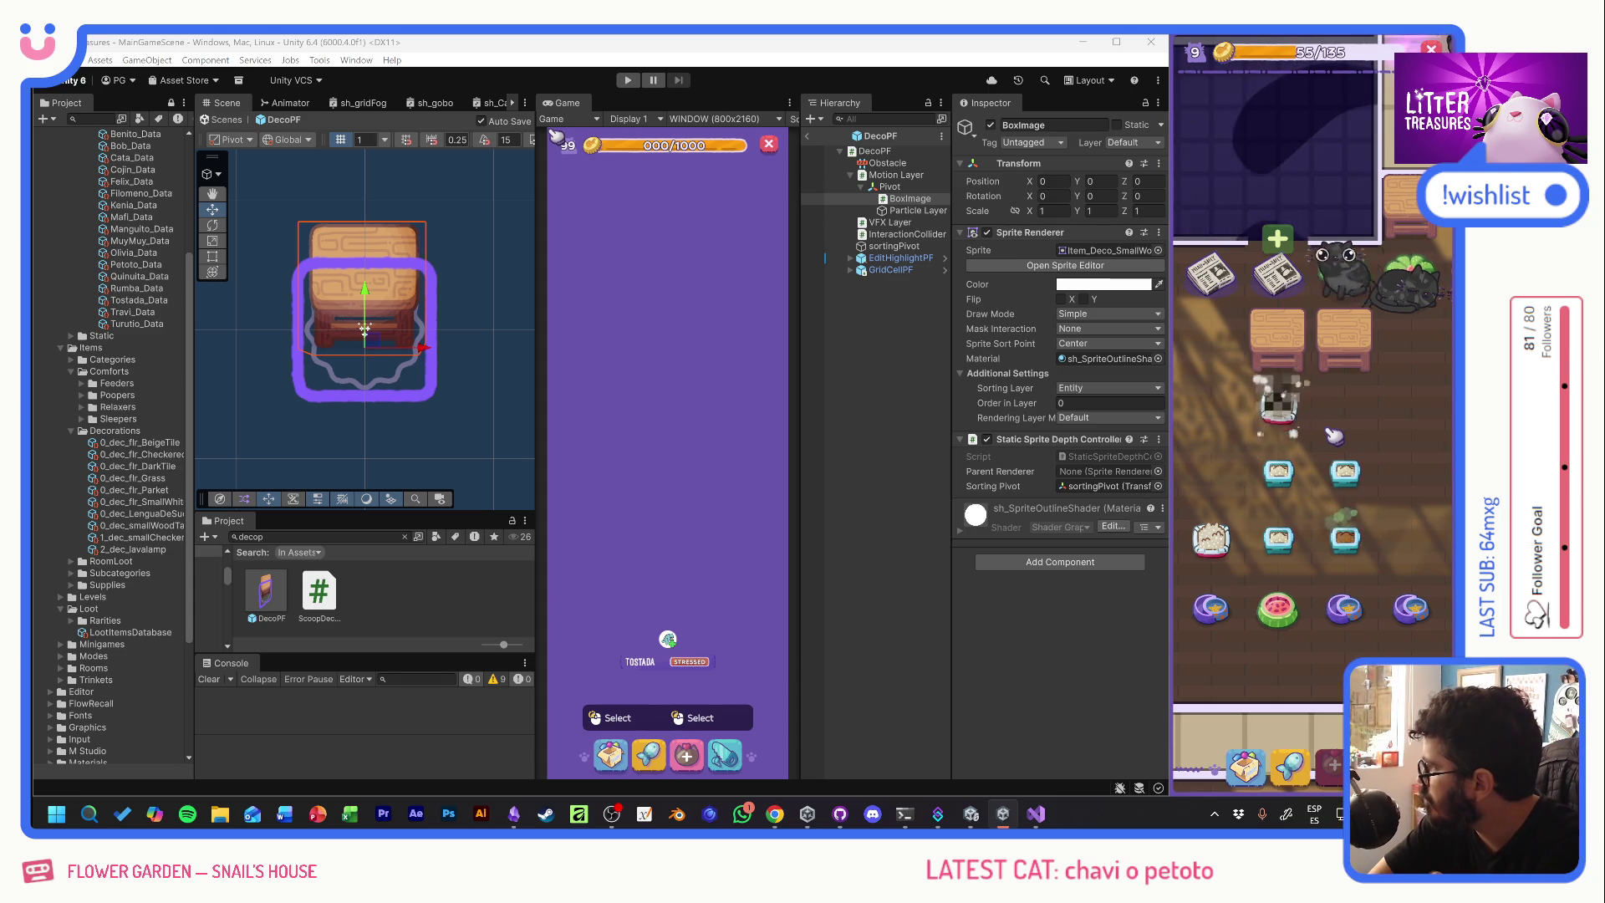
# - Check the cat's mood in the Game view, then start play mode
pyautogui.click(1335, 435)
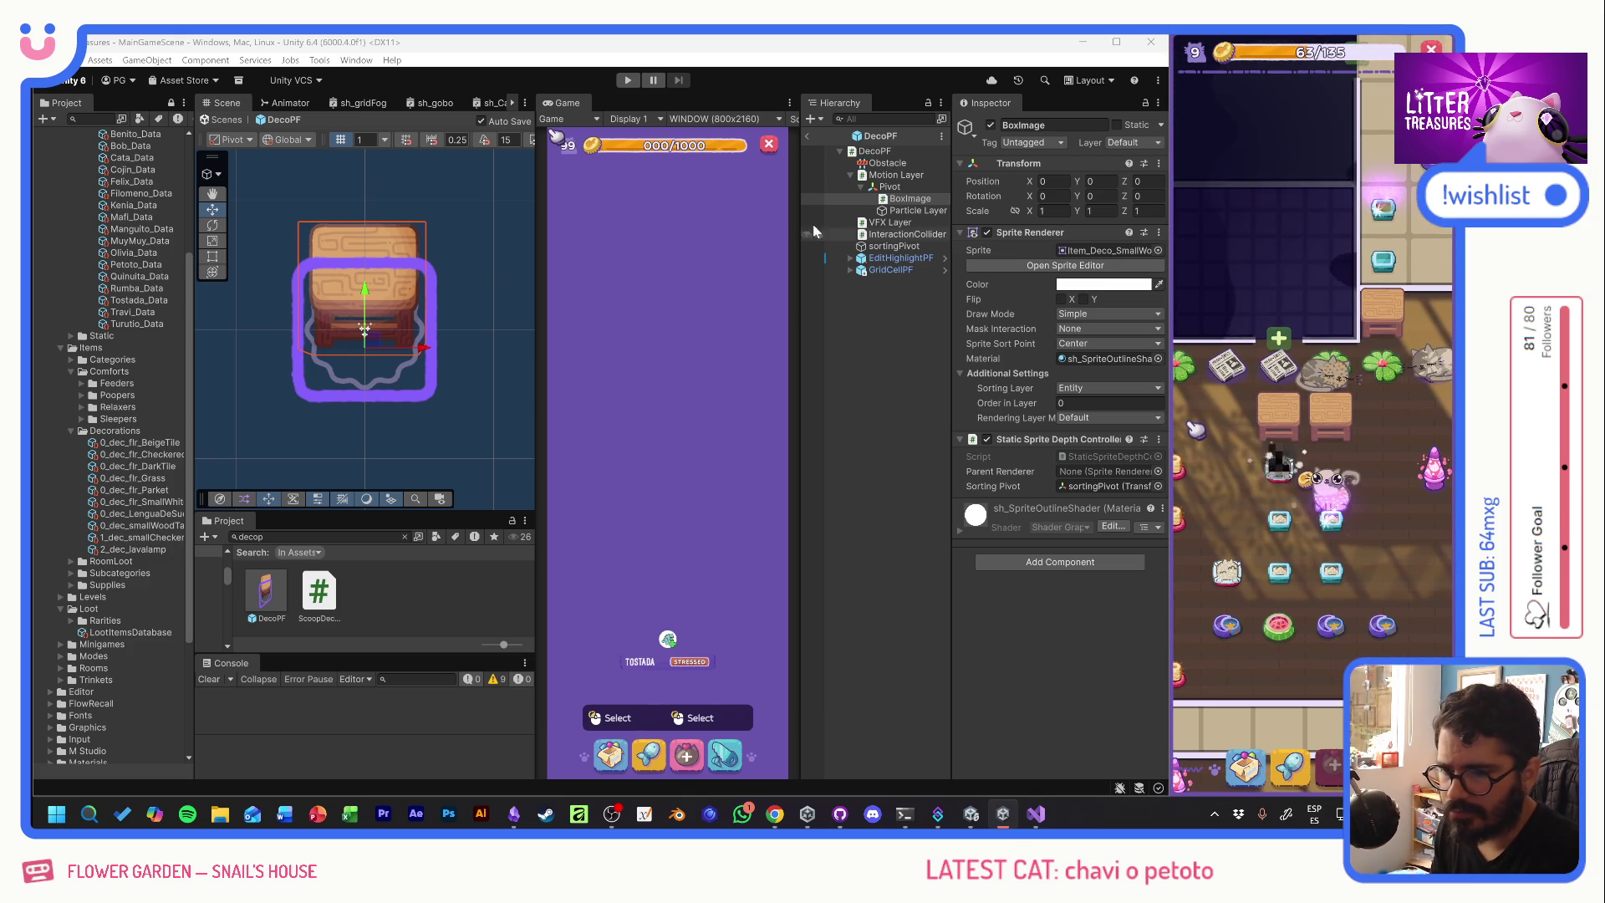
pyautogui.click(627, 80)
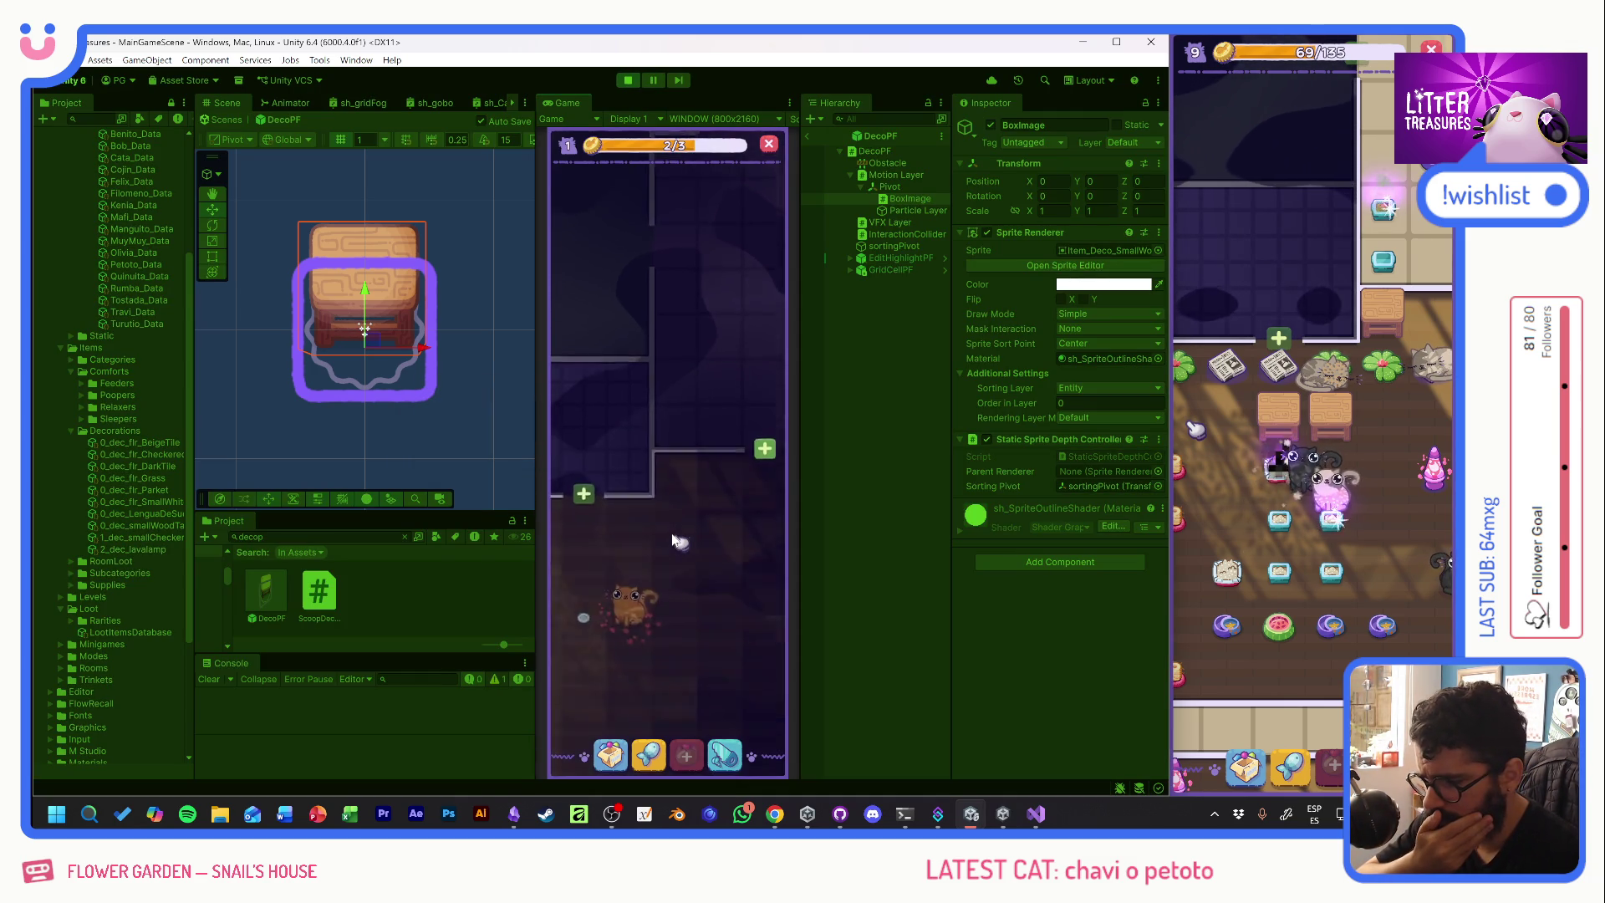
# - Enter the game's decoration editing mode on the floor, then stop play mode
pyautogui.click(645, 488)
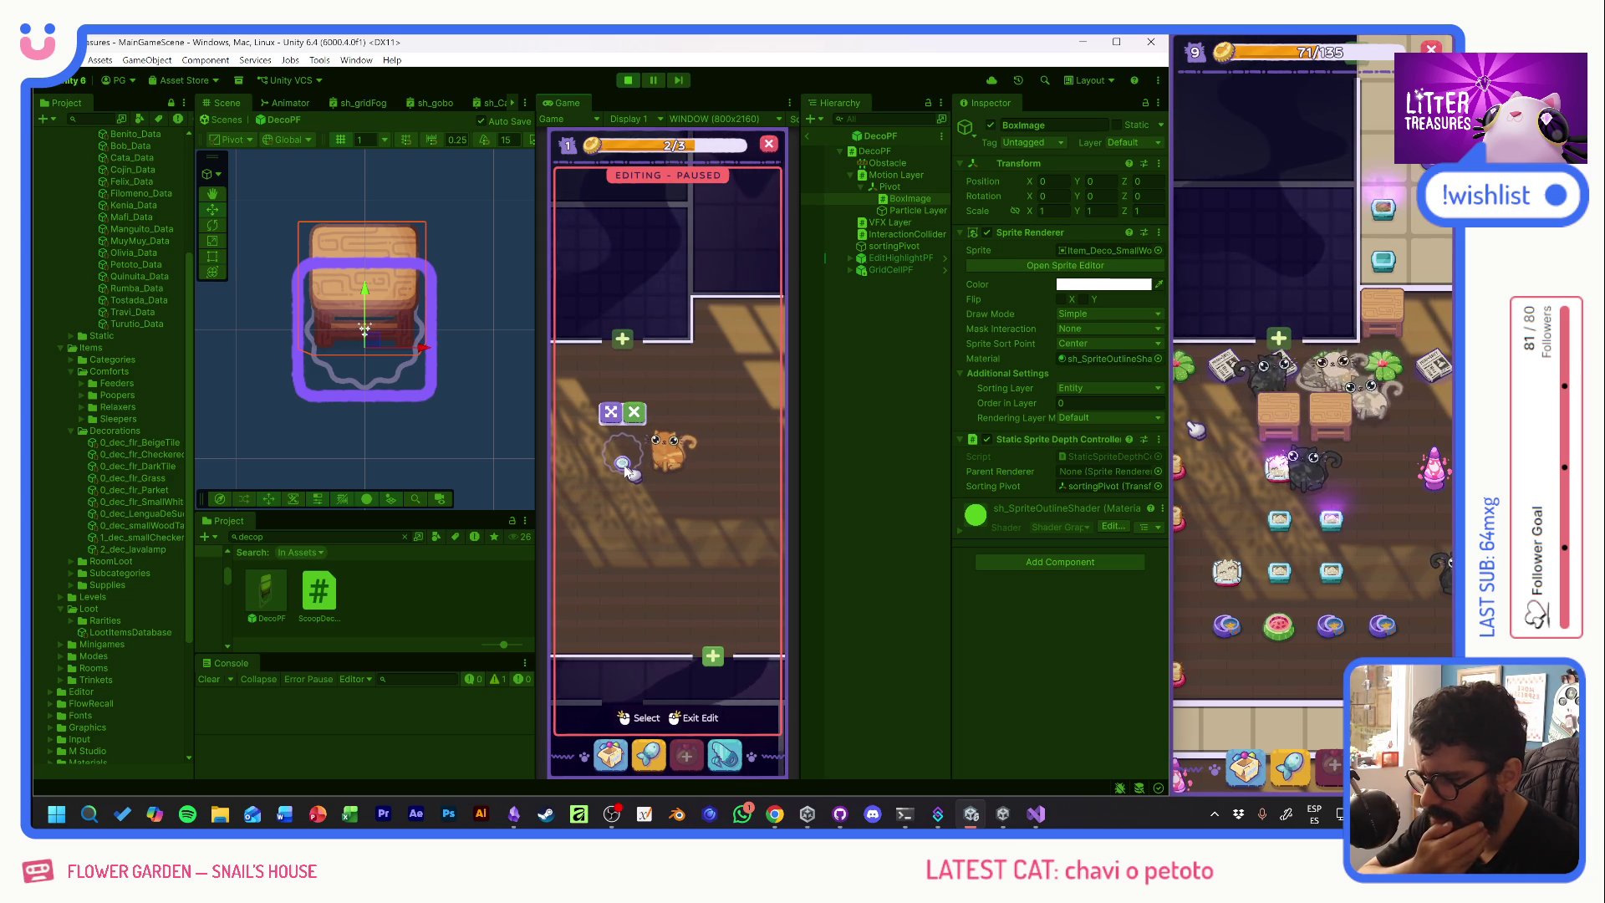
pyautogui.click(627, 81)
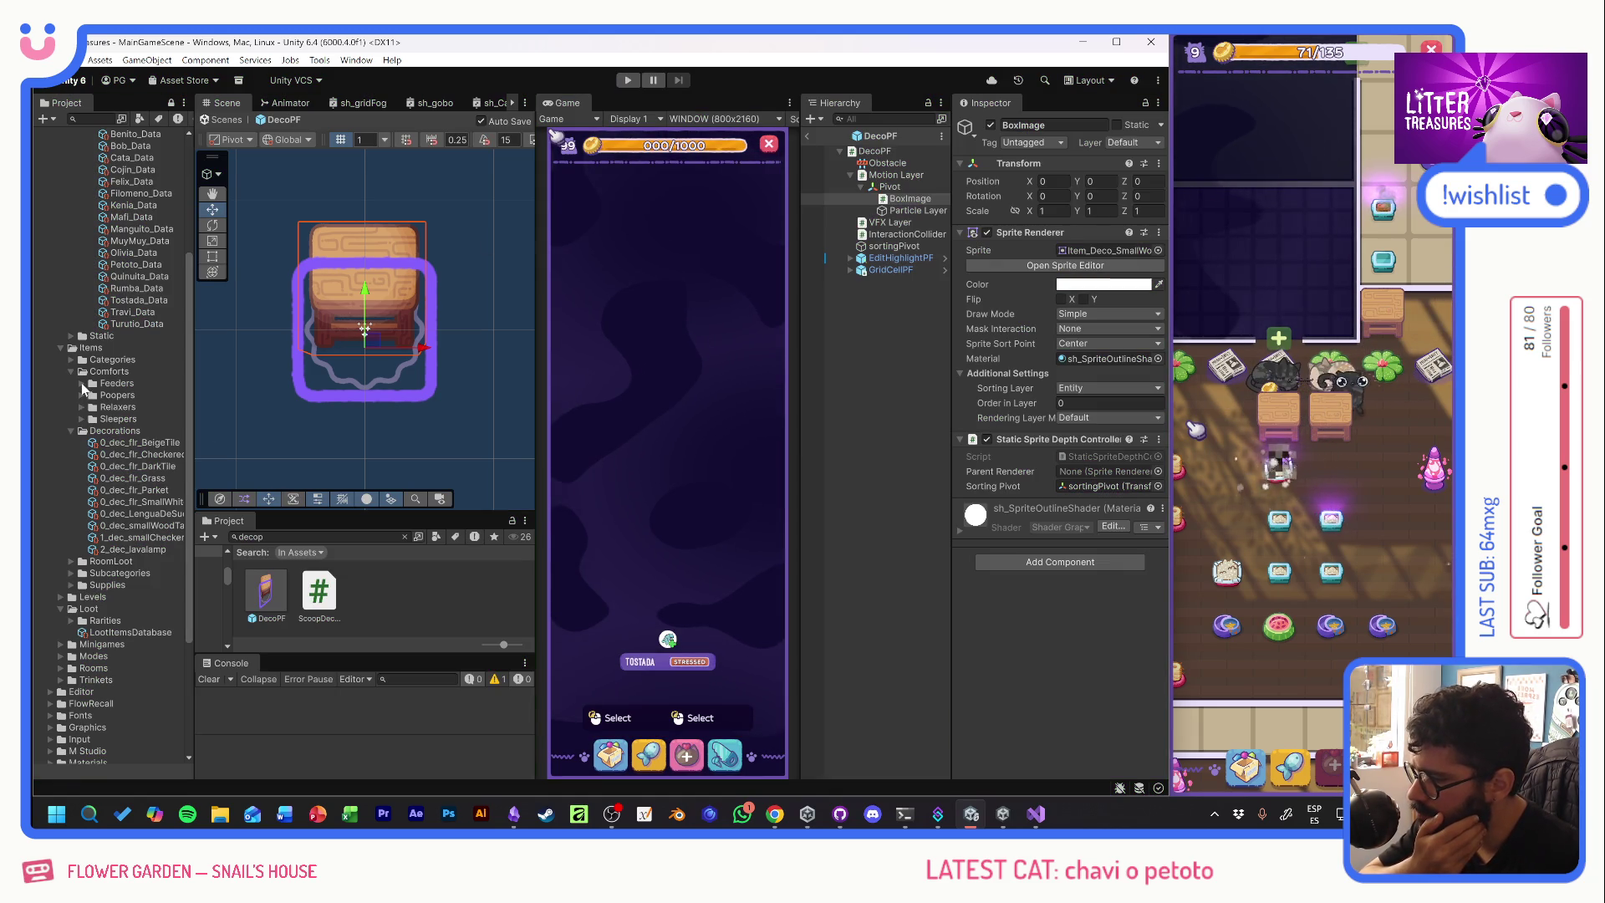
# - Open the 0_fdr_default Disposable Plate feeder data from Feeders and play with Ctrl+P
pyautogui.click(82, 383)
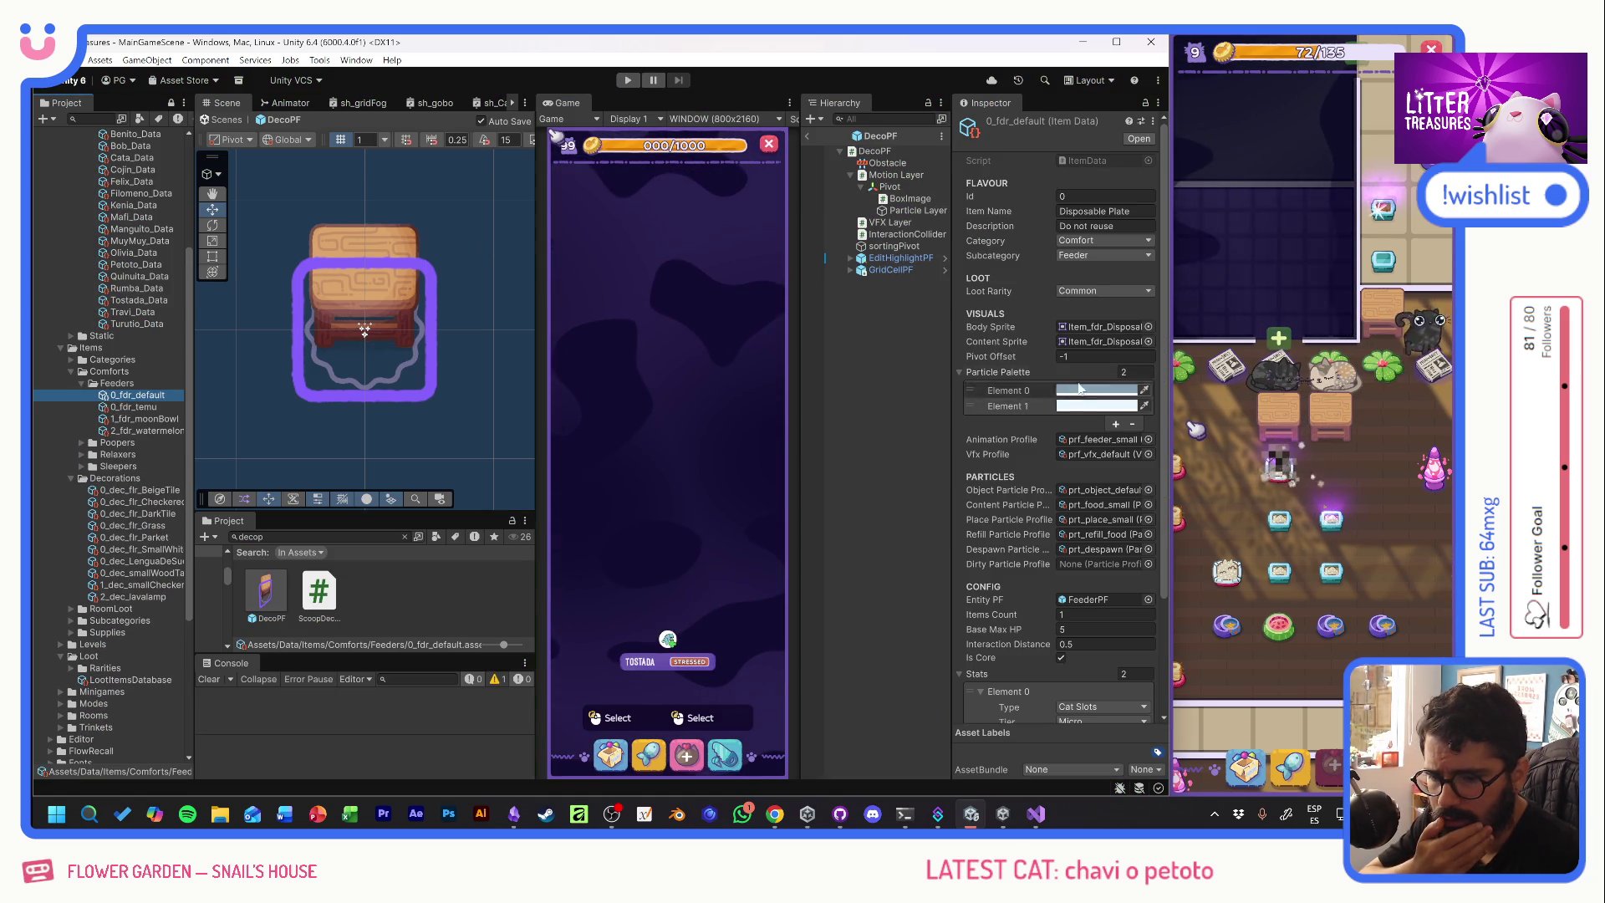
pyautogui.click(1087, 356)
pyautogui.write('0')
pyautogui.hotkey('ctrl', 'p')
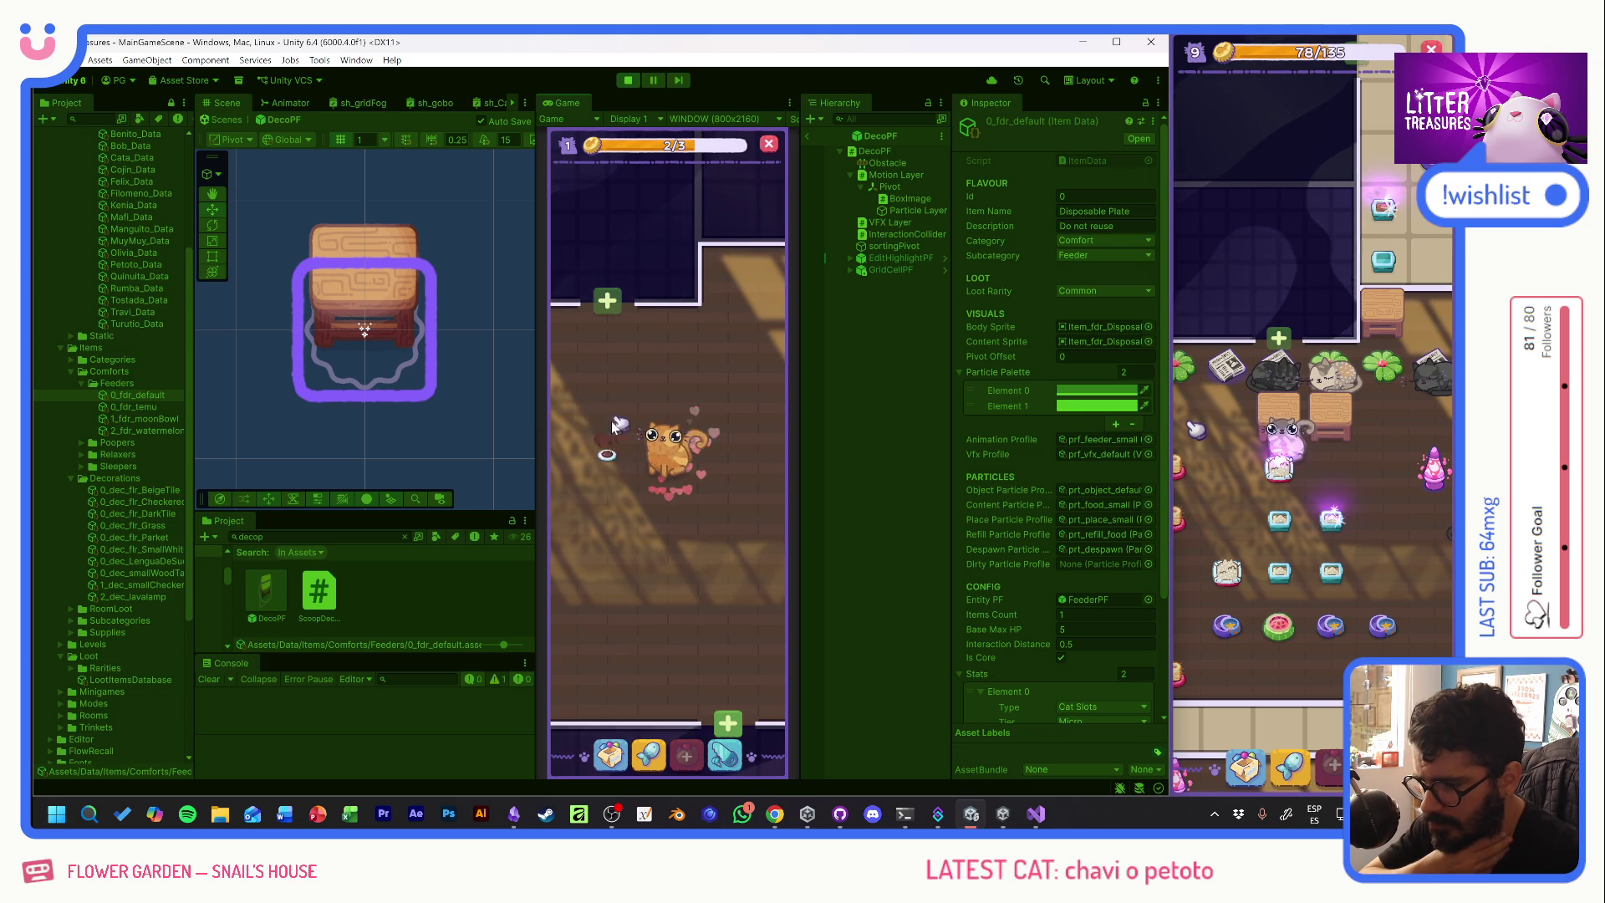
# - Place the Thin Sand Box from the inventory onto the room floor
pyautogui.click(608, 458)
pyautogui.click(629, 483)
pyautogui.click(649, 755)
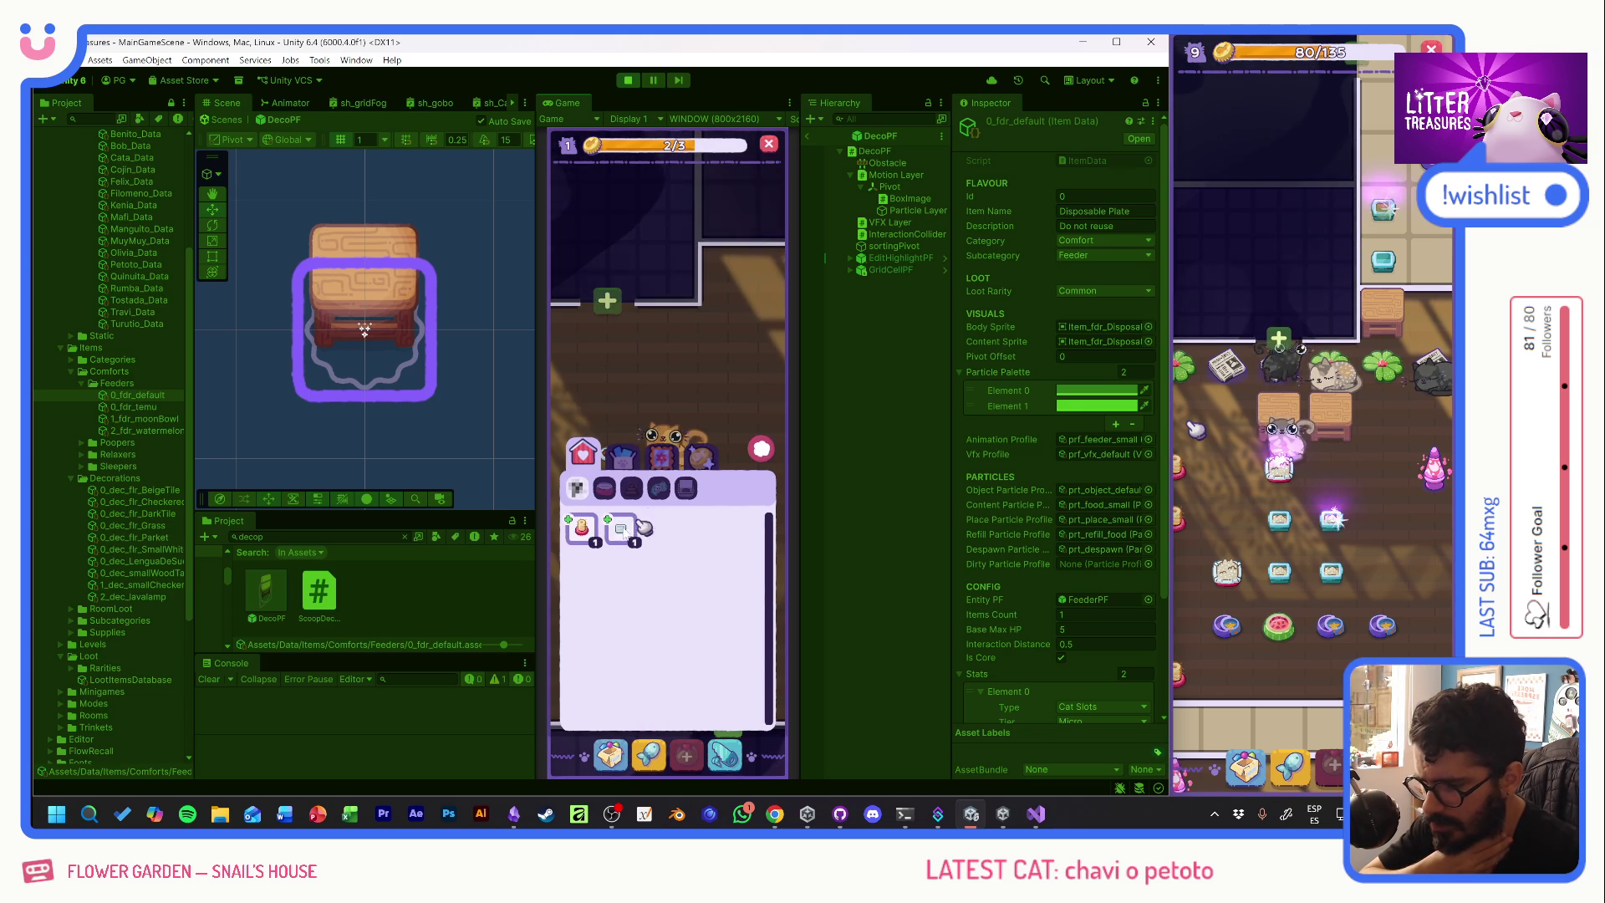
pyautogui.click(621, 528)
pyautogui.click(602, 386)
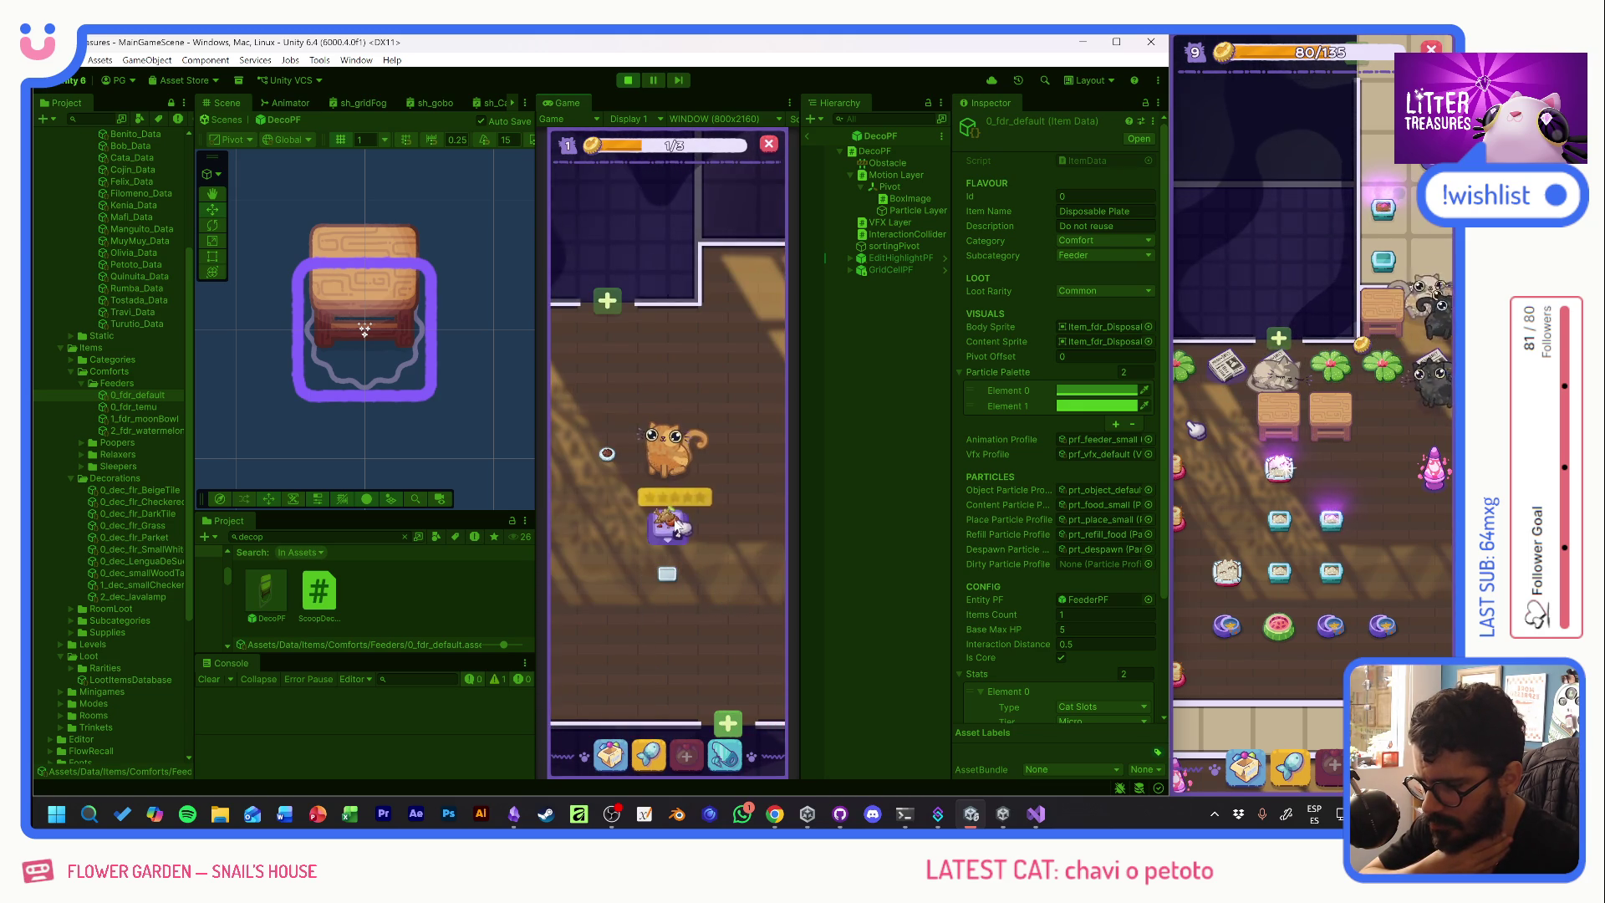
# - Drag the plate onto the floor and view the Lengua de Suegra decoration details
pyautogui.click(607, 454)
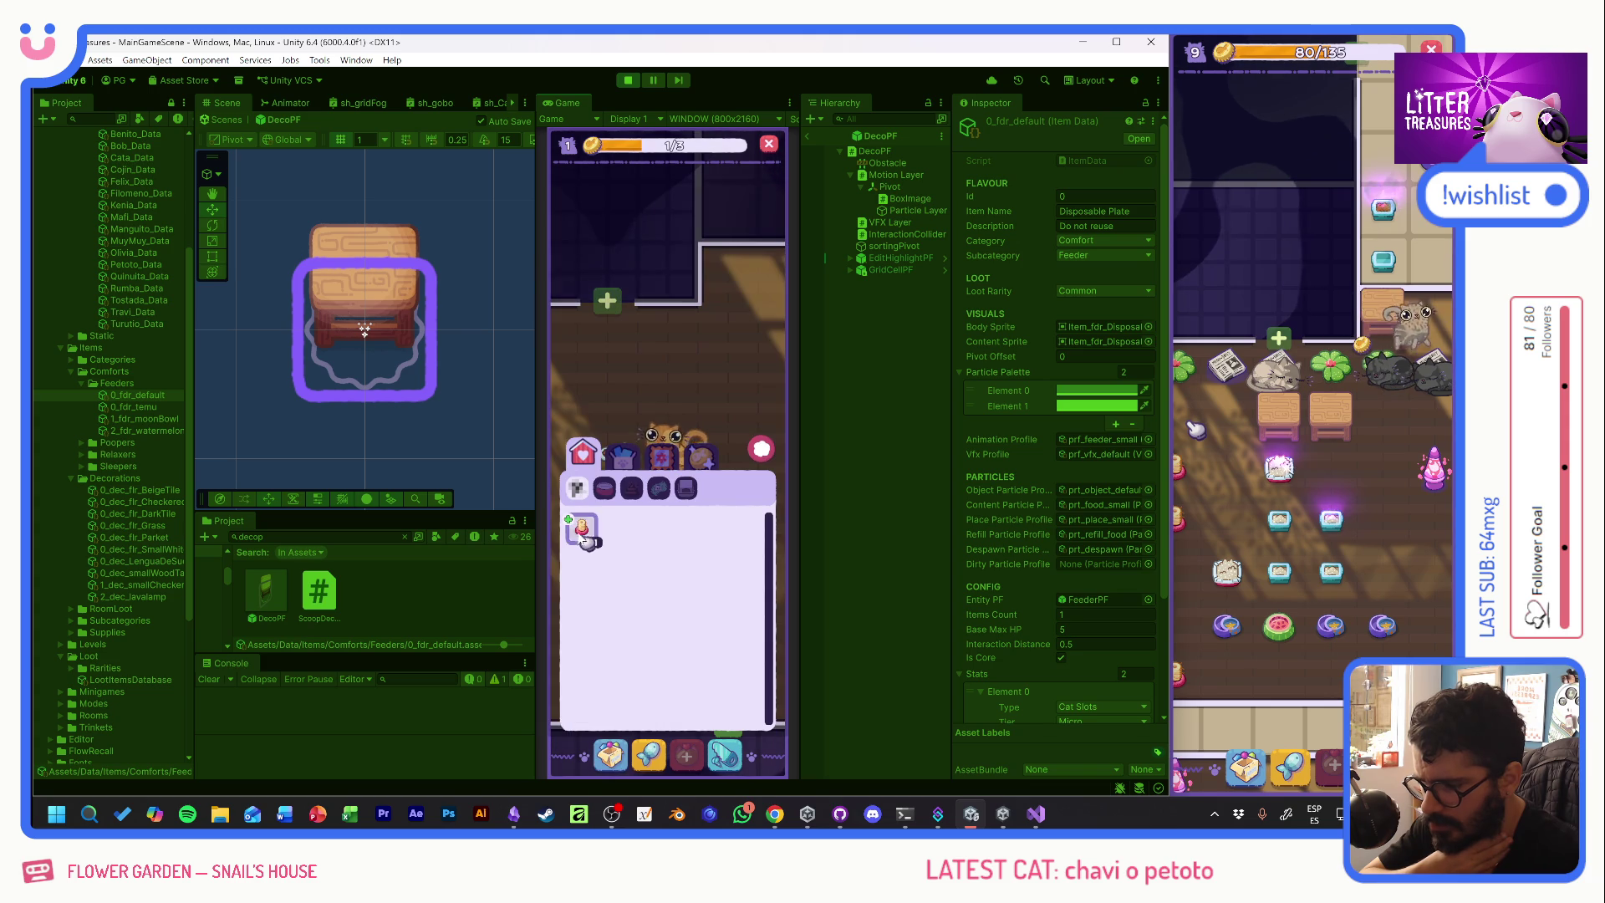
pyautogui.moveTo(586, 534)
pyautogui.mouseDown()
pyautogui.moveTo(661, 575)
pyautogui.moveTo(605, 637)
pyautogui.mouseUp()
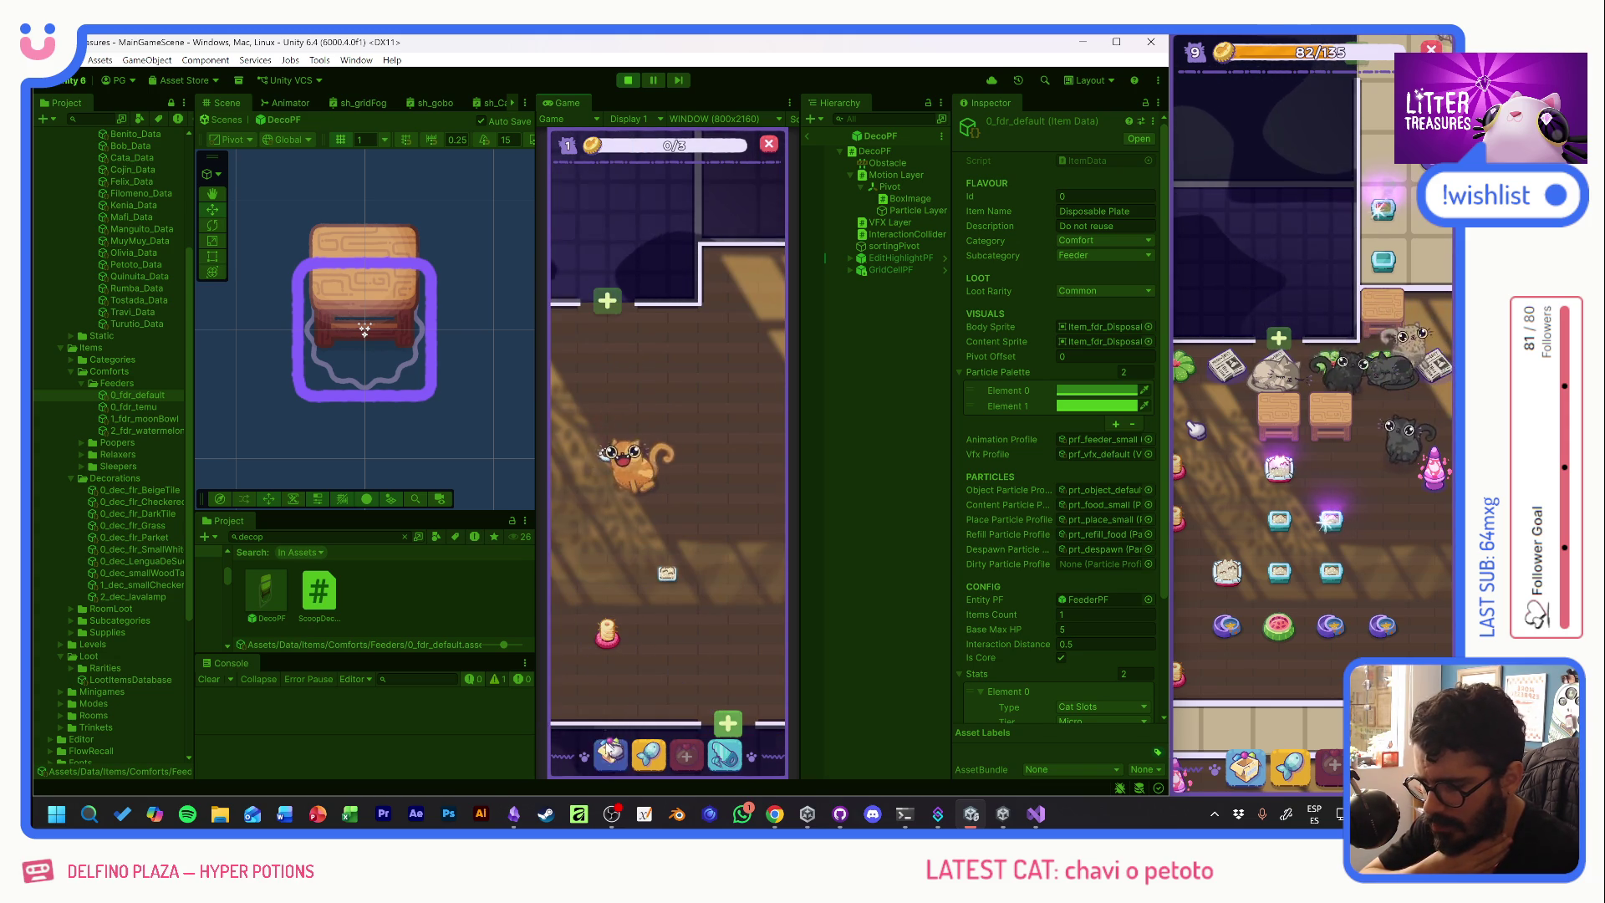
pyautogui.click(629, 462)
pyautogui.click(661, 458)
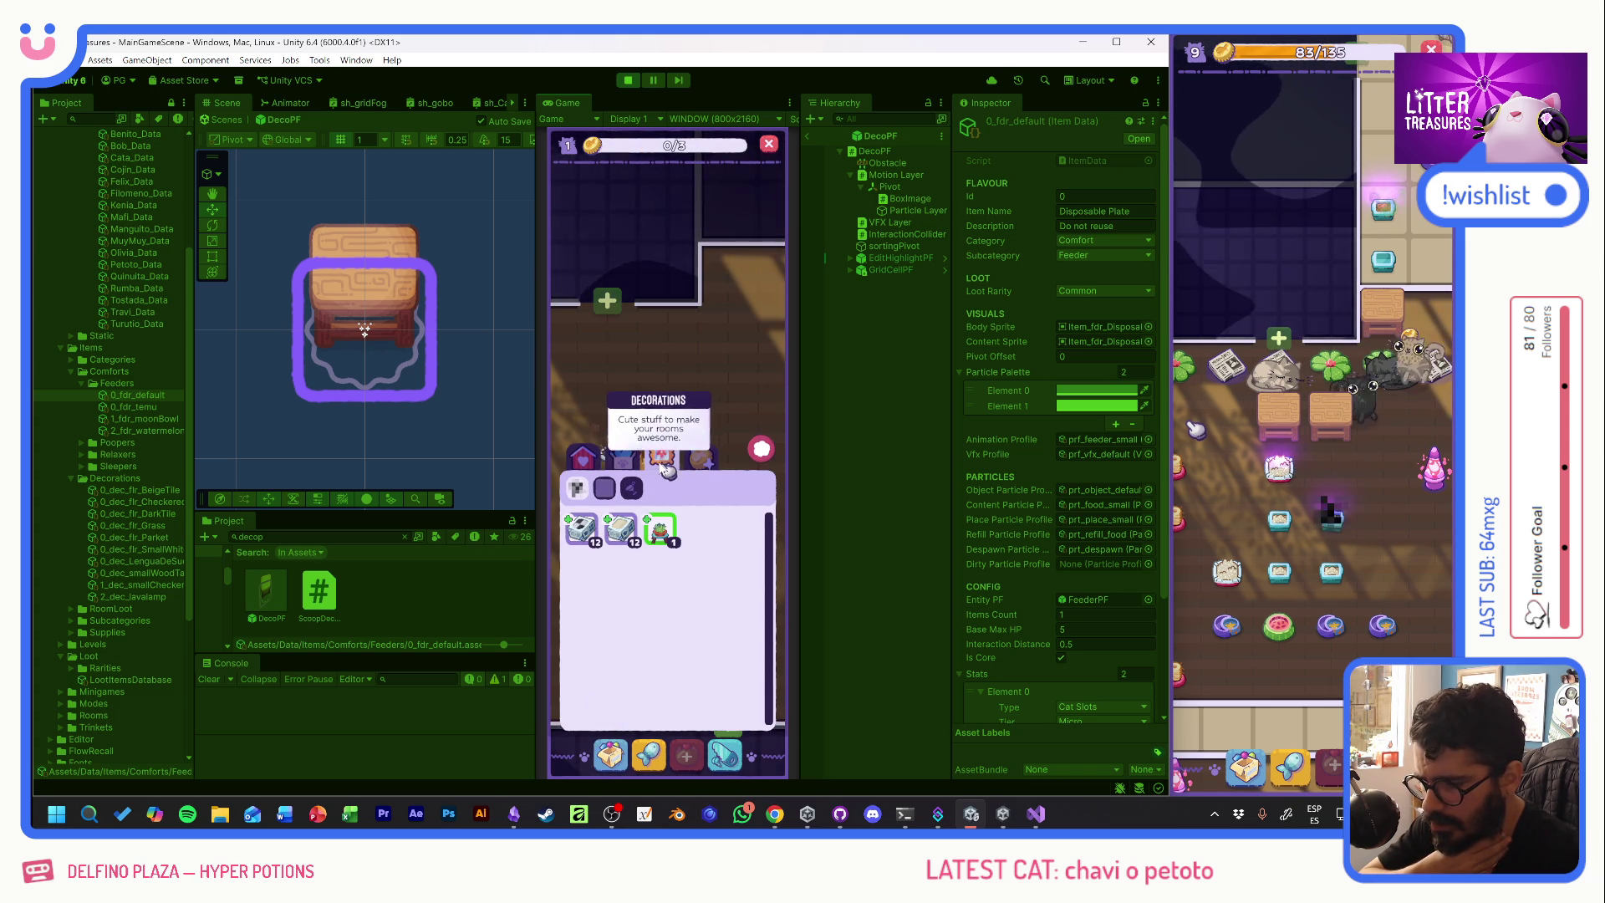
pyautogui.click(660, 531)
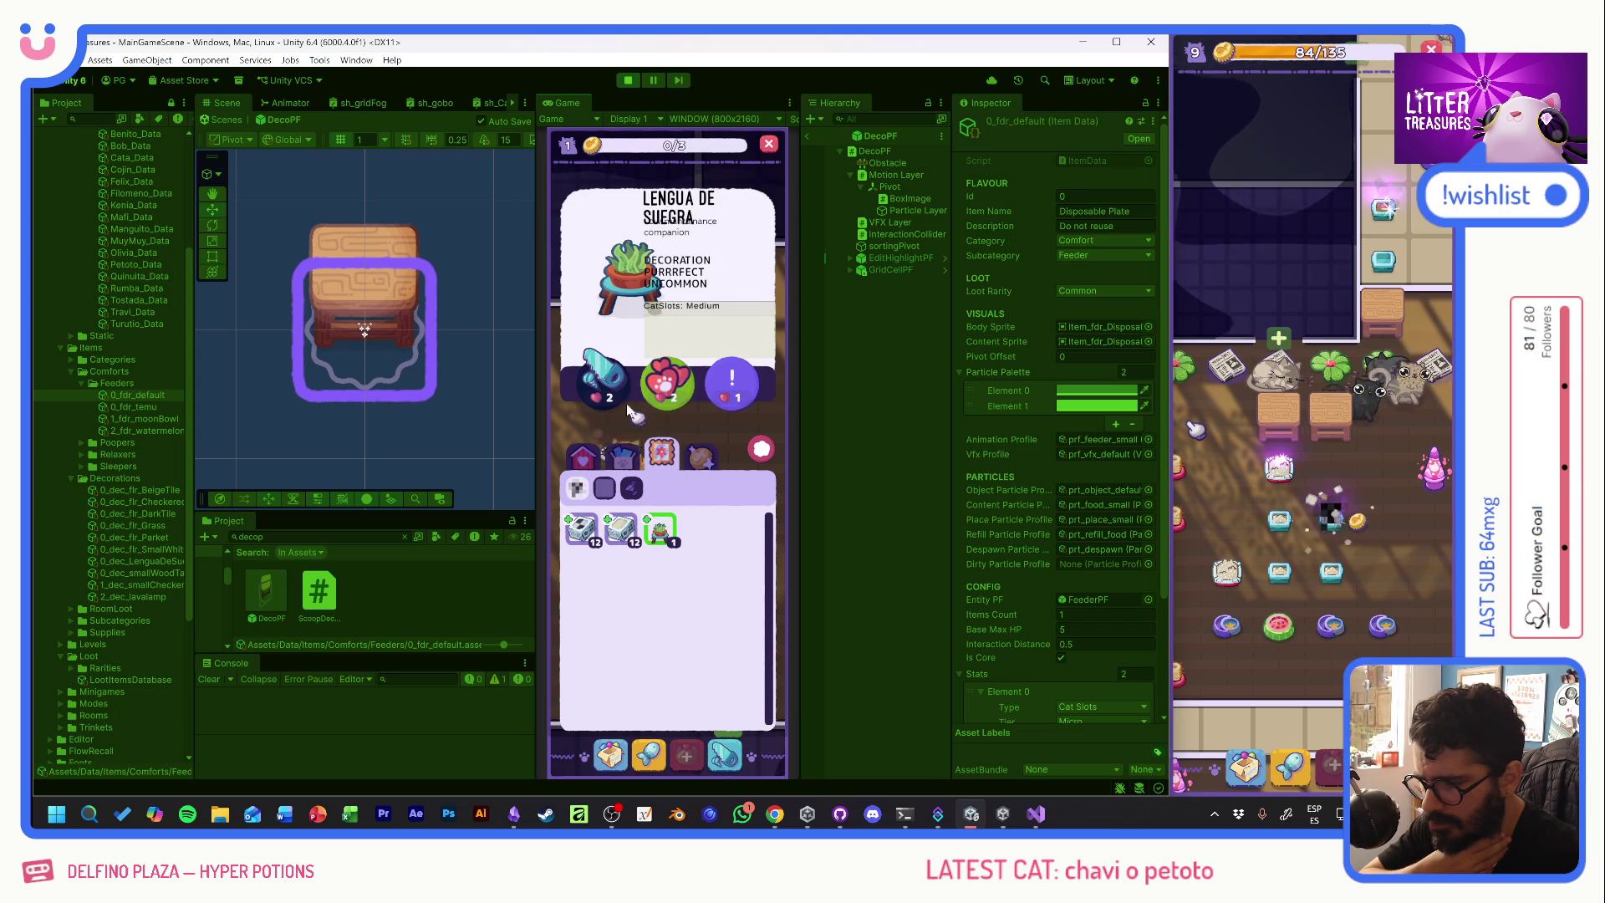
pyautogui.click(764, 449)
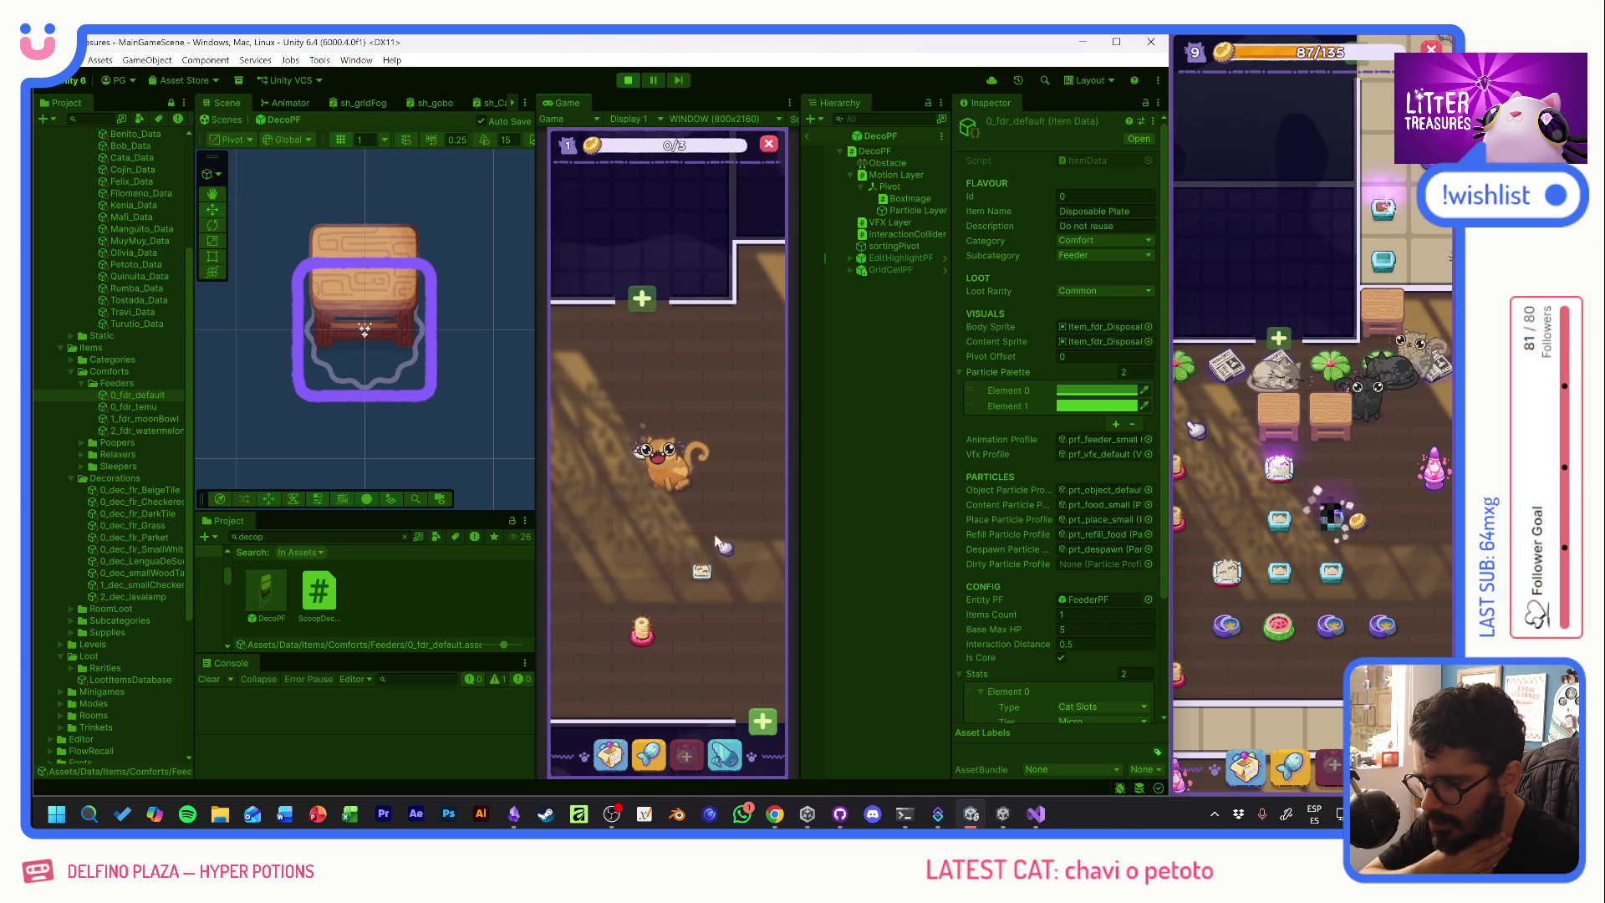
# - Collect the reward from the food bowl, leaving the plate at 1/3 used
pyautogui.moveTo(714, 519); pyautogui.dragTo(710, 496)
pyautogui.click(641, 609)
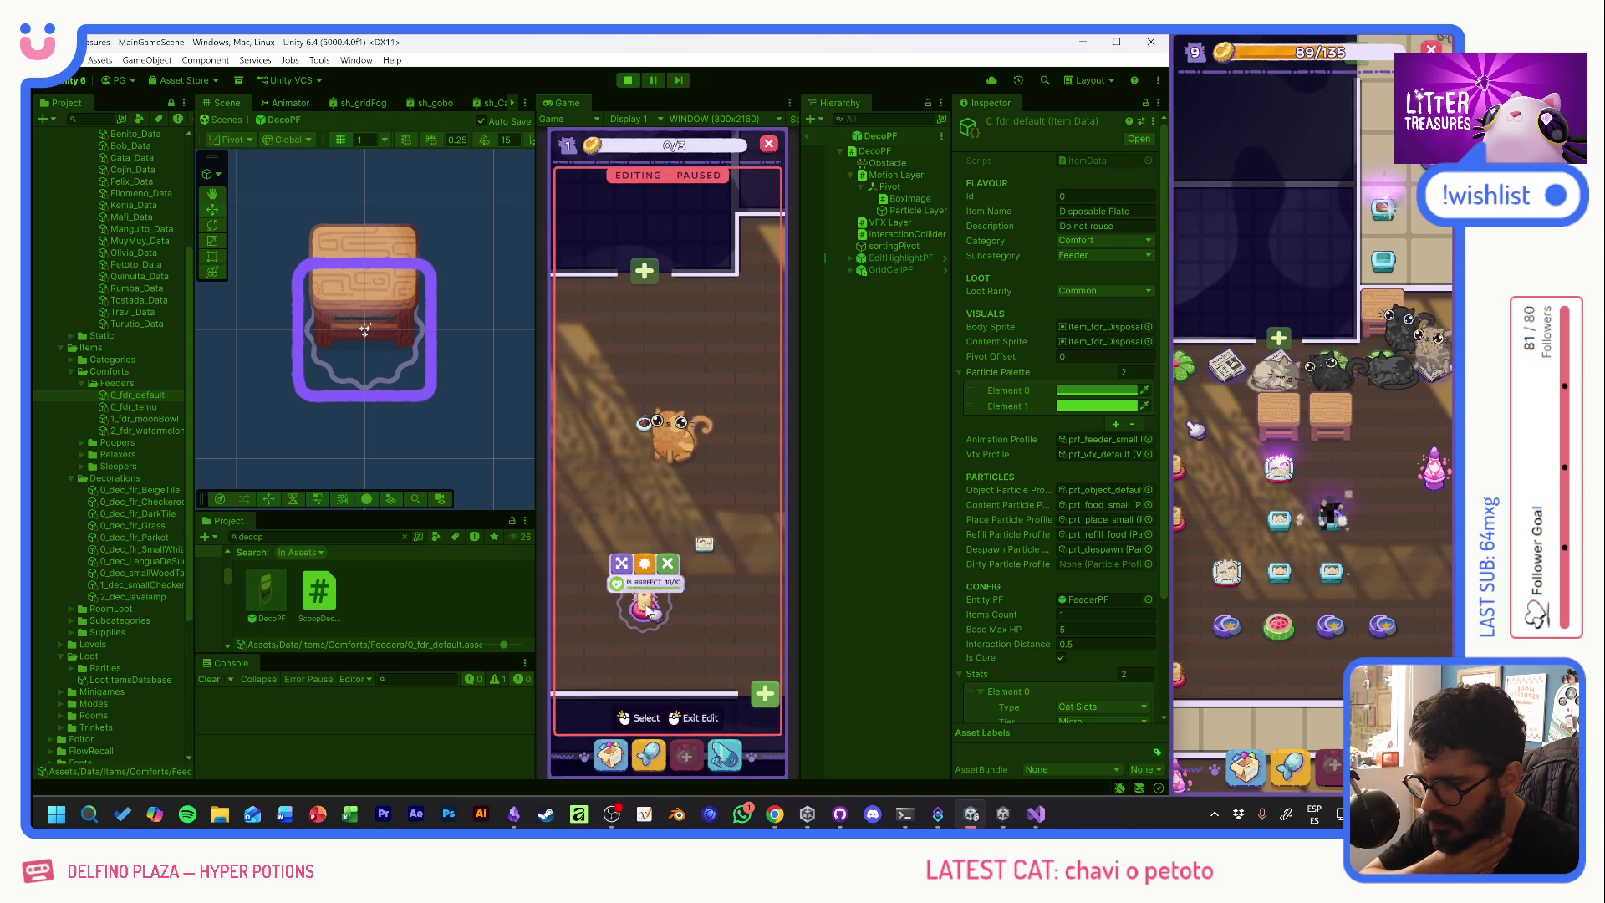
pyautogui.click(641, 613)
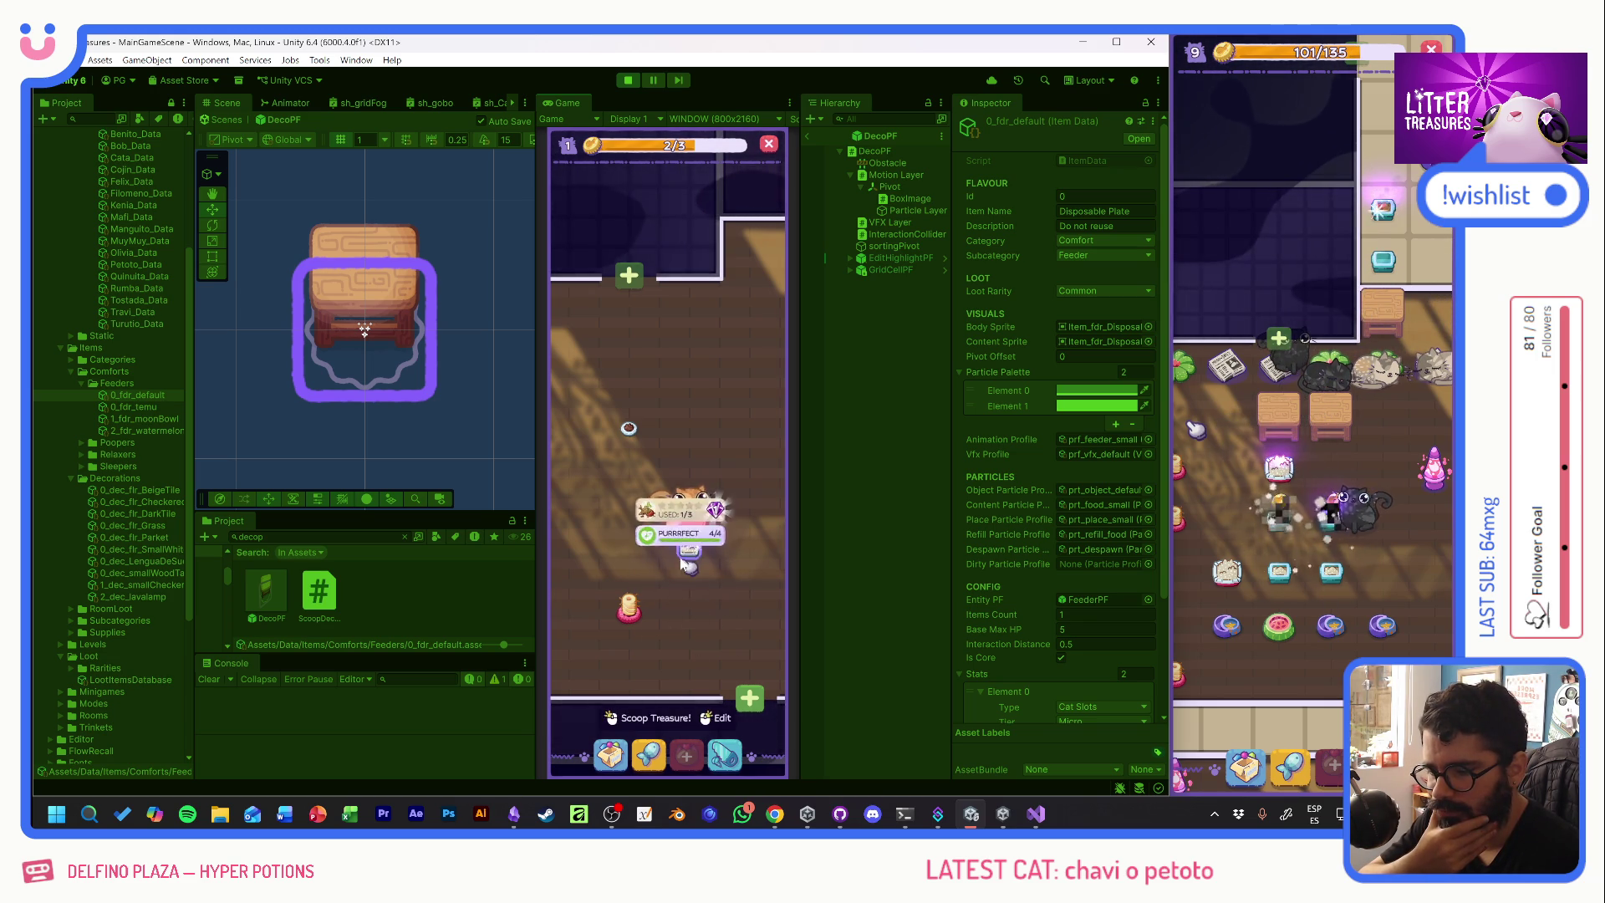
# - Play through the Scoop the Treasure minigame and dismiss its result card
pyautogui.click(688, 523)
pyautogui.moveTo(671, 410); pyautogui.dragTo(696, 517)
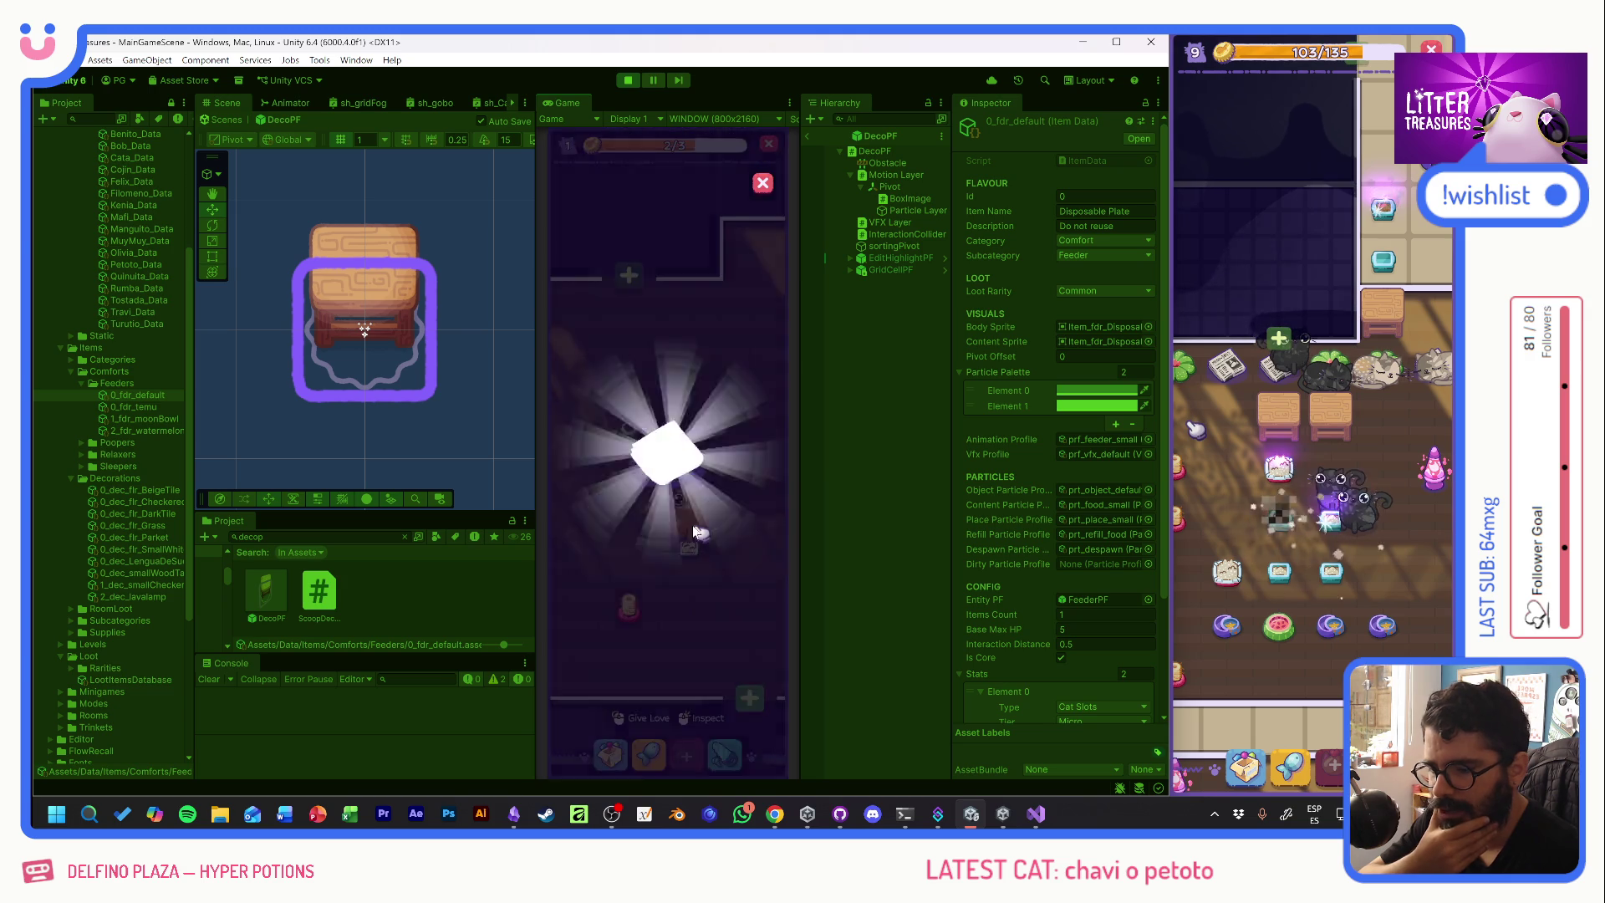
pyautogui.click(694, 515)
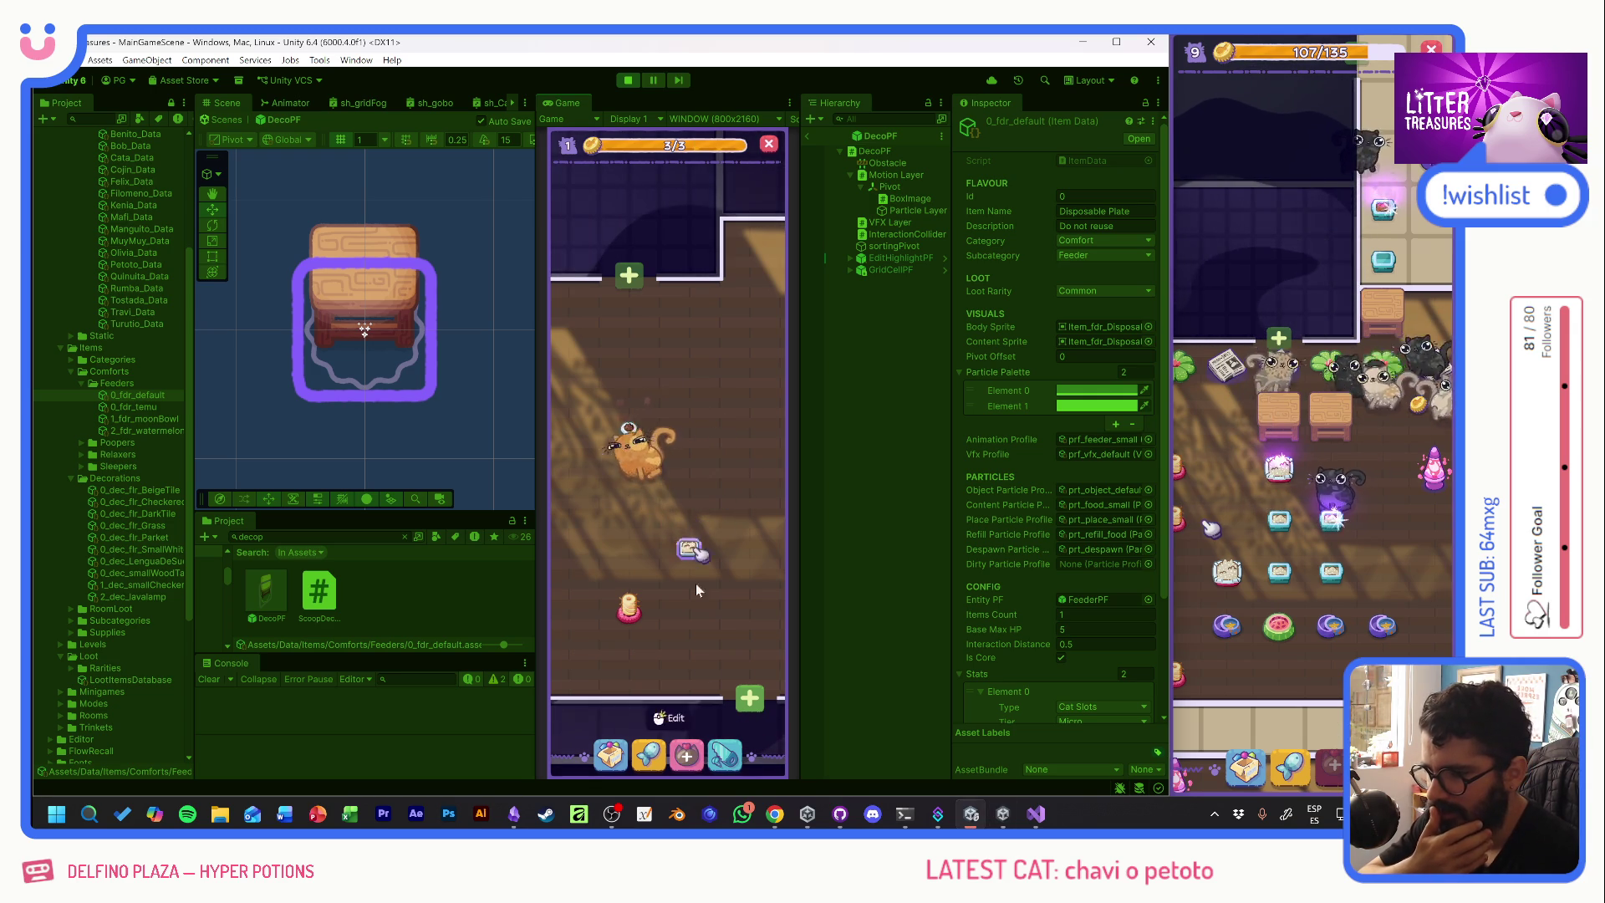
# - Place a feeder stand on the floor, try moving it, then cancel the move
pyautogui.click(679, 552)
pyautogui.moveTo(674, 545)
pyautogui.mouseDown()
pyautogui.moveTo(716, 459)
pyautogui.moveTo(691, 612)
pyautogui.moveTo(702, 627)
pyautogui.mouseUp()
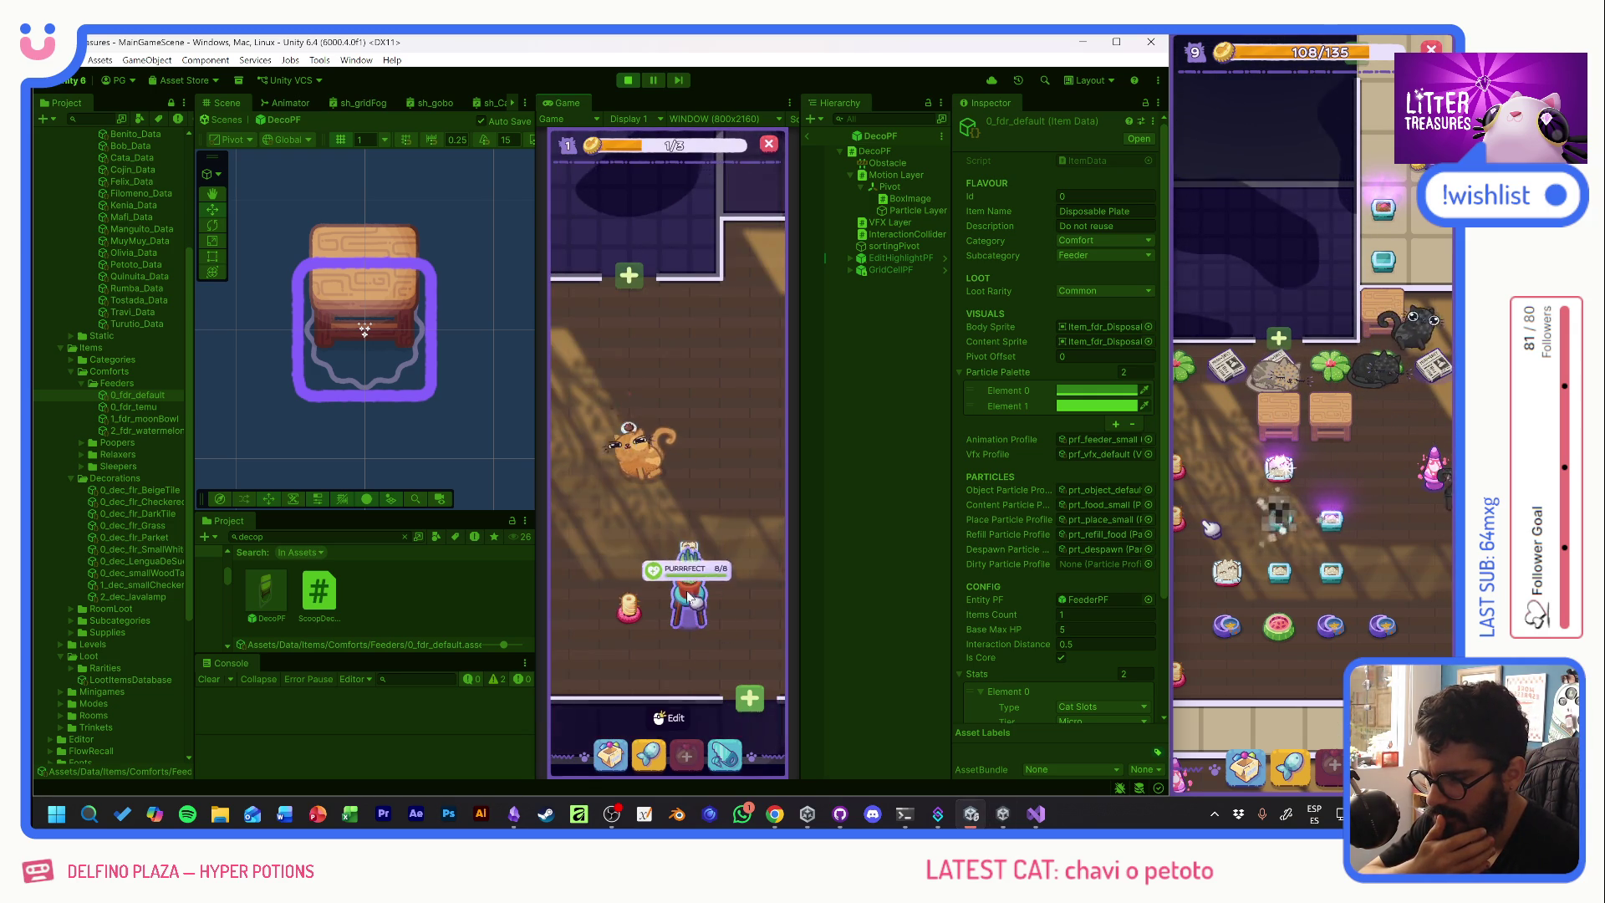
pyautogui.click(687, 597)
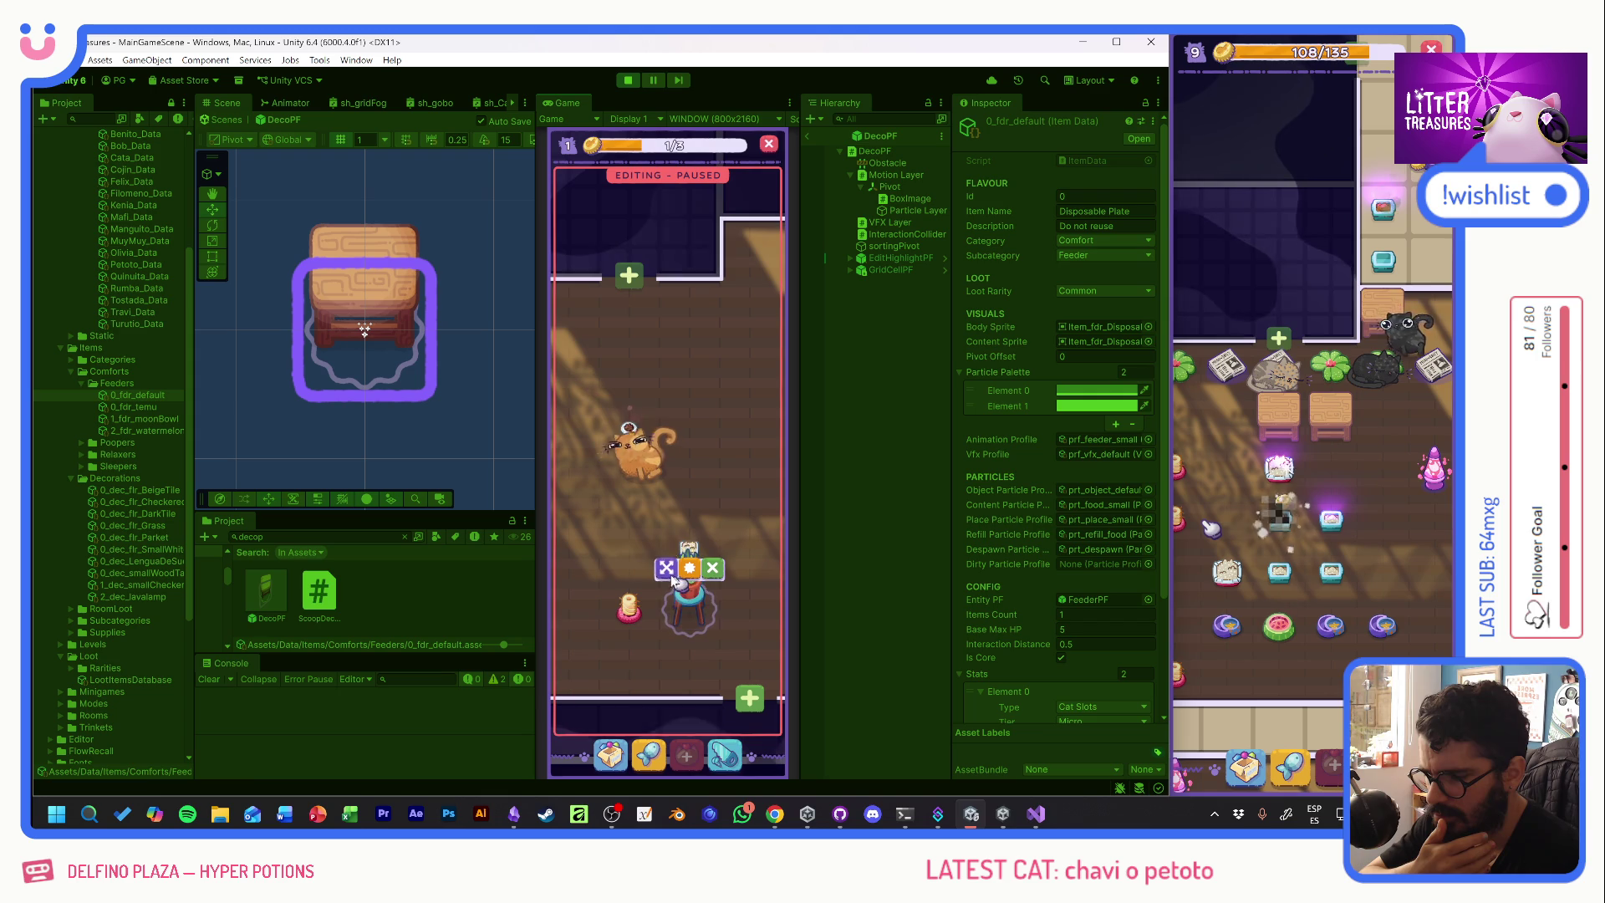
pyautogui.moveTo(689, 600); pyautogui.dragTo(585, 669)
pyautogui.rightClick(586, 669)
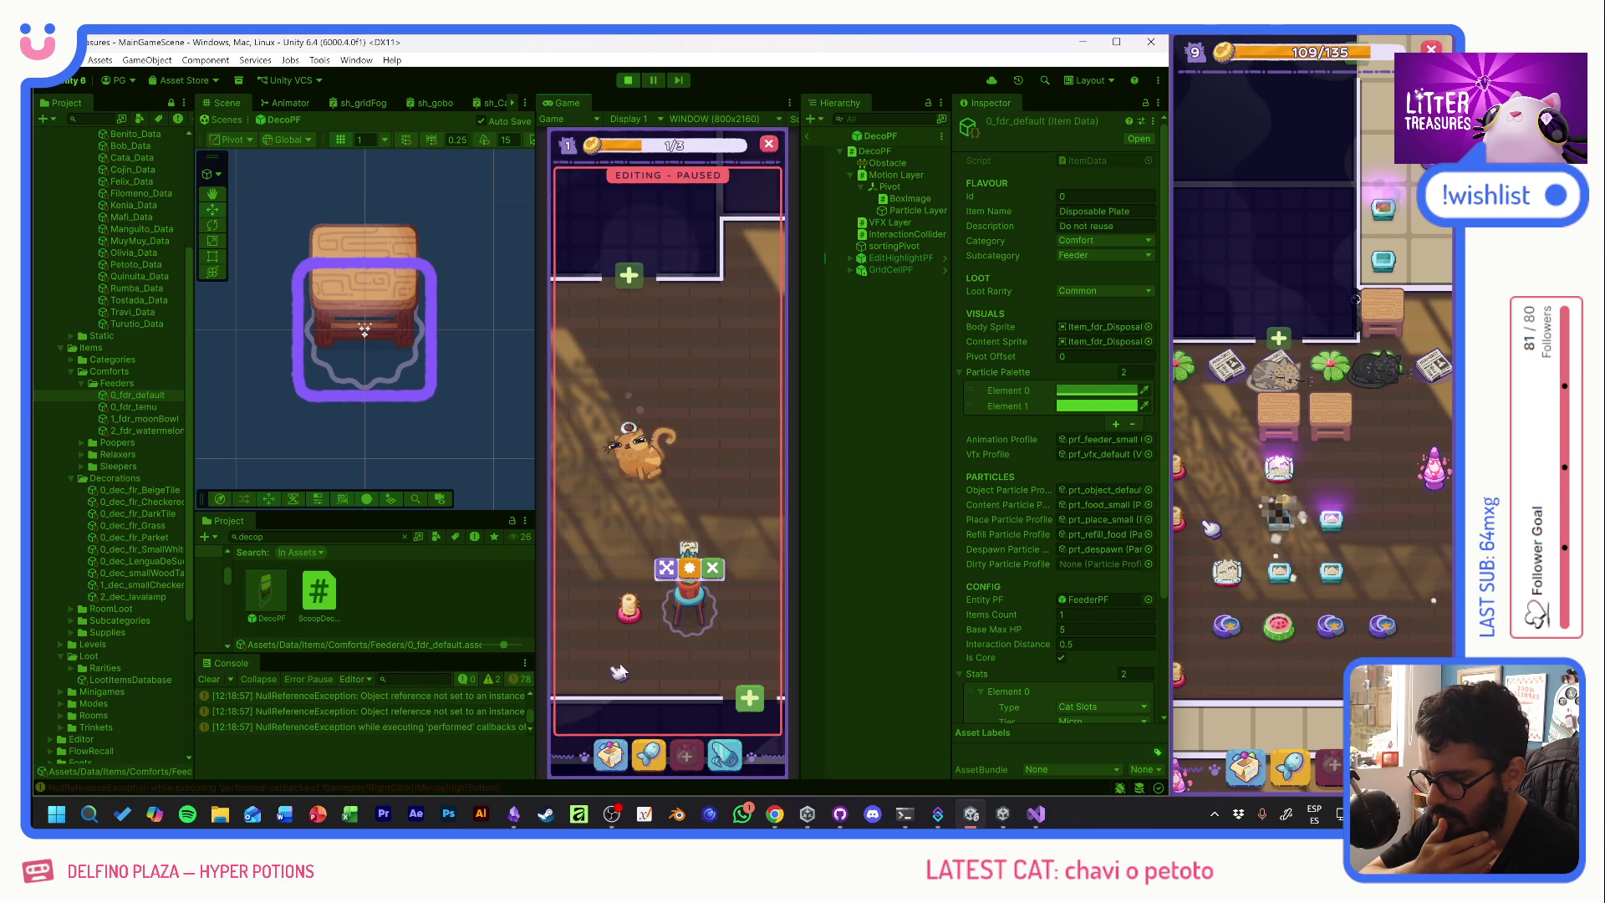
# - Inspect the earliest NullReferenceException stack trace, reset the project search, and stop play mode
pyautogui.scroll(3, 528, 706)
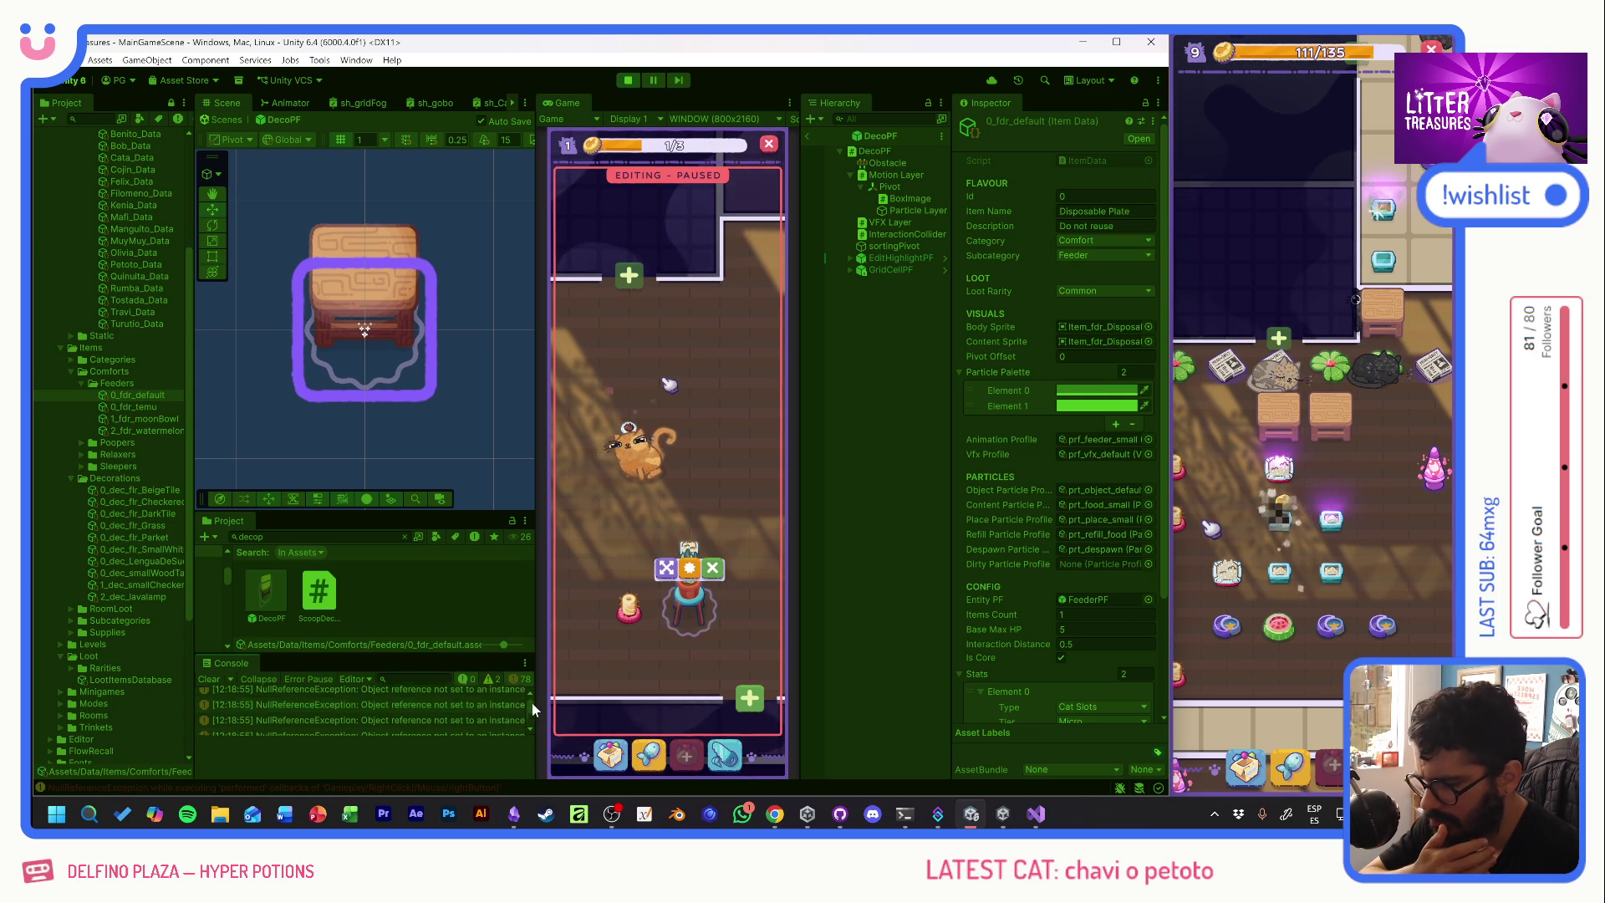
pyautogui.click(455, 699)
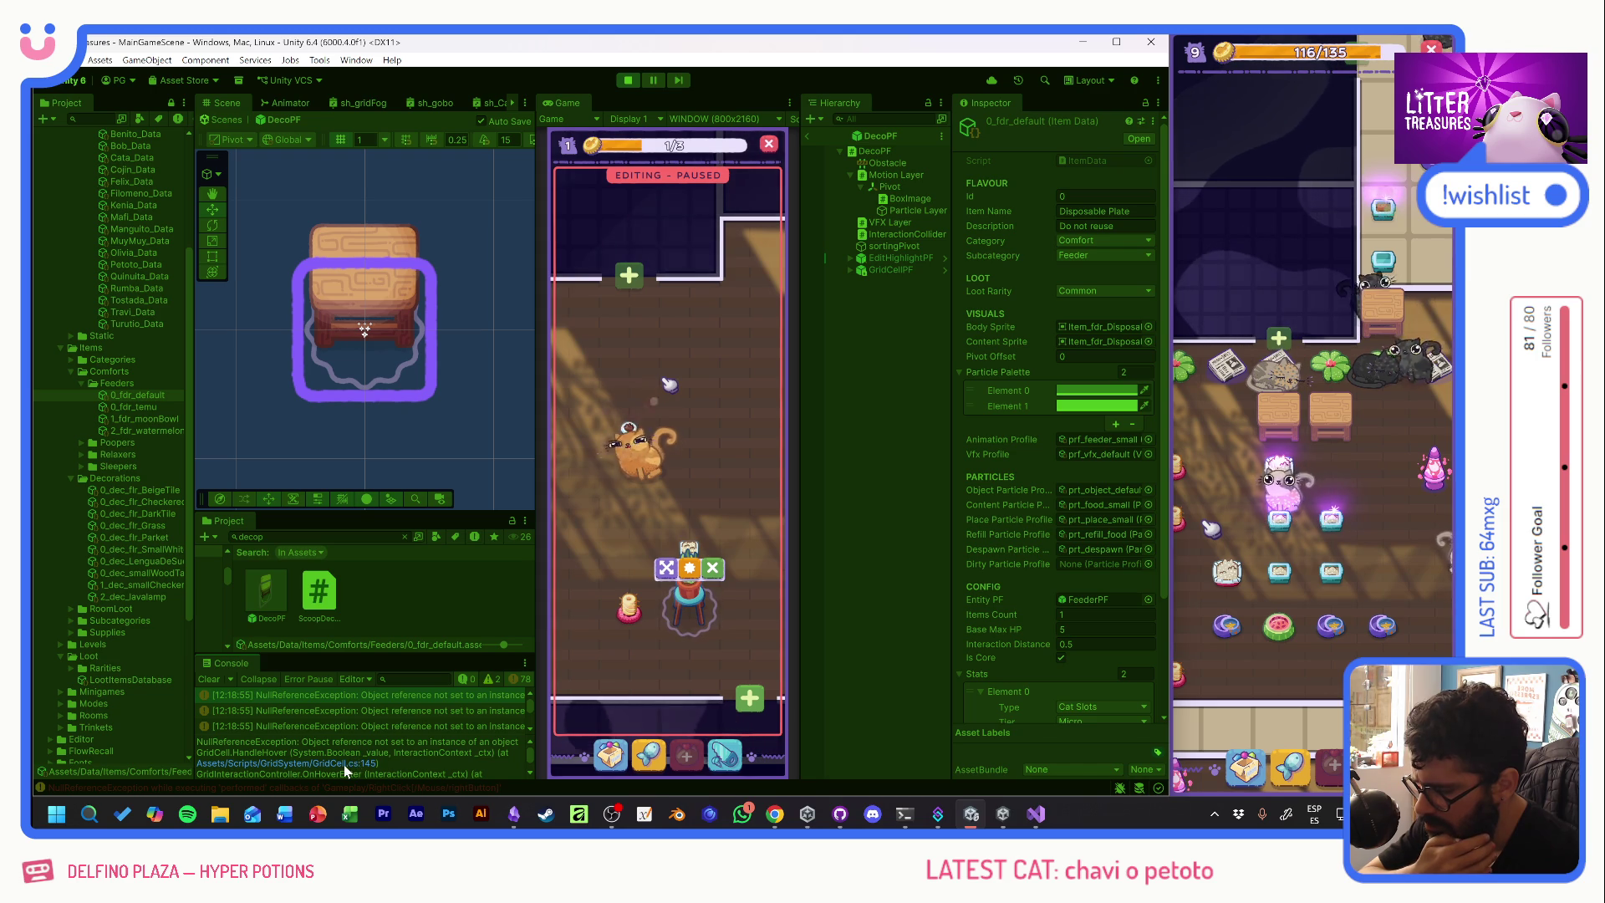
pyautogui.click(345, 645)
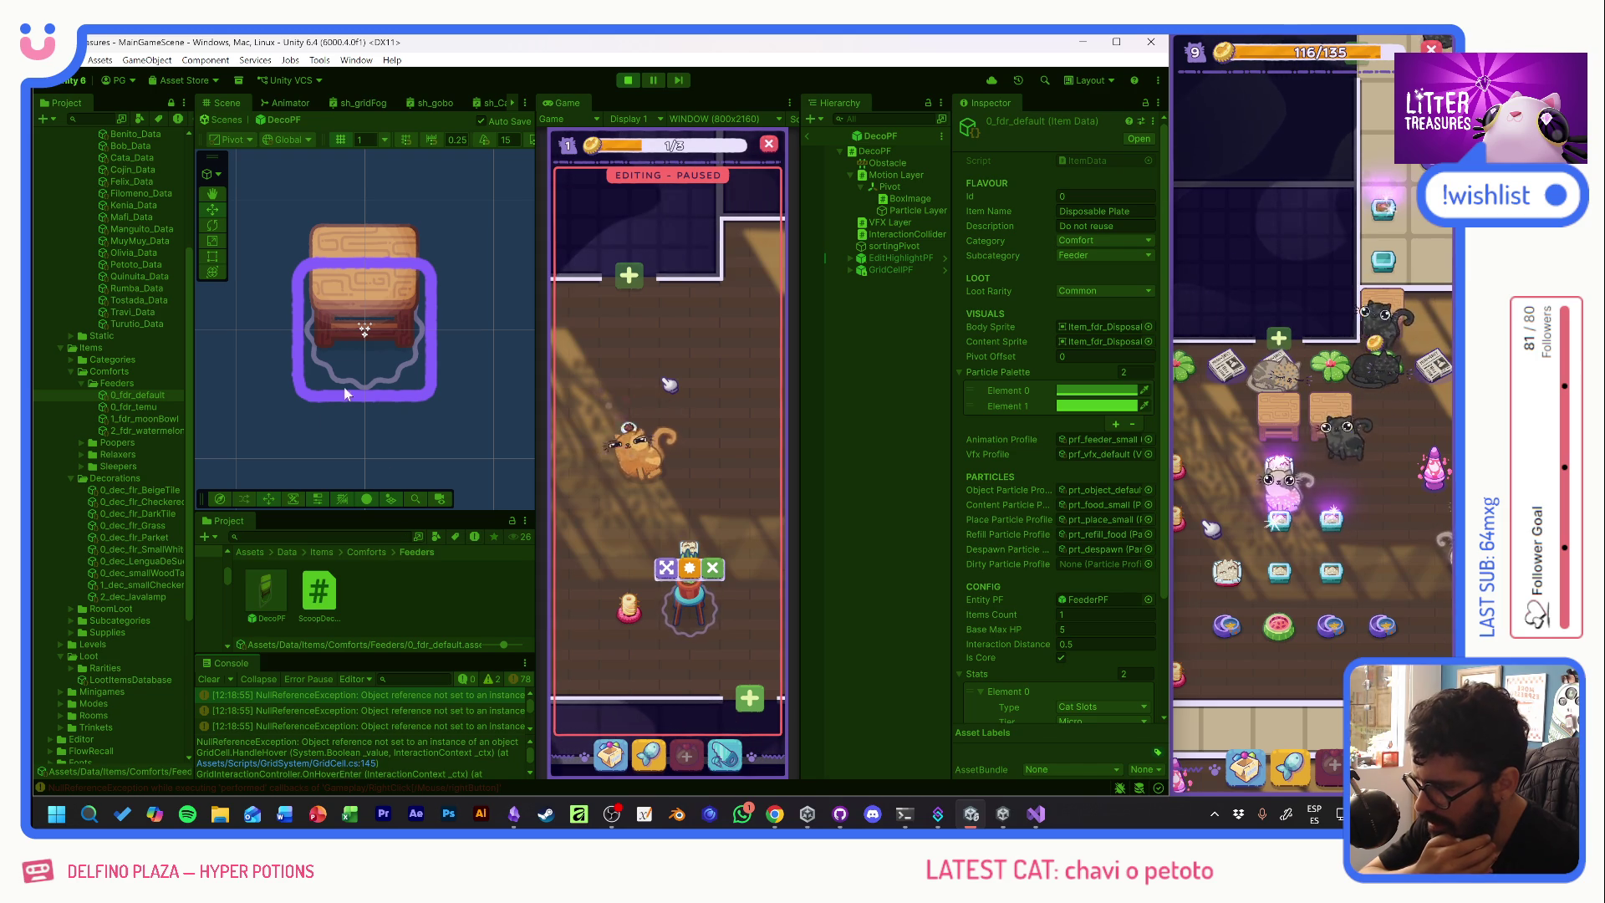
pyautogui.click(627, 81)
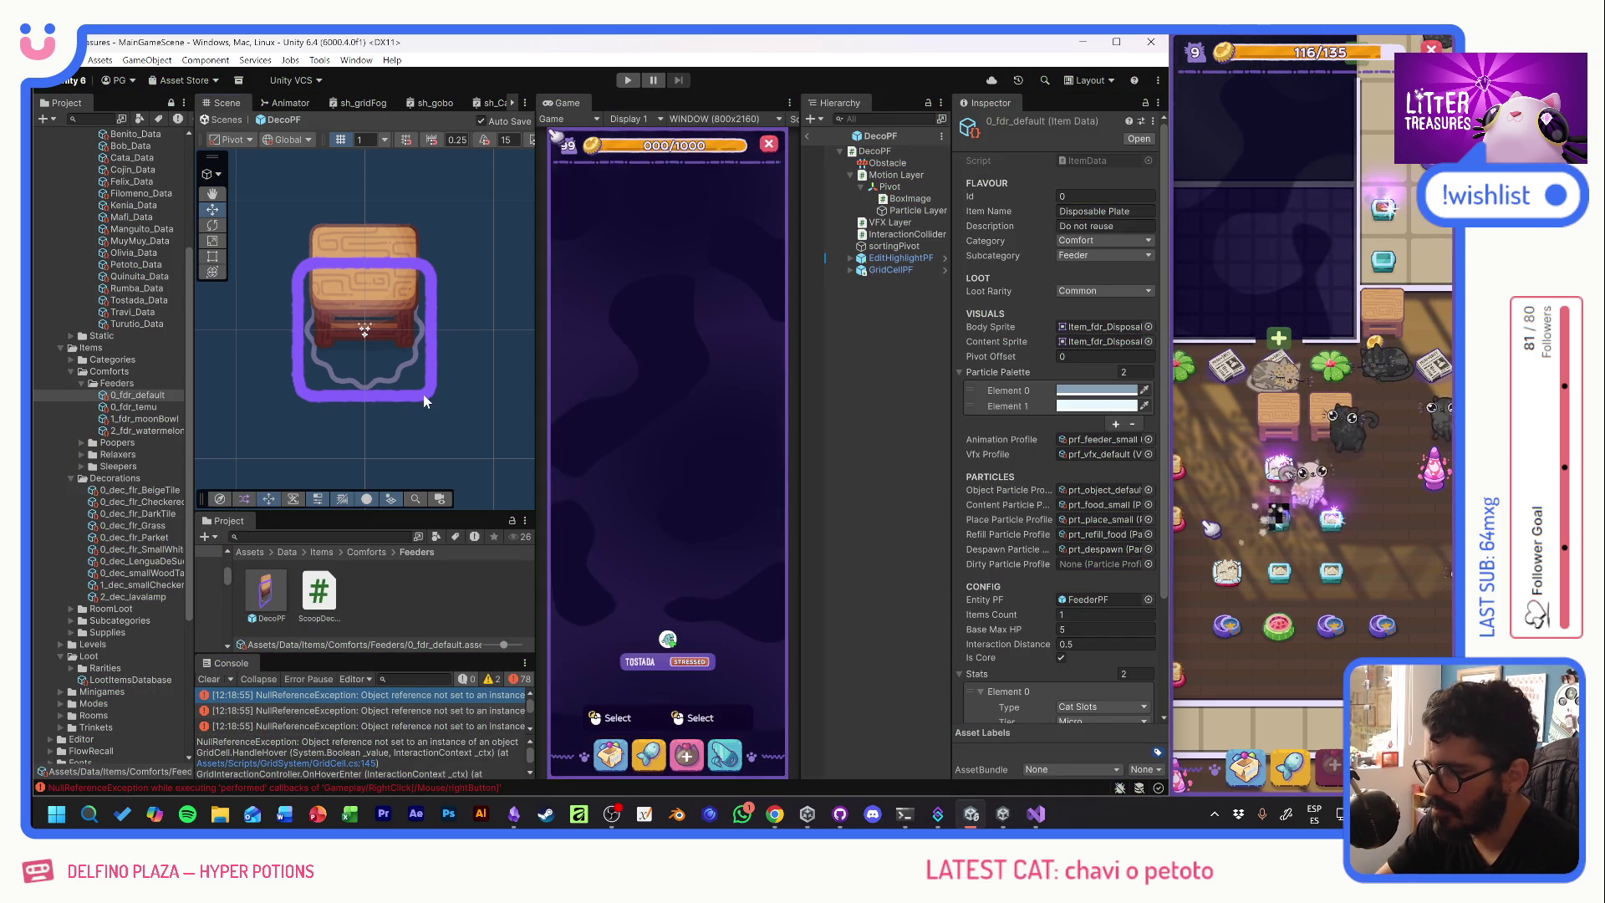
# - Delete GridCellPF from DecoPF, leaving EditHighlightPF as the last child
pyautogui.click(423, 394)
pyautogui.click(892, 271)
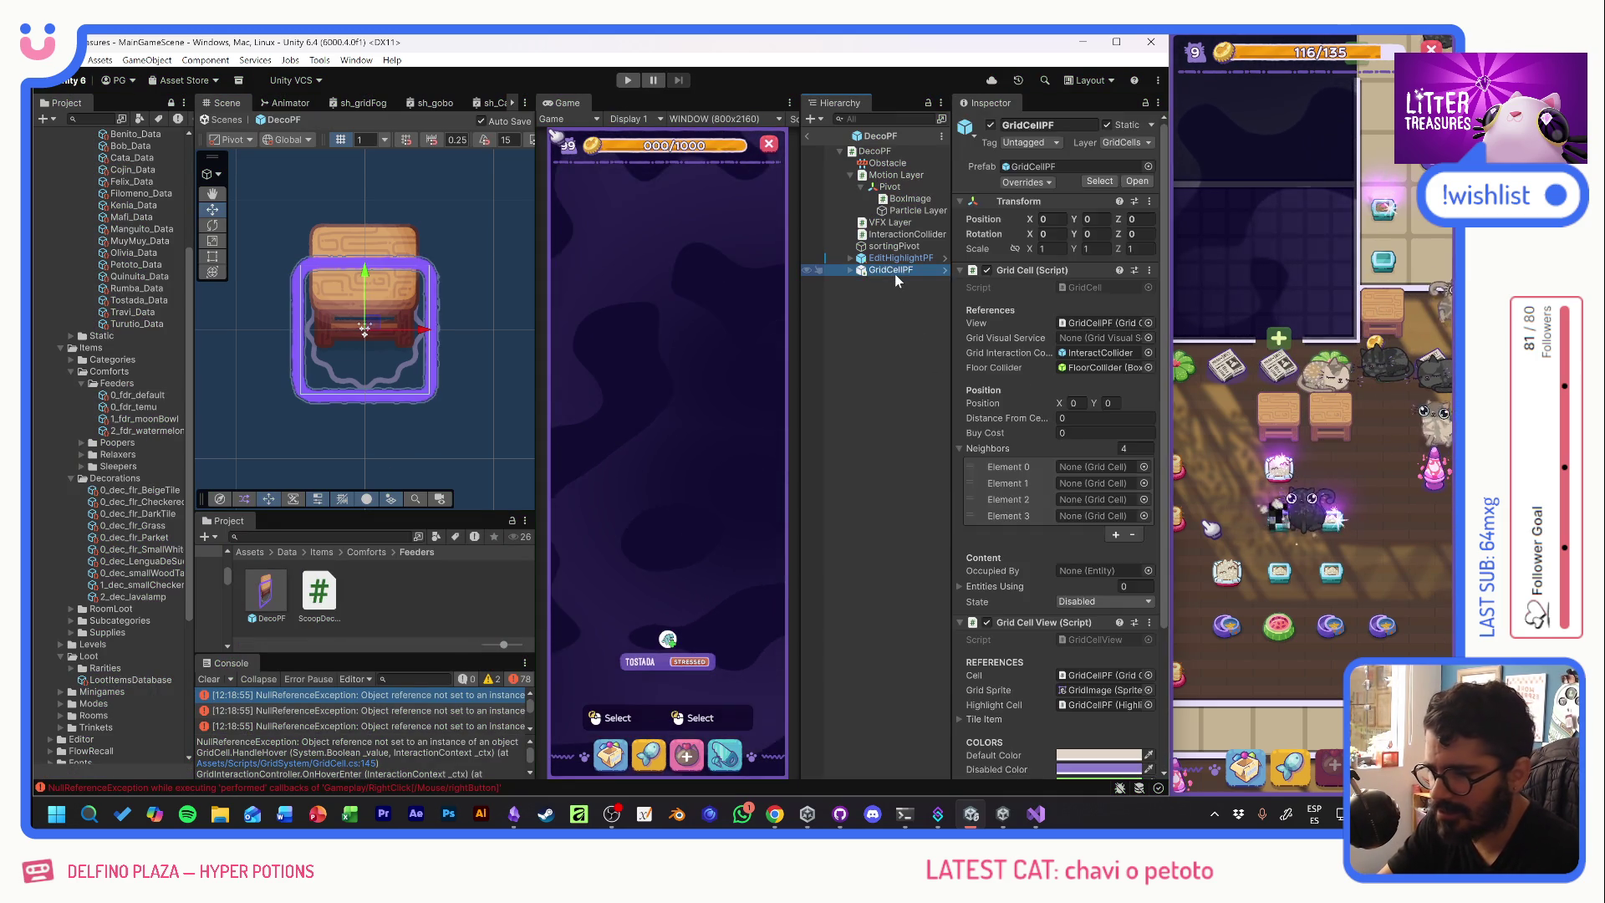
pyautogui.press('Delete')
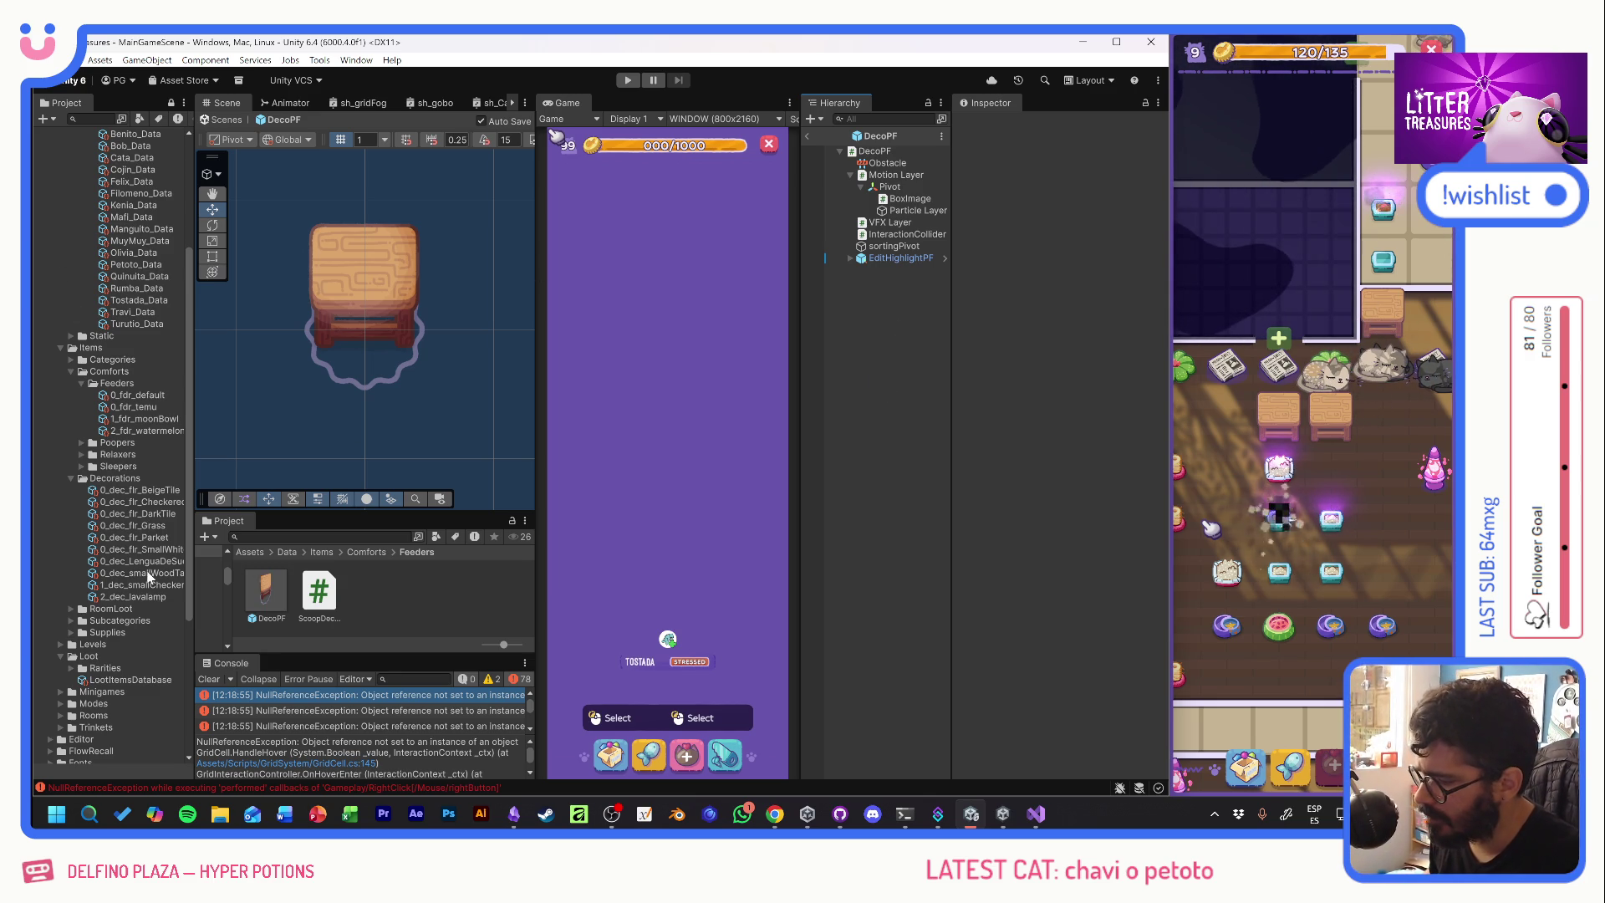
# - Add a Loot list entry in LootItemsDatabase and drop 0_rlx_SodaCap into Element 28
pyautogui.click(129, 680)
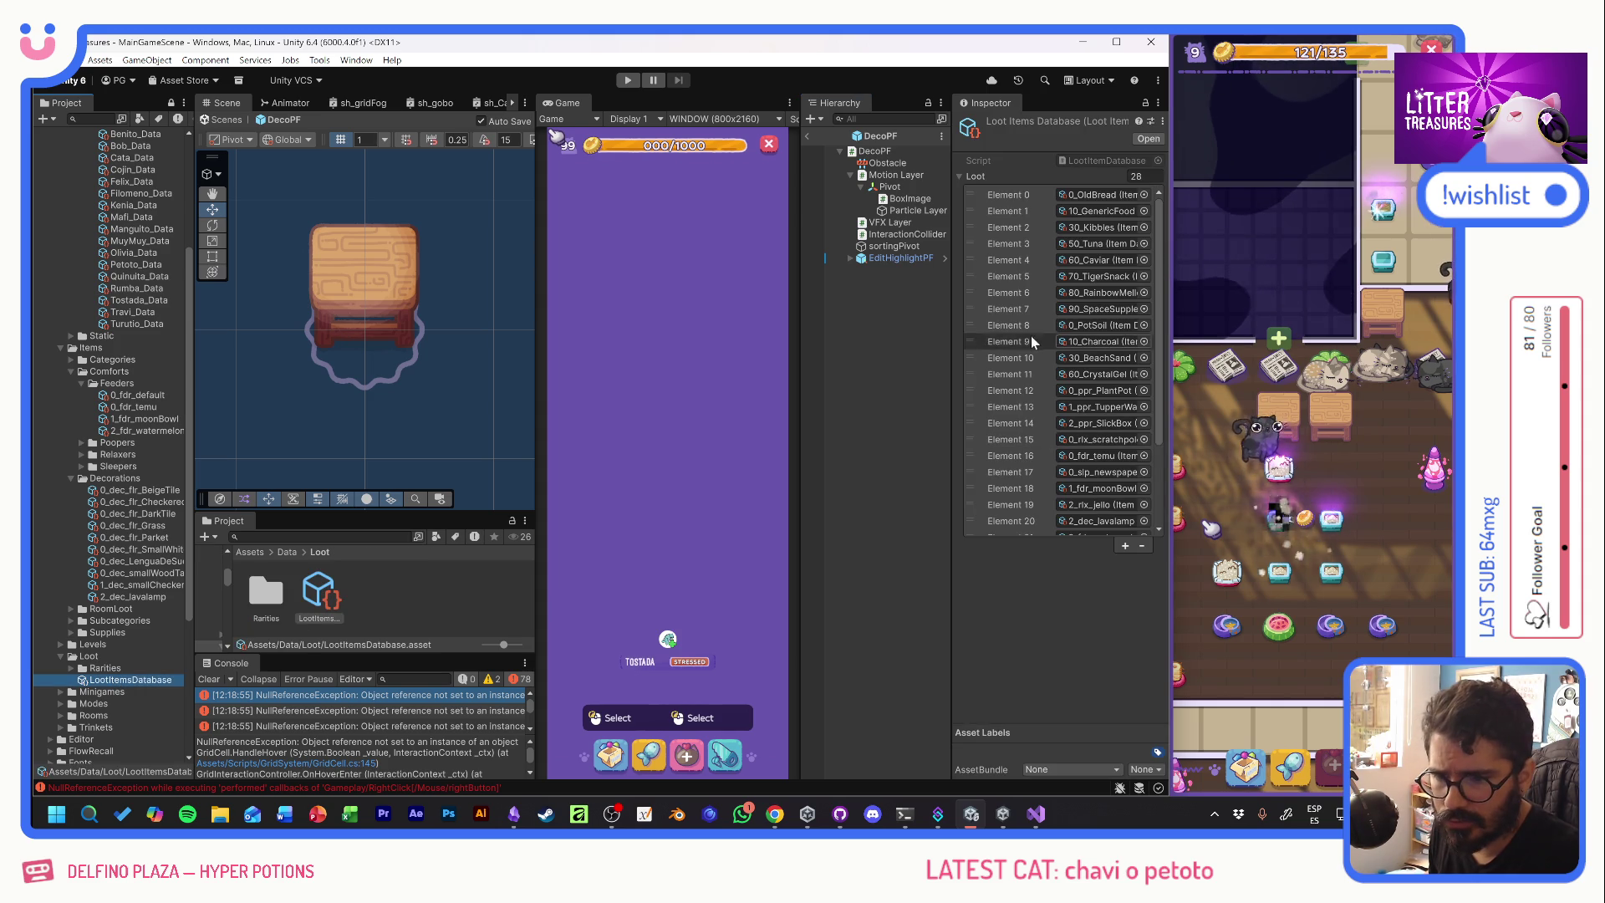
pyautogui.scroll(-3, 1076, 474)
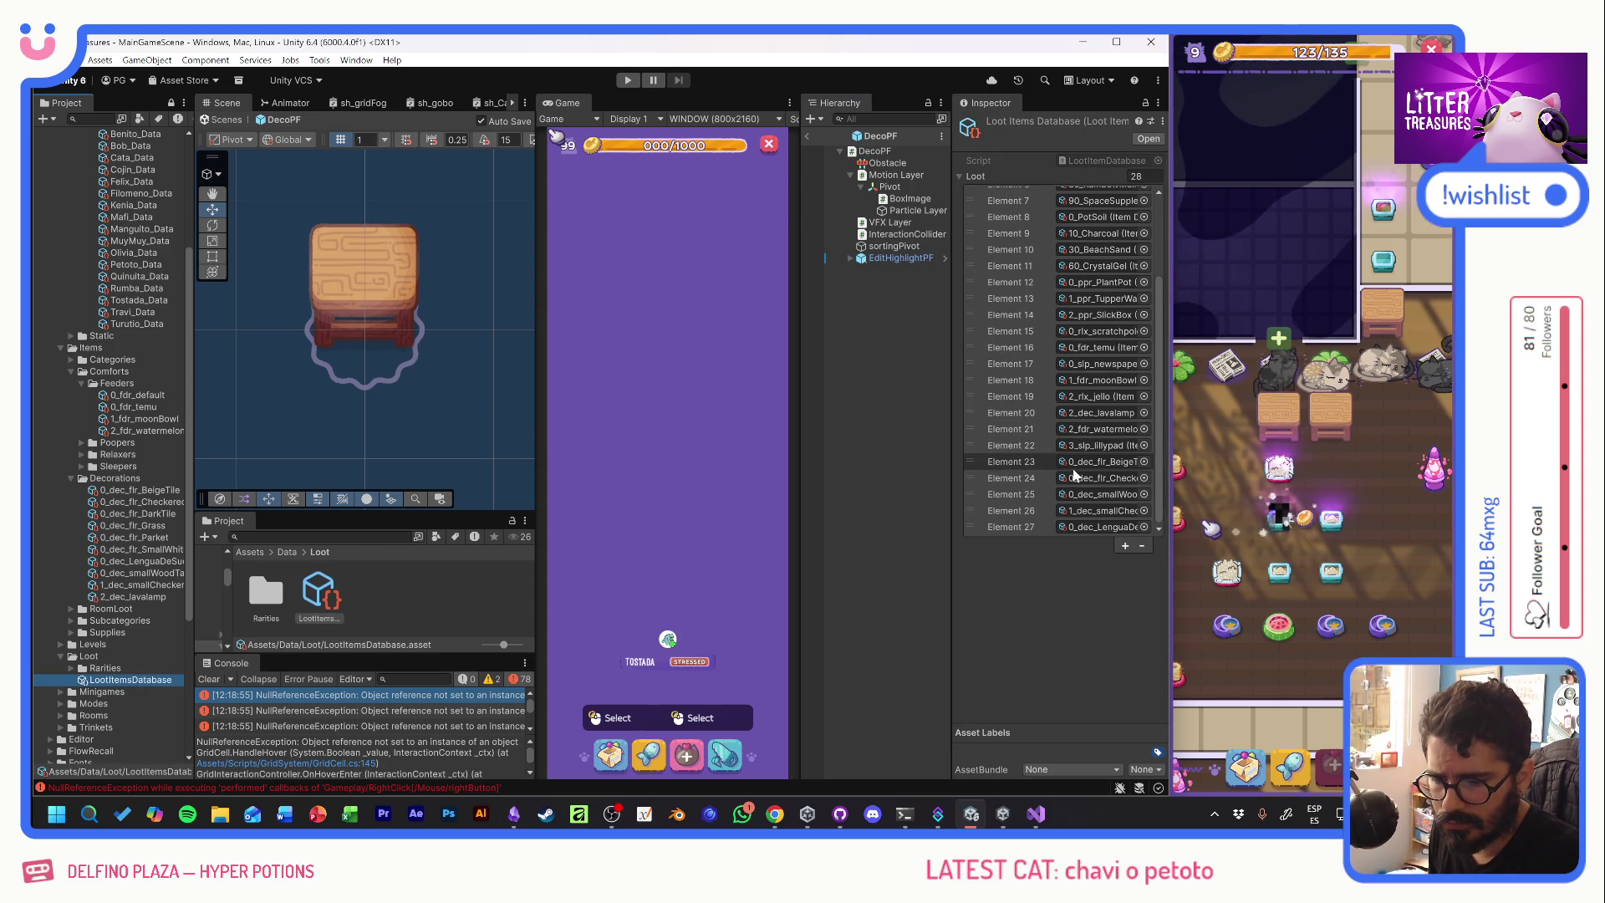
pyautogui.click(1125, 545)
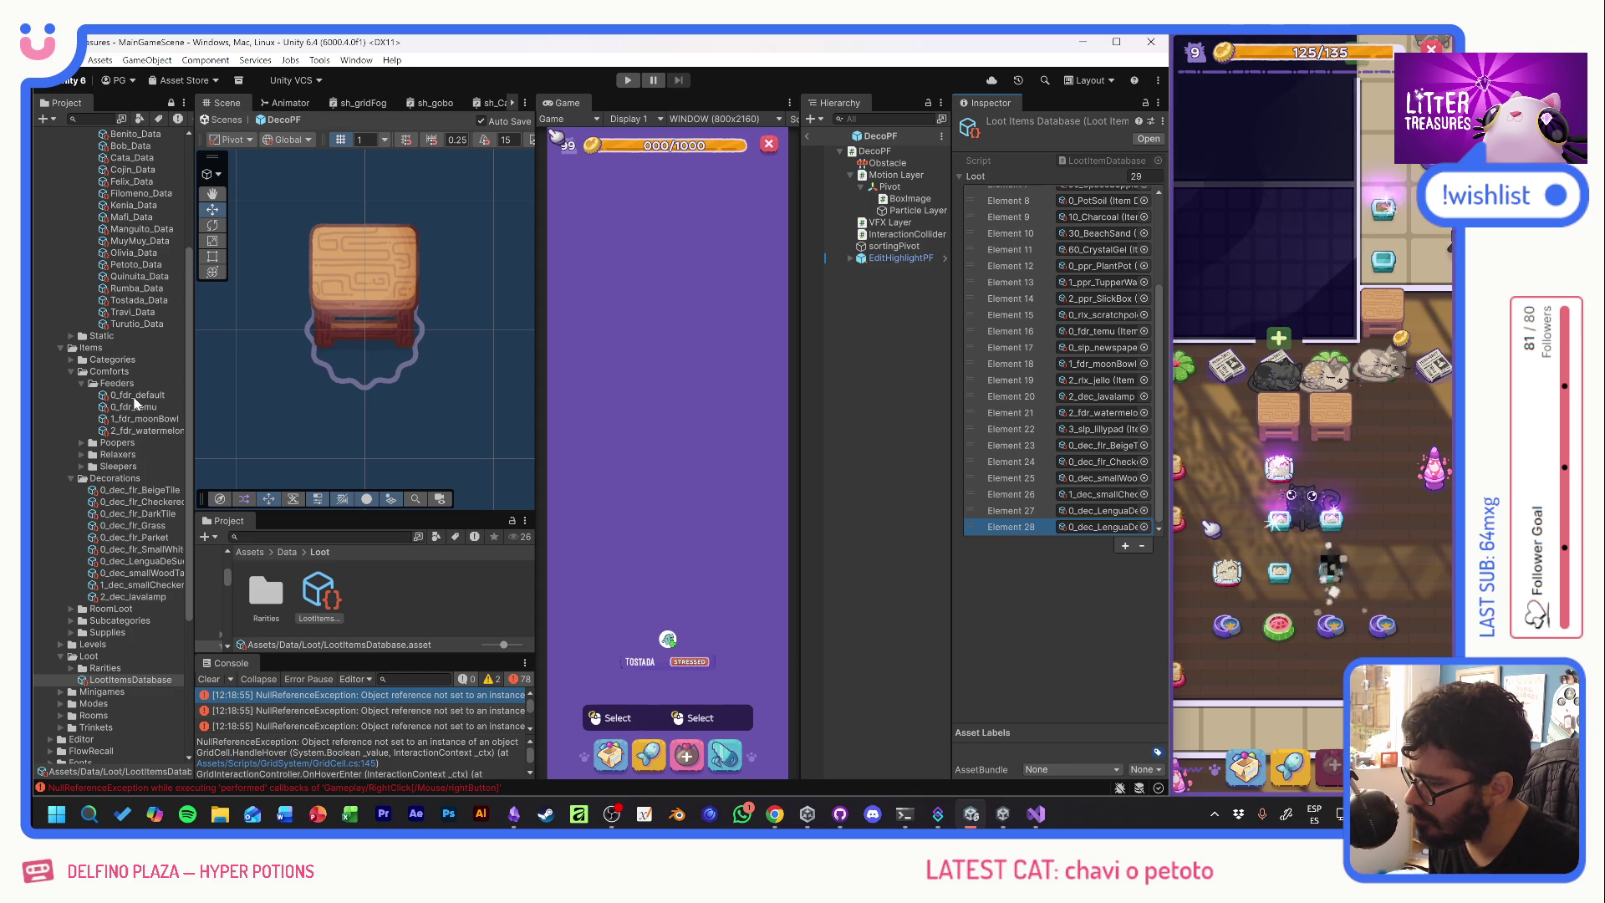
pyautogui.click(80, 454)
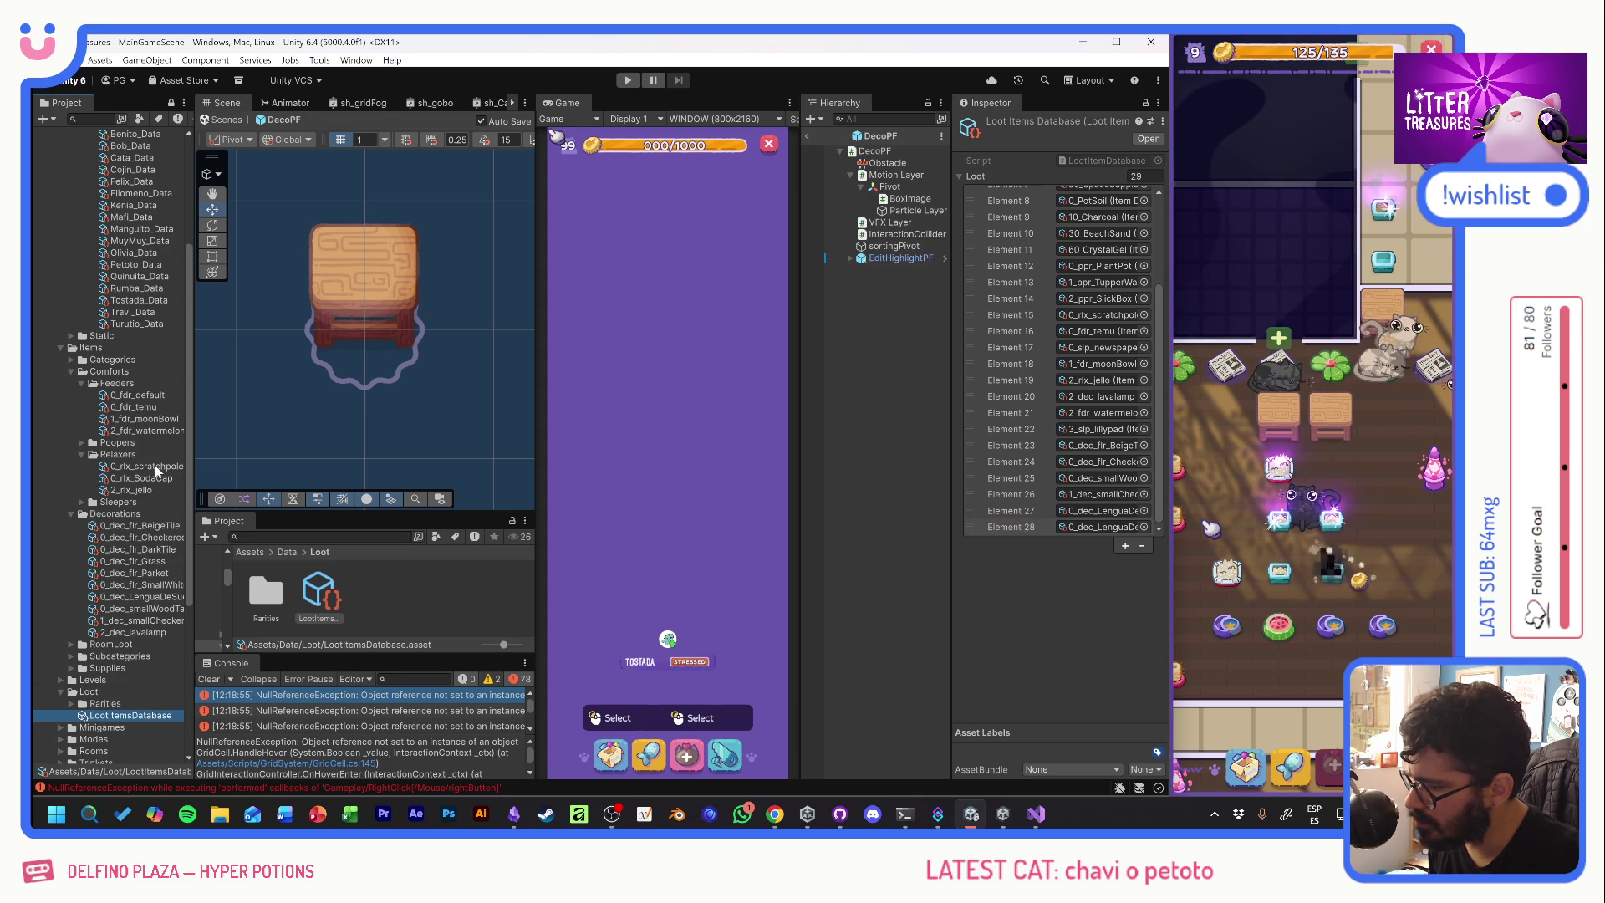
pyautogui.moveTo(155, 477); pyautogui.dragTo(1126, 538)
# - Compare the Scratch Pole and Soda Cap stats, then set Soda Cap's Base Max HP to 4
pyautogui.click(133, 483)
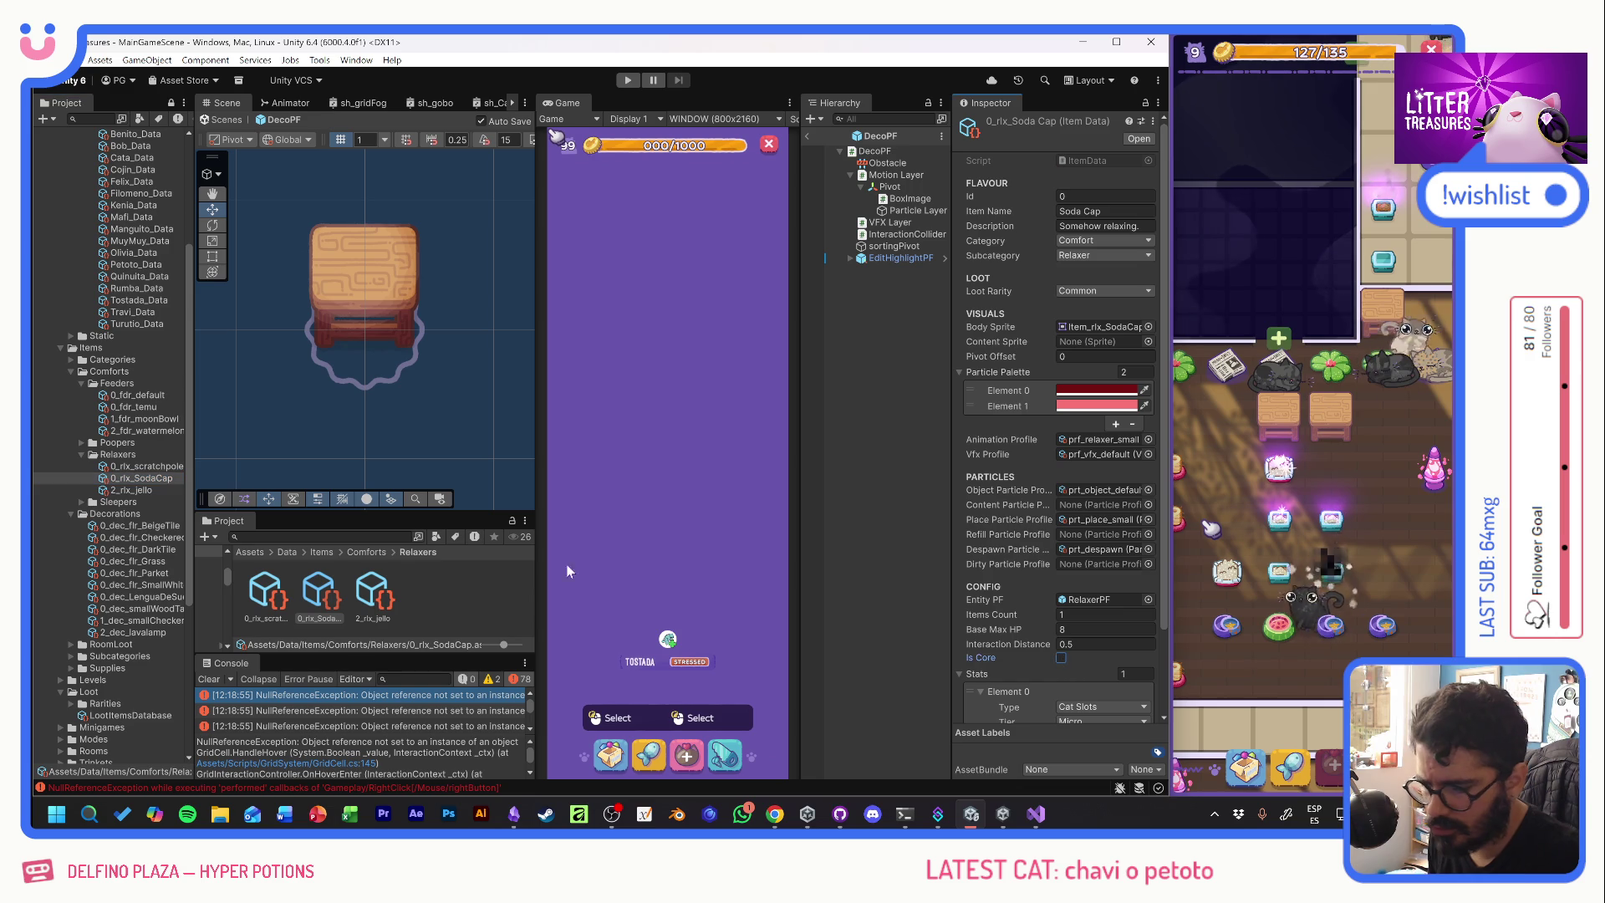
pyautogui.click(145, 468)
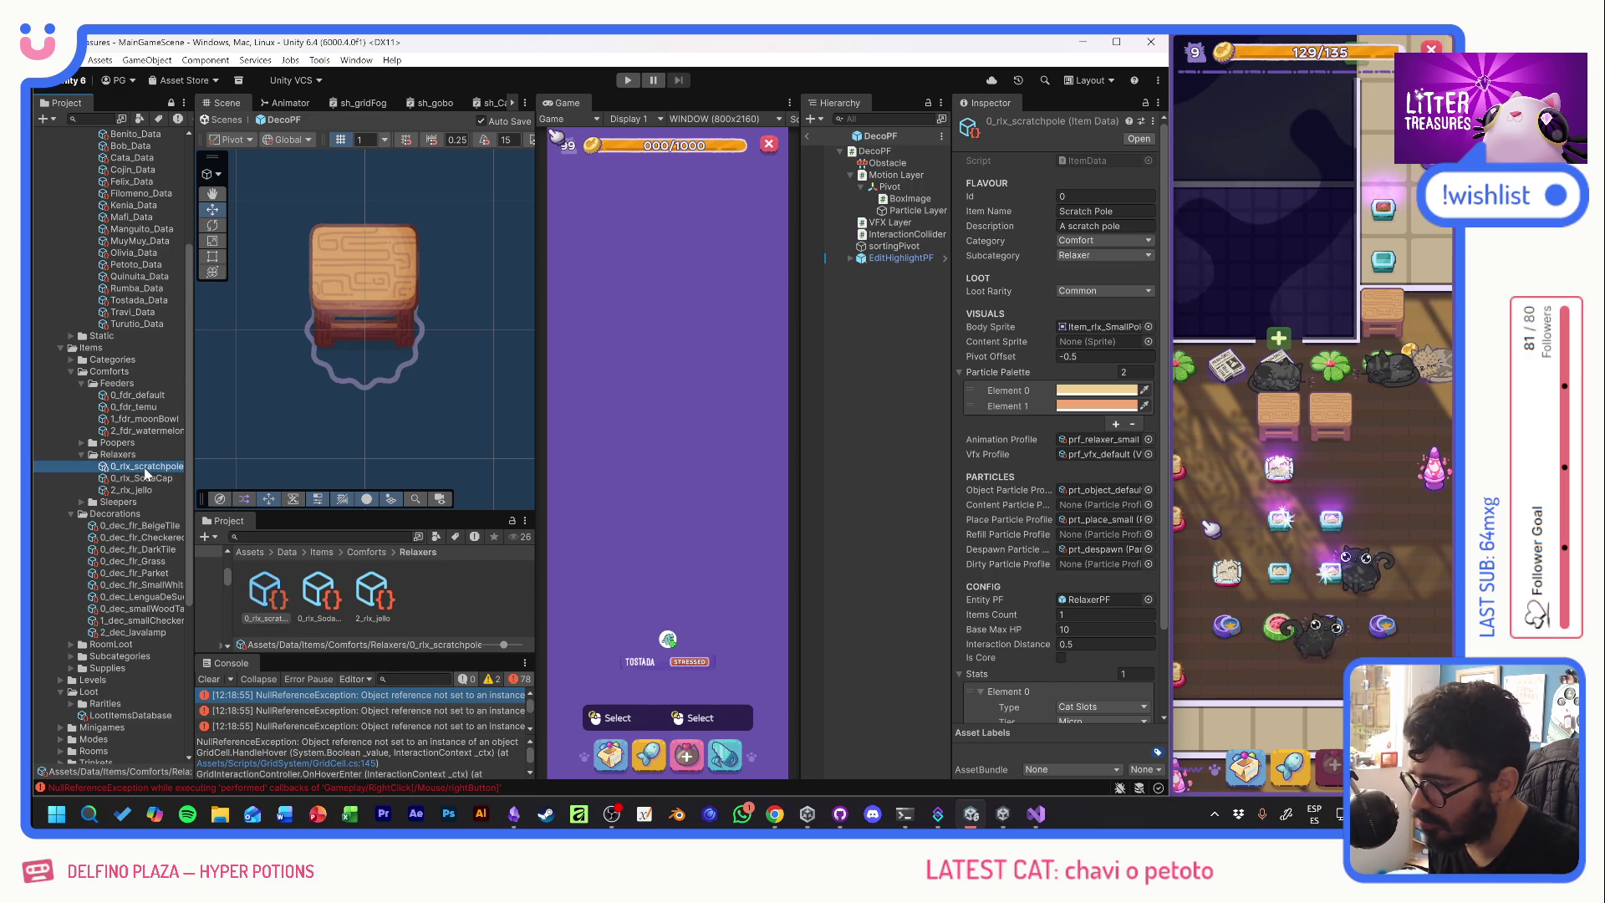
pyautogui.click(146, 480)
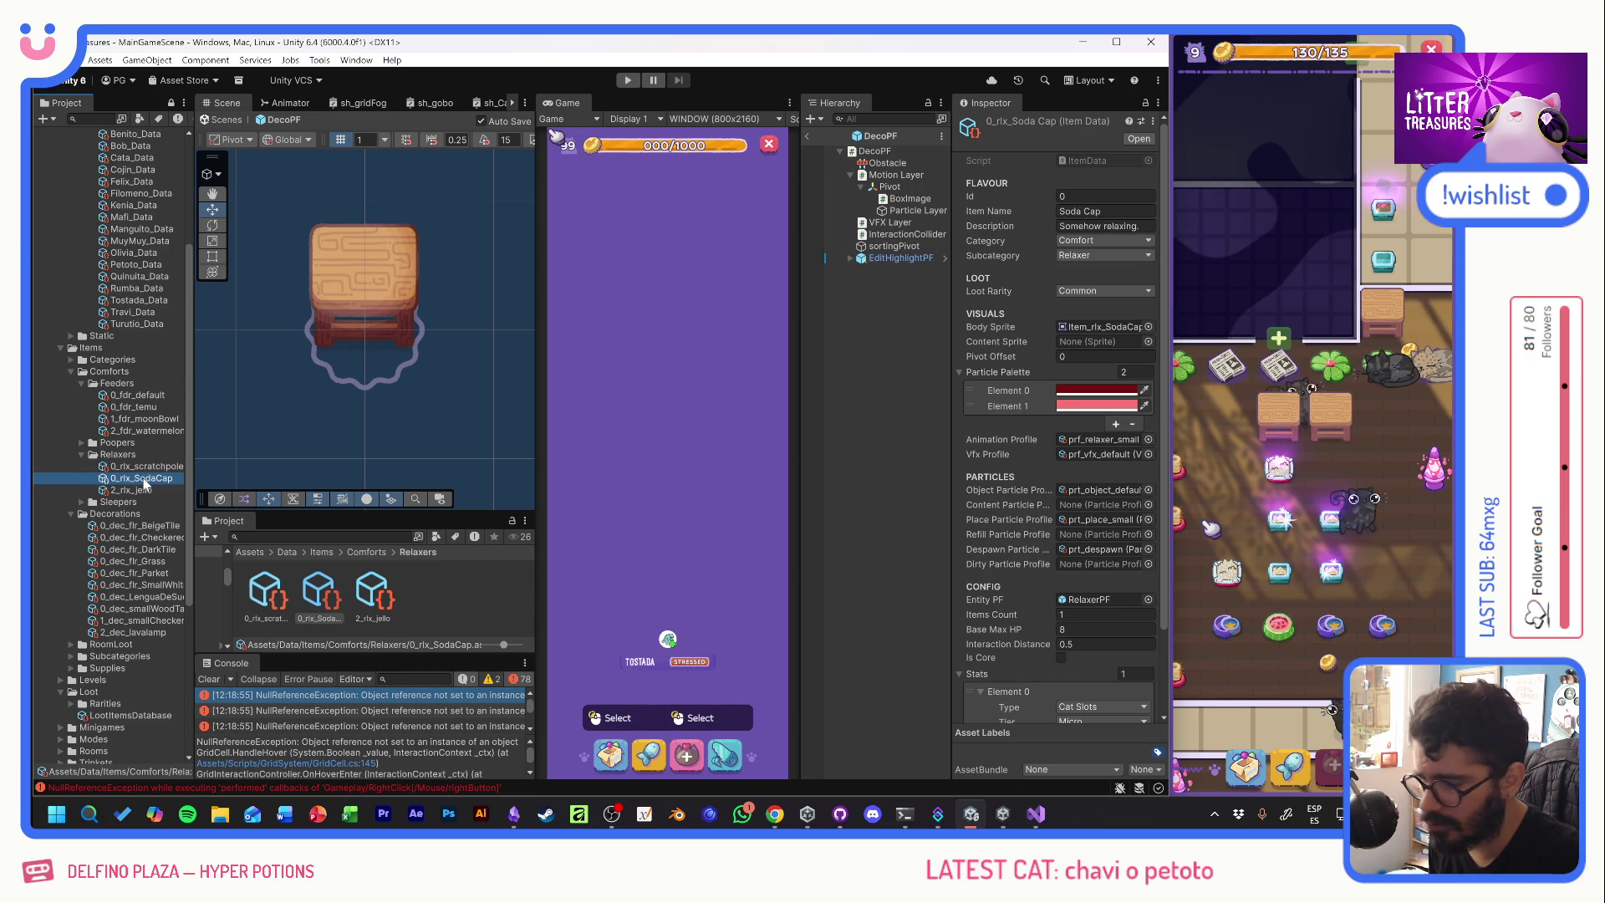
pyautogui.press('Up')
pyautogui.press('Down')
pyautogui.press('Down')
pyautogui.press('Up')
pyautogui.press('Up')
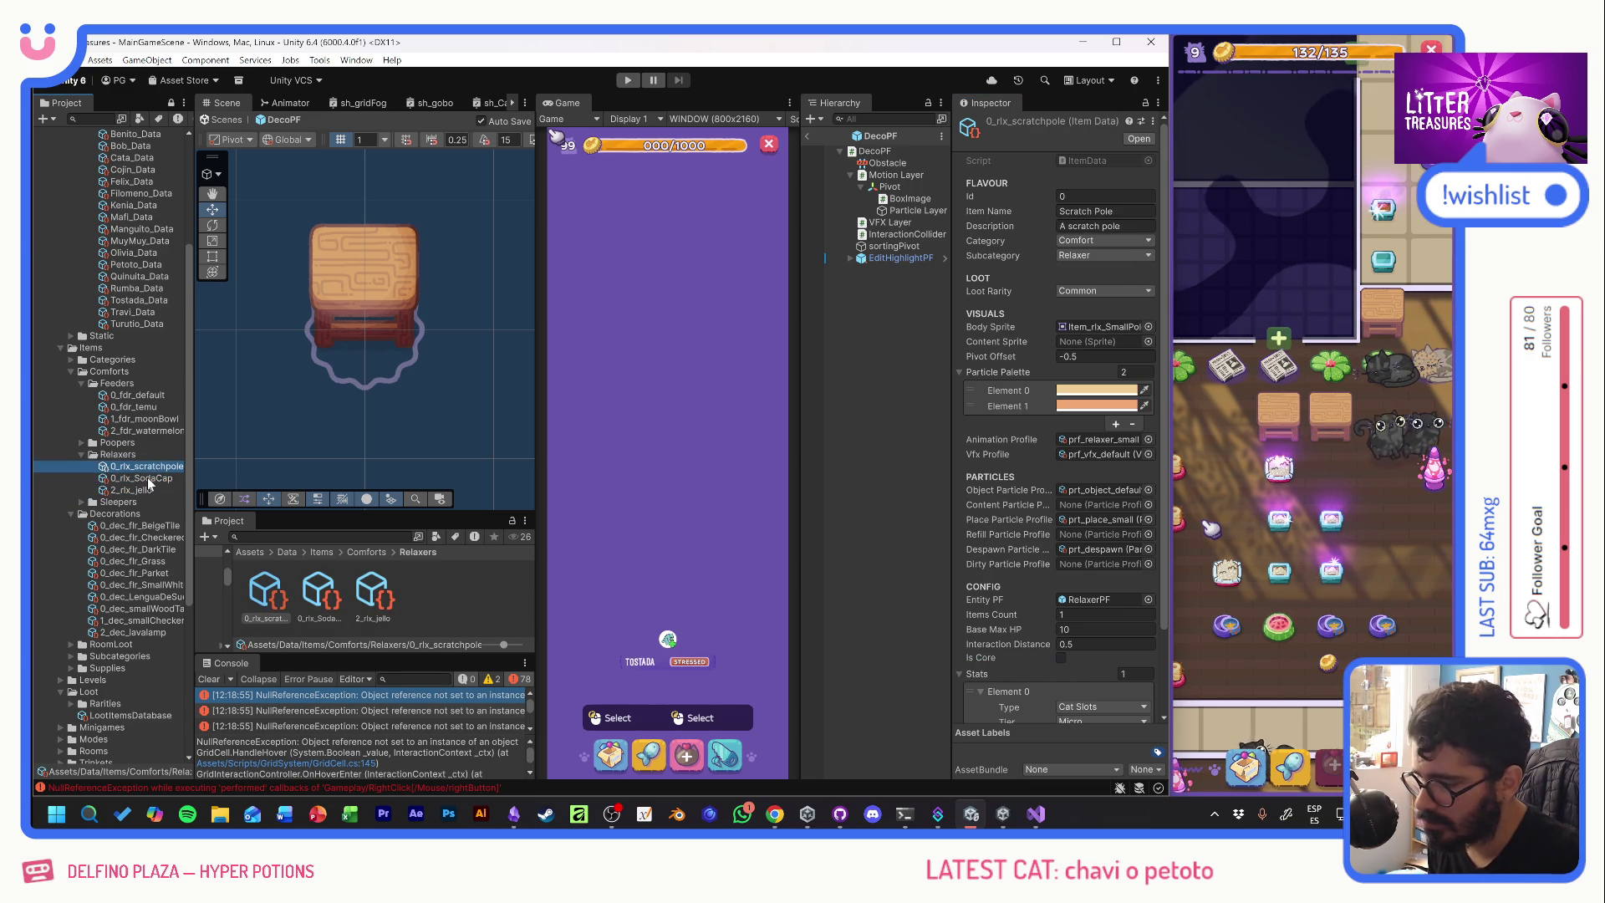
pyautogui.press('Down')
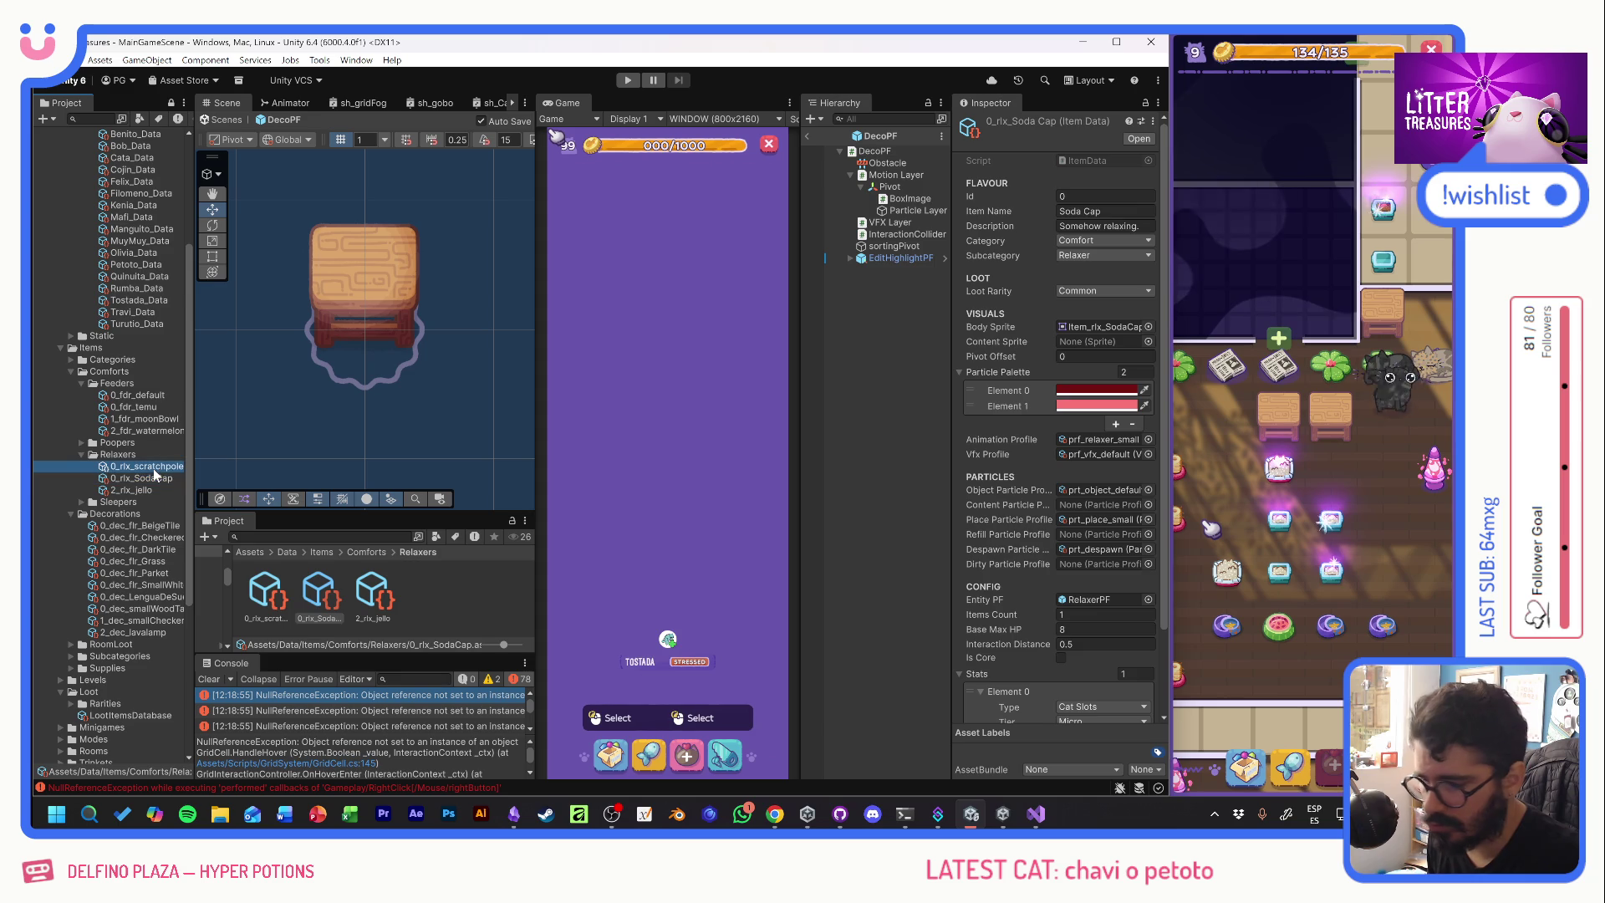
pyautogui.click(154, 469)
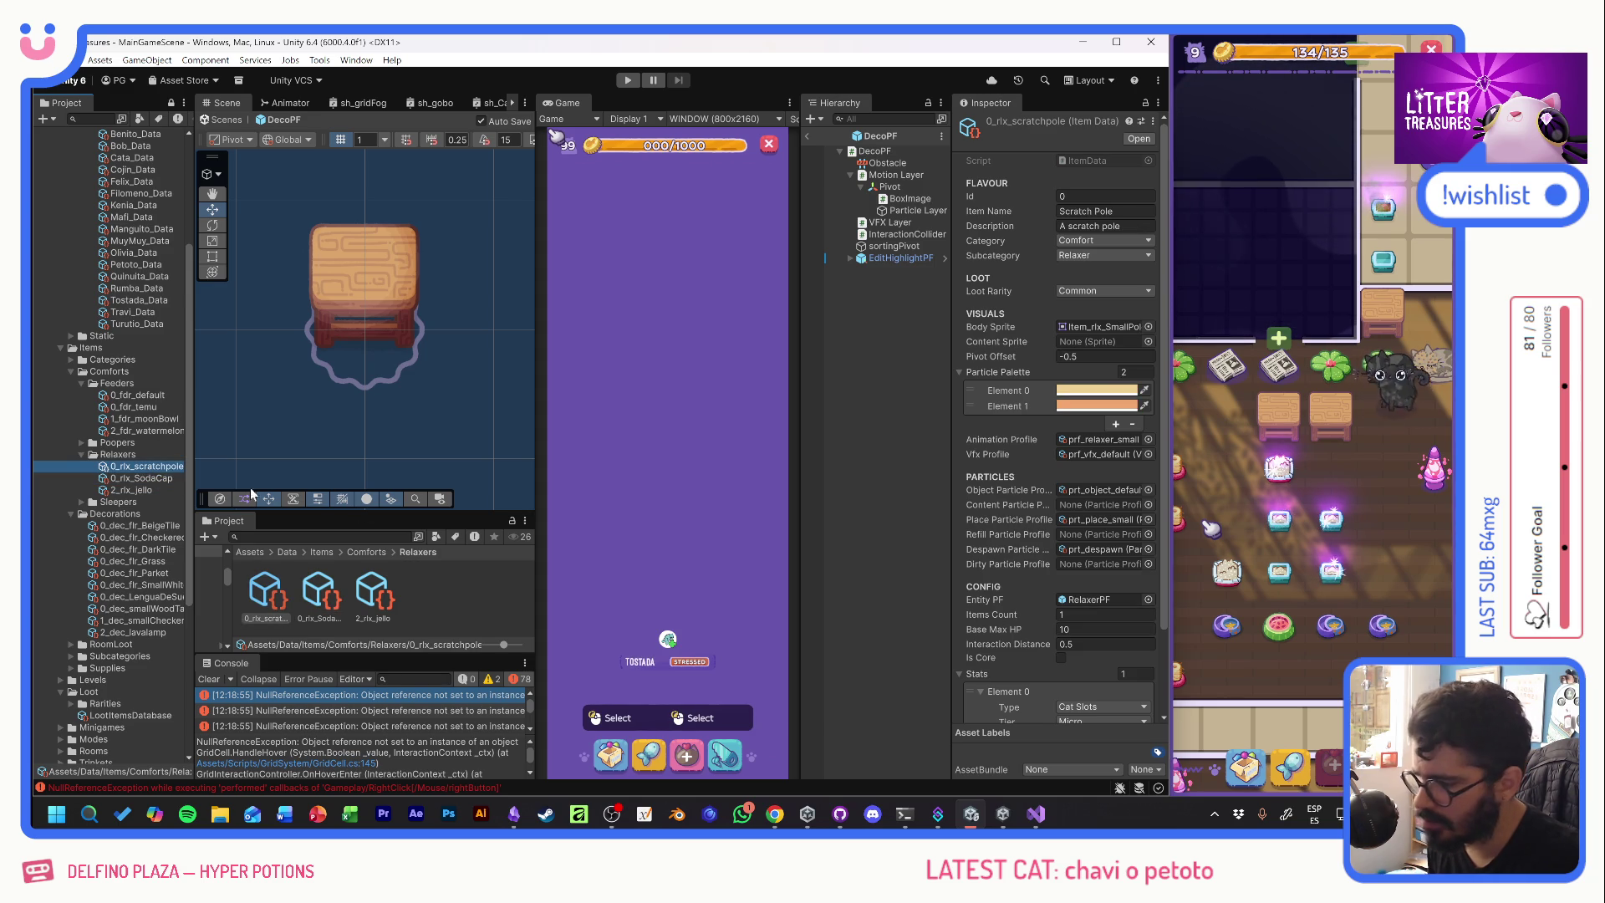
pyautogui.press('Down')
pyautogui.click(1104, 629)
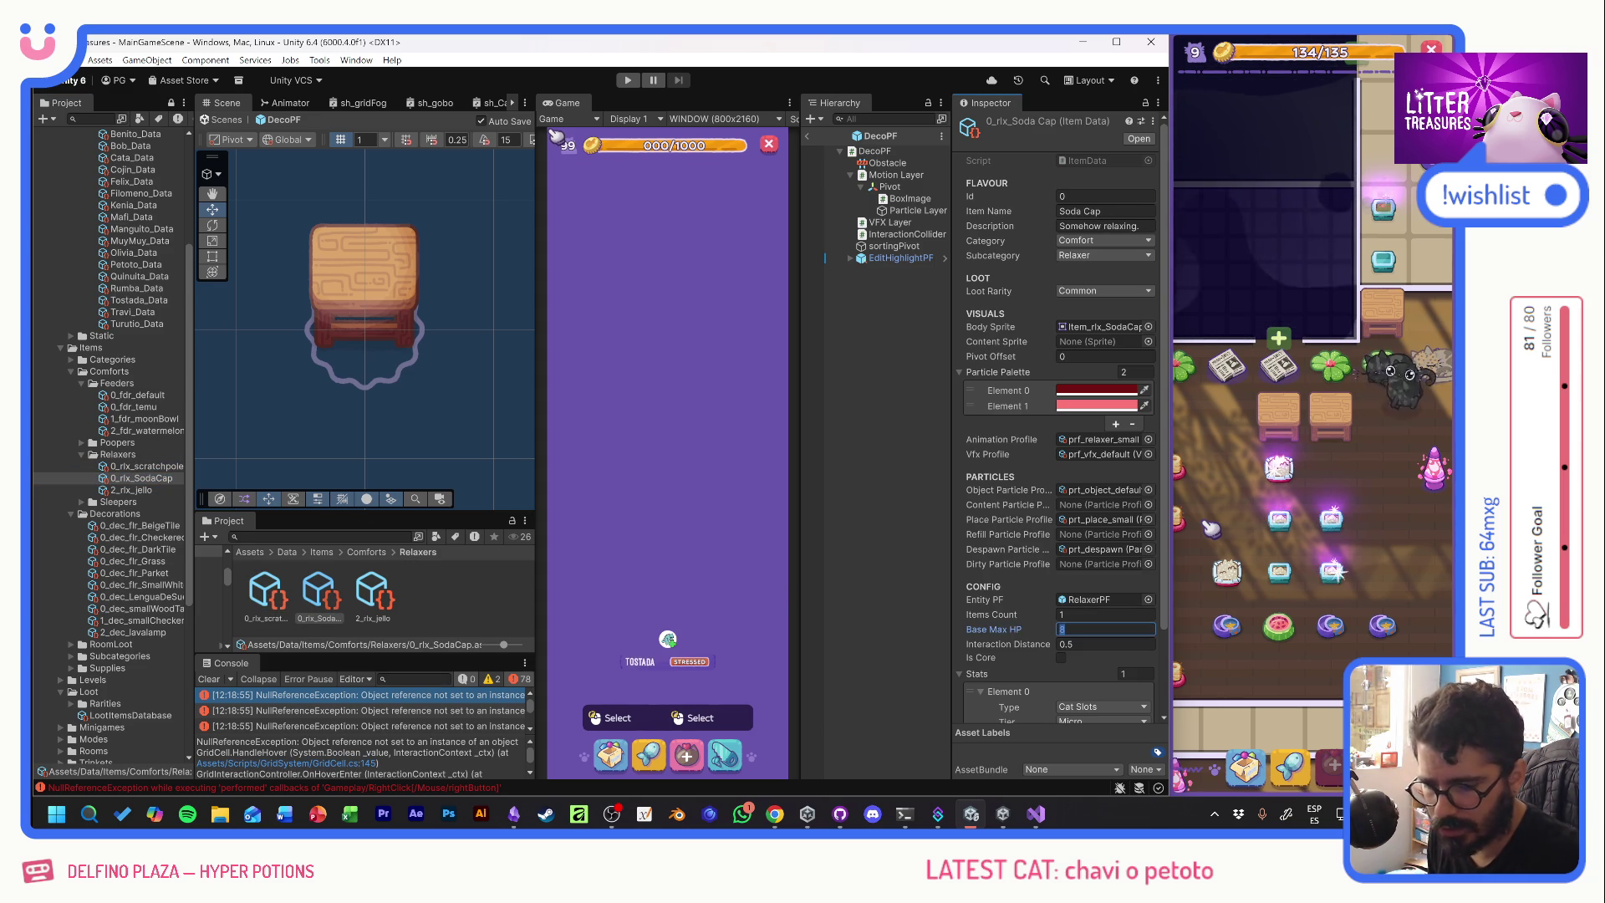
pyautogui.write('4')
pyautogui.press('Tab')
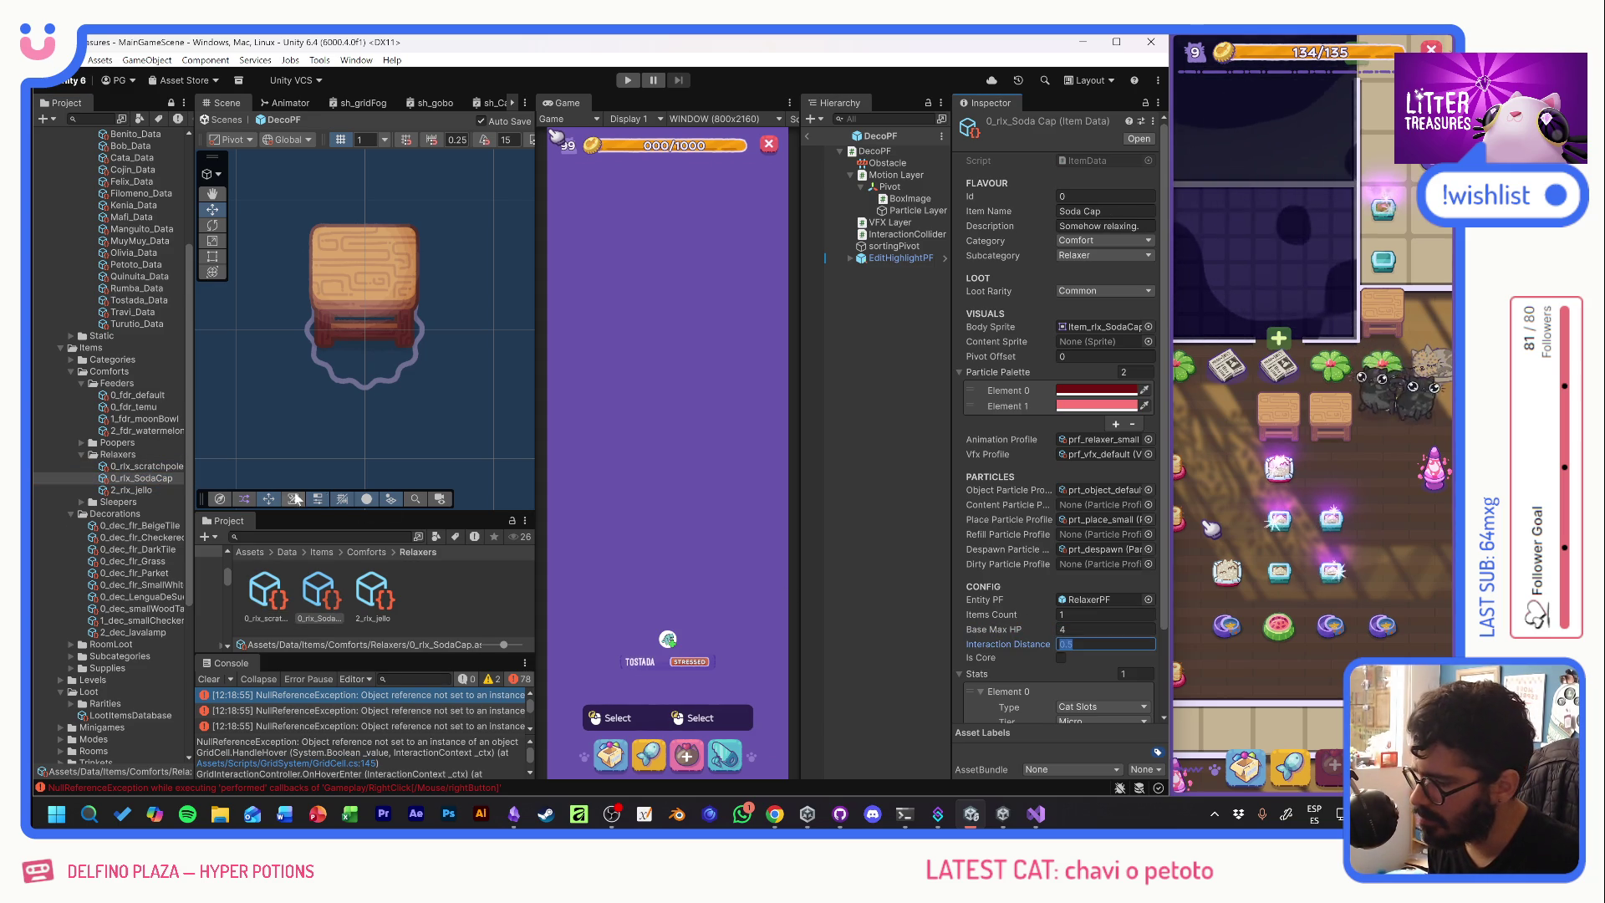
# - Compare Yellow Jello's stats against Scratch Pole's and select its Base Max HP field
pyautogui.press('Down')
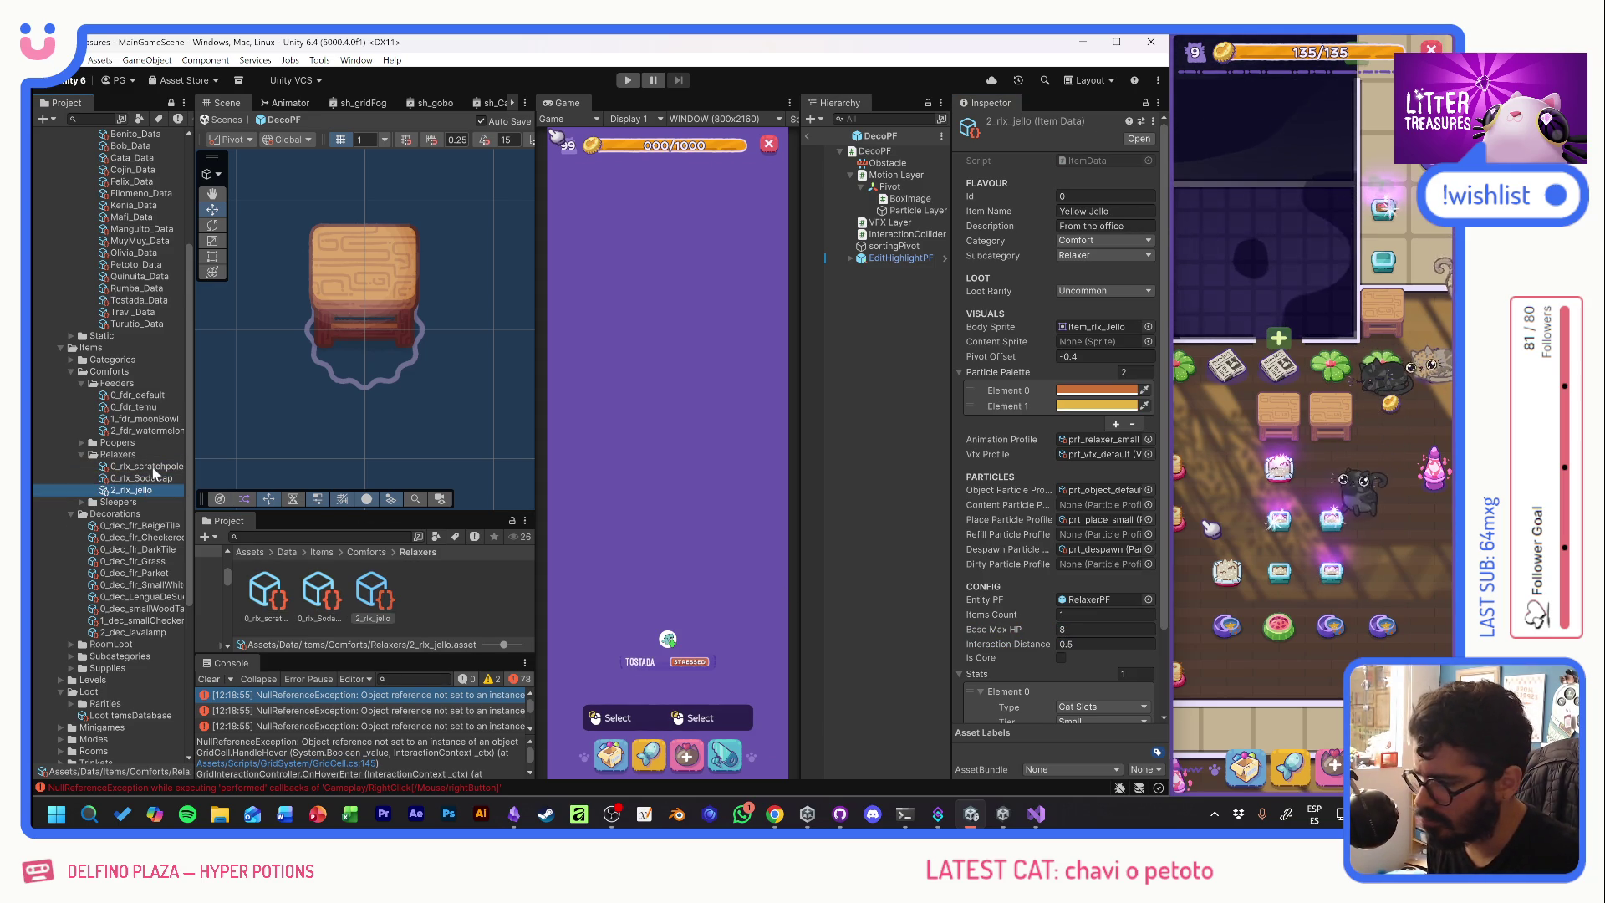
pyautogui.click(152, 469)
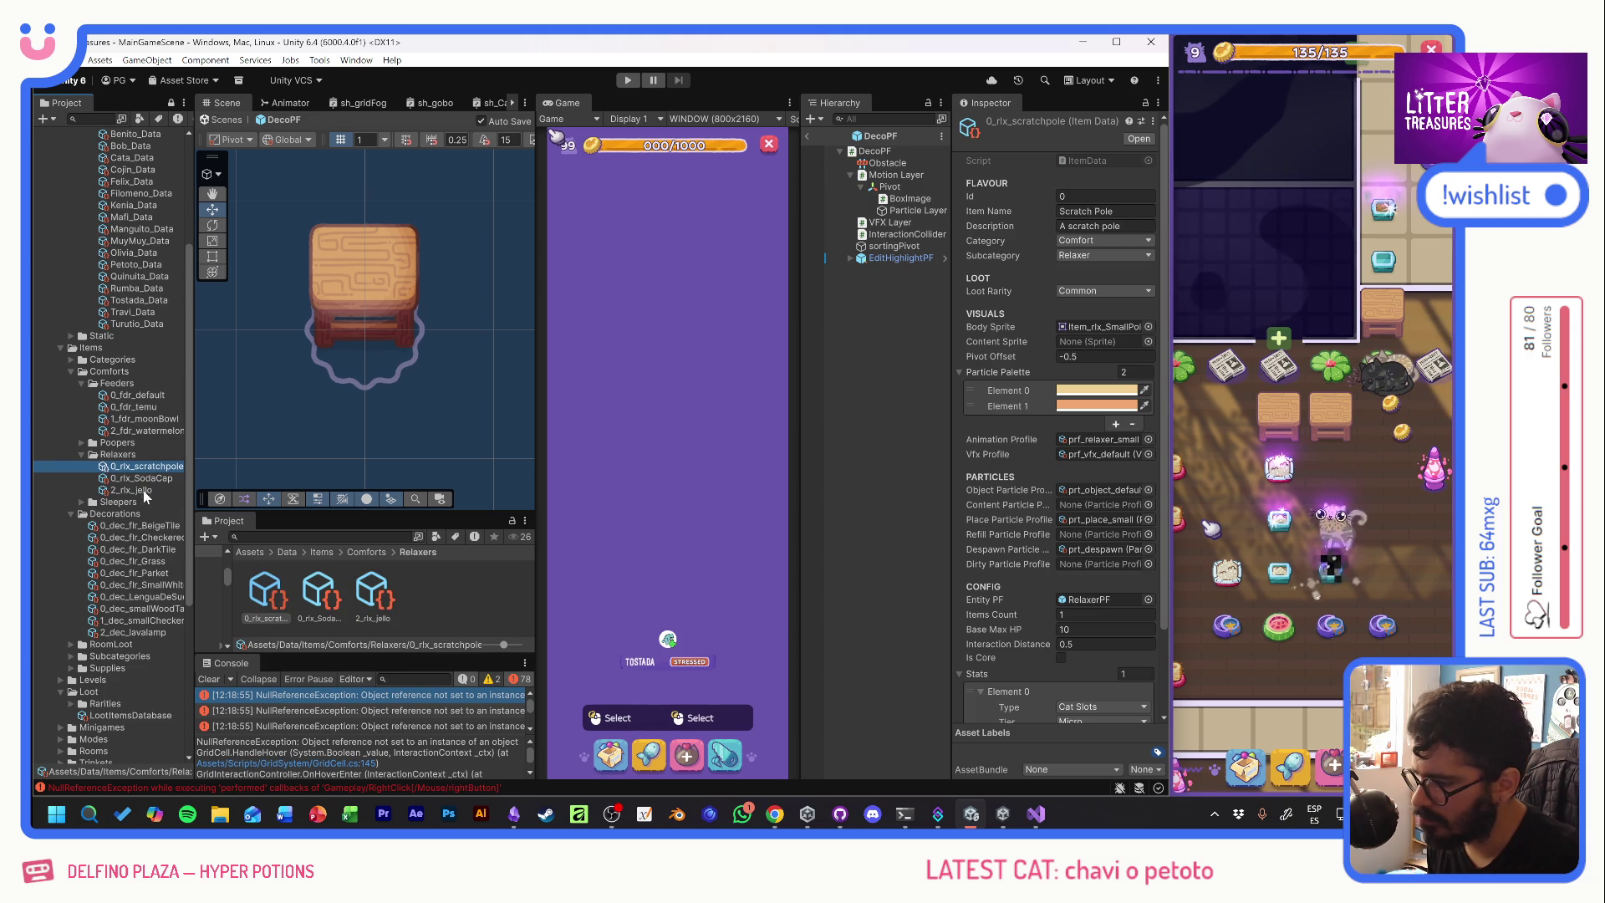
pyautogui.click(146, 491)
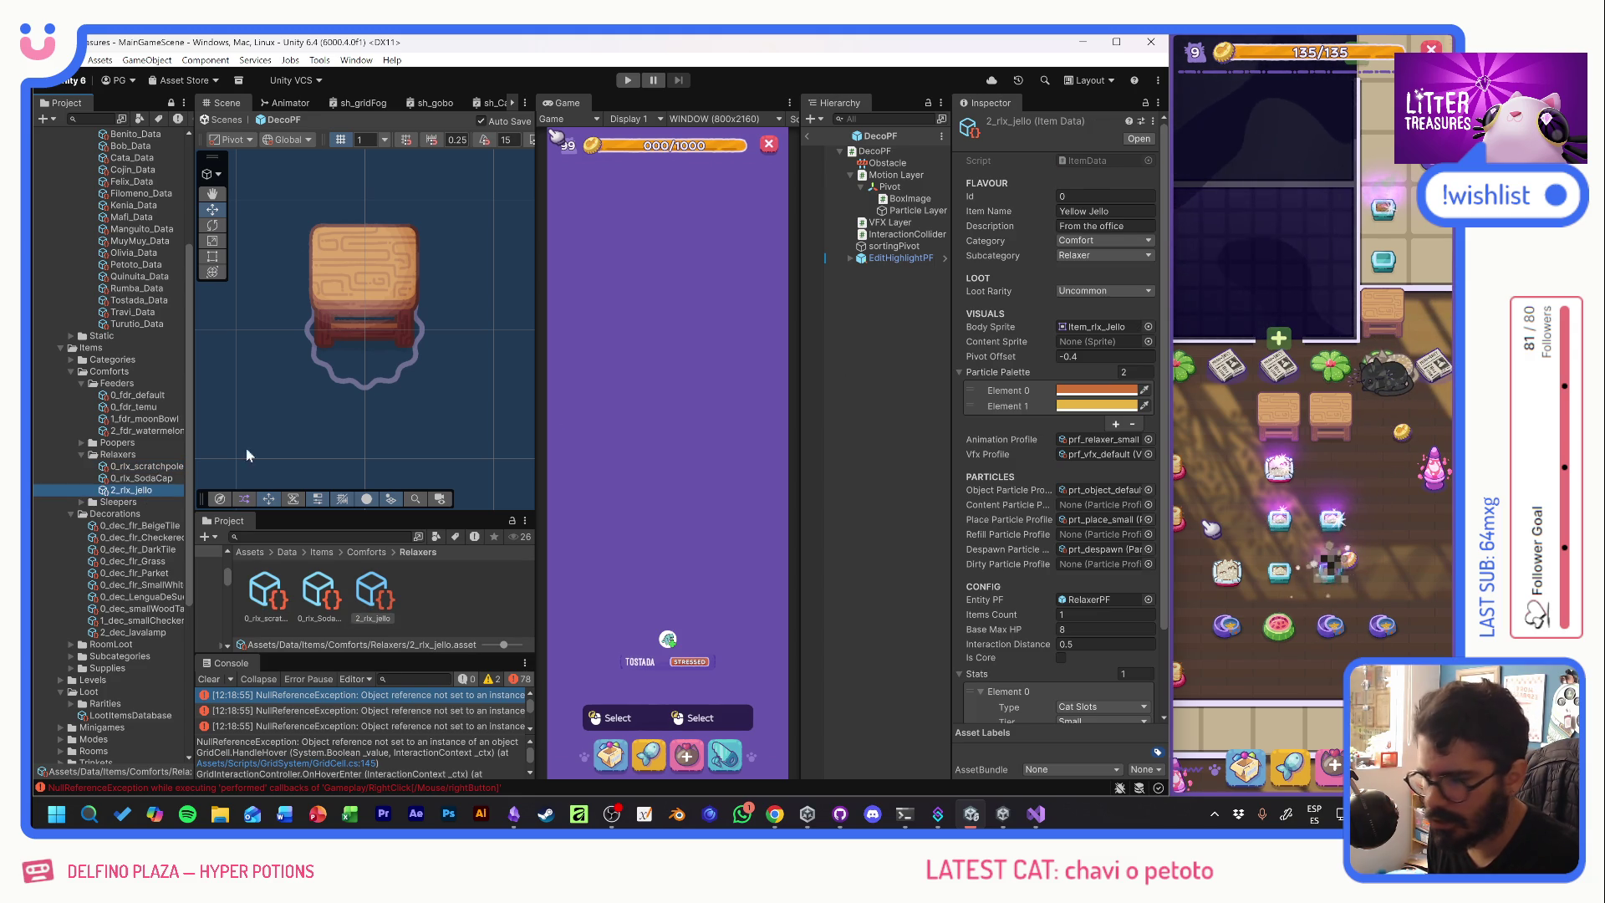
pyautogui.click(153, 467)
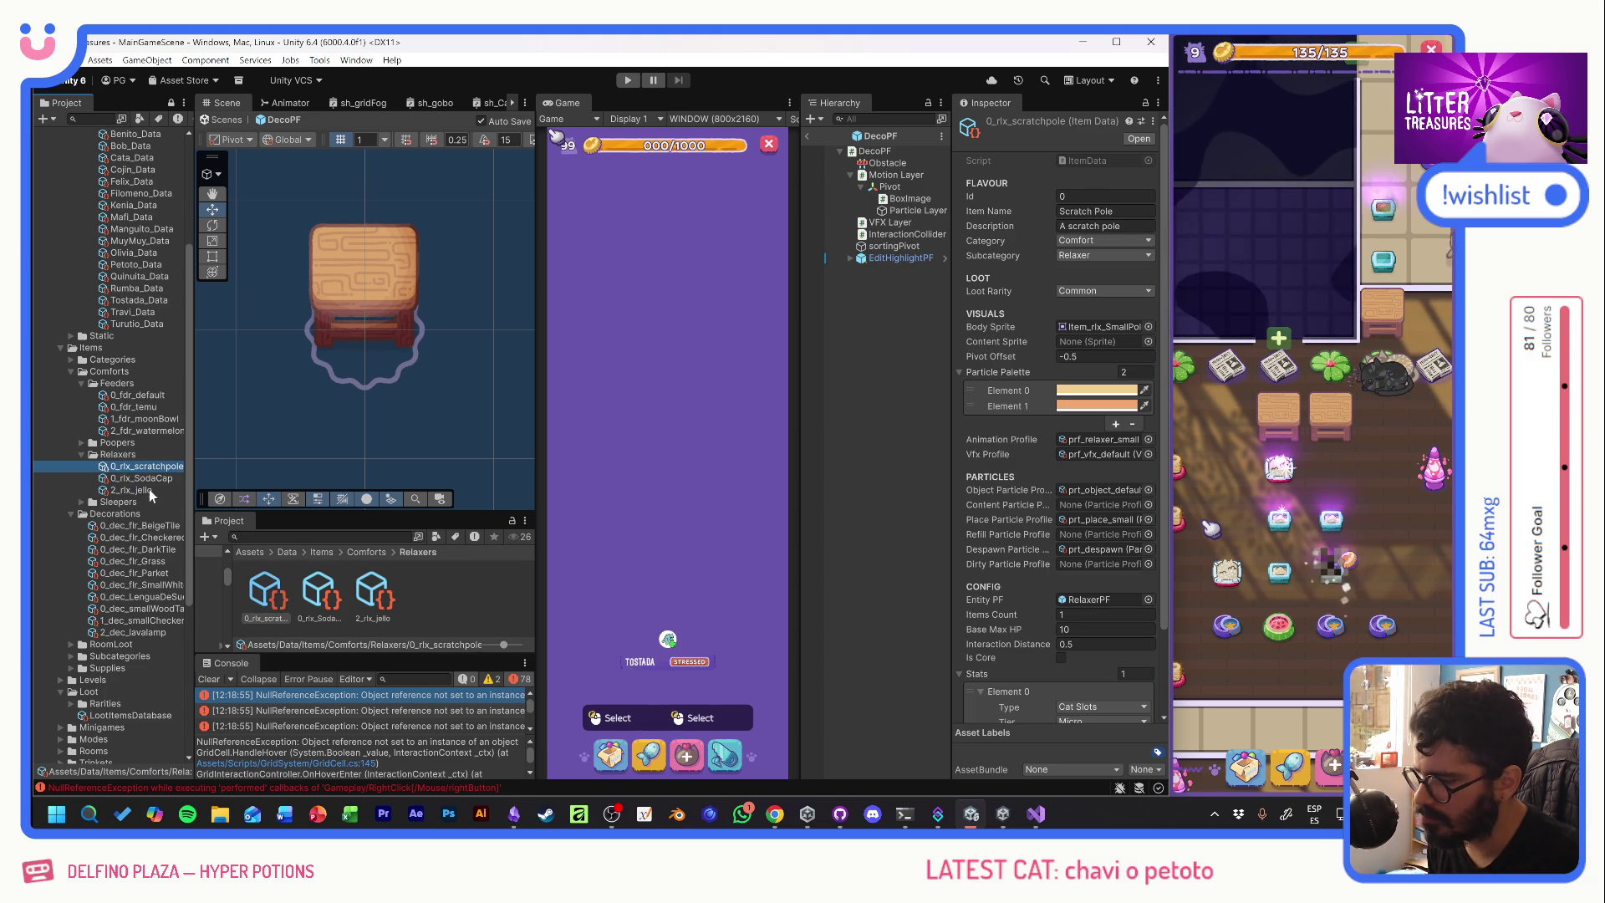
pyautogui.click(149, 490)
pyautogui.click(1106, 628)
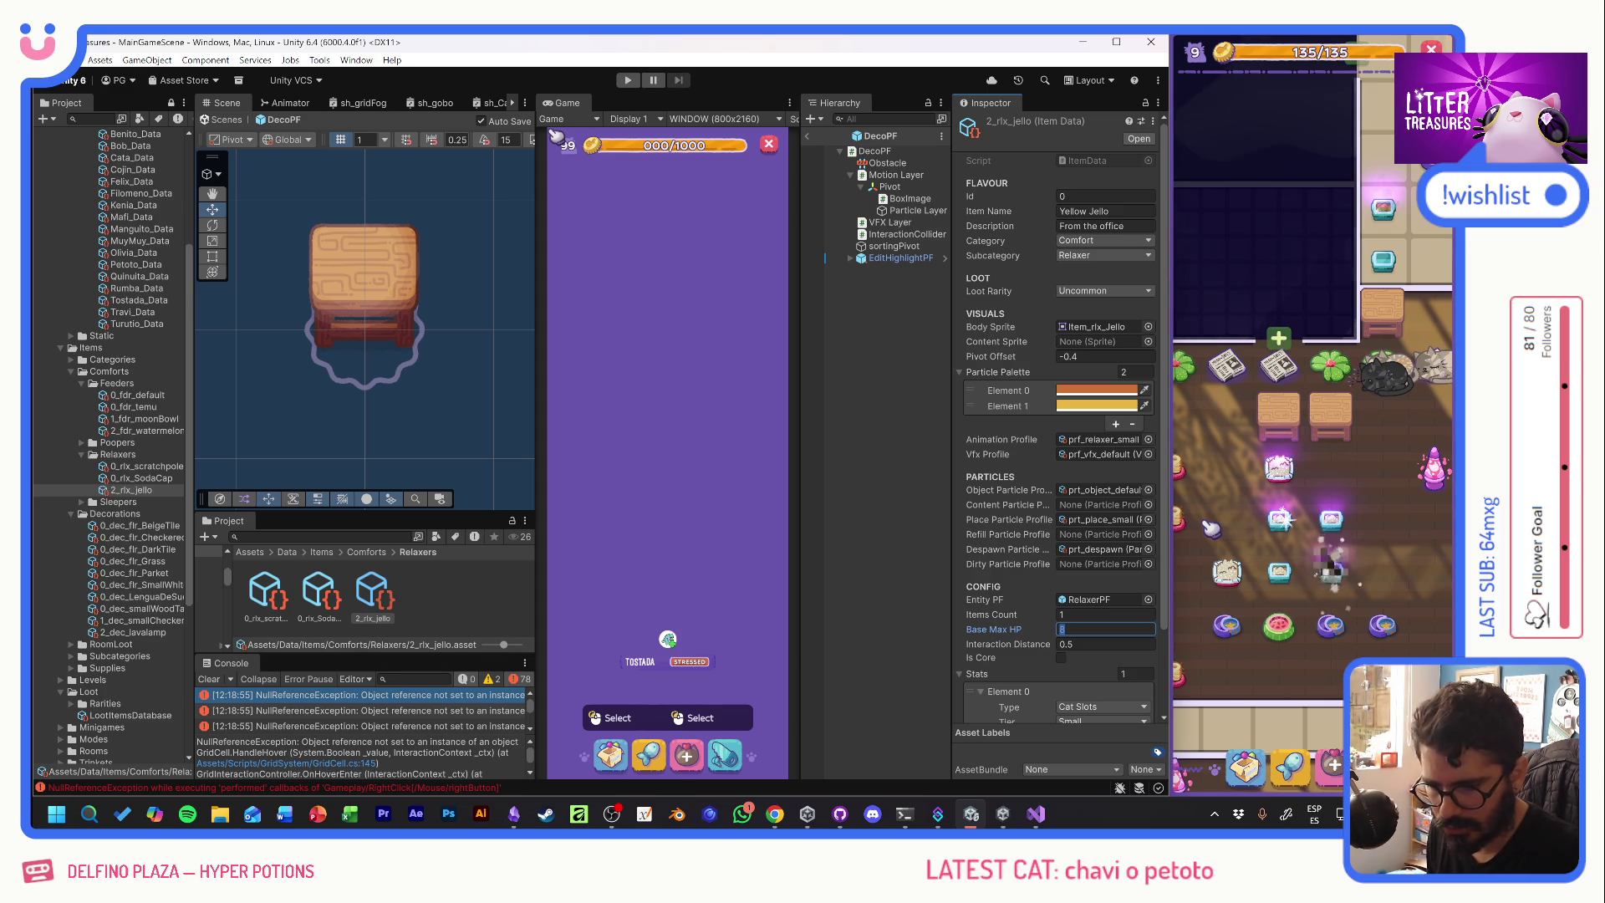
# - Change Scratch Pole's Base Max HP from 10 to 6
pyautogui.click(146, 465)
pyautogui.write('10')
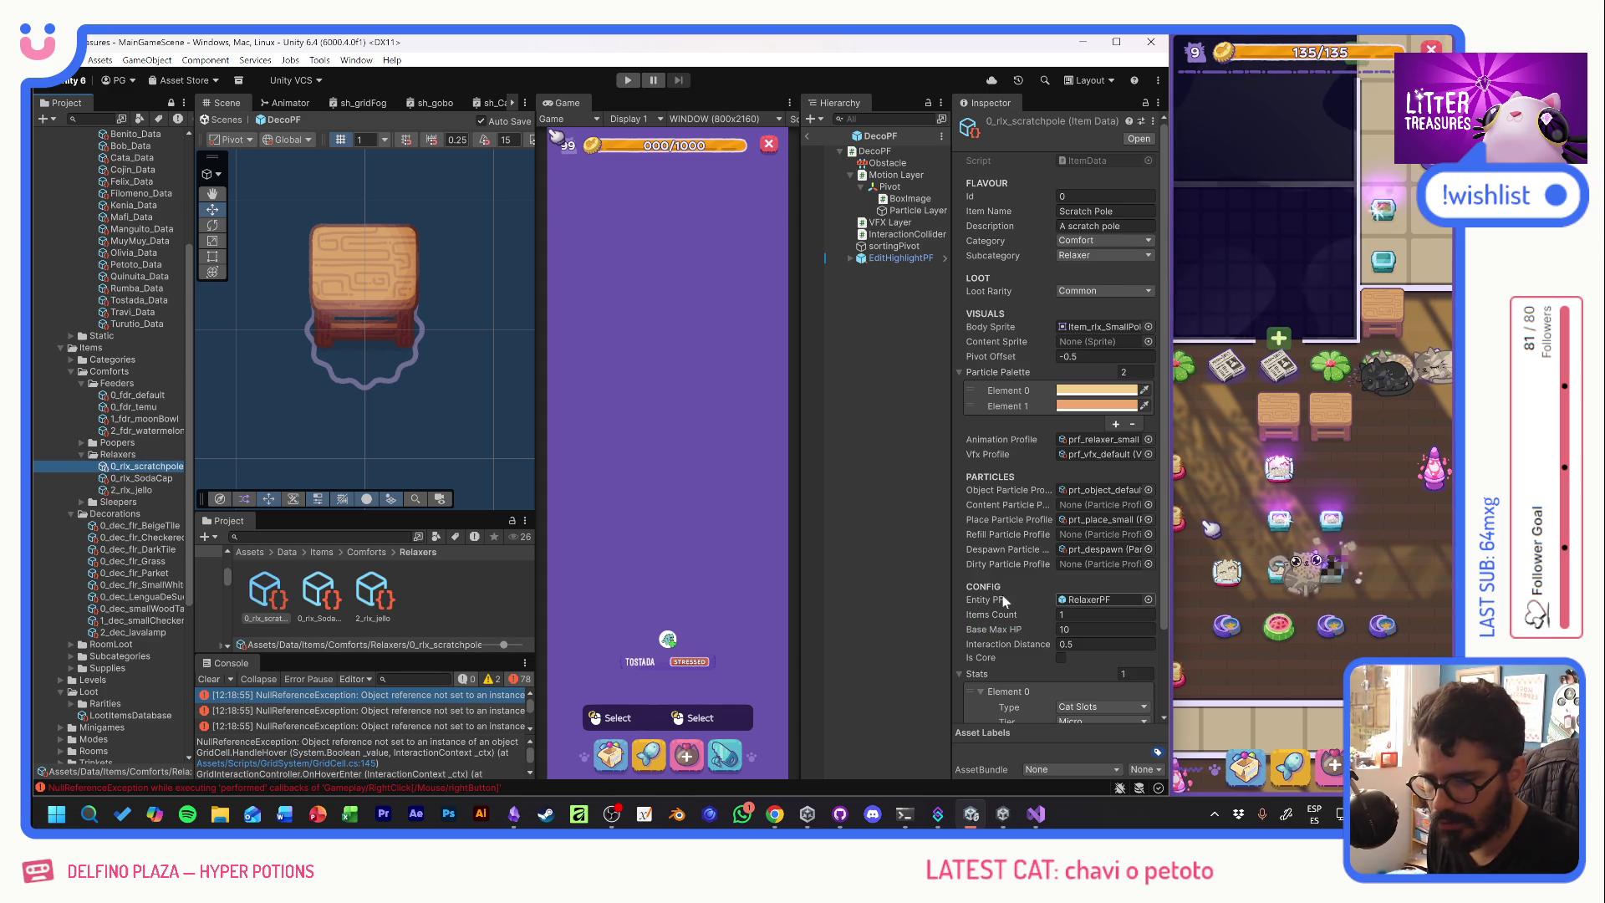
pyautogui.press('BackSpace')
pyautogui.press('BackSpace')
pyautogui.write('6')
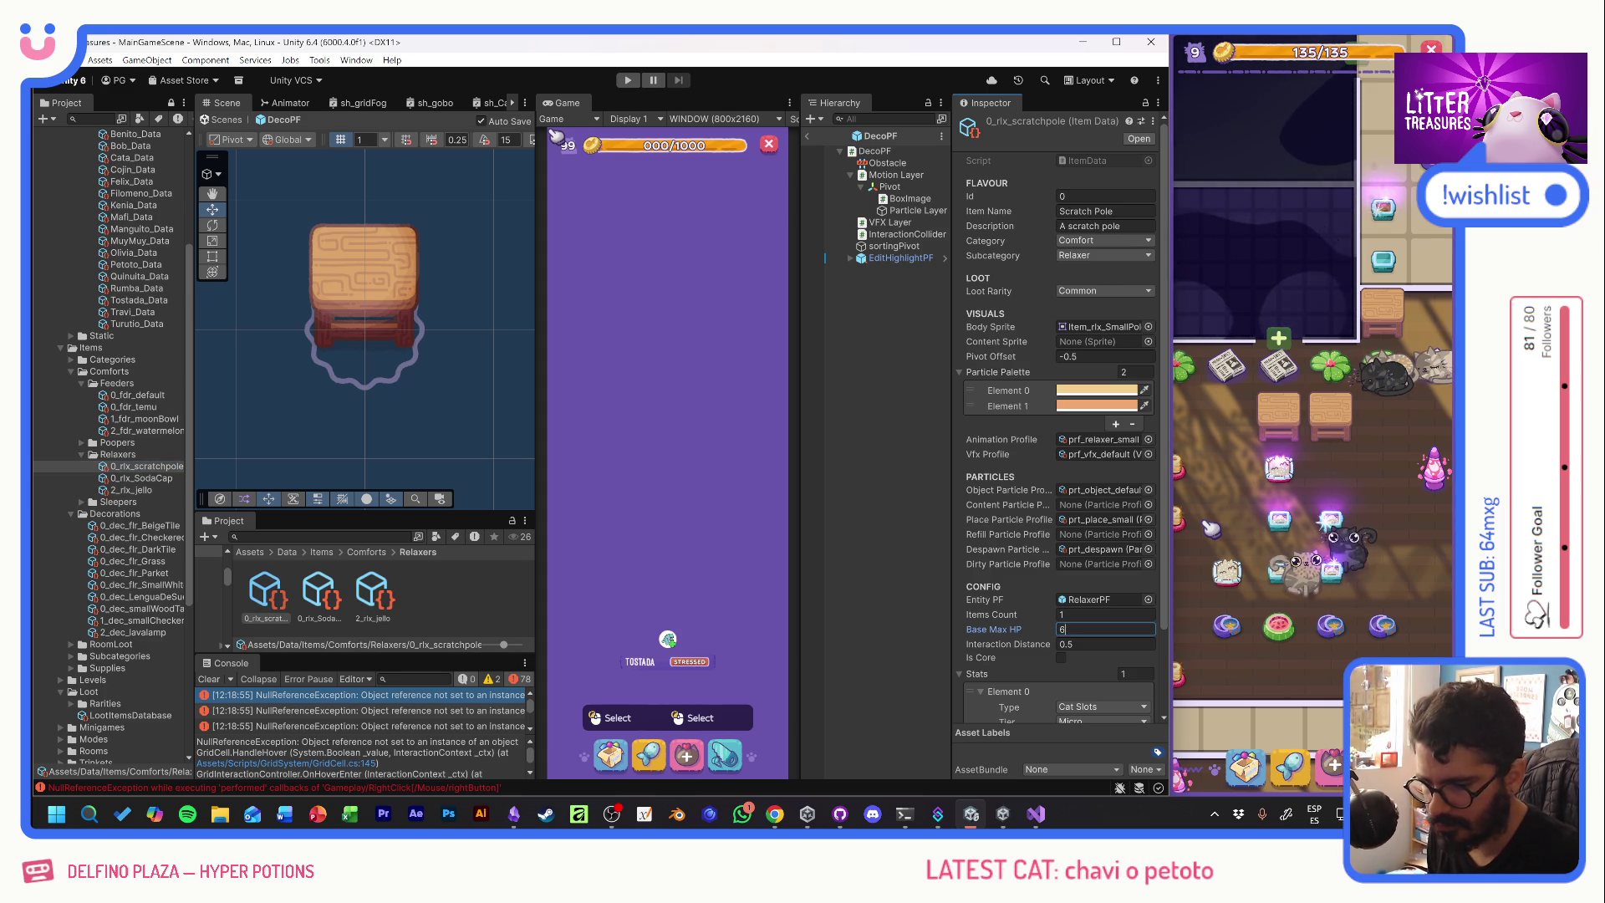
pyautogui.click(897, 393)
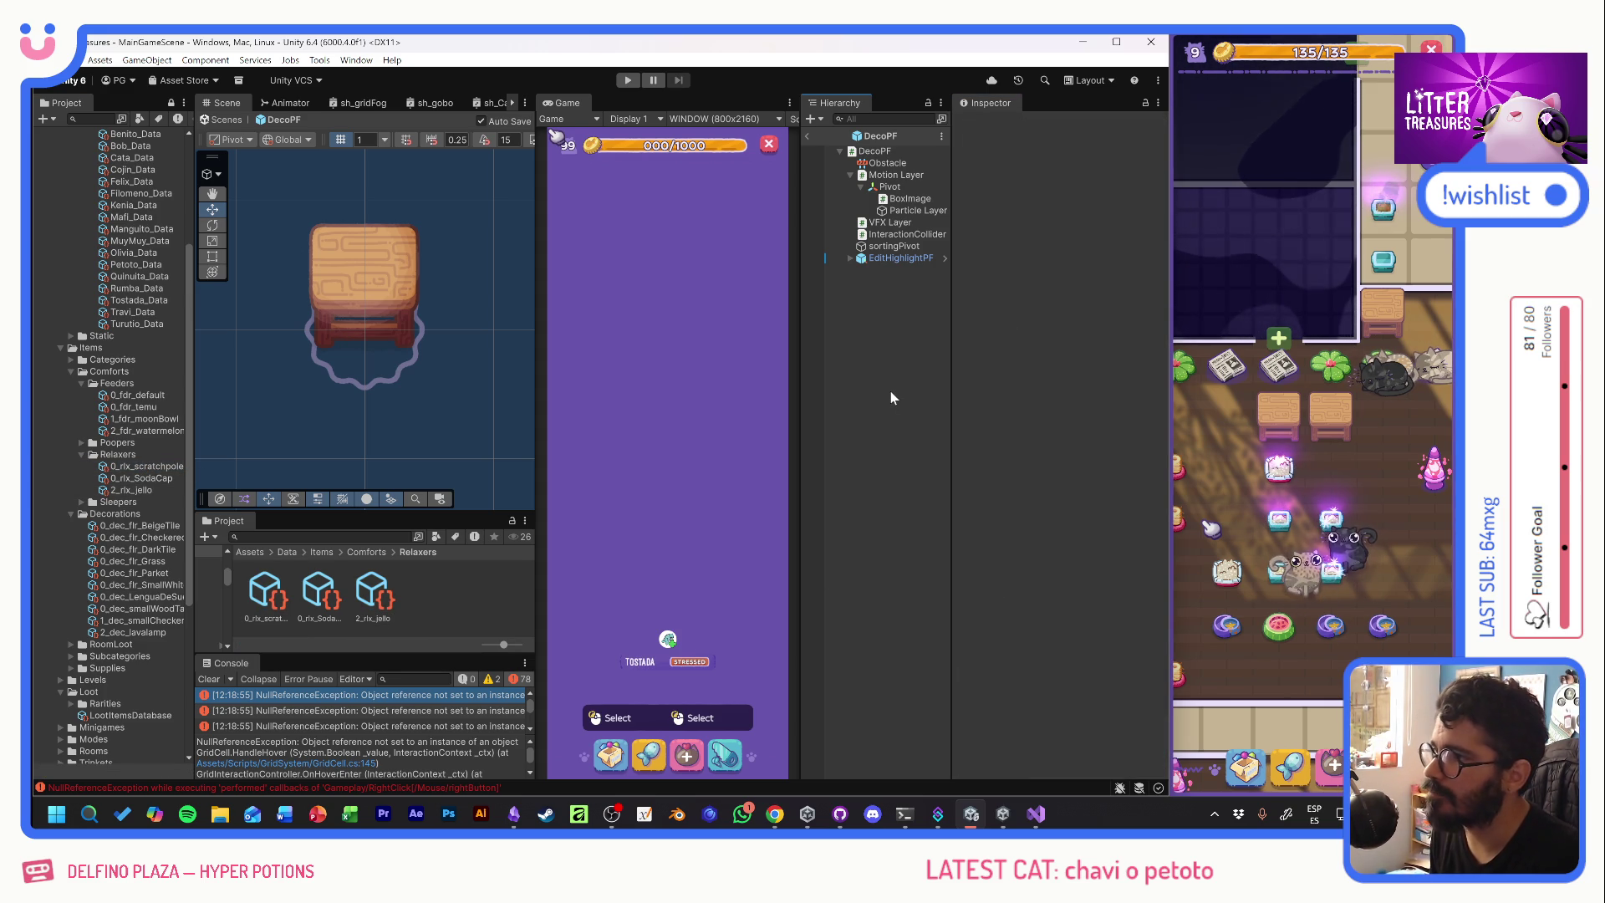
# - Review the 30 pending changes in GitHub Desktop, then switch to the Obsidian 0_ToDo board
pyautogui.click(839, 813)
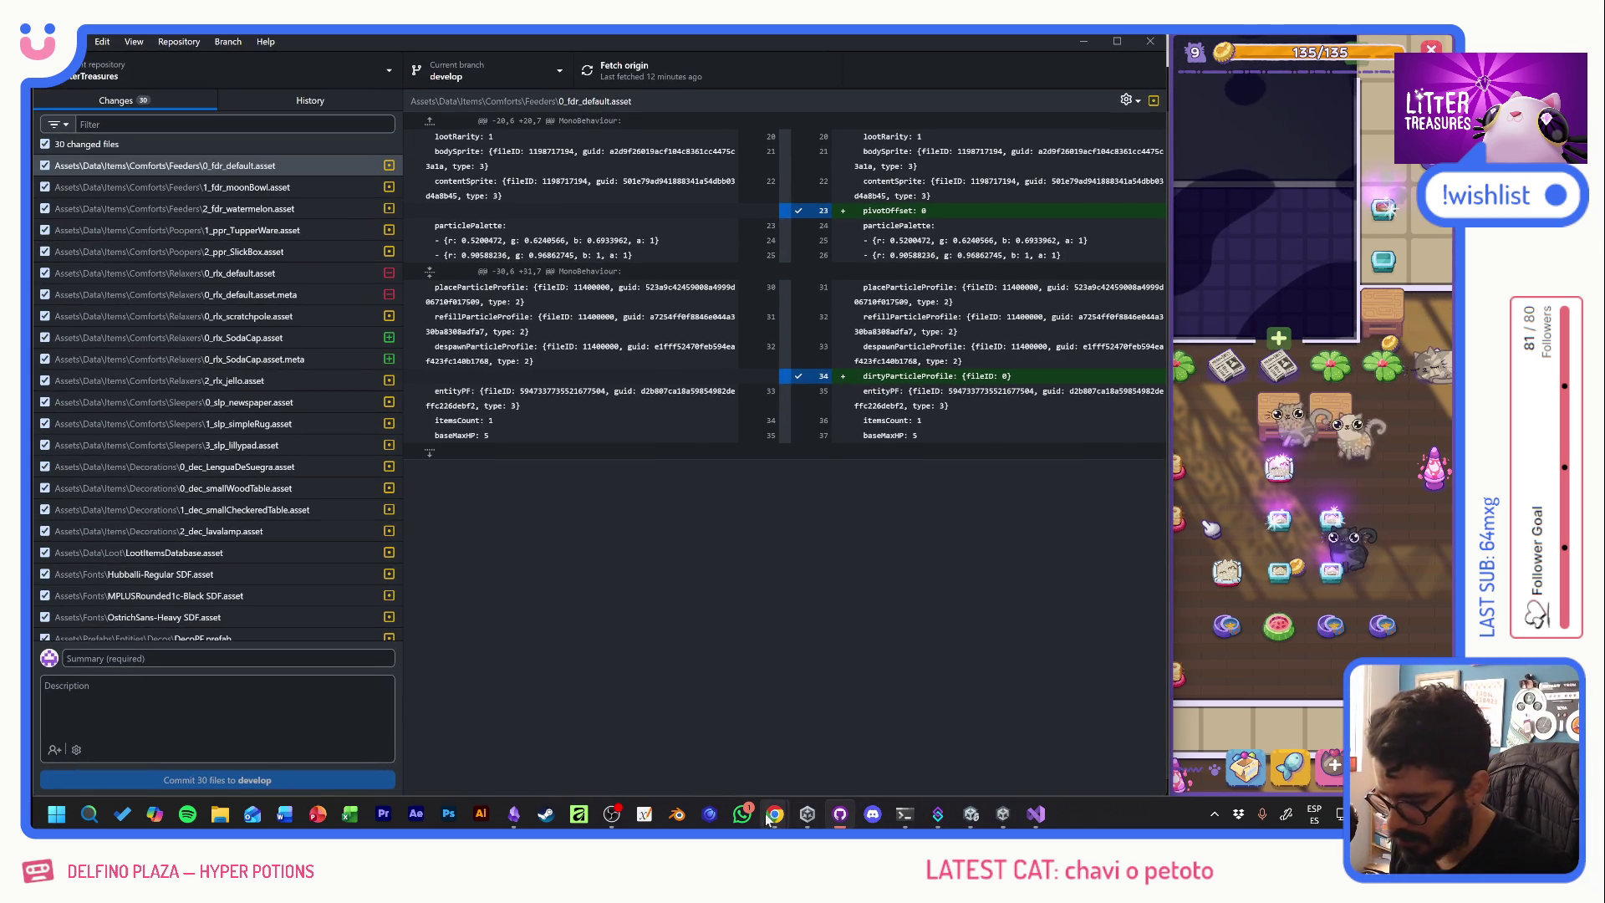
pyautogui.click(514, 813)
pyautogui.write('Cuando mas de un gato usa un p')
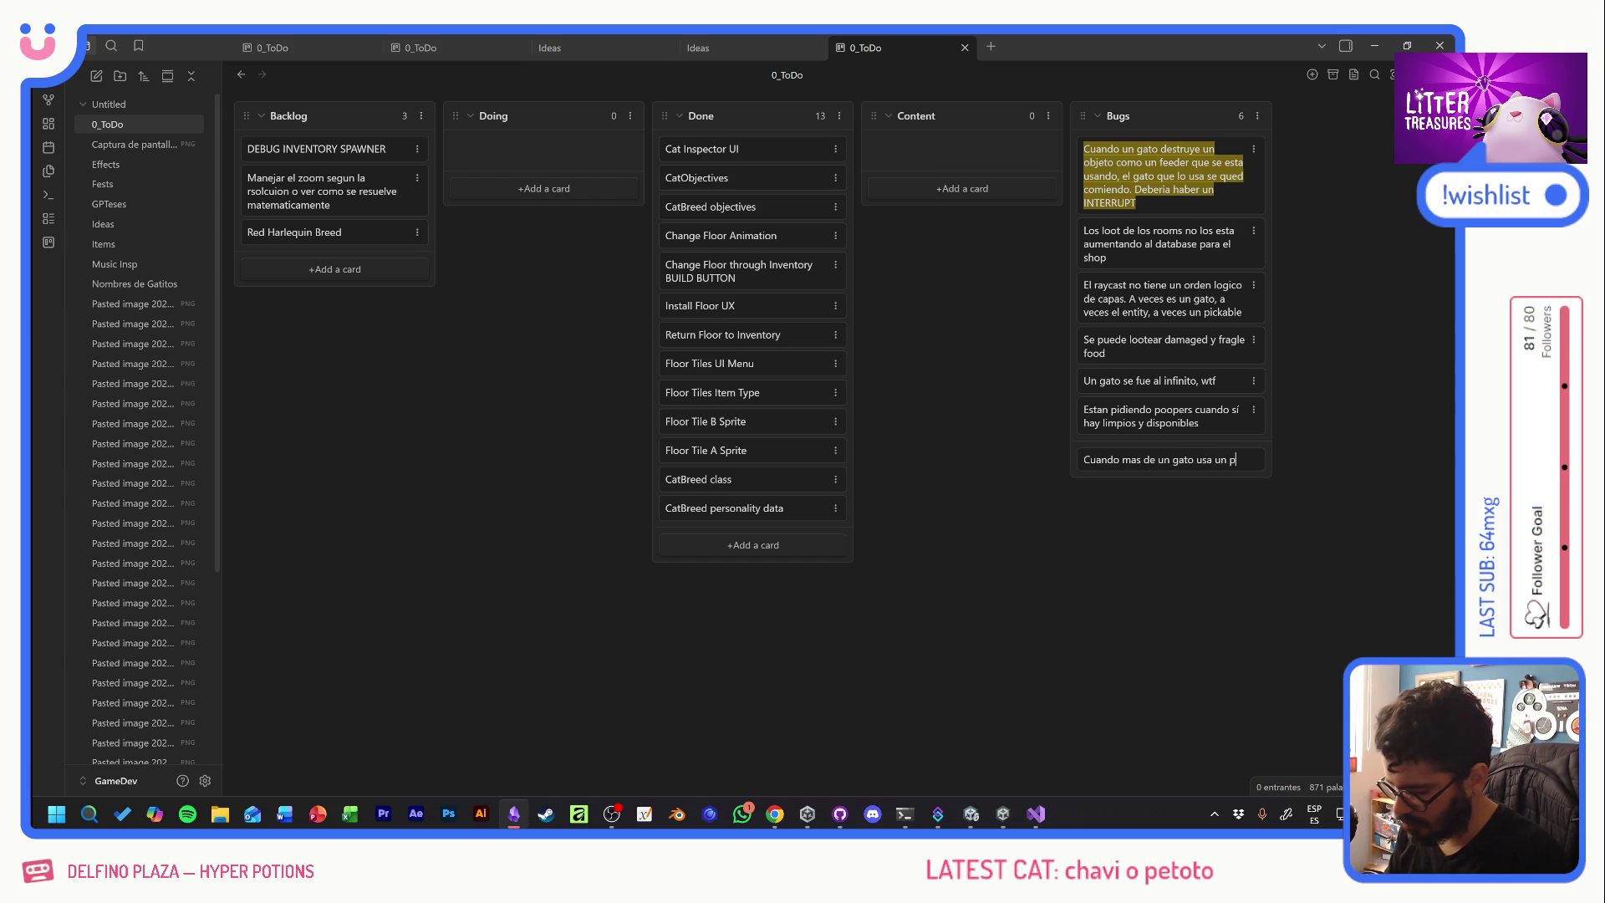
# - Finish and save the 'Cuando mas de un gato' 9/8 pooper-count card, then Alt+Tab to GitHub Desktop
pyautogui.write('ooper, el used puede ser tipo 9')
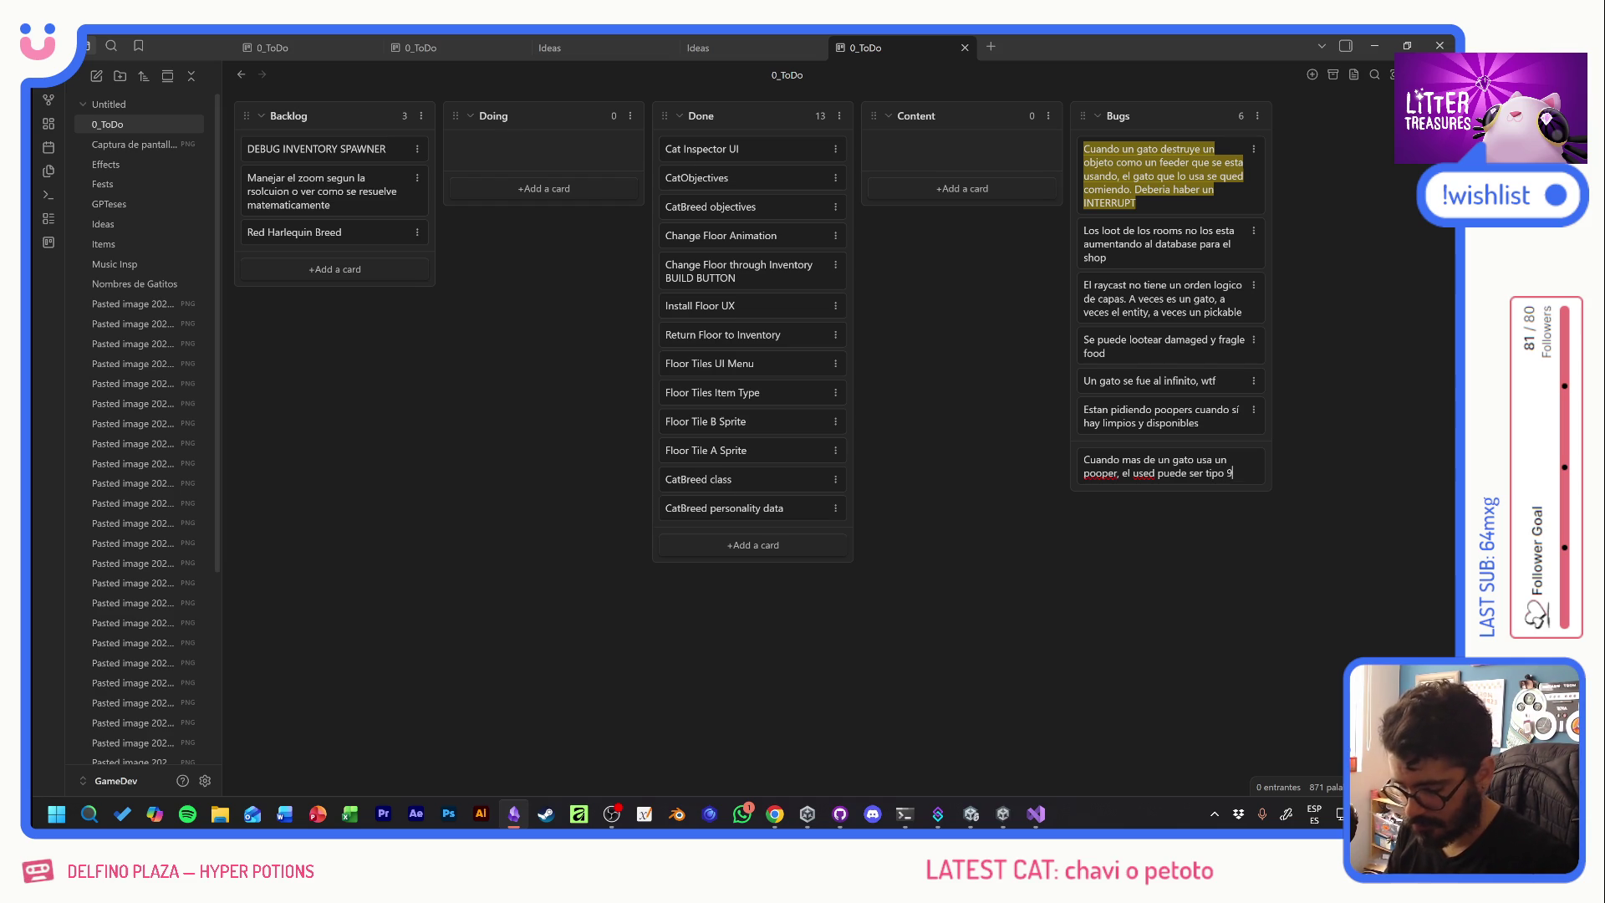
pyautogui.write('/8 porque se cuenta el uso d')
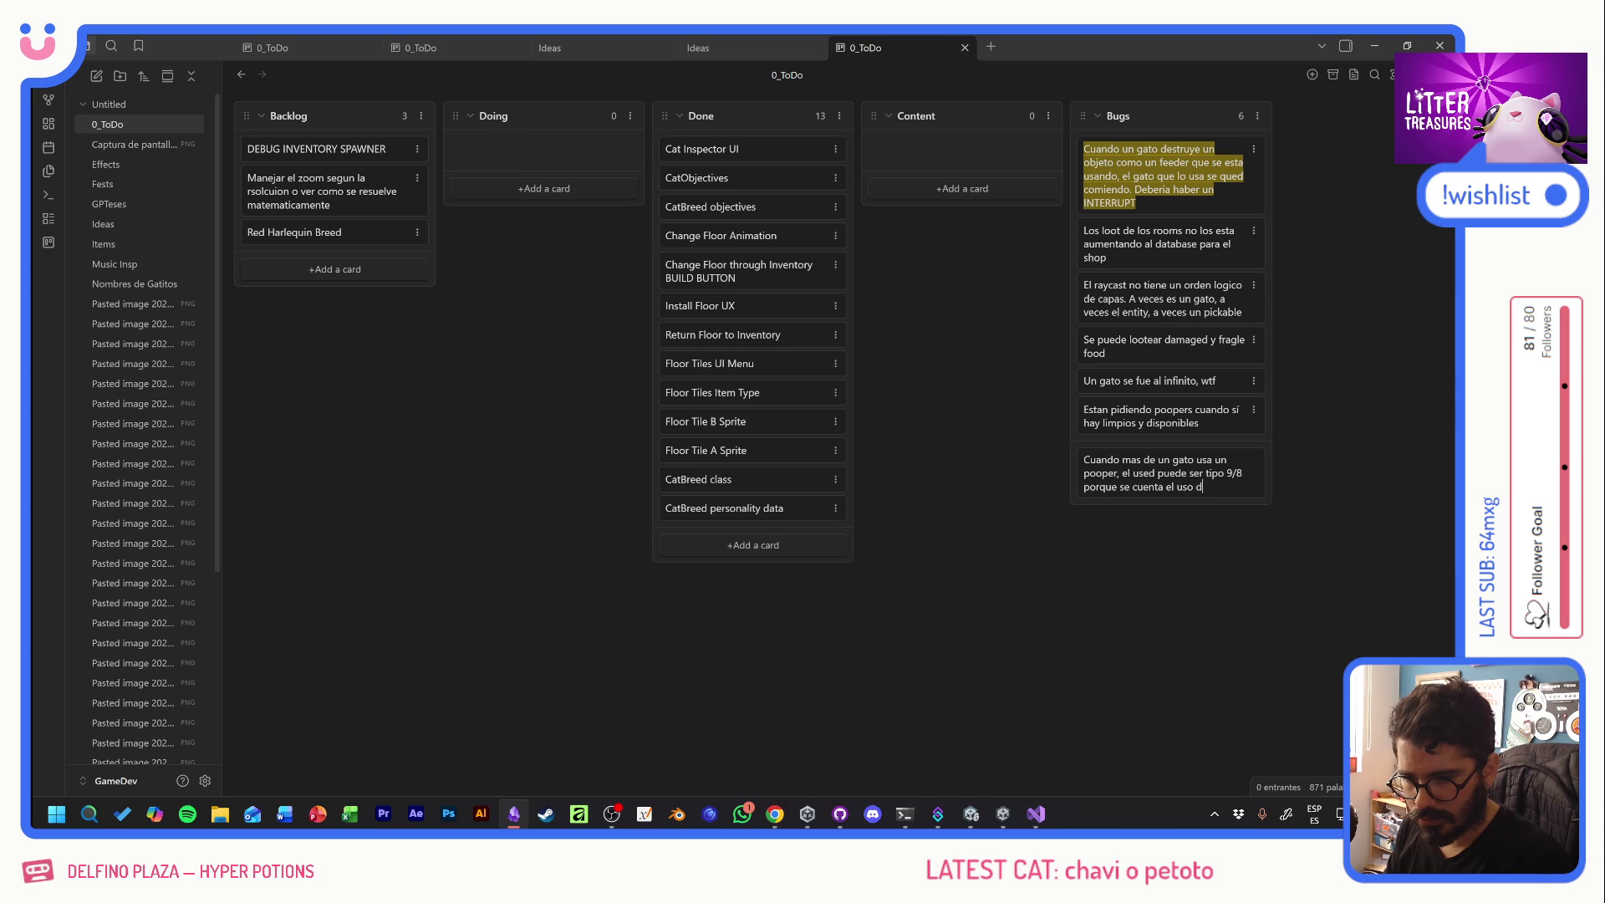
pyautogui.write('el gato')
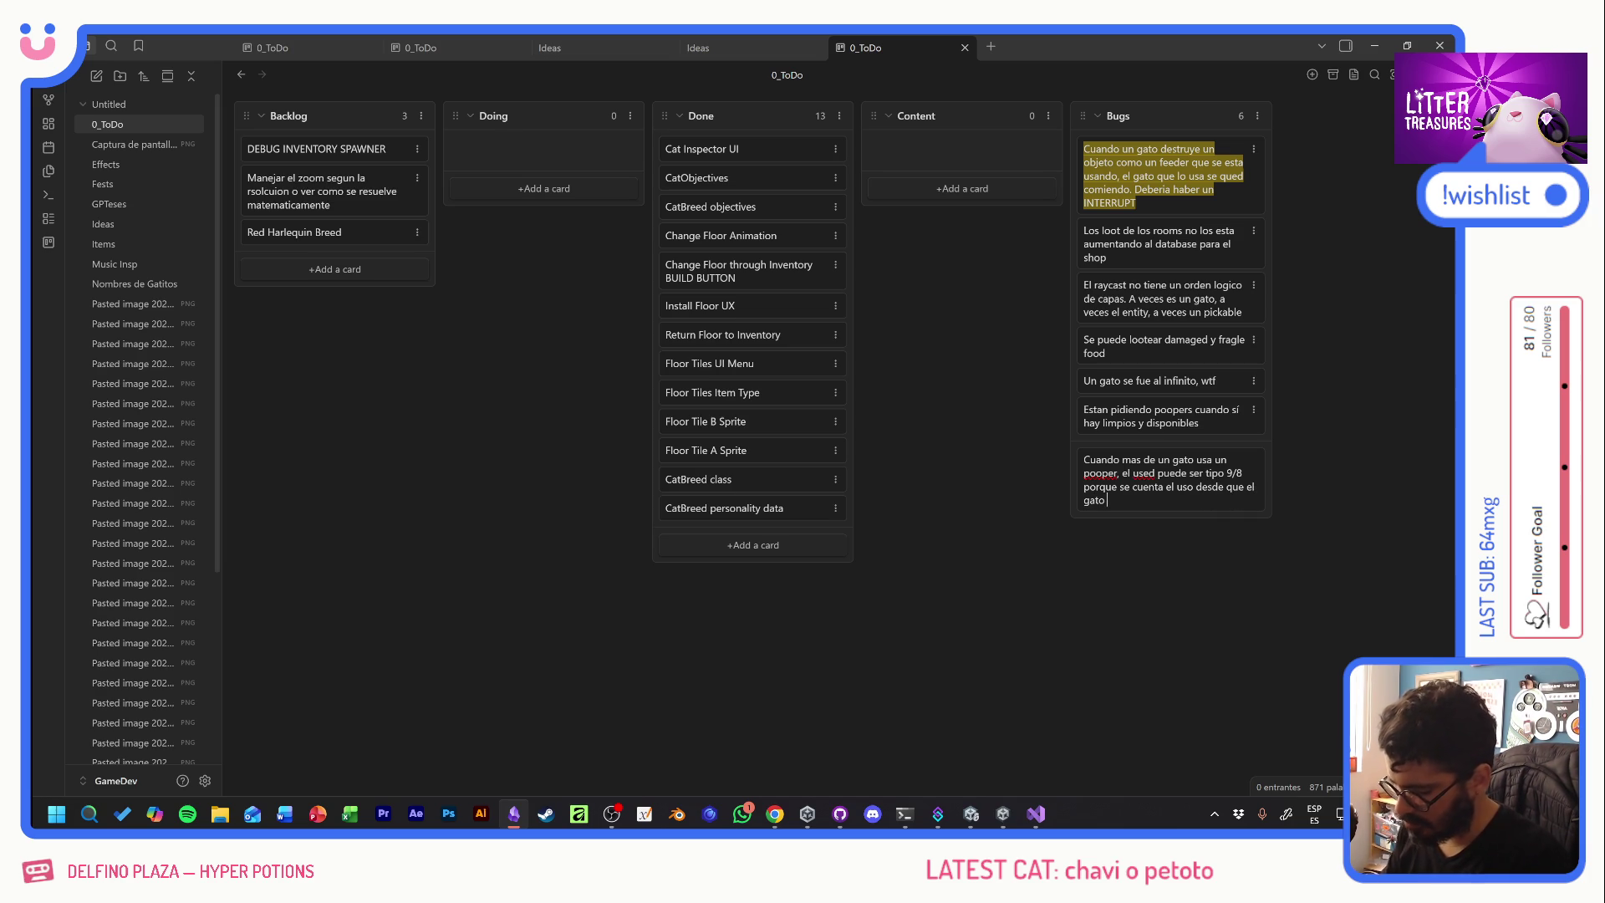
pyautogui.press('capslock')
pyautogui.write('SALE')
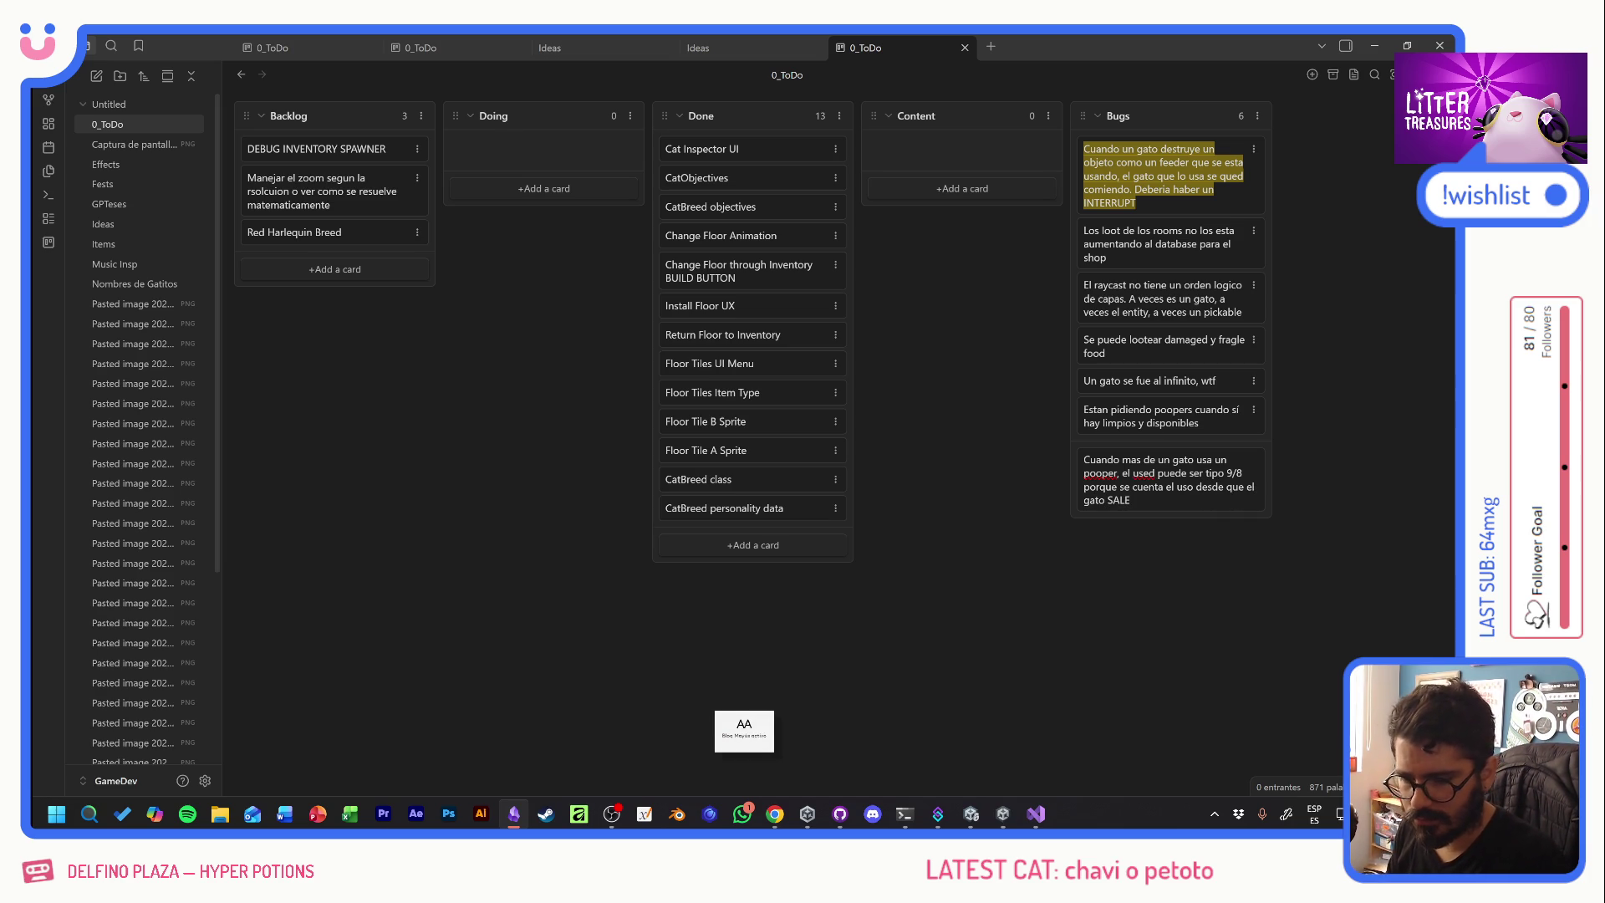
pyautogui.press('Return')
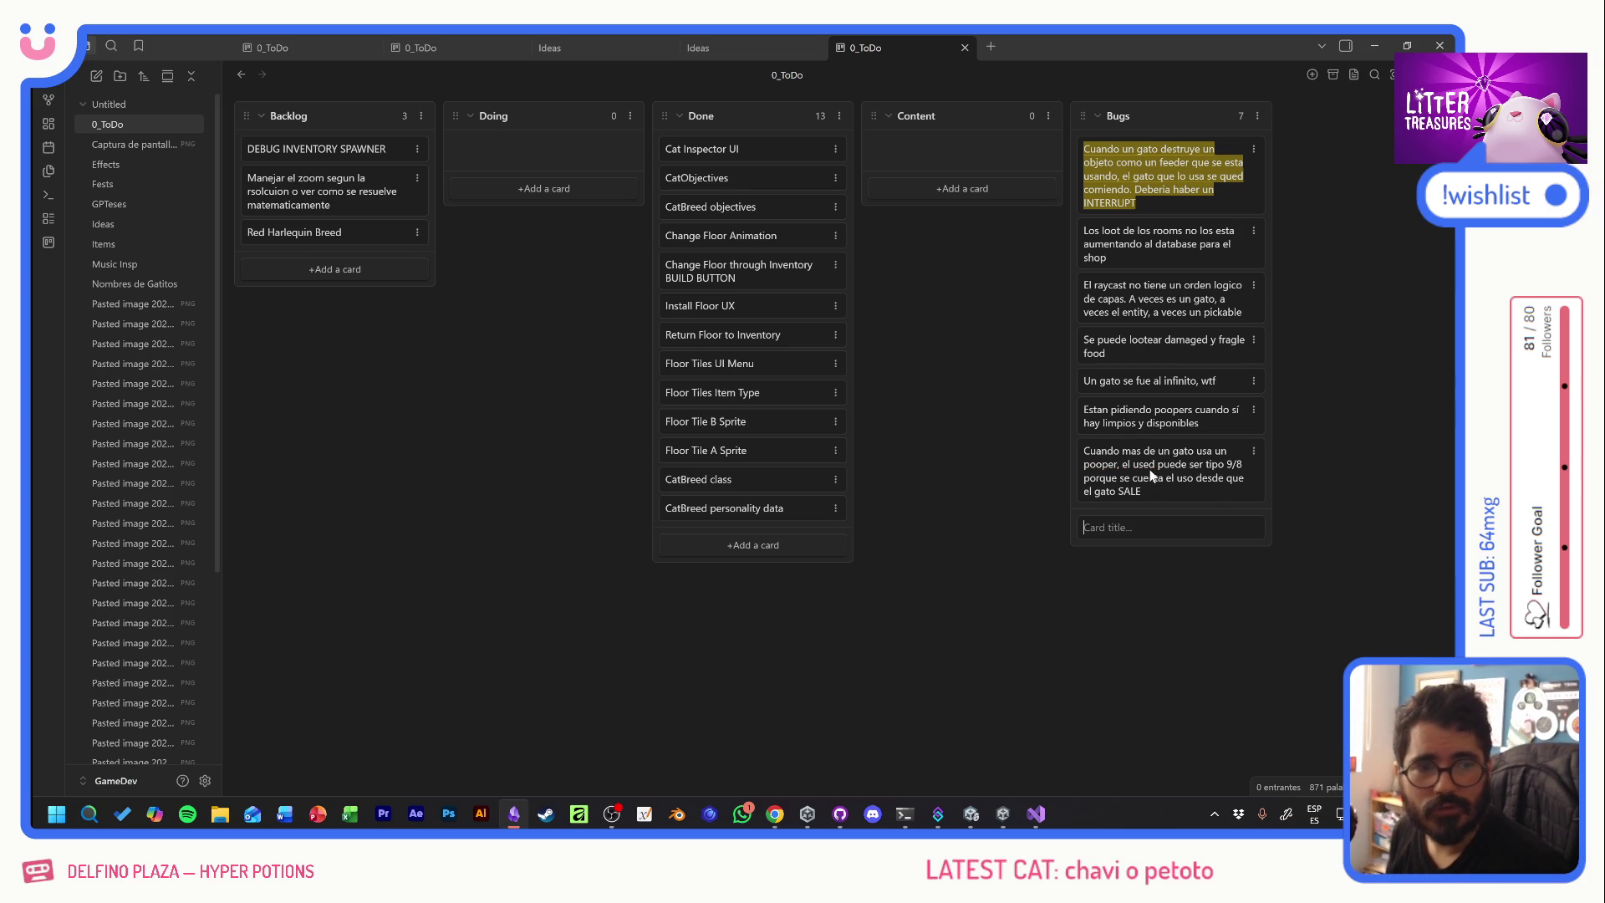
pyautogui.hotkey('alt', 'Tab')
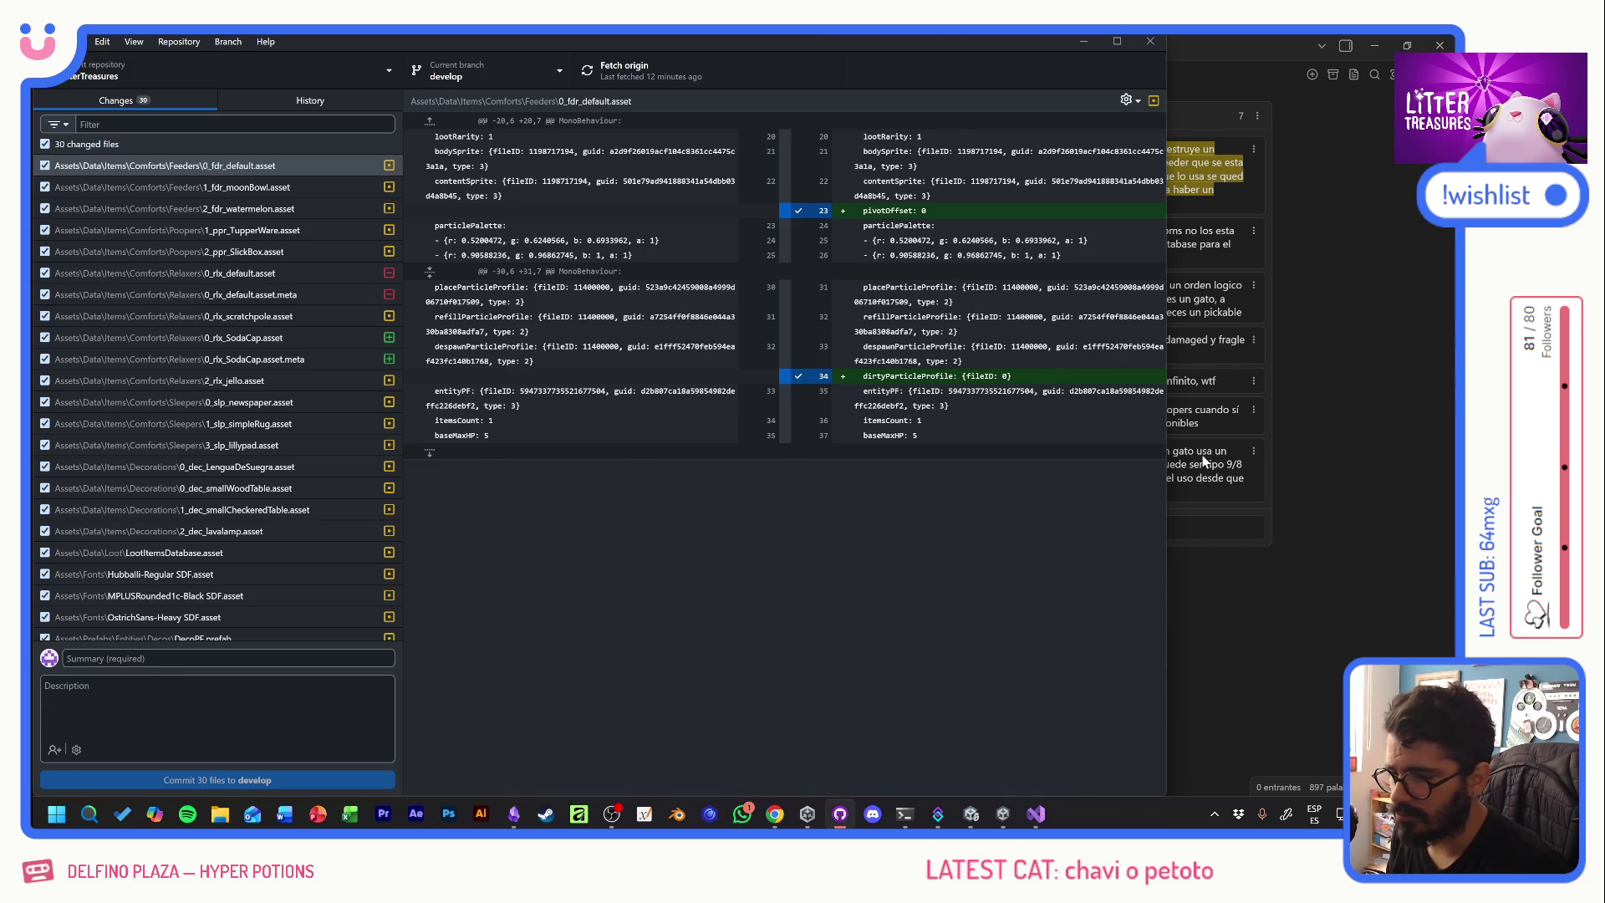
# - Commit the 30 changed item files to develop with the summary 'Pivot Offsets para items'
pyautogui.hotkey('alt', 'Tab')
pyautogui.hotkey('alt', 'Tab')
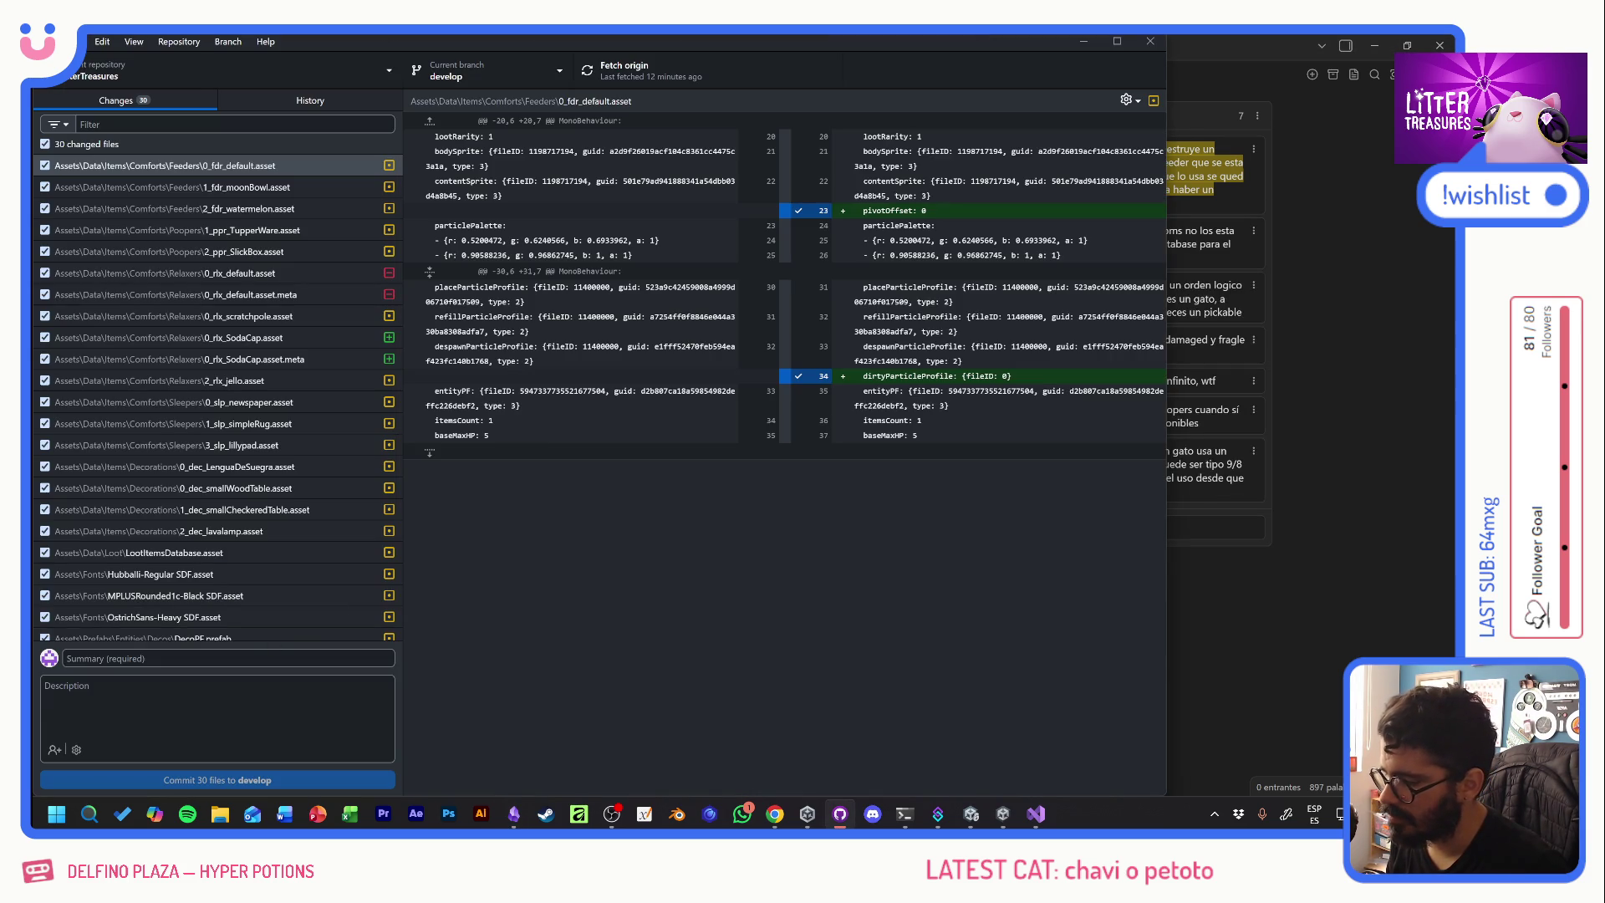
pyautogui.click(230, 658)
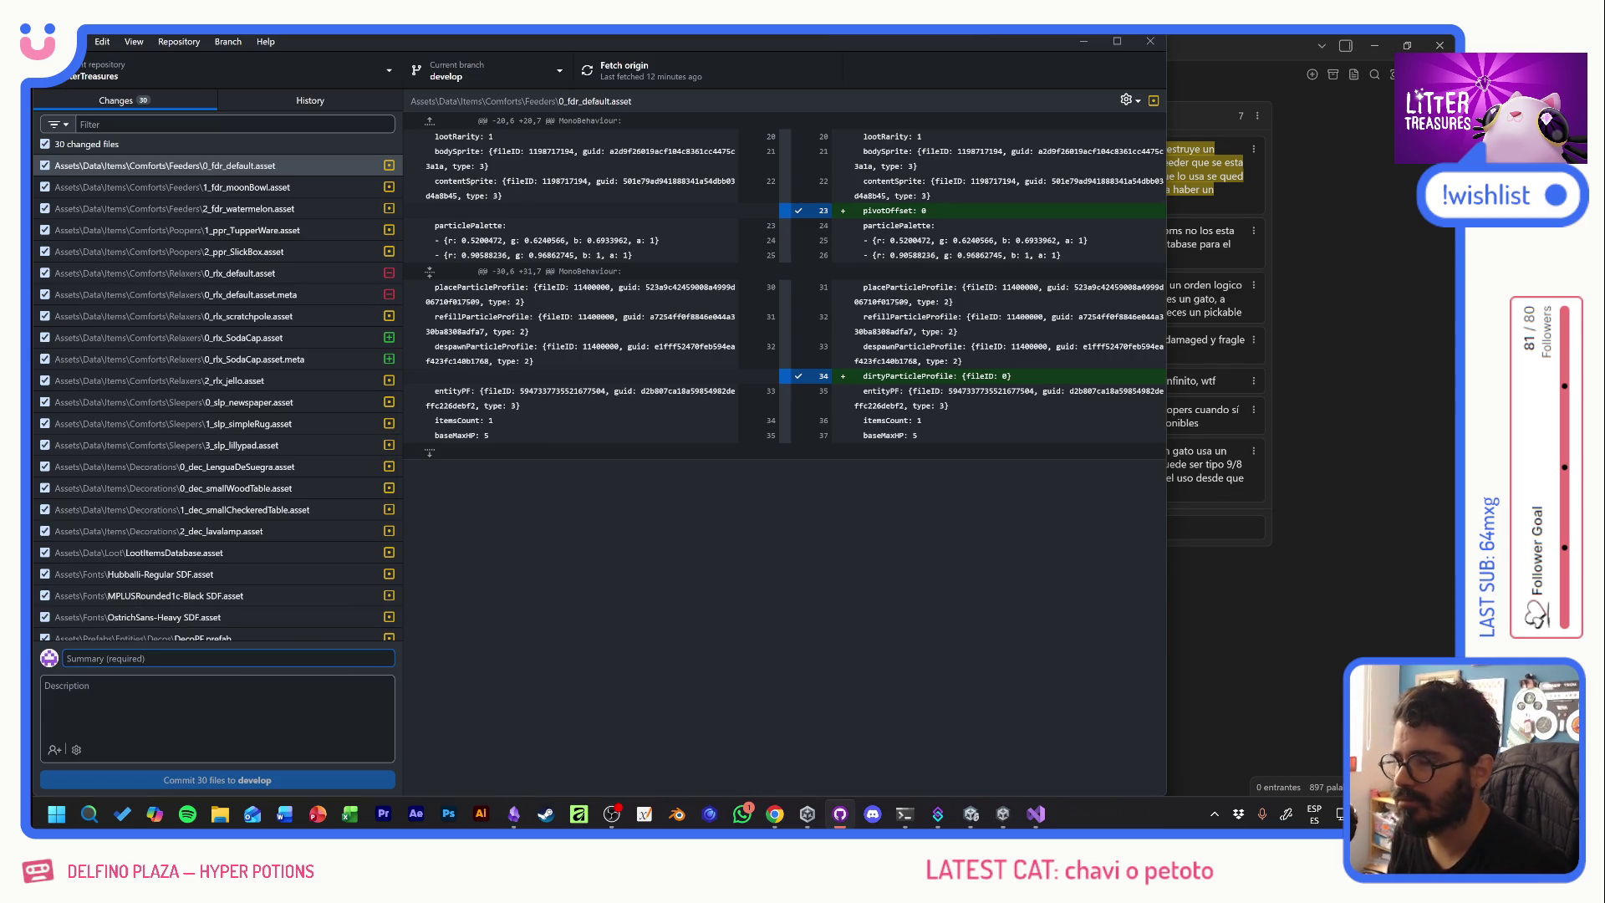
pyautogui.scroll(-5, 318, 564)
pyautogui.scroll(5, 314, 564)
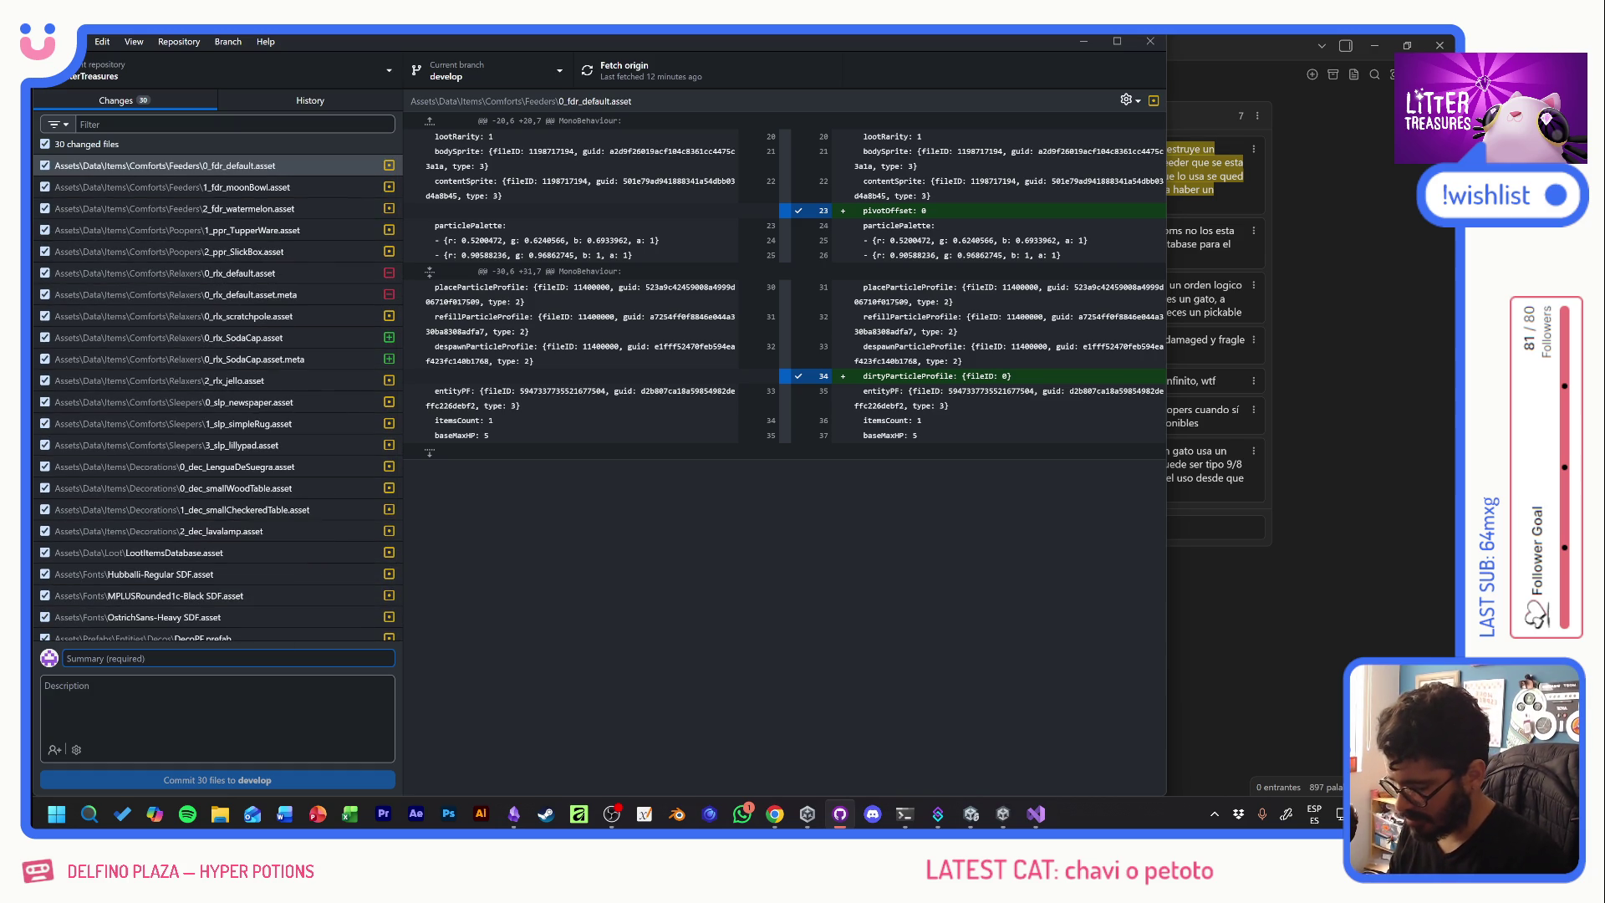
pyautogui.write('Pivot Offsets para items')
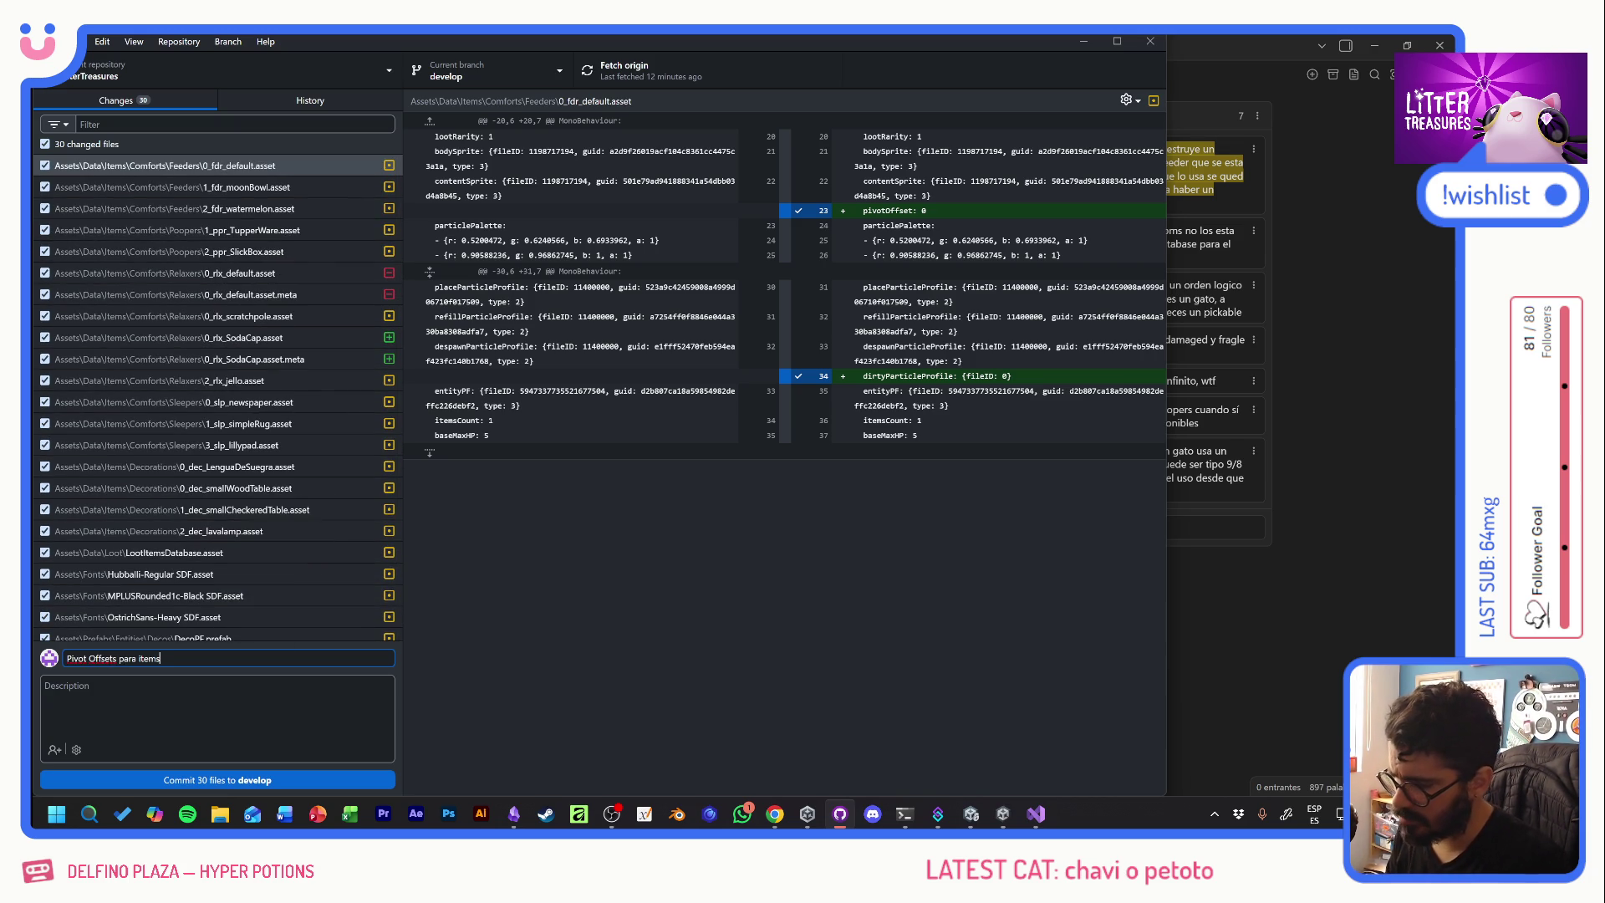
pyautogui.click(222, 778)
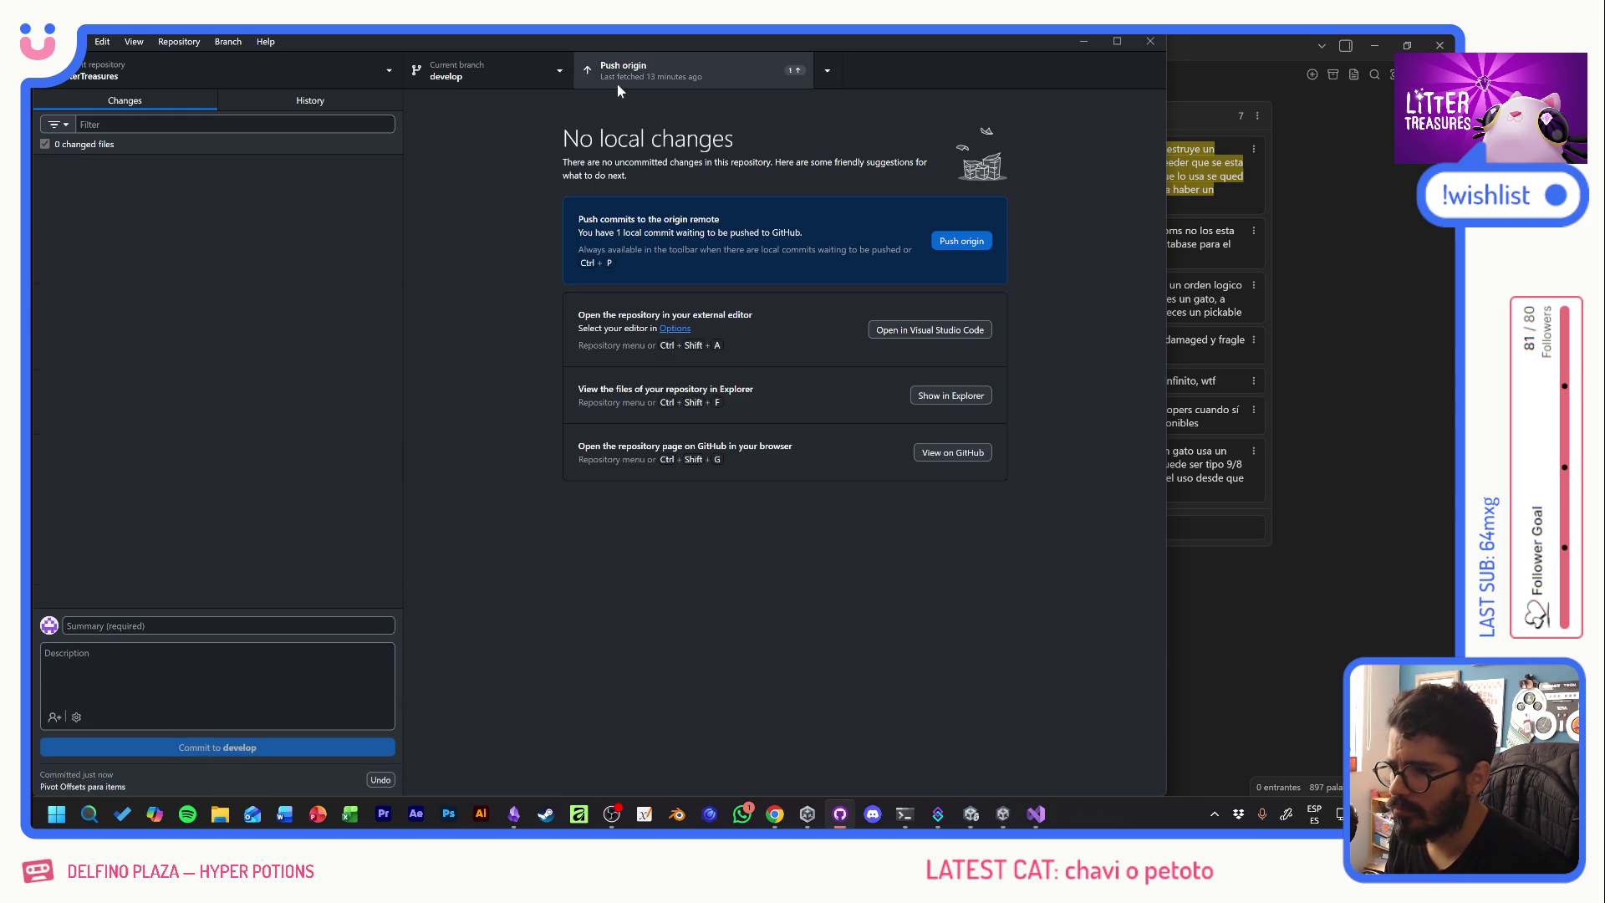
# - Push the commit to origin, then close GitHub Desktop and return to Chrome
pyautogui.click(621, 82)
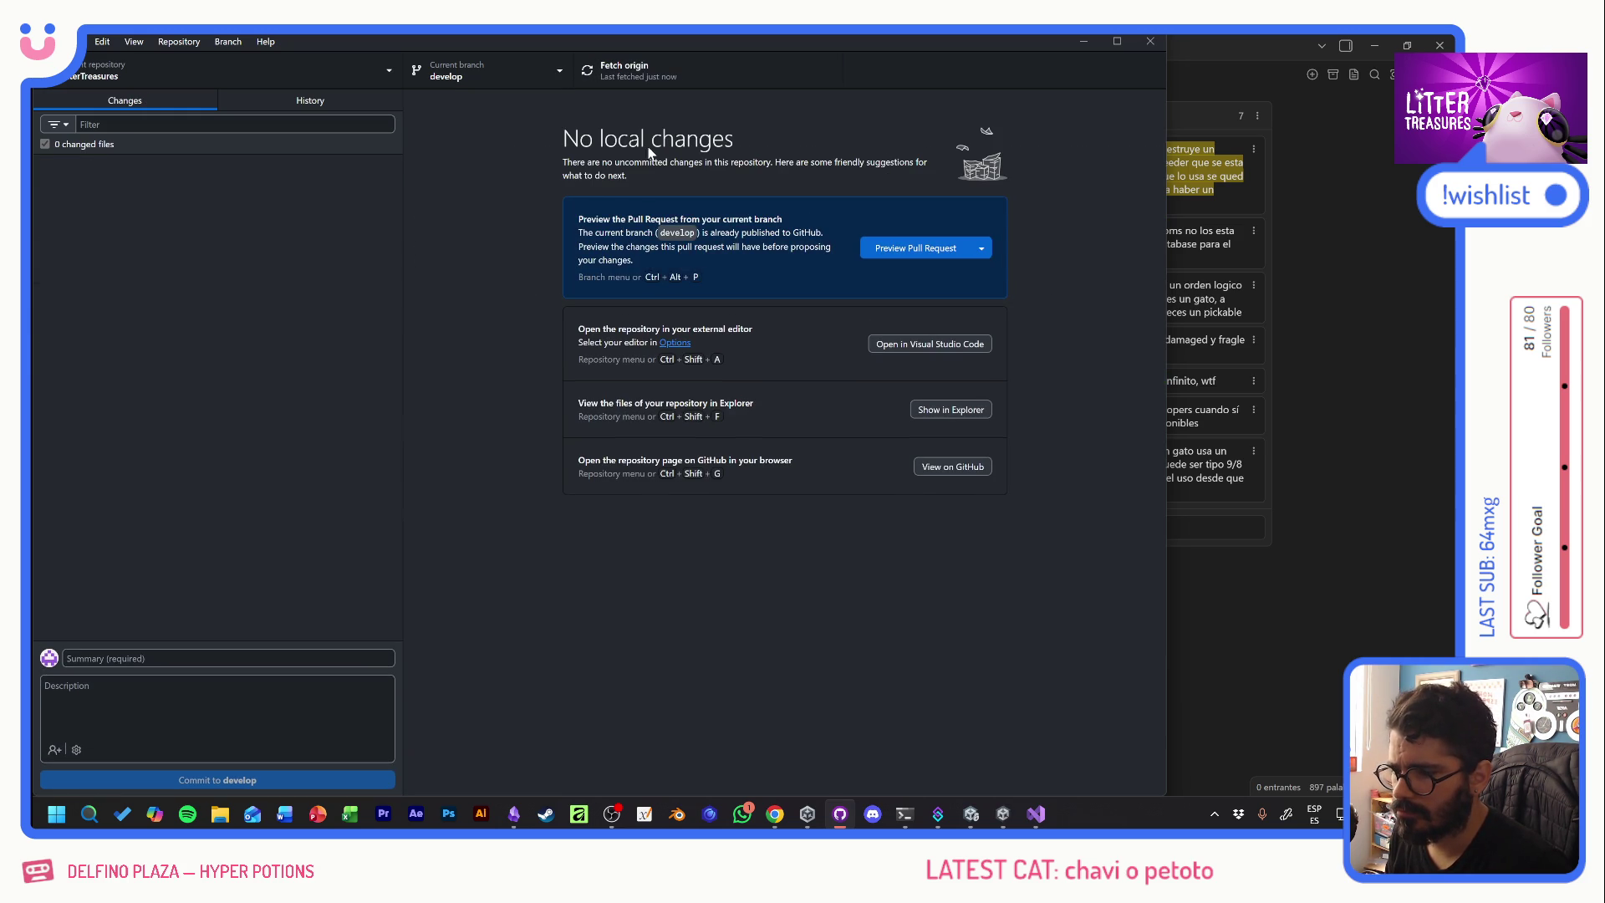
pyautogui.click(1186, 109)
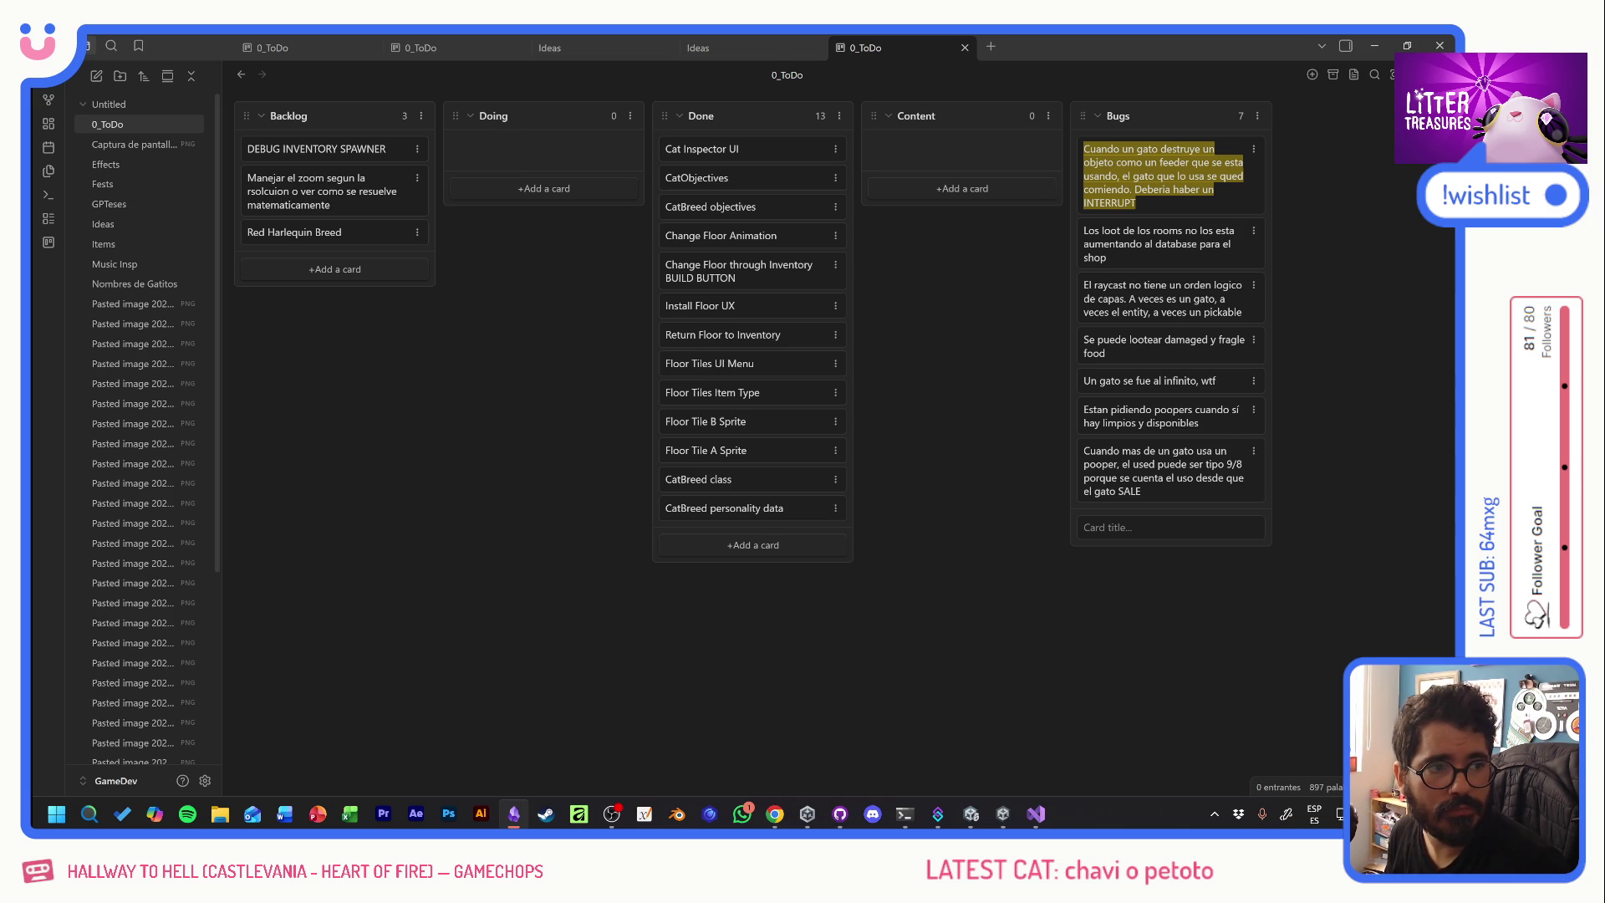
pyautogui.click(775, 814)
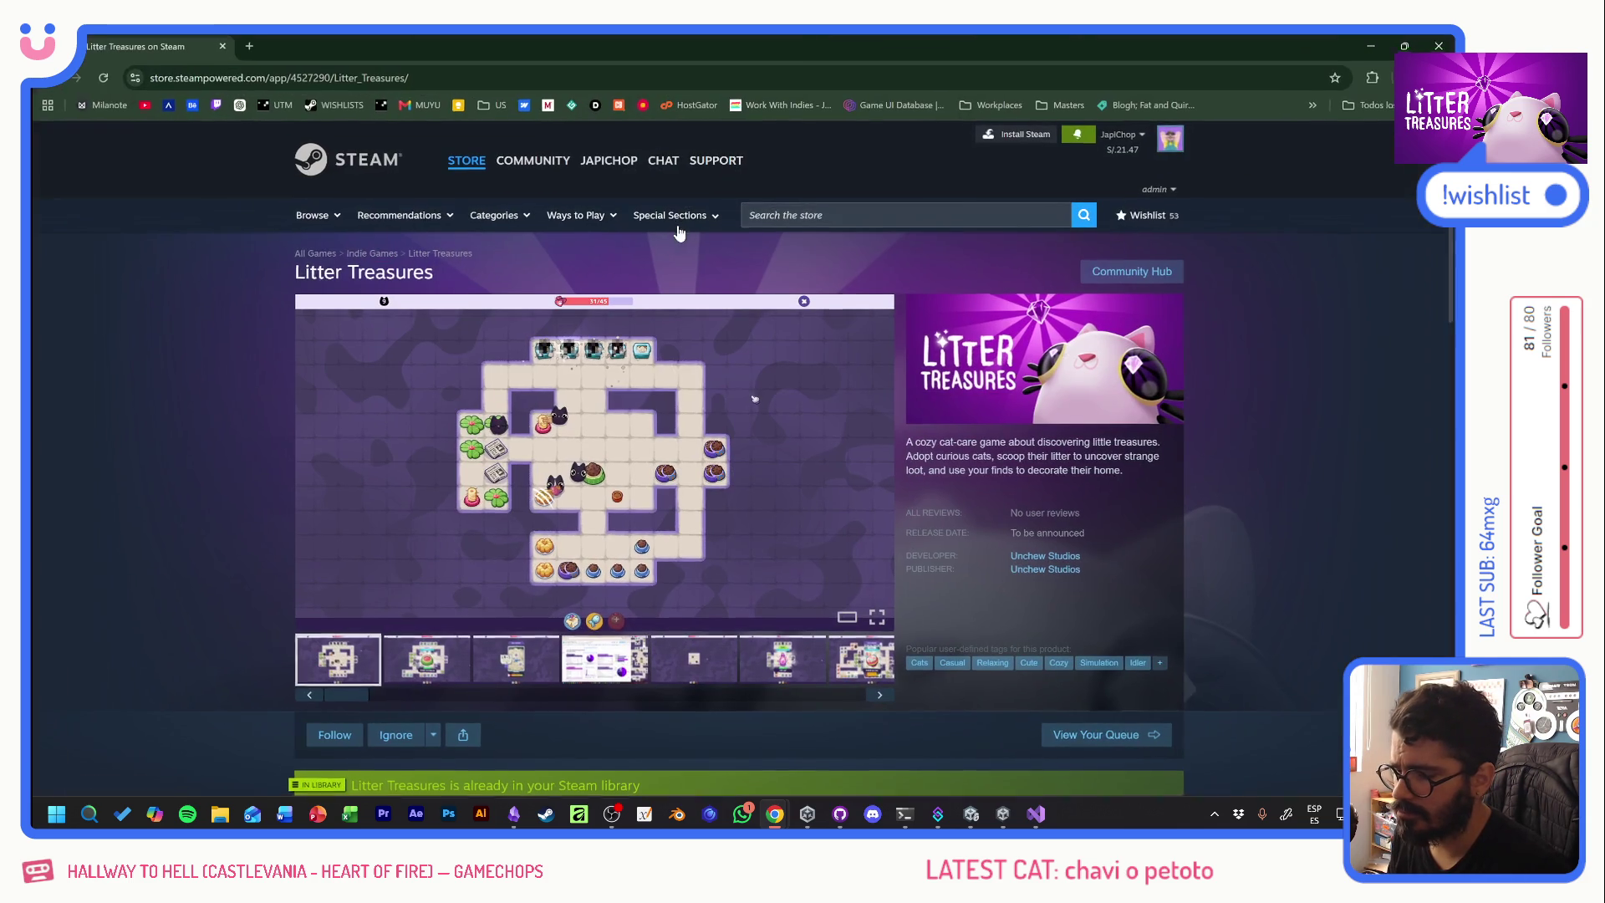
# - Maximize the Litter Treasures Steam store page and scroll through its details, including the release date
pyautogui.doubleClick(679, 224)
pyautogui.scroll(-4, 992, 554)
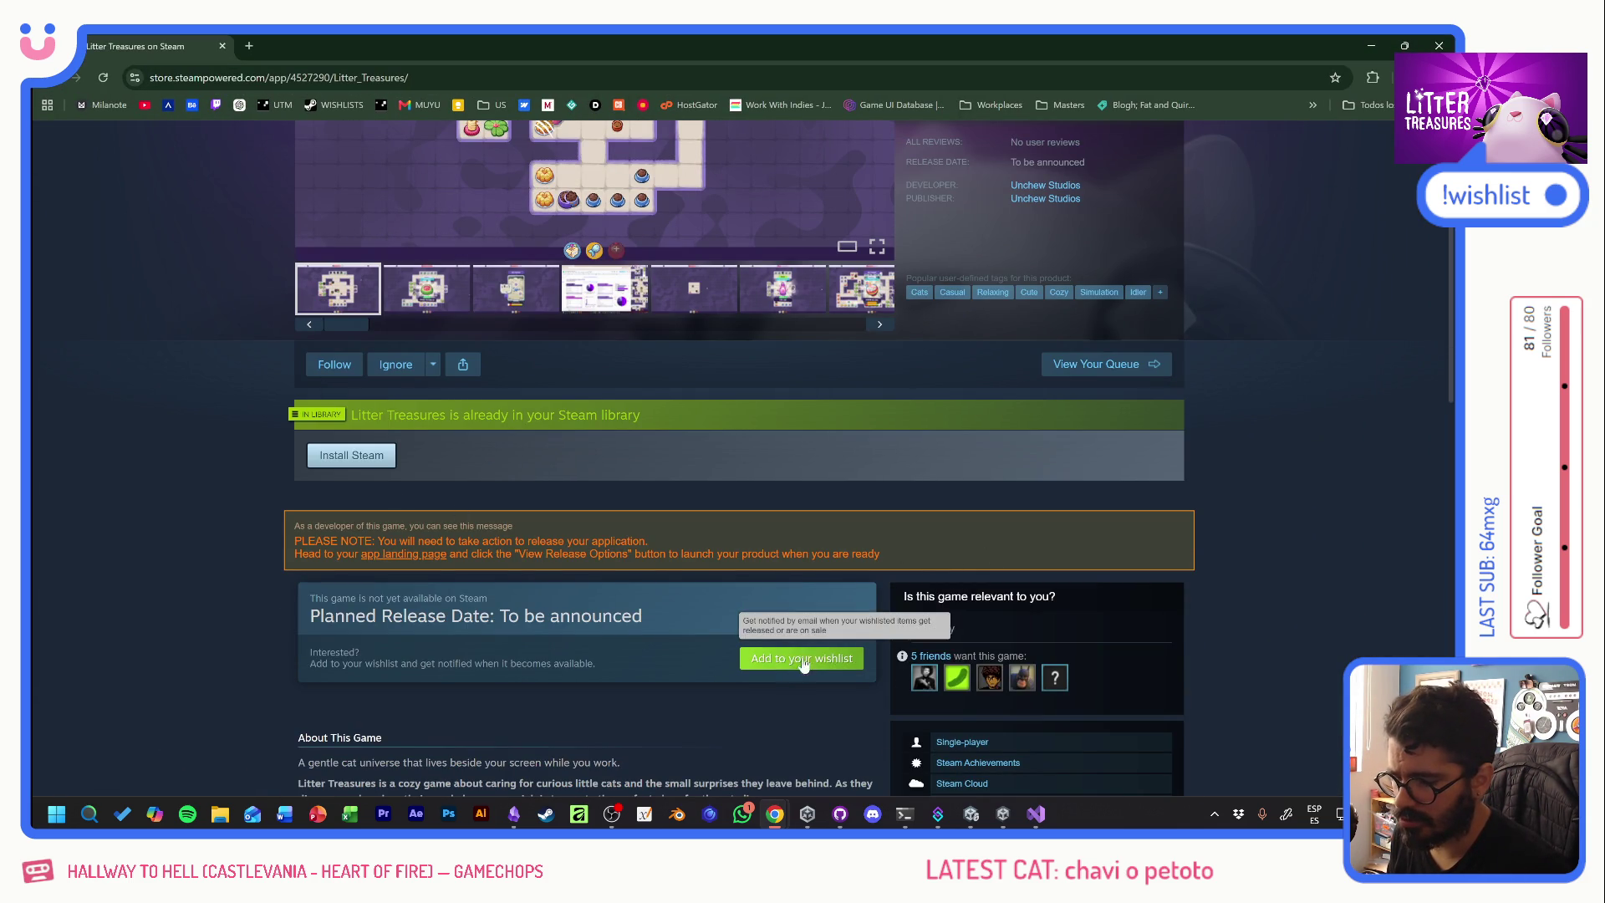
pyautogui.scroll(4, 785, 681)
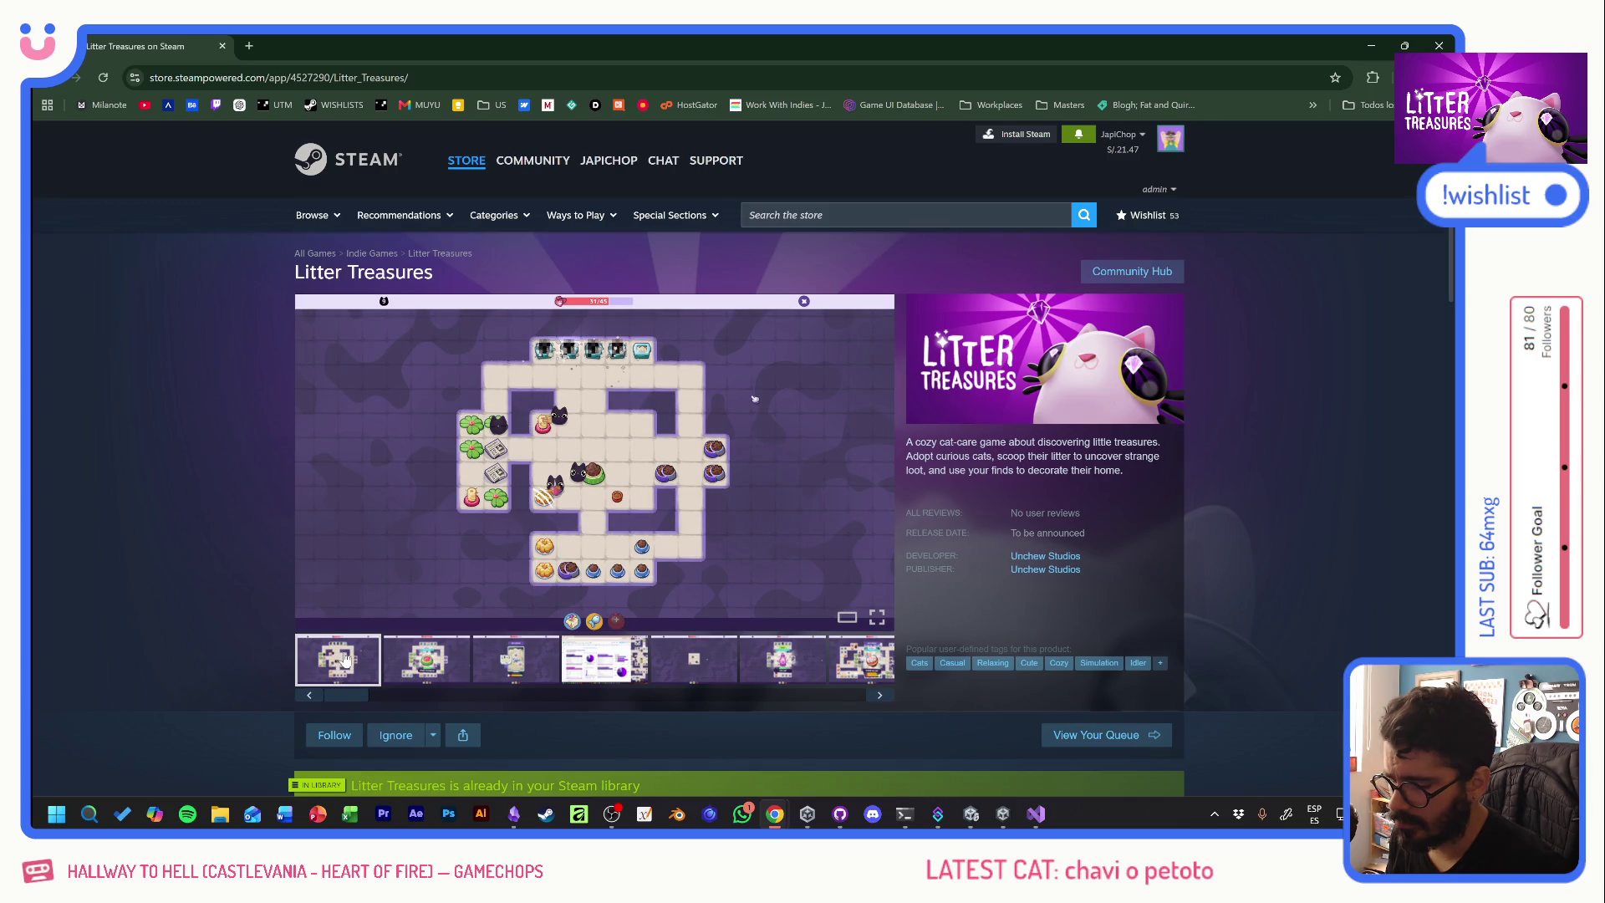
pyautogui.hotkey('alt', 'Tab')
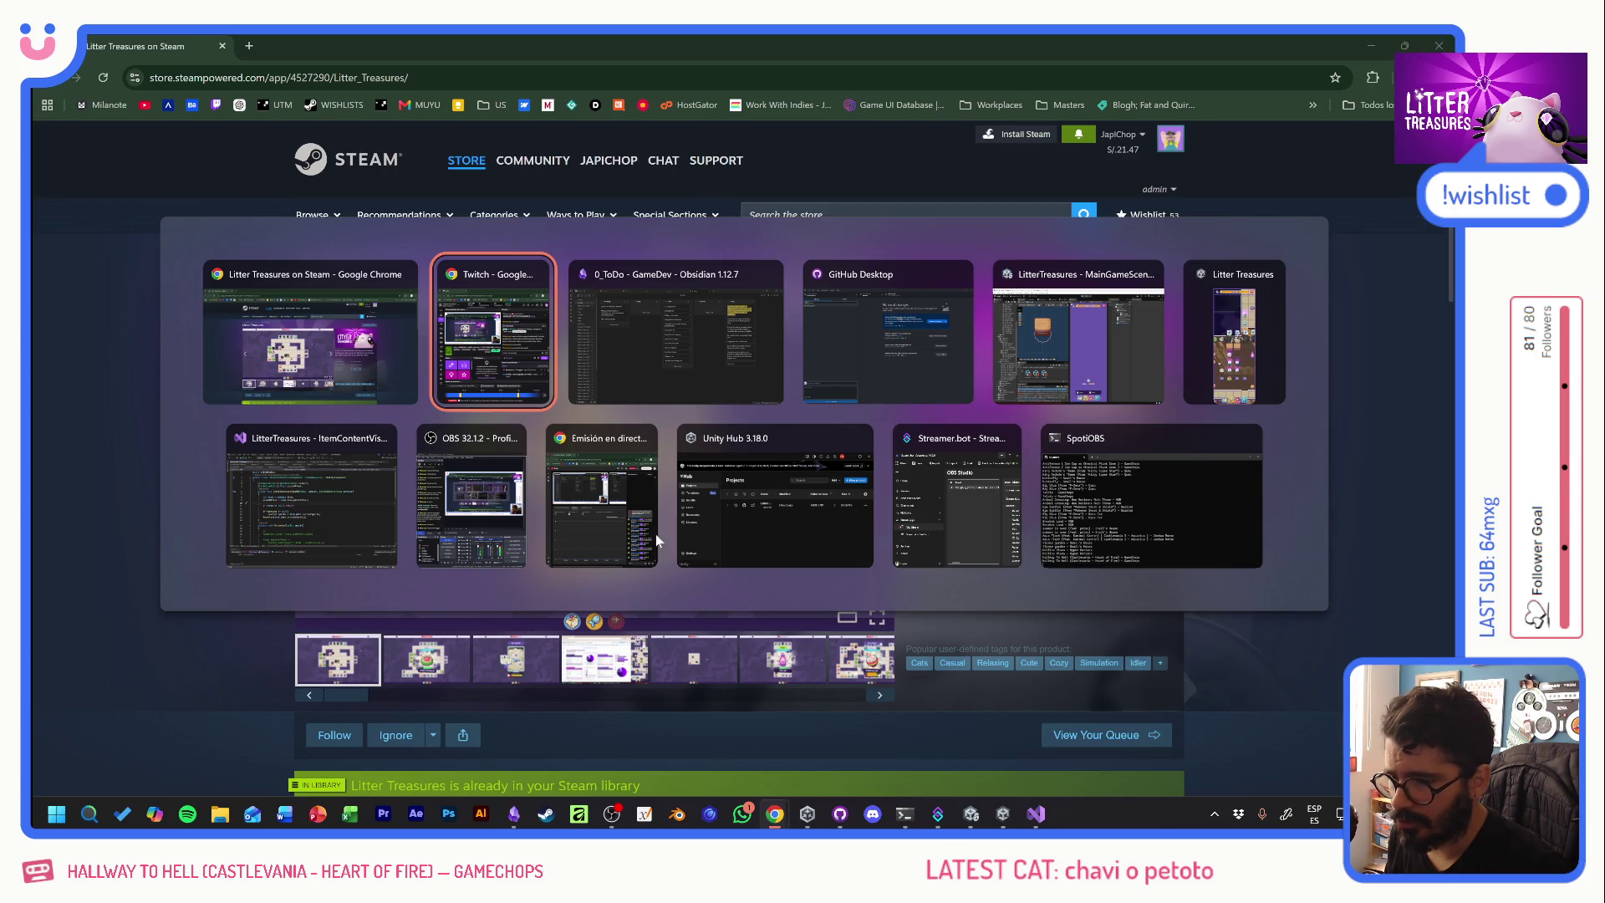
# - Bring the Litter Treasures game forward, zoom in, and refill the cat food bowl
pyautogui.click(1197, 360)
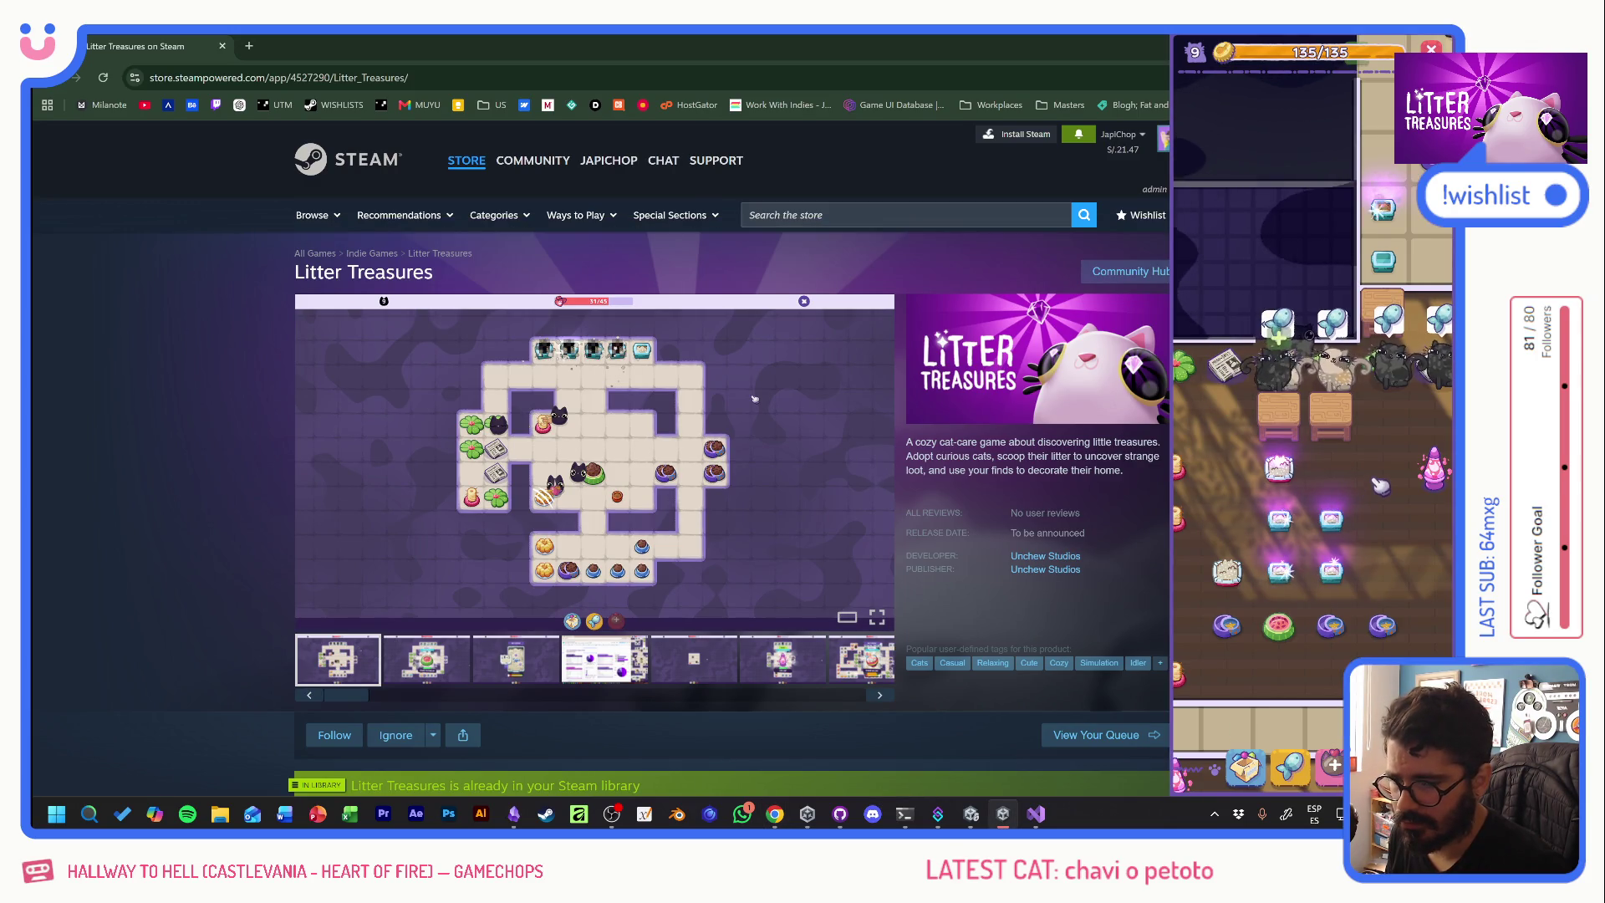
pyautogui.scroll(-5, 1363, 479)
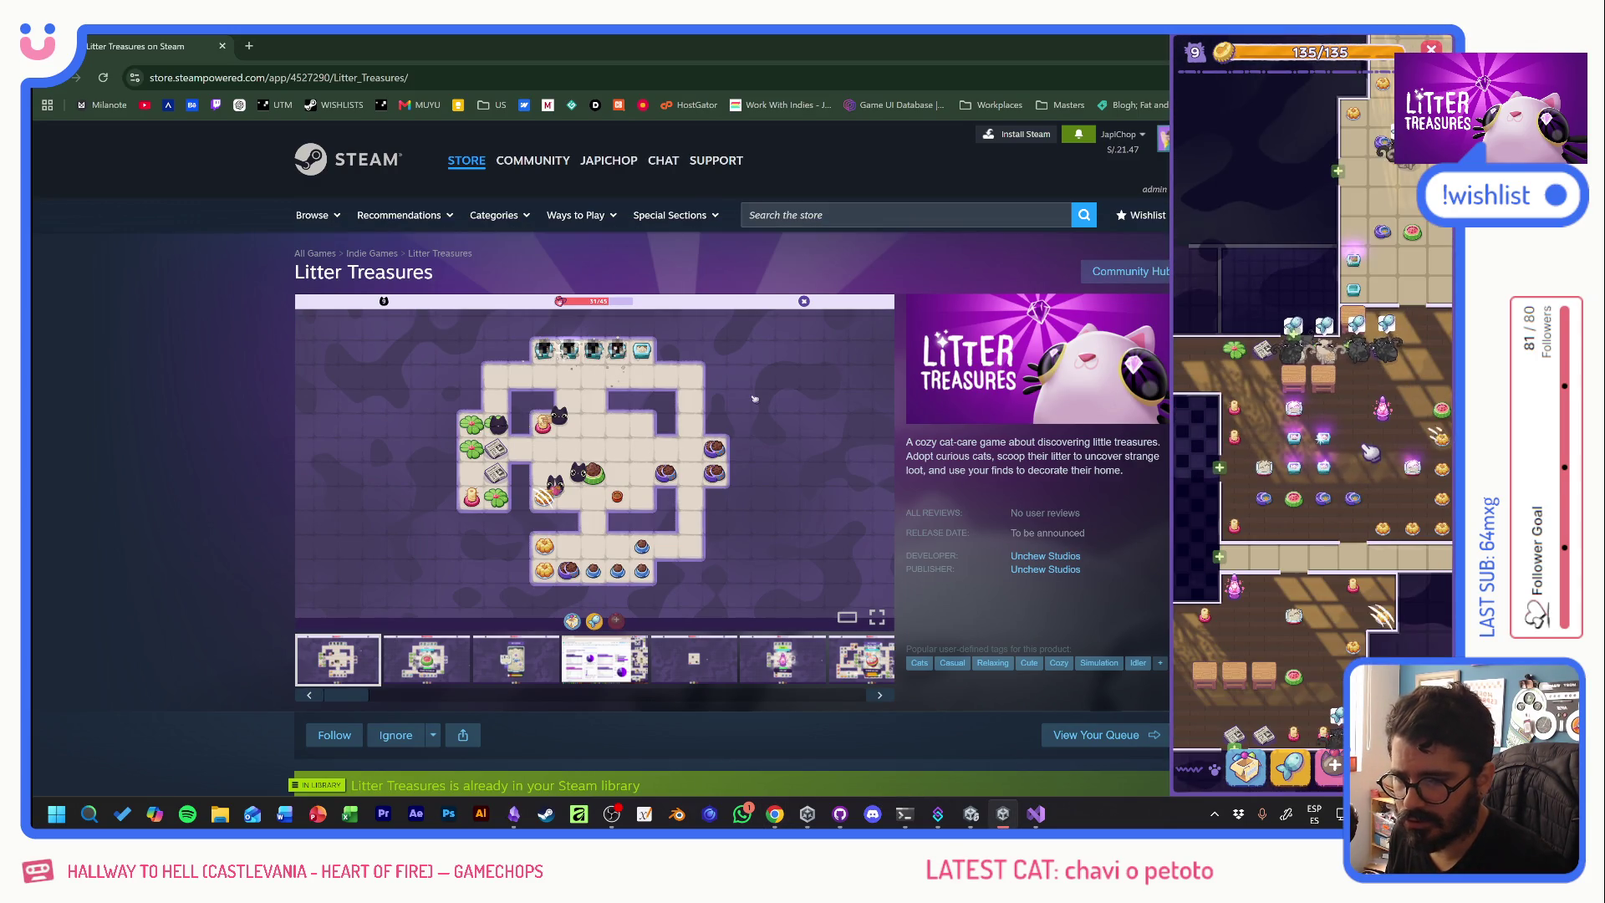
pyautogui.scroll(5, 1388, 389)
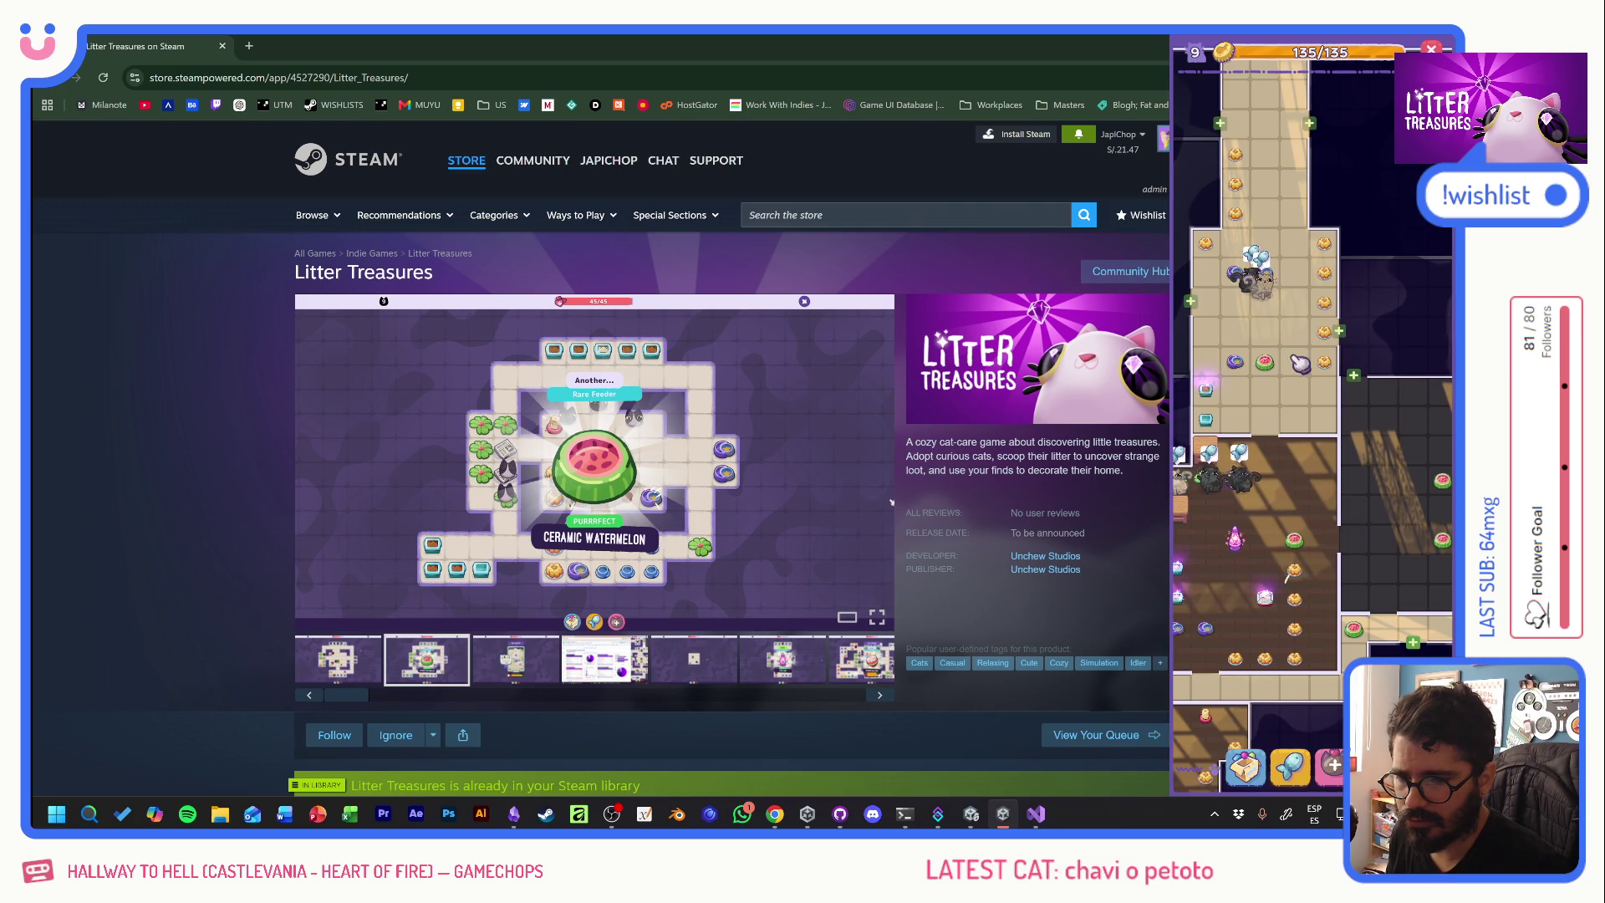
pyautogui.scroll(2, 1288, 310)
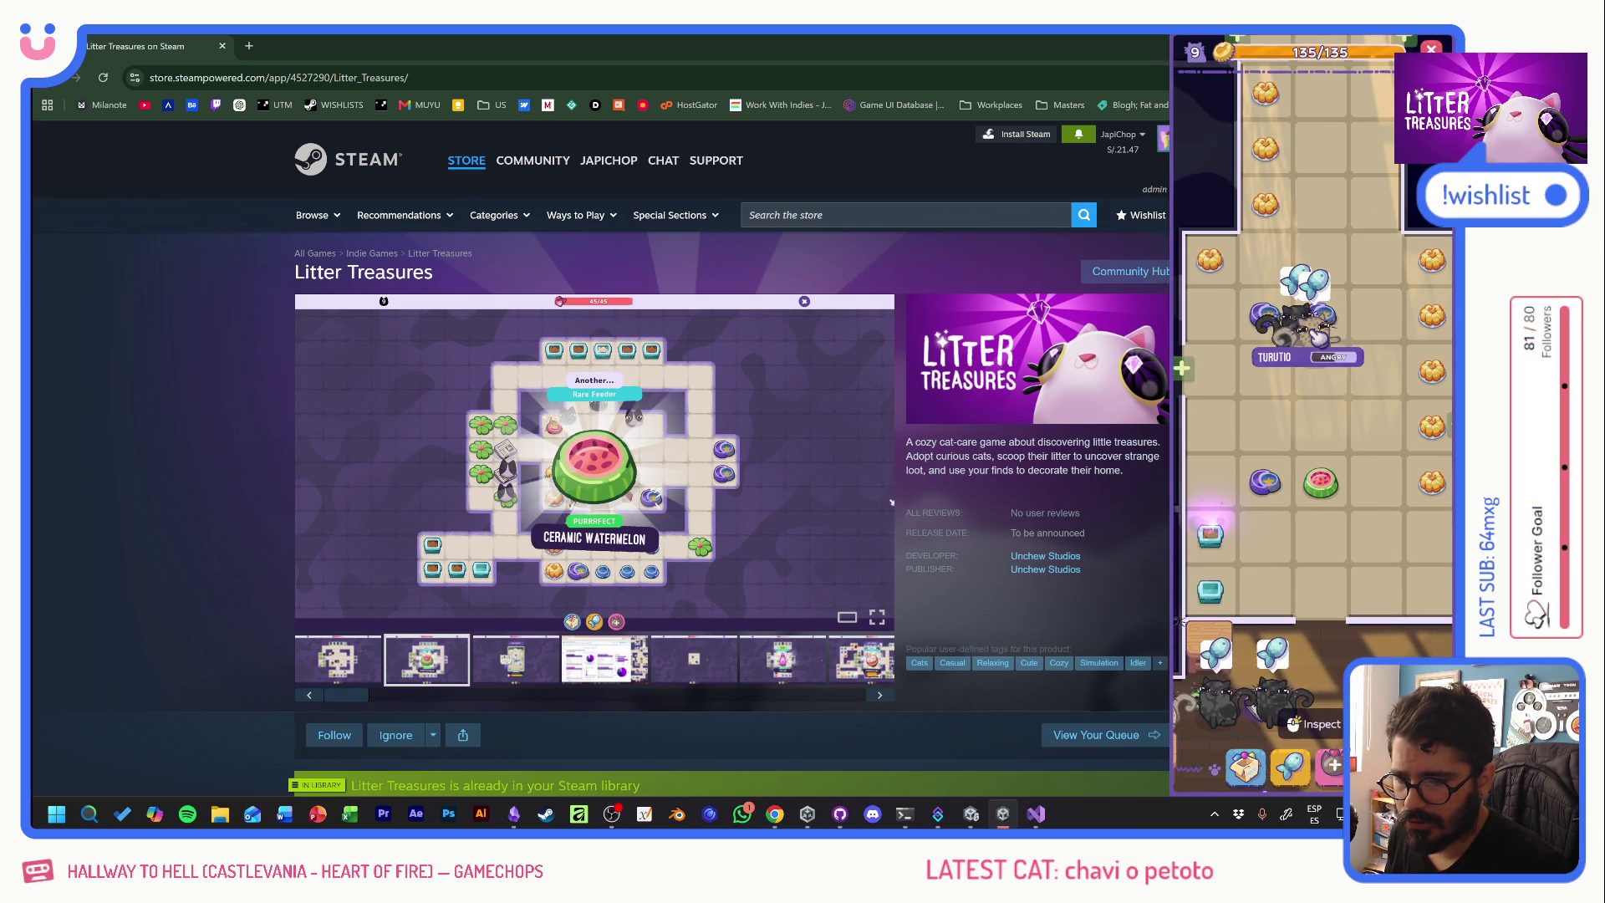
pyautogui.click(1267, 485)
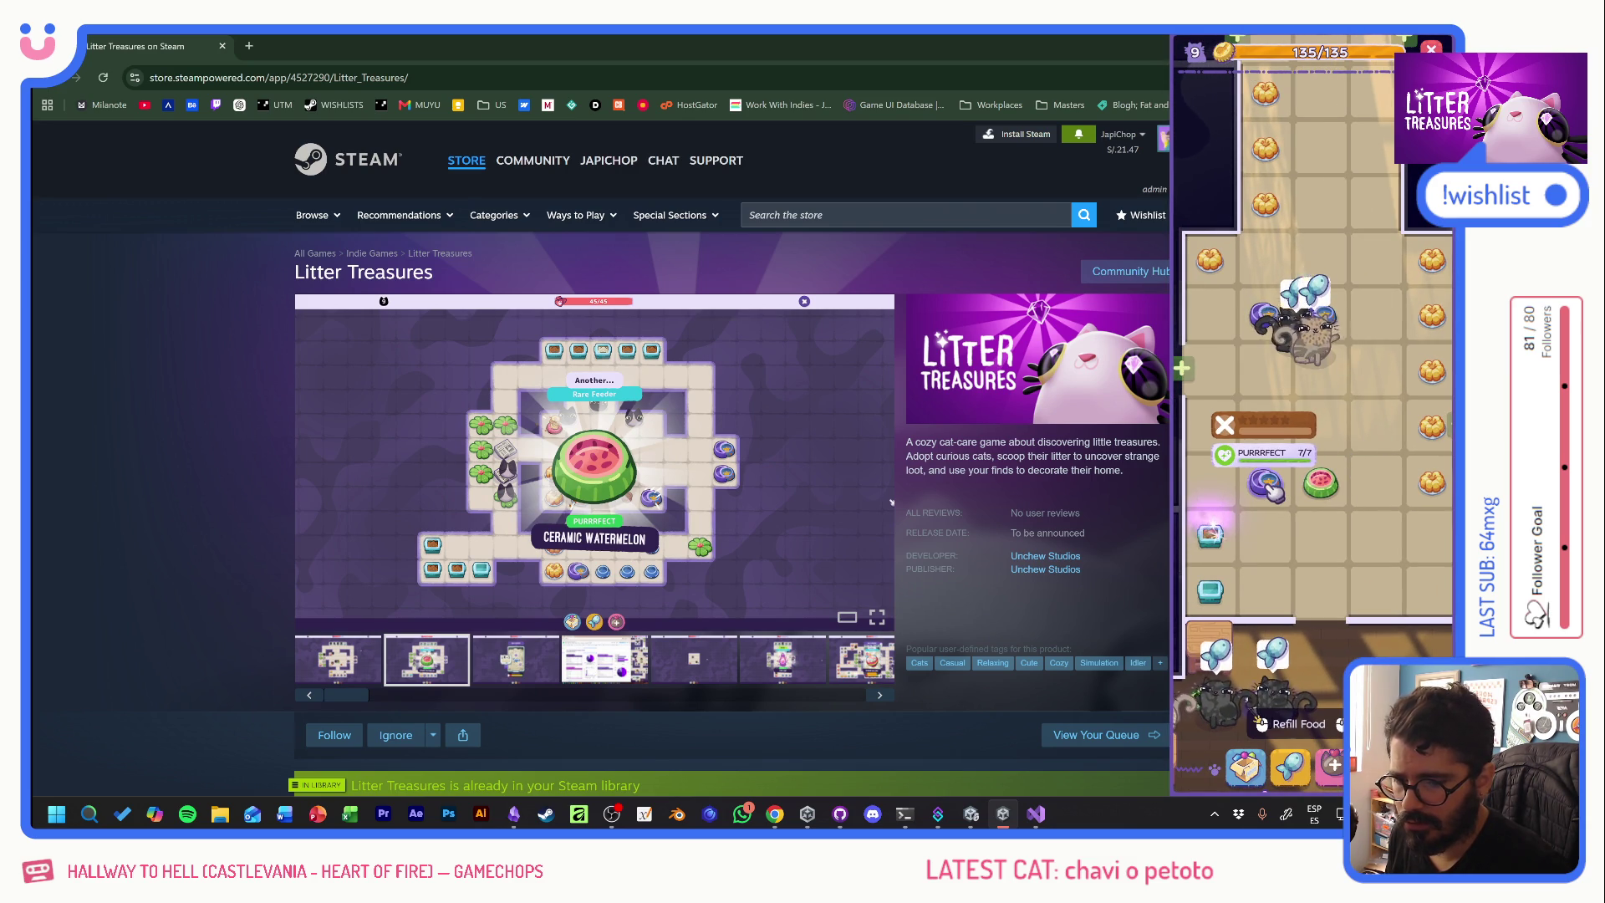
pyautogui.click(1271, 489)
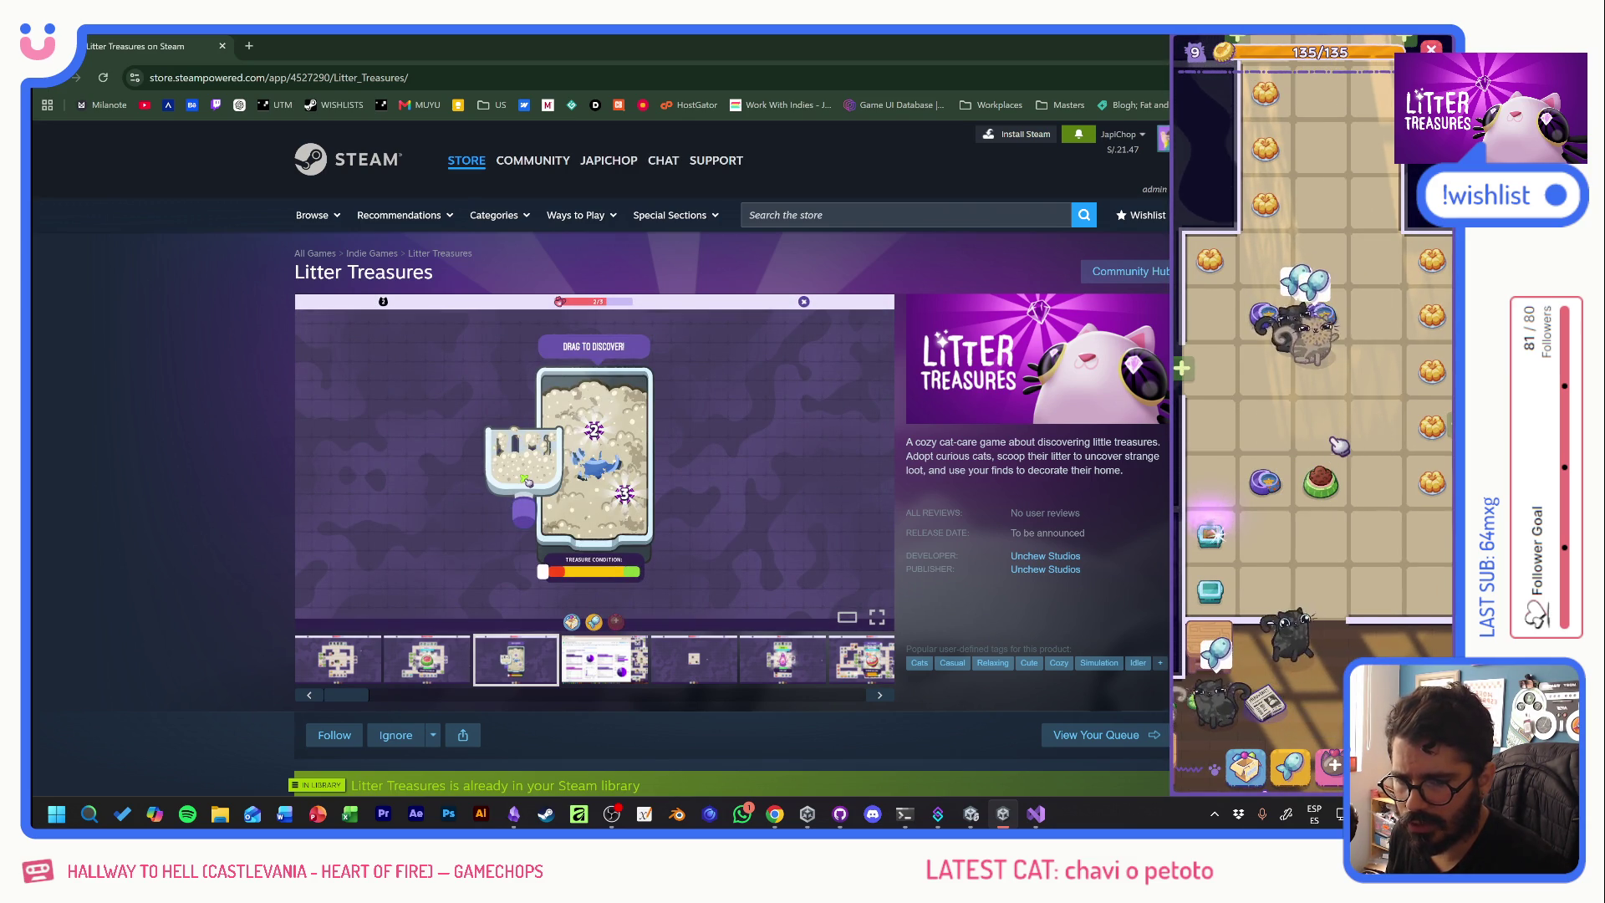
# - Zoom out and pan across the rooms to the cream corridor with cats
pyautogui.scroll(-3, 1333, 397)
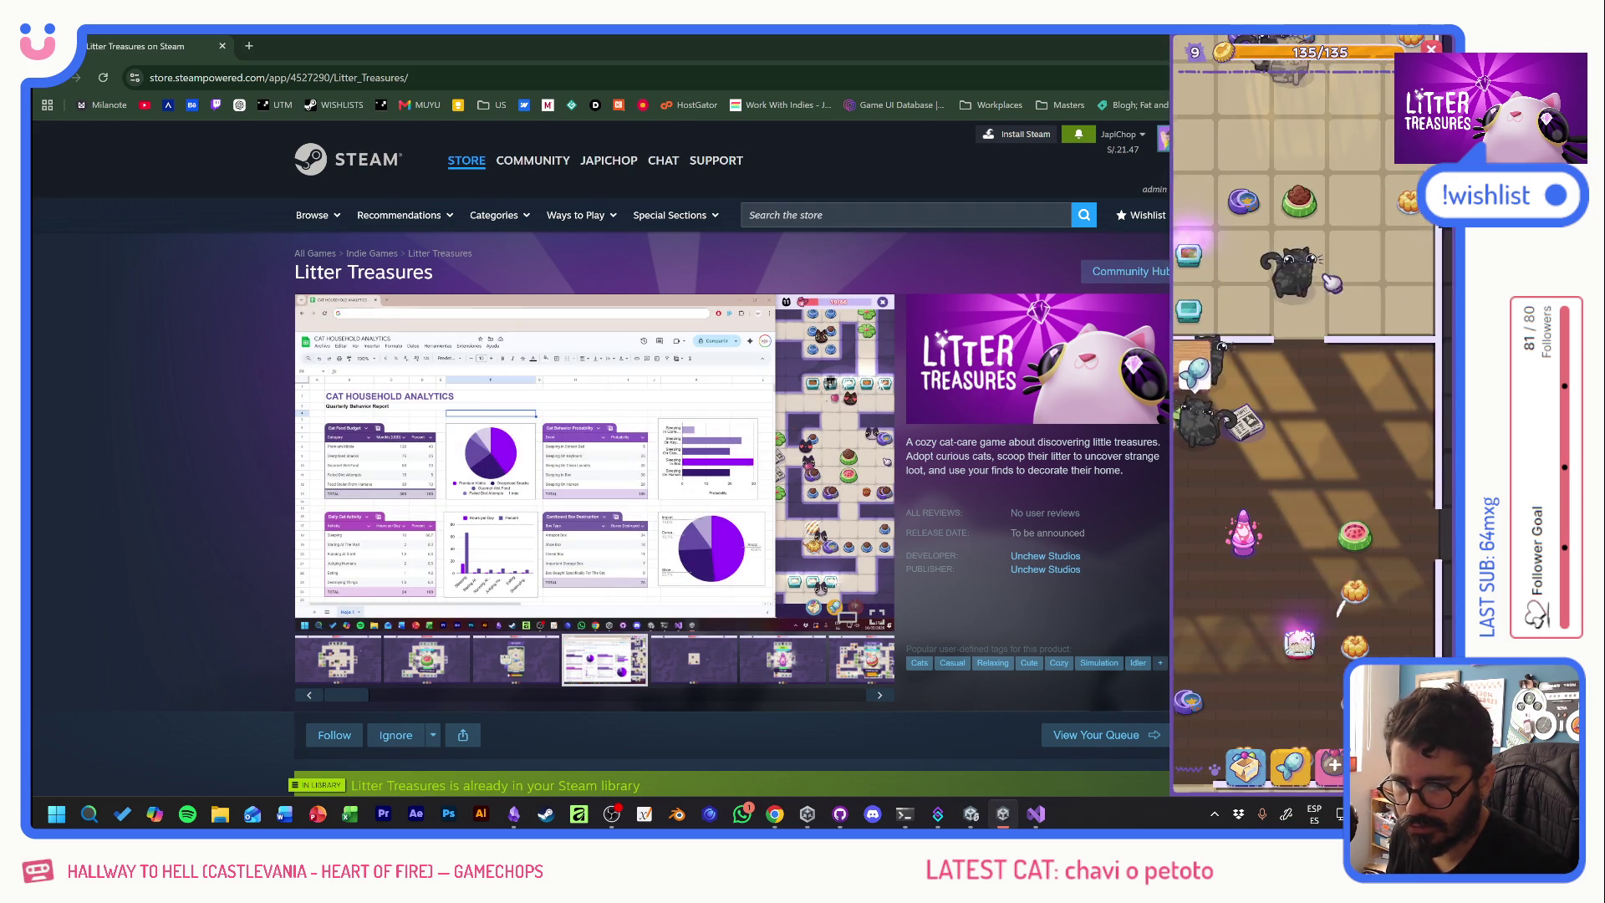
pyautogui.scroll(-2, 1328, 391)
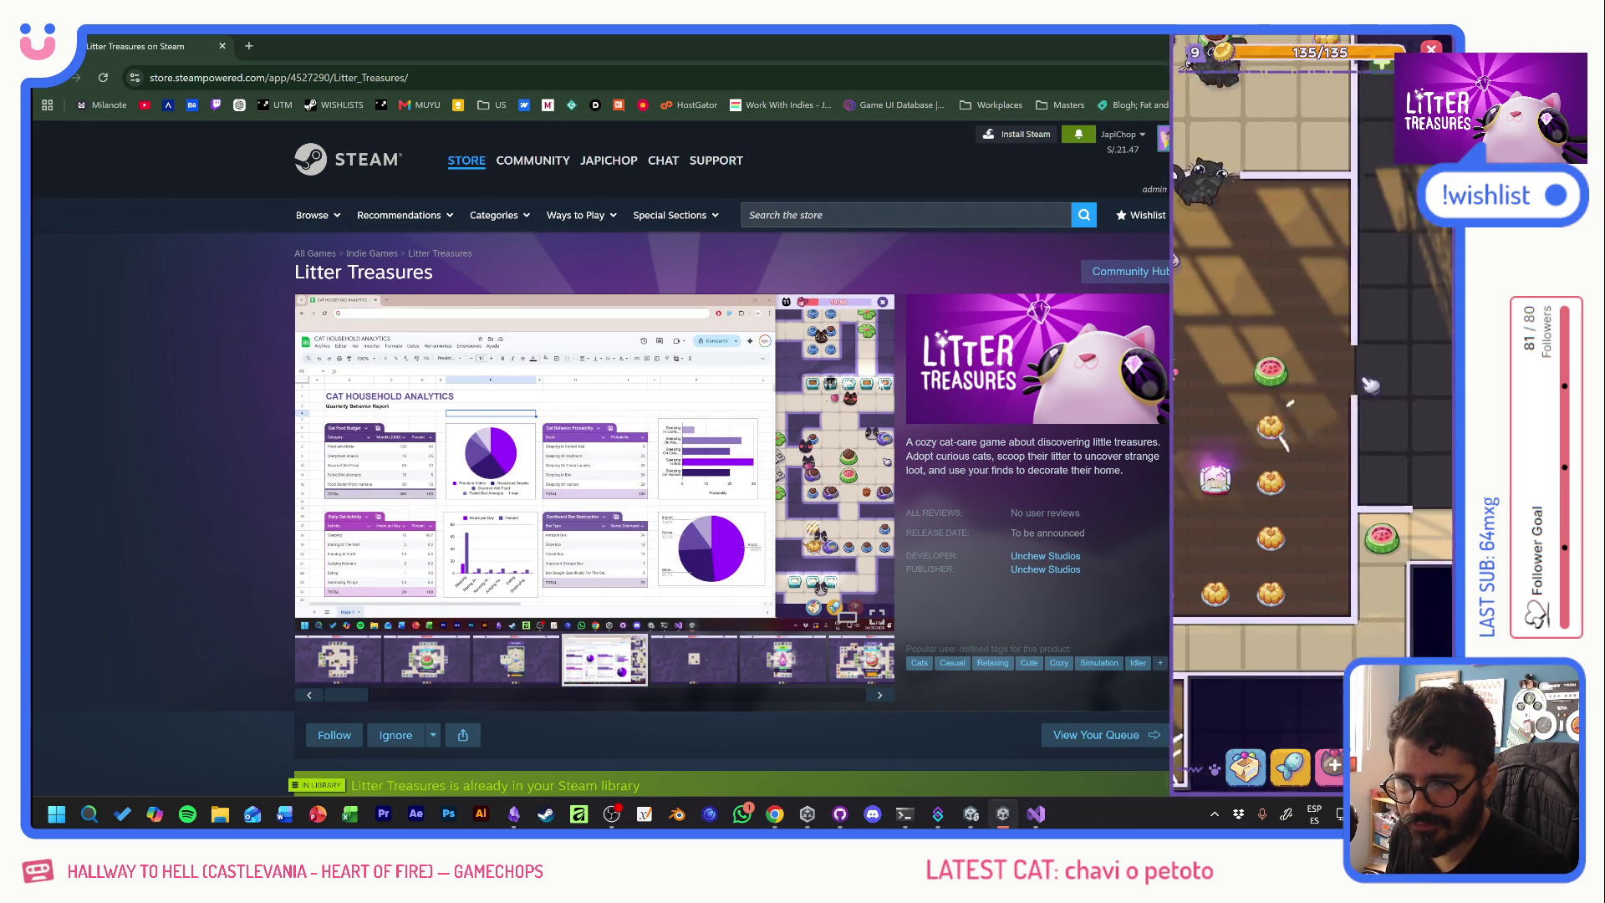
pyautogui.scroll(-3, 1378, 382)
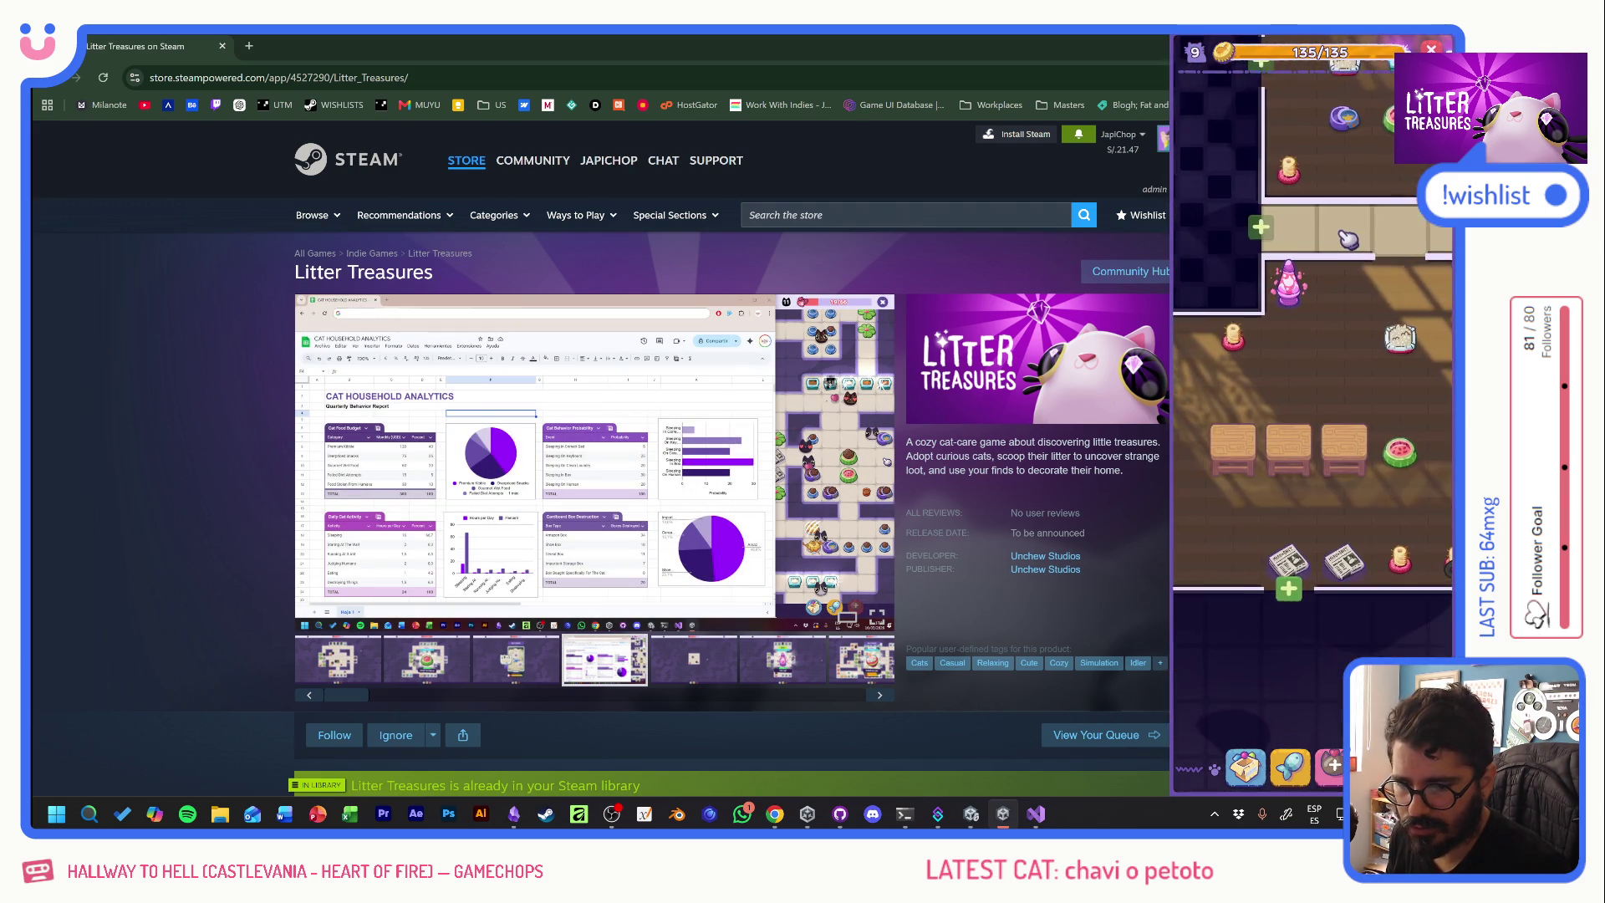
pyautogui.scroll(4, 1365, 380)
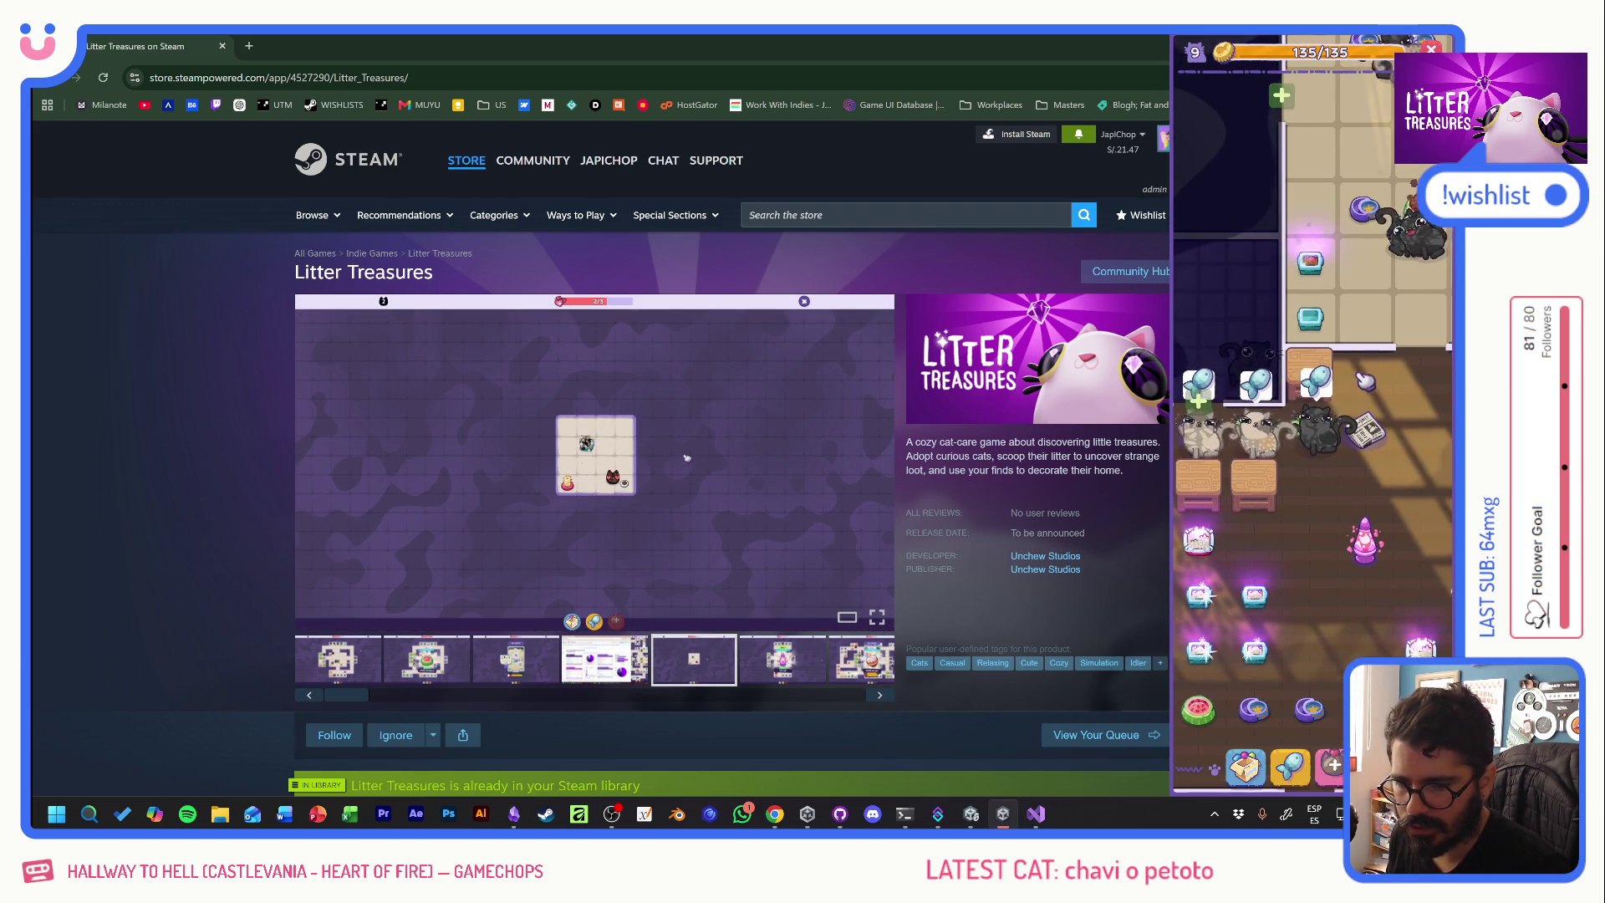
pyautogui.scroll(-1, 1317, 475)
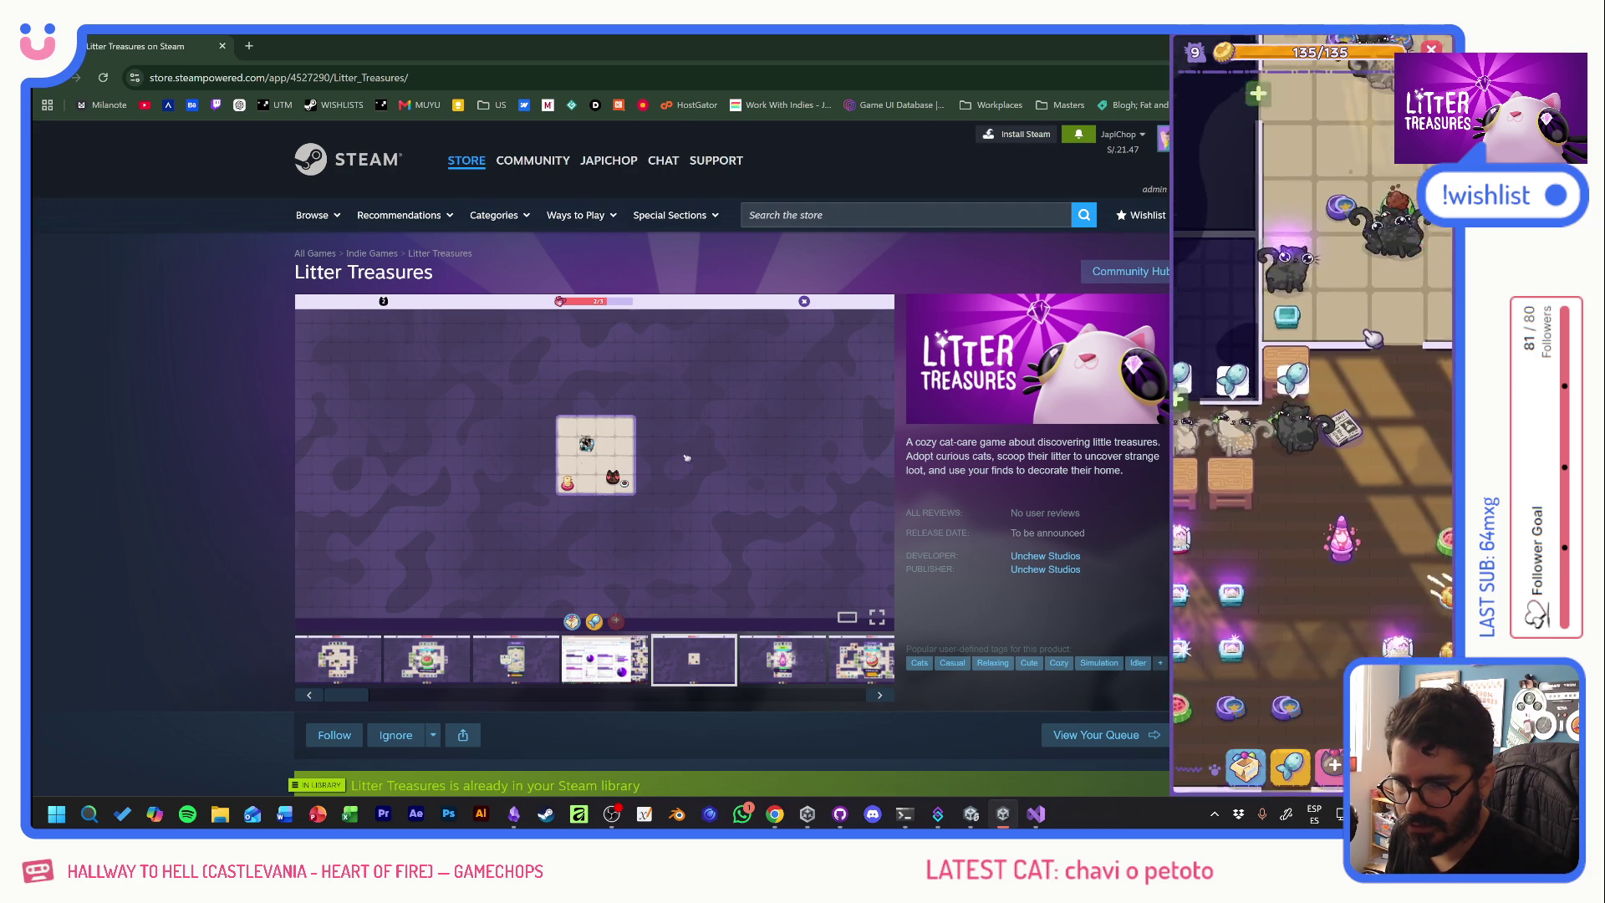
pyautogui.scroll(-2, 1317, 474)
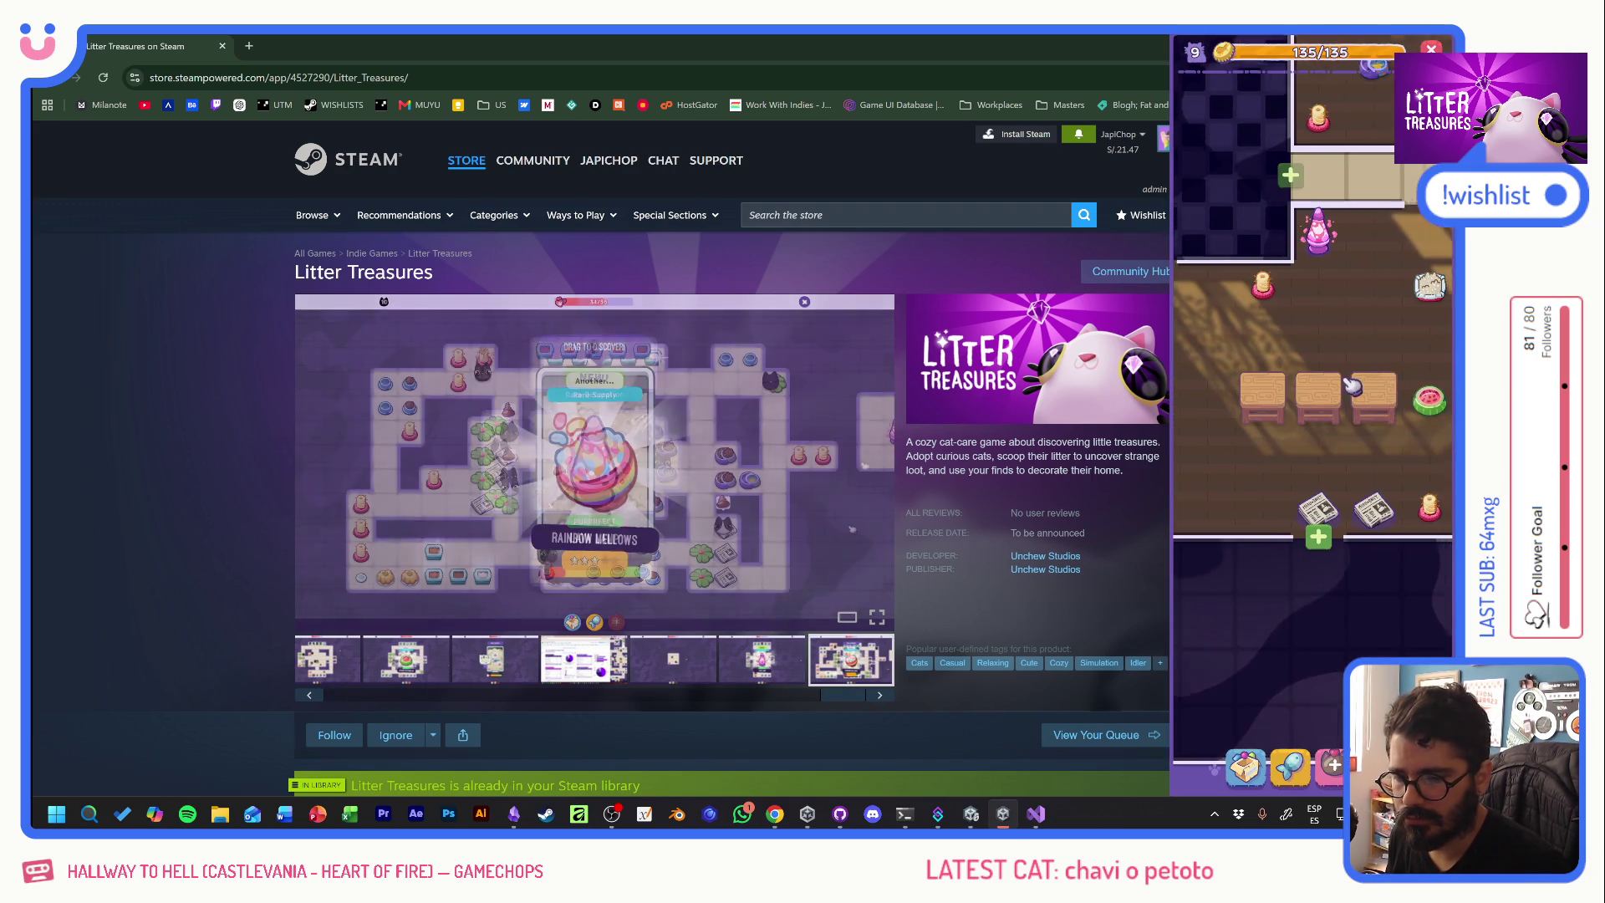
pyautogui.moveTo(1352, 386); pyautogui.dragTo(1149, 386)
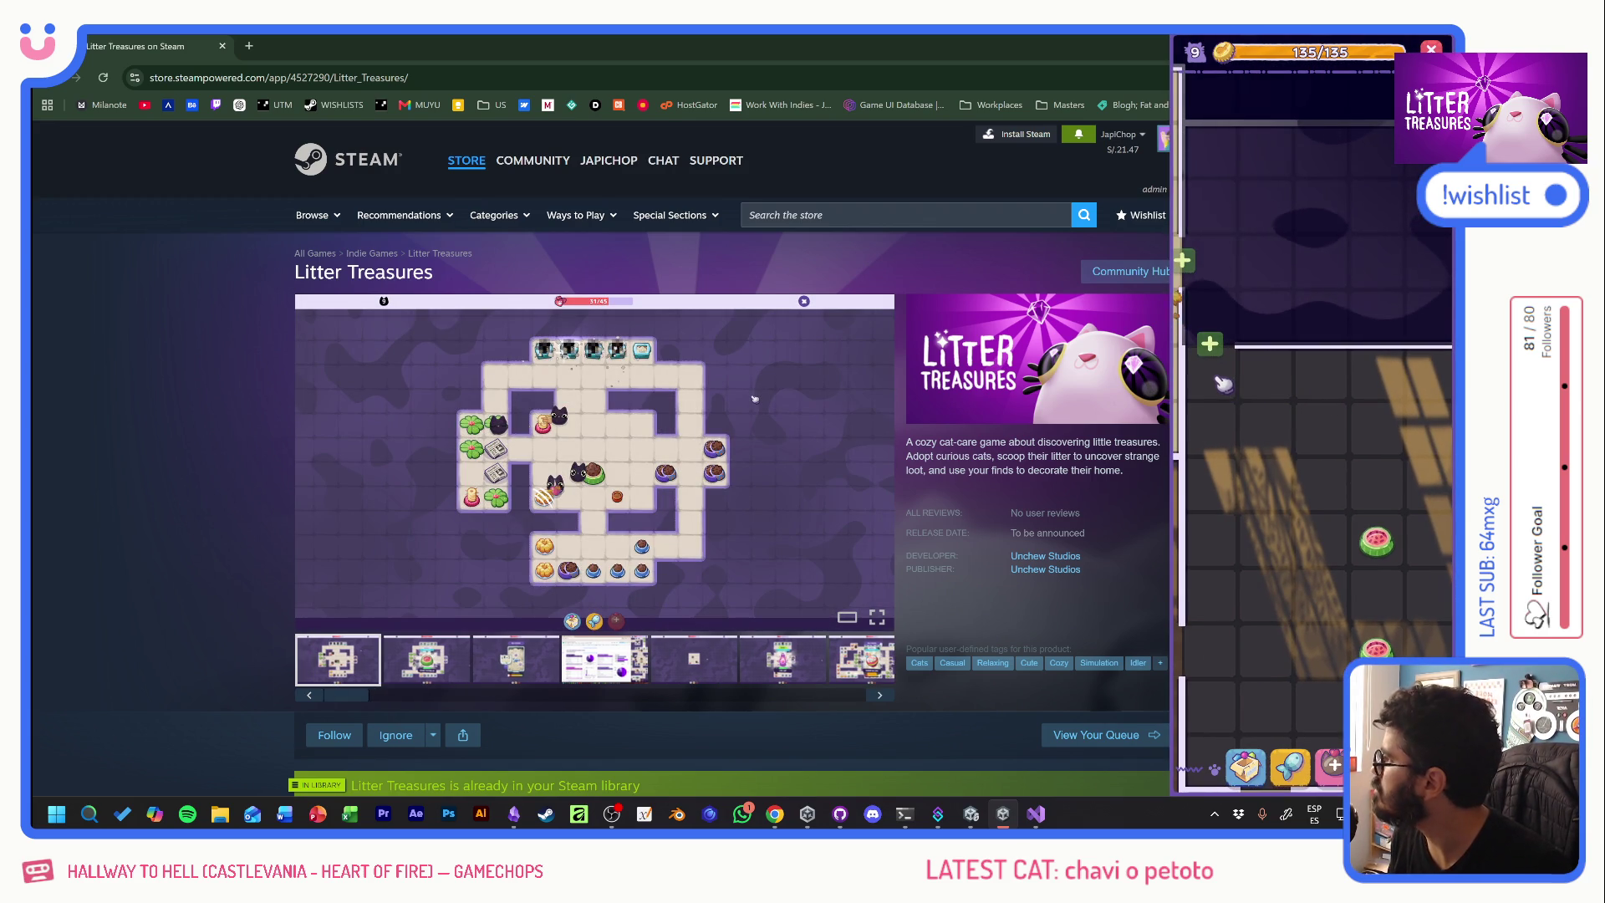
pyautogui.moveTo(1248, 385); pyautogui.dragTo(1335, 369)
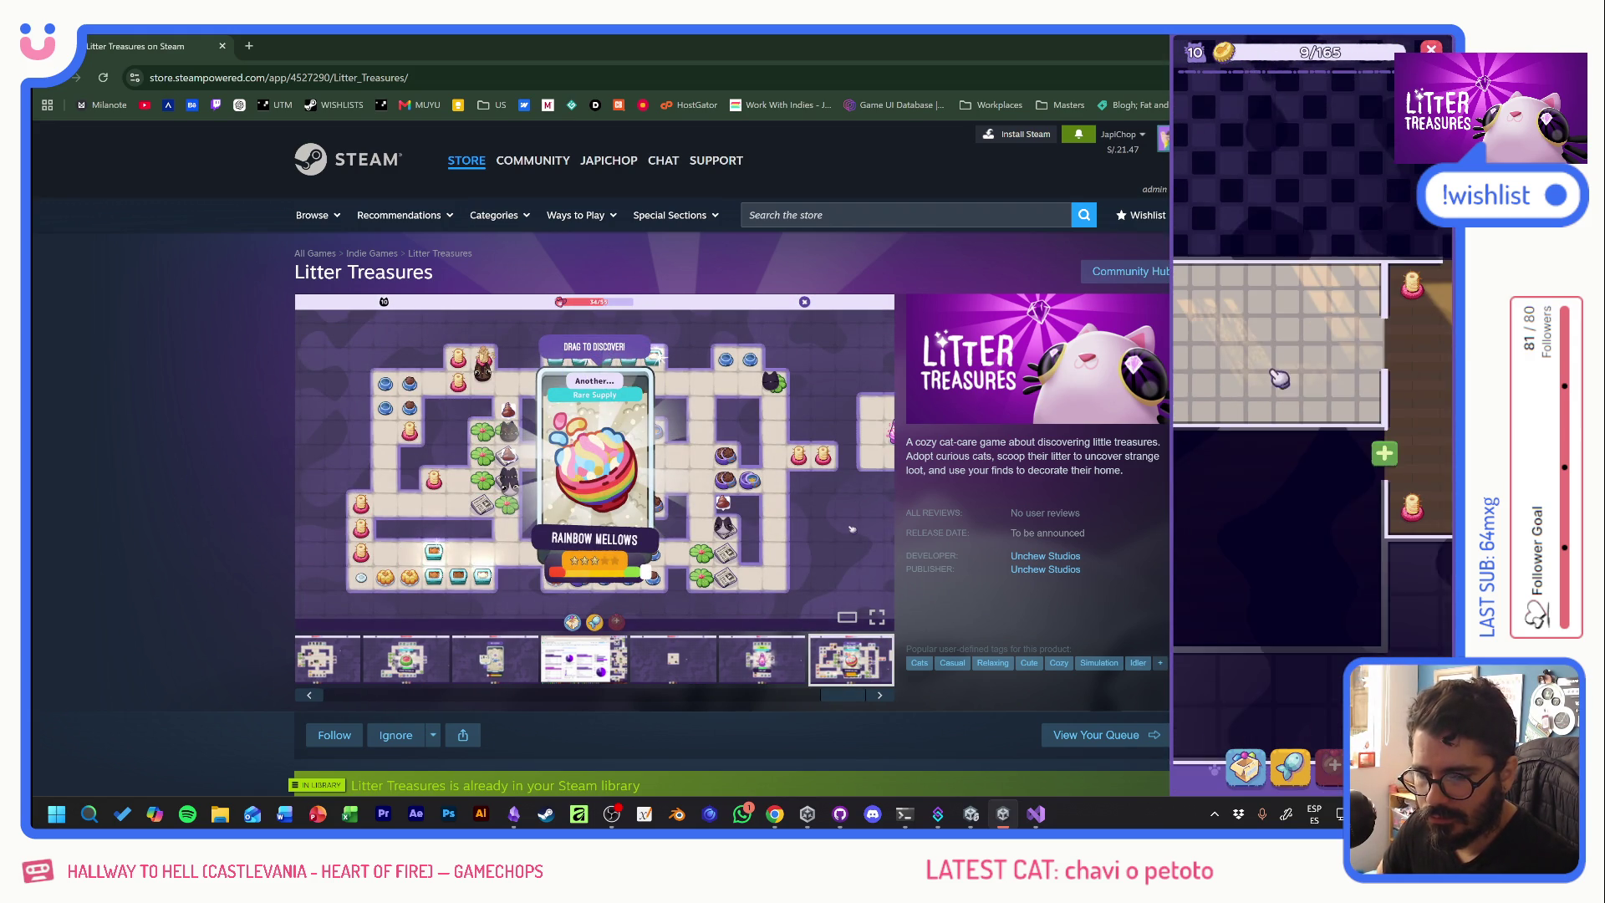
# - View the Craft Room unlock details, scoop out a Moon Bowl and a Tupperware, then open a cat's profile
pyautogui.click(1392, 465)
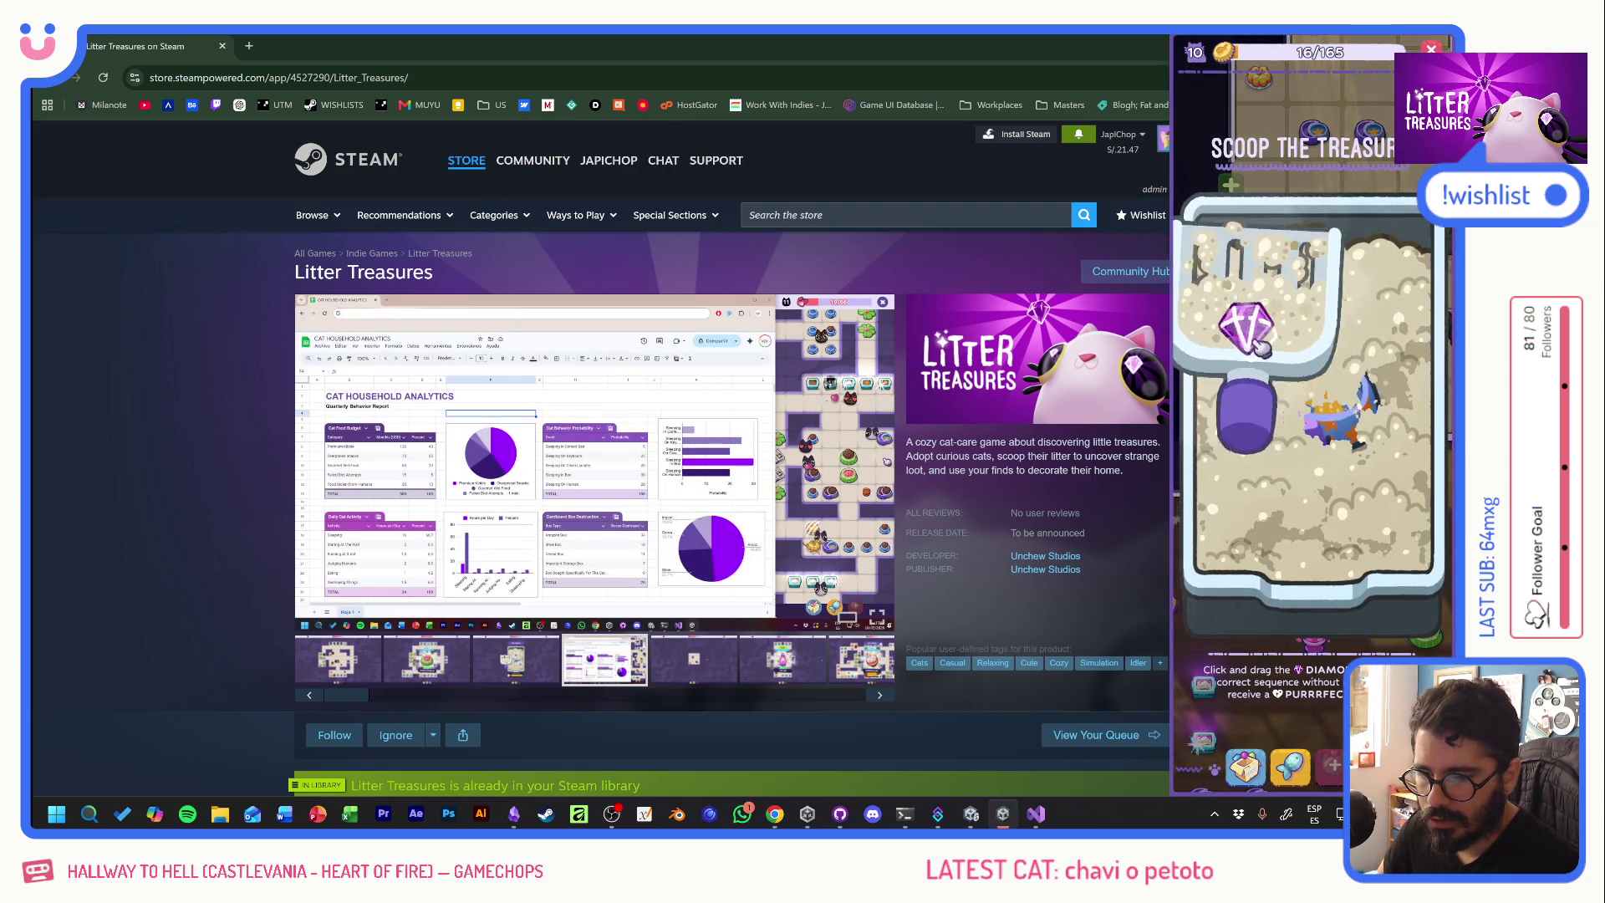
pyautogui.moveTo(1260, 458); pyautogui.dragTo(1338, 468)
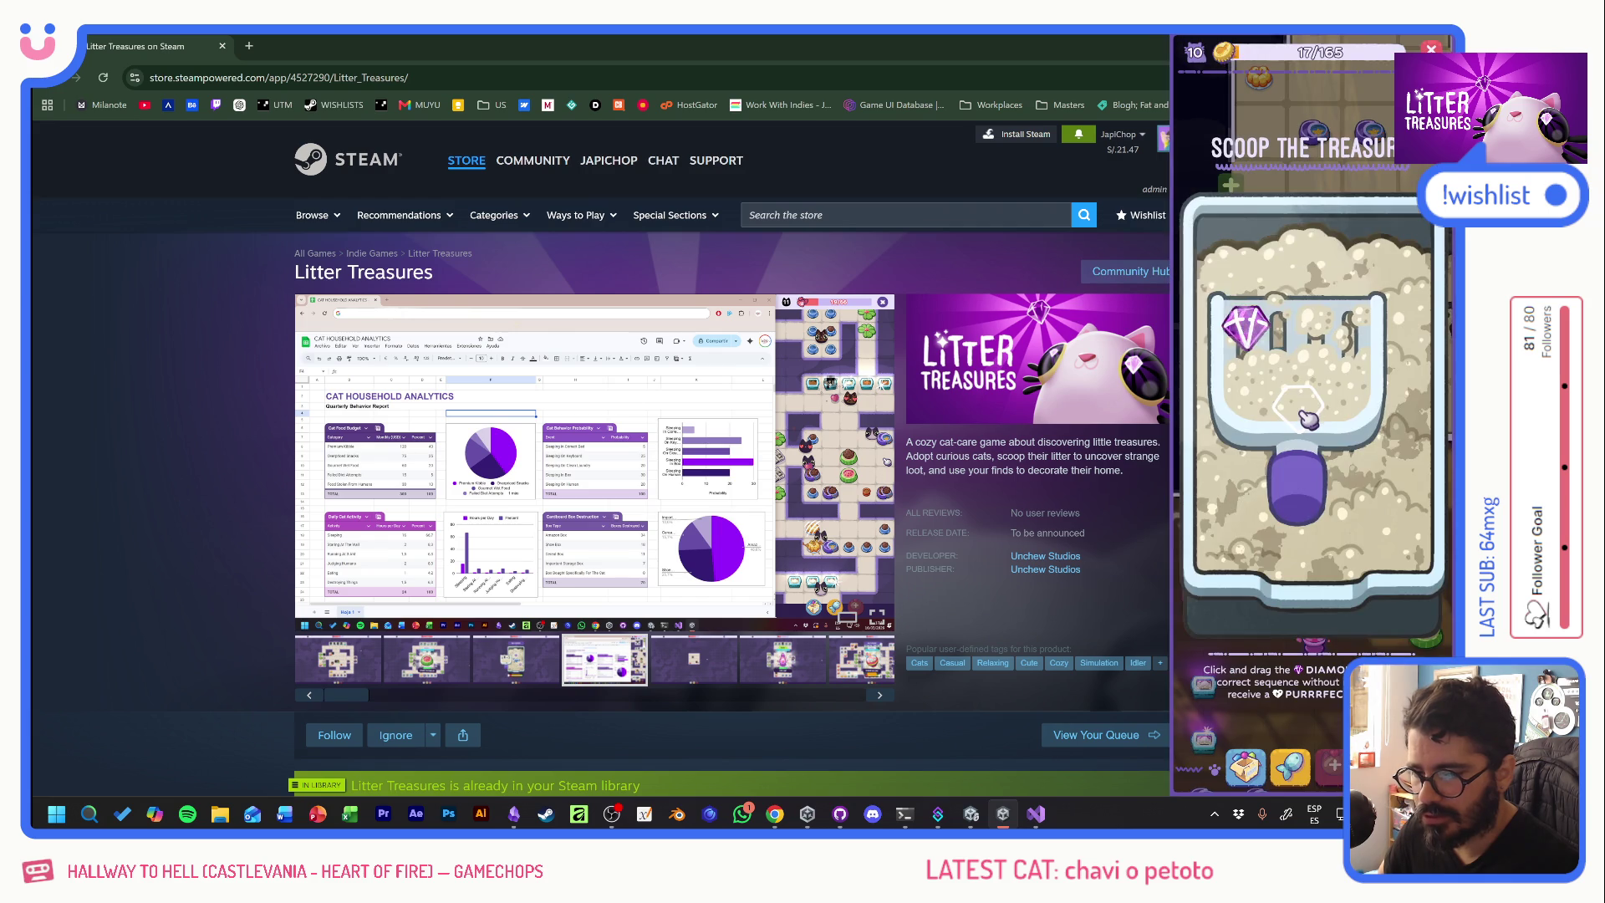
pyautogui.moveTo(1397, 514); pyautogui.dragTo(1393, 509)
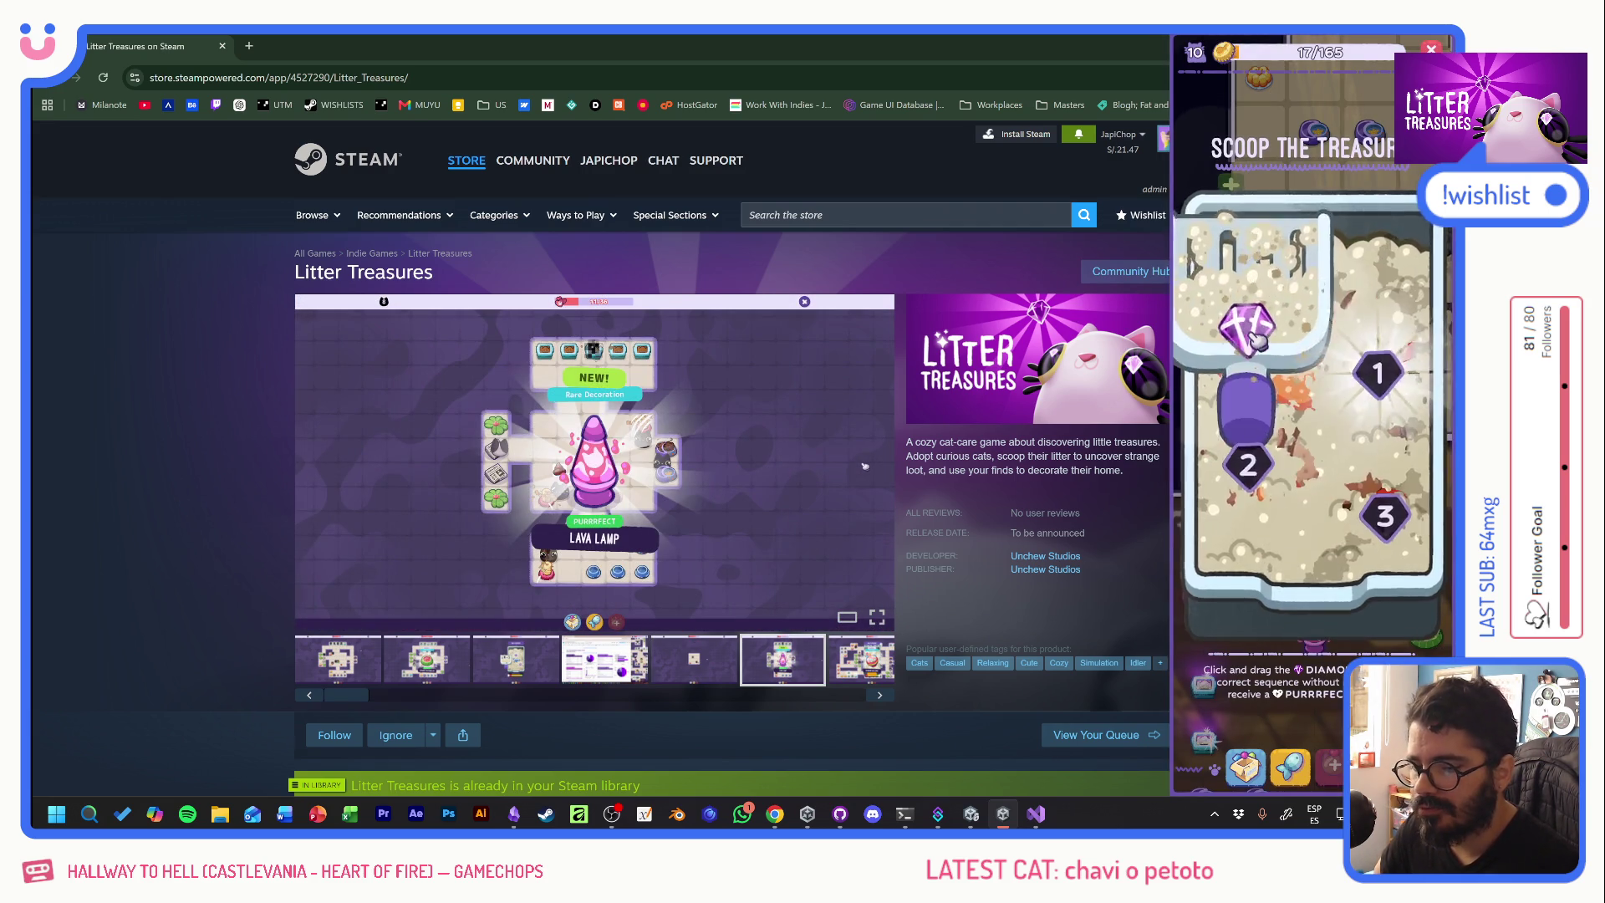
pyautogui.moveTo(1258, 451); pyautogui.dragTo(1254, 458)
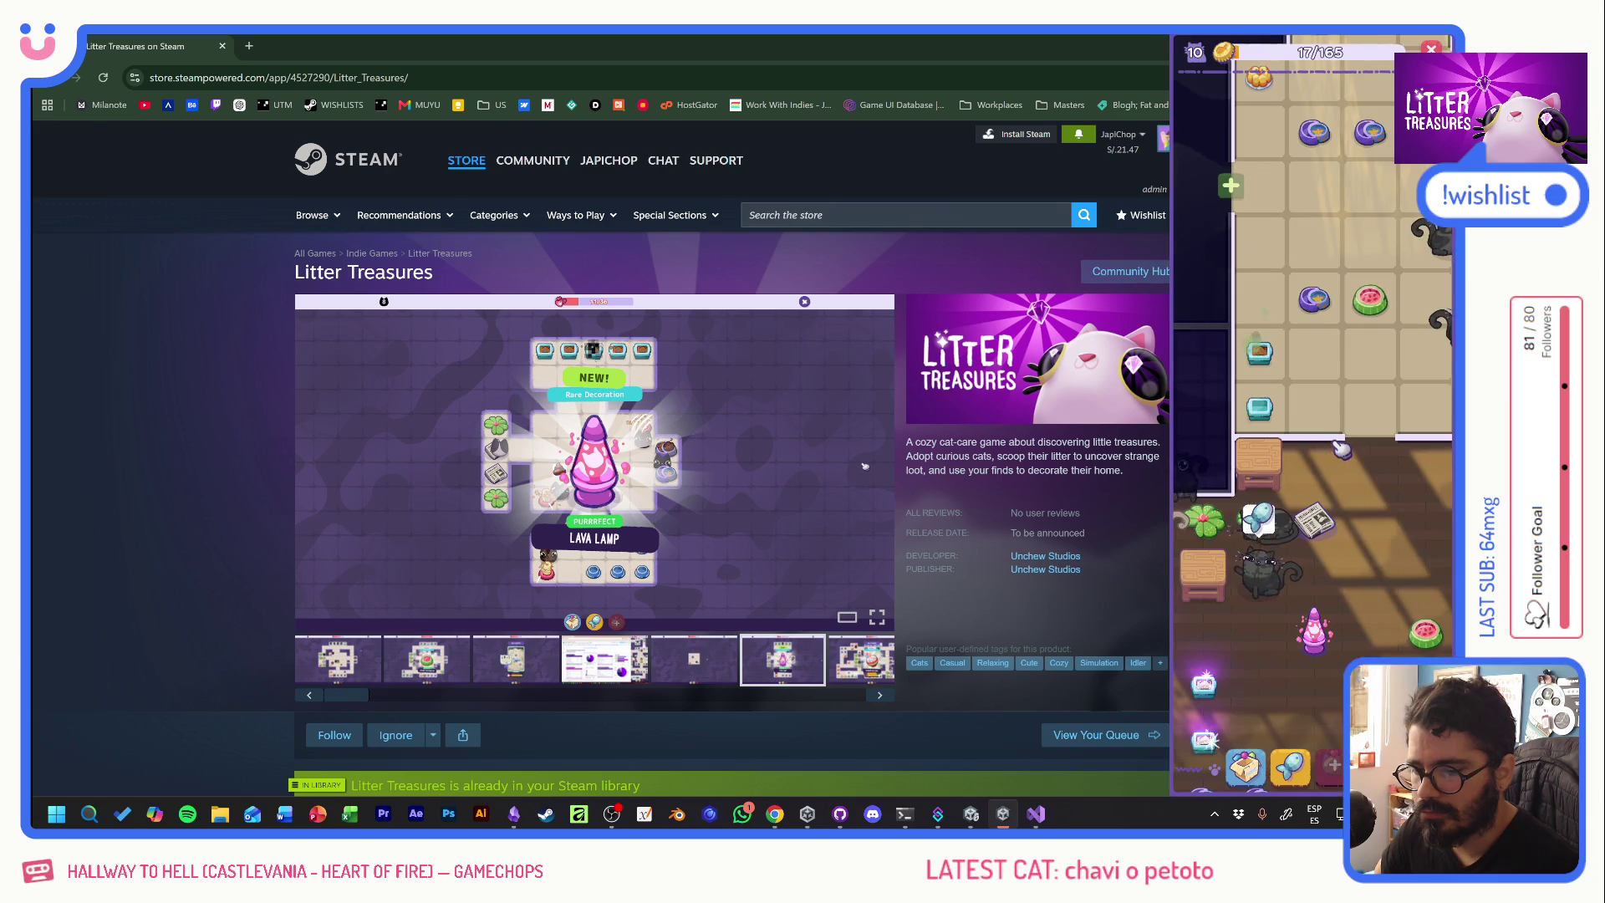
pyautogui.click(1260, 495)
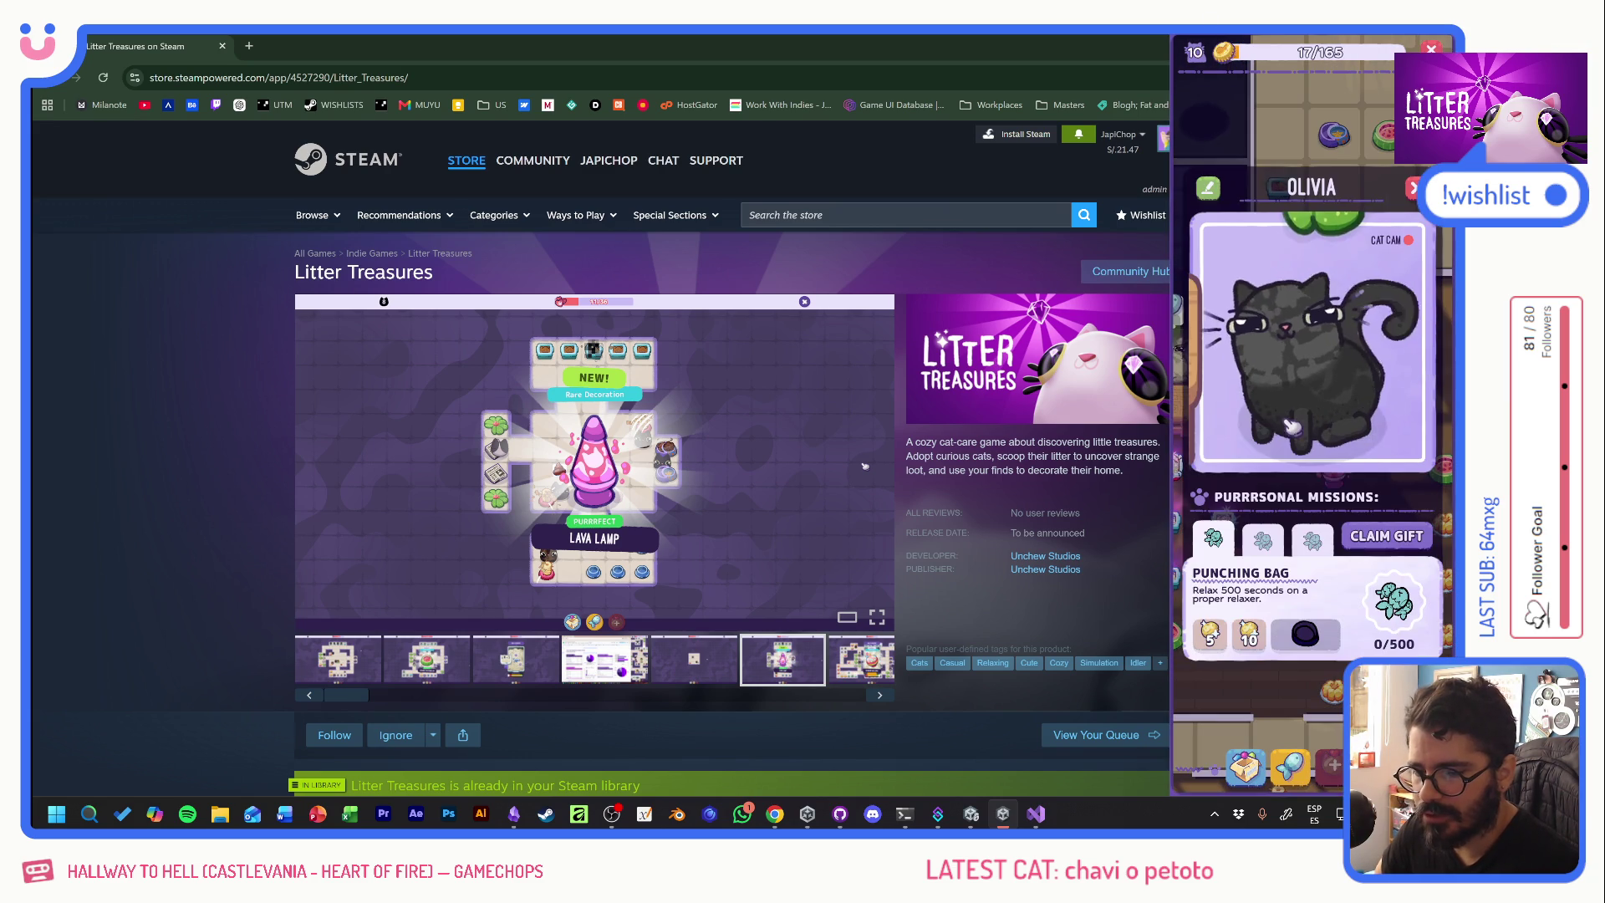